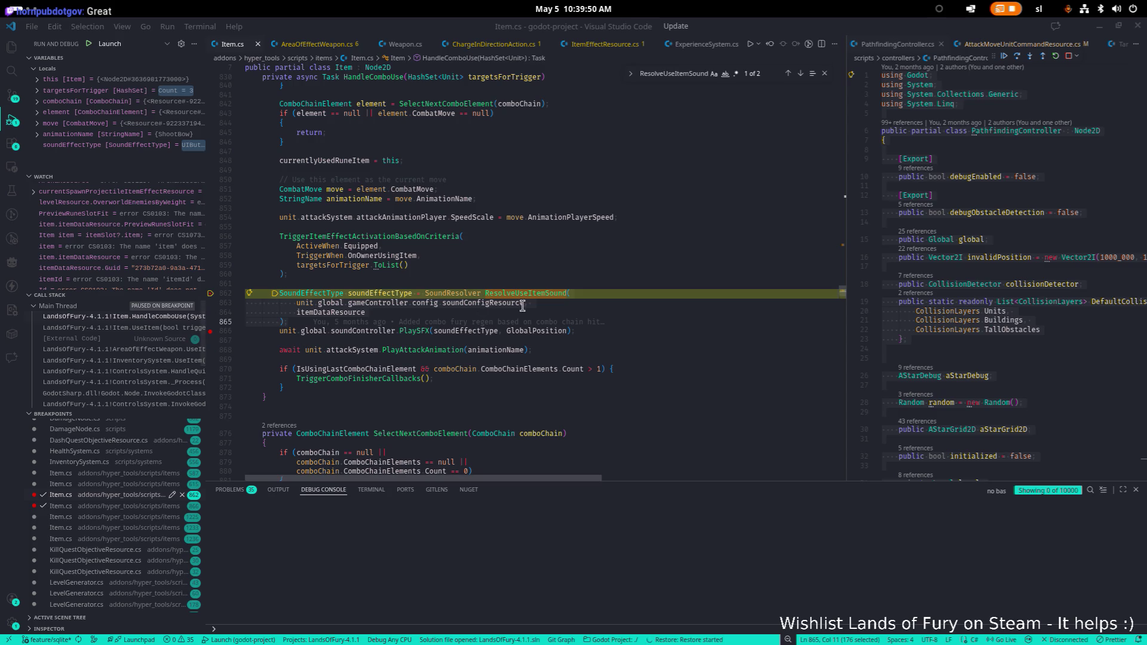
Step: Leave VS Code for the Godot editor and select the existing 'companjo' FileSystem filter text
key("alt+Tab")
left_click(262, 323)
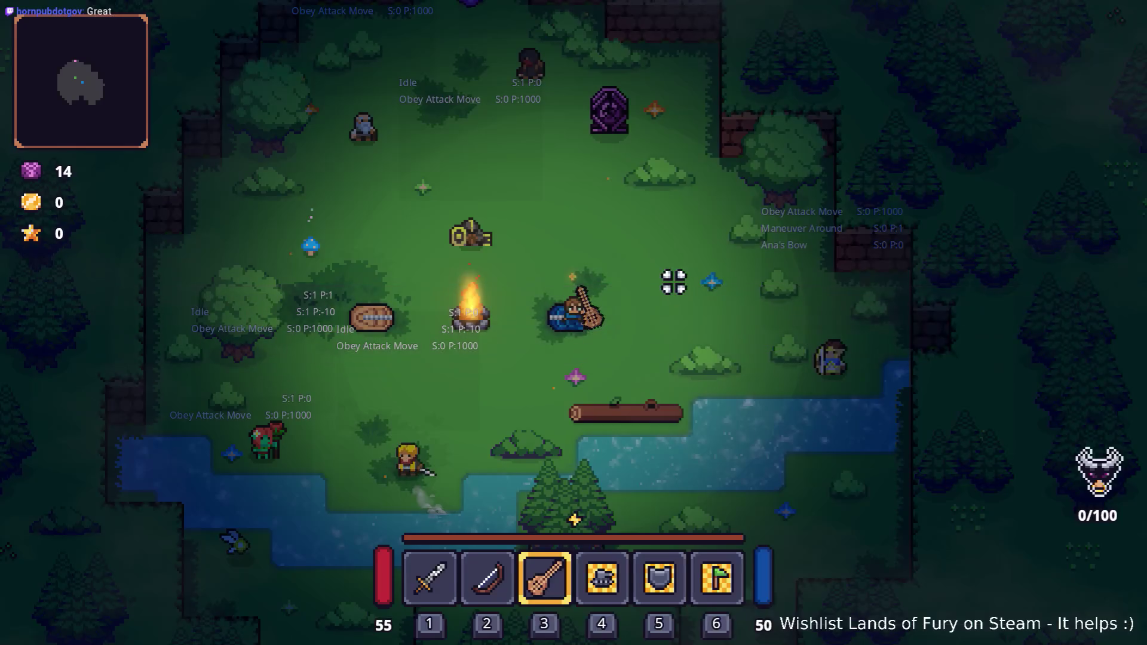
key("alt+Tab")
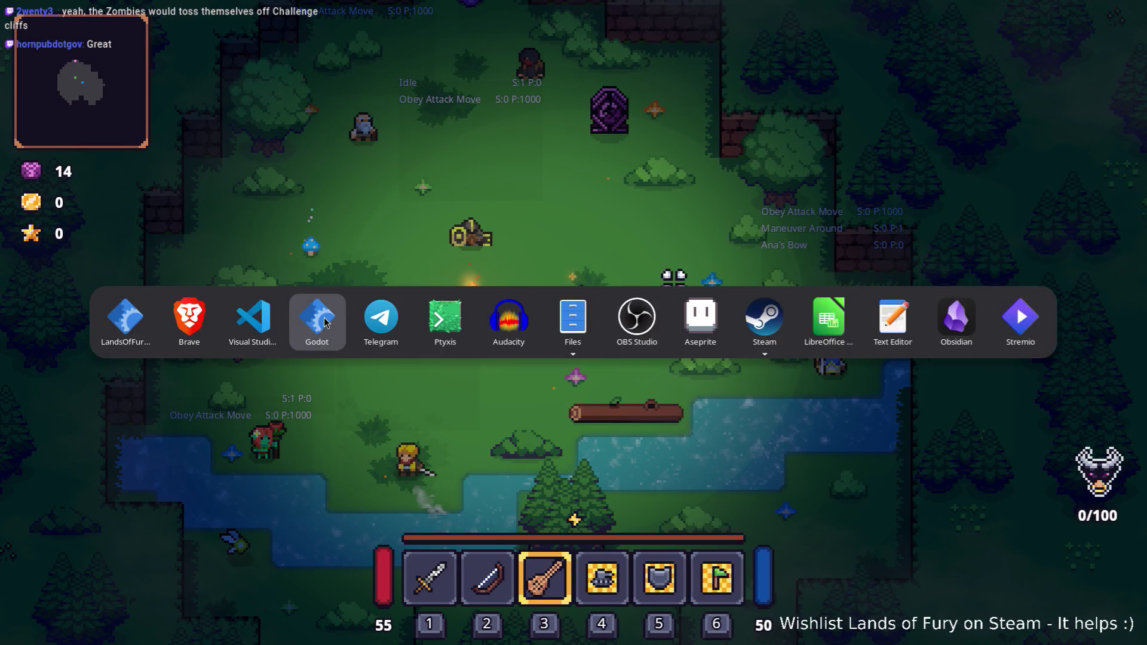
left_click(326, 323)
double_click(157, 393)
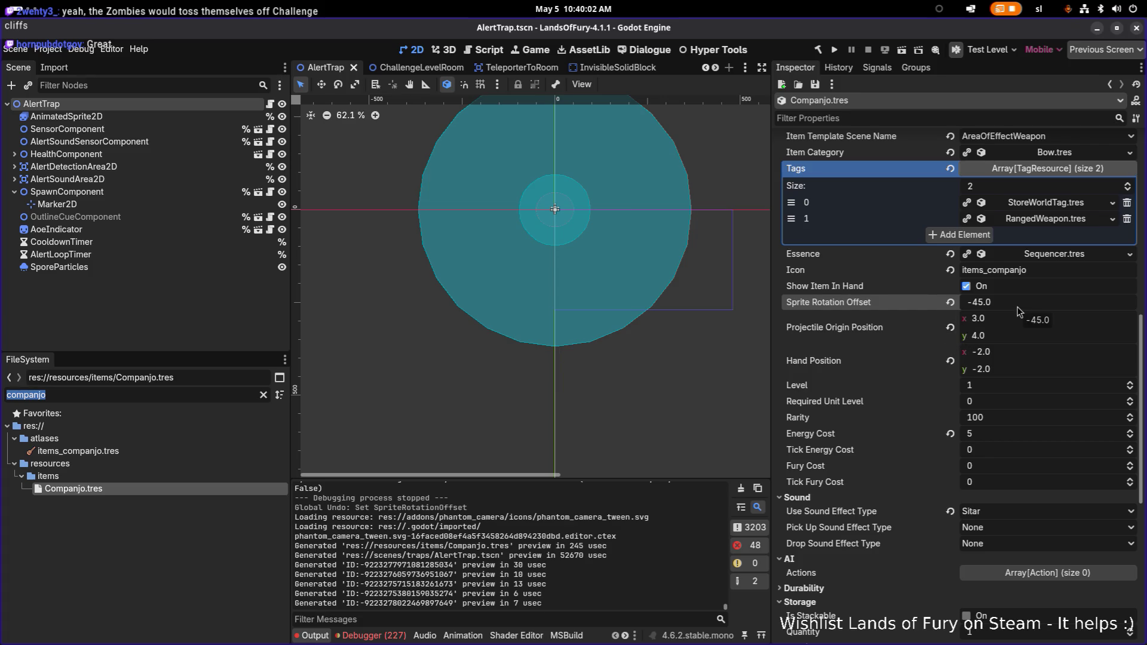
Step: Filter the FileSystem by 'soundconf' and open SoundConfig.tres
scroll(908, 333, "up", 10)
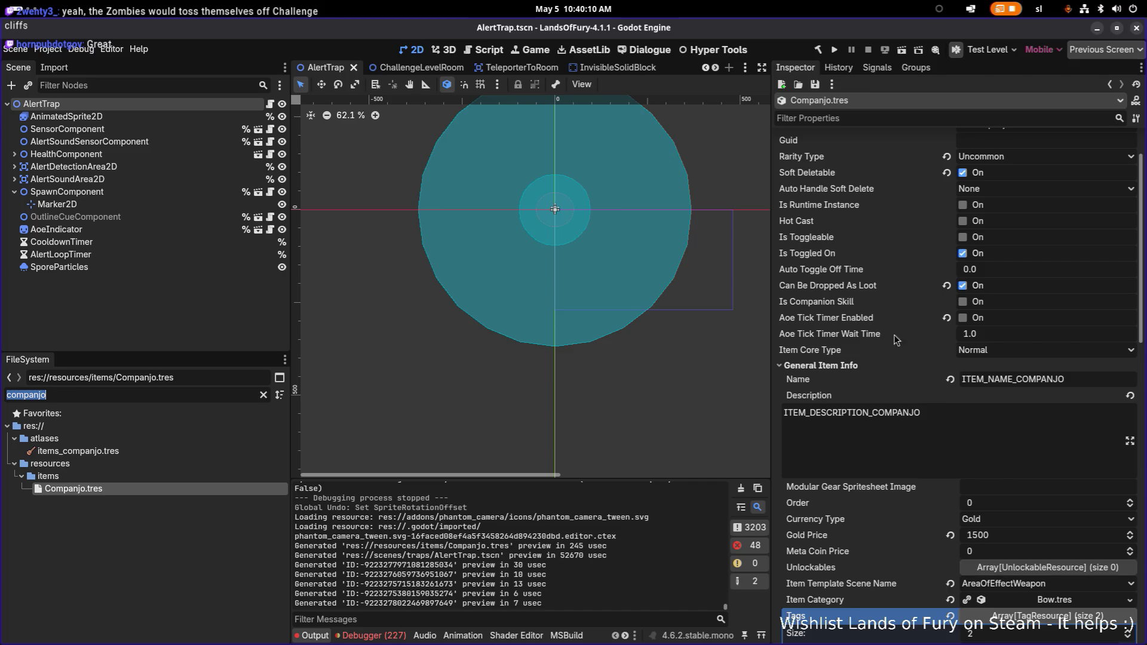
left_click(213, 397)
key("ctrl+a")
type("sound.")
key("BackSpace")
type("conf")
double_click(178, 525)
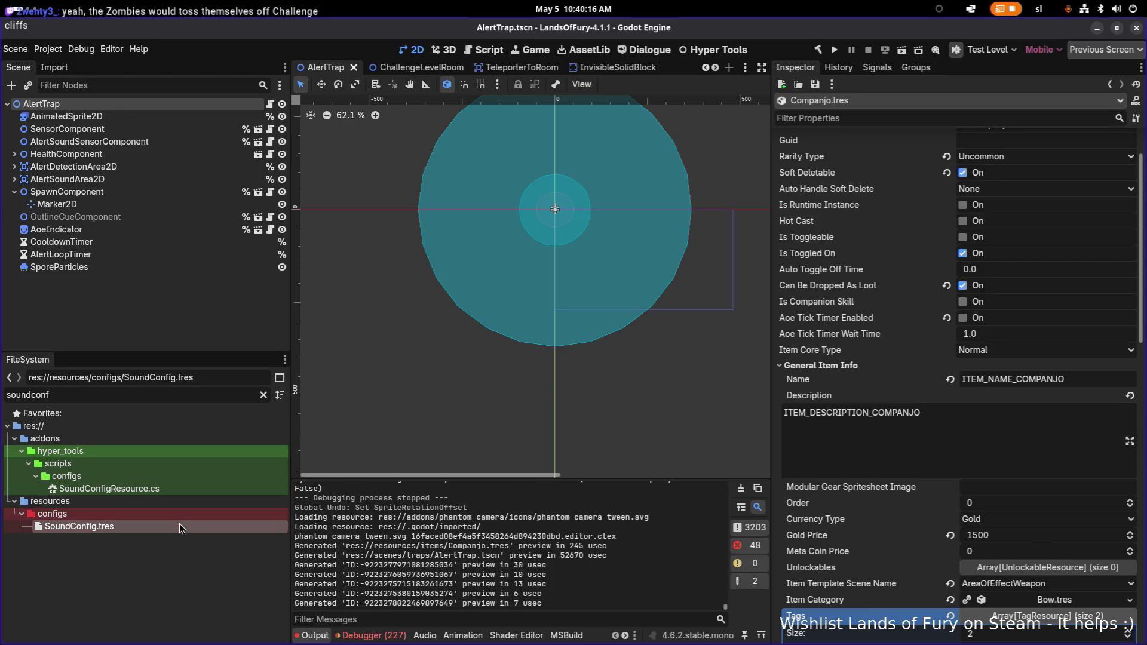
Step: Add a Sitar key with a new SoundResource to the Sound Effects dictionary
left_click(997, 495)
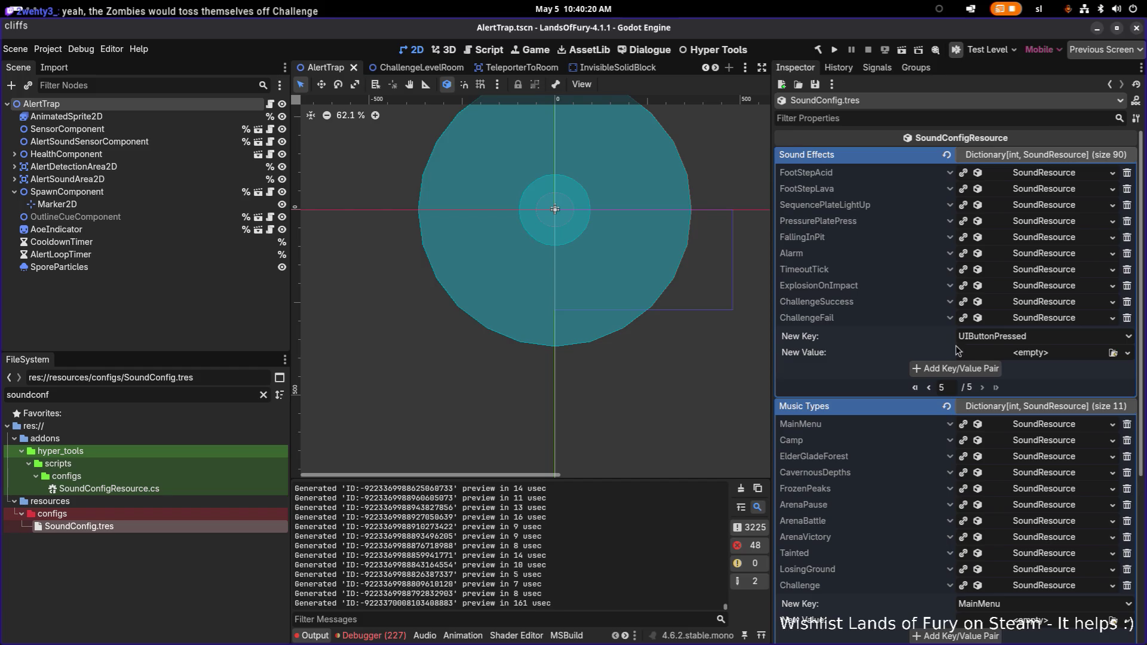
left_click(1007, 340)
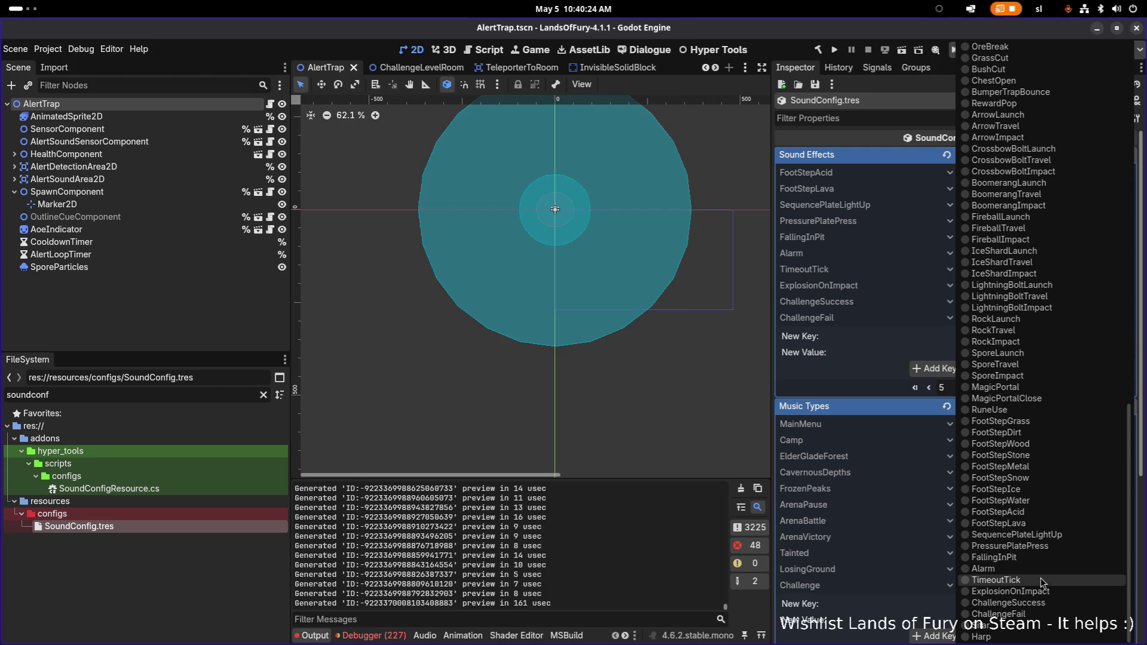
left_click(1026, 626)
left_click(1072, 362)
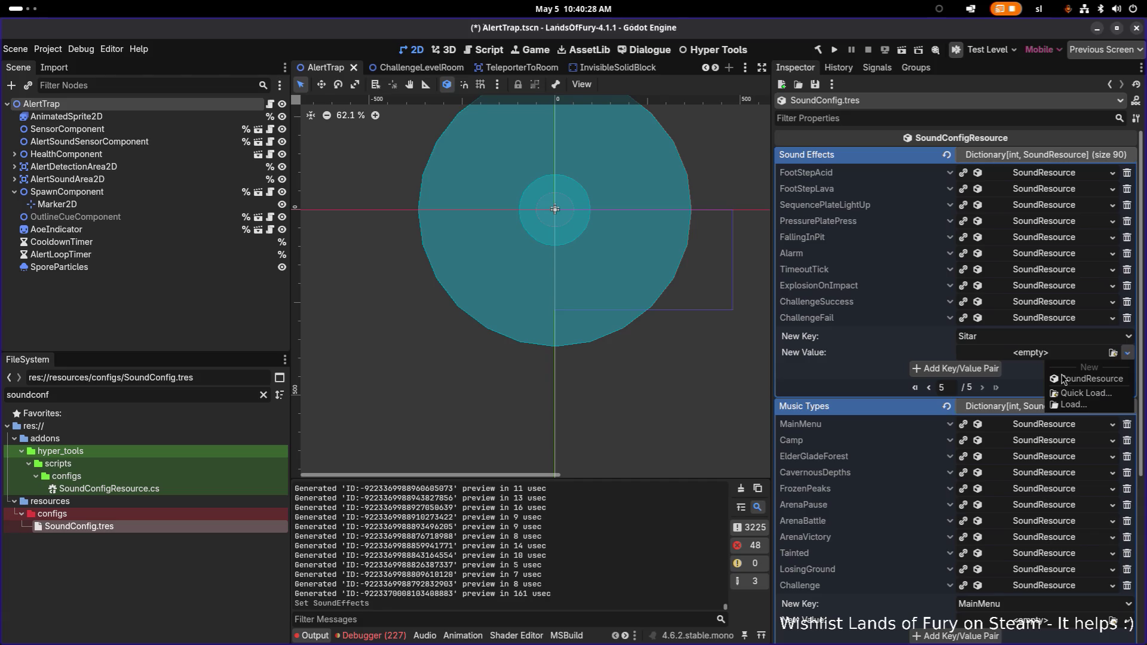
left_click(1064, 378)
left_click(992, 368)
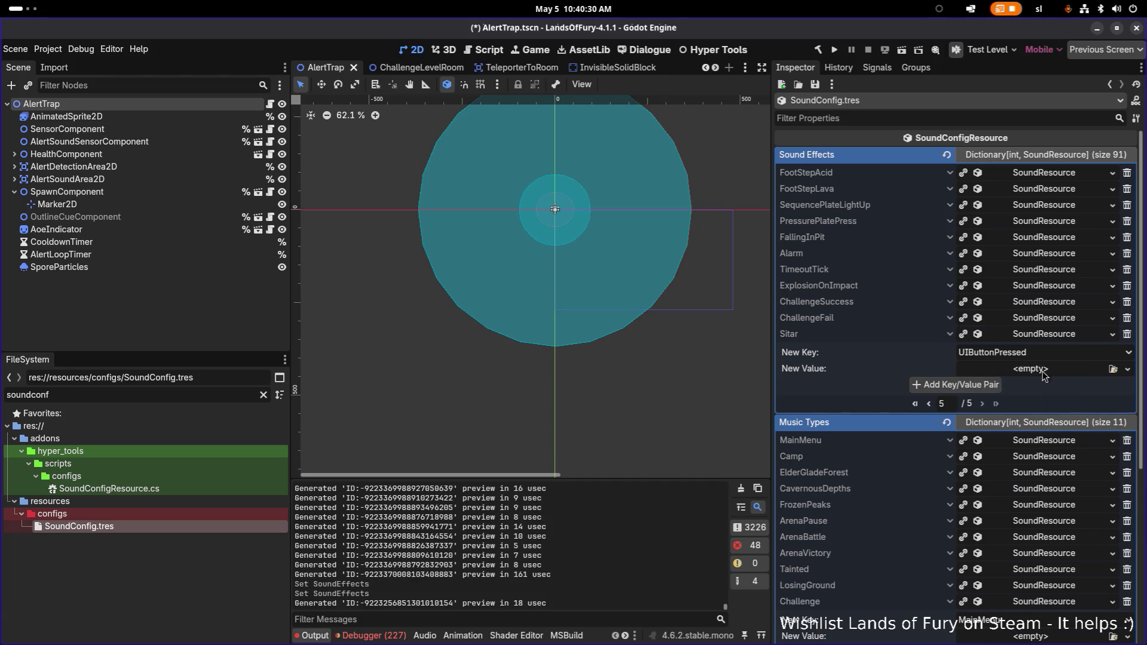
Step: Load Sitar.wav into the Sitar entry, set Pitch Randomness to 0.2, and save
left_click(1036, 338)
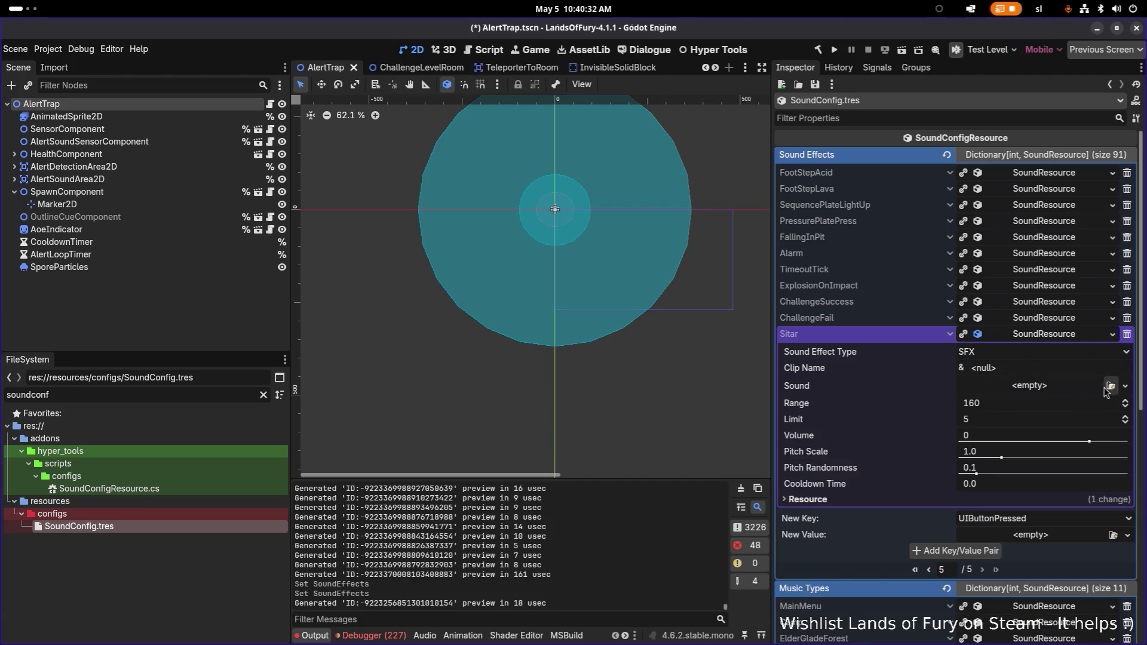
left_click(1110, 386)
key("Return")
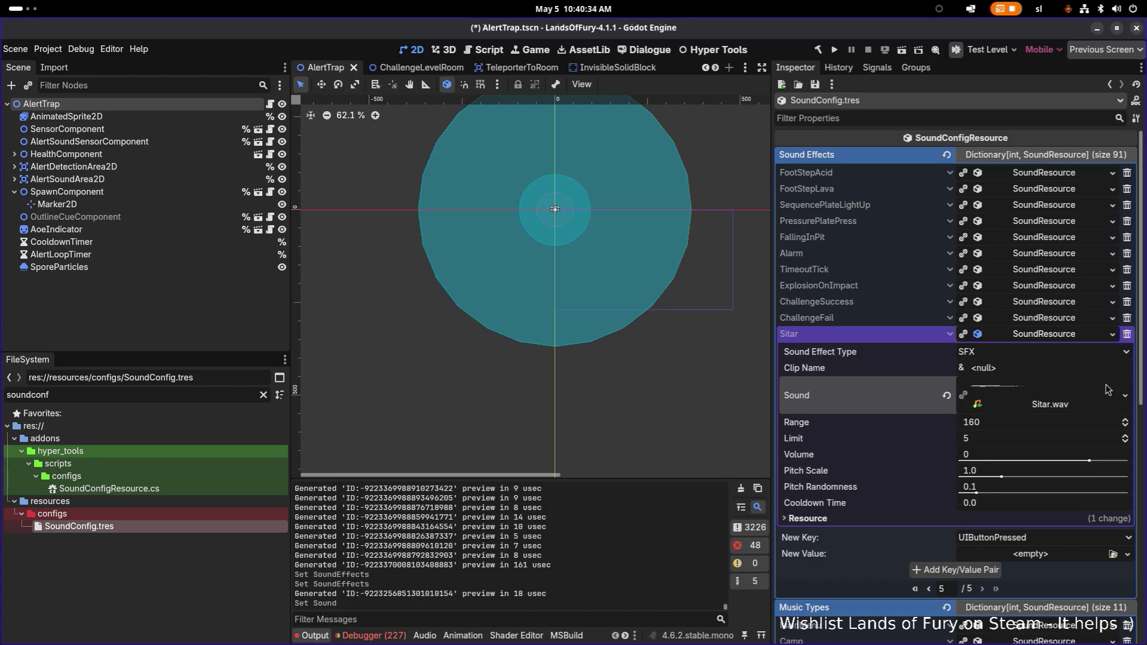
left_click(1002, 491)
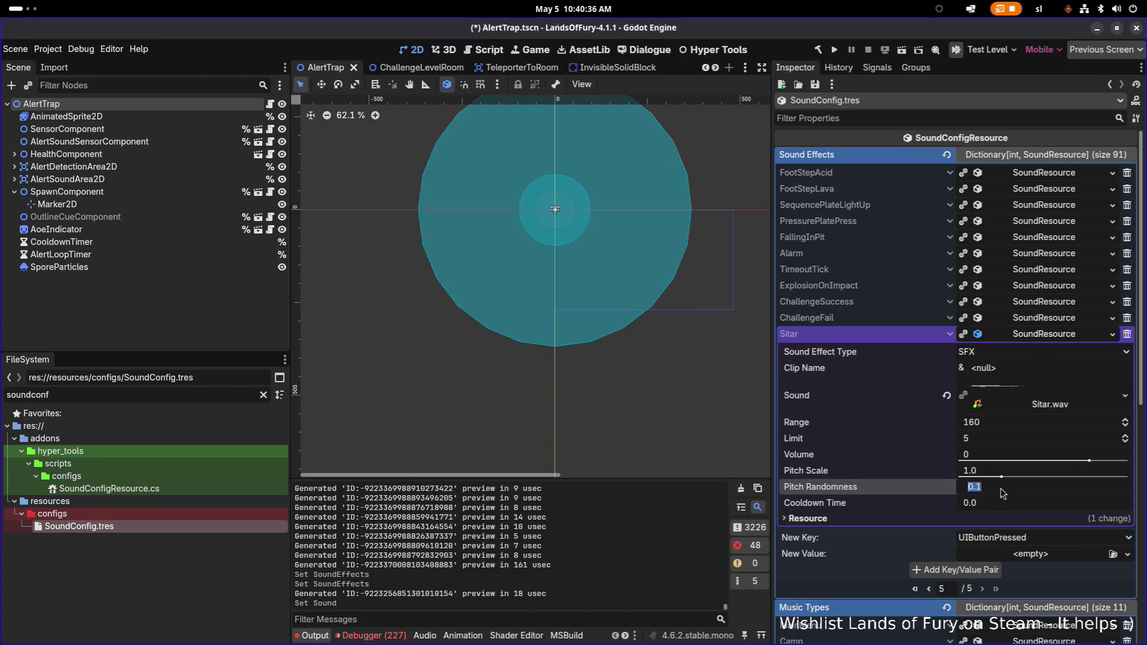
type("0.2")
key("Return")
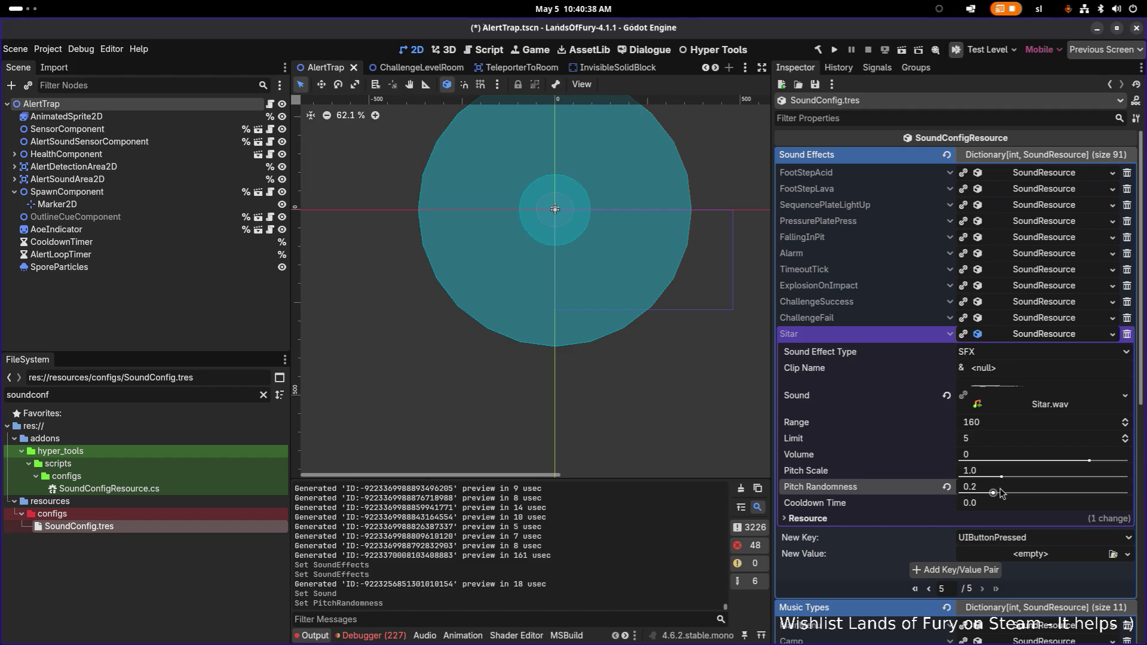
key("ctrl+s")
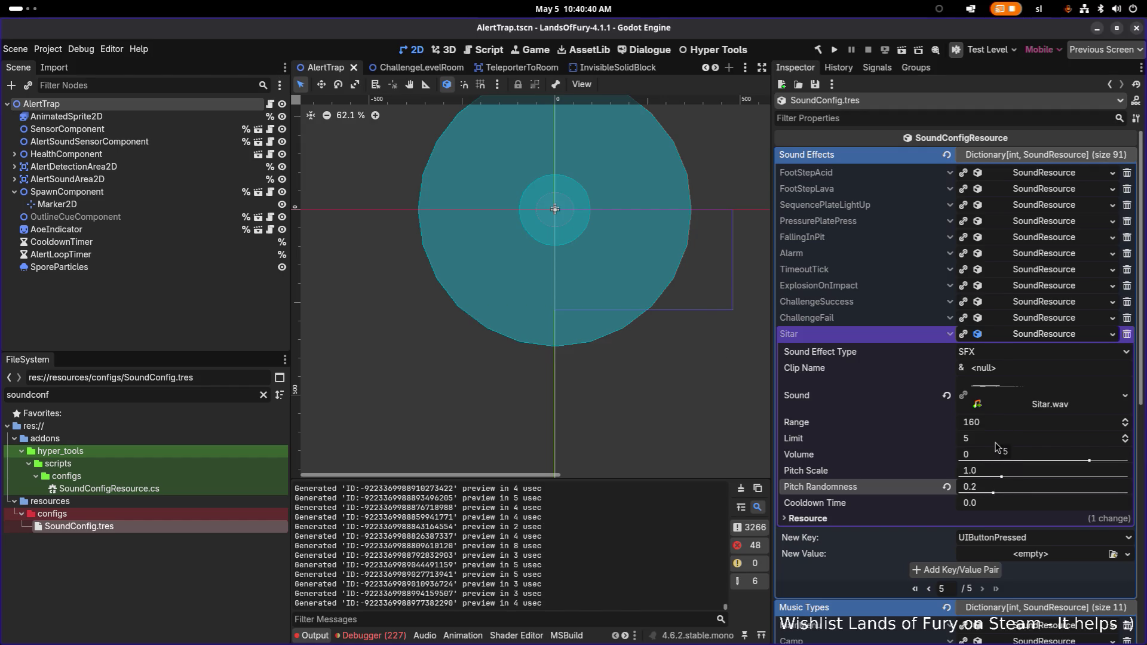
Step: Set the Sitar Limit to 10 and preview the Sitar.wav sound
left_click(996, 443)
type("10")
key("Return")
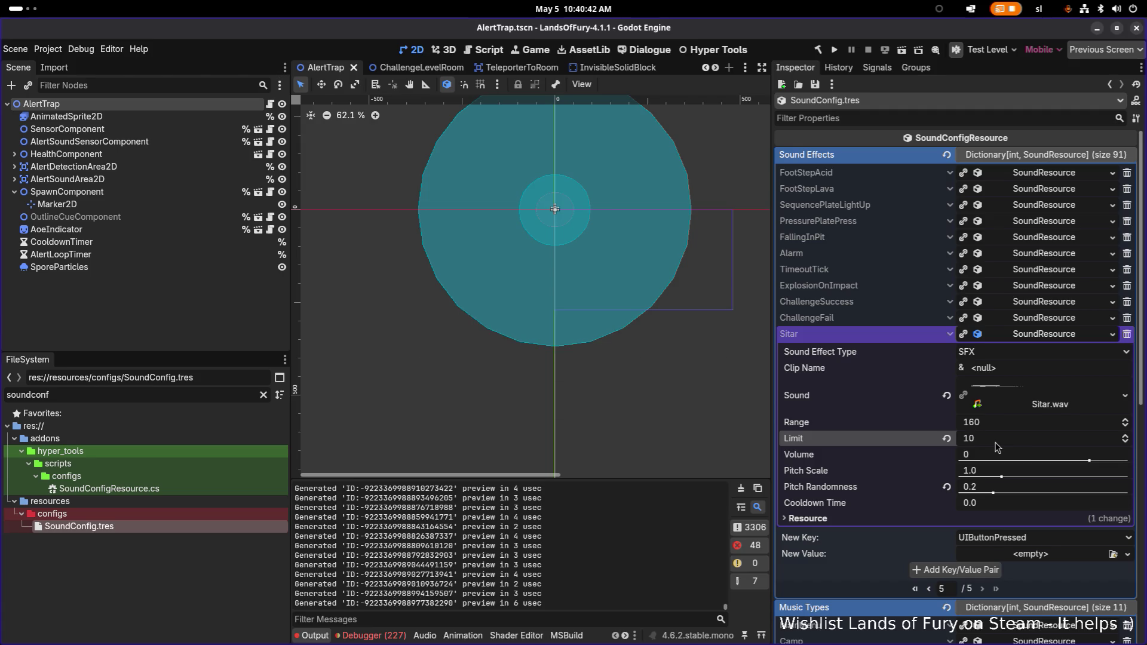
left_click(1029, 397)
left_click(788, 468)
left_click(788, 470)
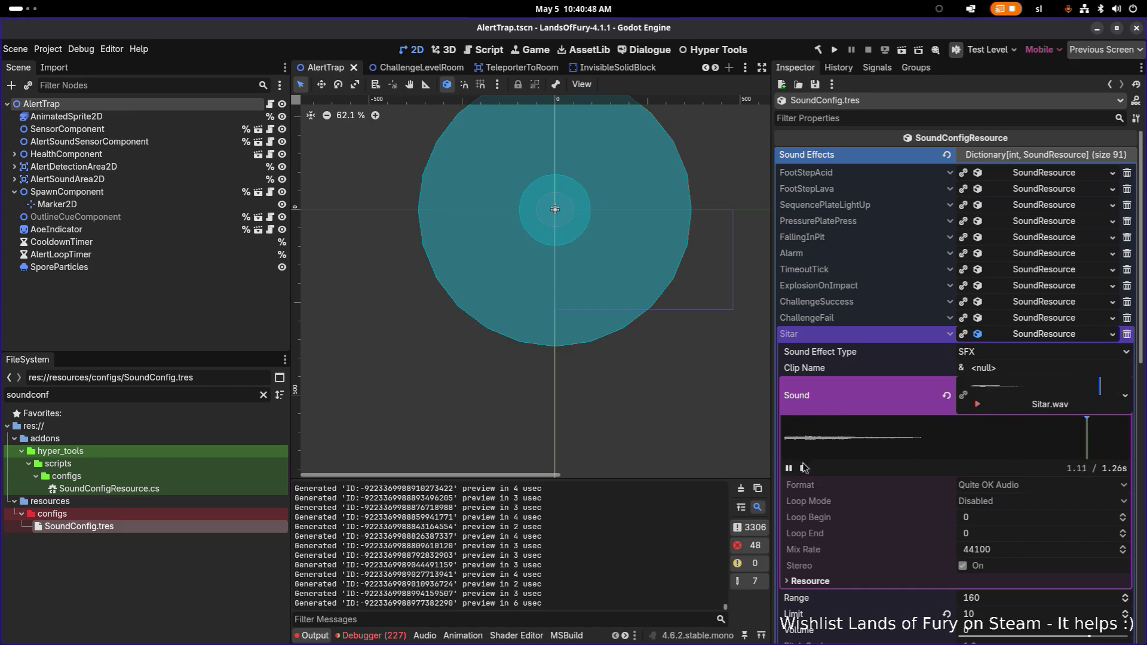
left_click(1063, 395)
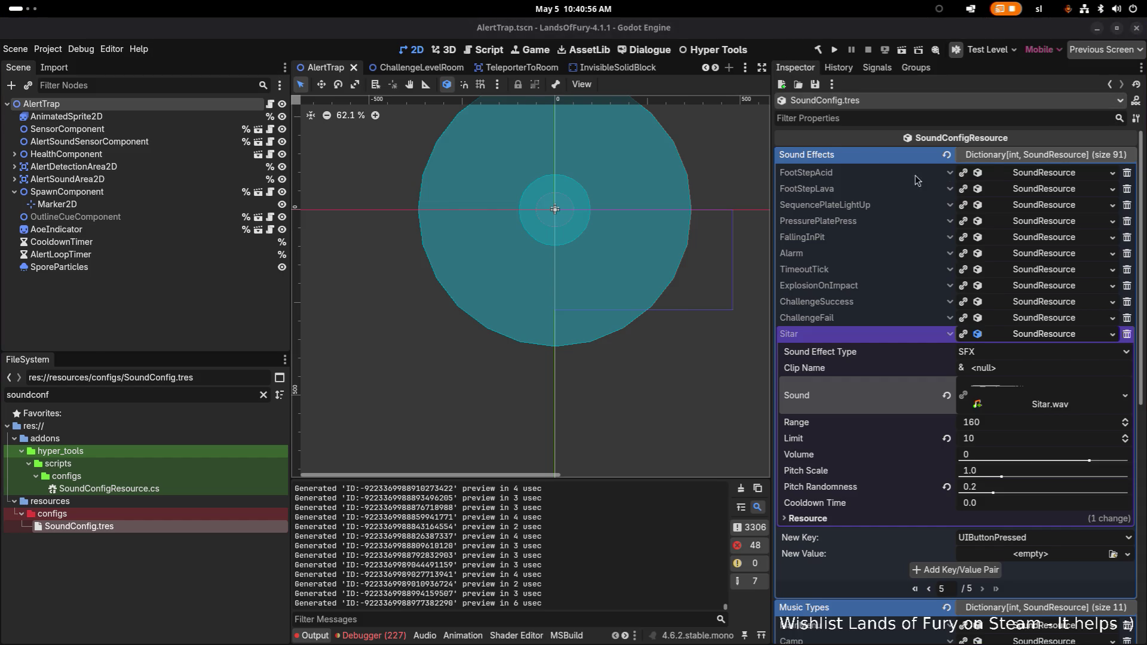
Step: Save the sound config and switch back to Visual Studio Code
key("ctrl+s")
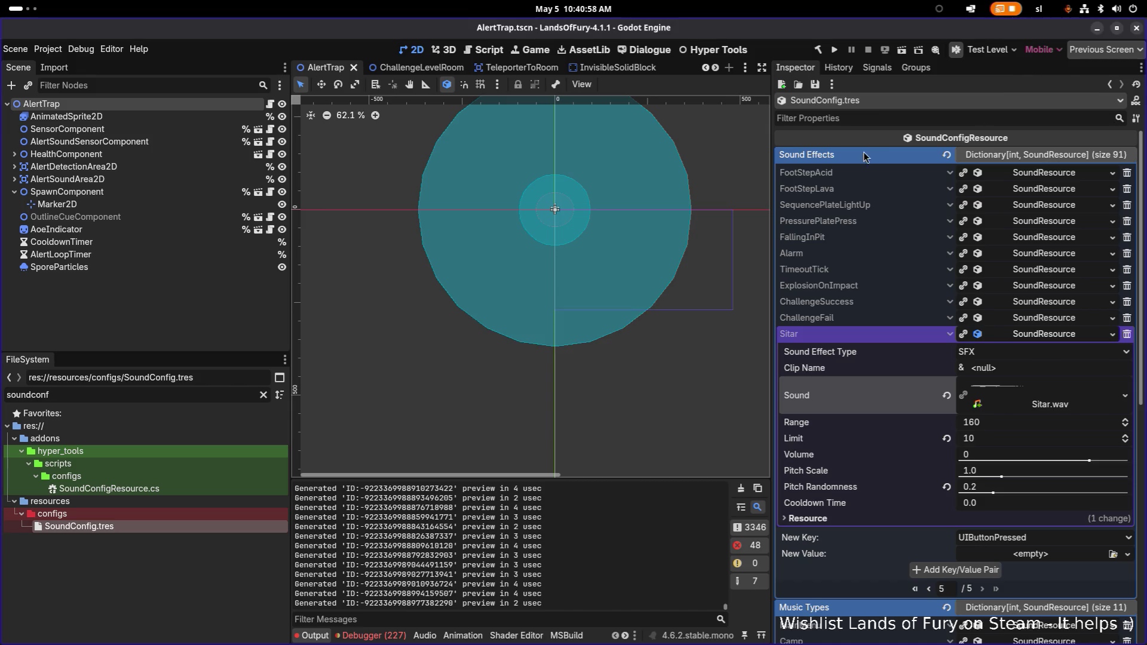
key("alt+Tab")
left_click(314, 320)
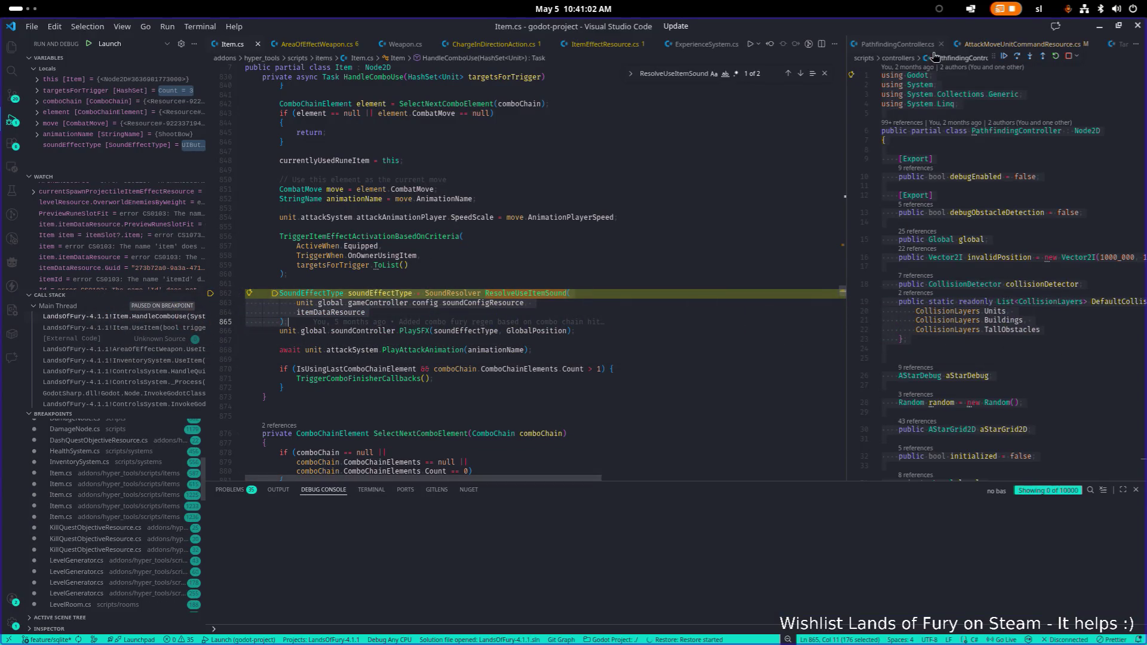
Step: Resume the paused debugger and bring the running Lands of Fury game forward
left_click(1005, 56)
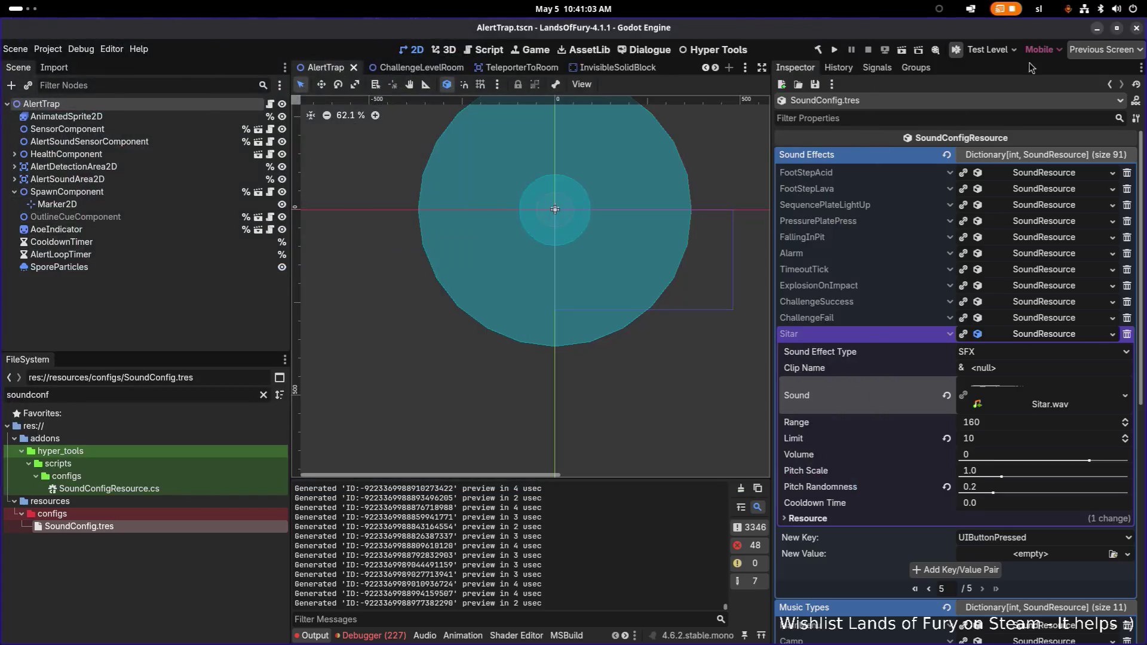
key("alt+Tab")
key("alt+Tab")
left_click(283, 305)
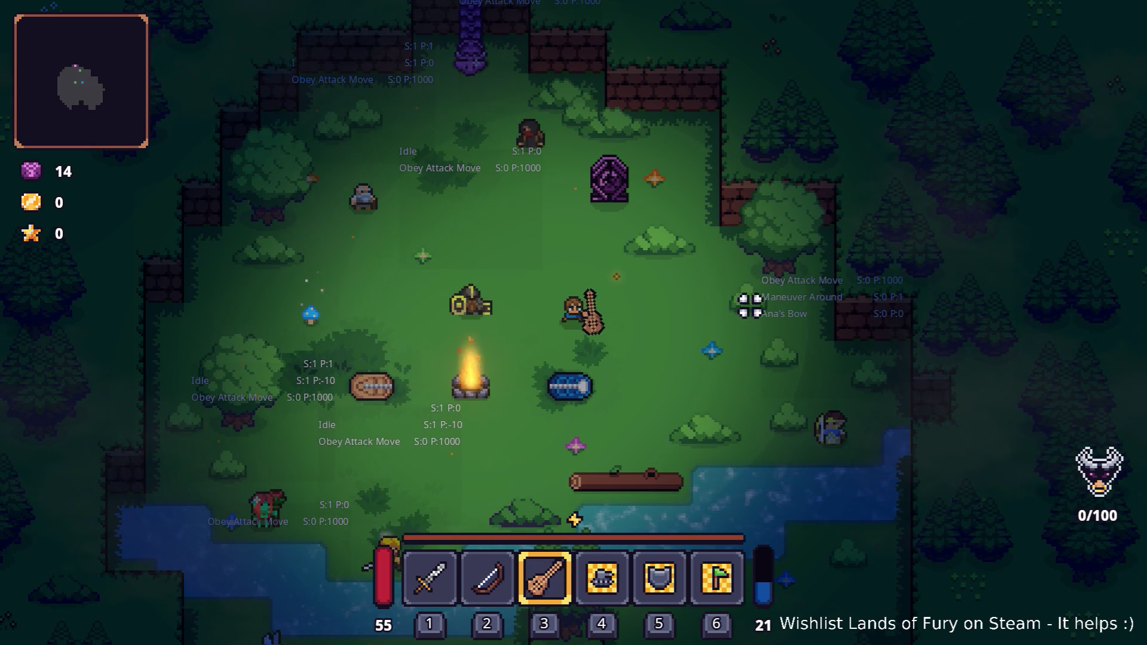
Step: Walk the player right, across the blue bedroll and off it again
key("d")
key("s")
key("a")
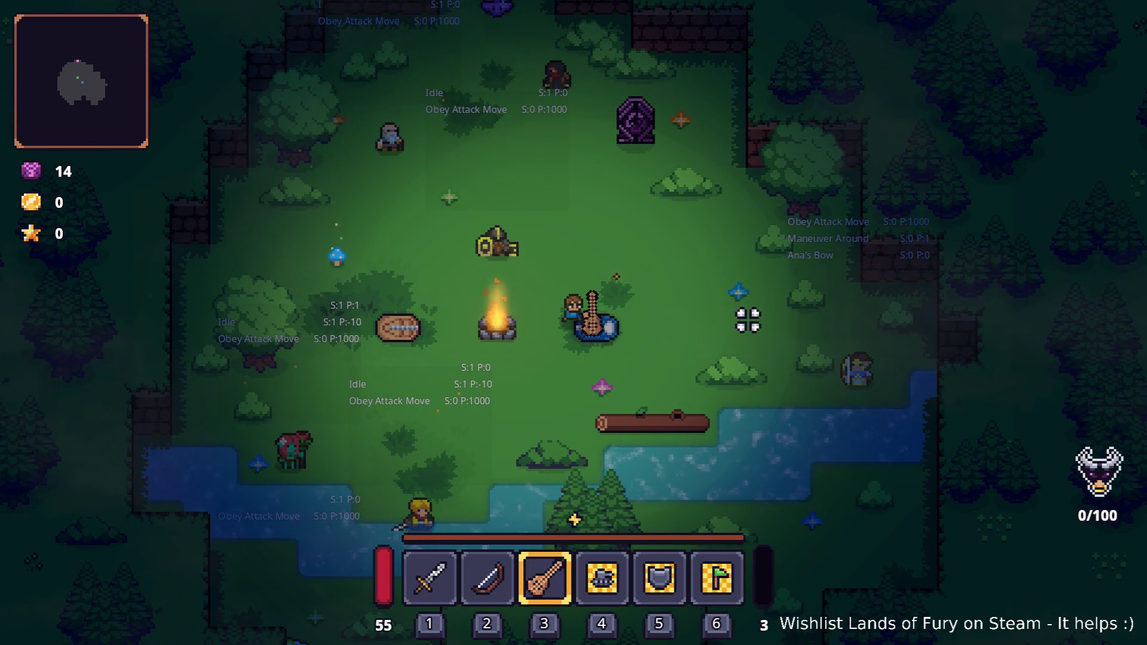
key("d")
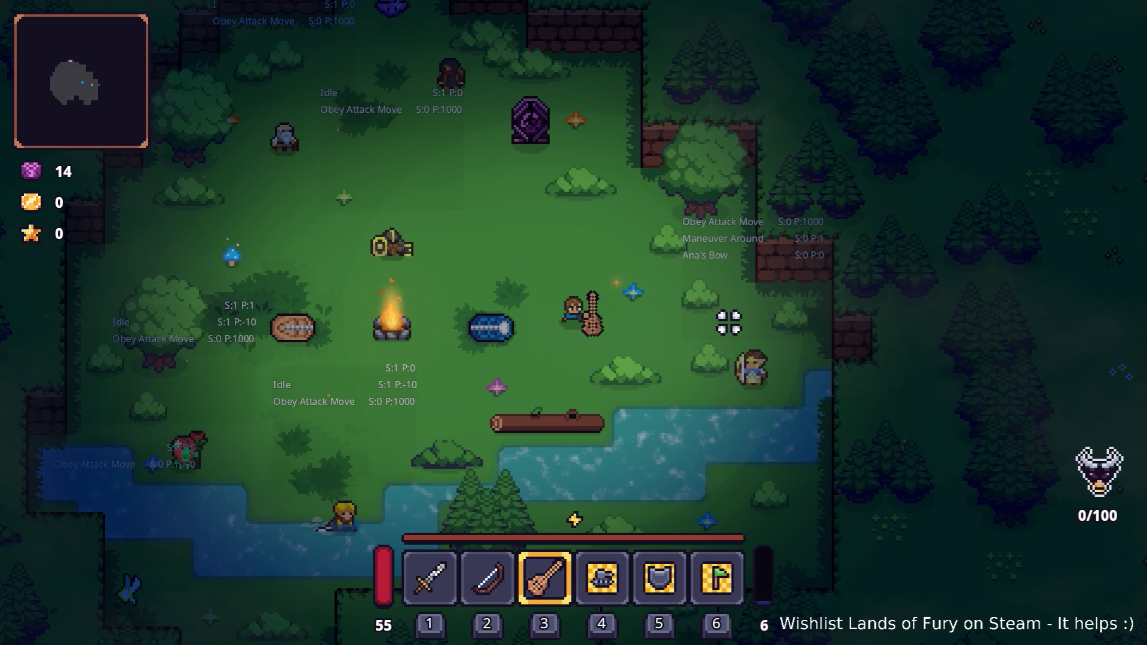
Step: Pause the game and switch back to Visual Studio Code
key("Escape")
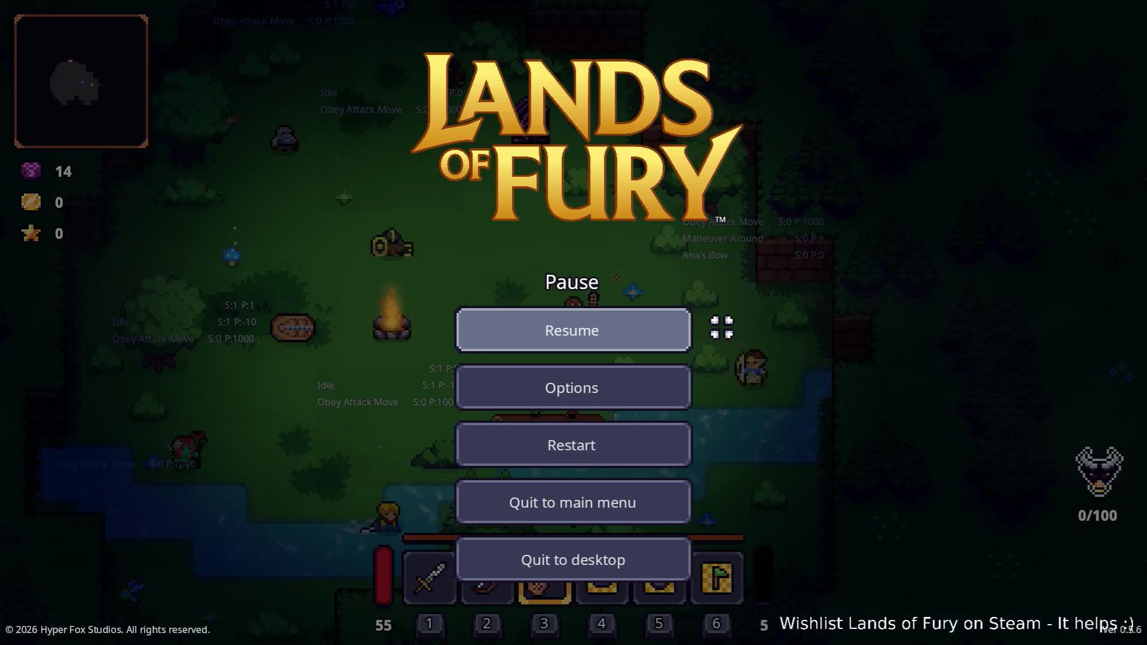
key("Escape")
key("alt+Tab")
key("alt+Tab")
key("alt+Tab")
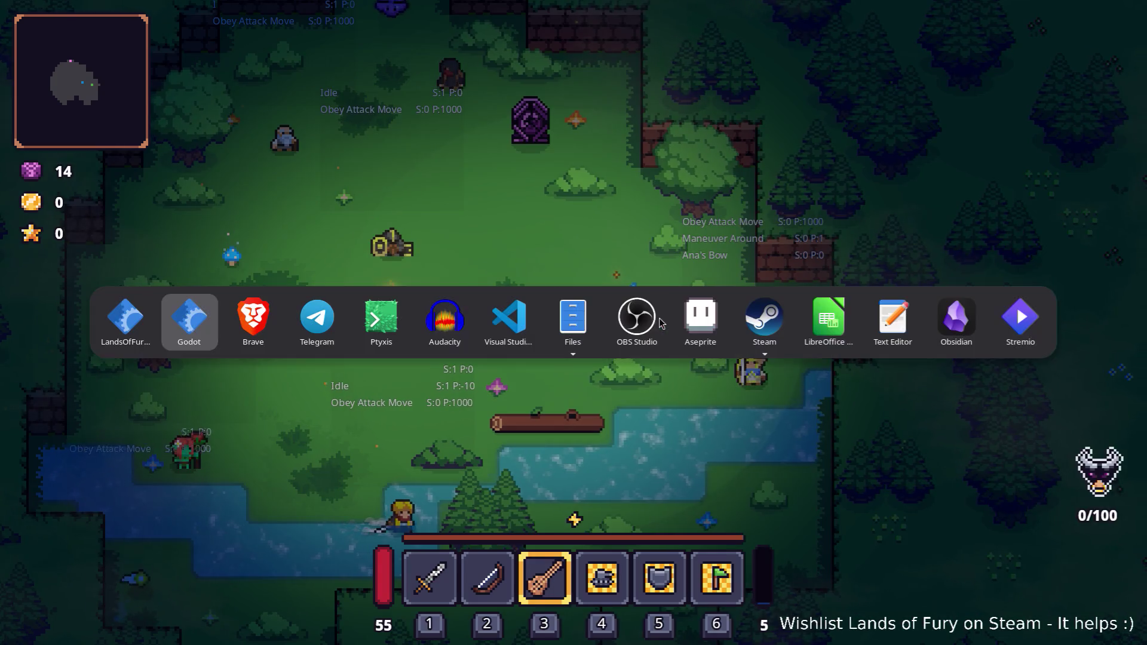
key("alt+Tab")
key("alt+Tab")
key("alt+Tab")
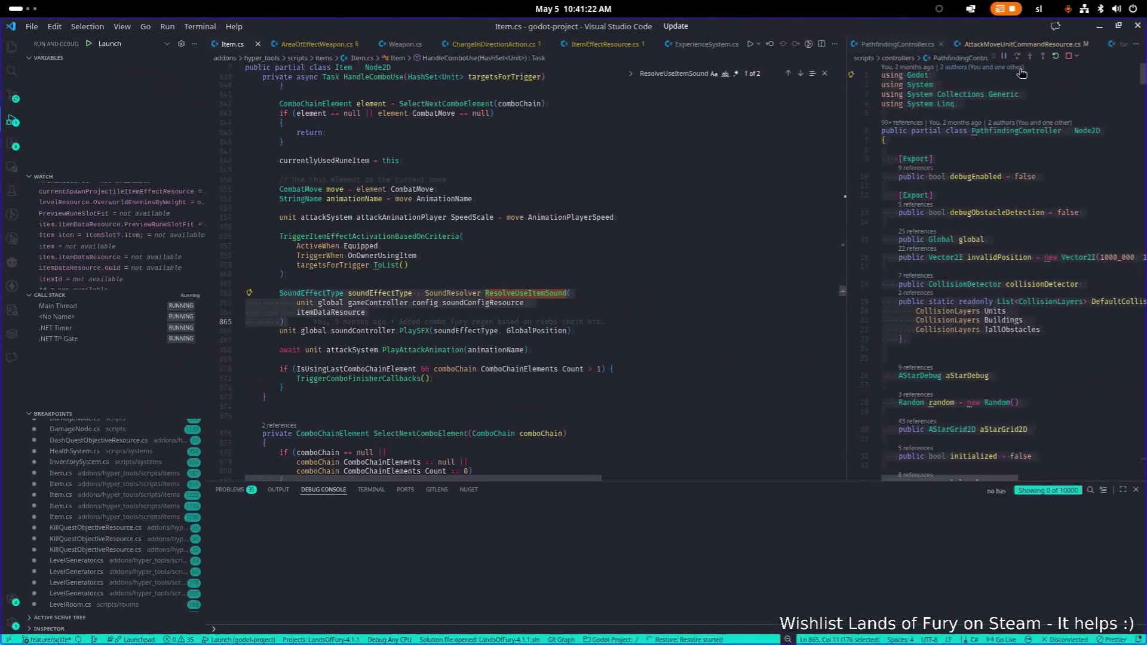
Step: Stop debugging, return to Godot, filter by 'companjo' and open Companjo.tres
left_click(1068, 60)
left_click(1099, 27)
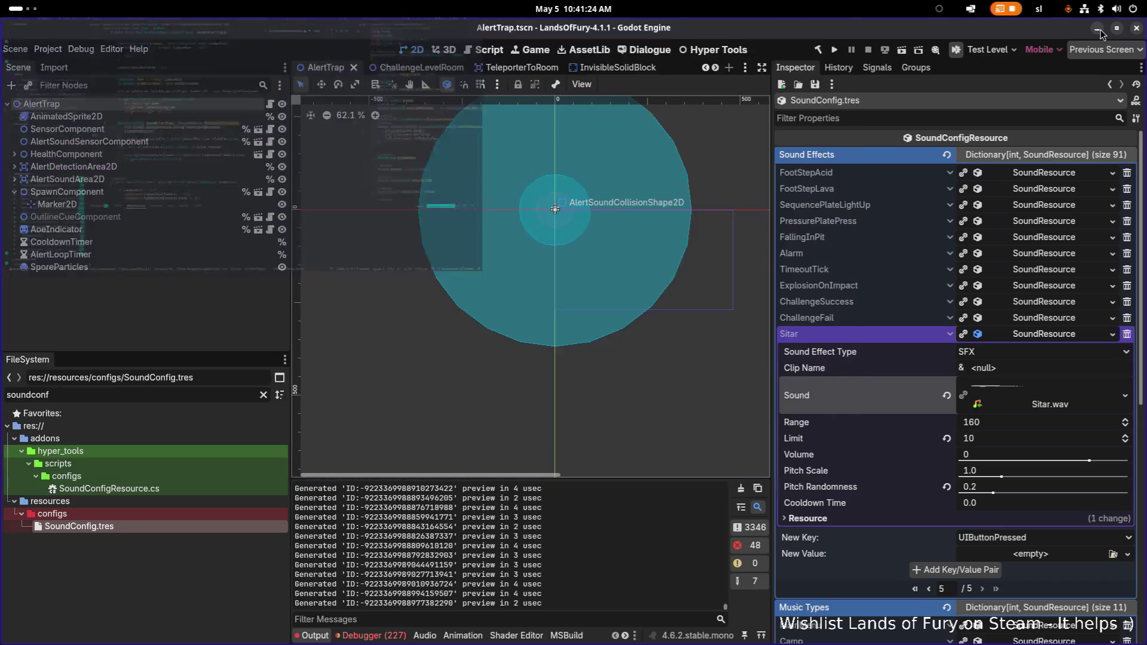
left_click(225, 397)
key("ctrl+a")
type("companjo")
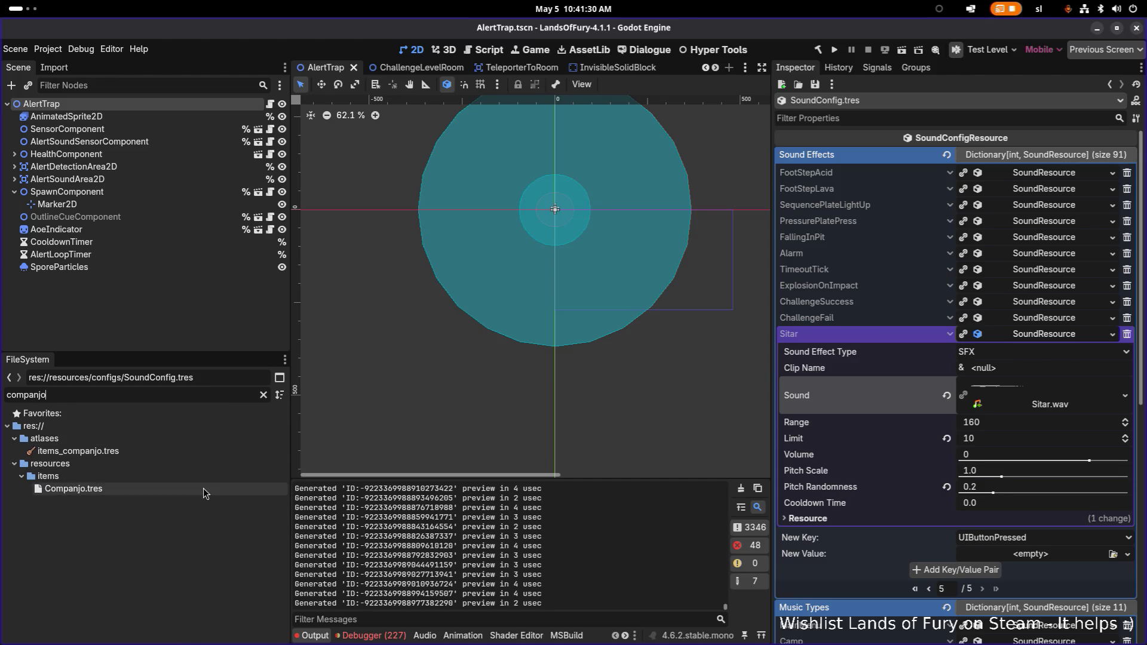
left_click(203, 489)
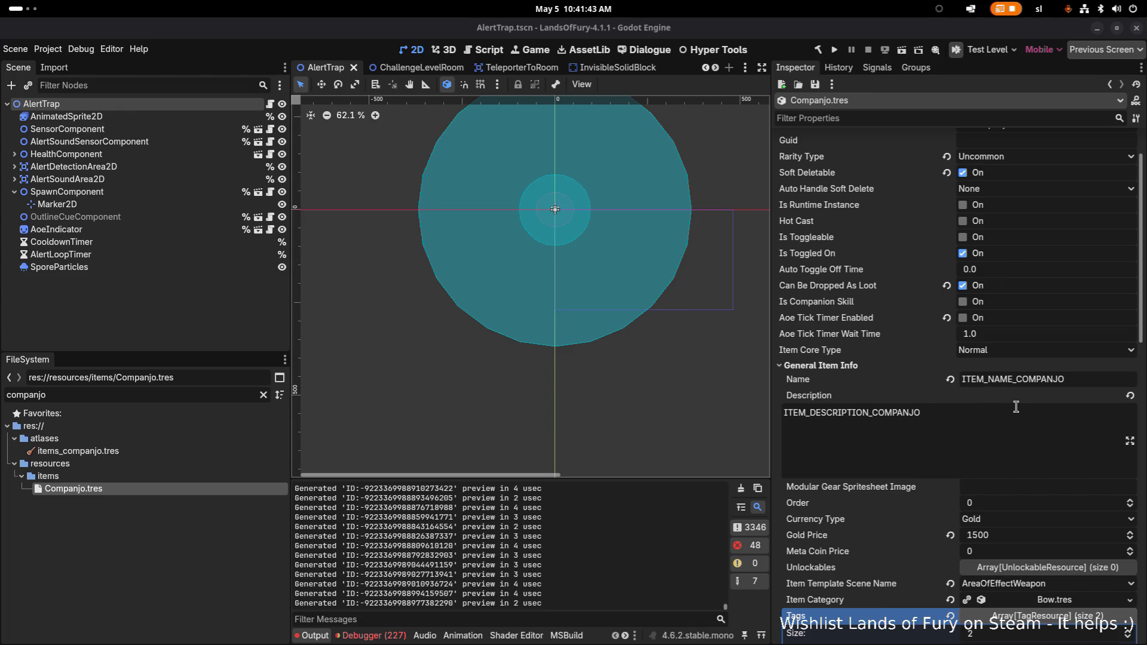
Step: Set the Companjo Sprite Rotation Offset to -90, save, and launch the game
scroll(1040, 420, "down", 3)
scroll(1040, 420, "down", 3)
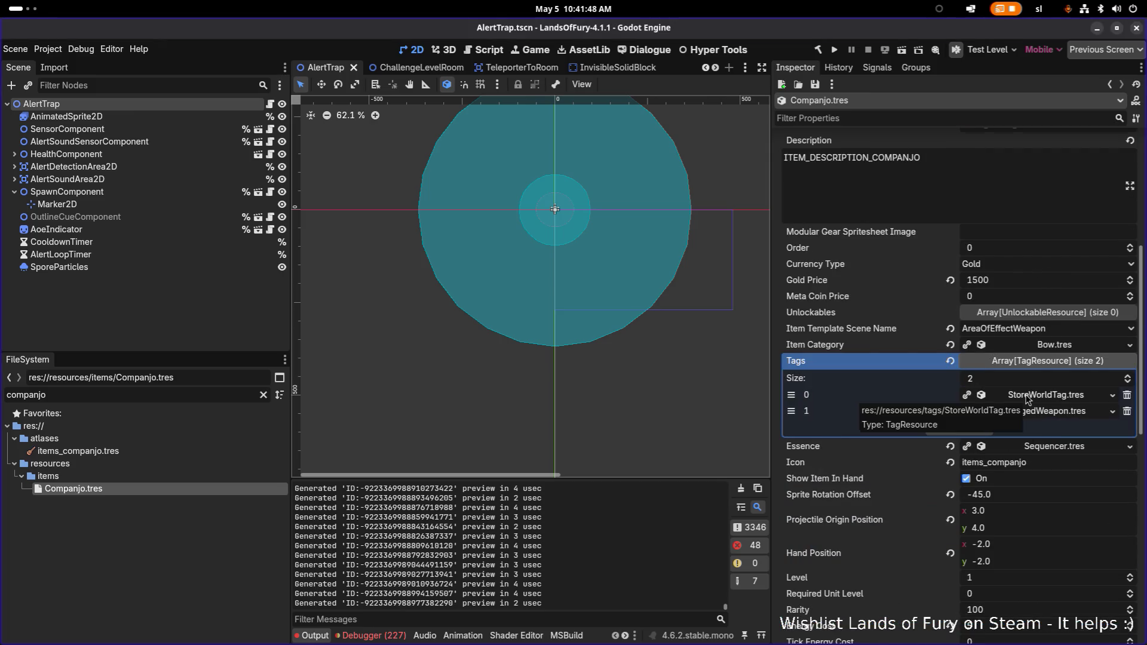
scroll(1030, 405, "down", 5)
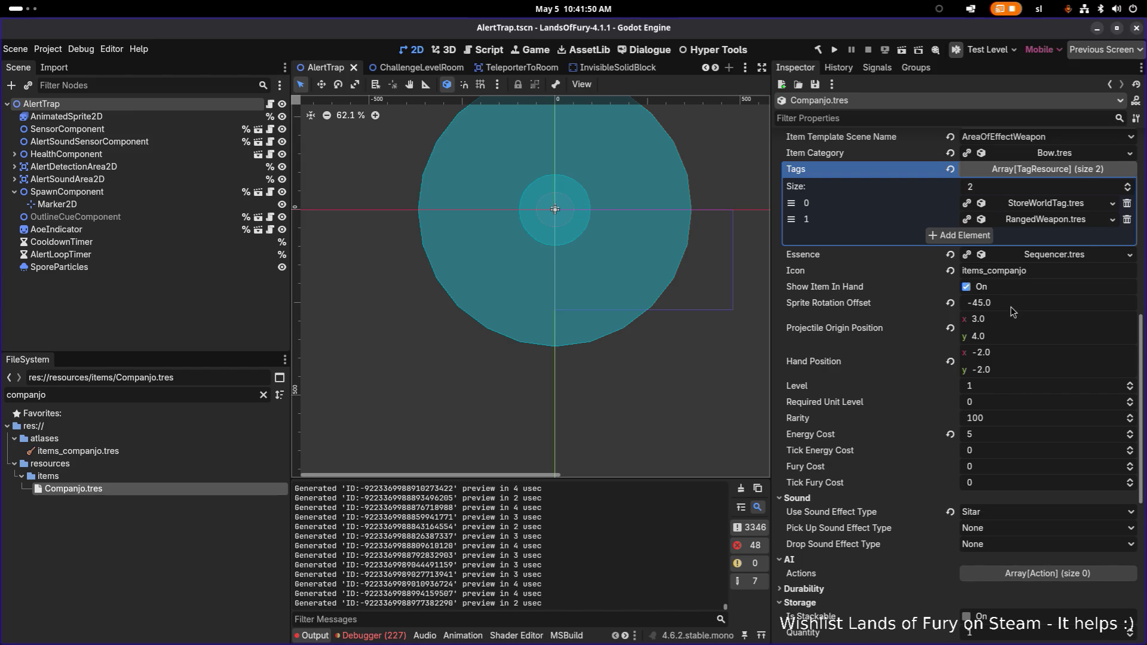
left_click(1014, 304)
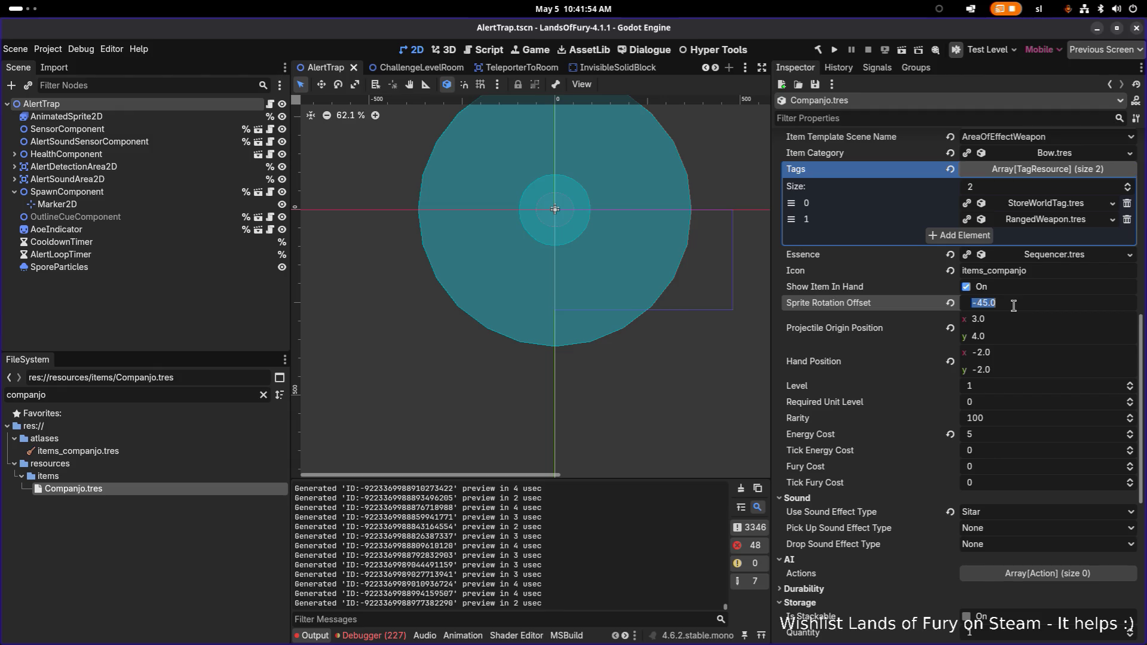
type("-90")
key("Return")
key("ctrl+s")
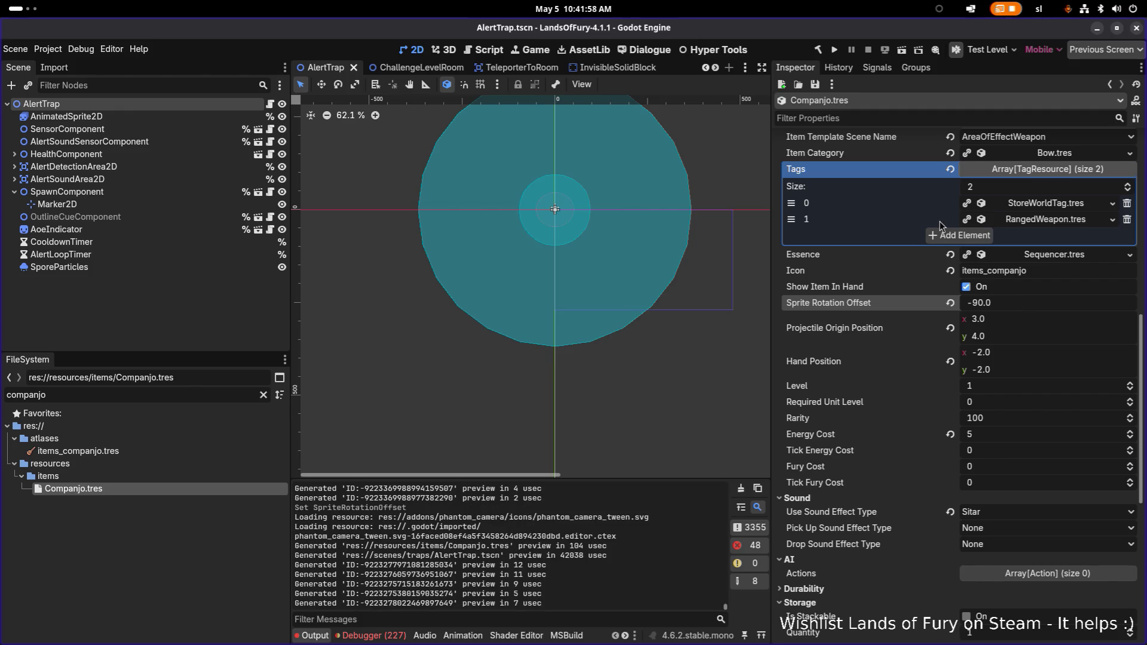
left_click(837, 54)
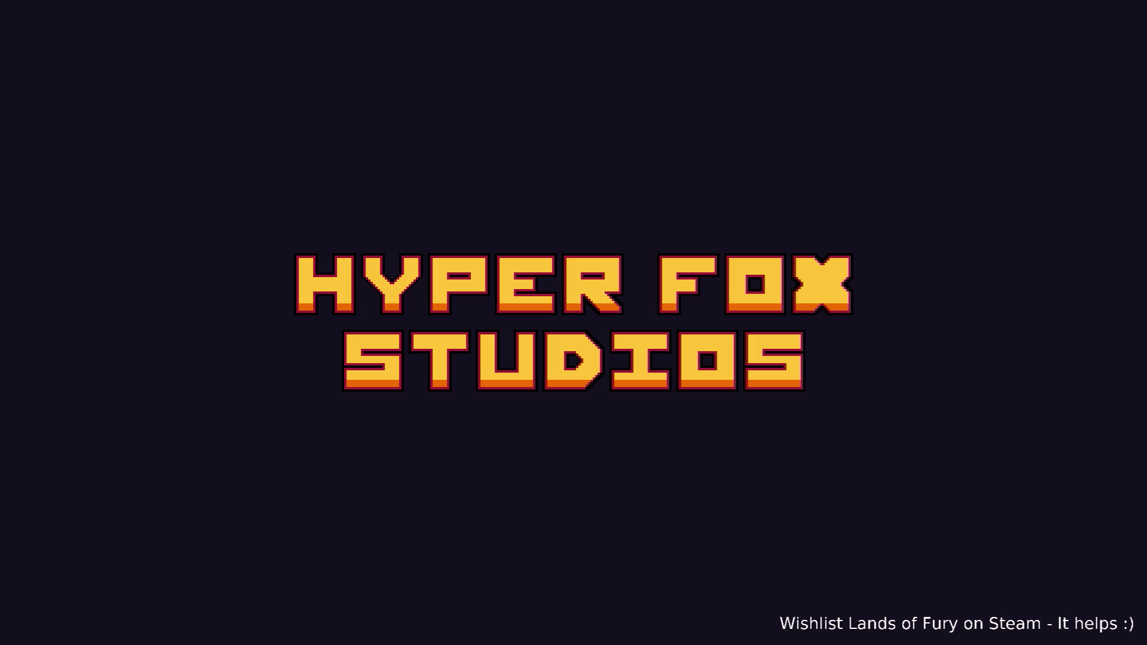
Step: Start a game and add the Companjo with a Player.AddItem console command
key("Return")
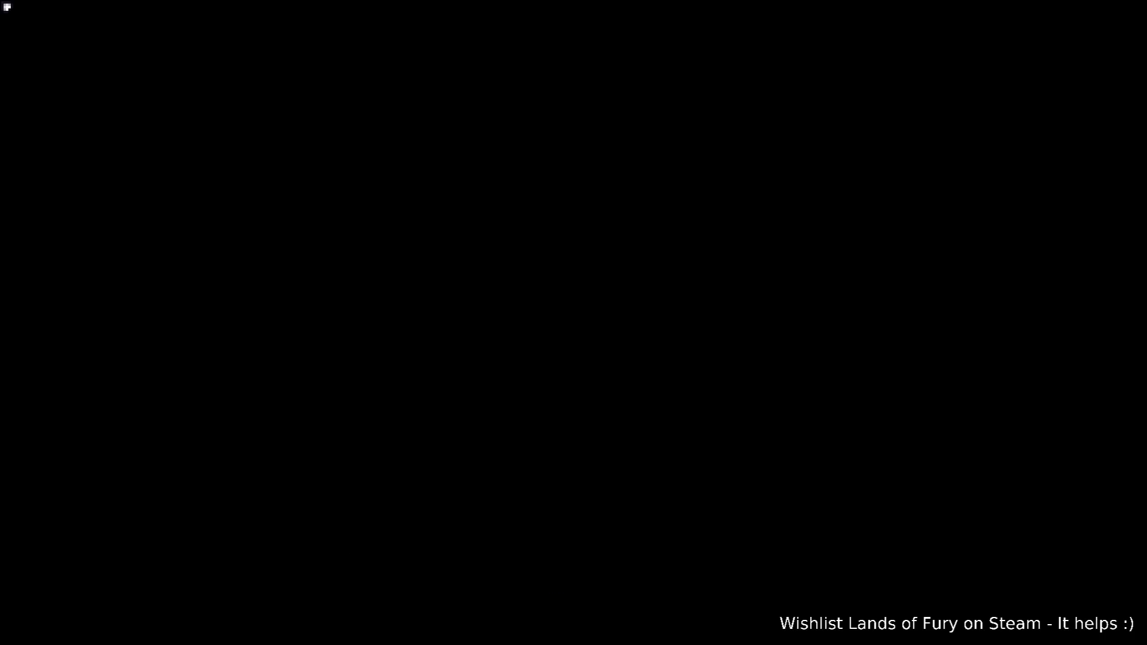
key("grave")
type("palyar")
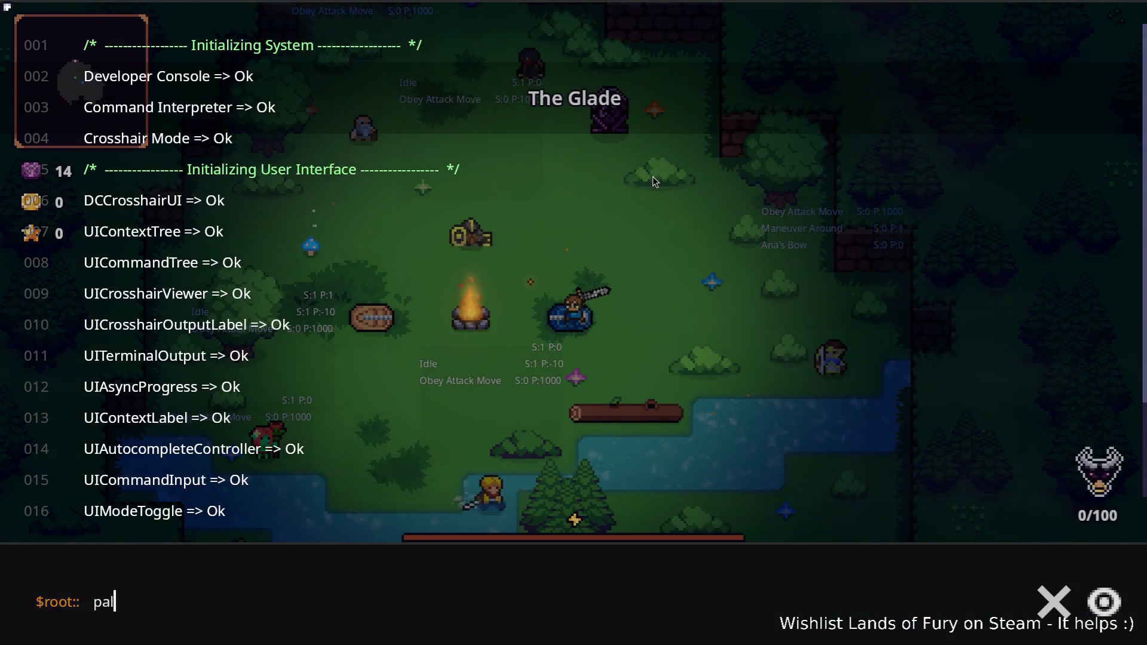
key("ctrl+a")
type("Player.Ad")
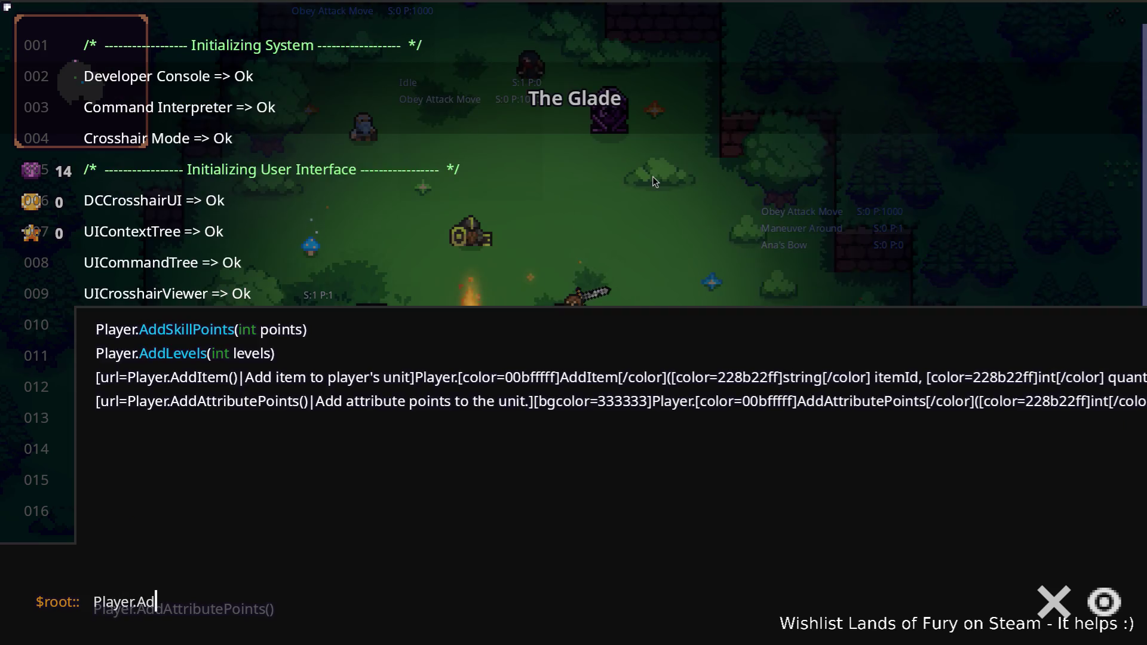
type("dItem(companion, 1)")
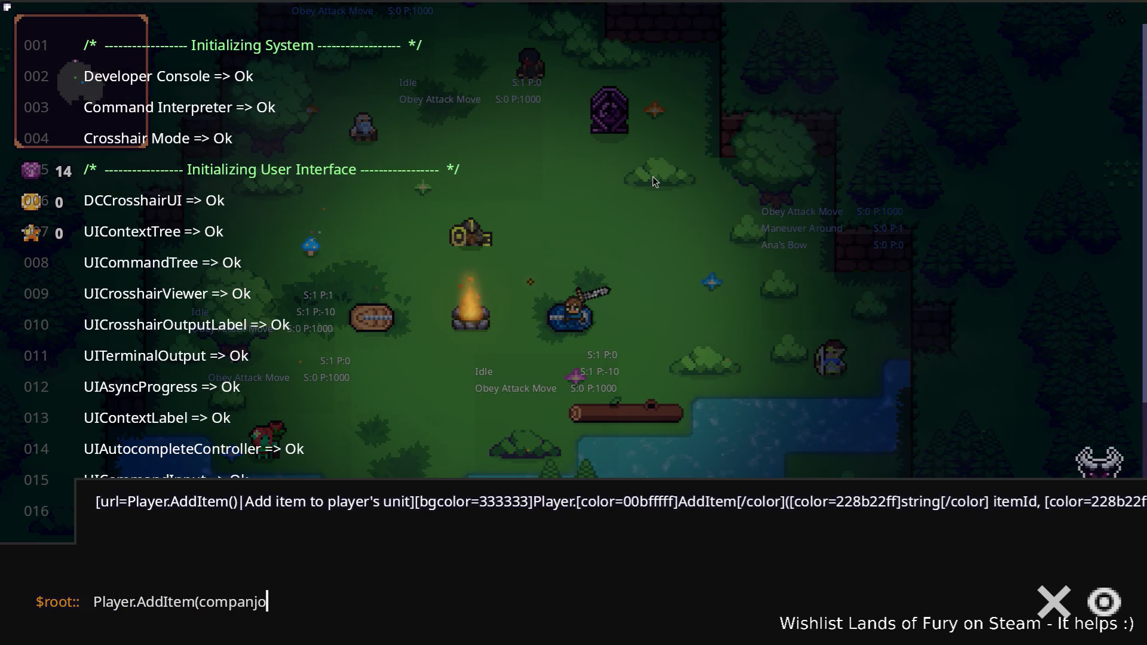
key("Return")
Step: Check the inventory, equip the lute from slot 3, and test movement speed
key("grave")
key("i")
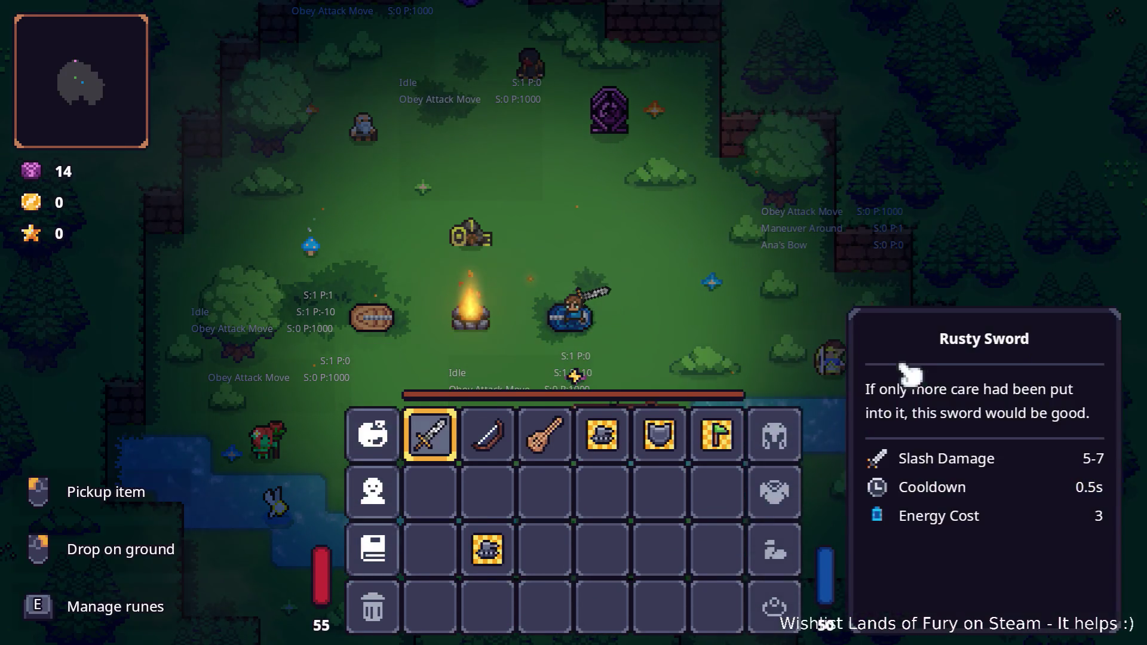
key("i")
key("3")
key("w")
key("d")
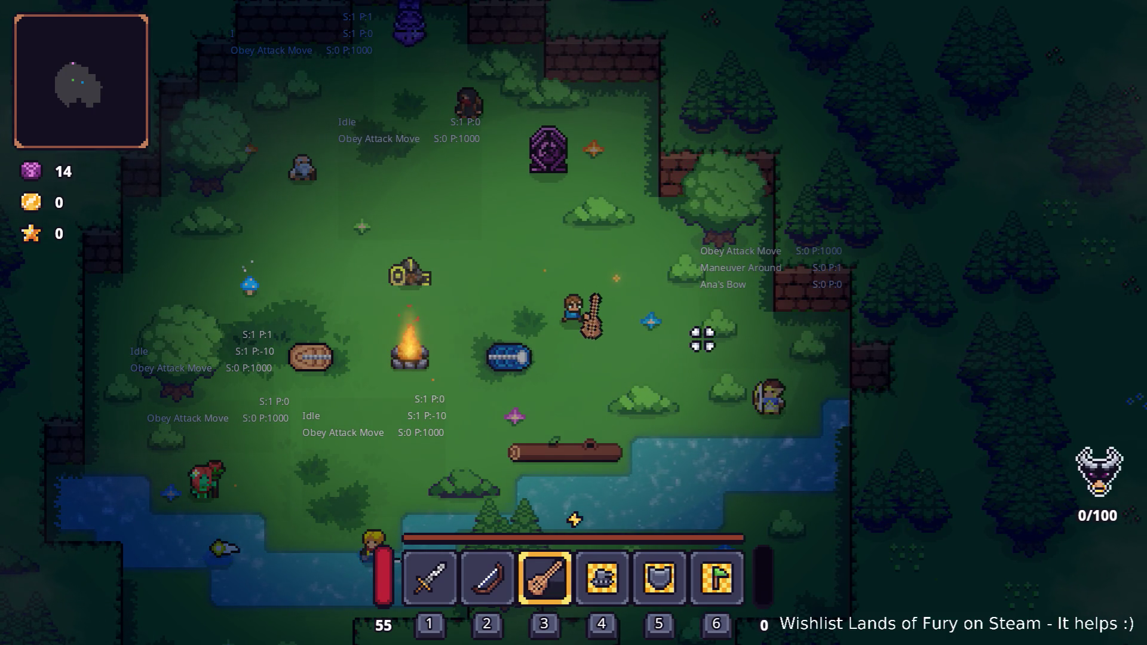
Step: Attack once with the lute and travel through the purple pillar to Elderglade Forest
key("XF86AudioLowerVolume")
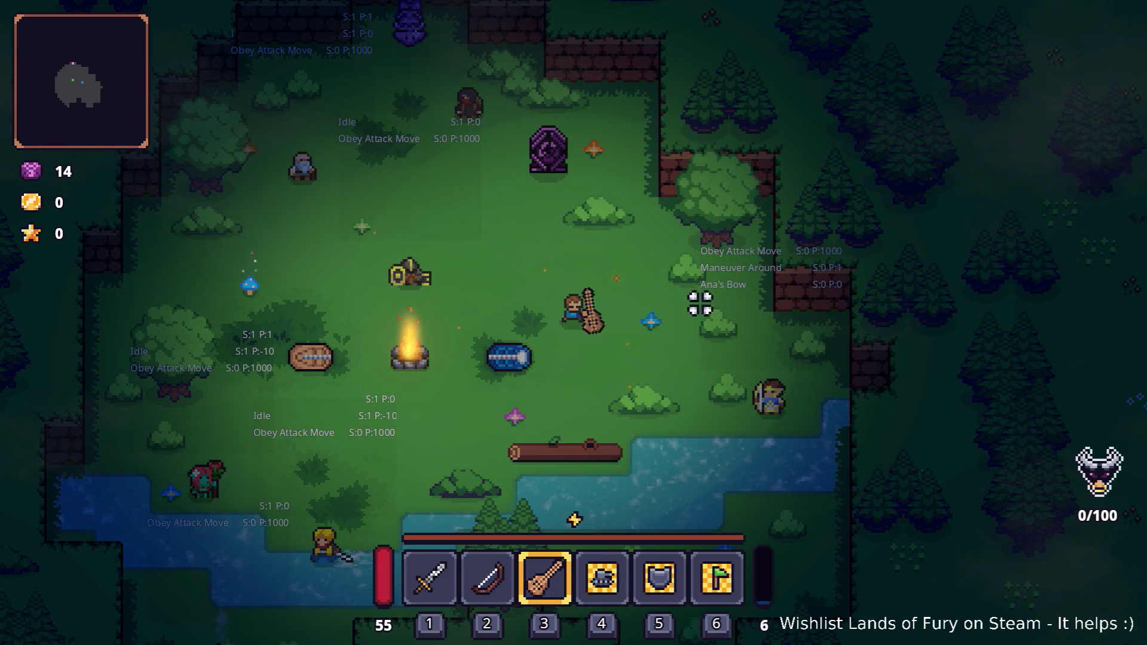
left_click(731, 324)
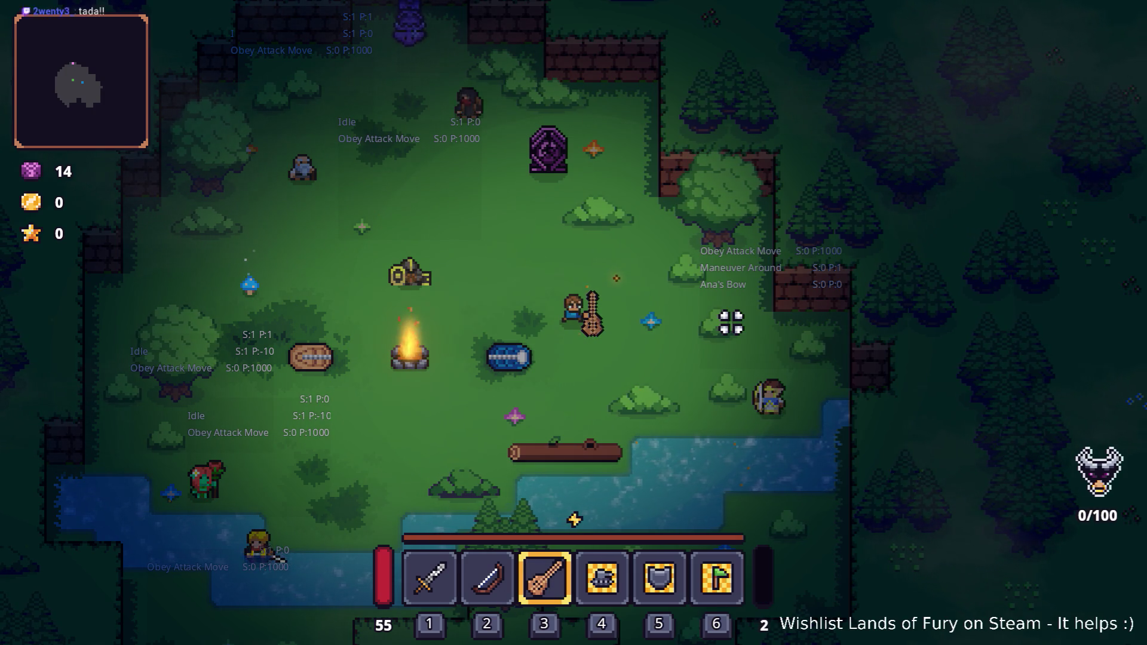
key("a")
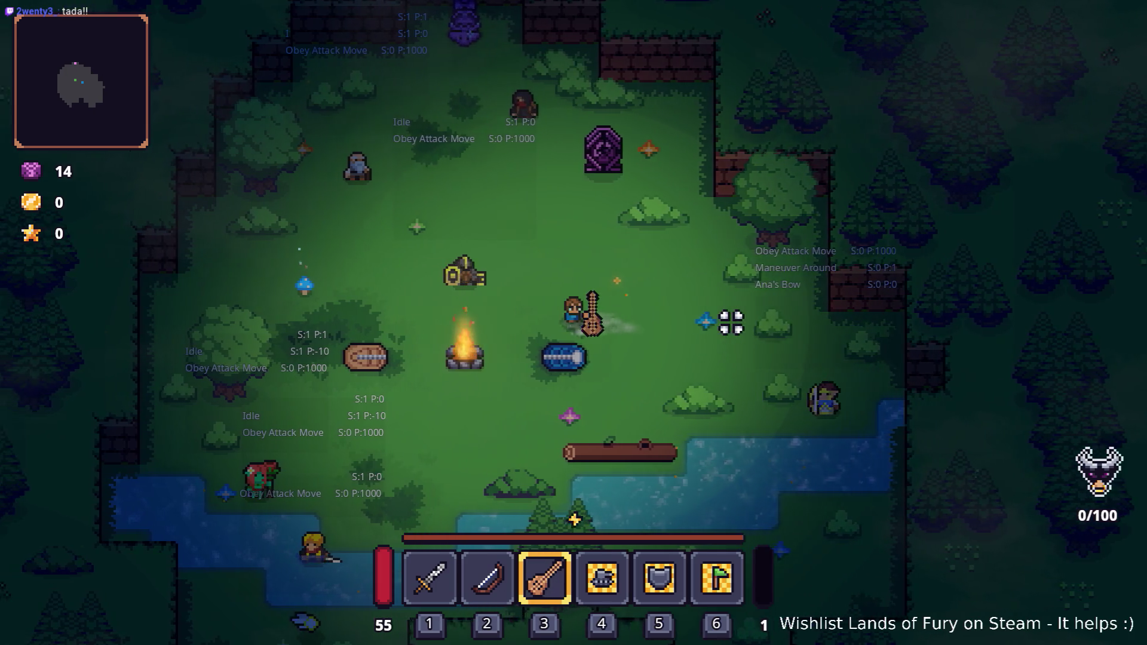
key("w")
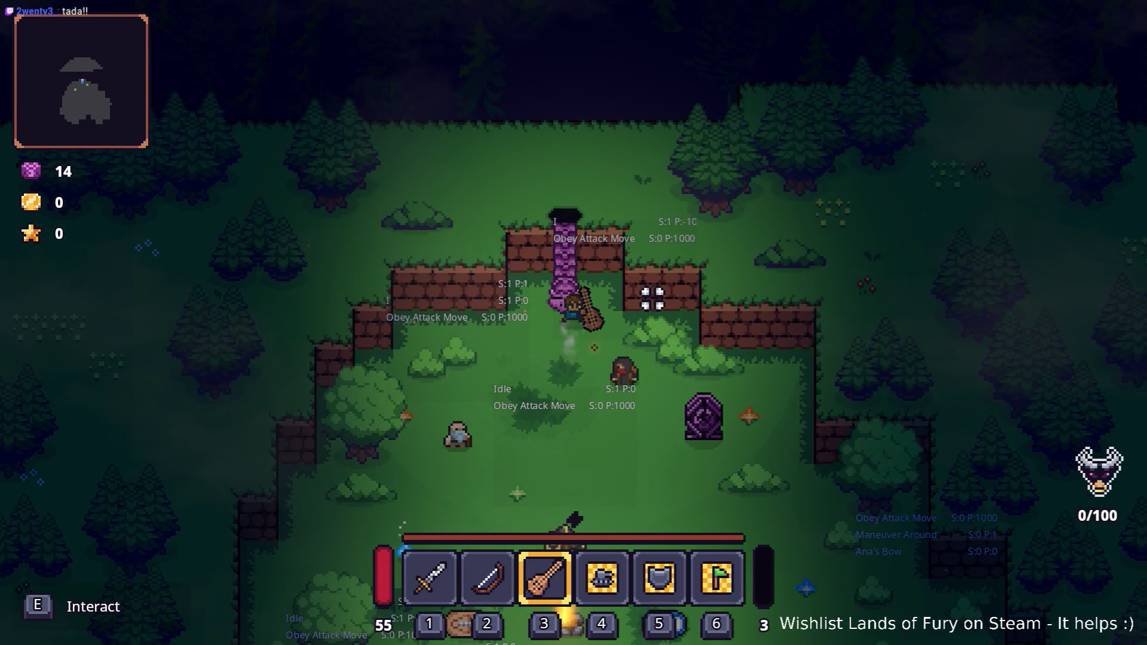
key("e")
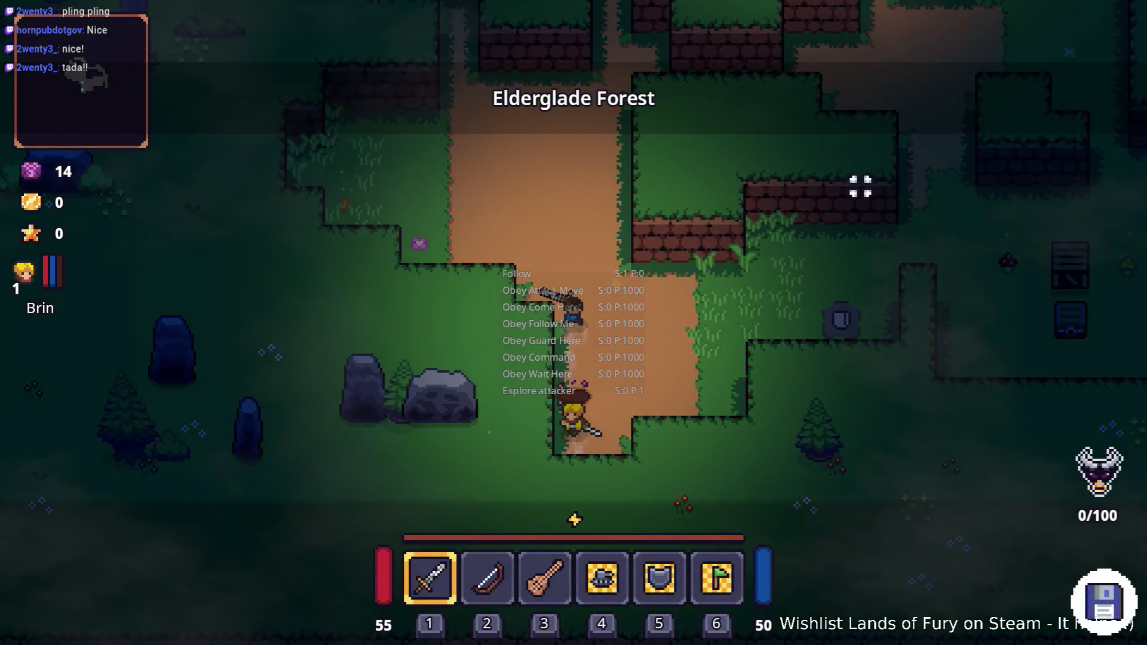
Step: Re-equip the lute and fight the nearby enemies with it
key("3")
key("w")
key("d")
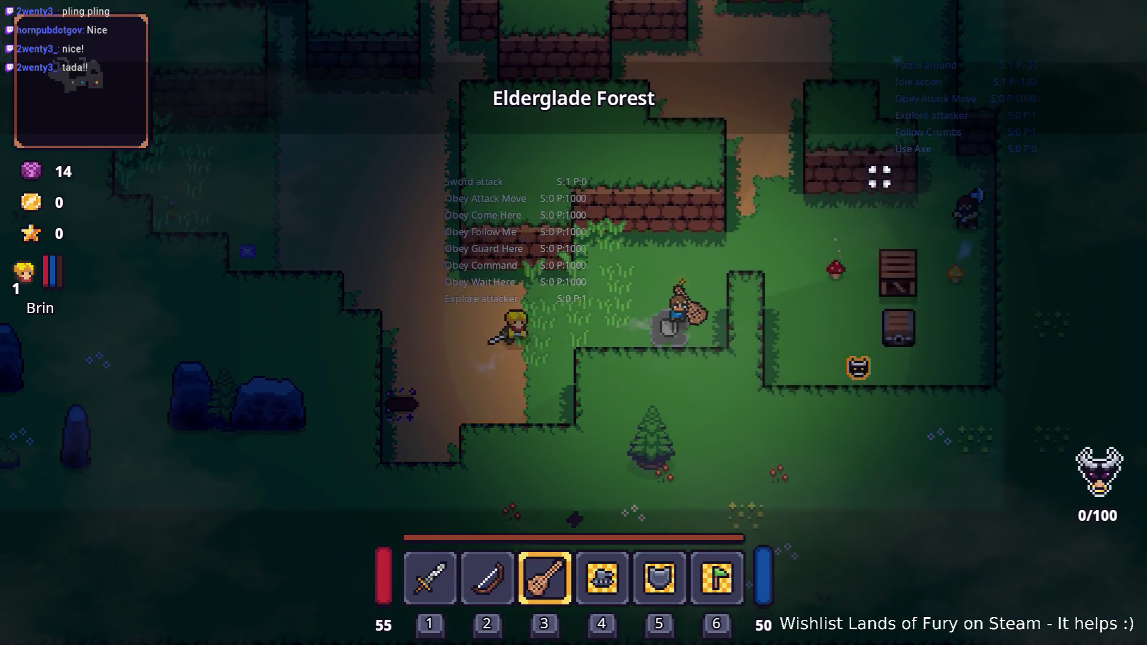
left_click(1010, 329)
left_click(997, 336)
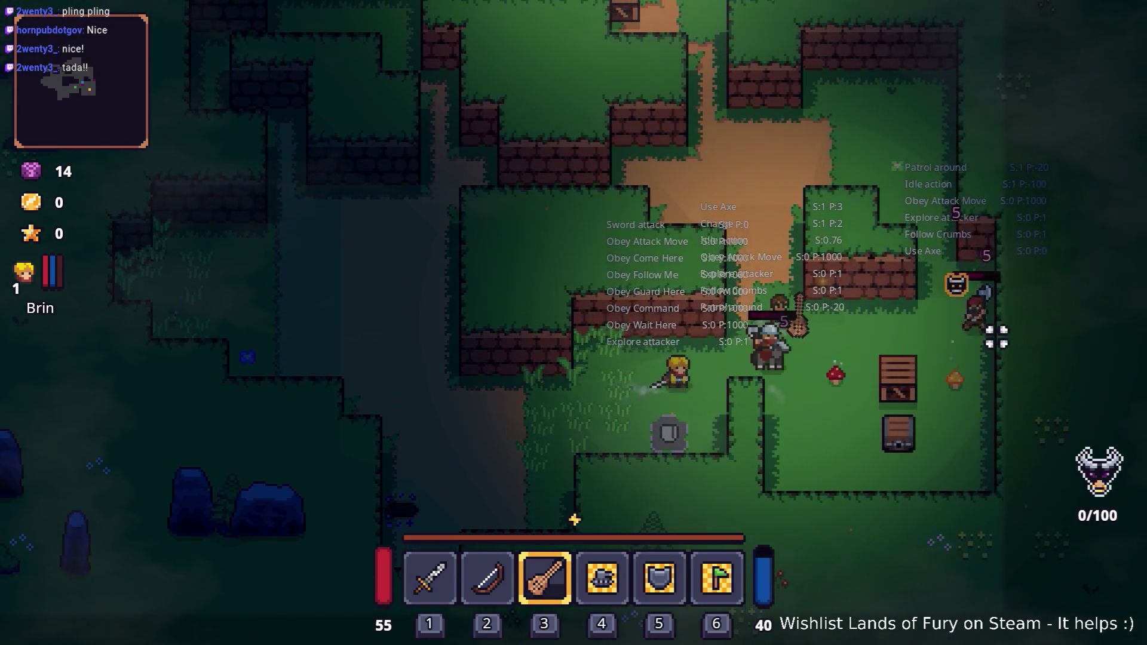
key("d")
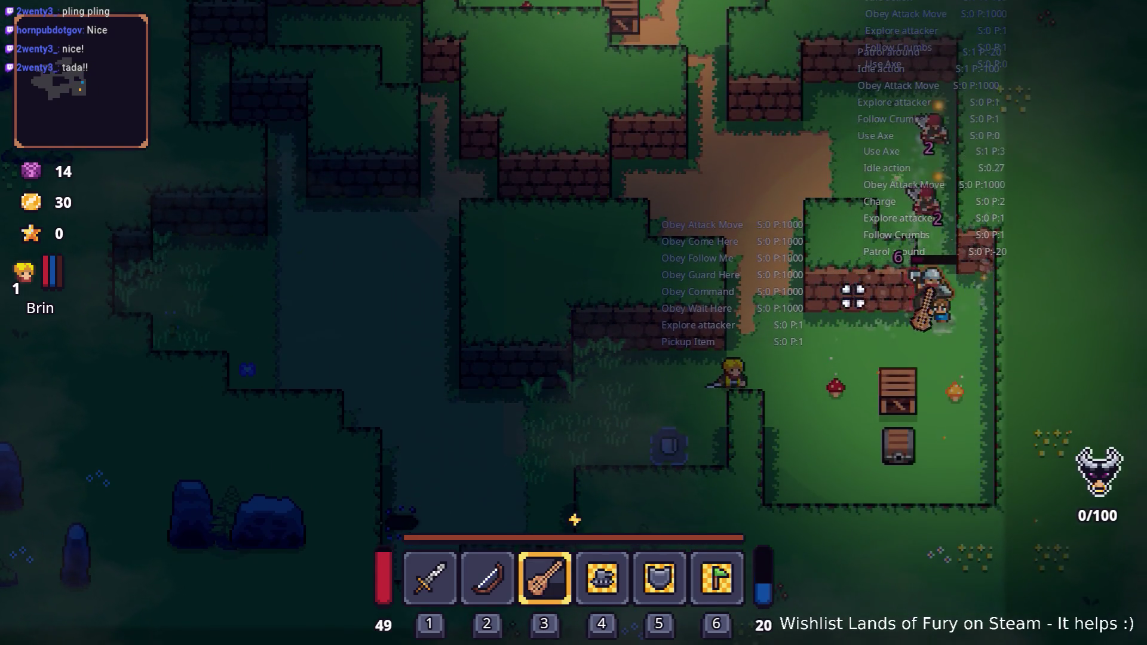
key("w")
key("d")
left_click(853, 295)
left_click(851, 289)
left_click(853, 287)
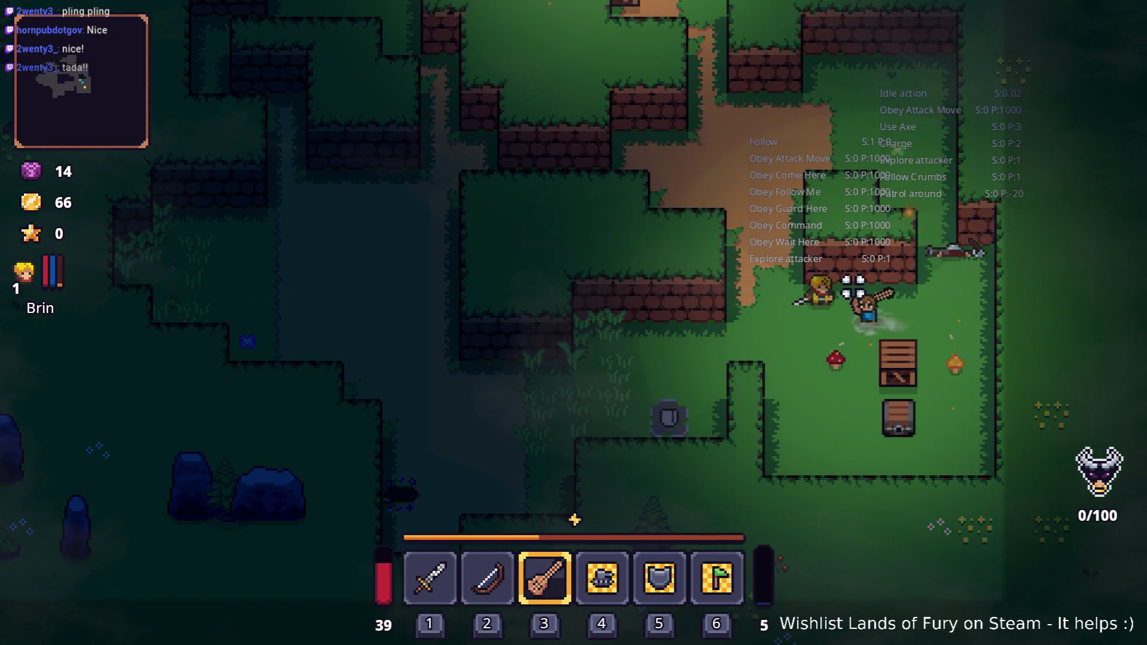
Step: Walk over to the crate and break it with the sword from slot 1
key("a")
key("s")
key("XF86AudioRaiseVolume")
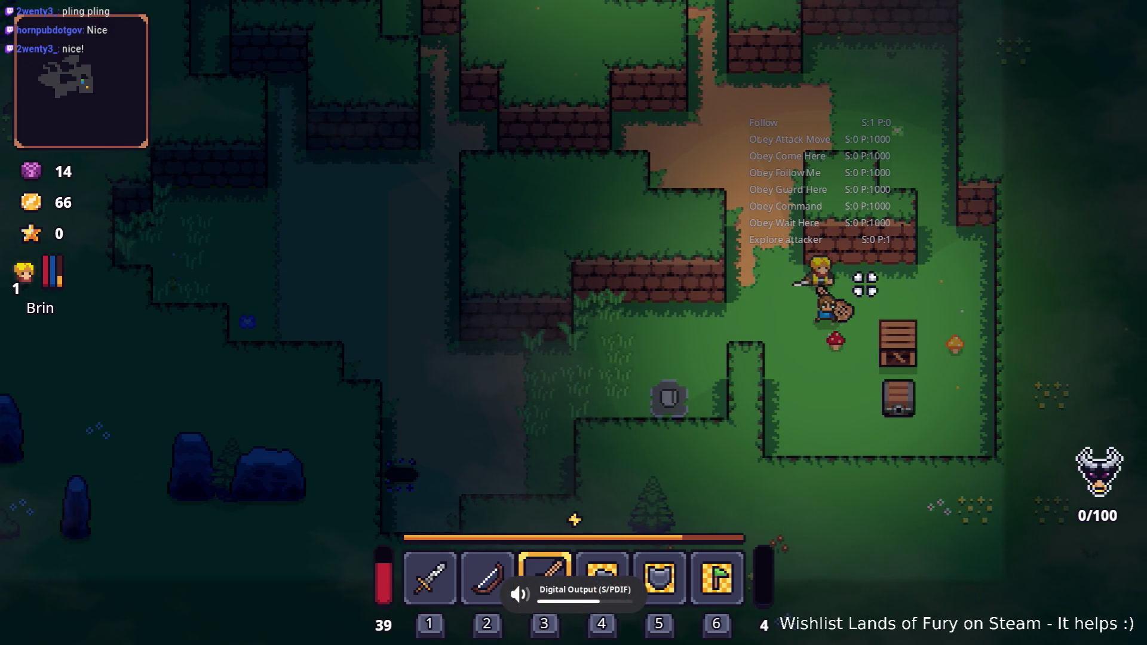
key("s")
key("d")
key("XF86AudioRaiseVolume")
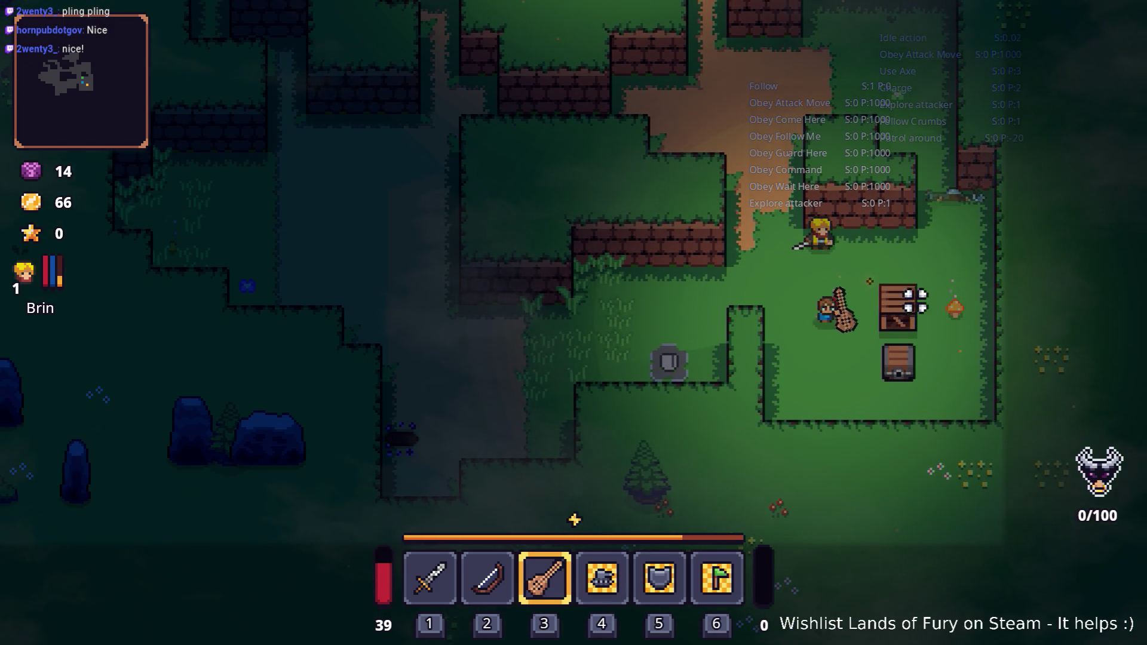
key("w")
key("d")
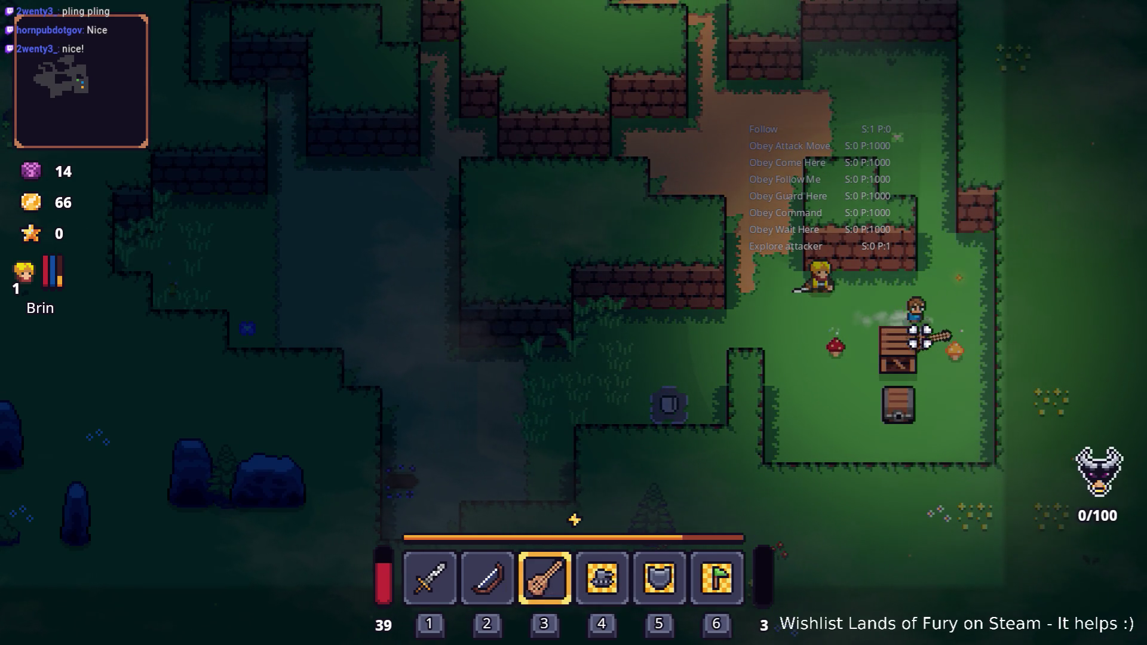
key("1")
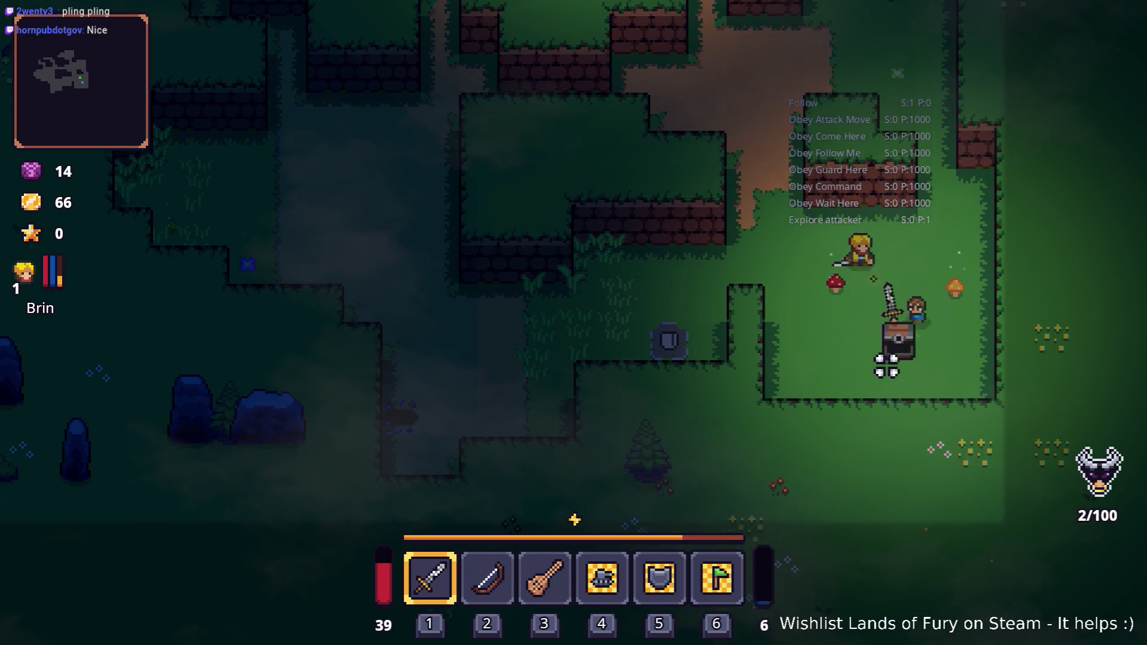
Step: Switch back to the lute and walk around with it equipped
key("w")
key("3")
key("w")
key("a")
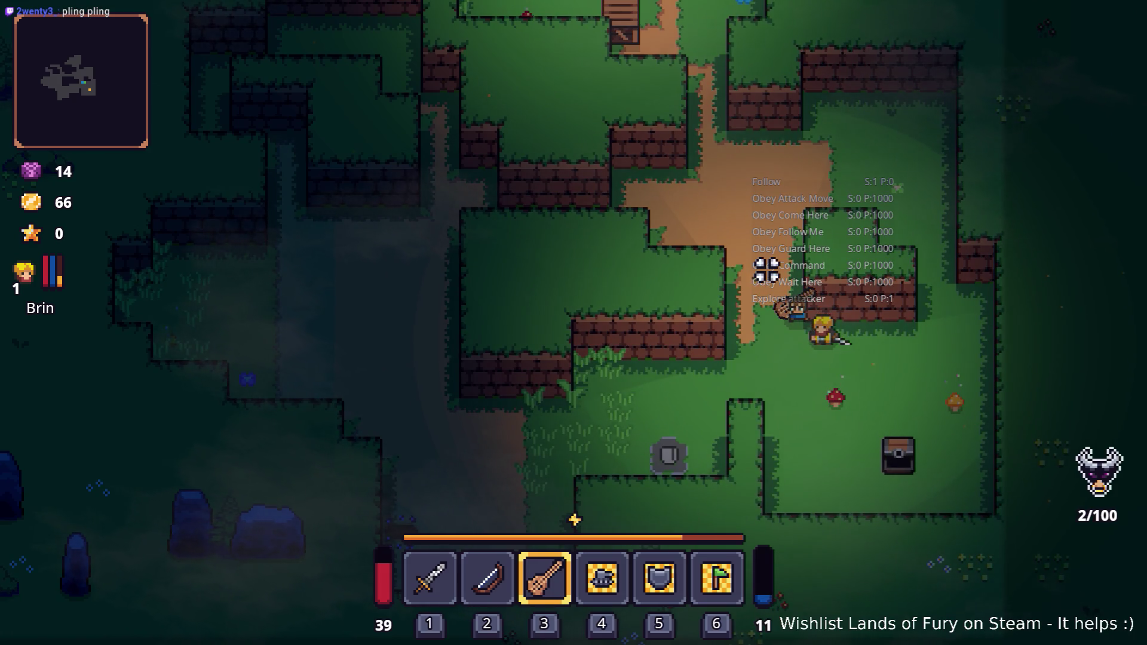
key("s")
key("d")
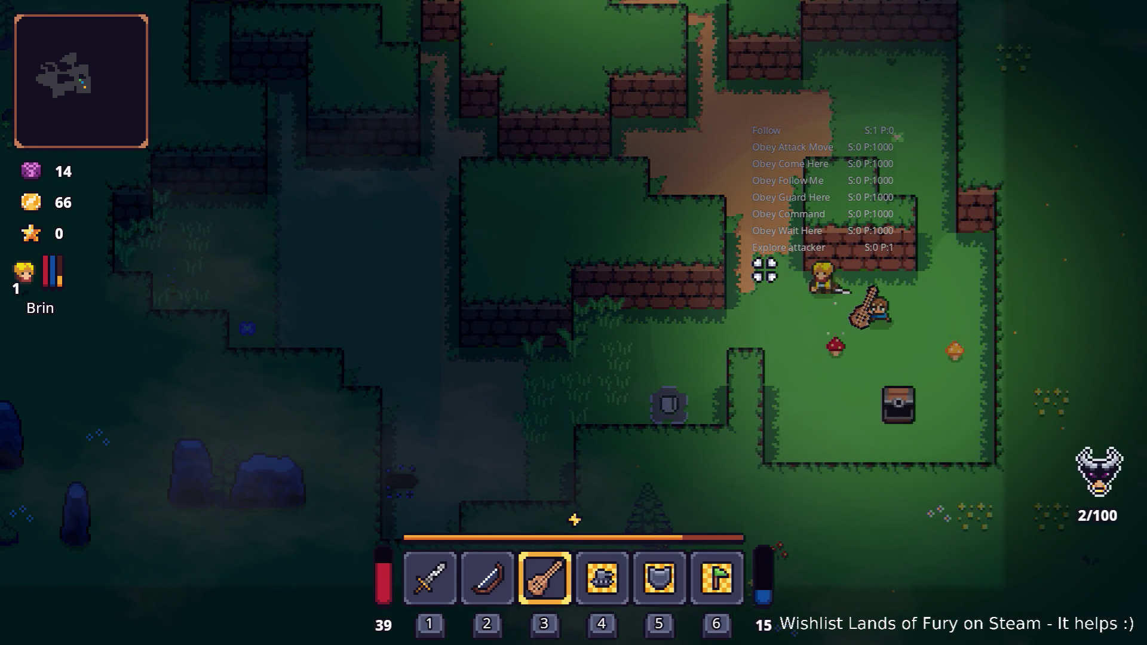
key("a")
key("w")
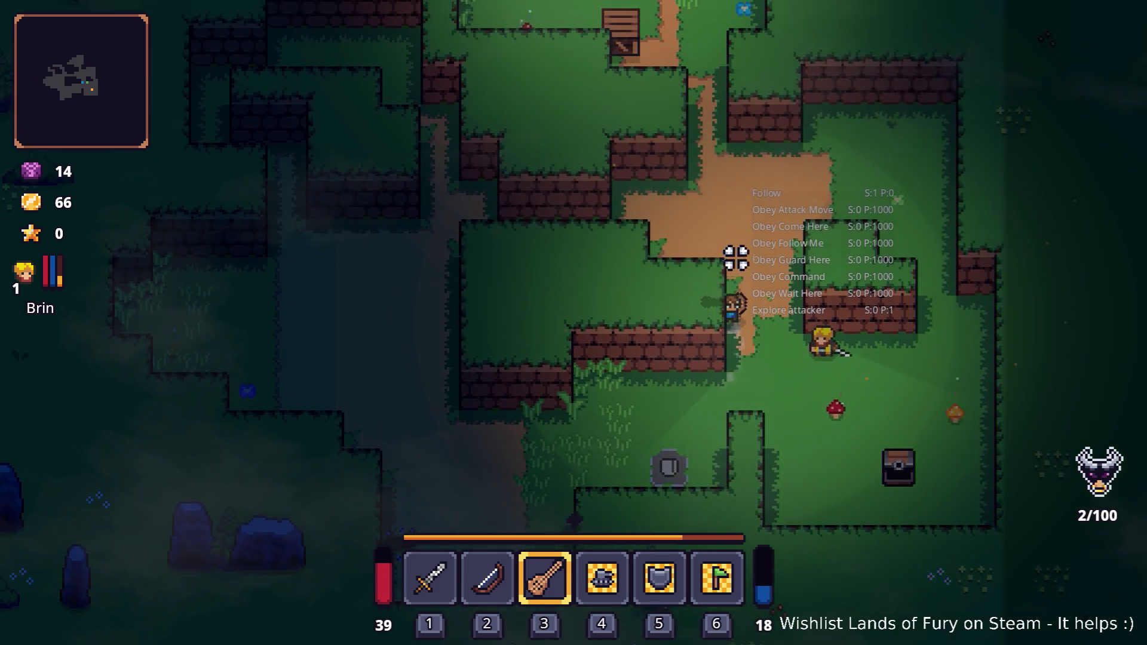
Step: Walk up the path past the bandit campfire and open the developer console
key("w")
key("a")
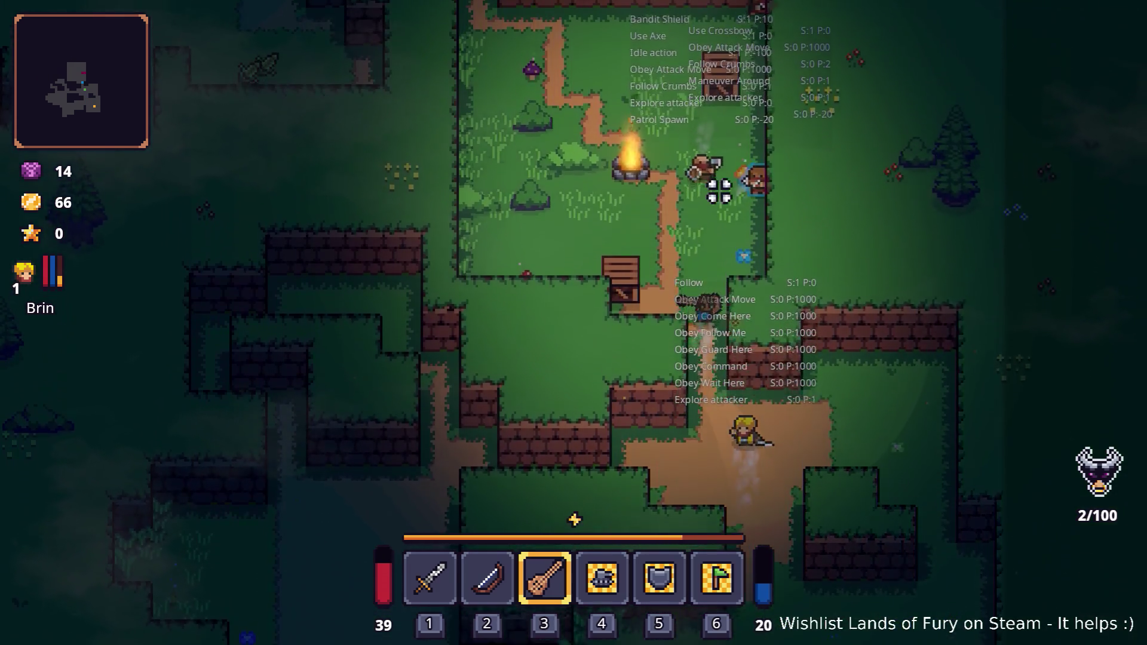
key("w")
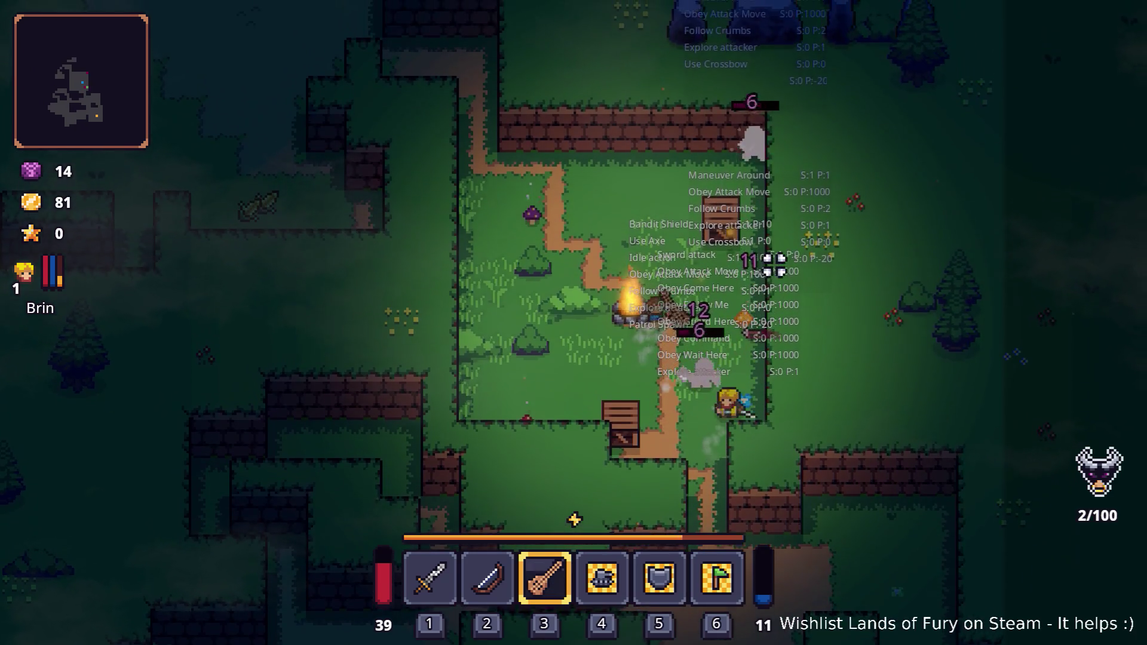
key("w")
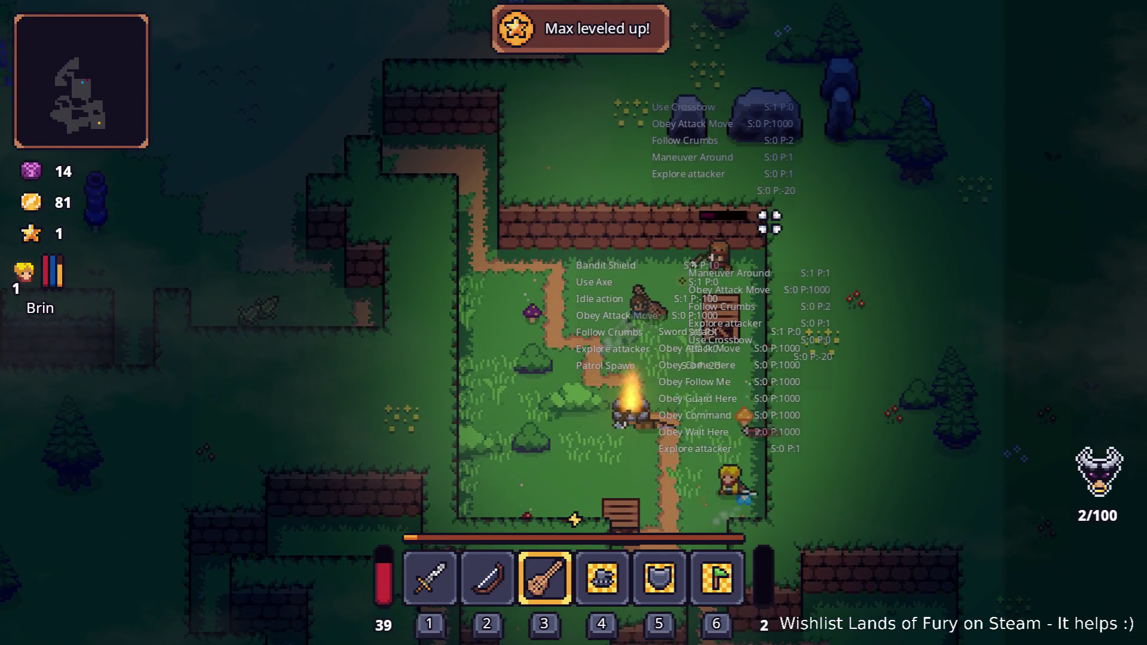
key("a")
key("d")
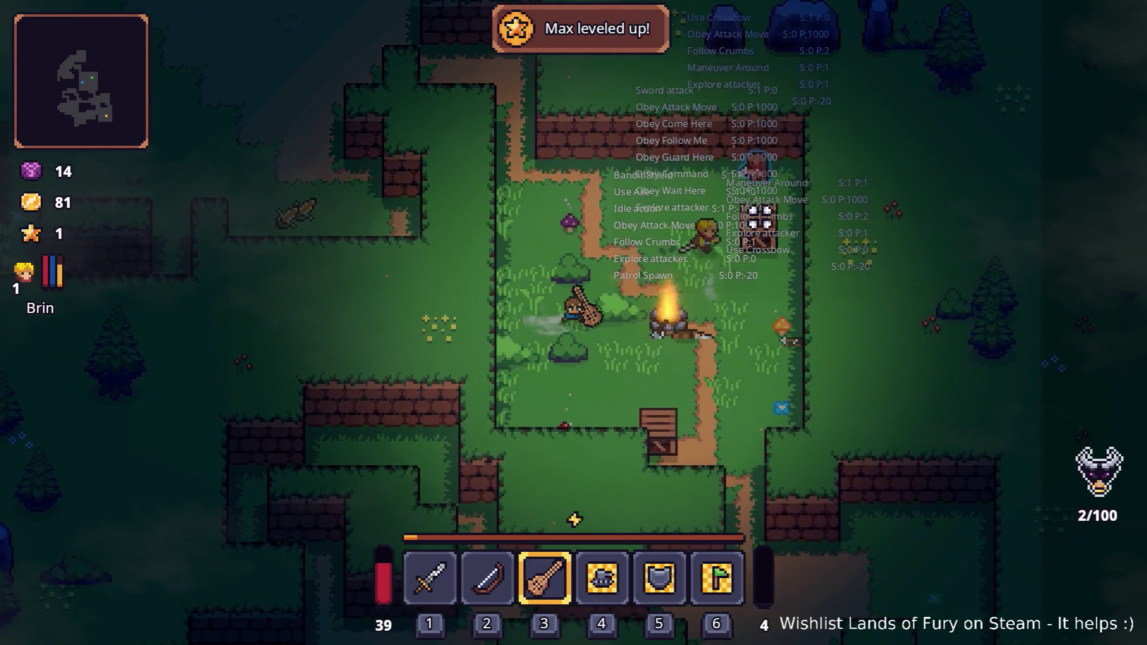
key("a")
key("d")
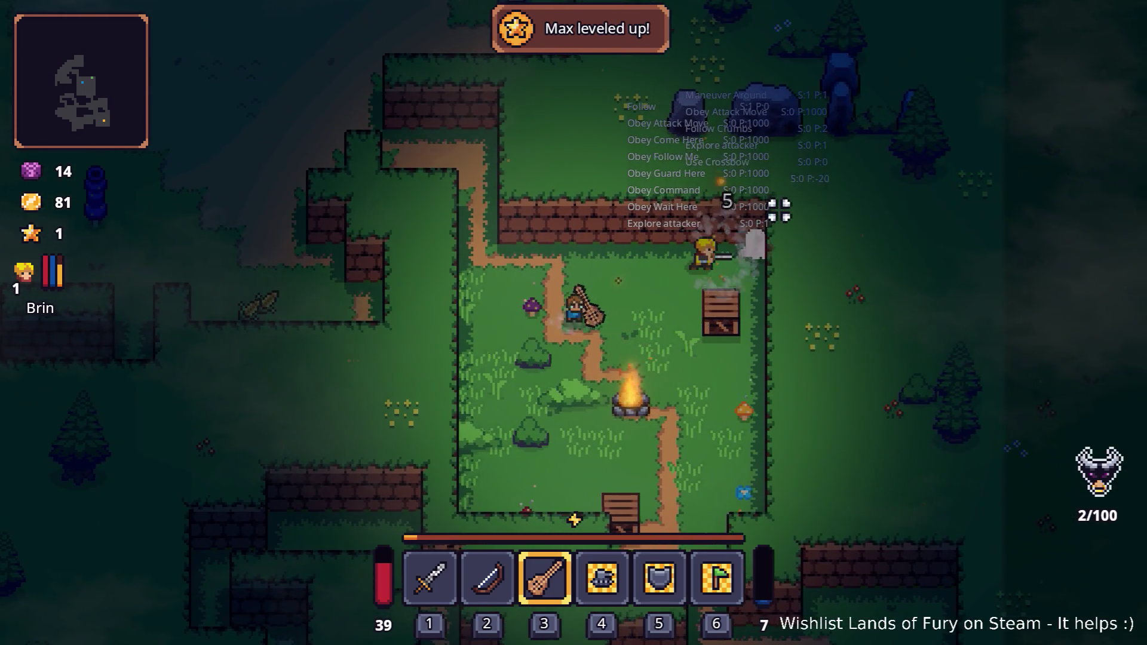
key("s")
key("s")
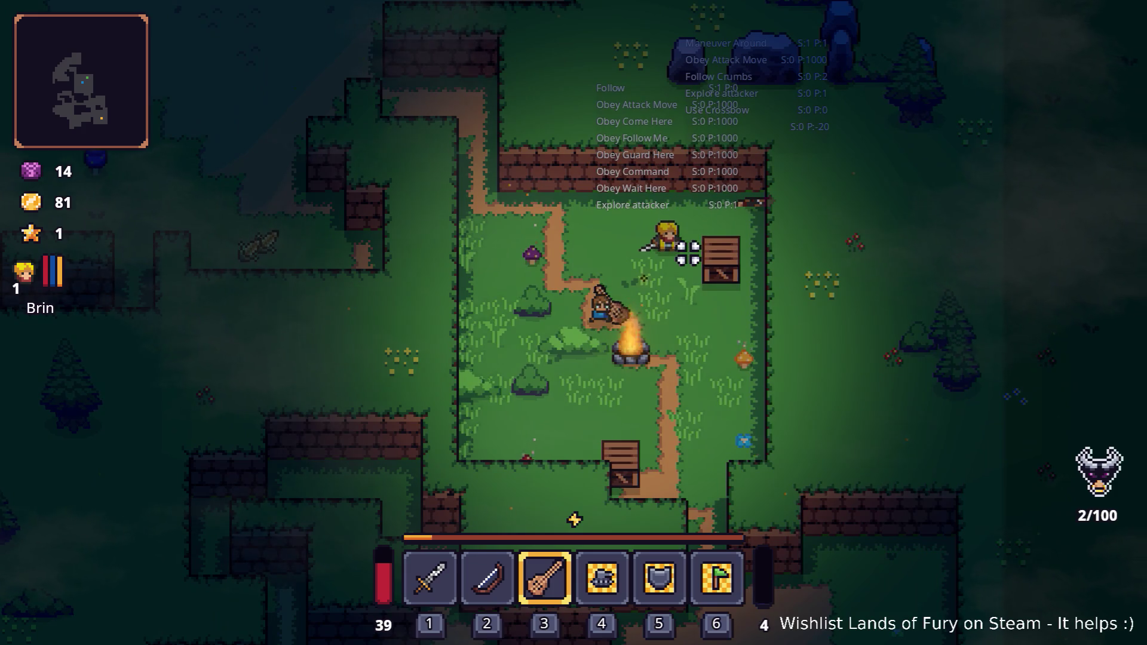
key("grave")
key("grave")
key("grave")
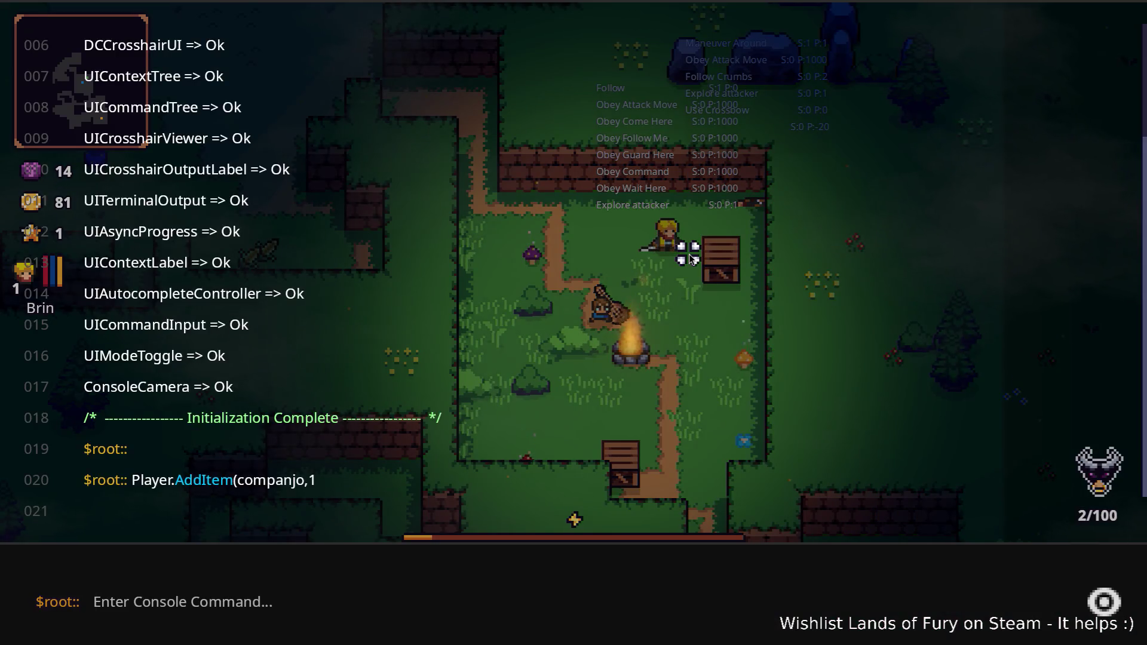
Step: Add a Berserk Blast Rune with Player.AddItem(berserk_blast_rune,1) in the console
type("Play")
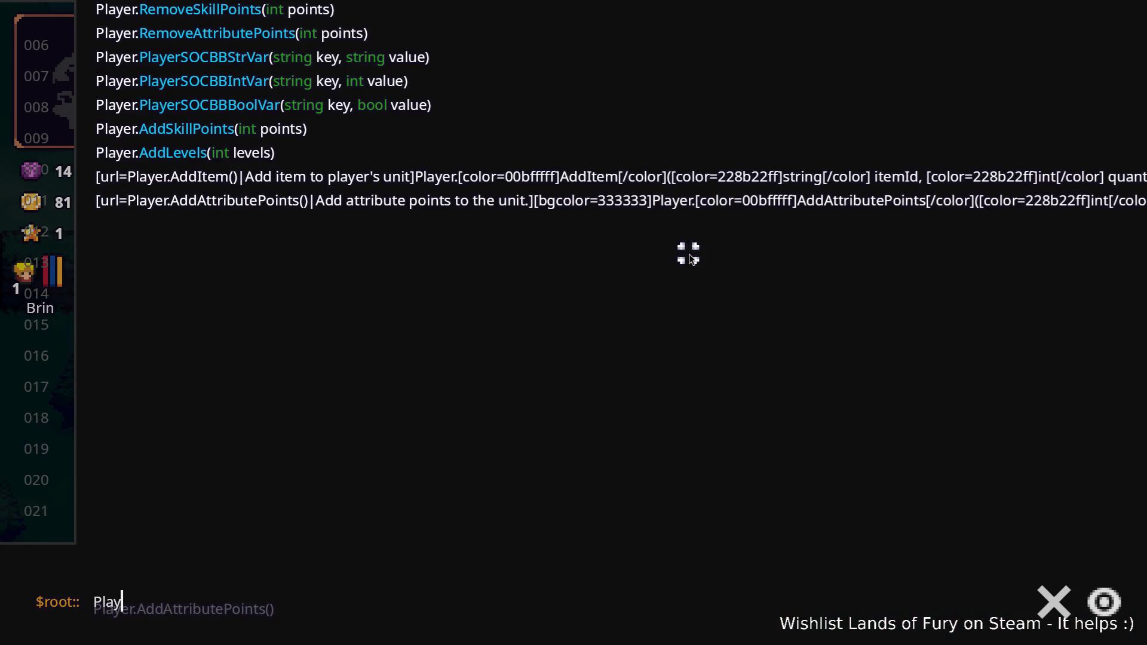
type("er.AddI")
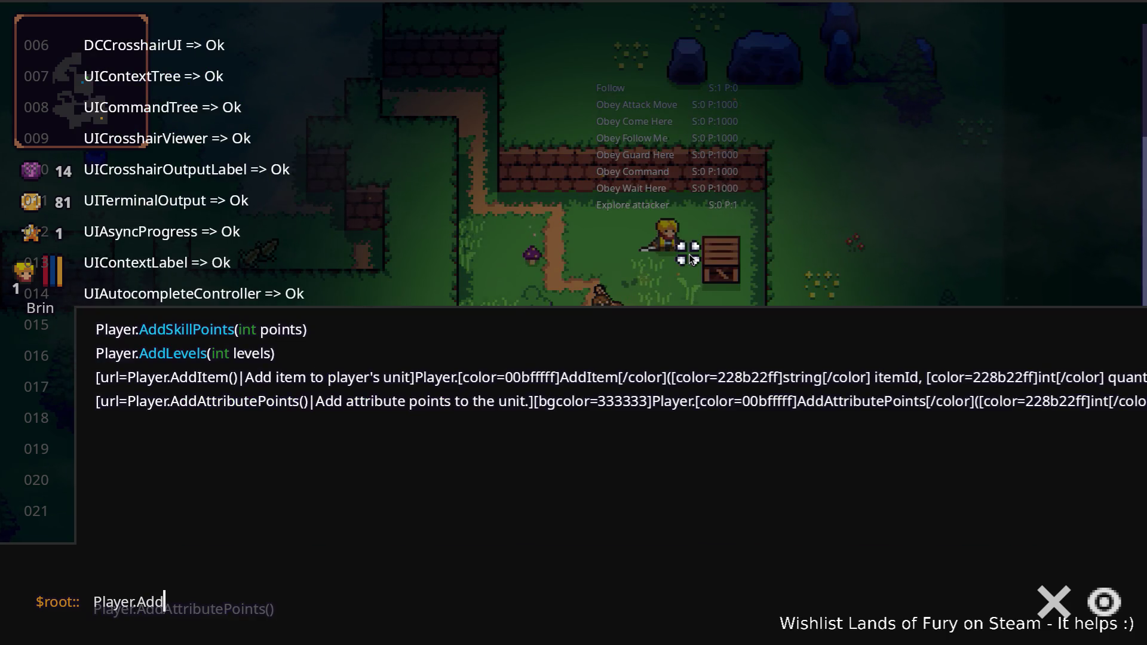
key("Tab")
type("b")
type("erk-blast")
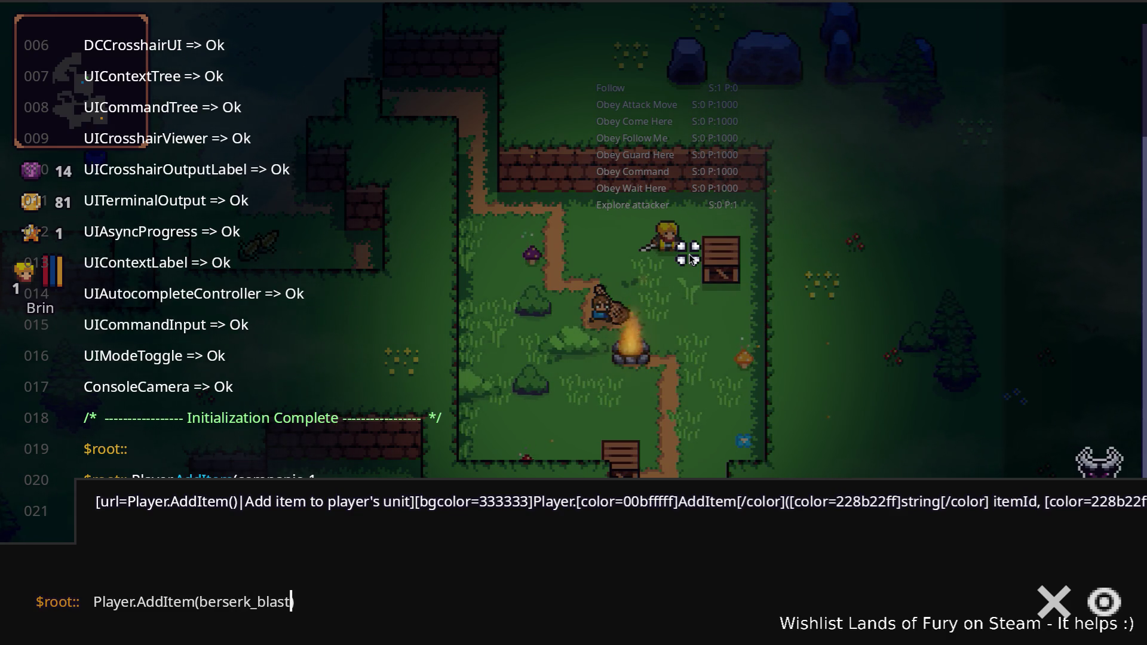
type(")")
key("Return")
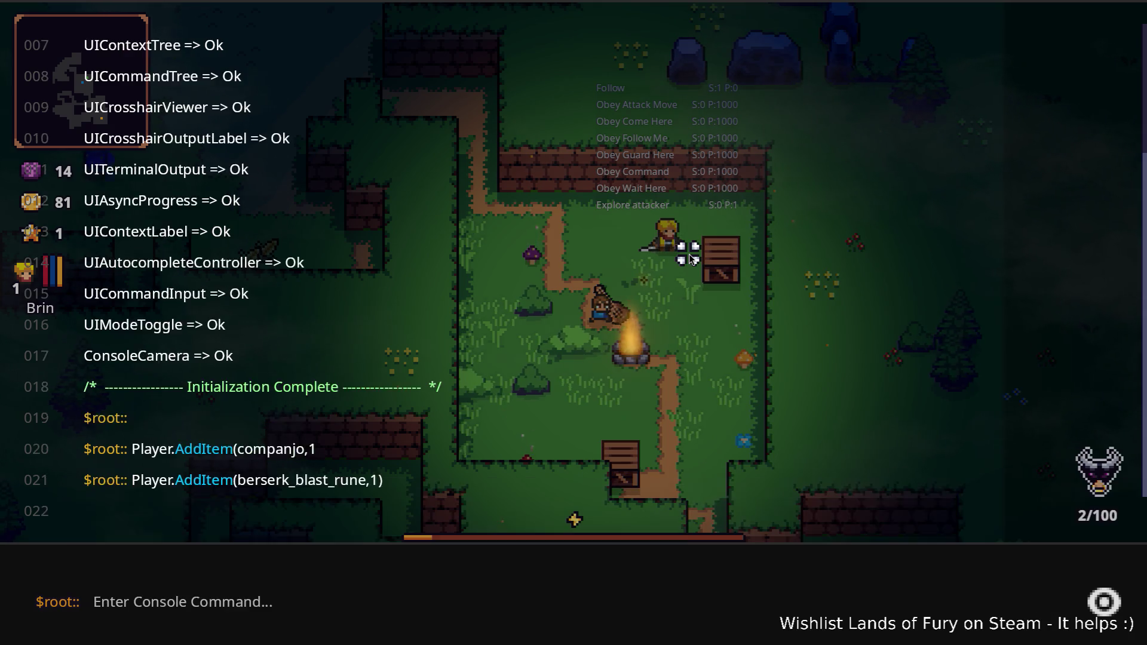
key("grave")
Step: Inspect the Companjo's rune slot in the inventory, then reopen the developer console
key("i")
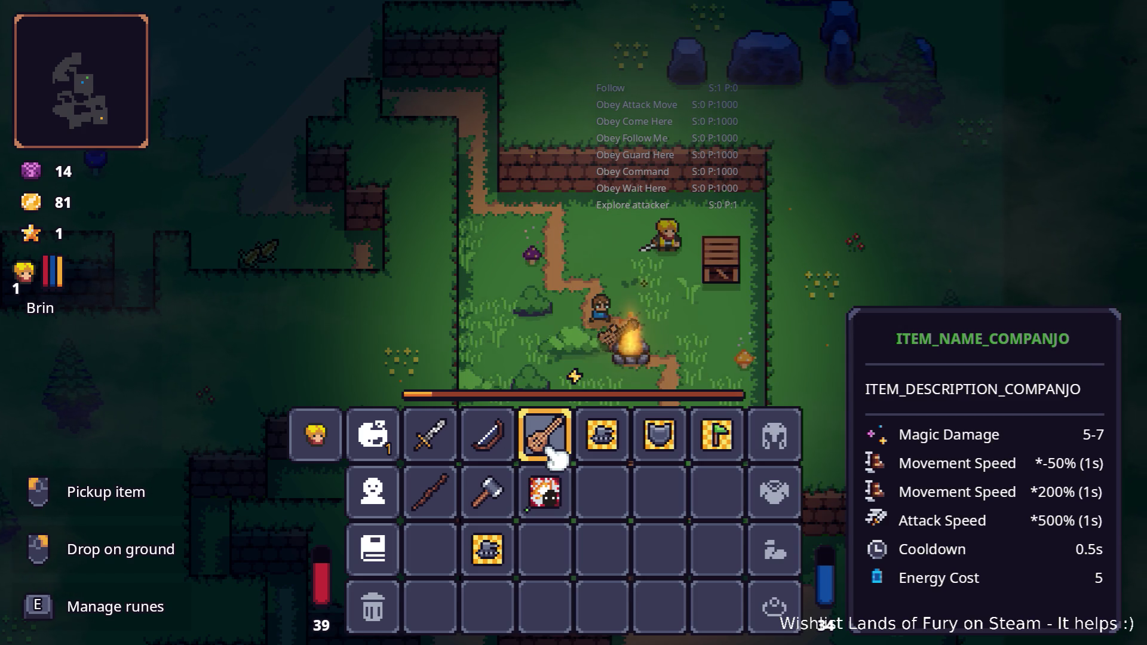
key("e")
left_click(505, 350)
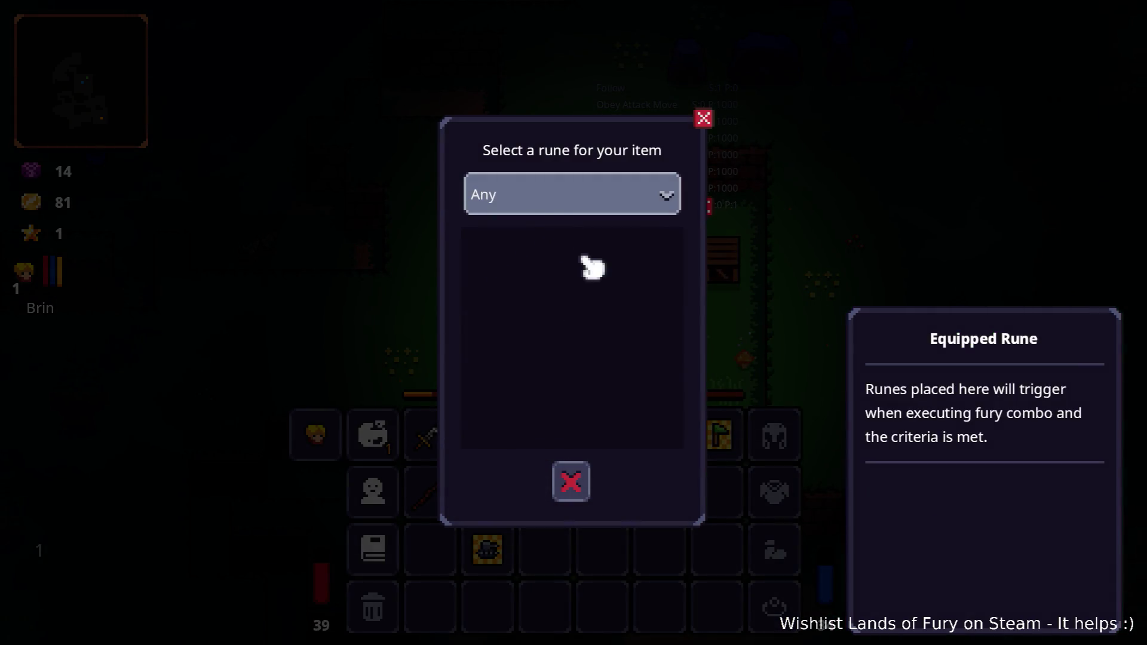
key("Escape")
left_click(585, 399)
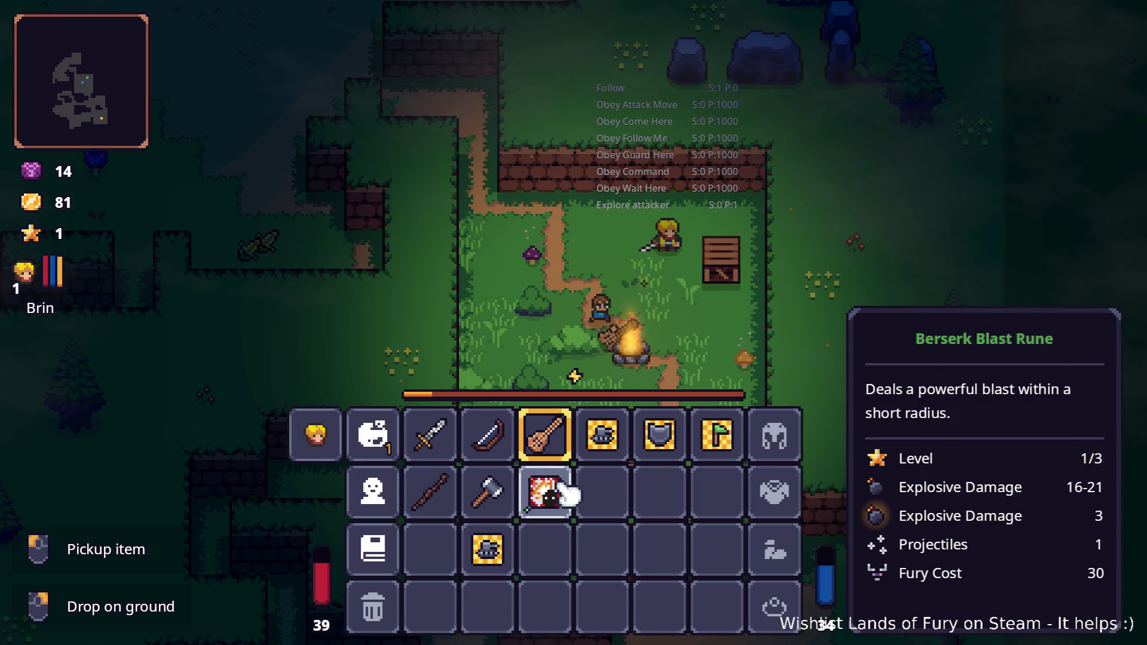
key("i")
key("grave")
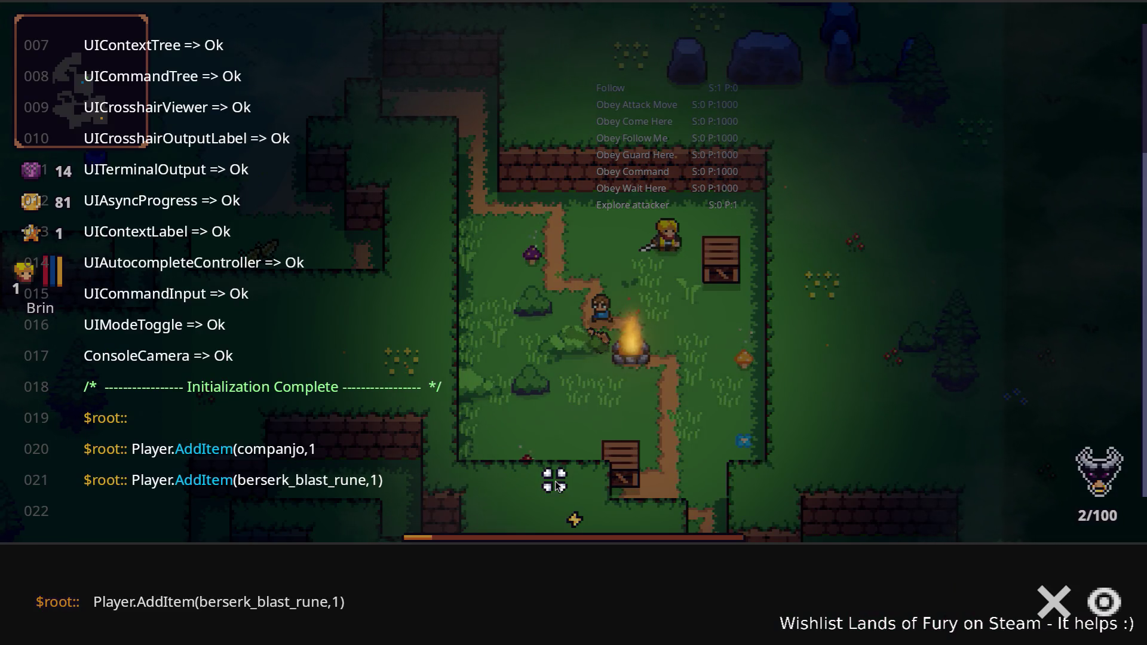
Step: Add an Ice Breath Rune by editing the previous command to Player.AddItem(ice_breath_rune,1)
key("Up")
key("ctrl+shift+Left")
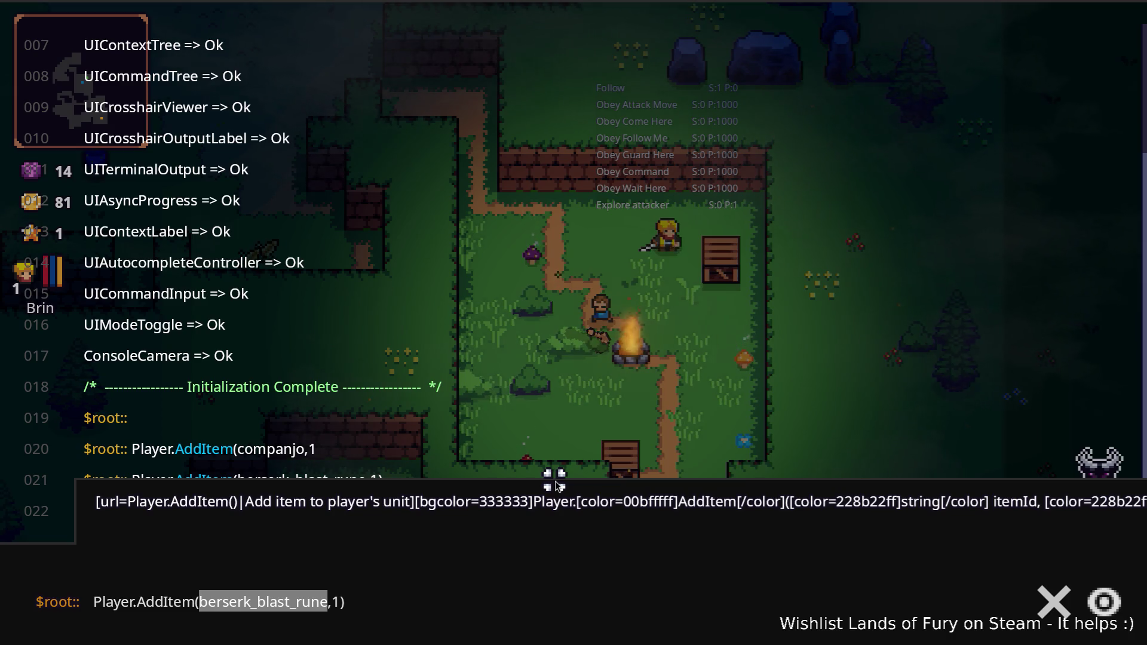
key("Left")
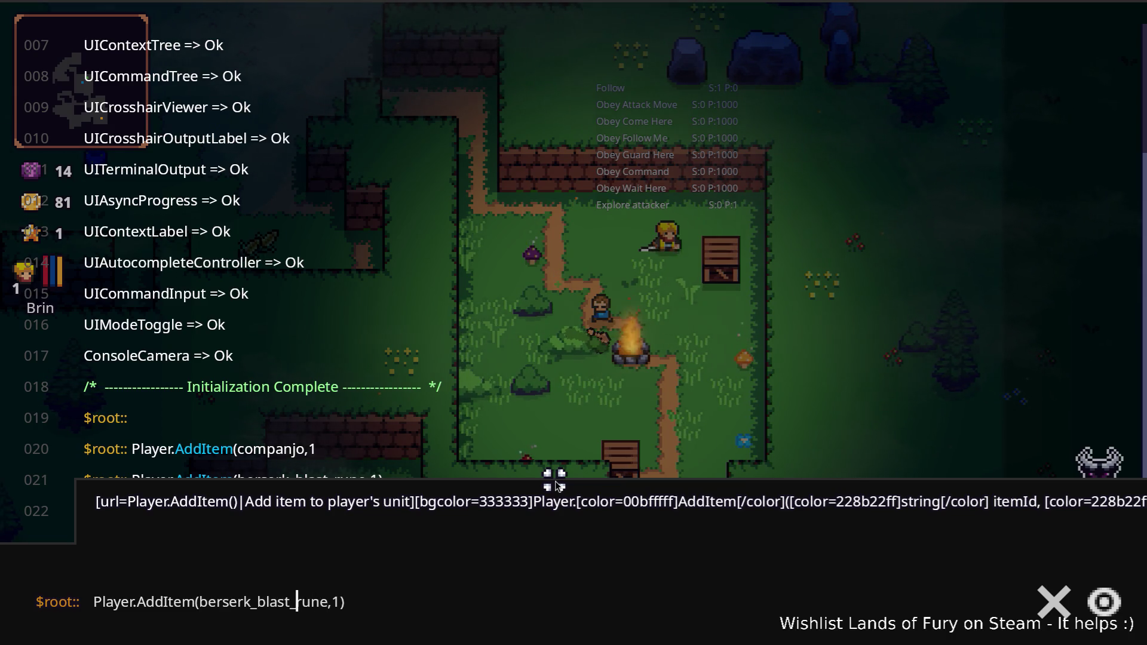
key("ctrl+shift+Left")
type("ice")
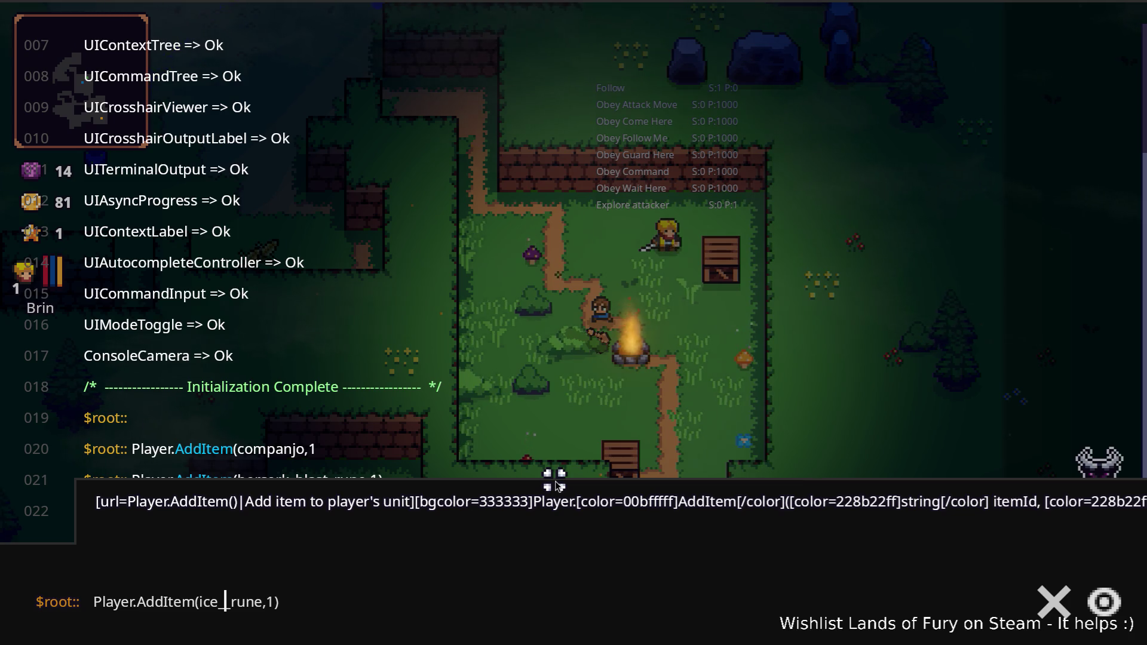
type("_")
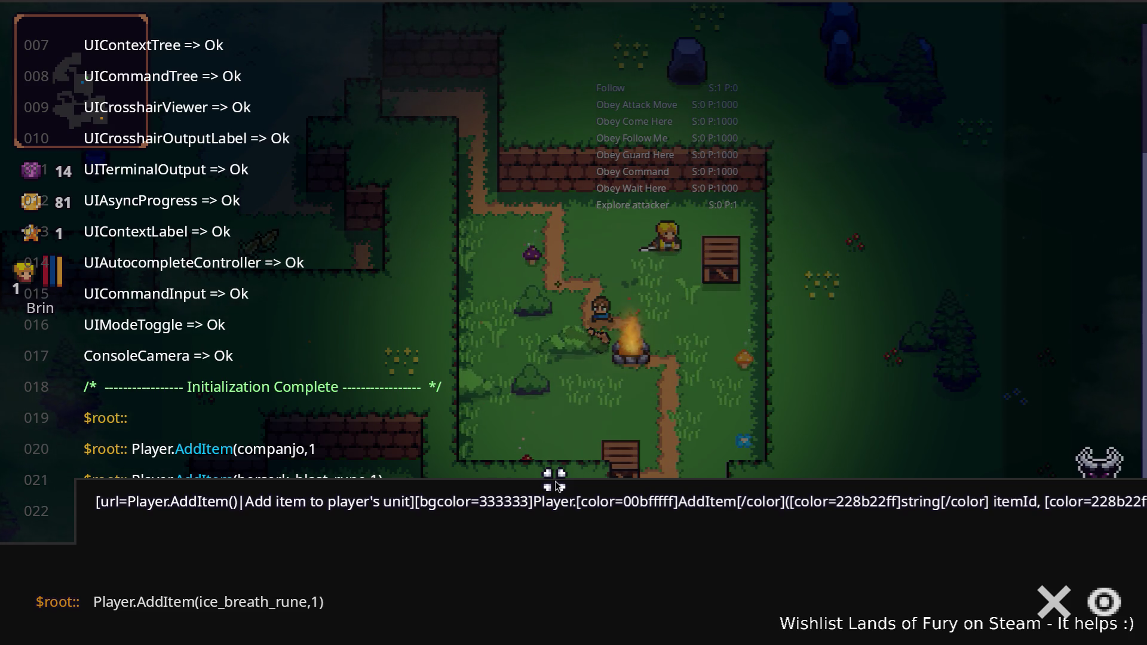
key("Return")
Step: Socket the Ice Breath Rune into the Companjo's empty rune slot
key("Escape")
key("i")
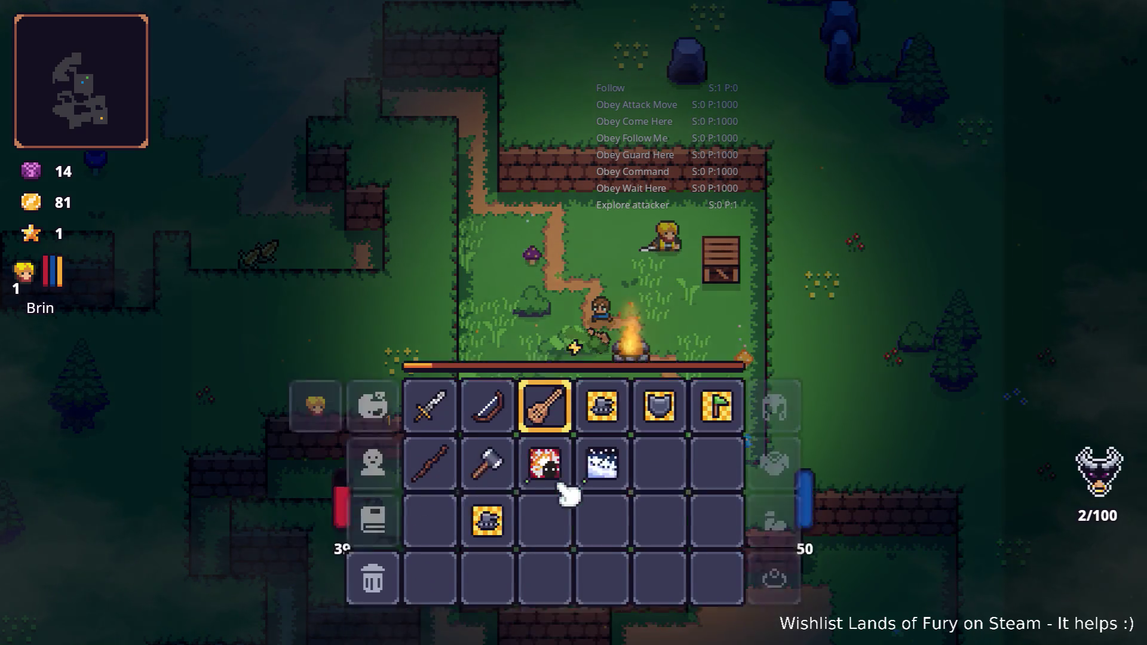
right_click(558, 439)
left_click(512, 357)
left_click(517, 263)
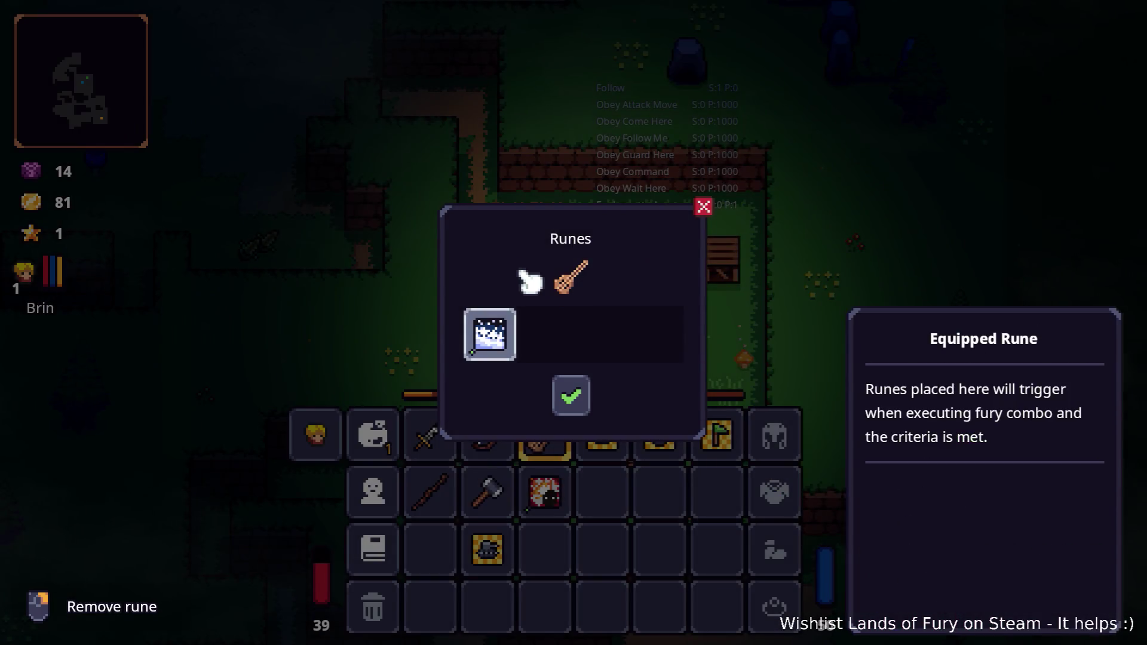
key("Escape")
key("i")
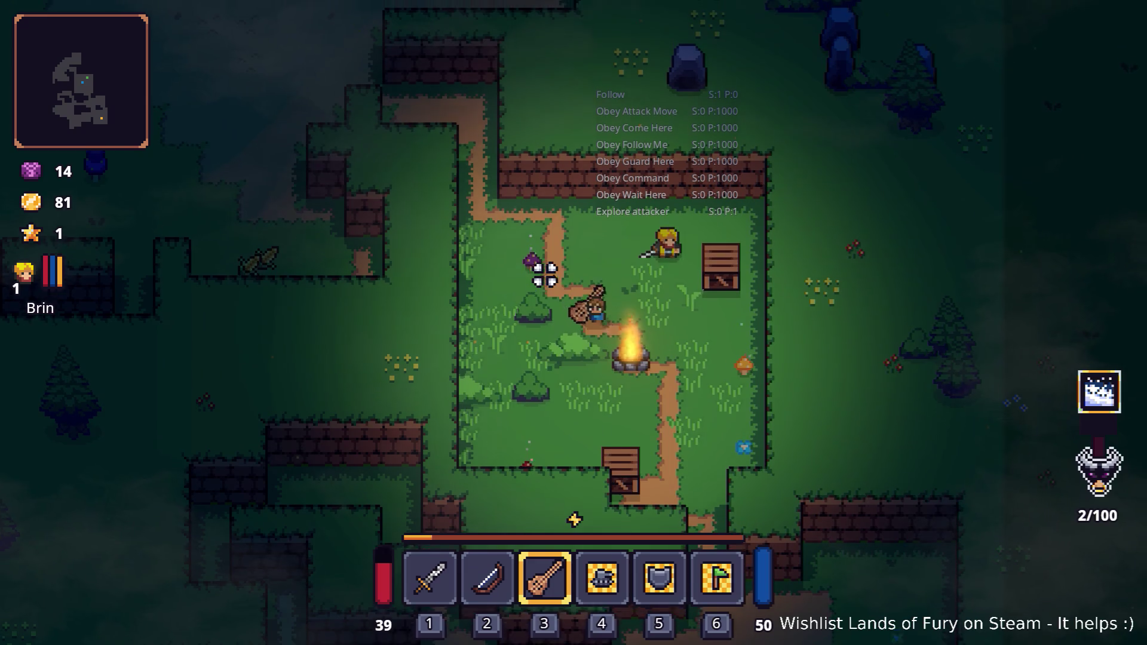
Step: Walk the character up-left into the dirt clearing and start another Player.AddItem command in the console
key("w")
key("a")
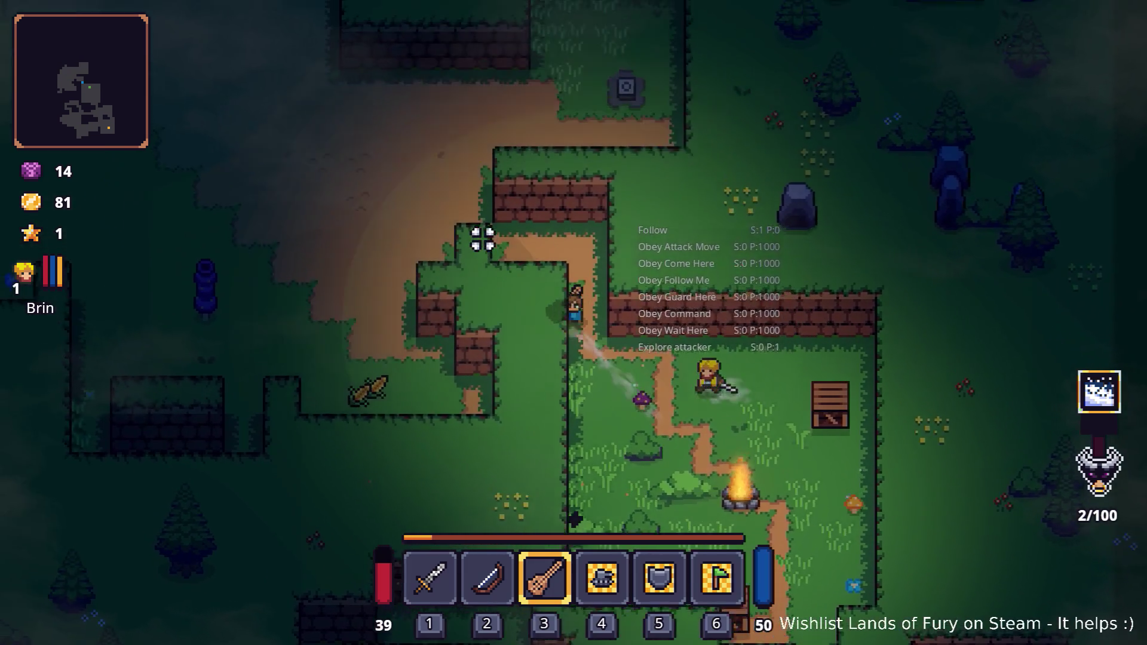
key("a")
key("w")
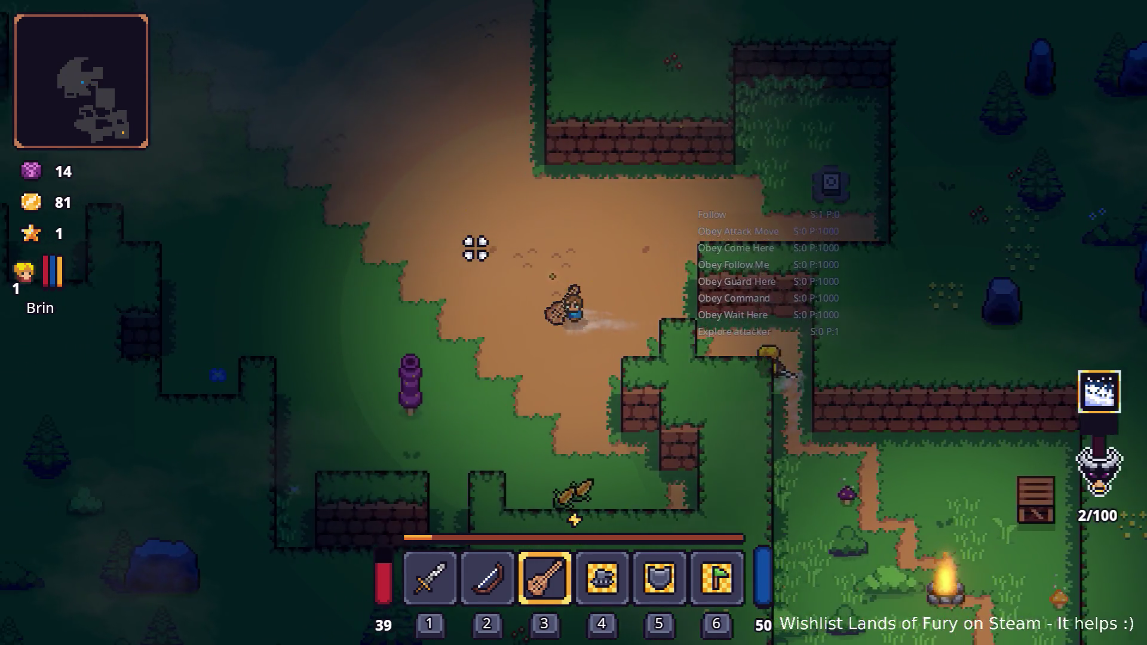
key("a")
key("w")
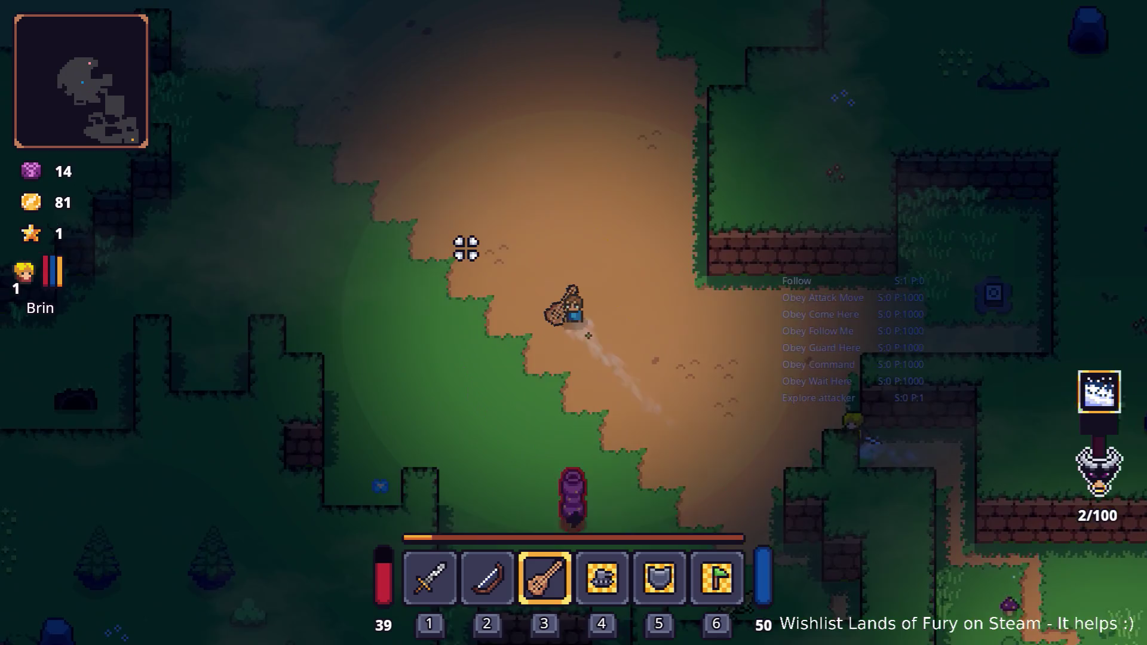
key("a")
key("w")
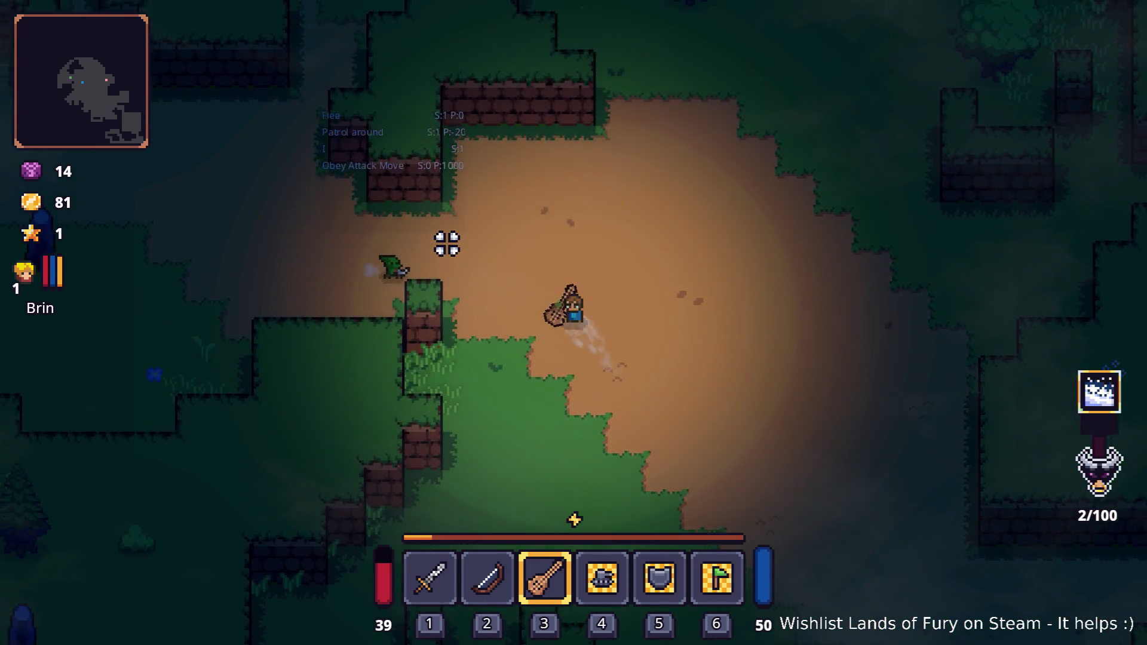
key("a")
key("w")
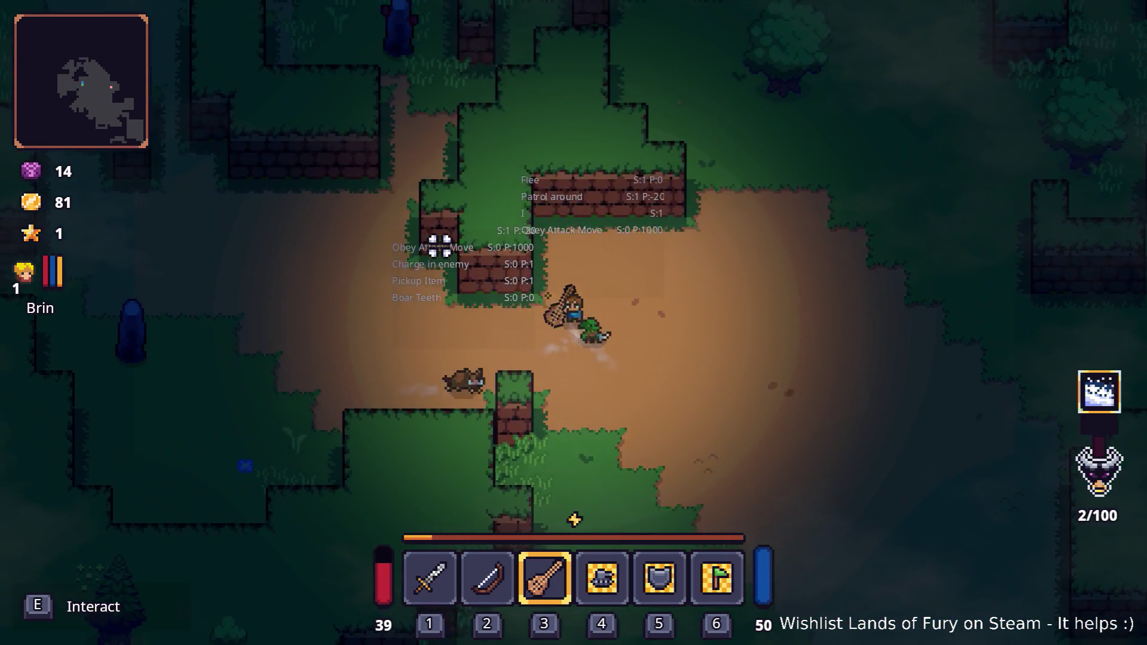
key("a")
key("w")
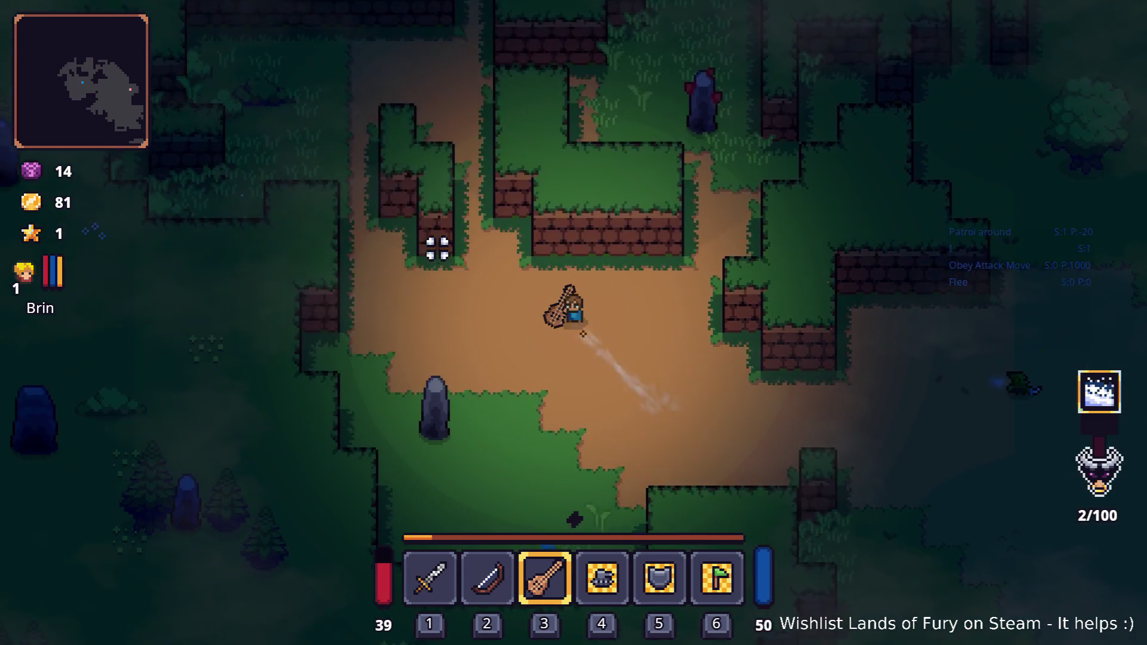
key("grave")
type("Player.AddItem(ring-")
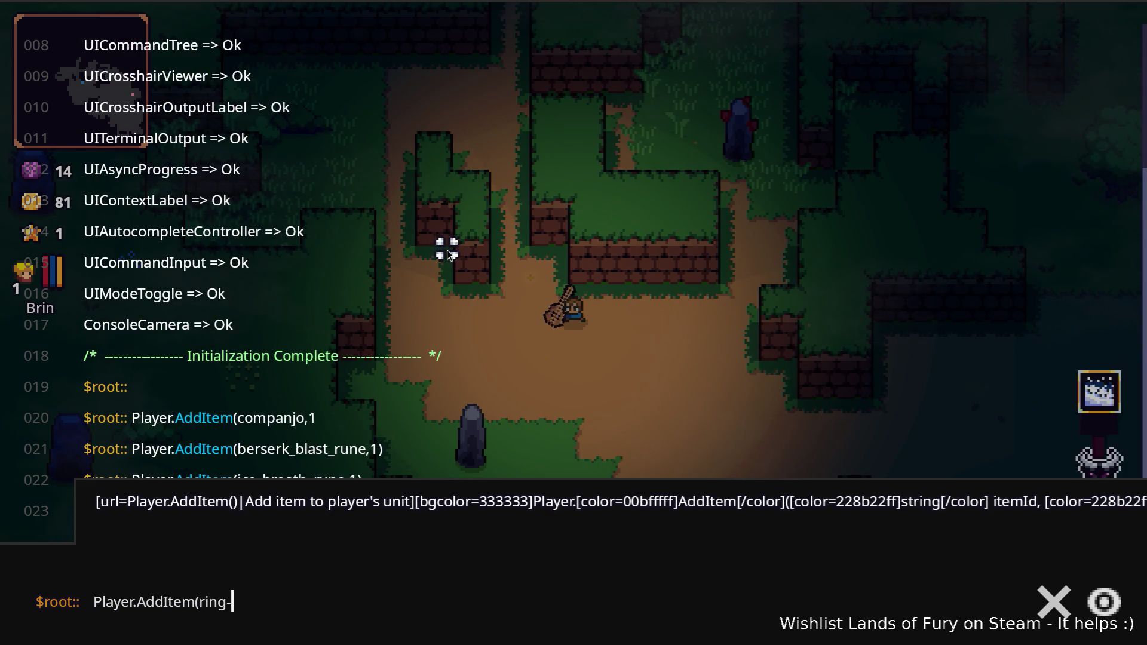
Step: Add a Ring of Energy Regen through the console, correcting the ring name on a second try
key("BackSpace")
type("_of_energy,1")
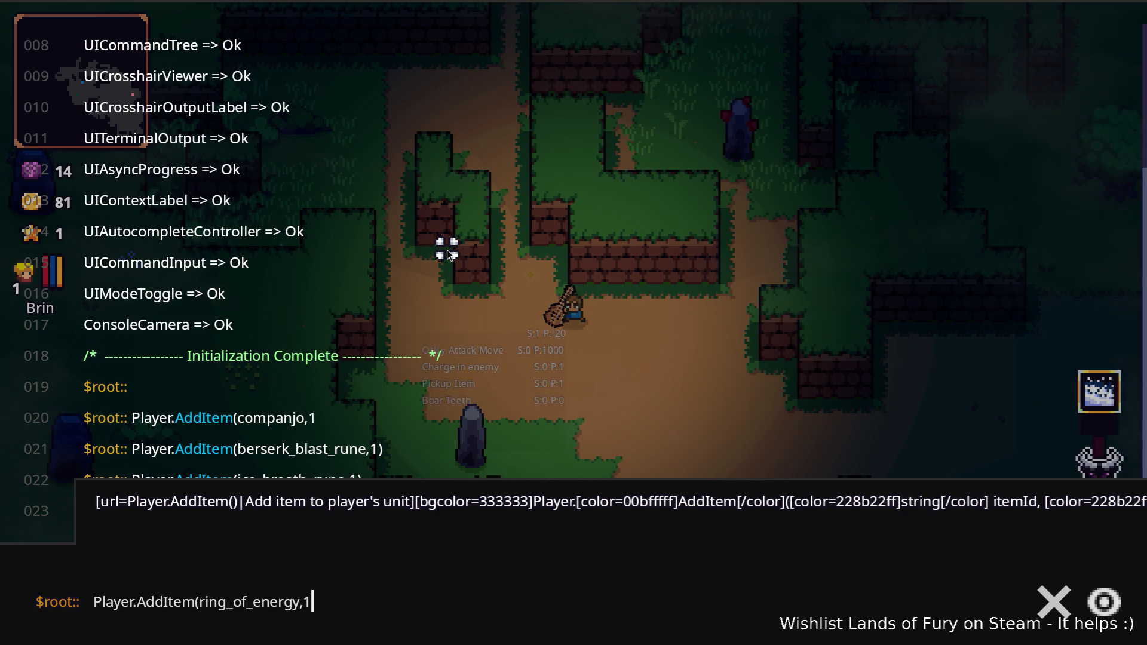
key("Return")
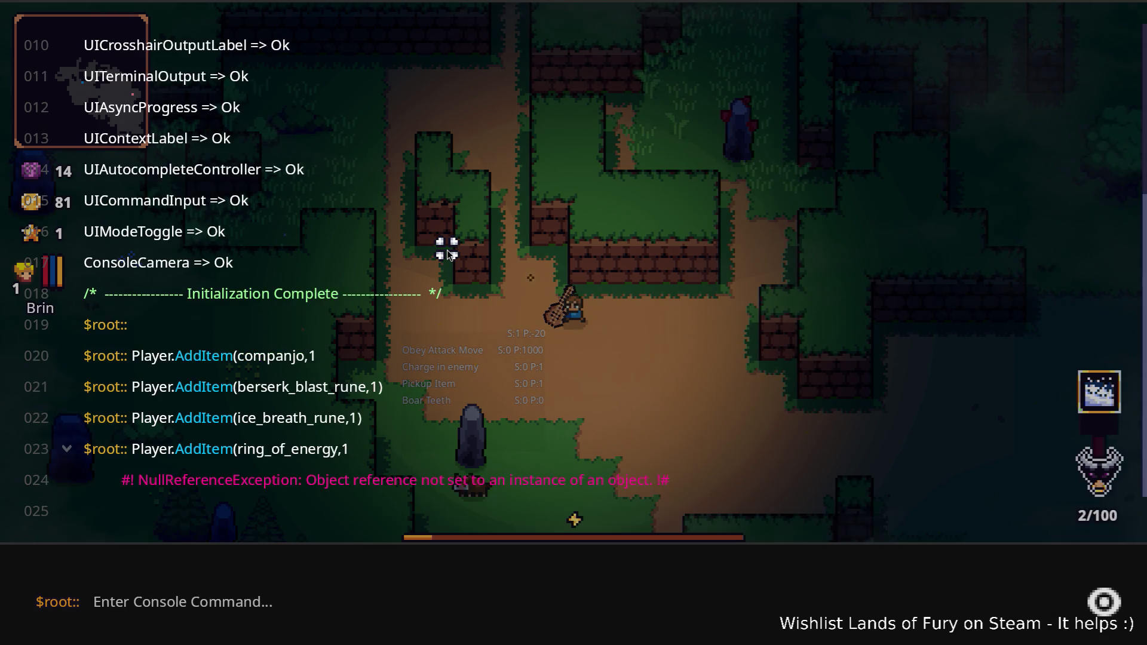
key("Up")
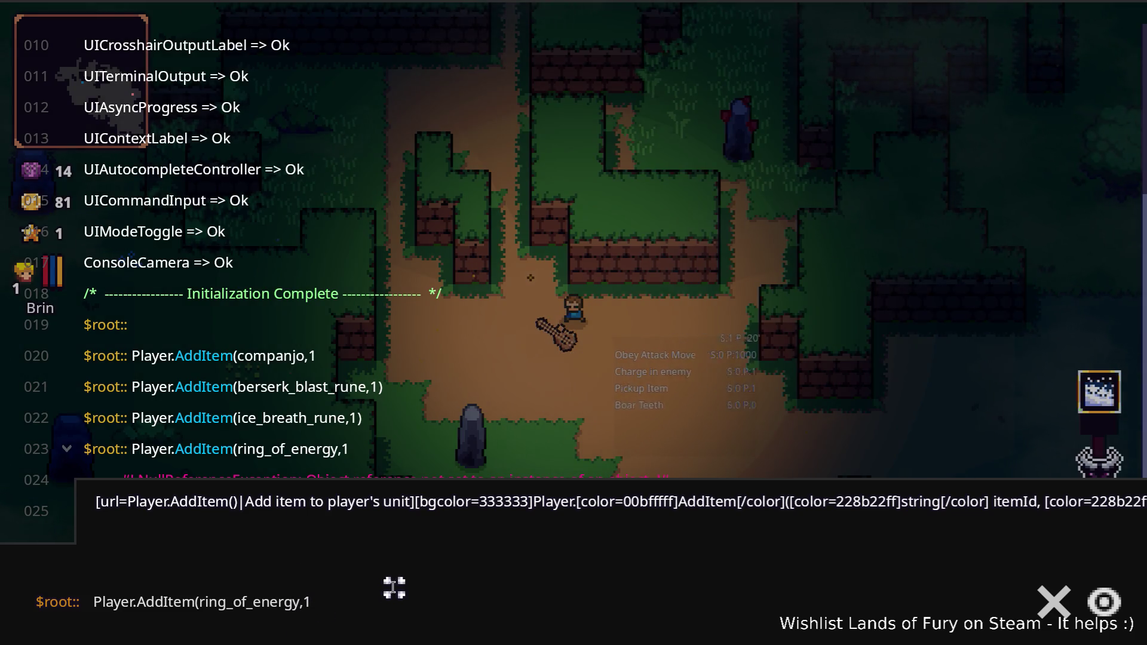
key("Left")
type("_regen")
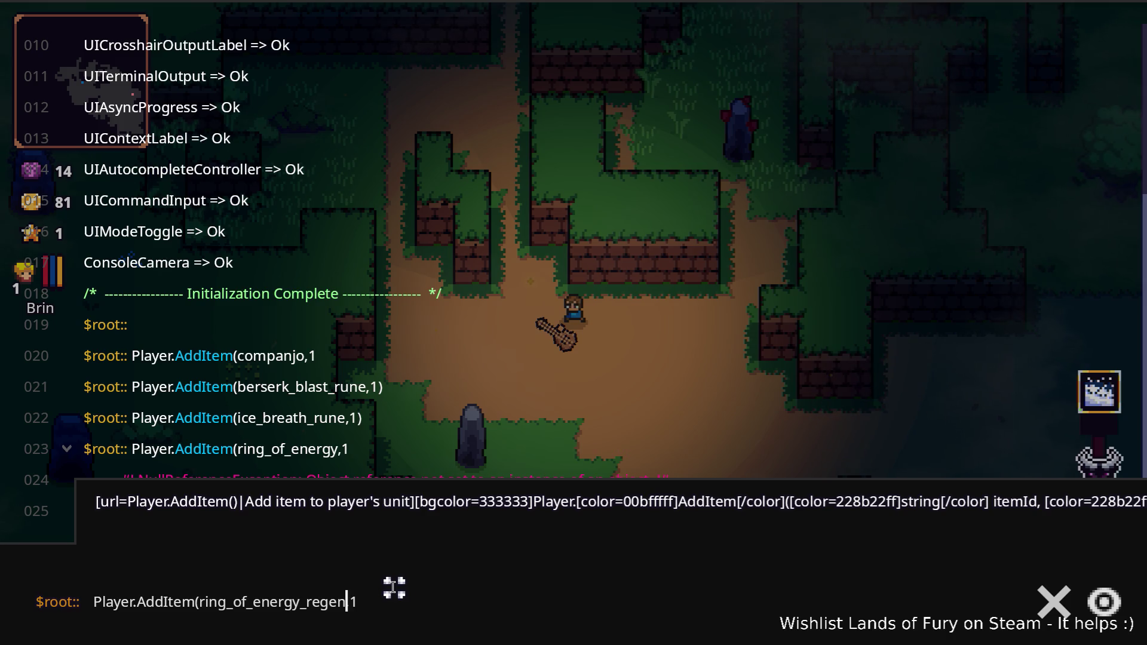
key("Return")
Step: Check the inventory, then swap to the bow and back to the lute
key("Escape")
key("i")
mouse_move(615, 499)
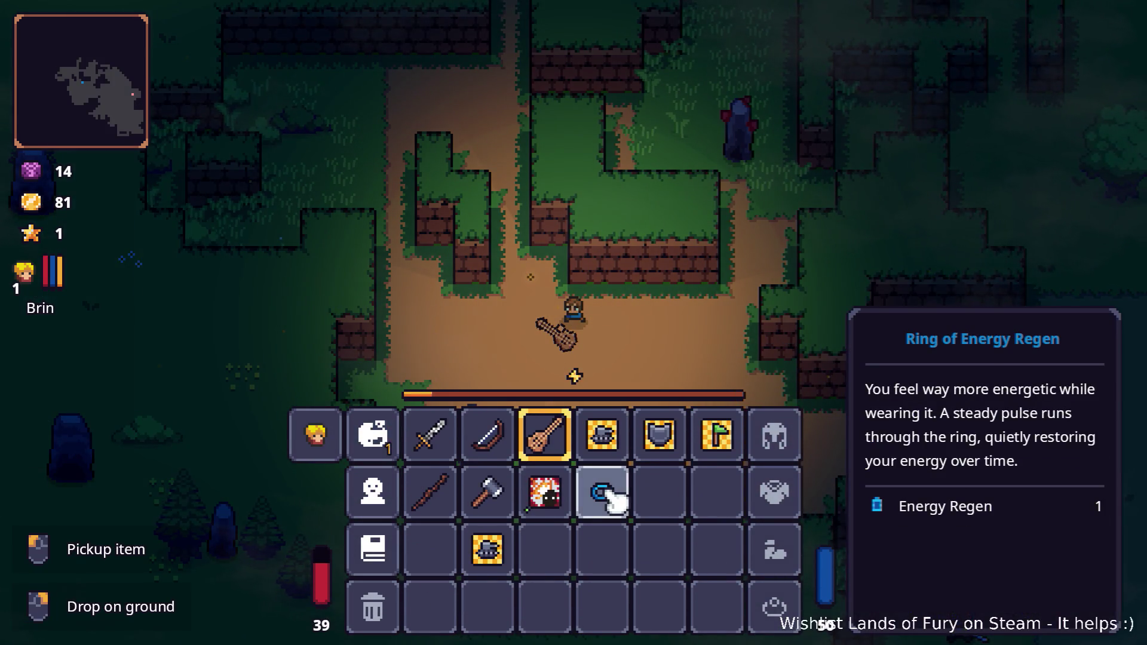
key("i")
key("2")
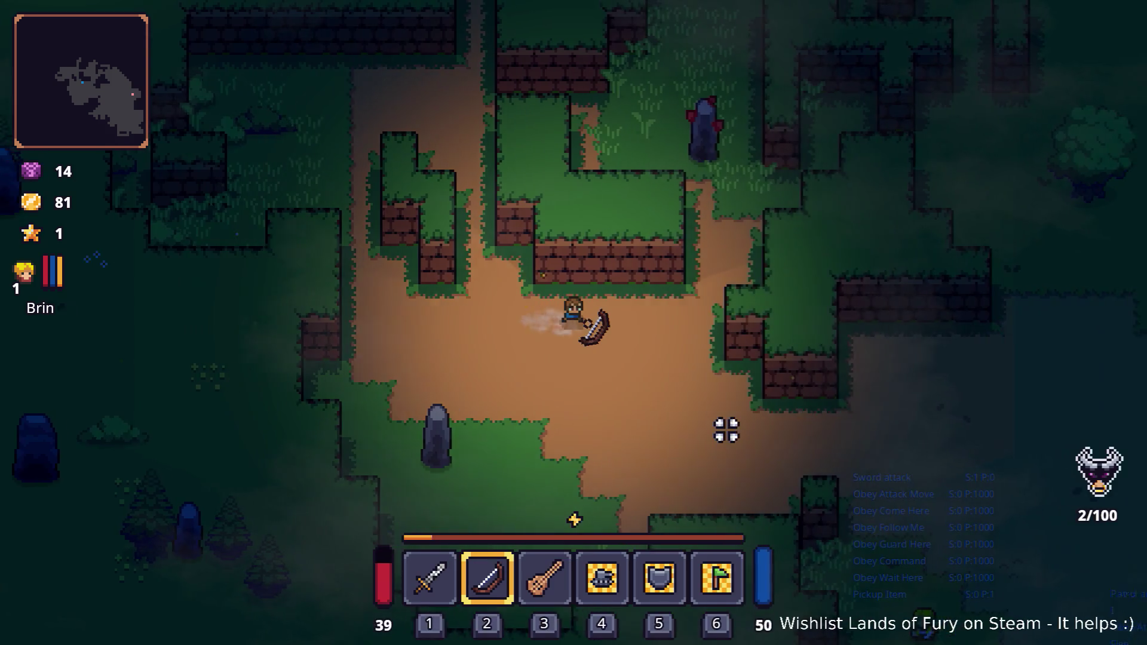
key("3")
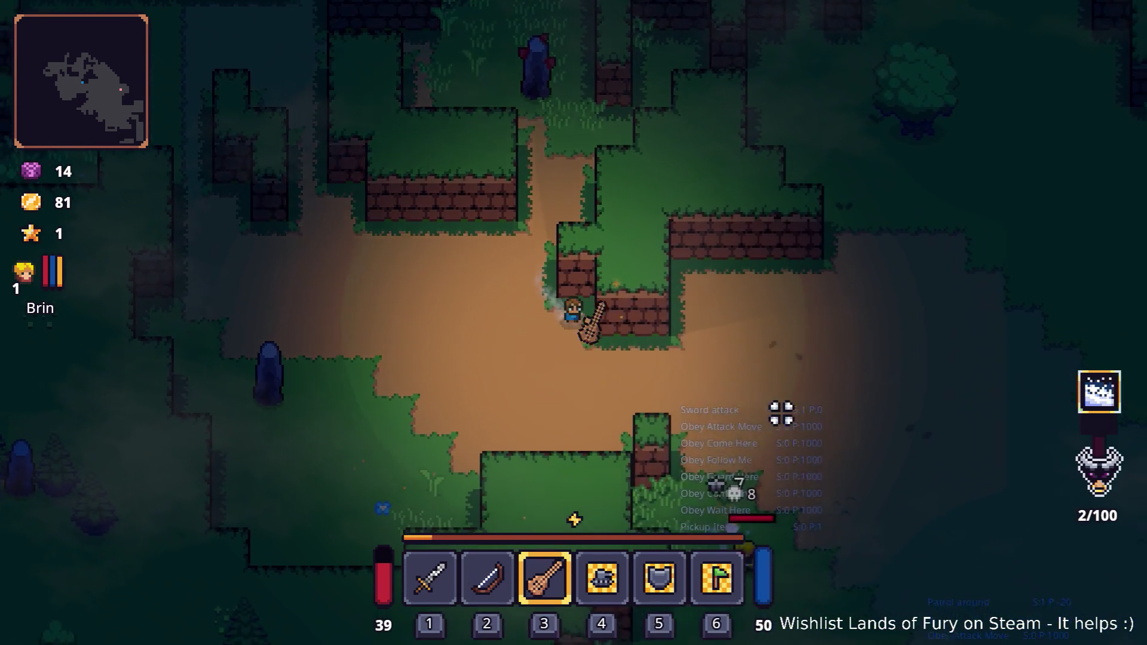
Step: Attack the boar and nearby enemies with repeated lute attacks
key("d")
left_click(771, 396)
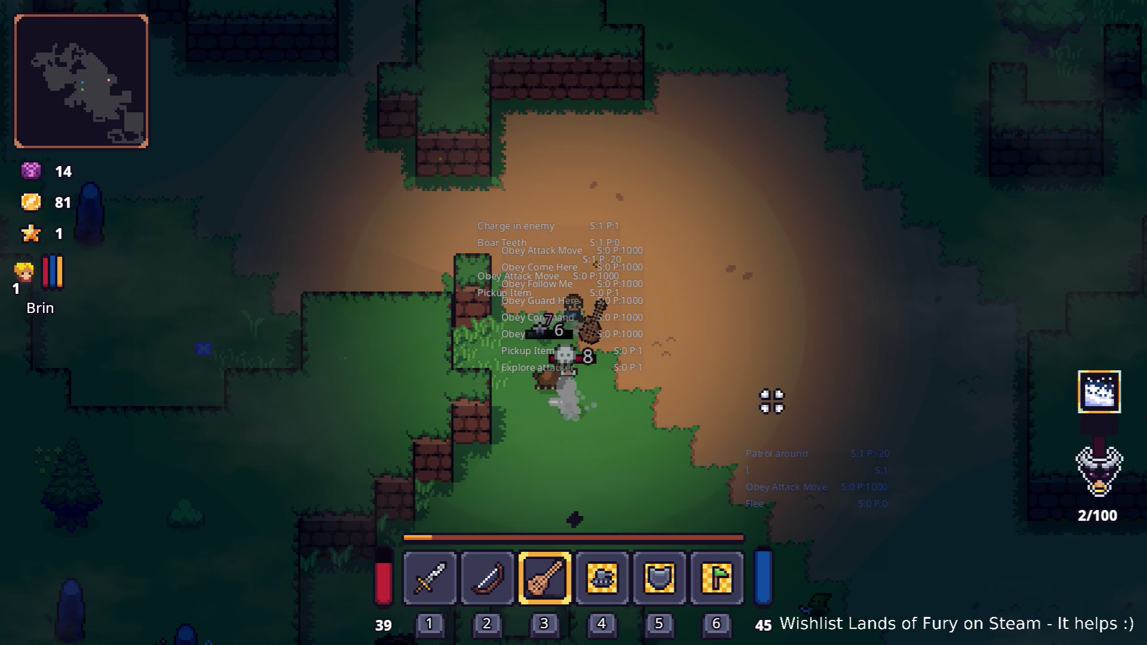
left_click(757, 403)
left_click(741, 407)
left_click(727, 410)
left_click(725, 410)
key("w")
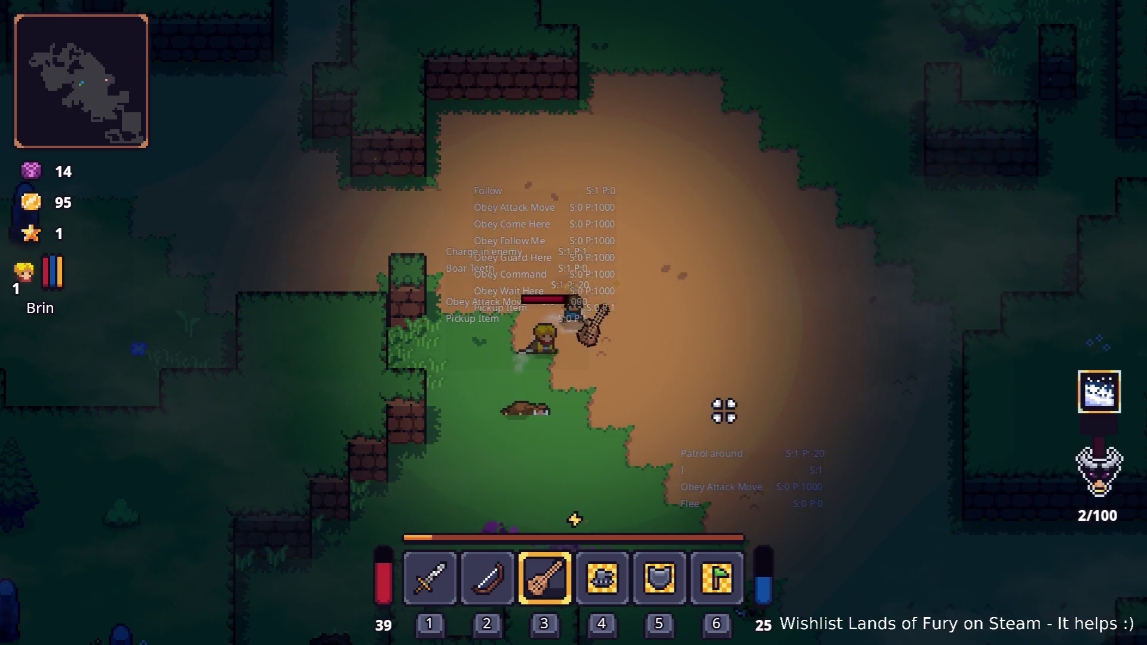
key("d")
key("s")
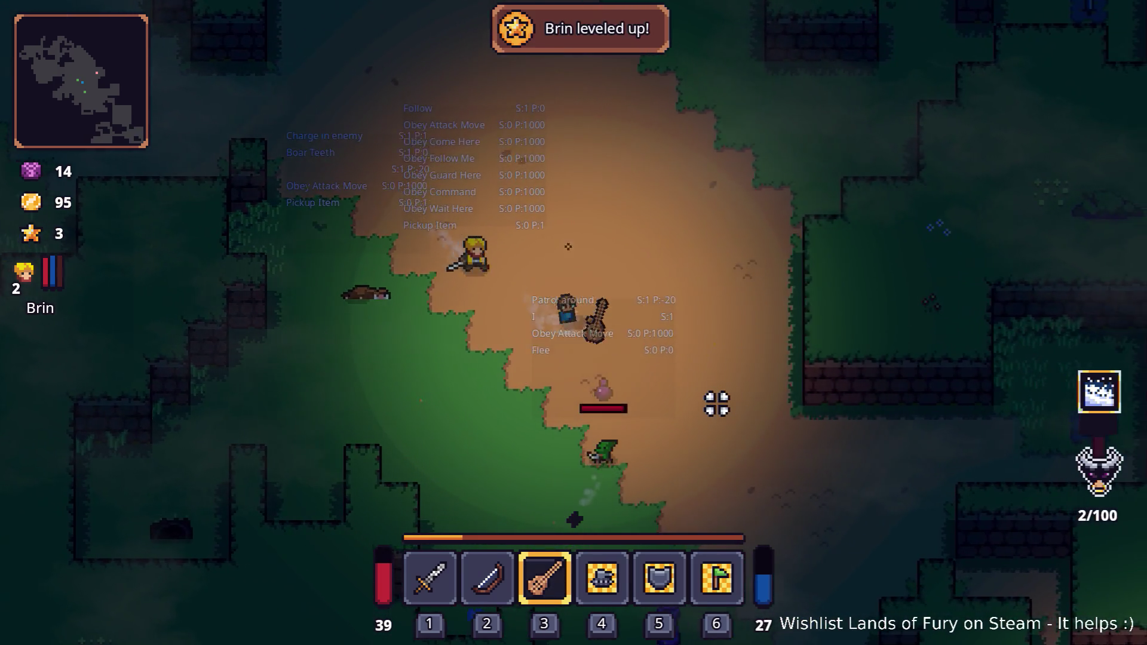
left_click(717, 406)
left_click(717, 406)
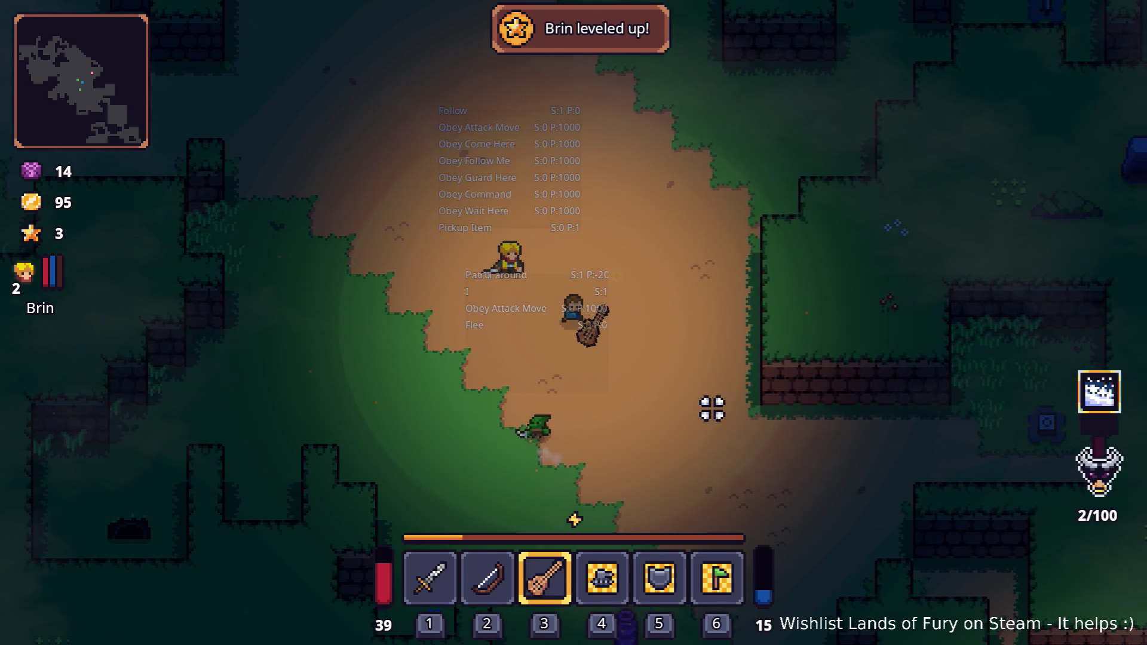
Step: Walk the hero north and up through the forest clearing
key("d")
key("w")
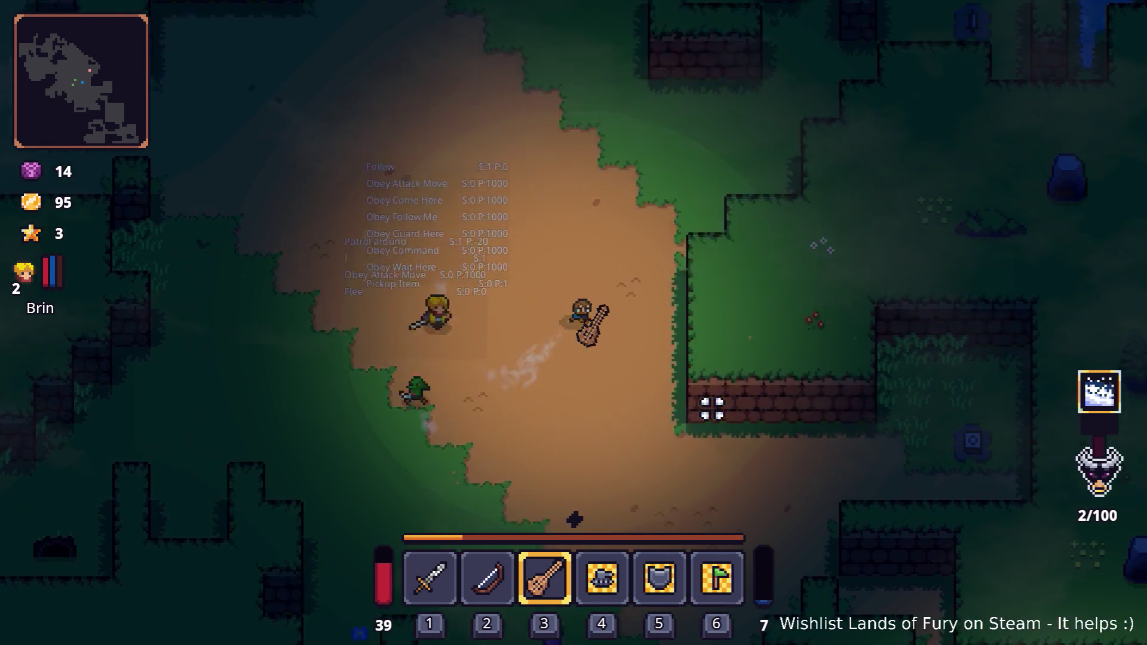
key("w")
key("d")
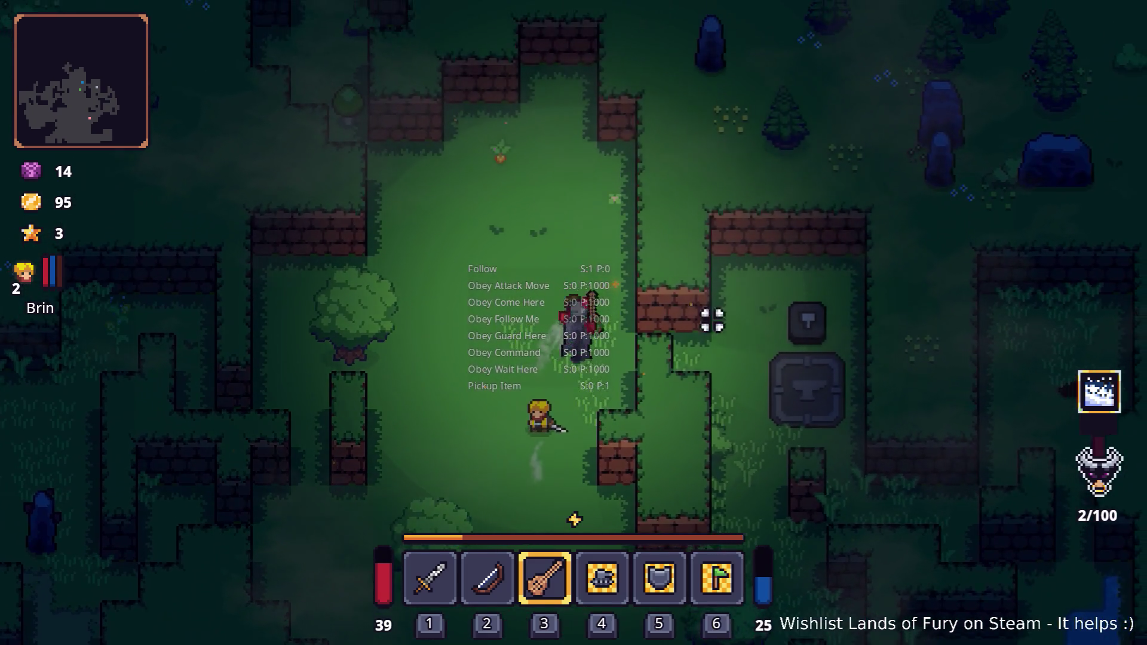
key("w")
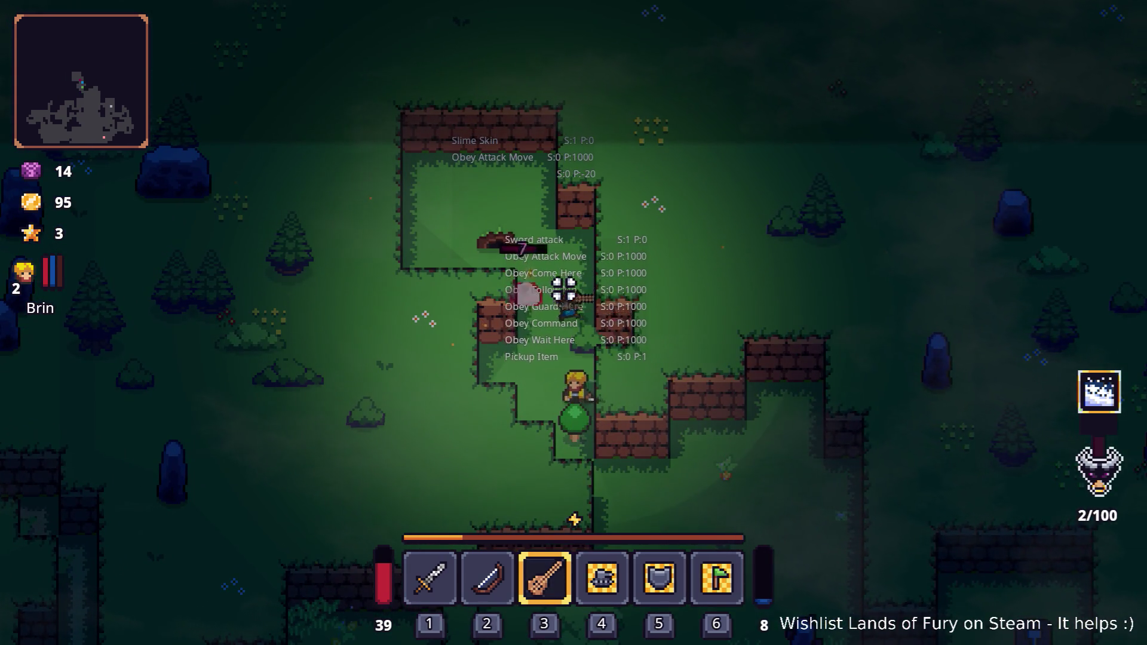
Step: Head past the stone anvil to the dark hole and enter Lesser Didra Cavern
key("s")
key("d")
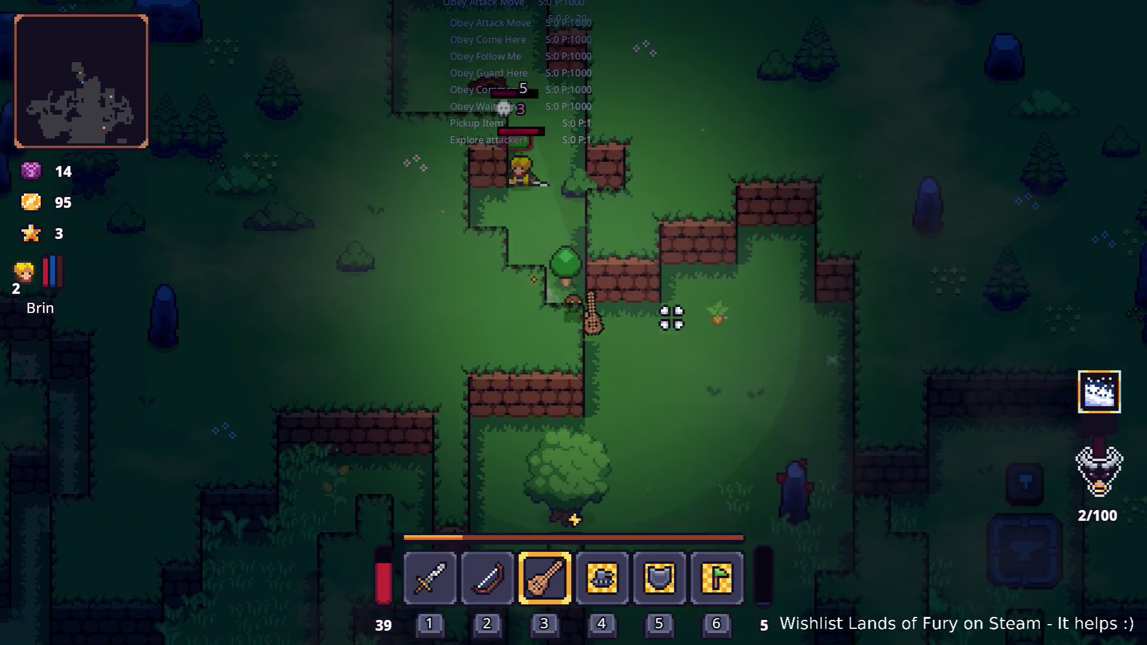
key("s")
key("d")
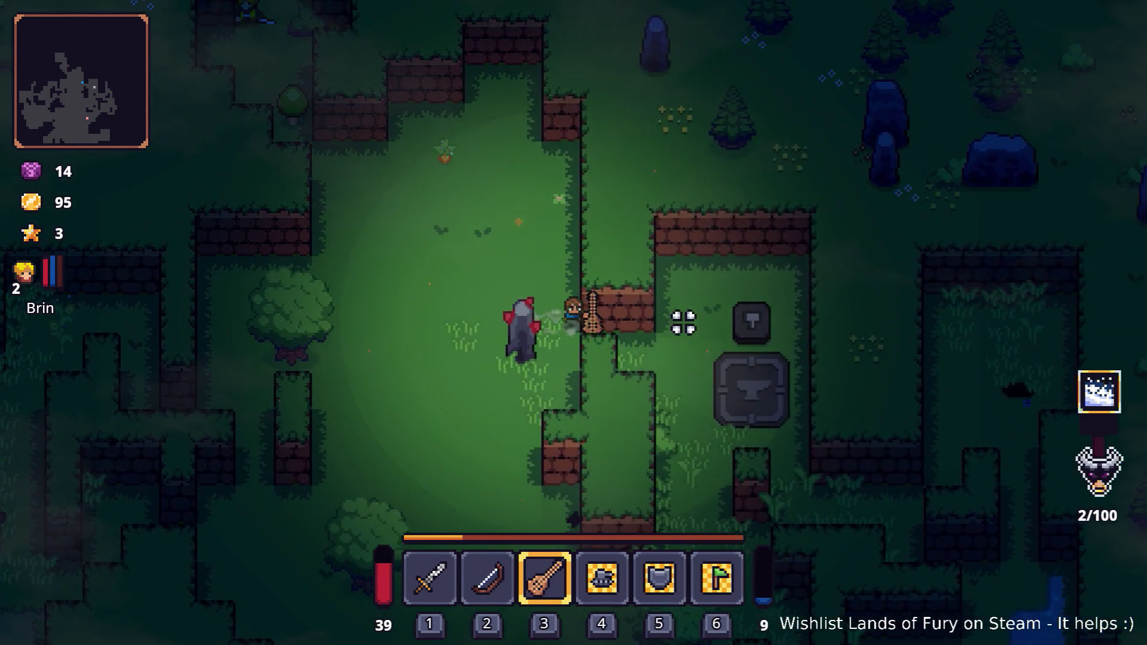
key("s")
key("d")
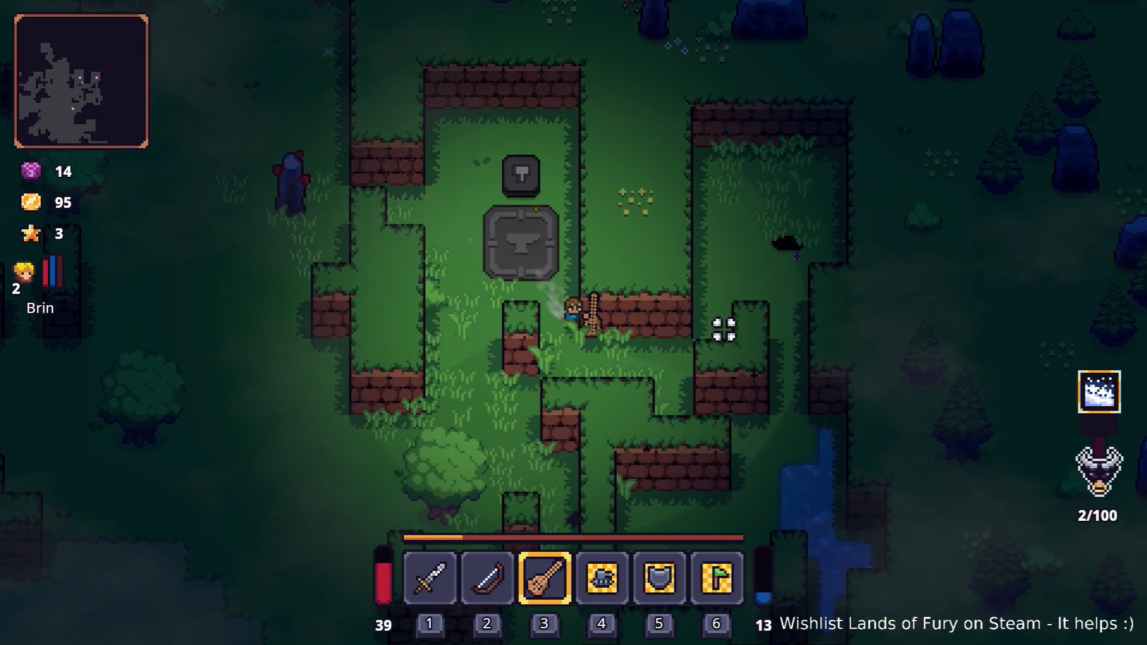
key("d")
key("w")
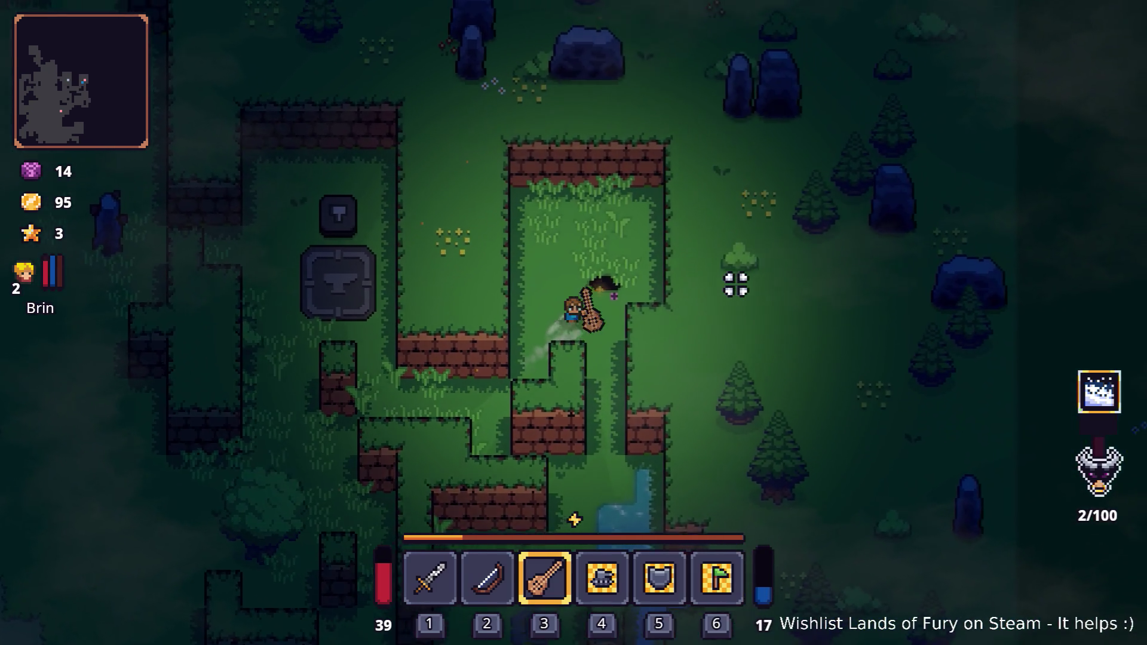
key("e")
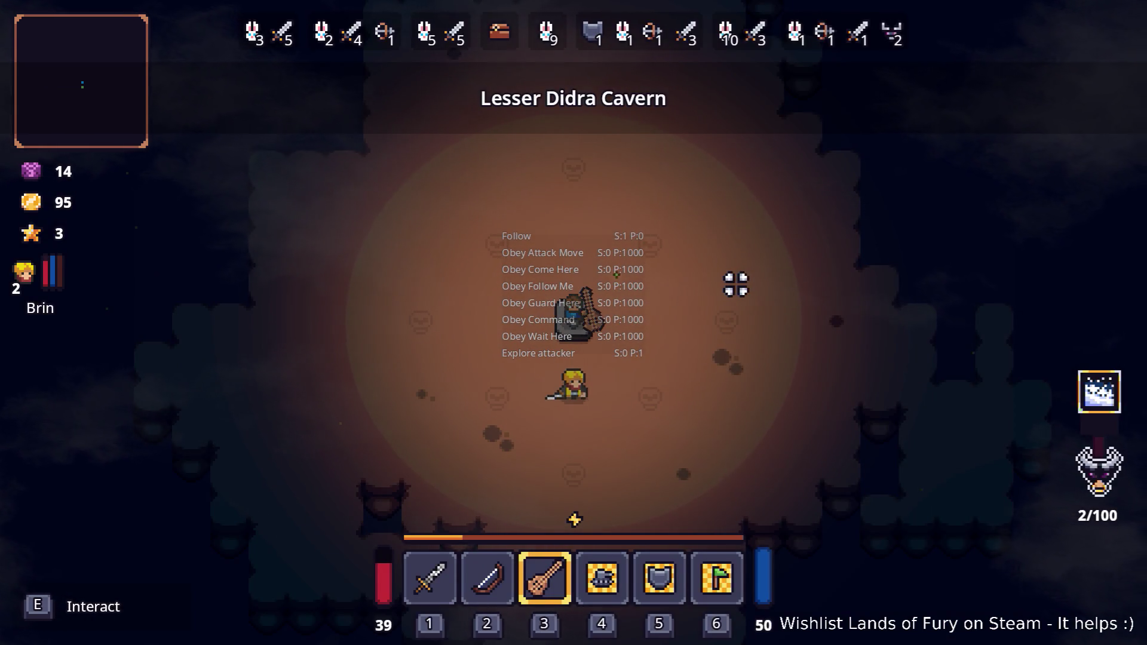
Step: Check the Companjo stats, then add an Ice Bolt Rune with Player.AddItem(ice_bolt_rune,1)
key("i")
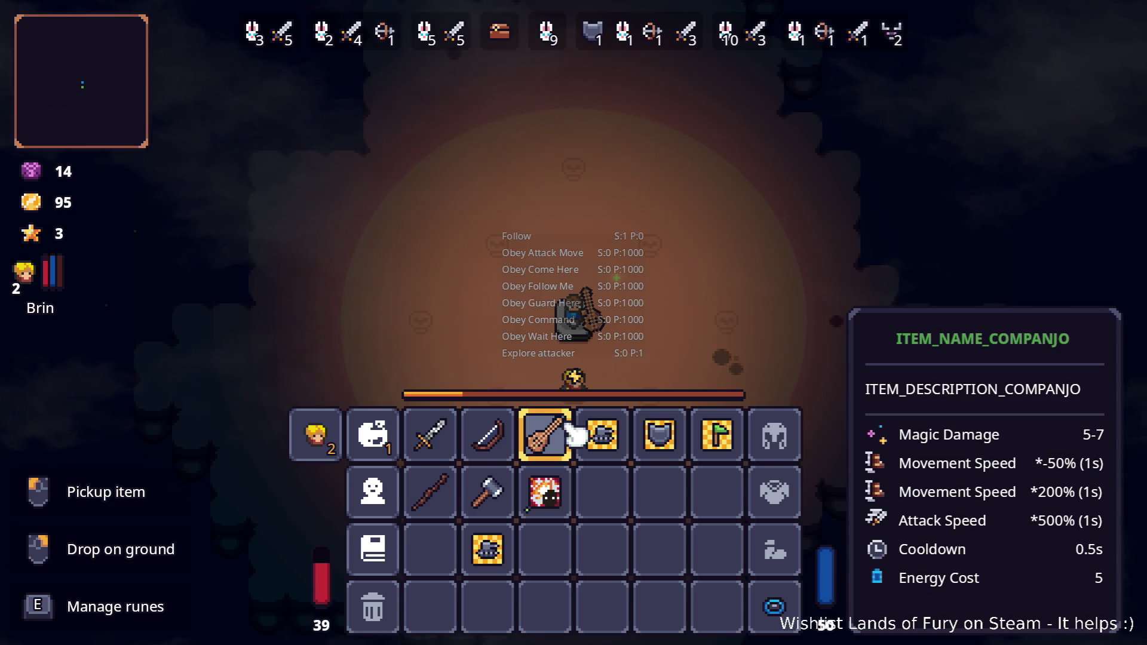
key("i")
key("grave")
key("Up")
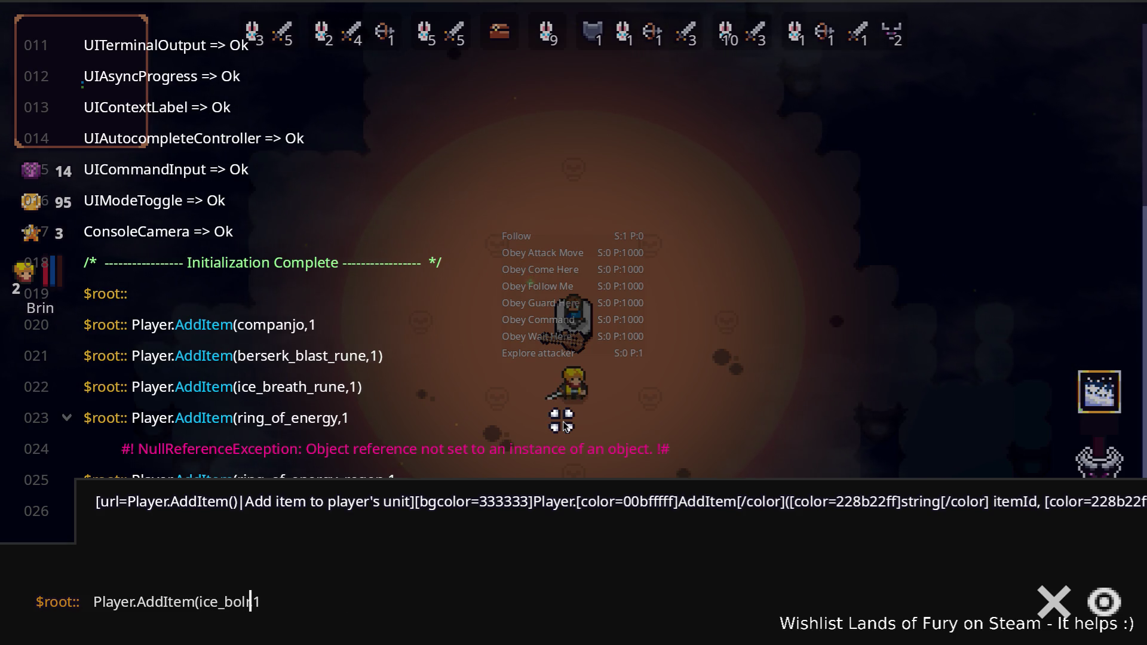
key("Return")
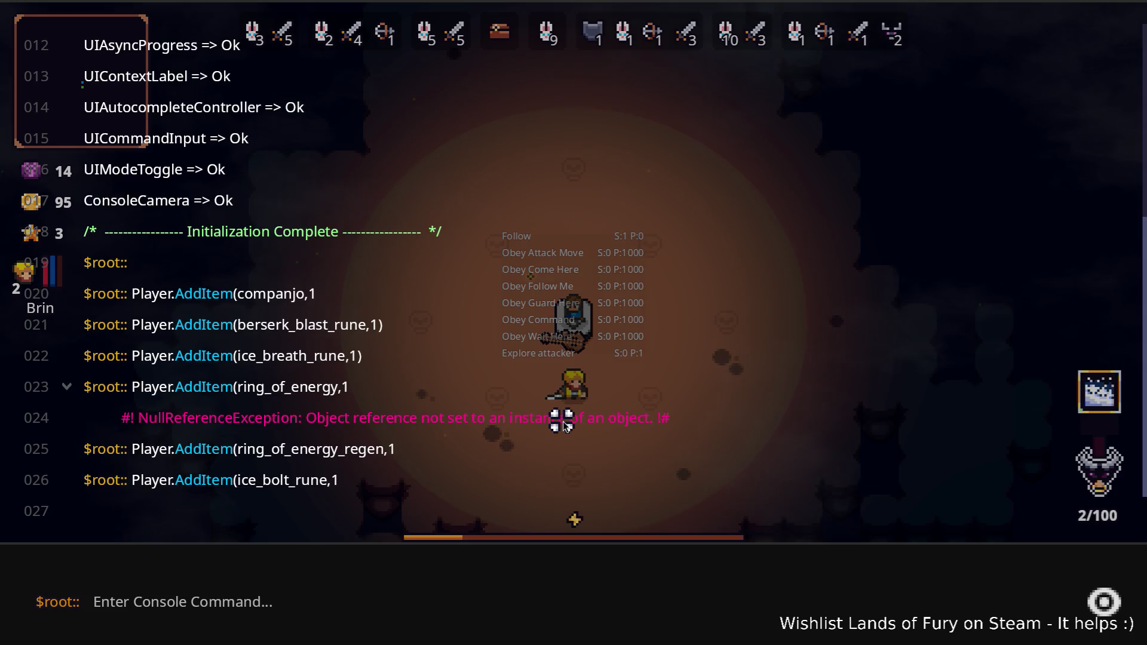
key("grave")
Step: Equip the Ice Bolt Rune in the Companjo's rune slot
key("i")
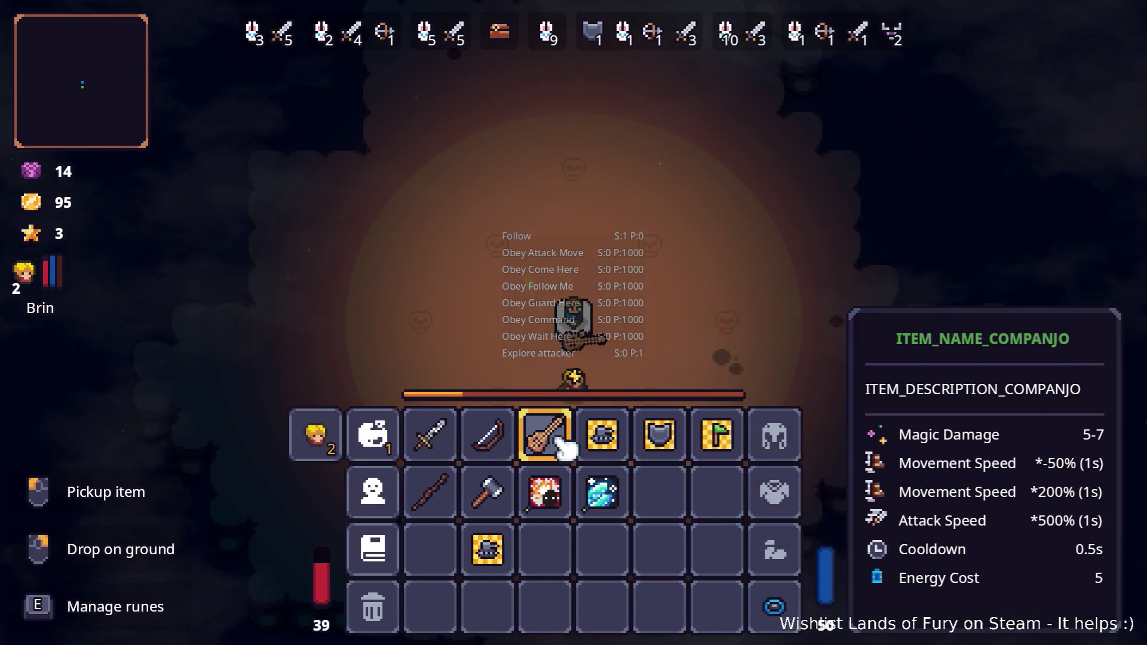
right_click(563, 441)
left_click(491, 353)
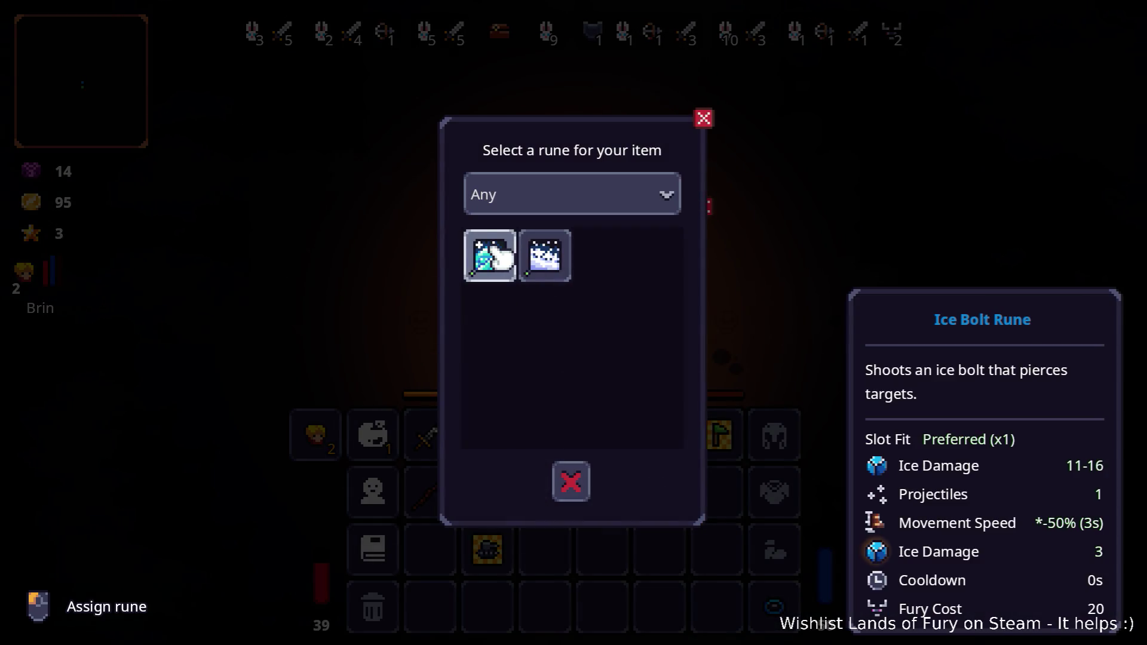
left_click(497, 256)
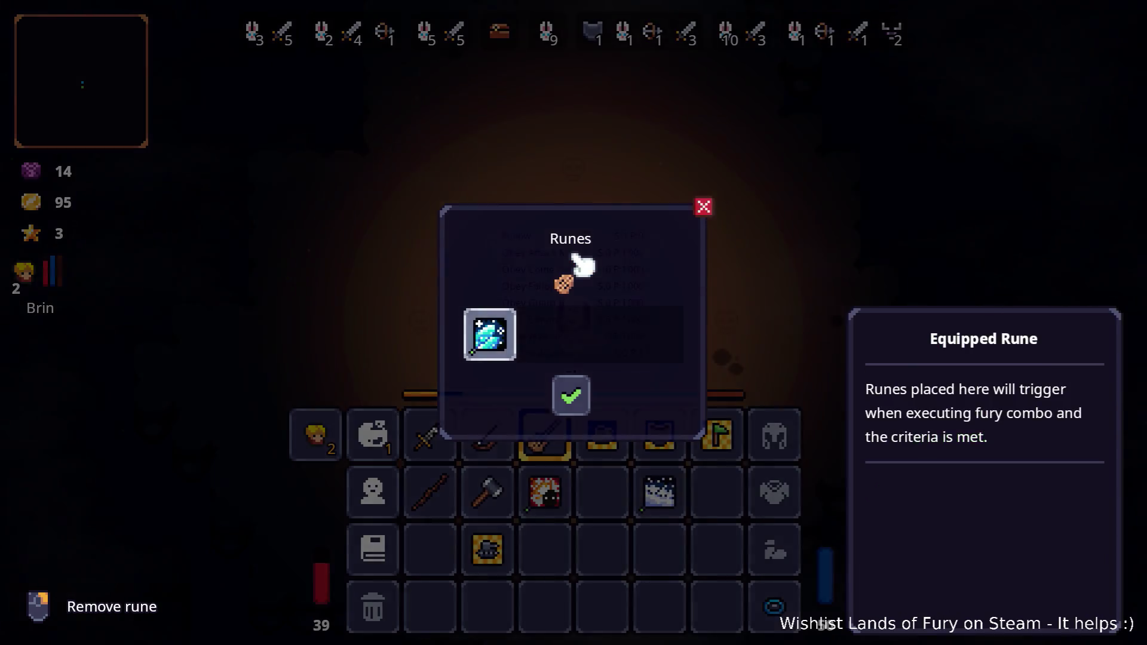
key("Escape")
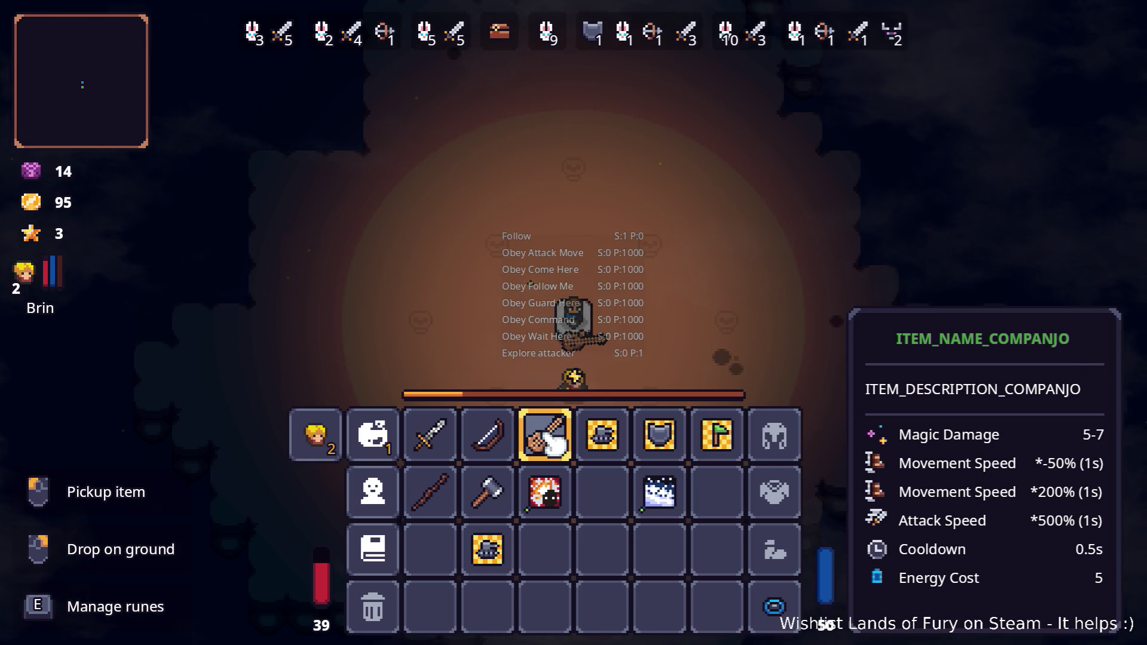
key("i")
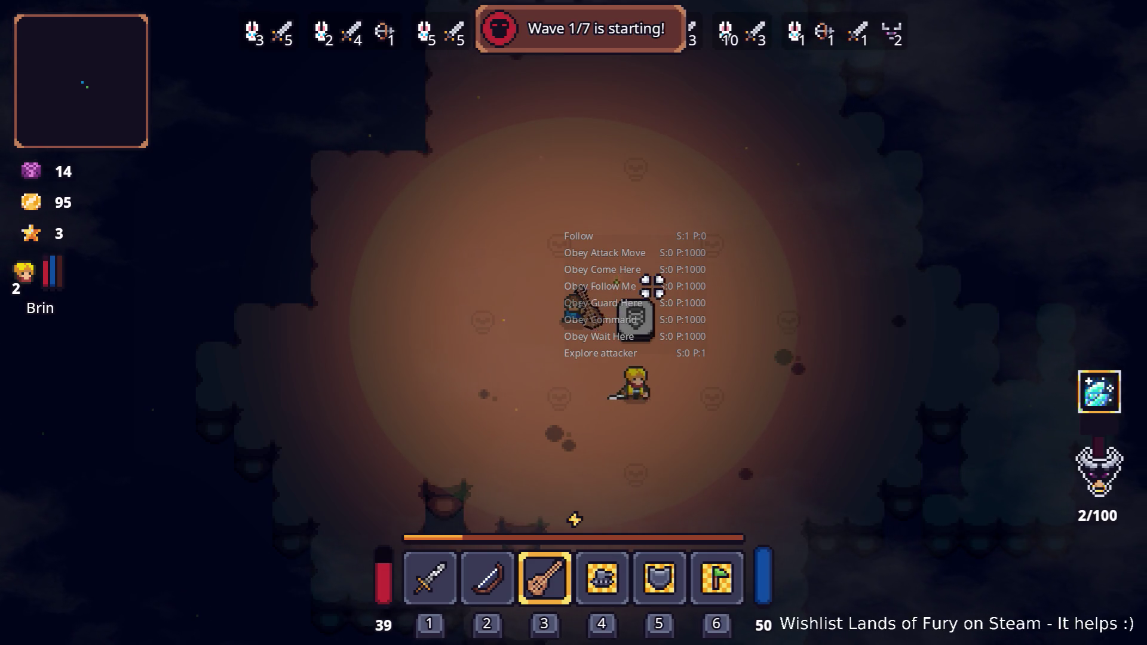
Step: Fight the cavern waves with the Companjo, dodging around the arena until wave 3/7 starts
key("a")
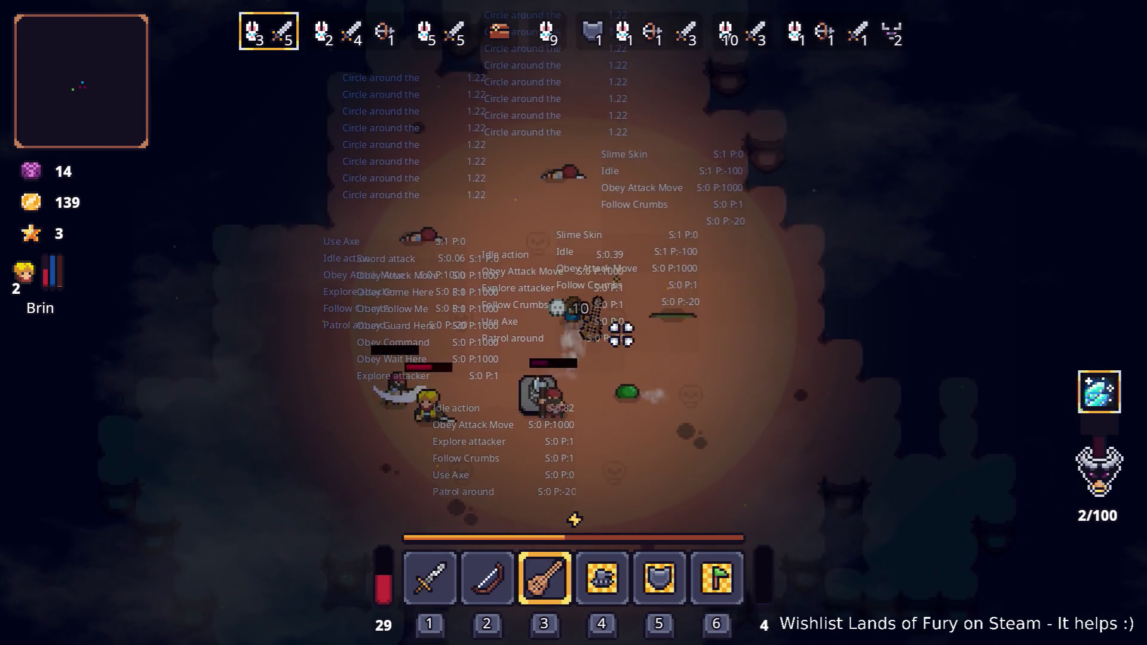
key("s")
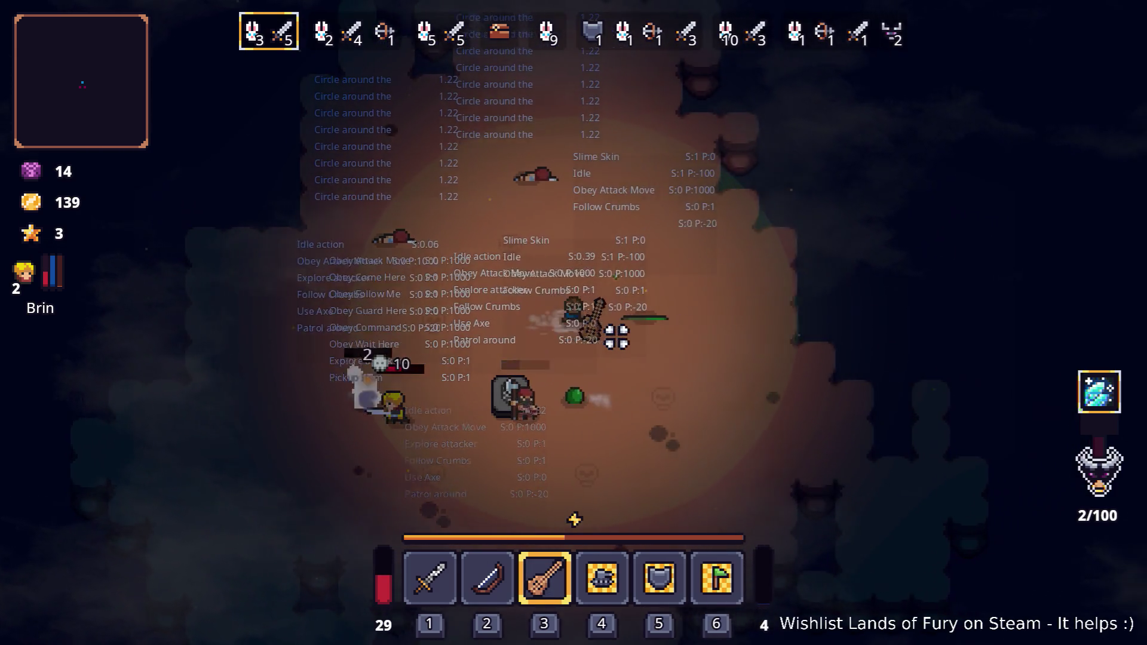
key("a")
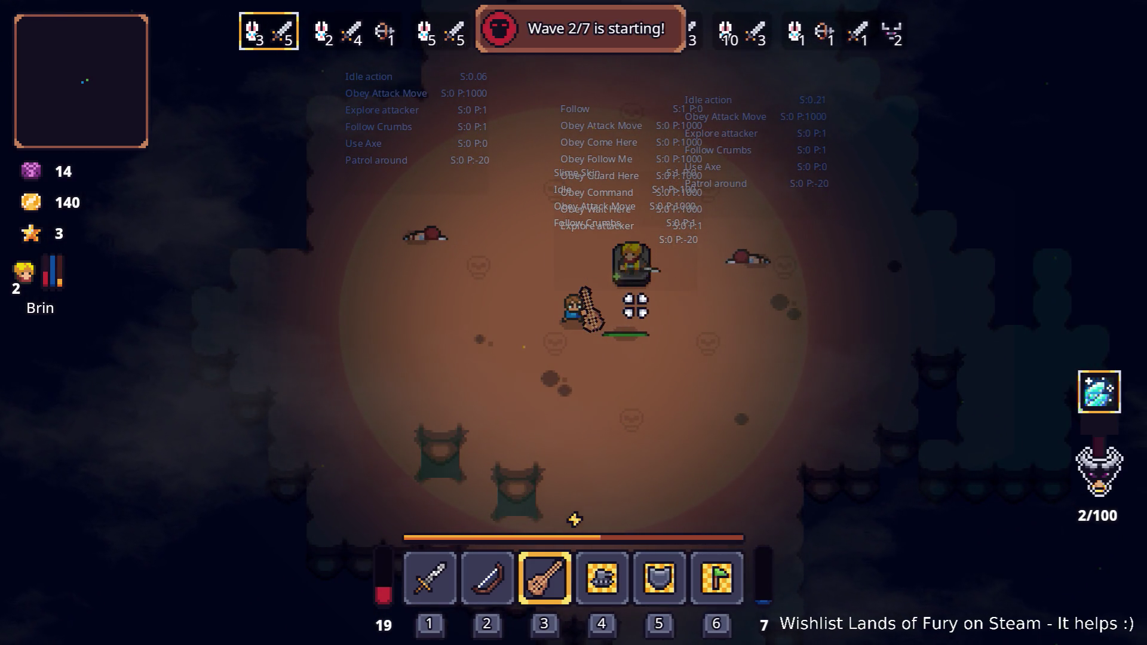
key("d")
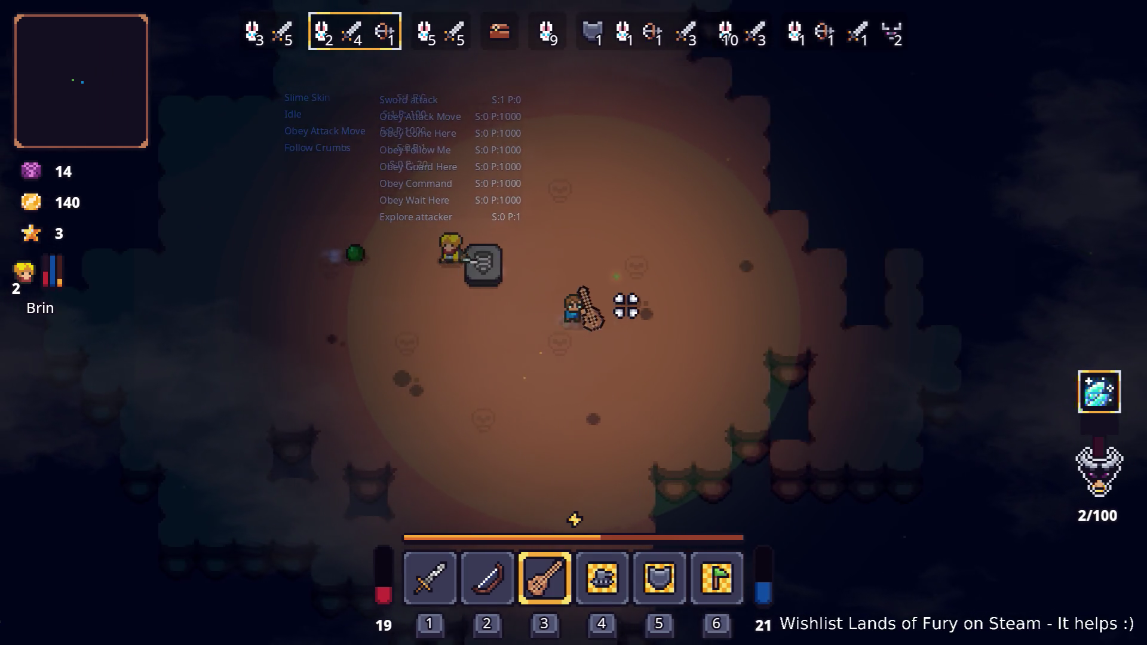
key("a")
key("w")
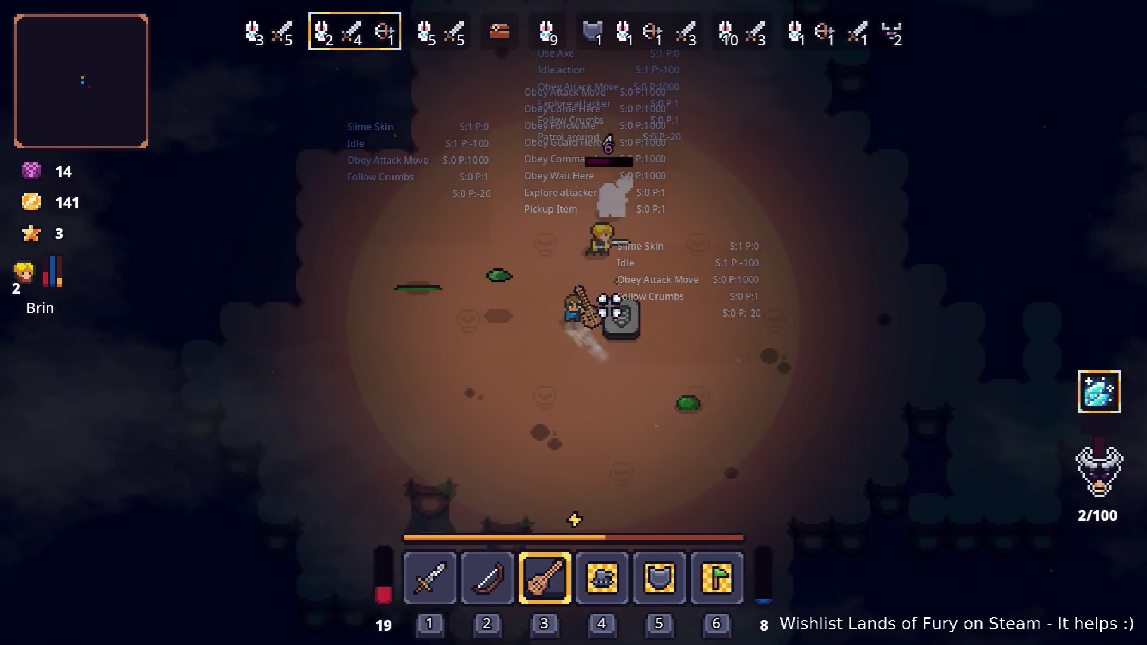
key("d")
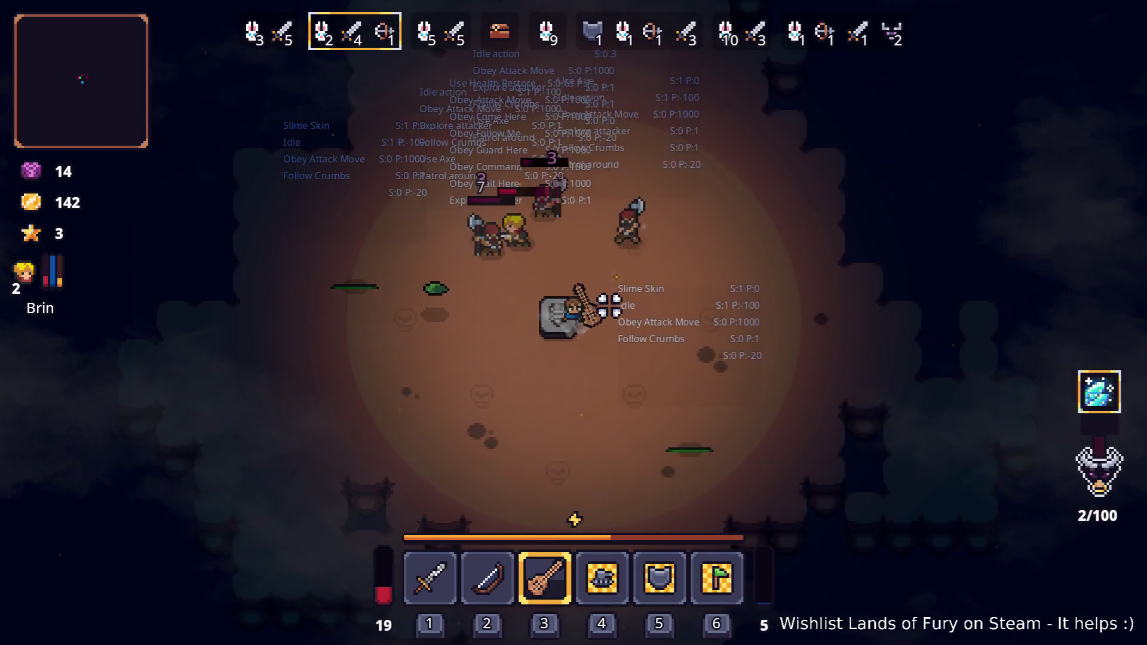
key("w")
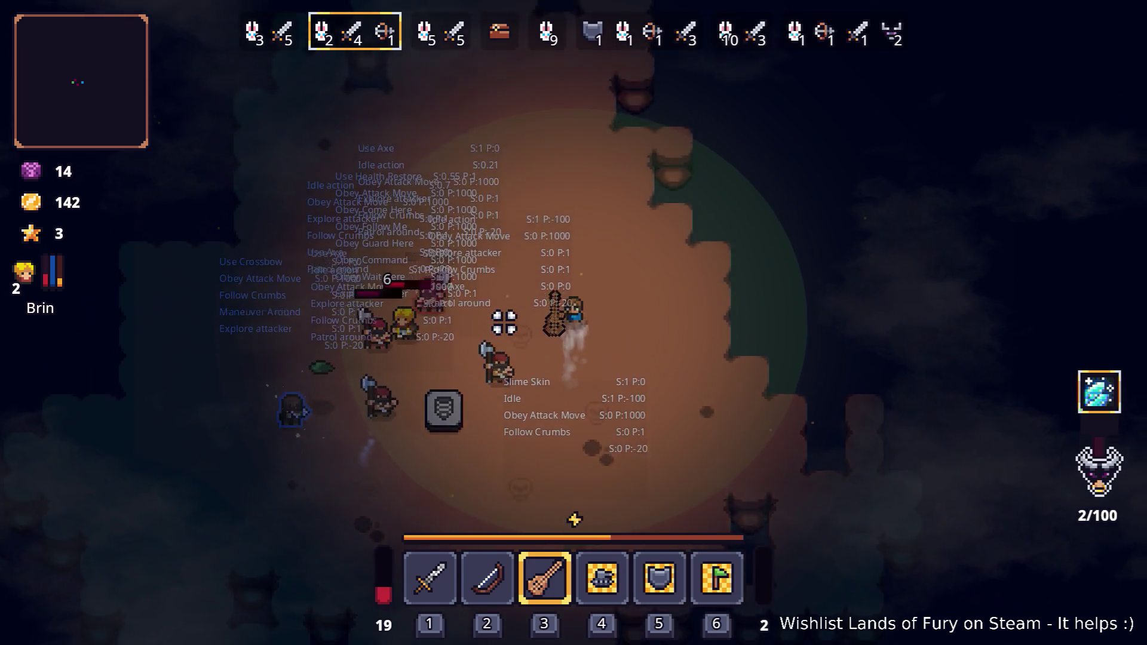
key("a")
key("a")
key("s")
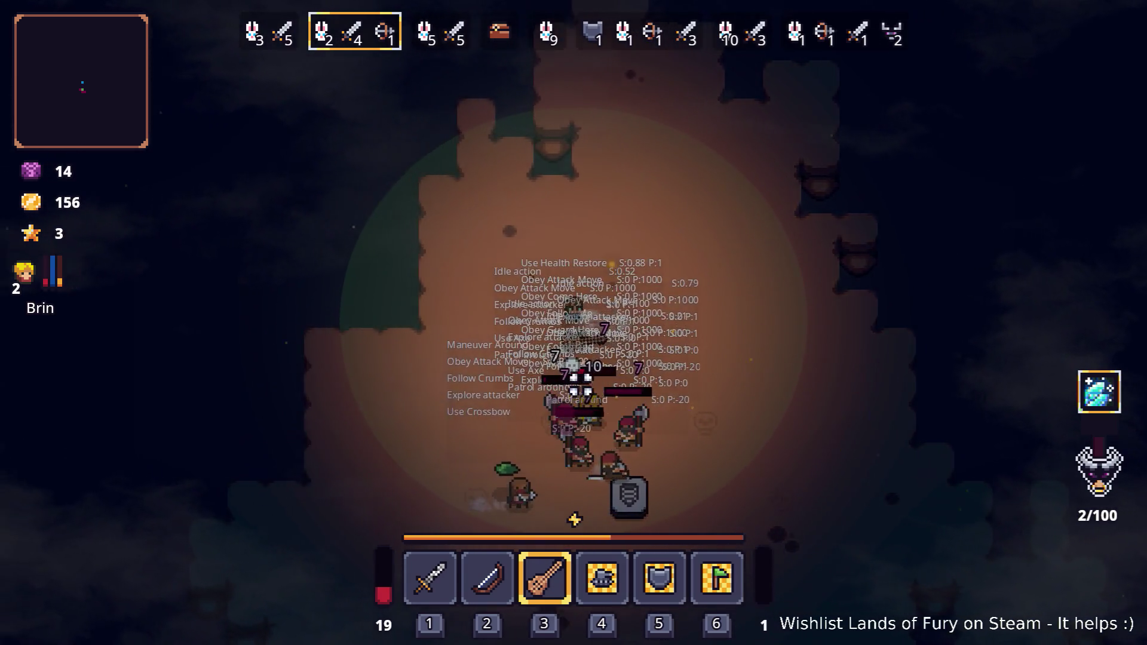
key("s")
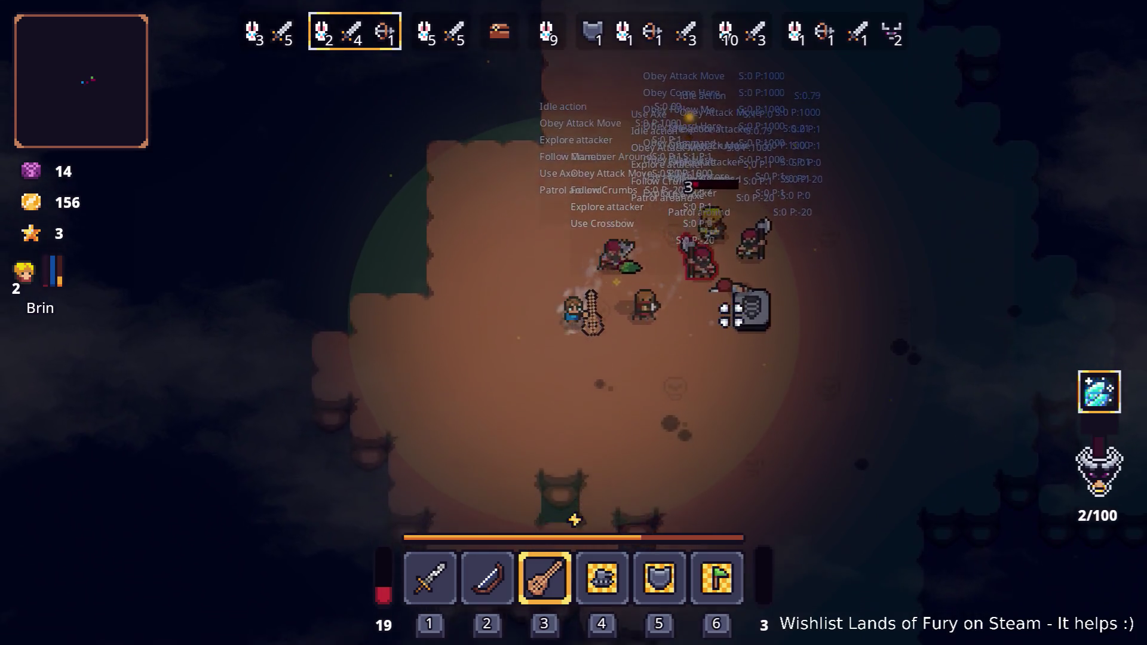
key("d")
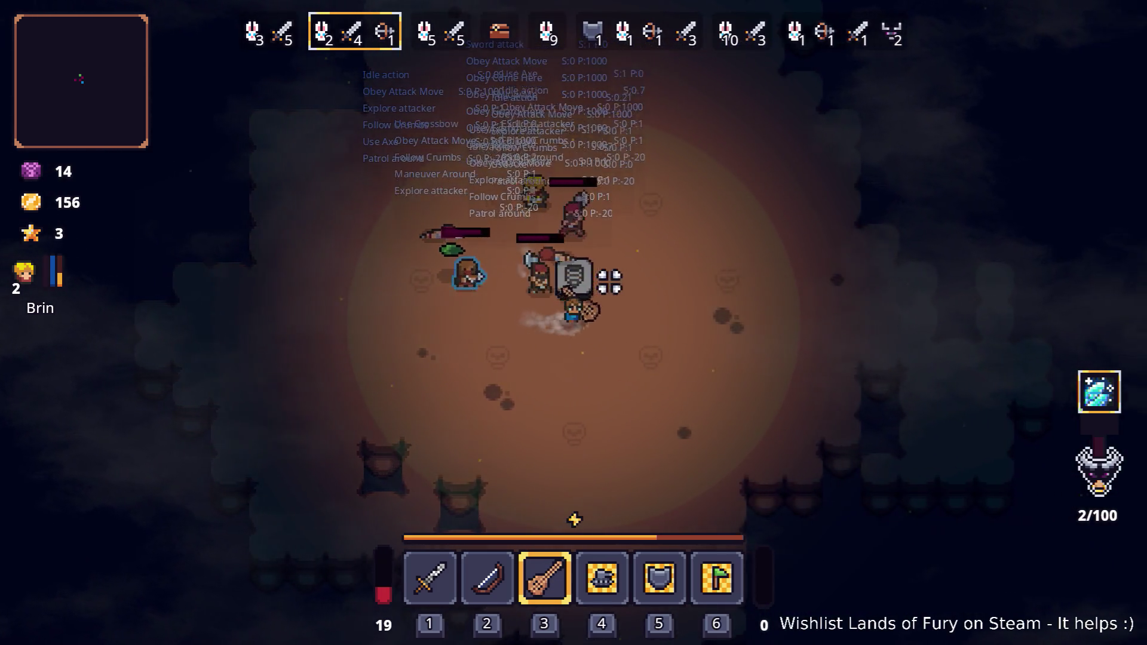
key("w")
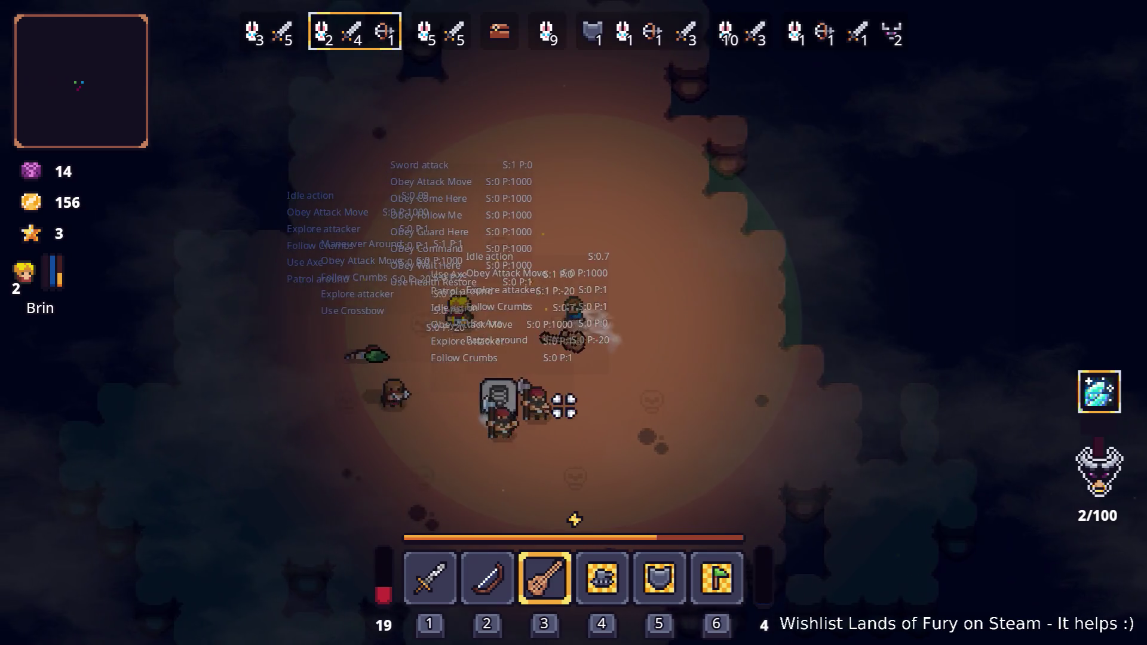
Step: Fight wave 3, circling the grey totem and the slimes
key("a")
key("s")
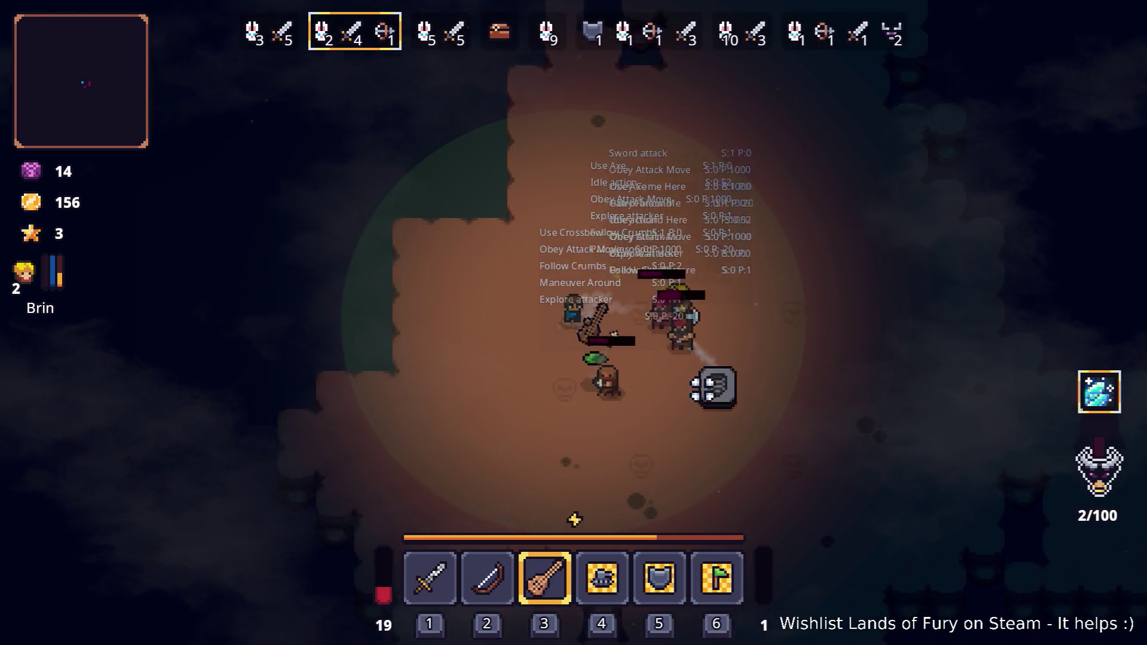
key("d")
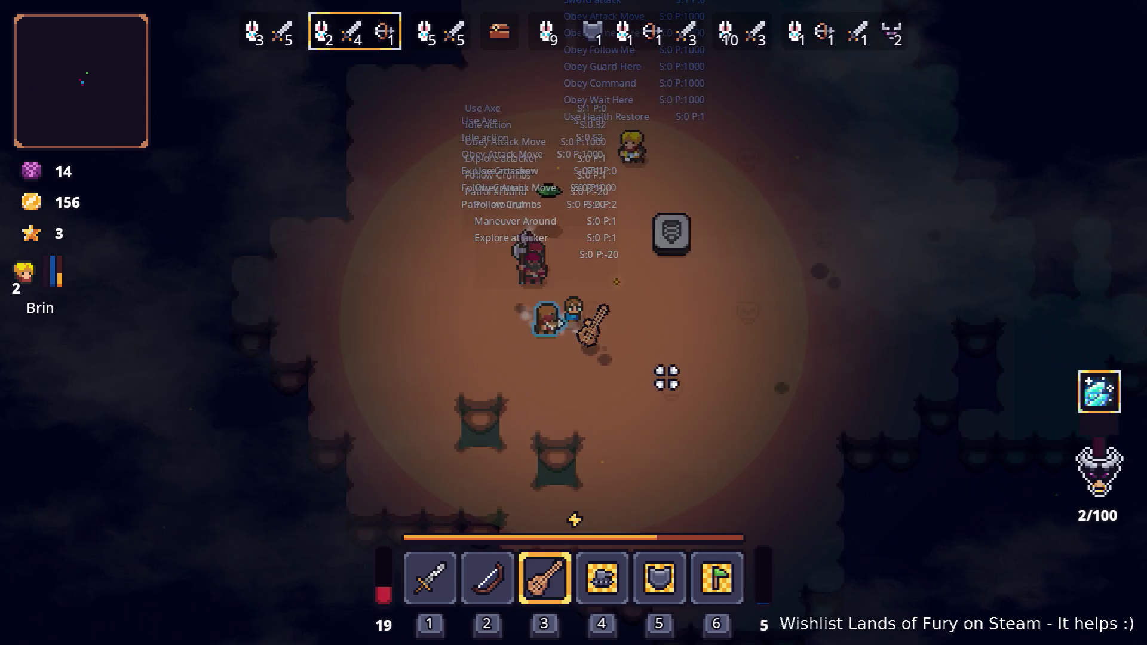
key("w")
key("w")
key("d")
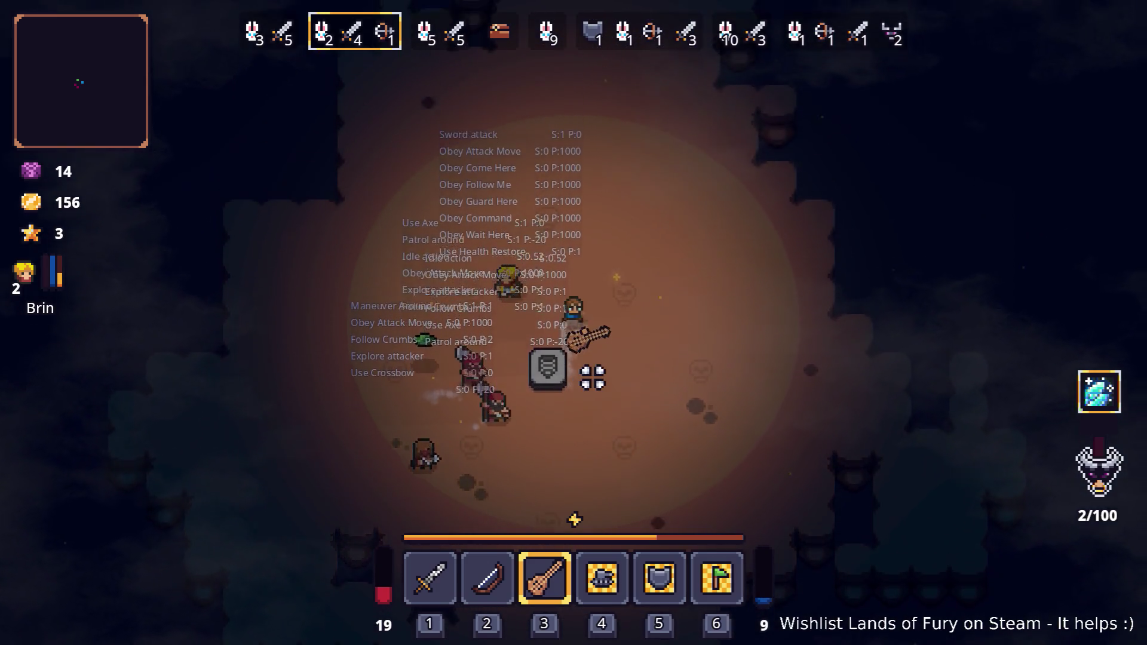
key("s")
key("a")
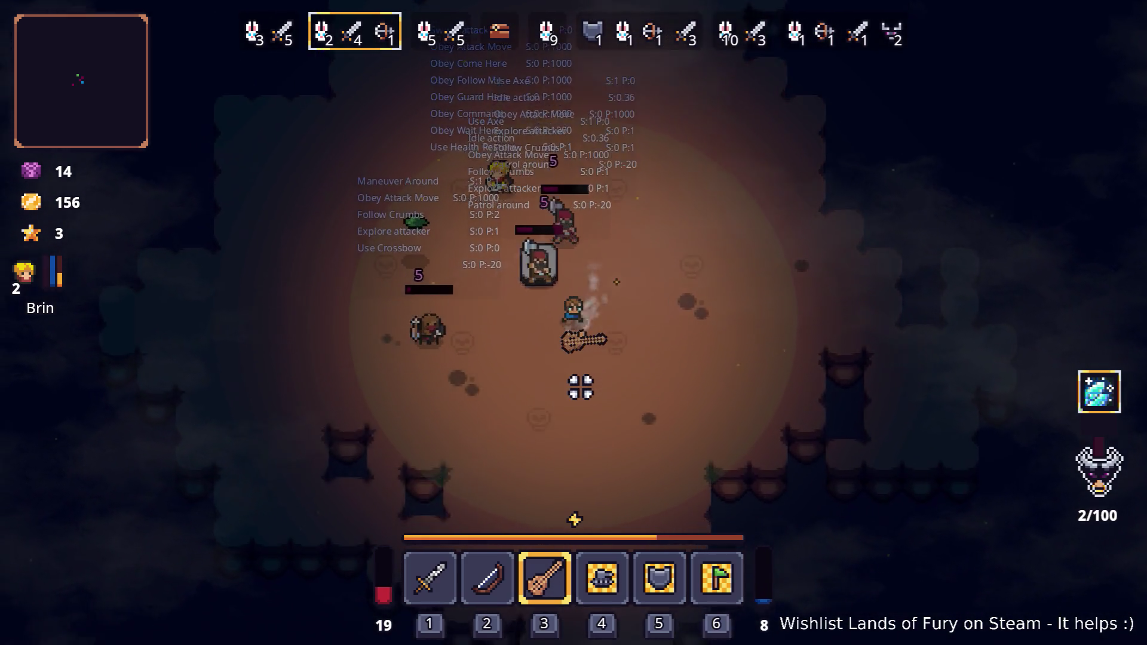
key("w")
key("a")
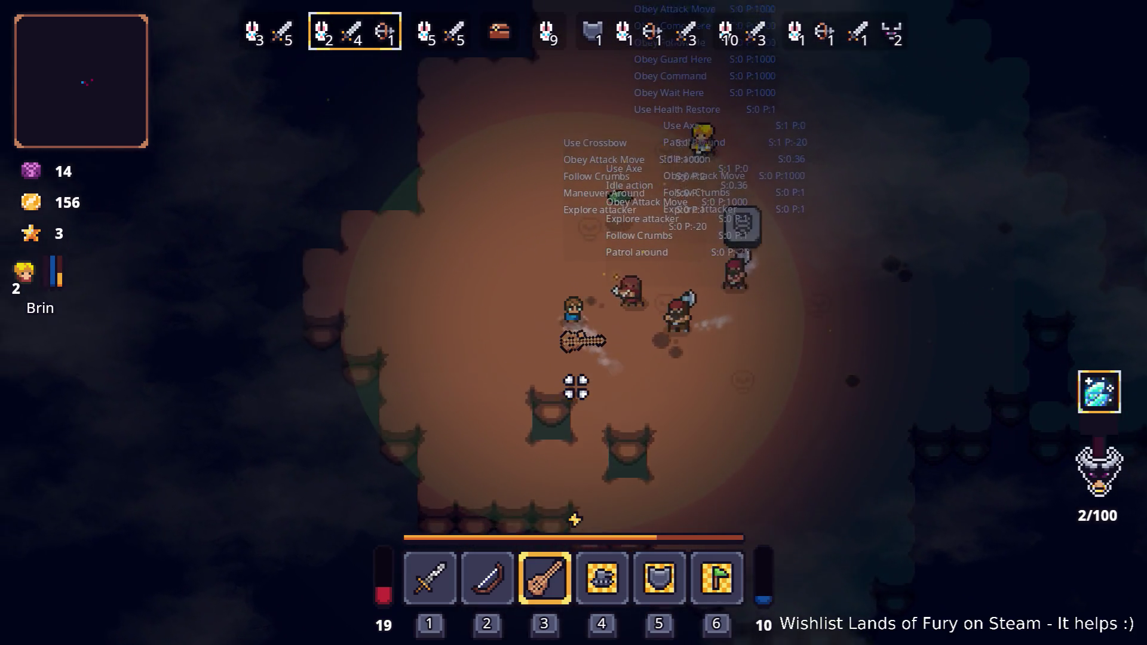
key("d")
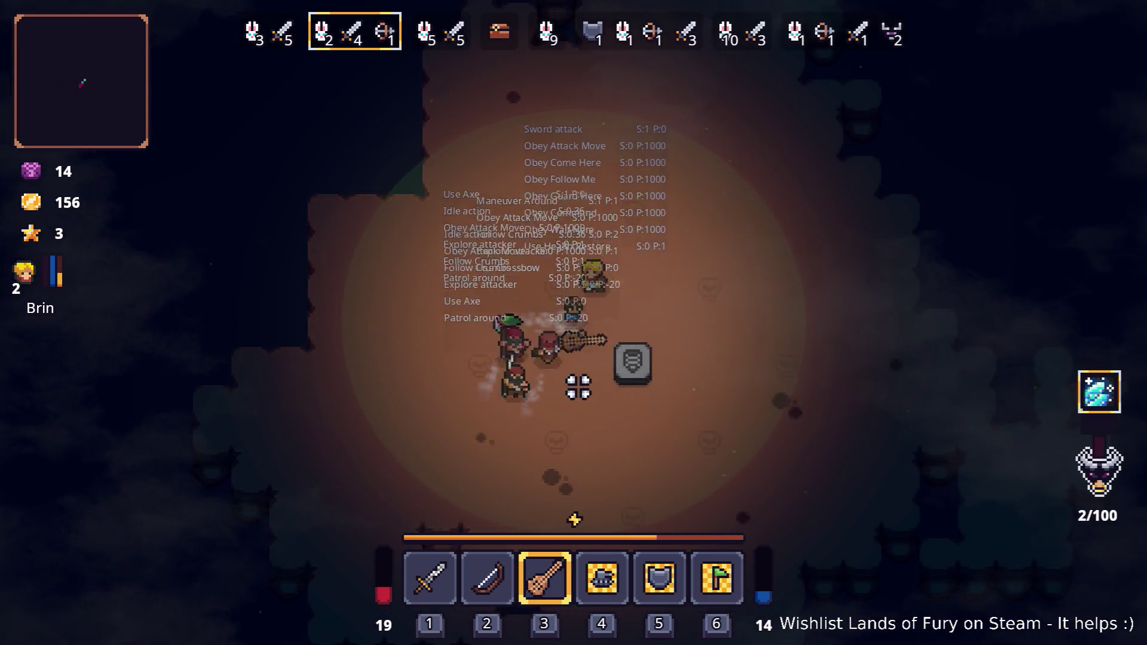
key("s")
key("a")
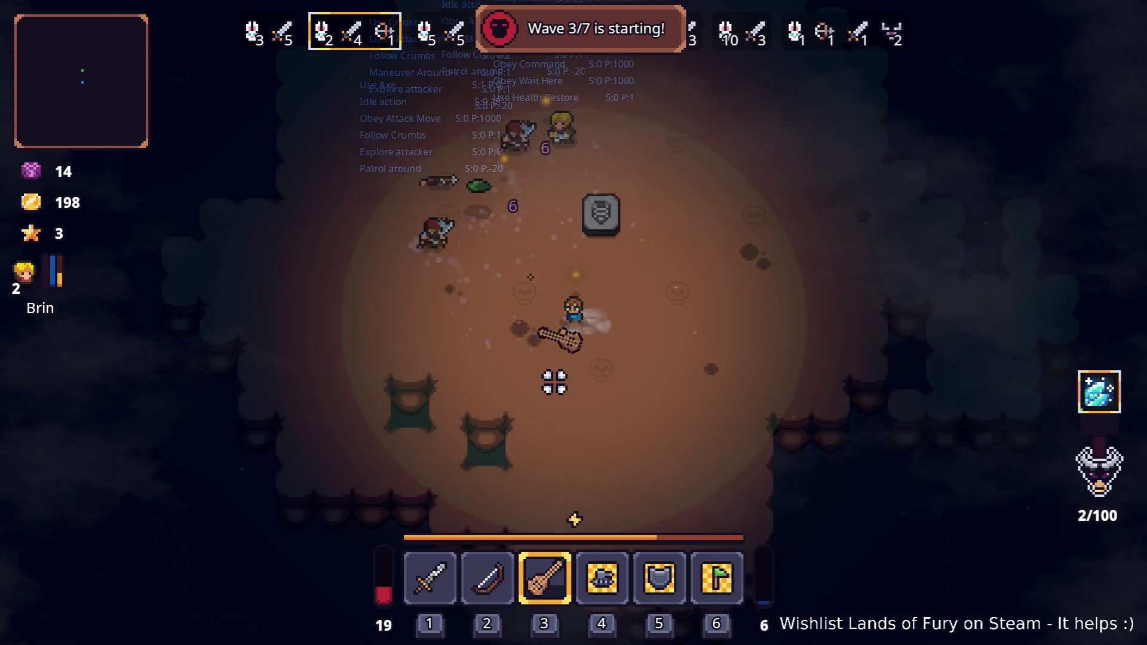
key("w")
key("a")
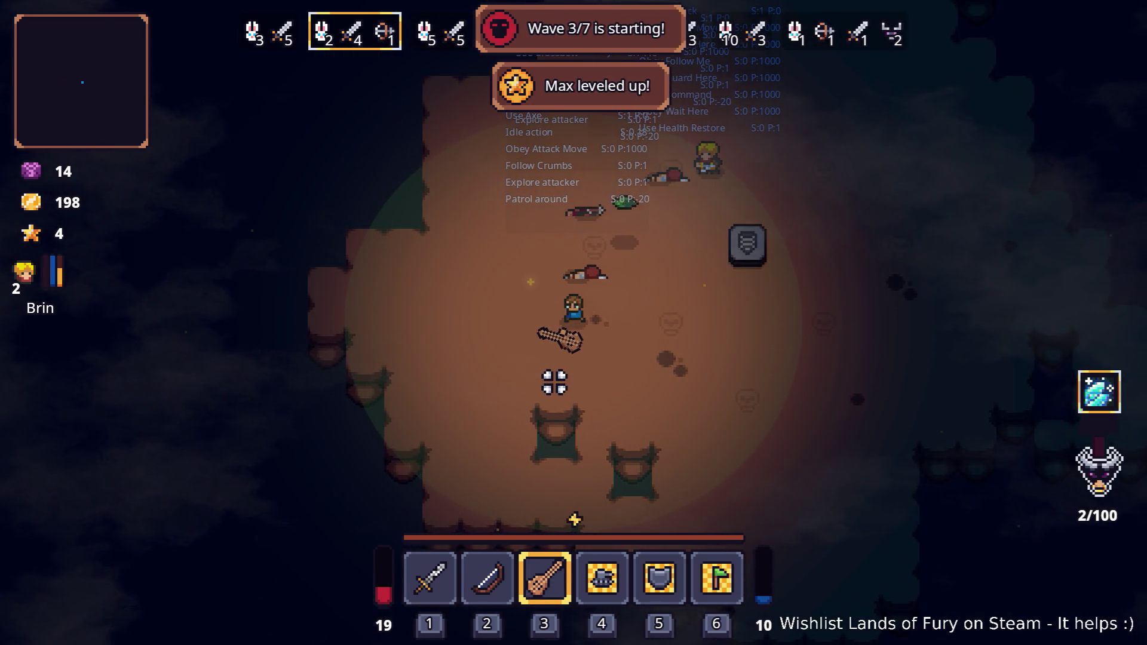
key("w")
key("d")
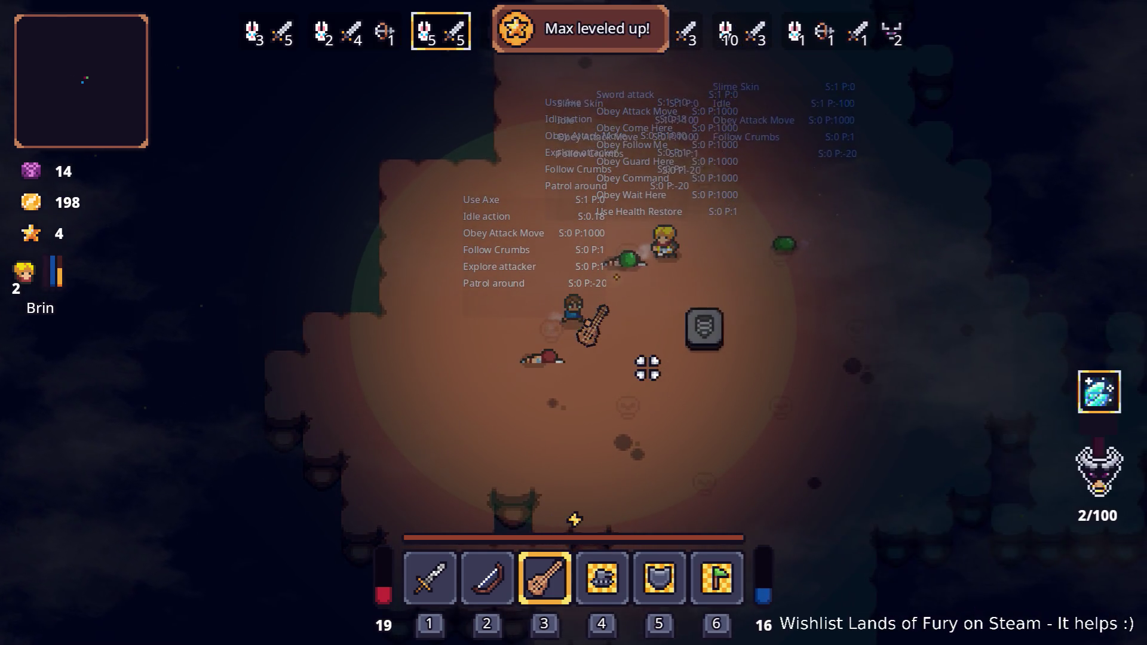
key("s")
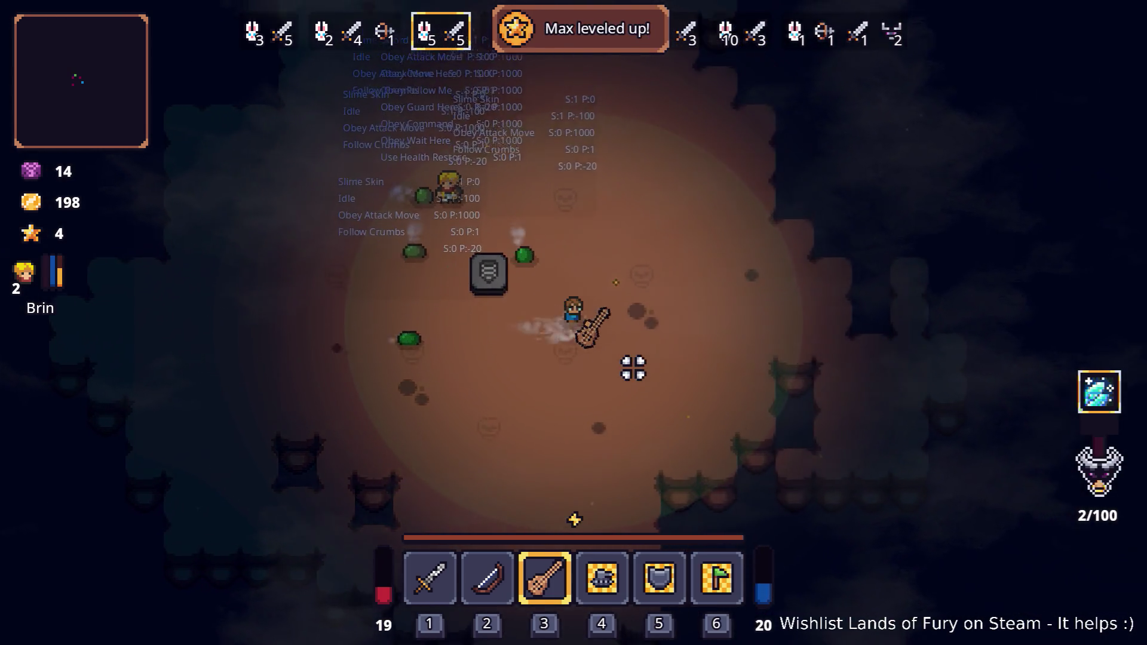
key("w")
Step: Keep dodging enemies and collecting gold until wave 3 is cleared
key("w")
key("a")
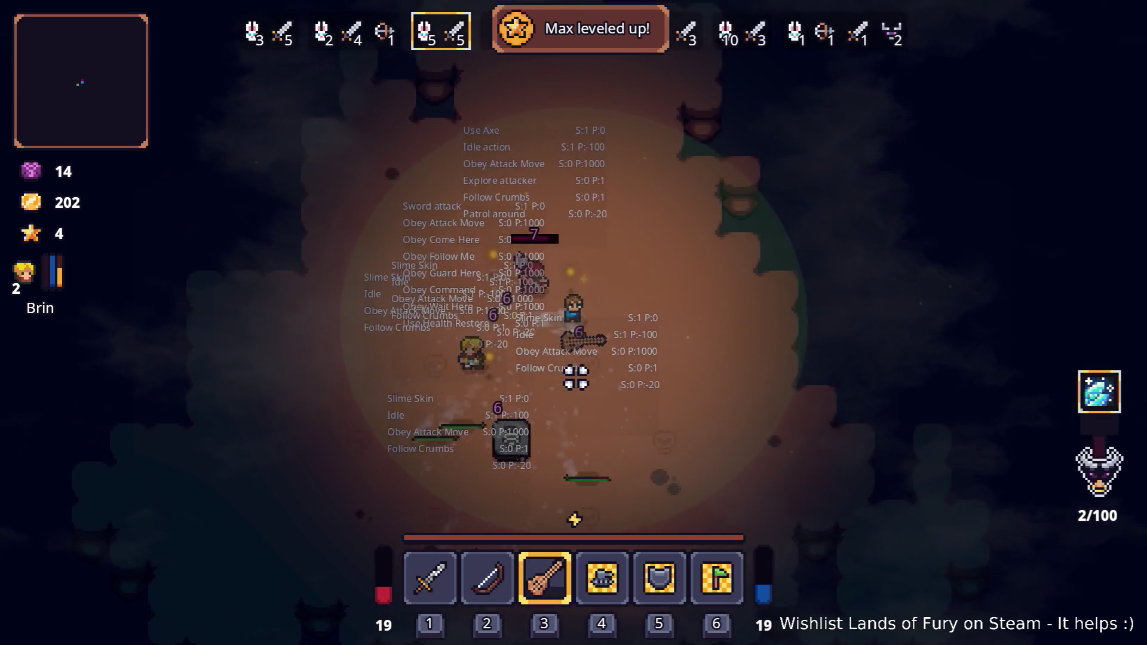
key("d")
key("s")
key("a")
key("w")
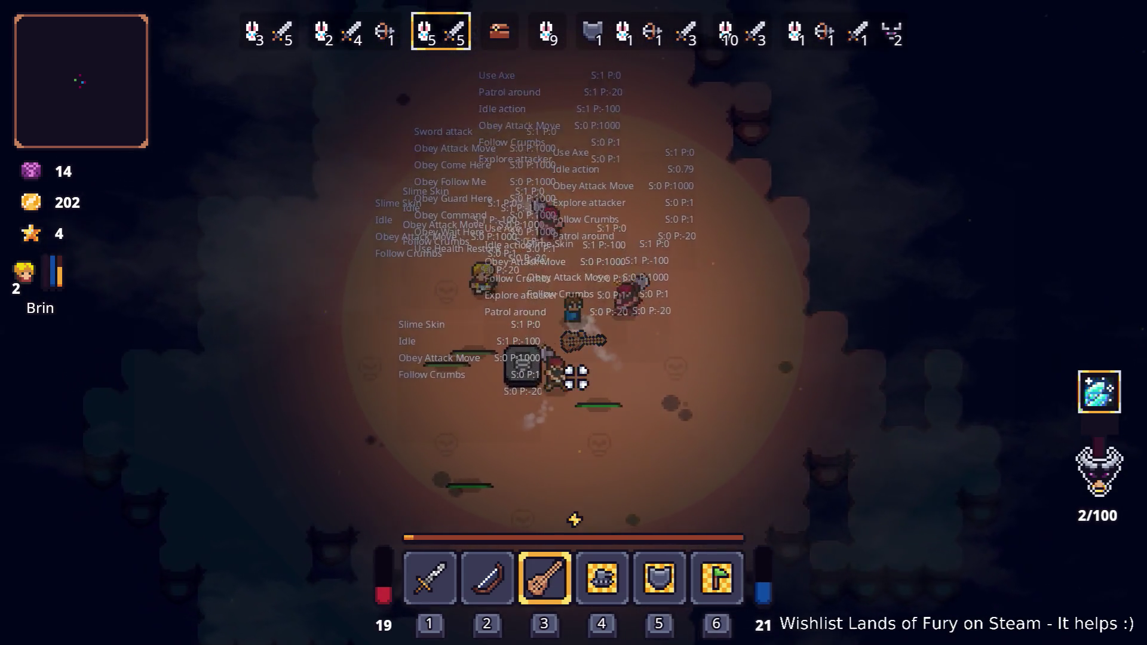
key("a")
key("s")
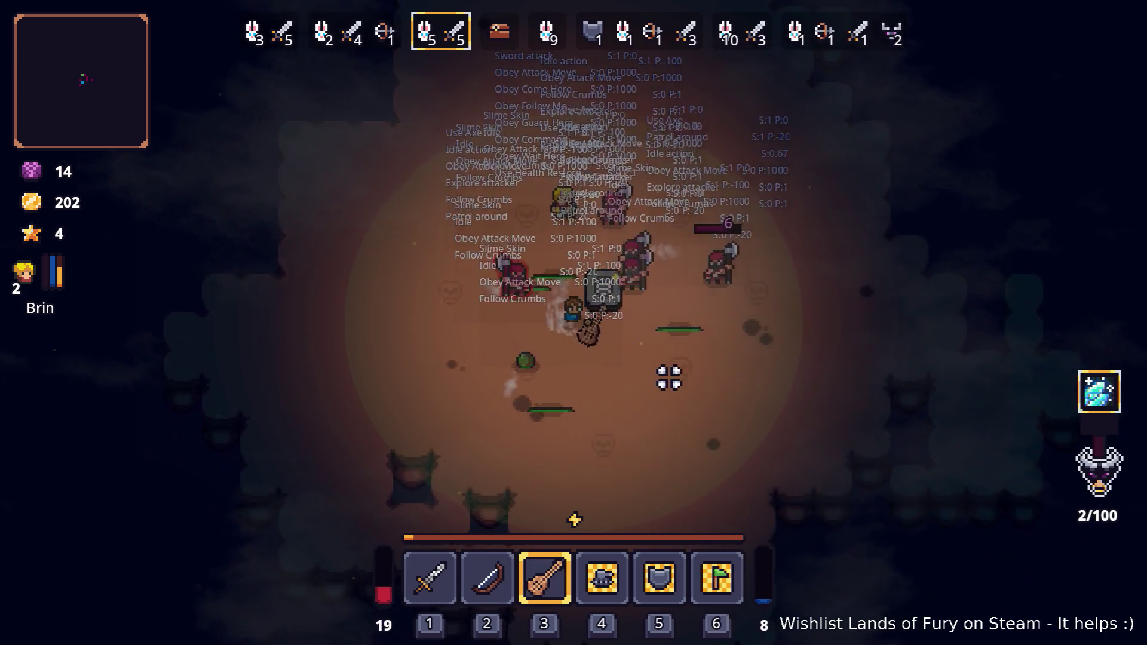
key("d")
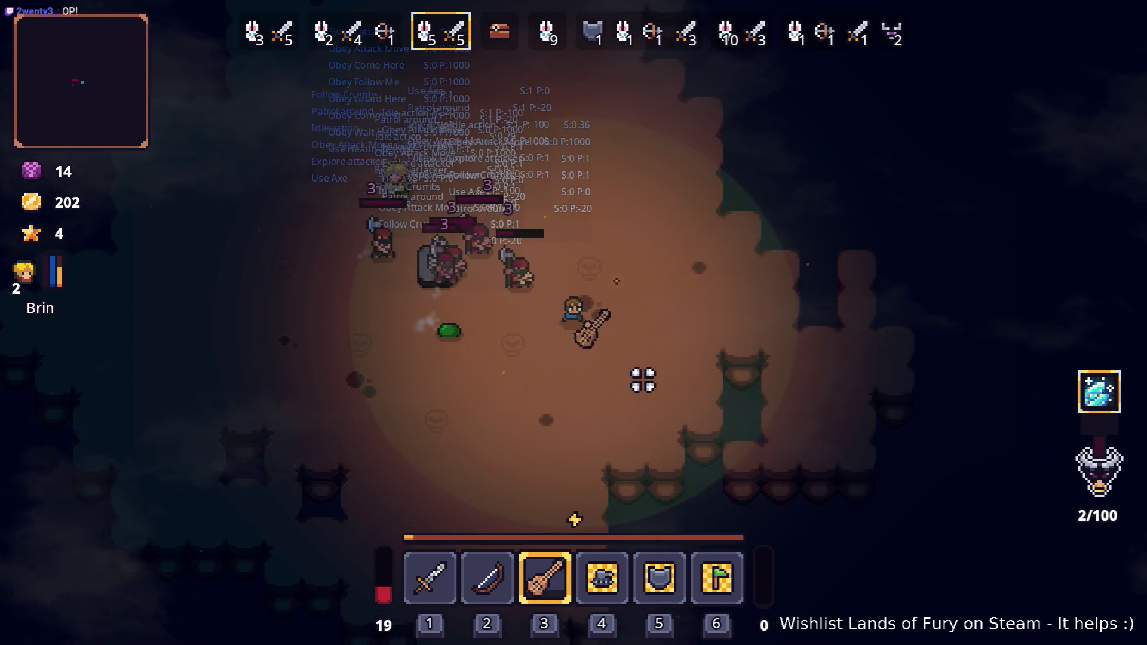
key("w")
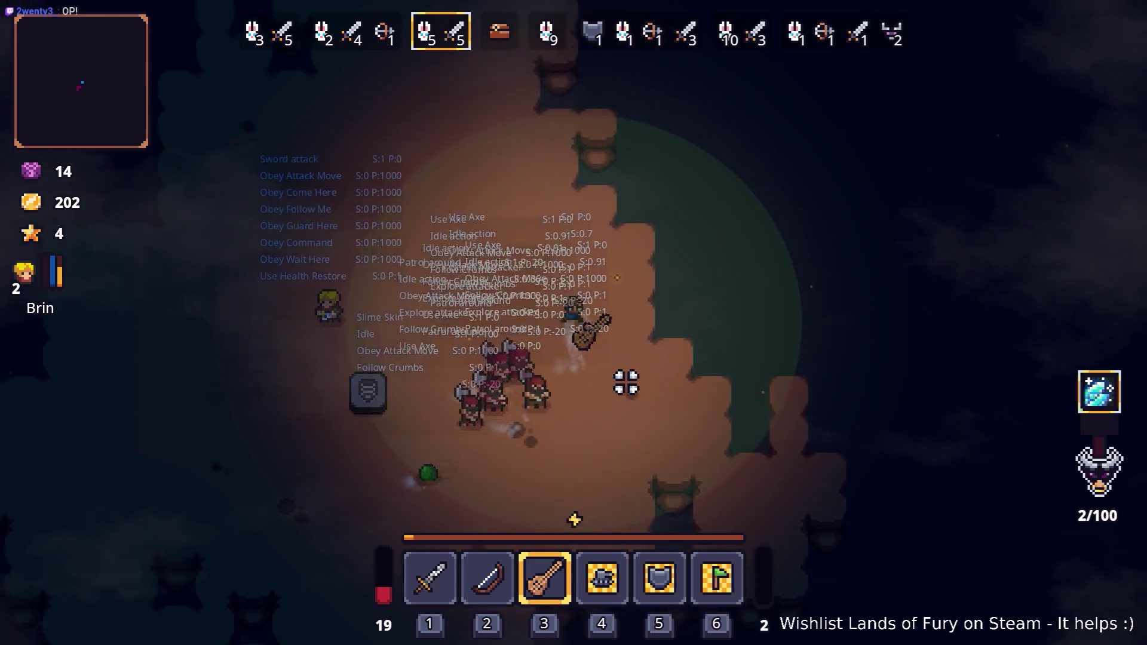
key("a")
key("s")
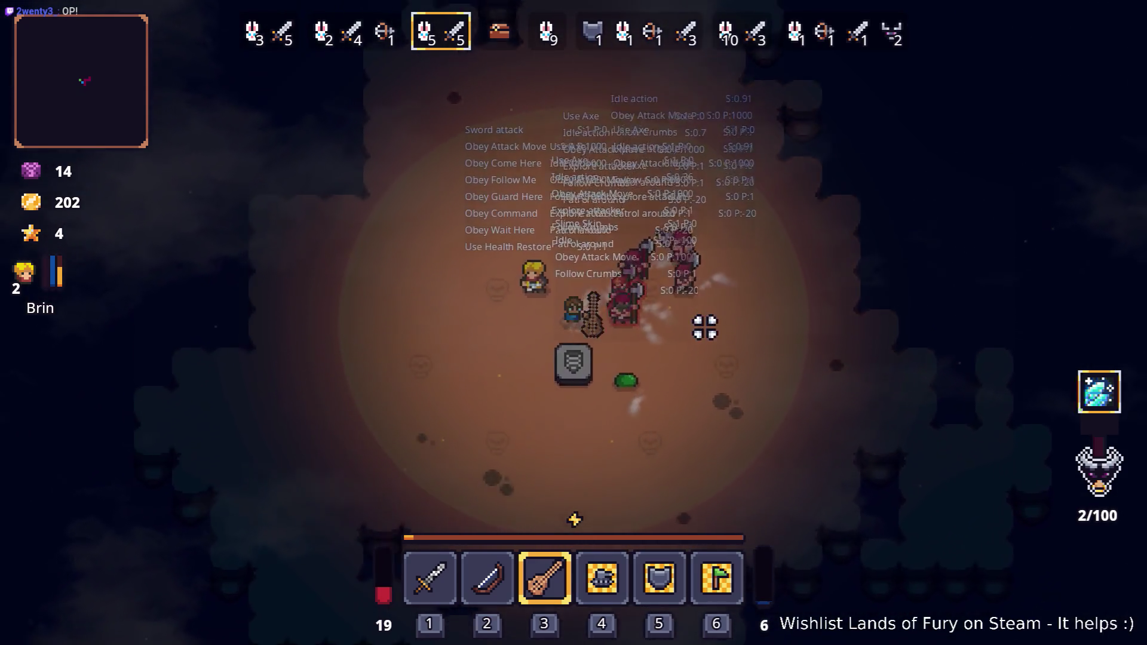
key("d")
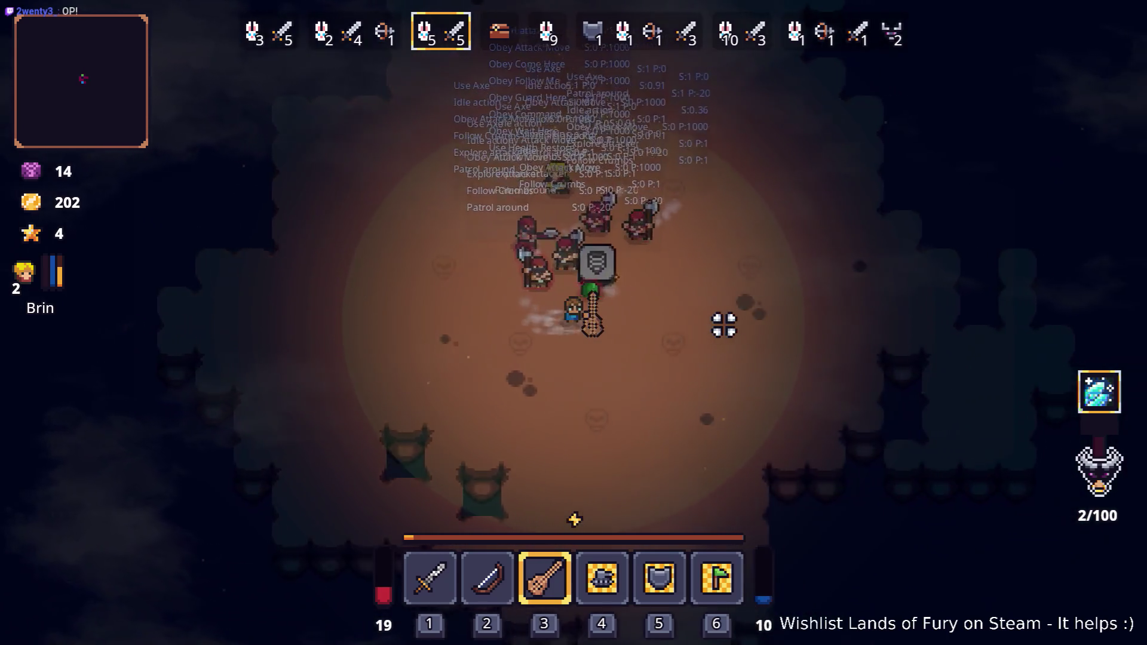
key("w")
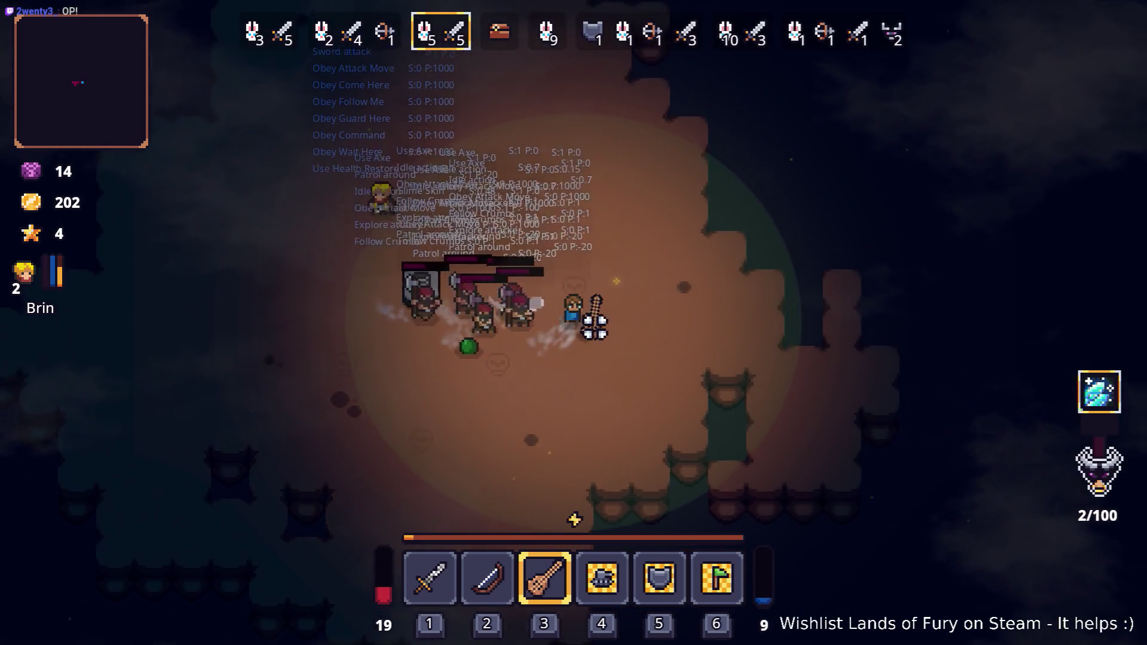
key("a")
key("s")
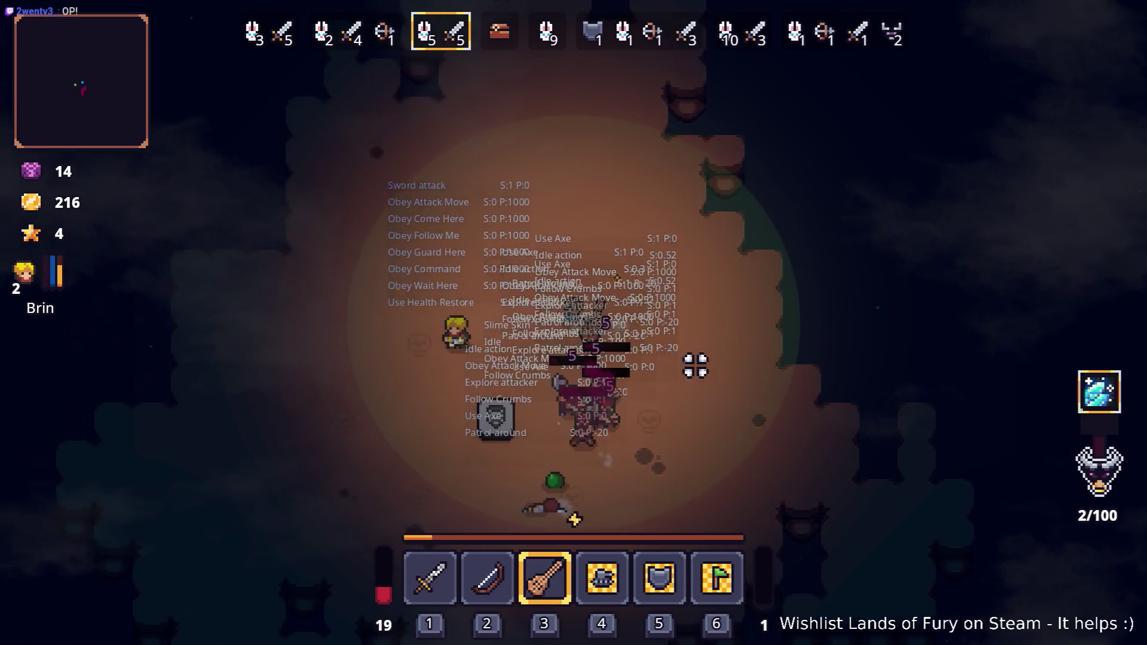
key("s")
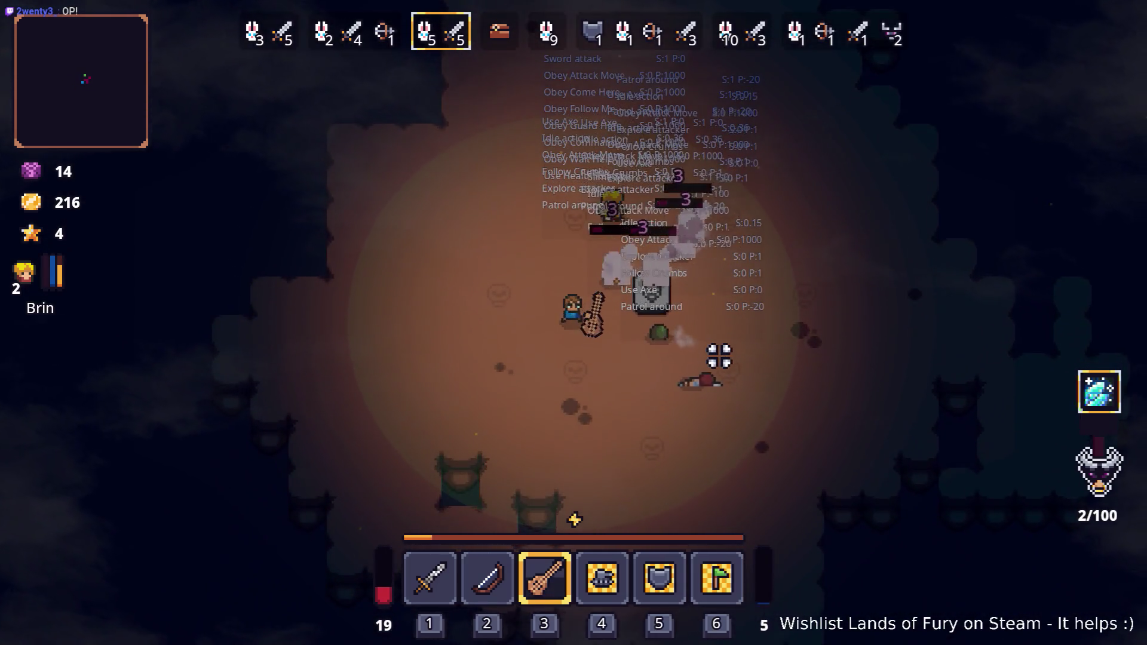
key("d")
key("d")
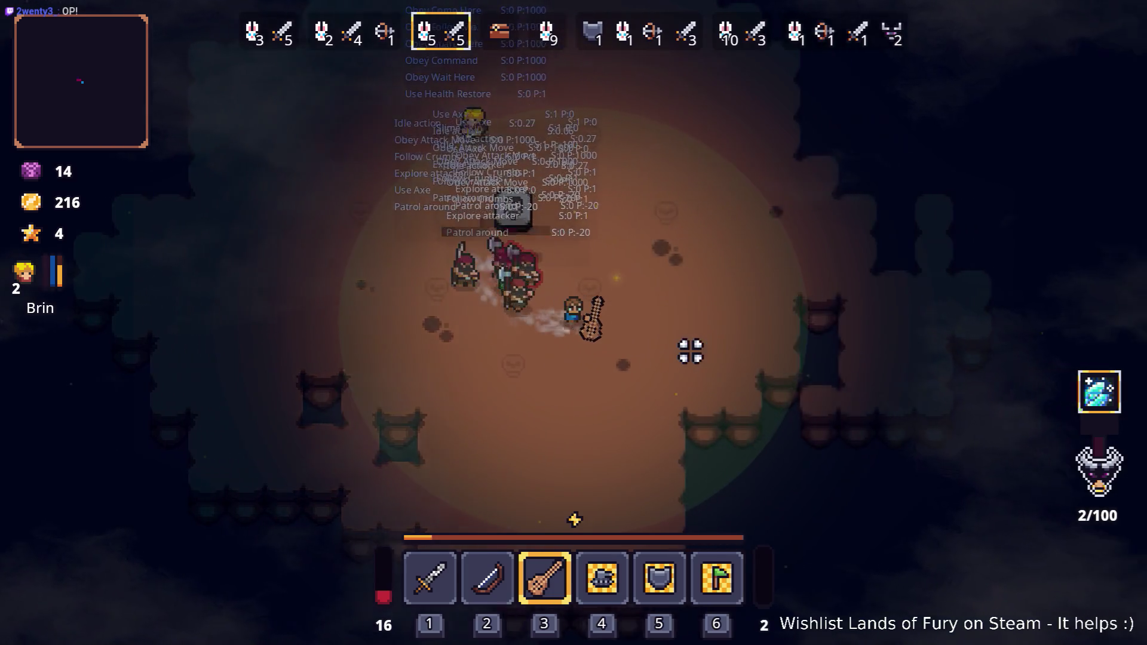
key("w")
key("w")
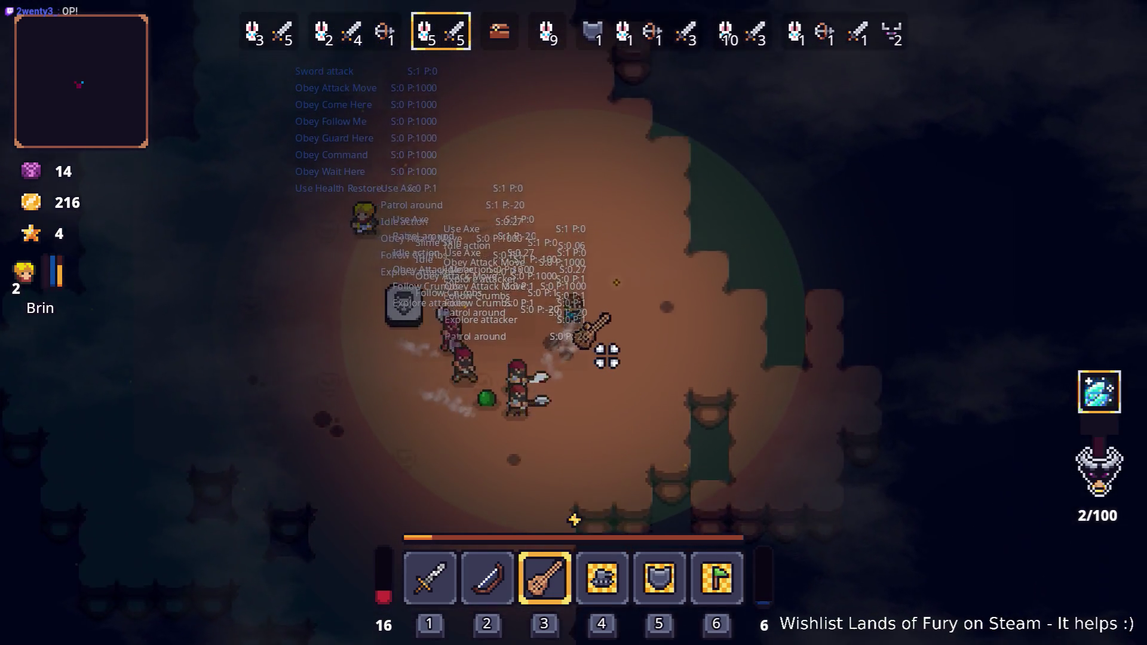
key("w")
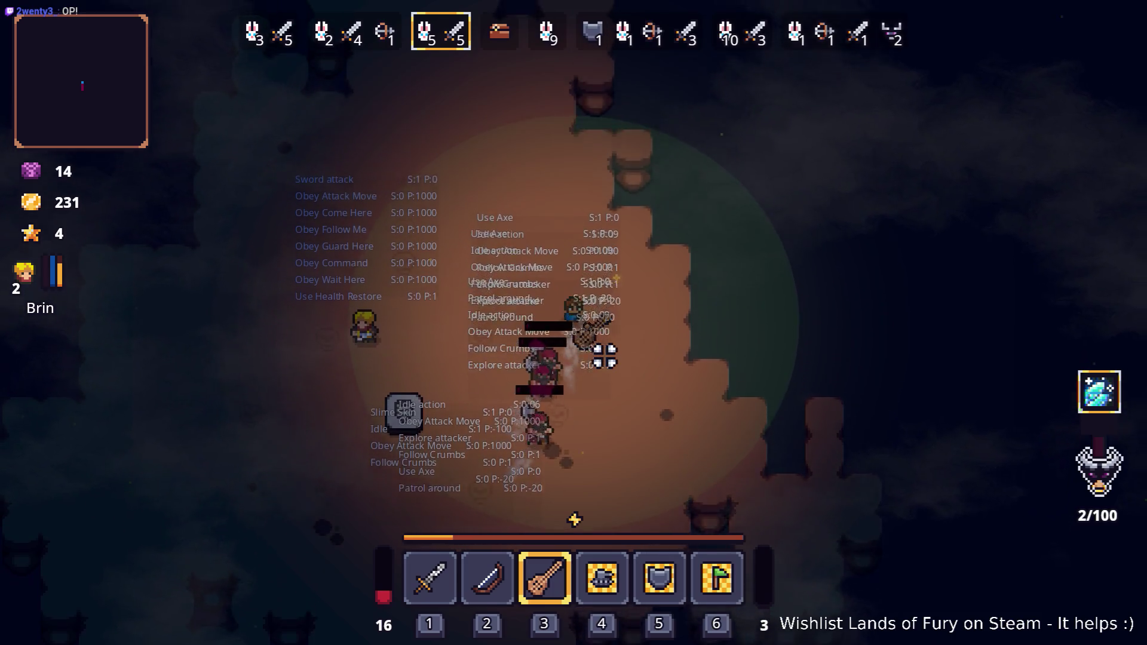
key("a")
key("s")
scroll(651, 359, "down", 1)
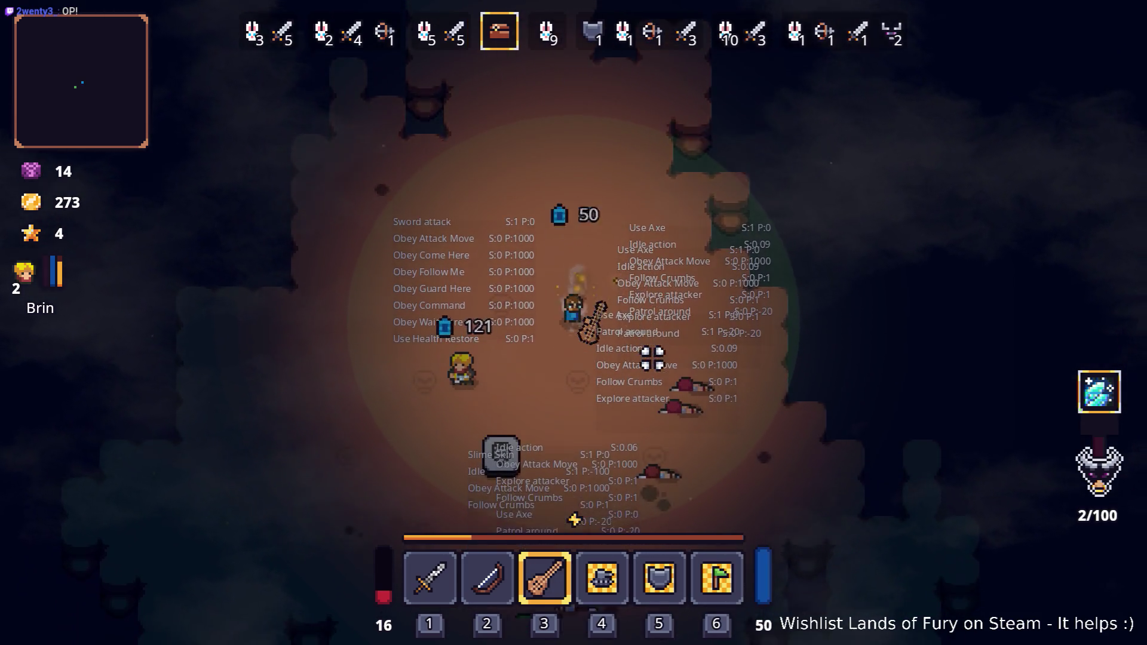
key("s")
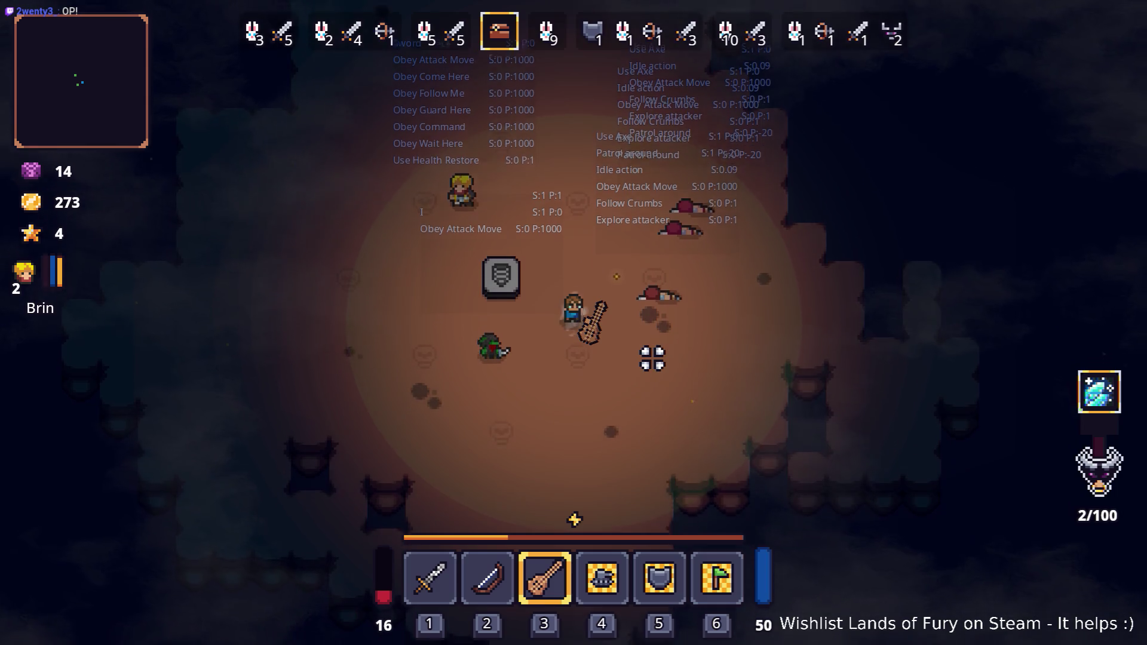
Step: Walk to the stone, open Snap's trade window, and cancel the trade
key("a")
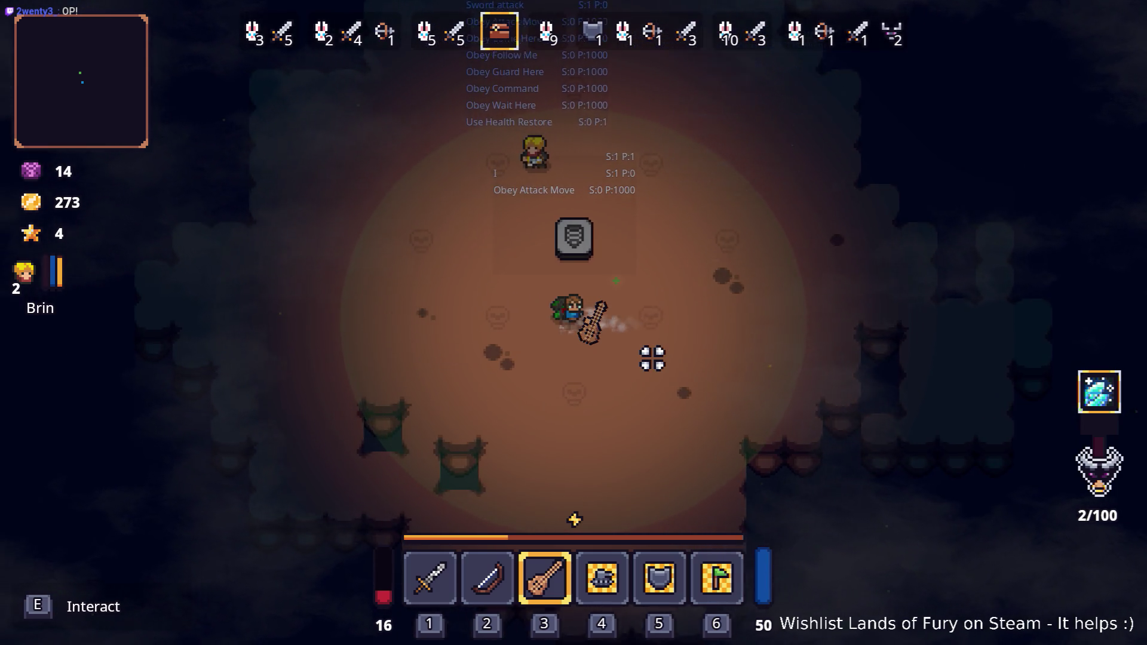
key("w")
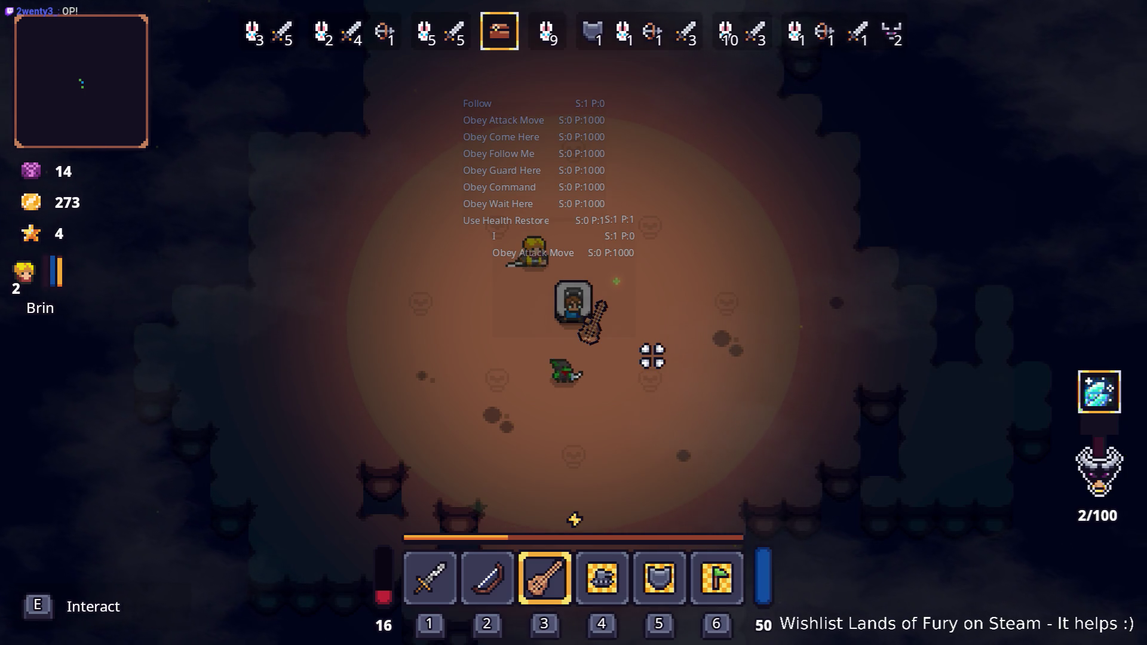
key("e")
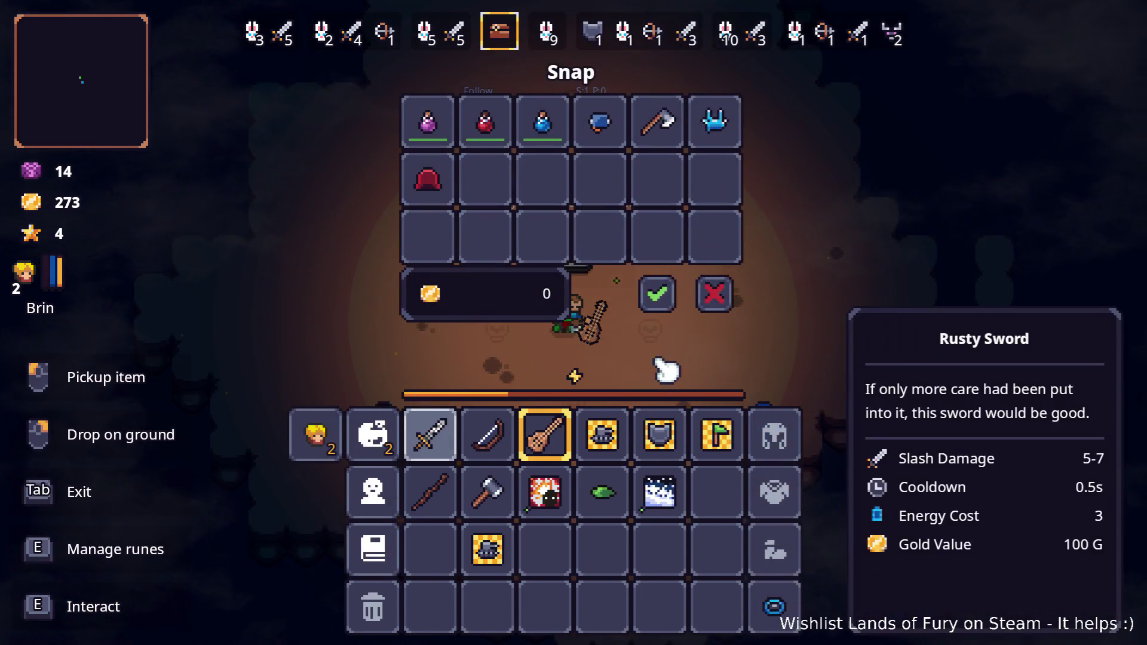
left_click(717, 295)
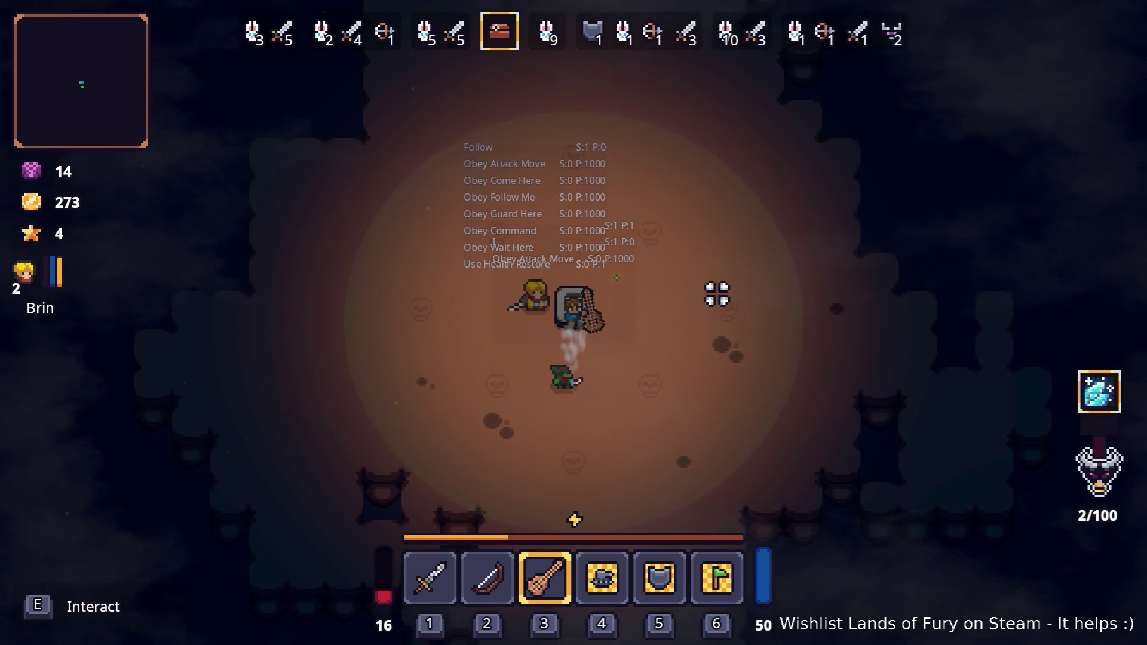
Step: Walk the hero around the arena with WASD, fighting until level 3, 353 gold and wave 6/7
key("d")
key("s")
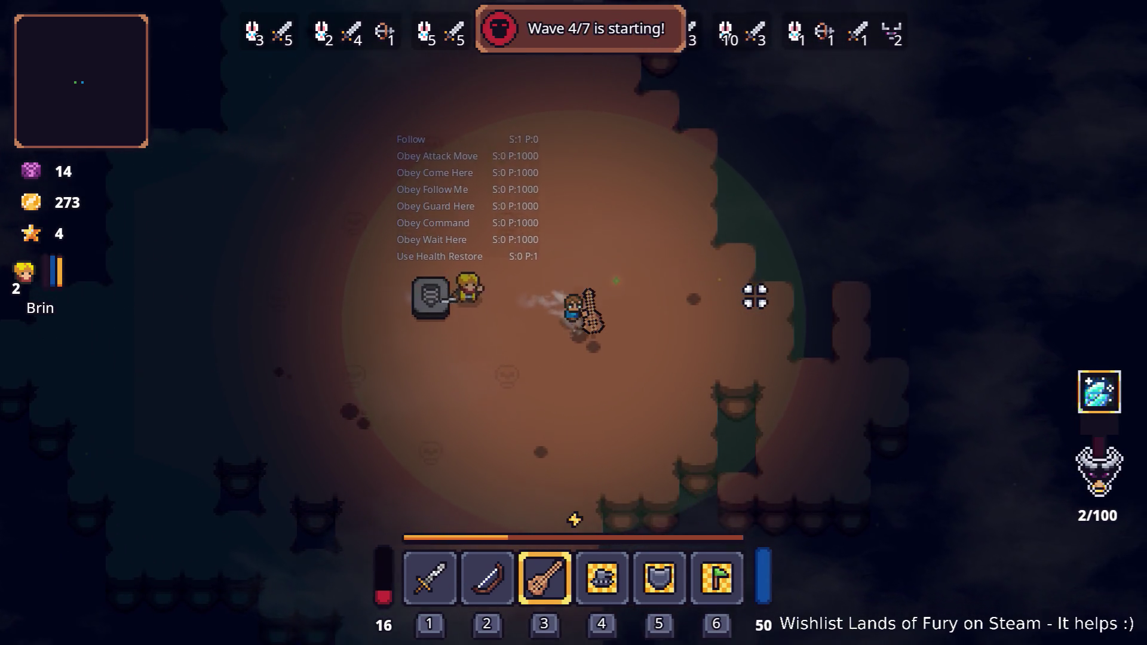
key("a")
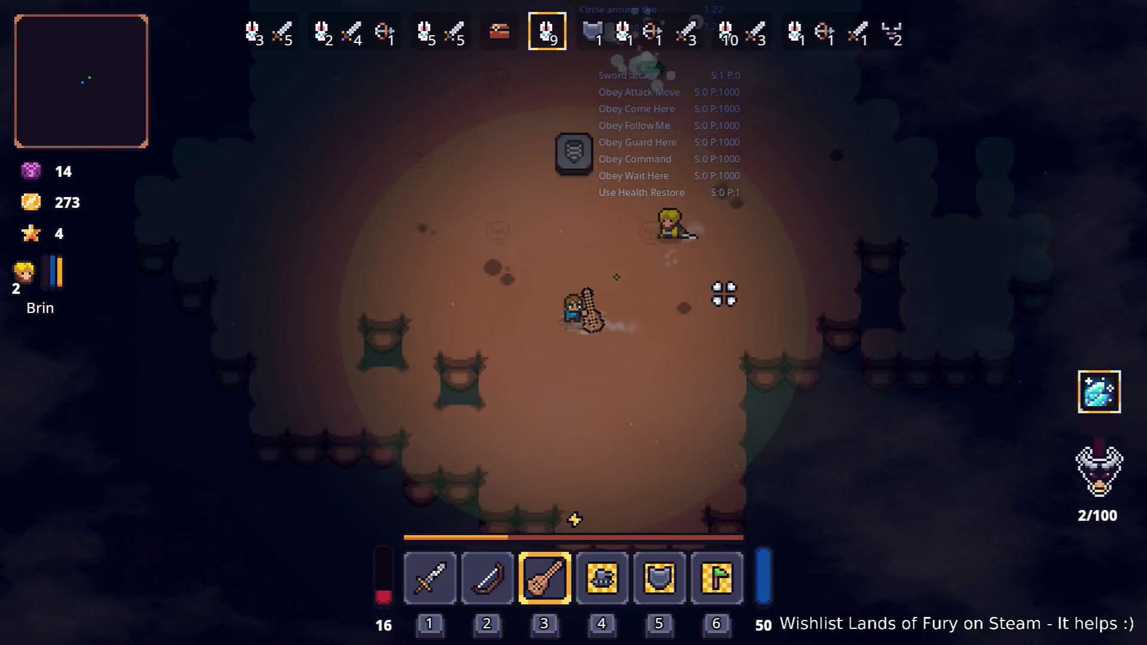
key("w")
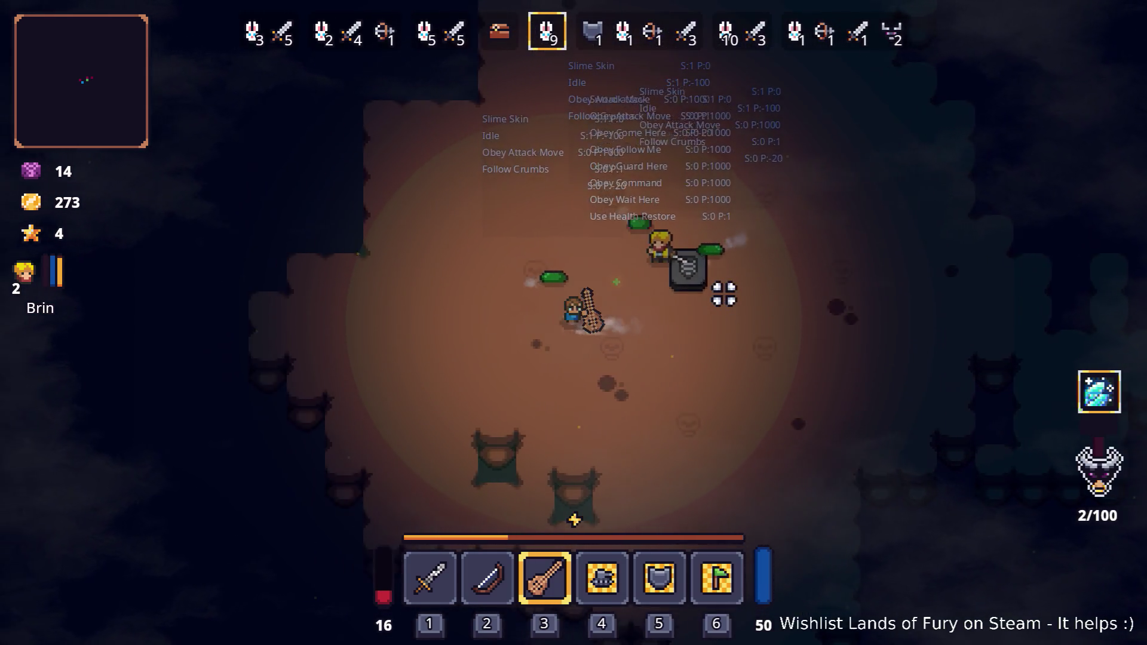
key("d")
key("w")
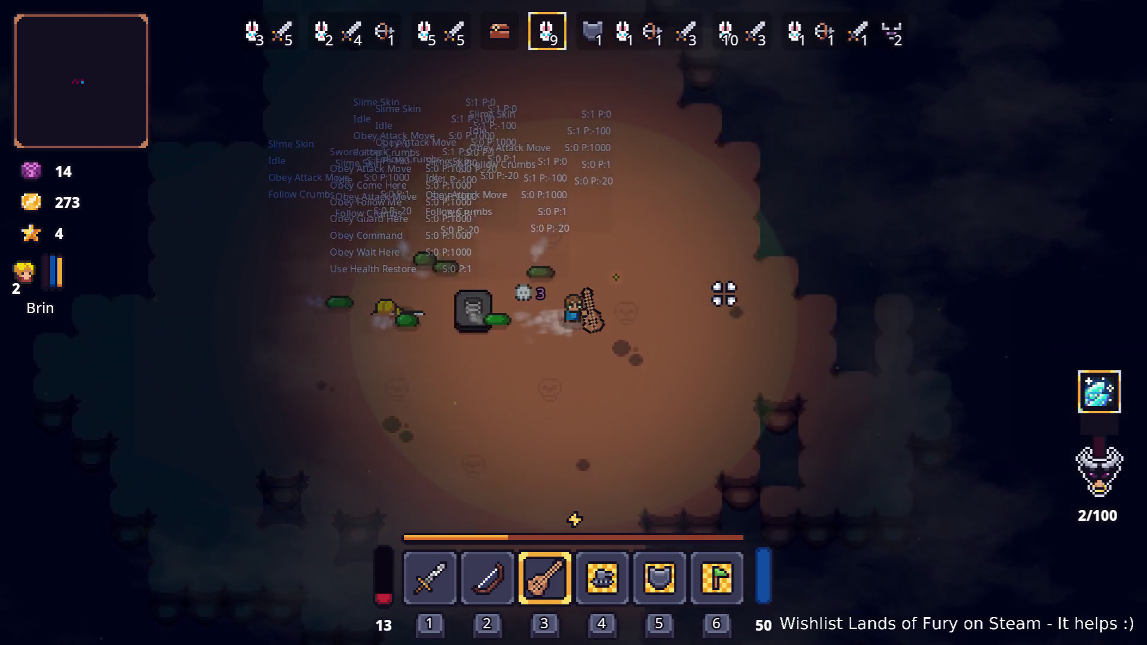
key("w")
key("a")
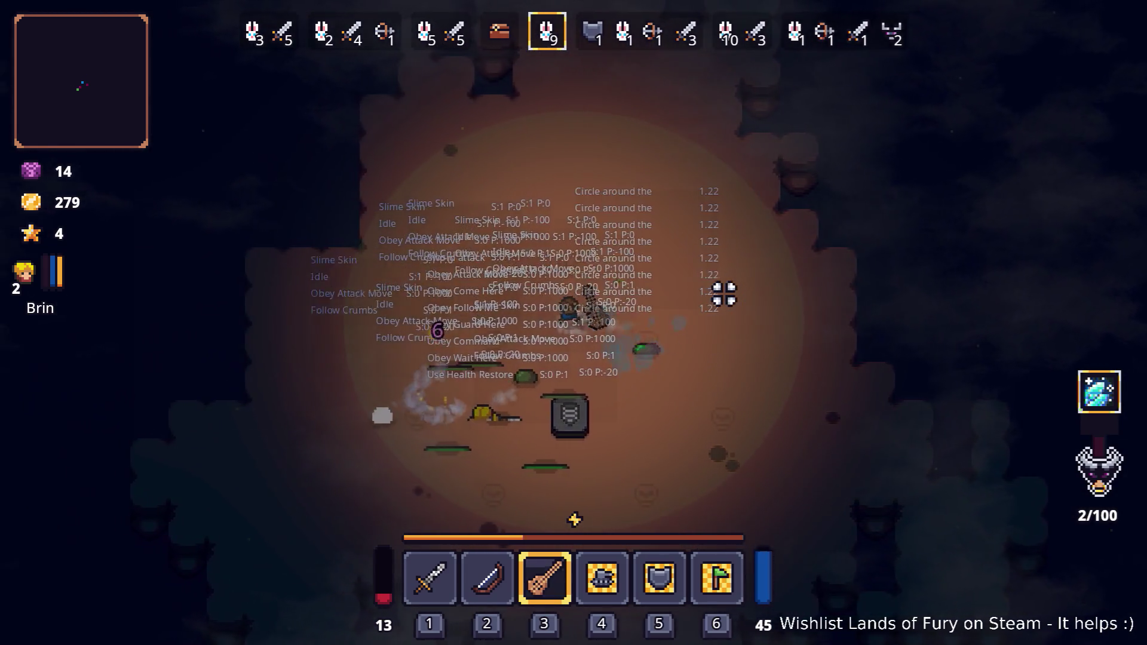
key("w")
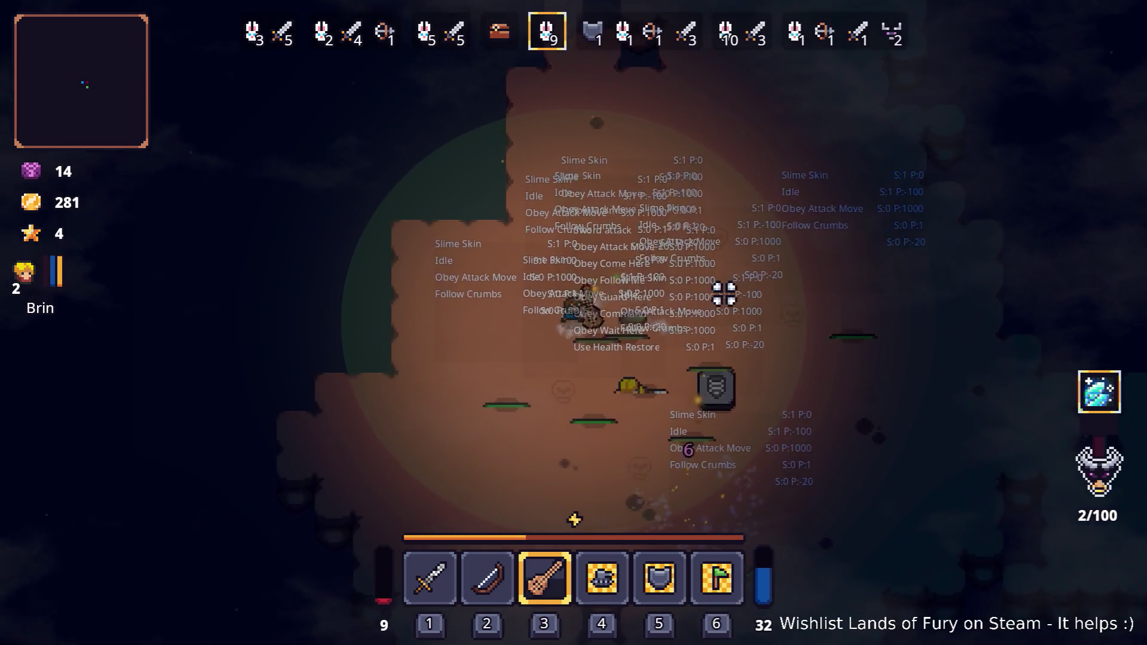
key("d")
key("s")
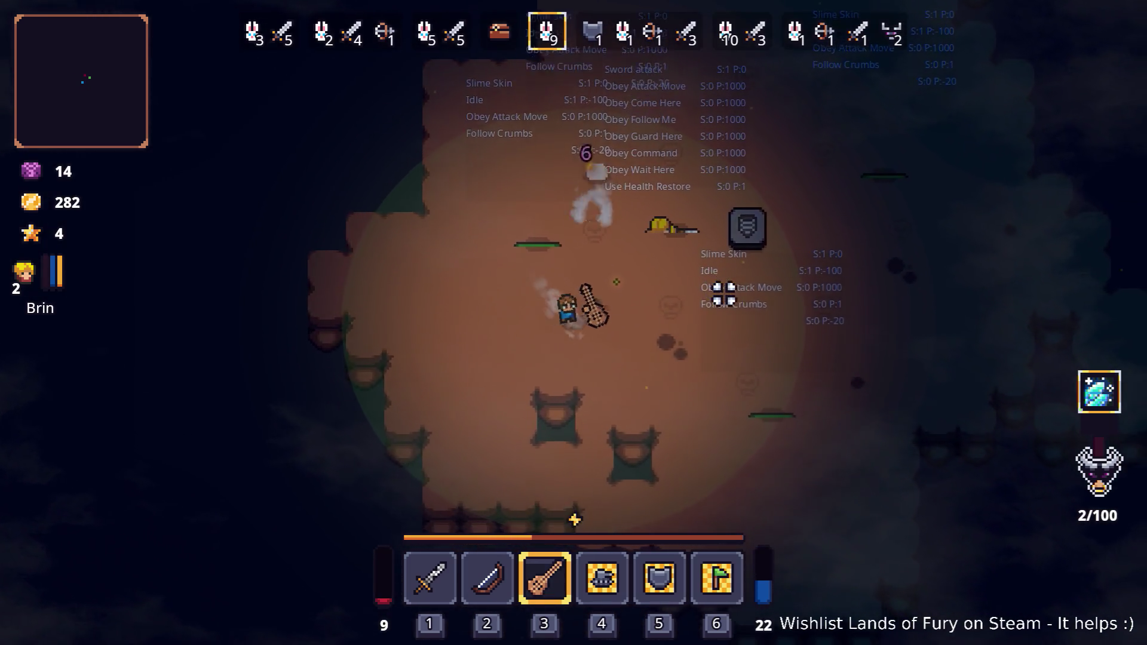
key("d")
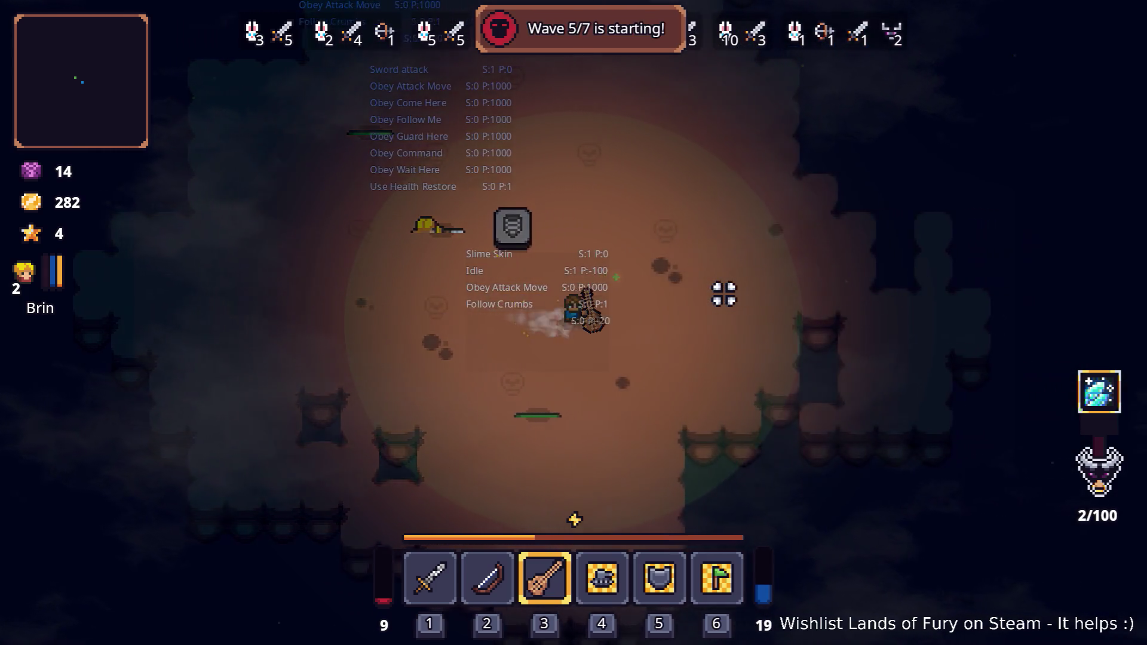
key("w")
key("w")
key("a")
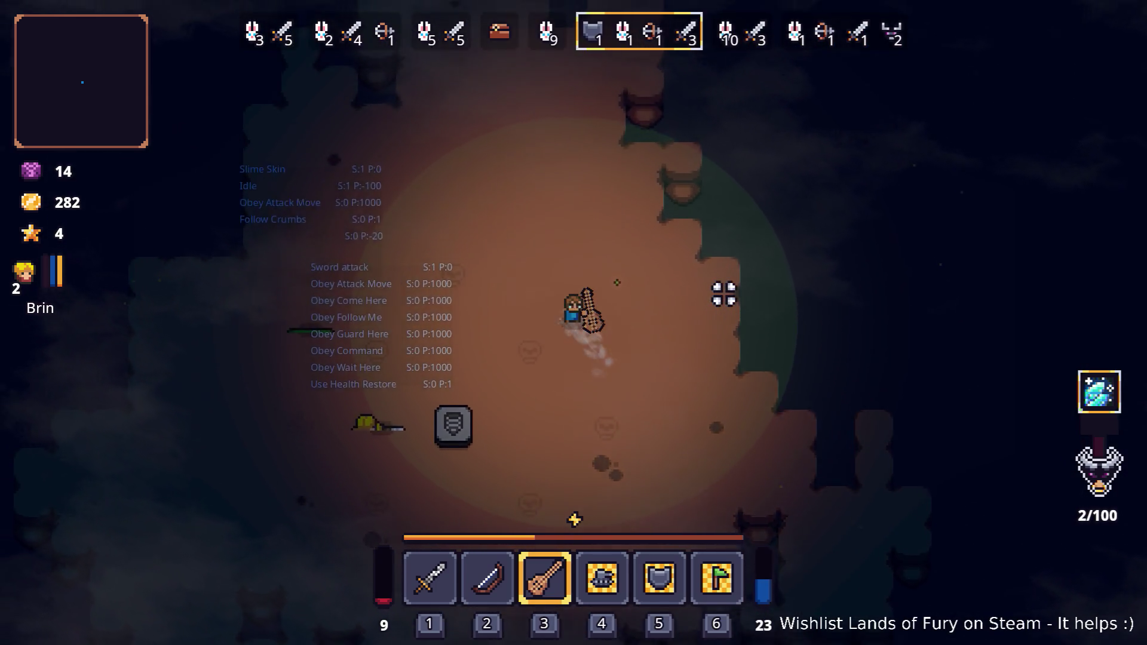
key("w")
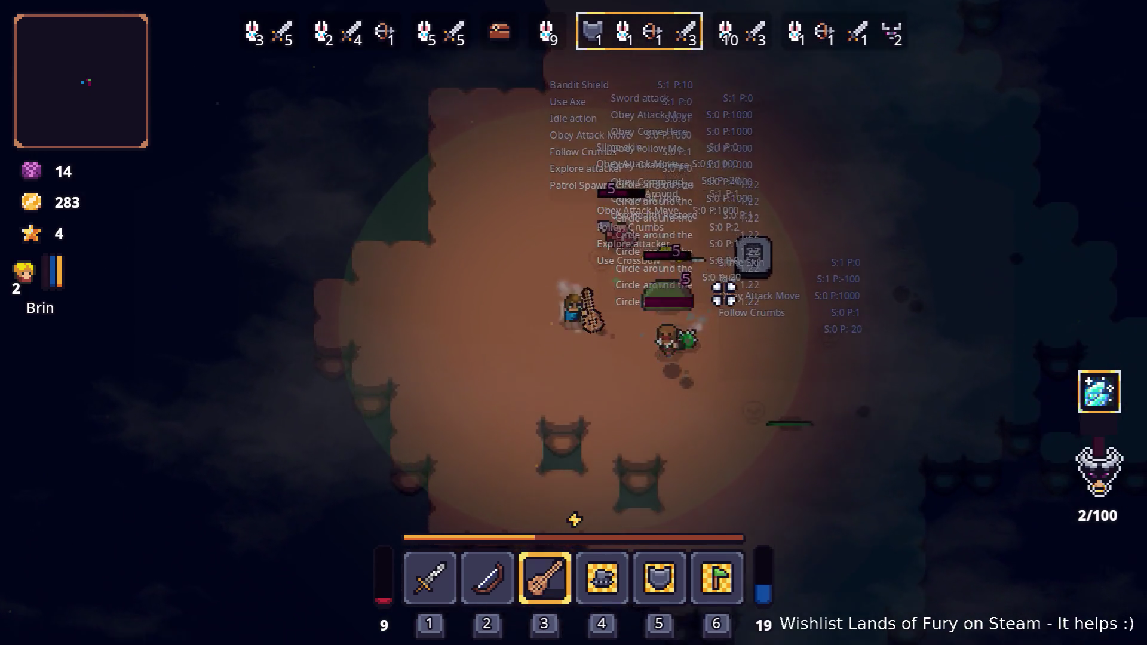
key("a")
key("s")
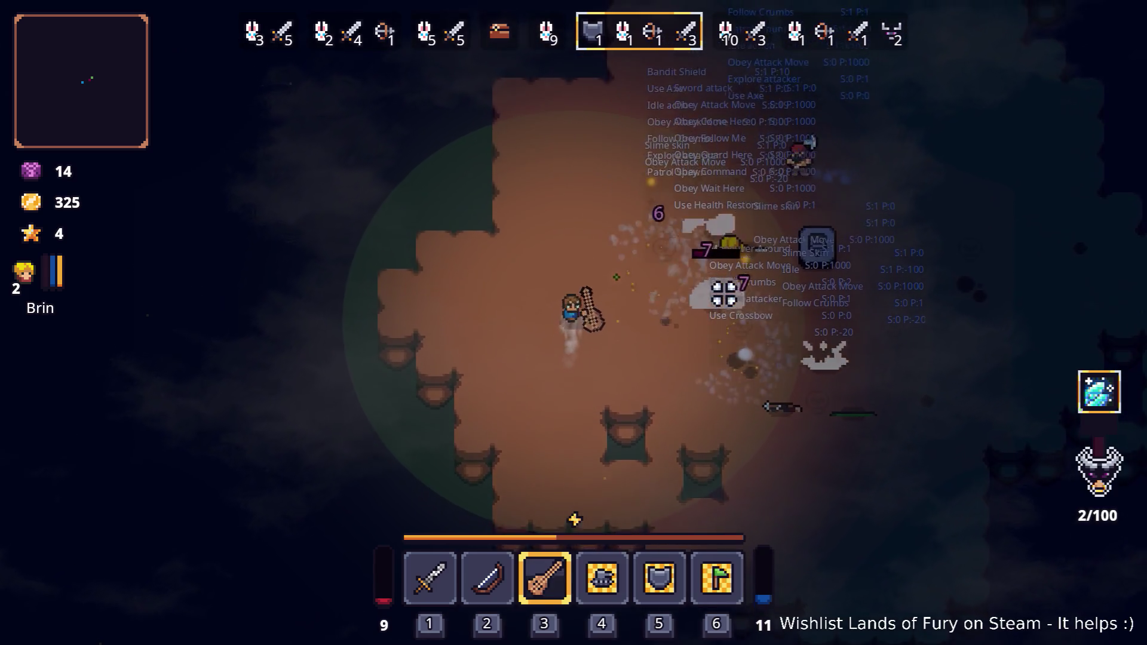
key("w")
key("d")
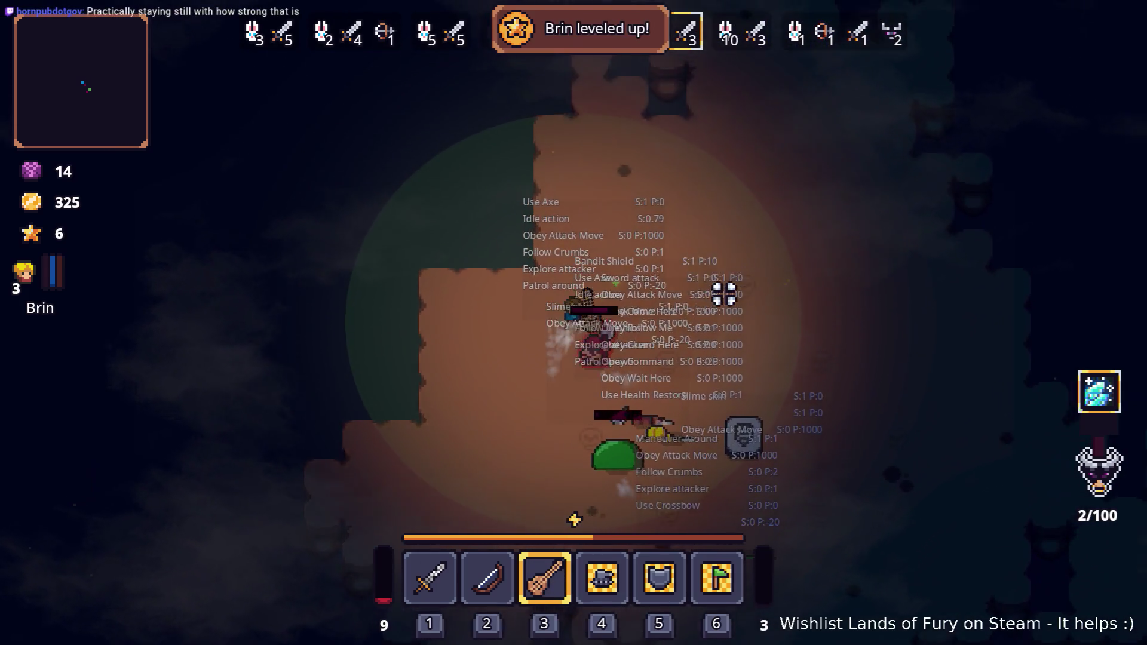
key("d")
key("s")
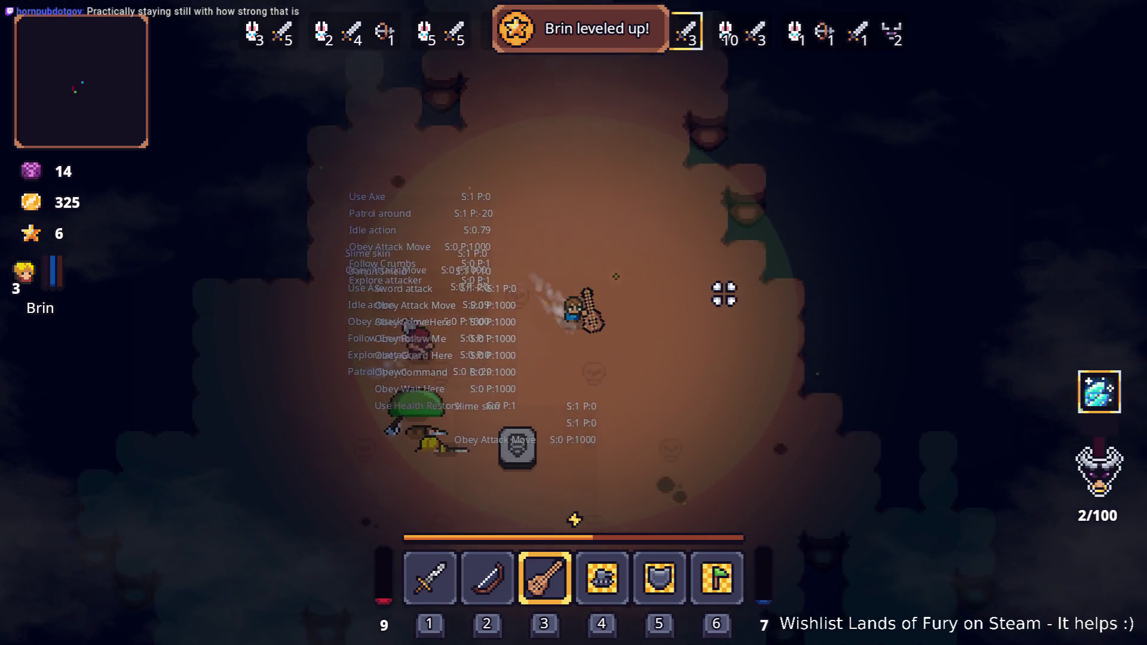
key("s")
key("d")
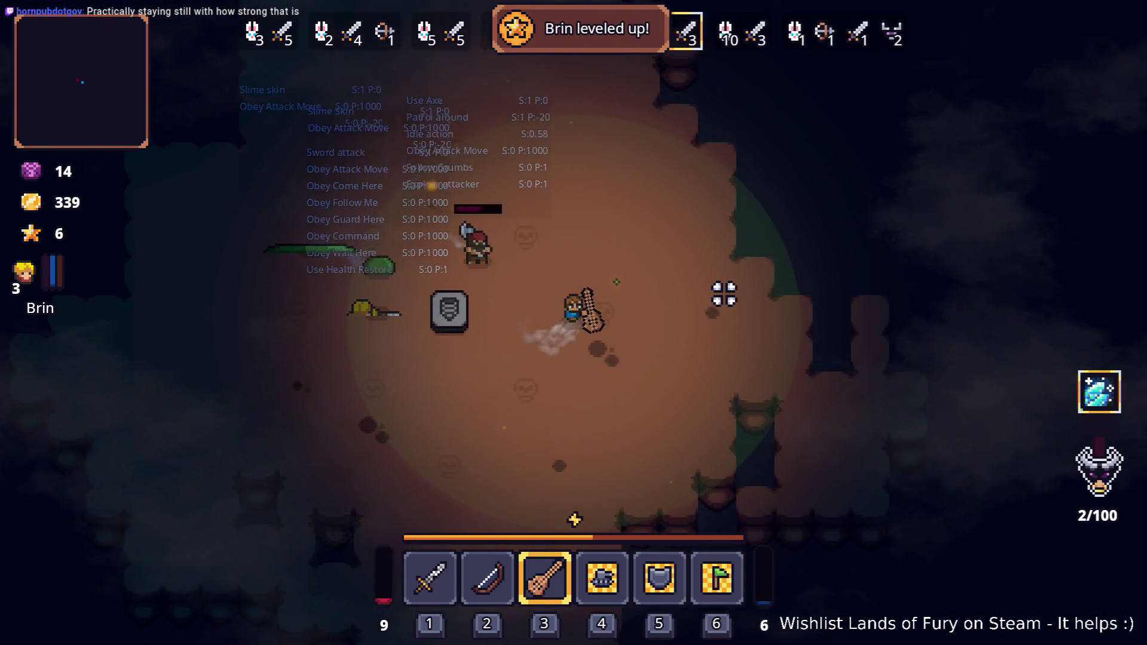
key("w")
key("w")
key("a")
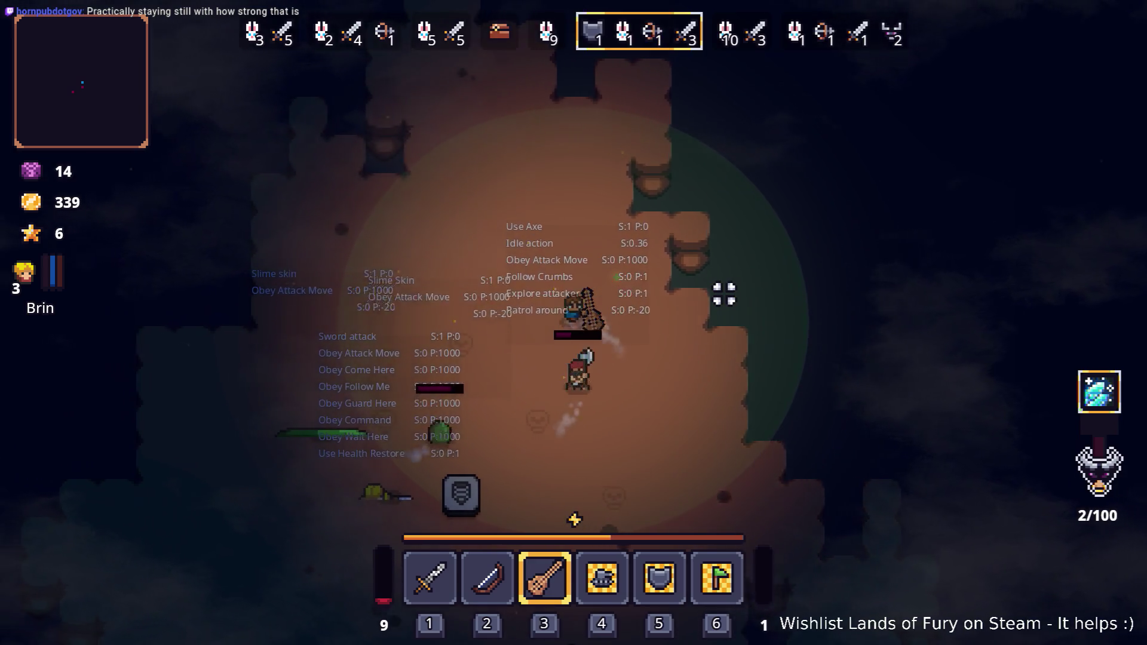
key("s")
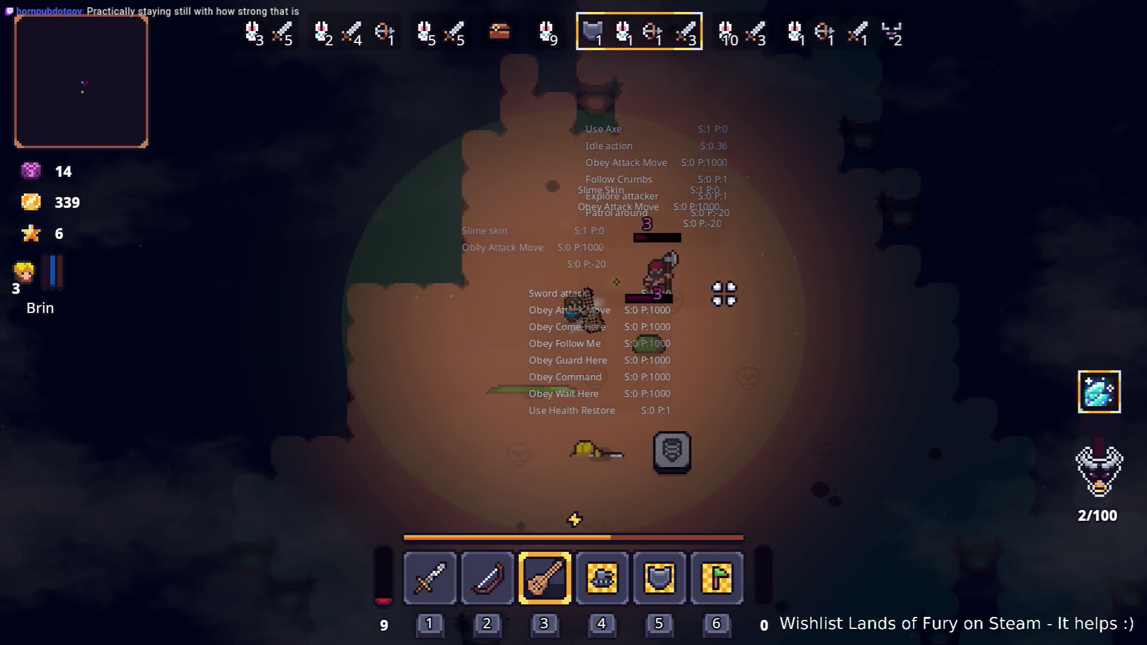
key("d")
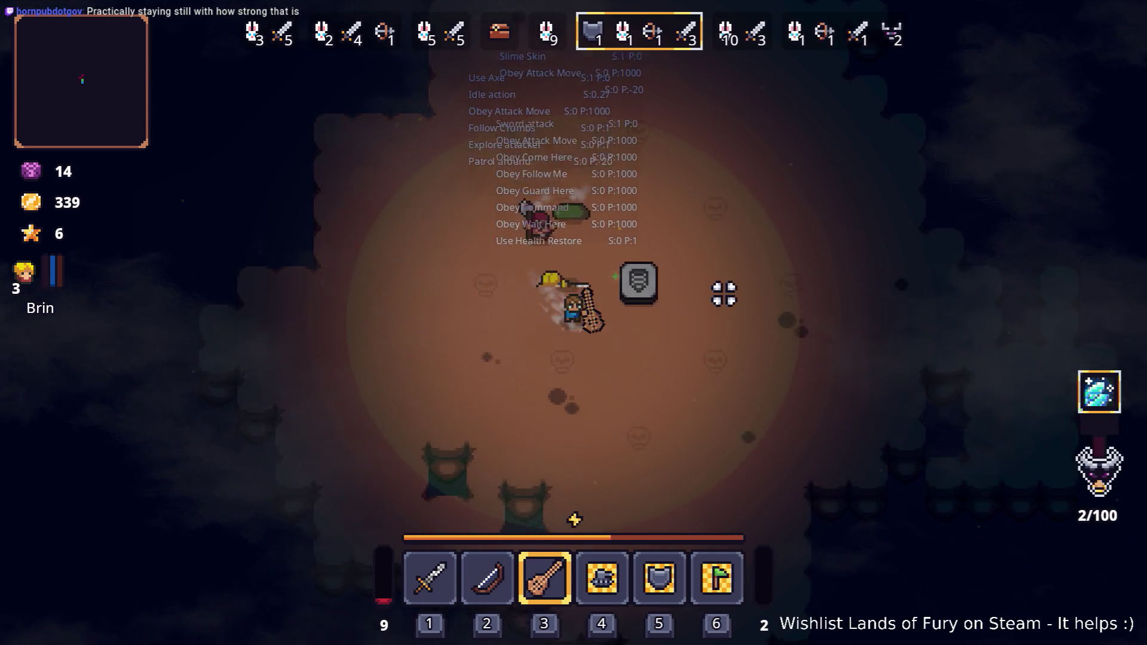
key("d")
key("w")
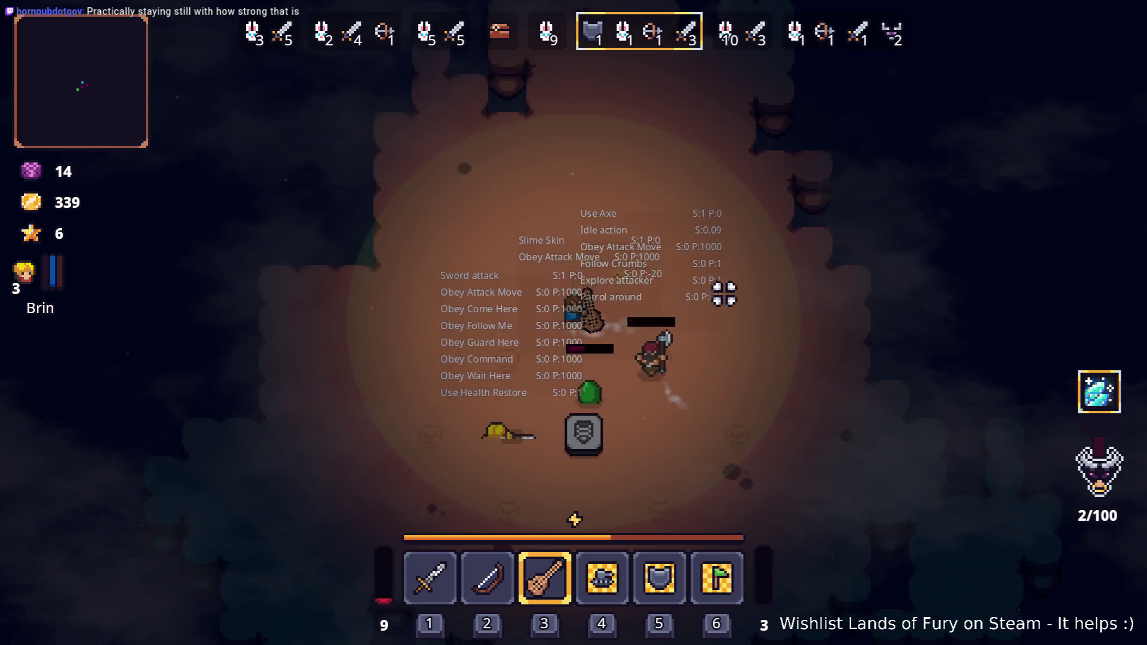
Step: Dodge and fight wave 6 enemies with WASD movement, then pause the game mid-wave
key("s")
key("a")
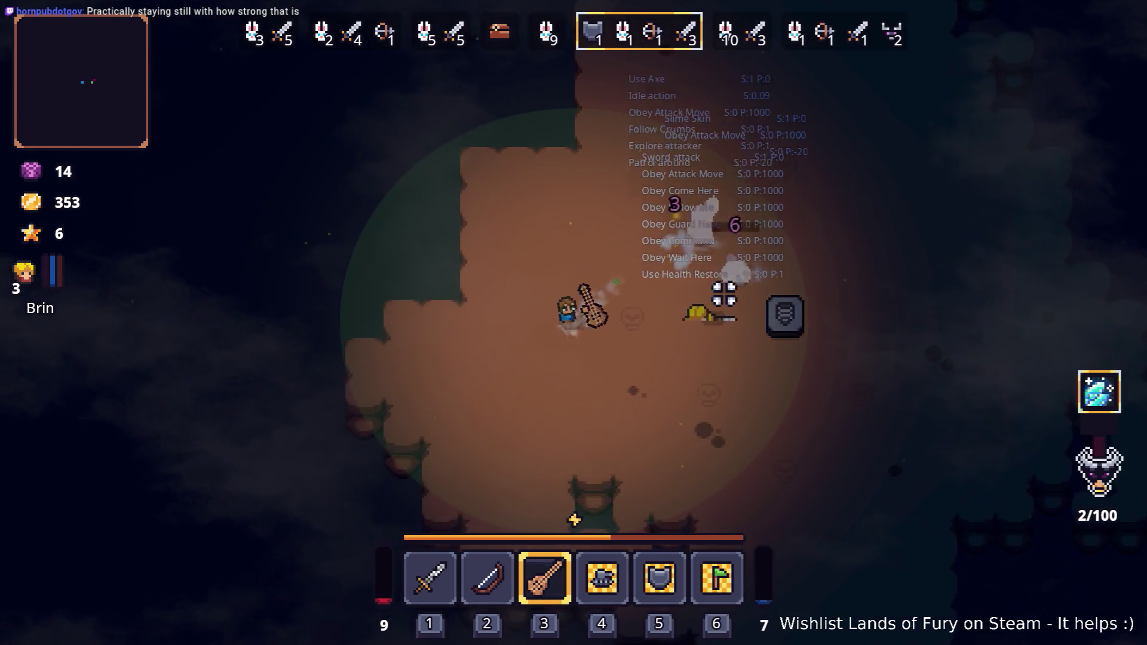
key("d")
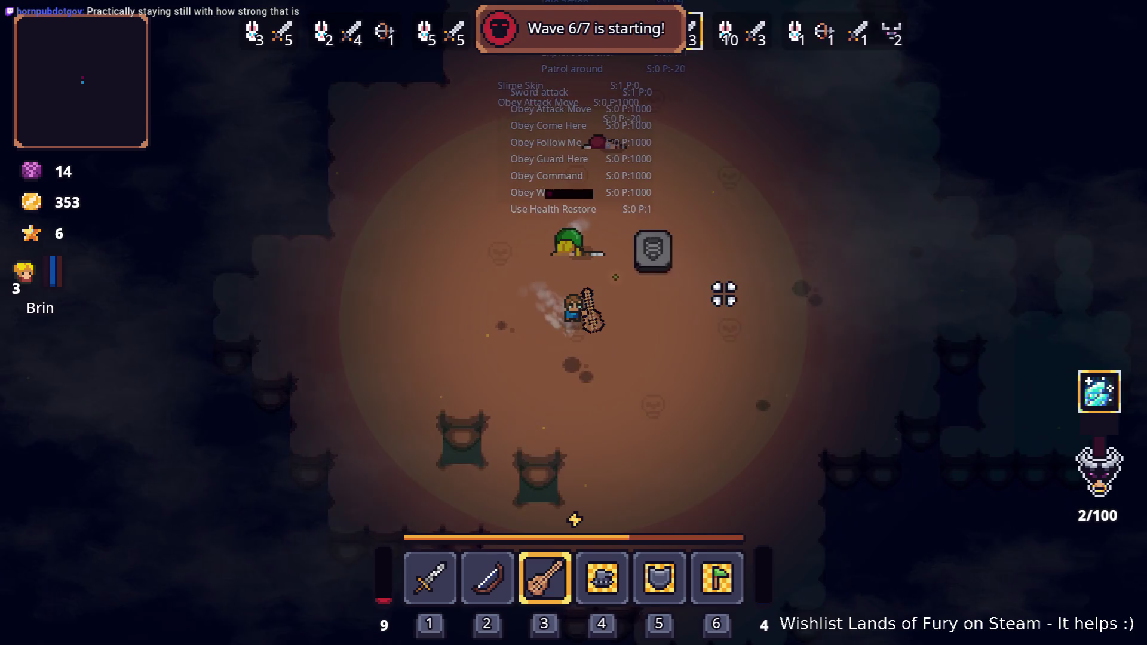
key("d")
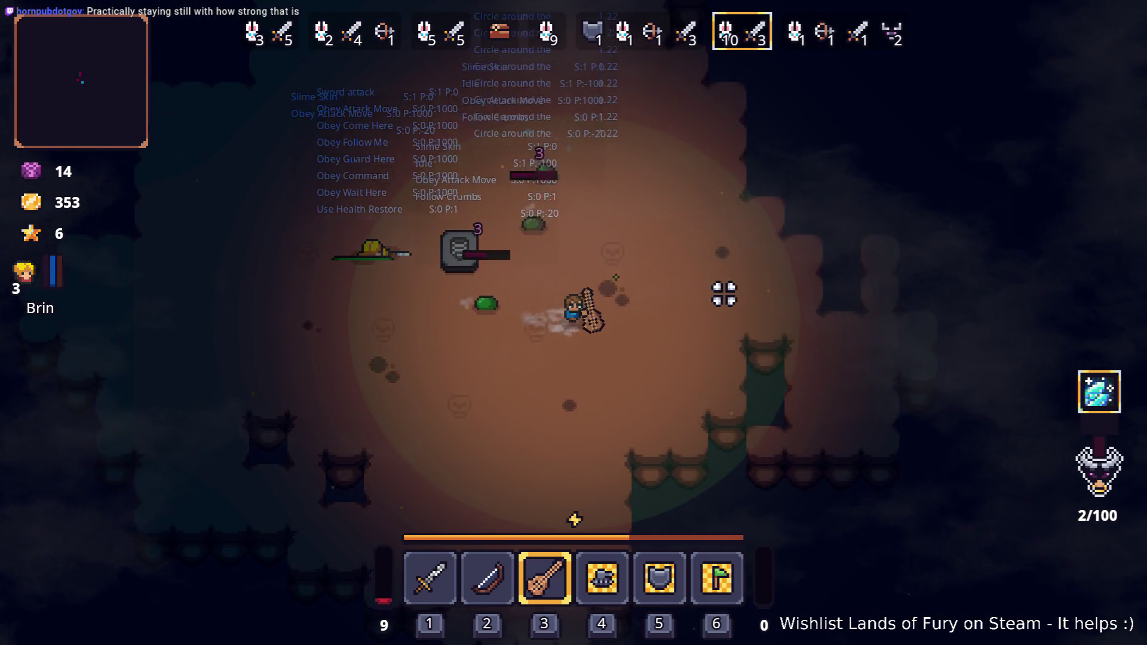
key("w")
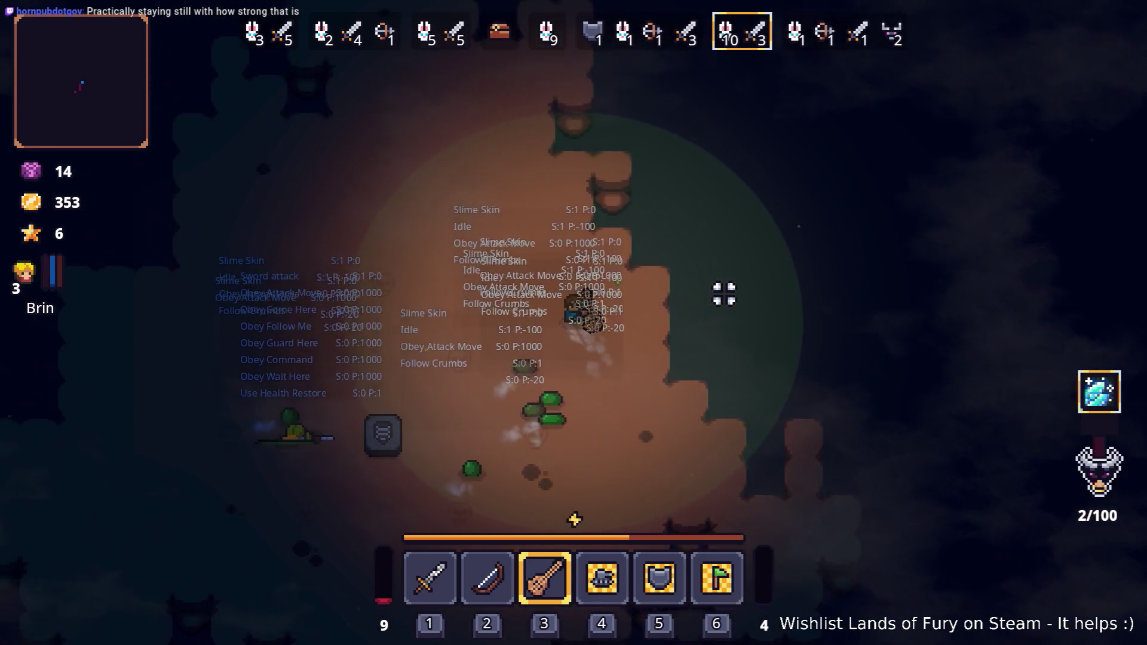
key("a")
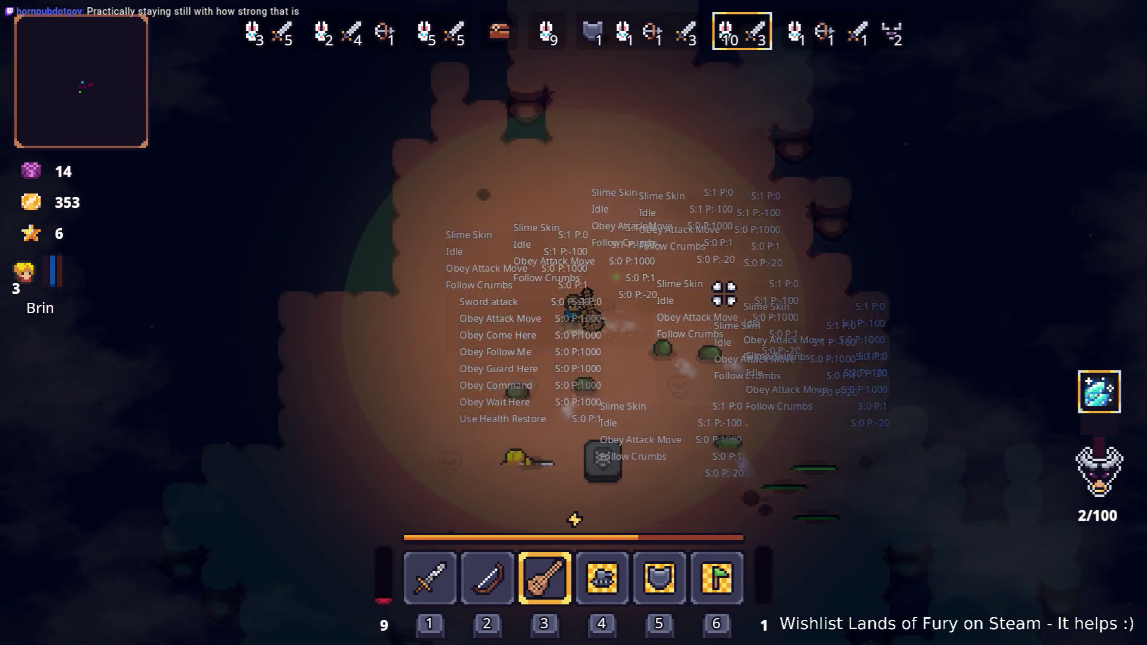
key("s")
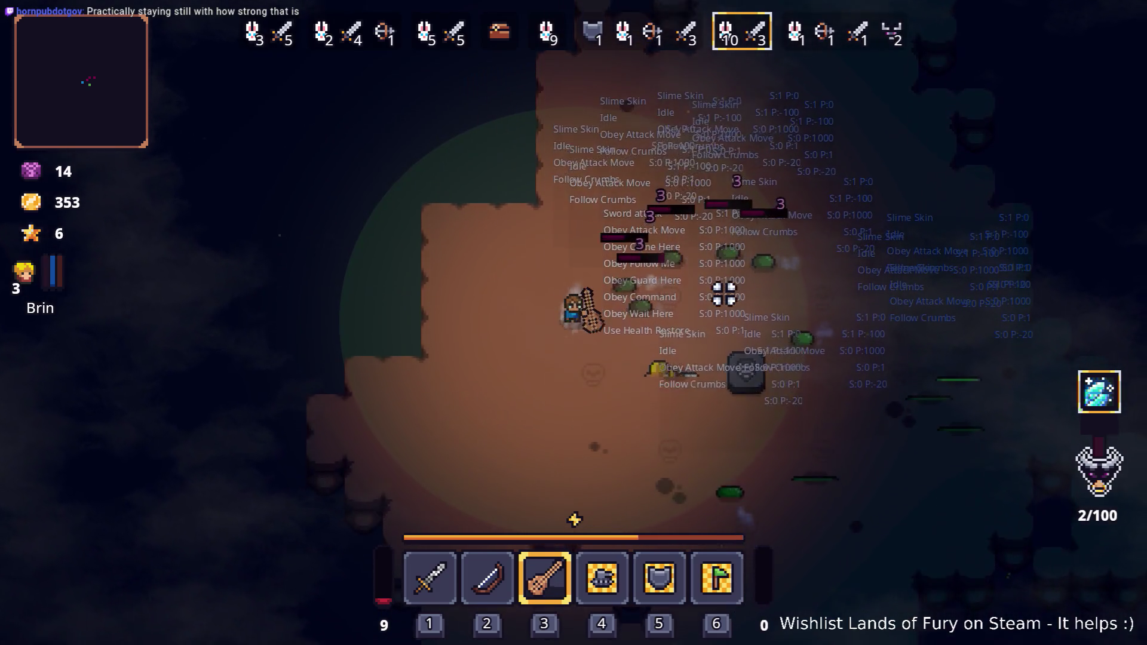
key("d")
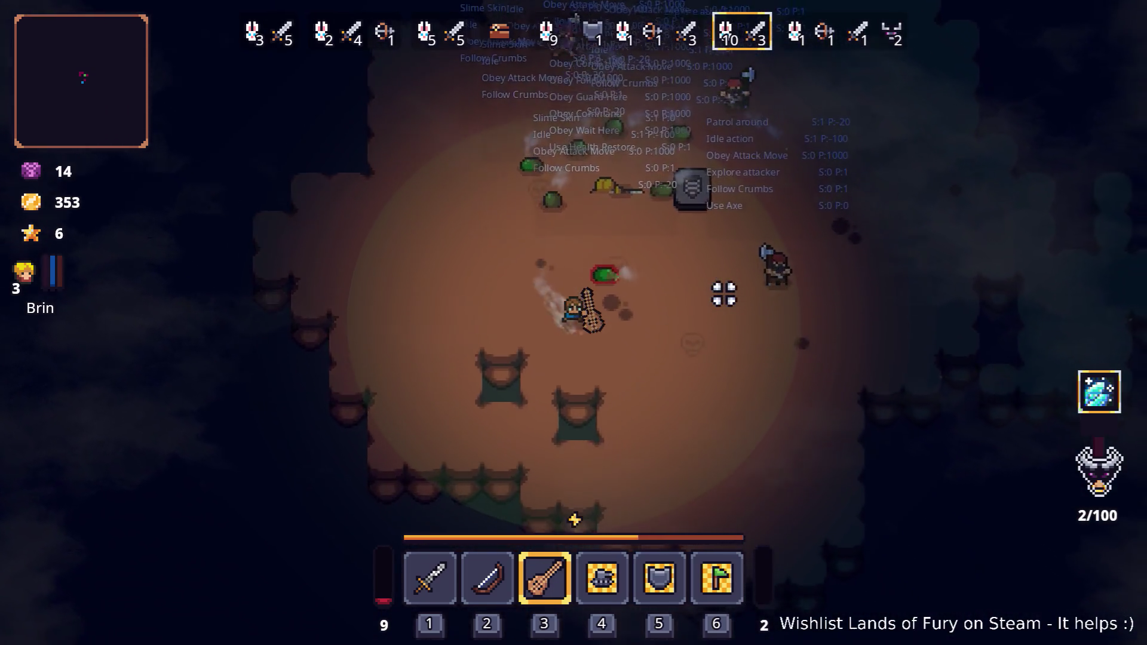
key("w")
key("w")
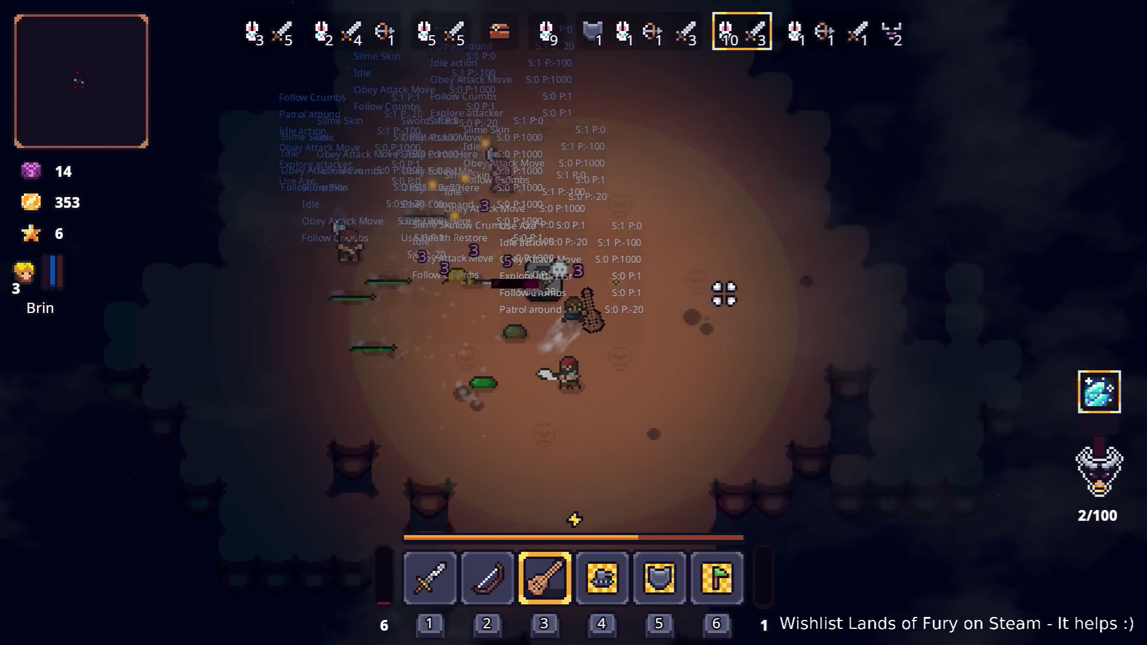
key("a")
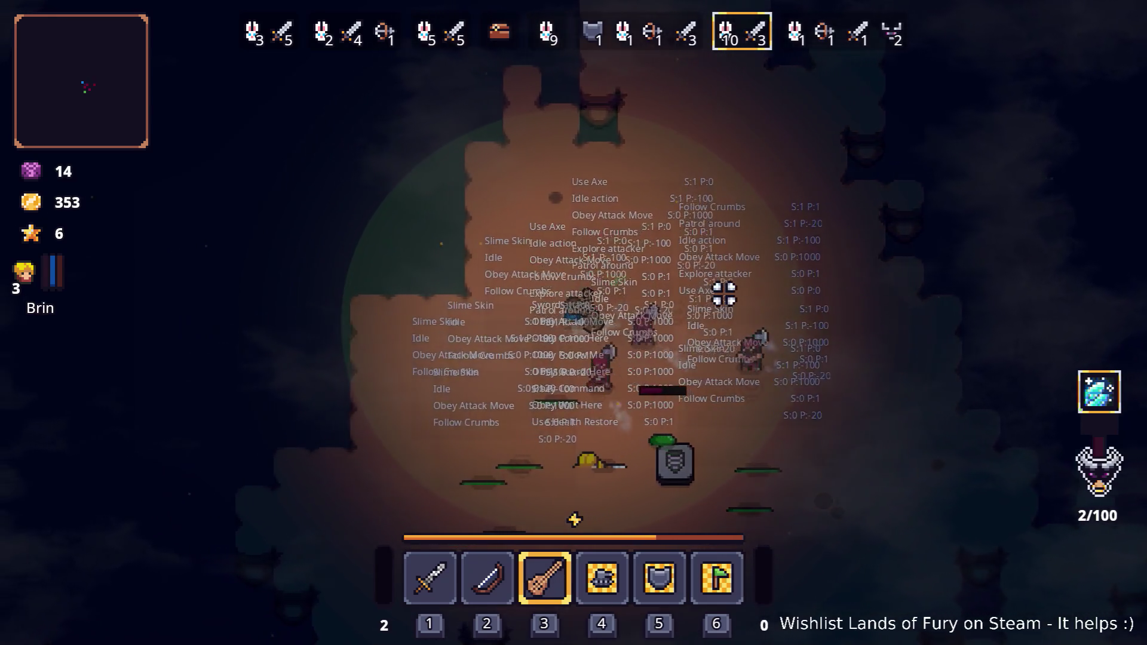
key("s")
key("d")
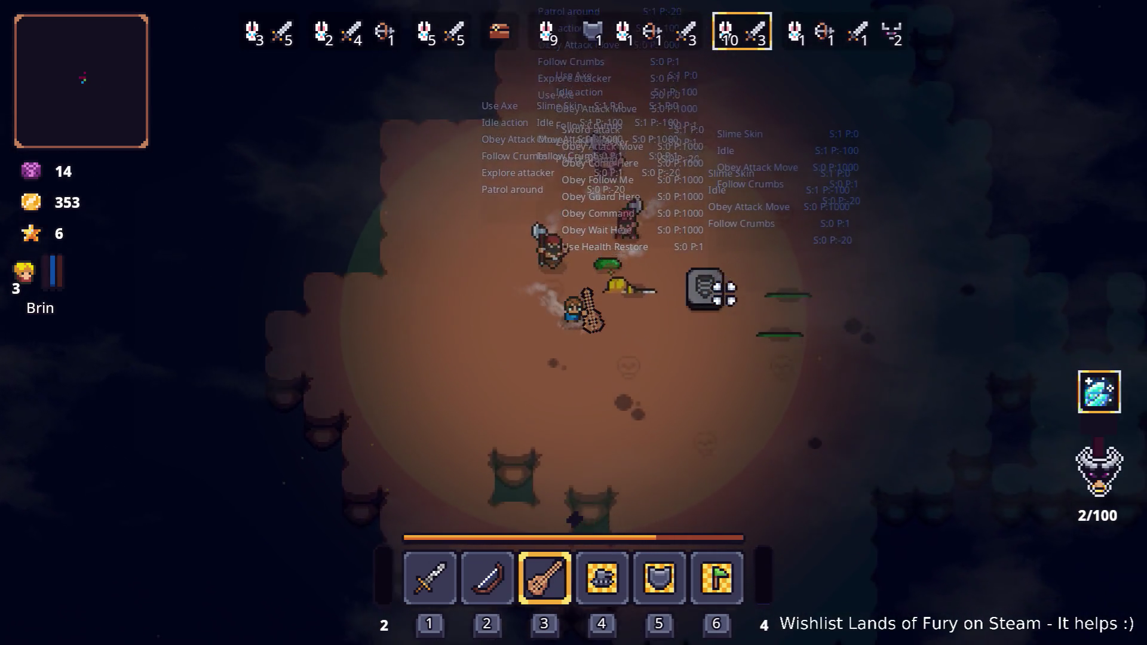
key("w")
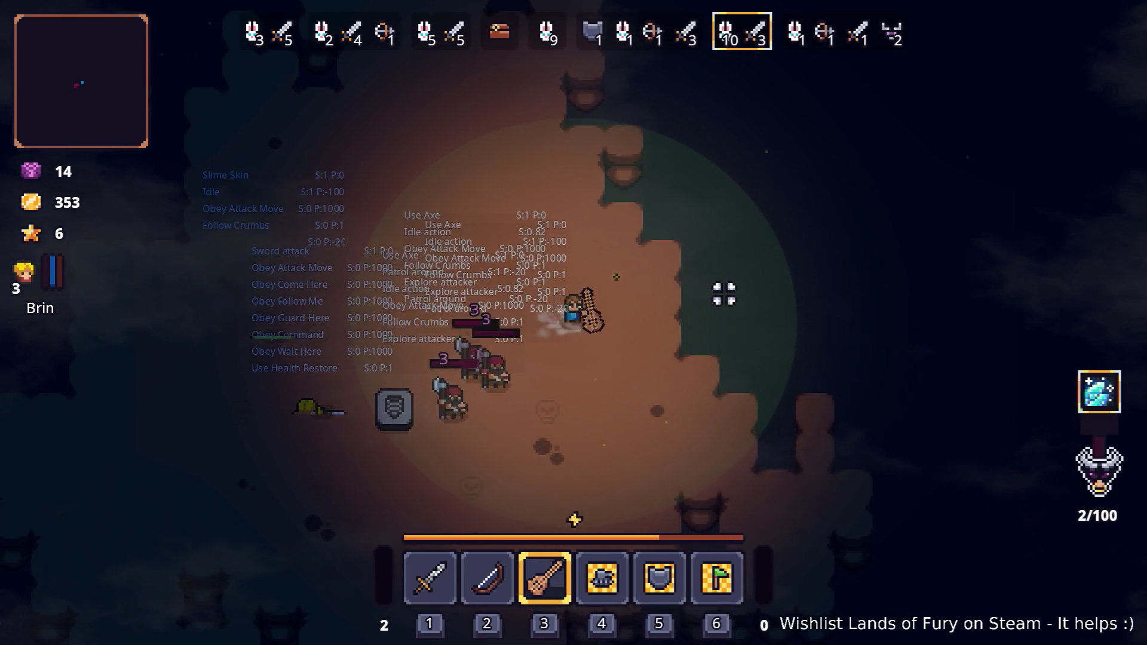
key("s")
key("a")
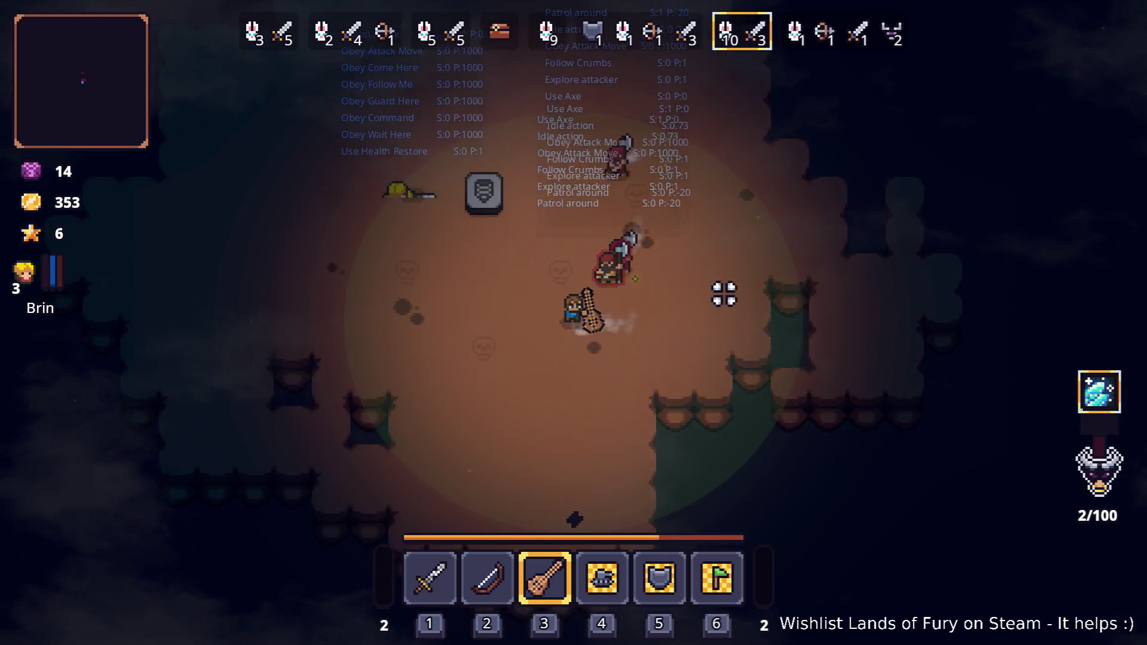
key("w")
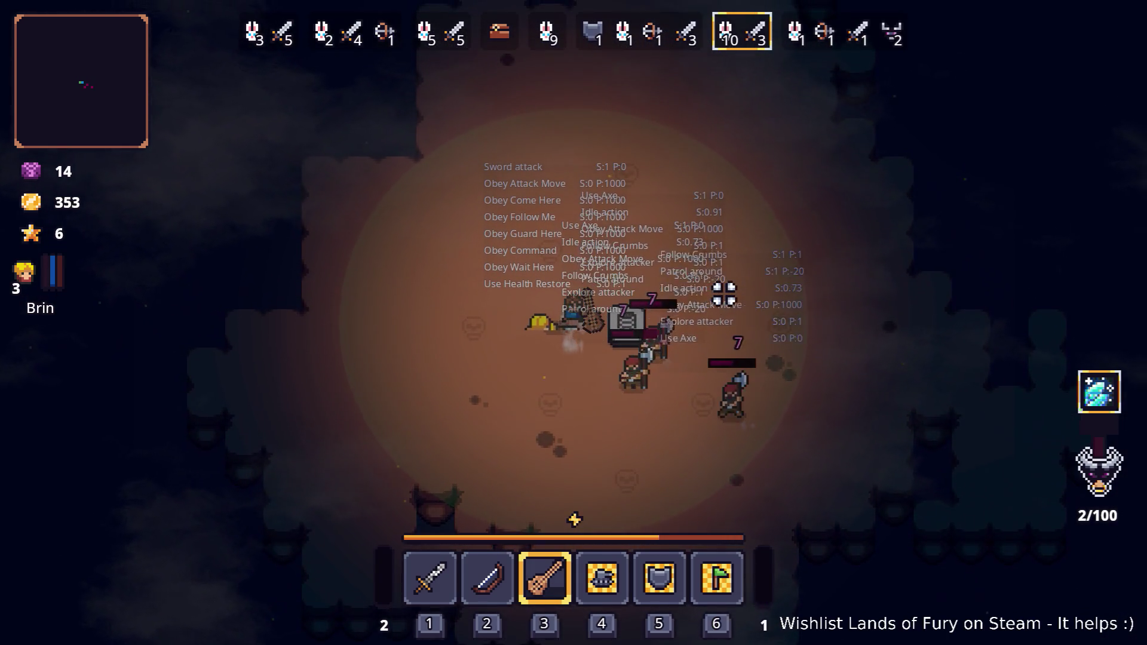
key("Escape")
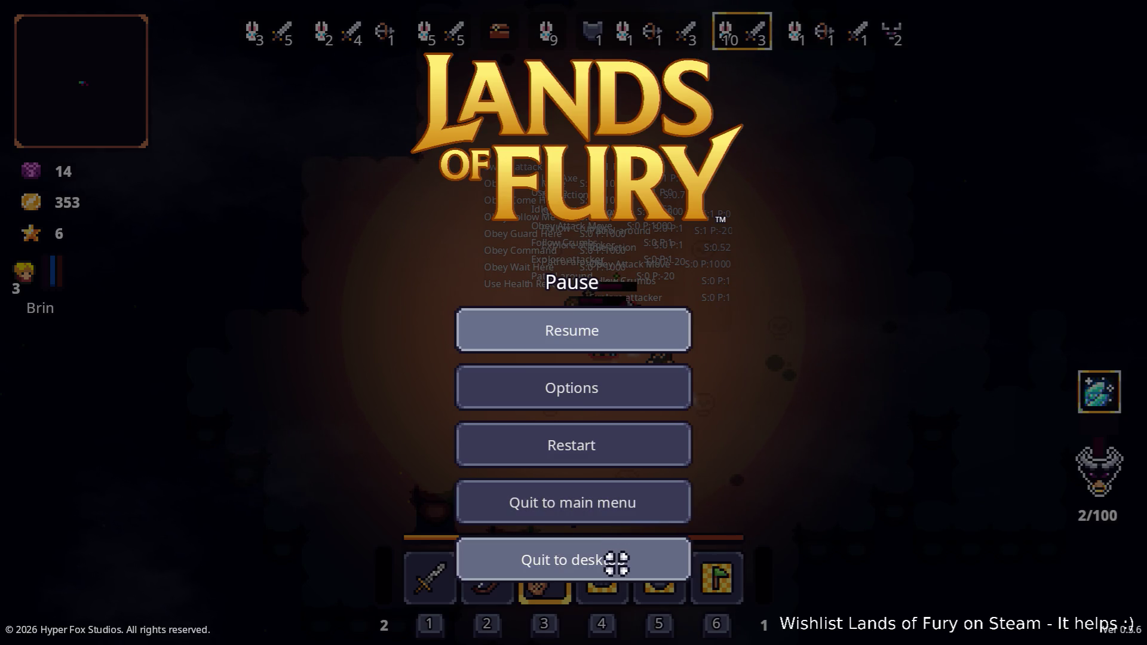
Step: Quit the game to the editor and save Companjo's Sprite Rotation Offset as 0
left_click(616, 563)
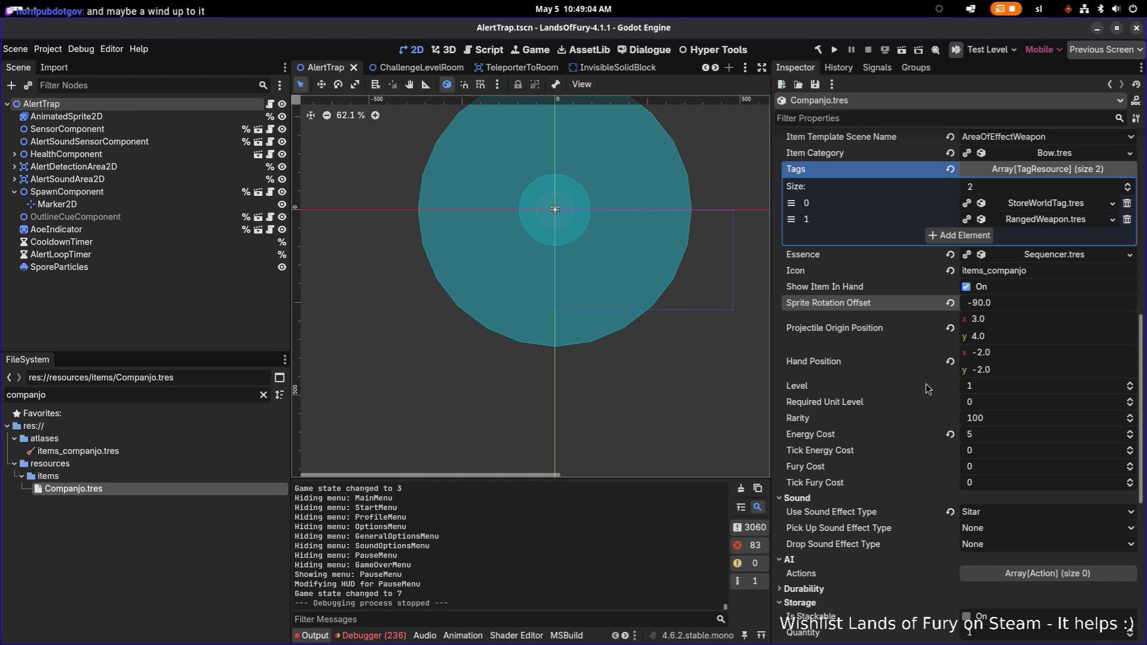
left_click(1005, 305)
type("0")
key("Return")
key("ctrl+s")
Step: Switch to VS Code and search the project for 'sprof'
key("alt+Tab")
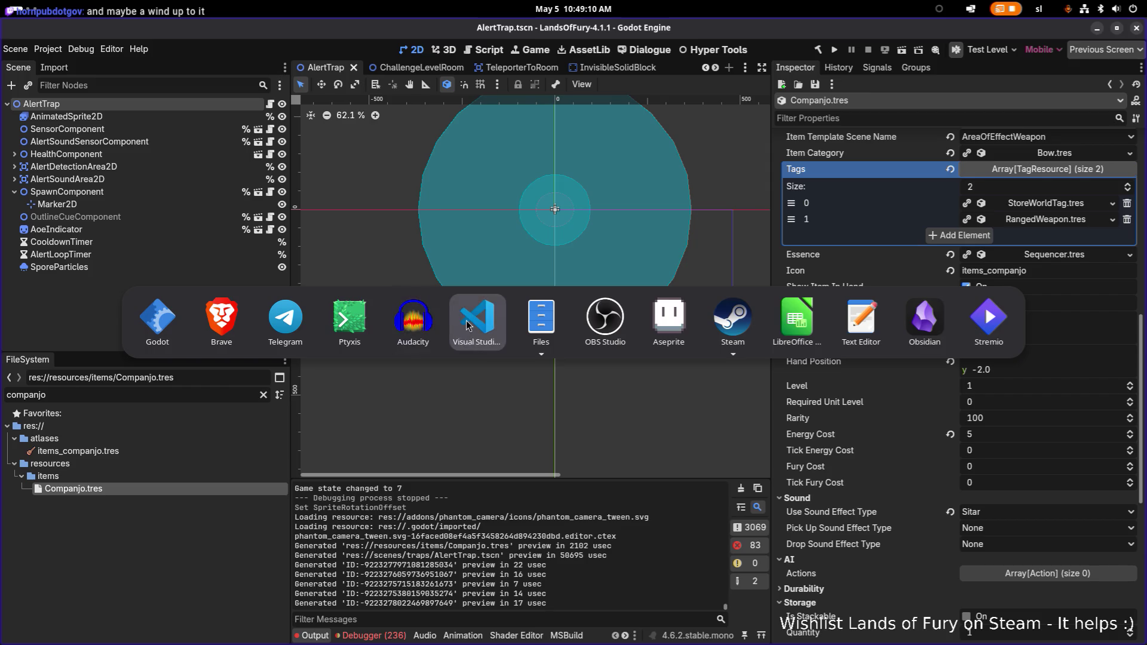
key("ctrl+shift+f")
type("spri")
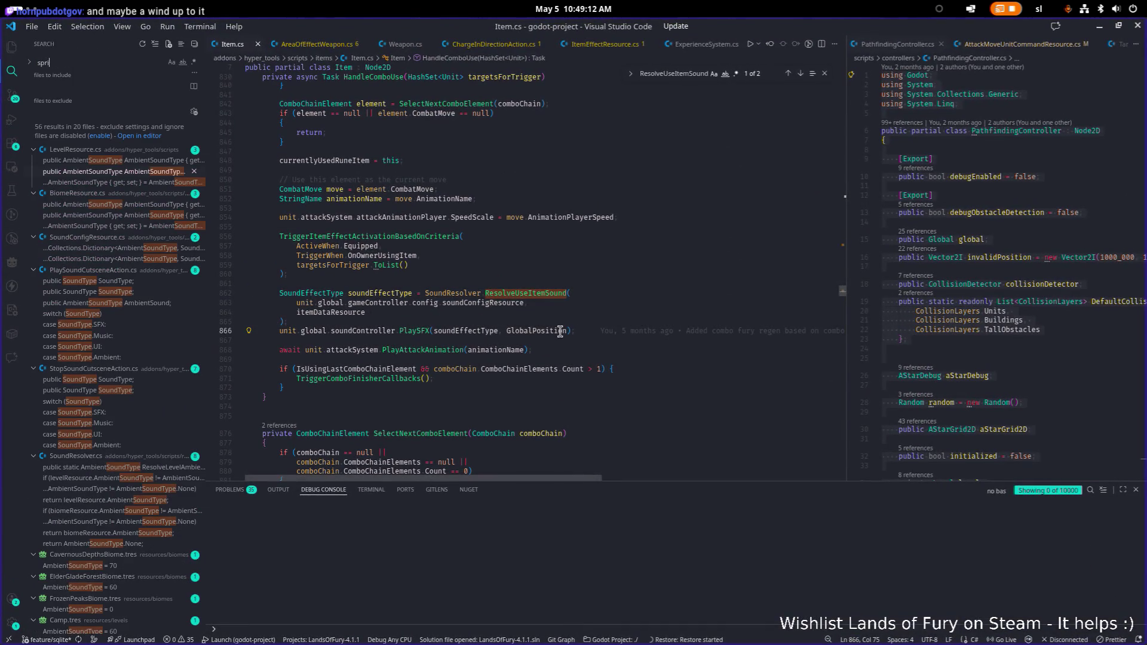
type("of")
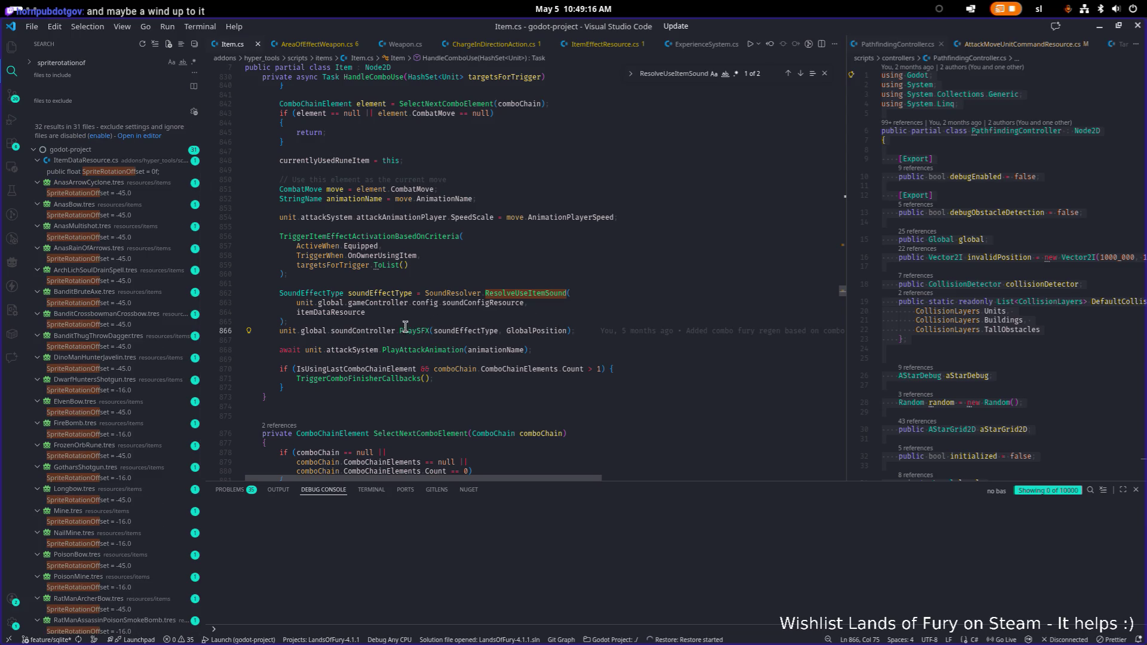
Step: List all references to SpriteRotationOffset and preview its usages in AttackSystem.cs
left_click(147, 173)
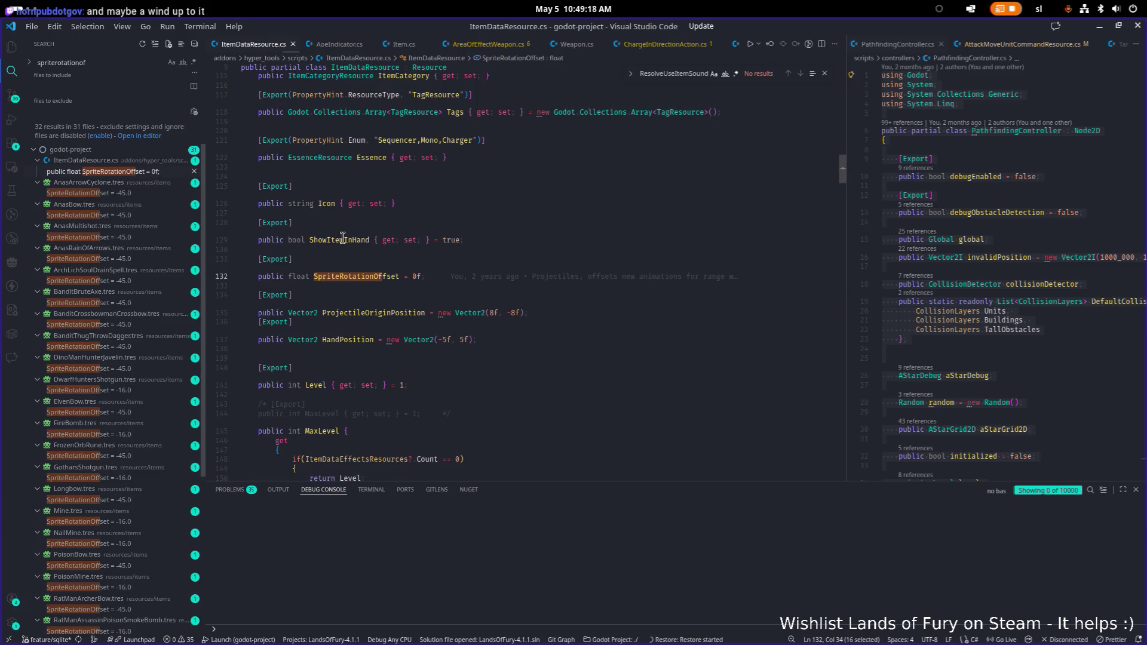
key("shift+F12")
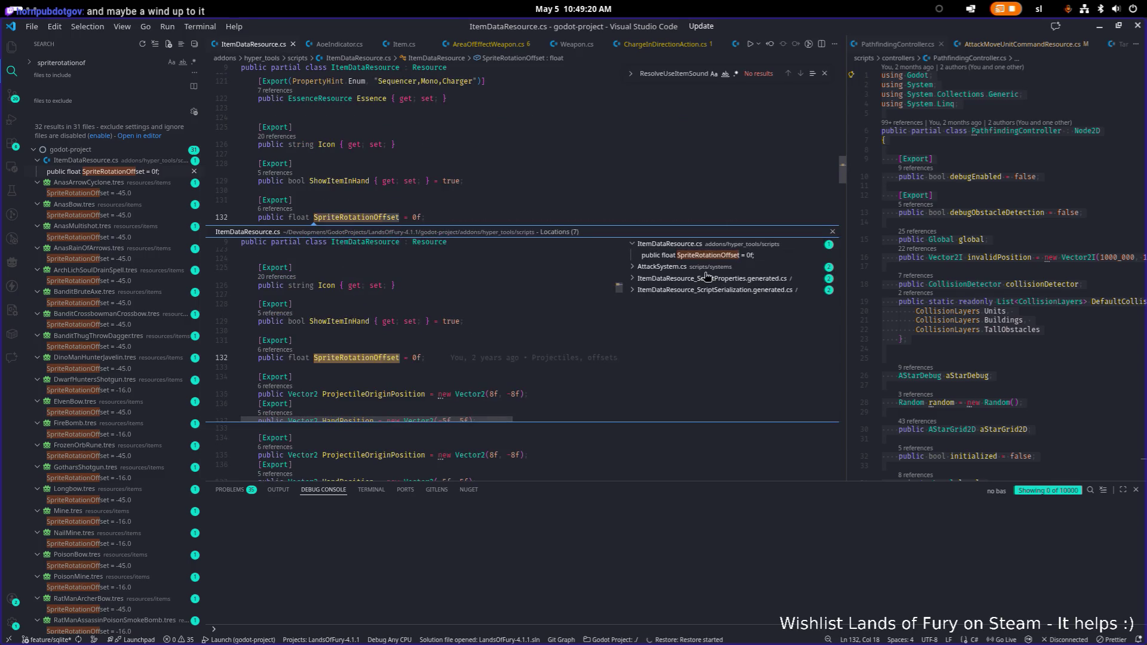
left_click(705, 267)
left_click(715, 290)
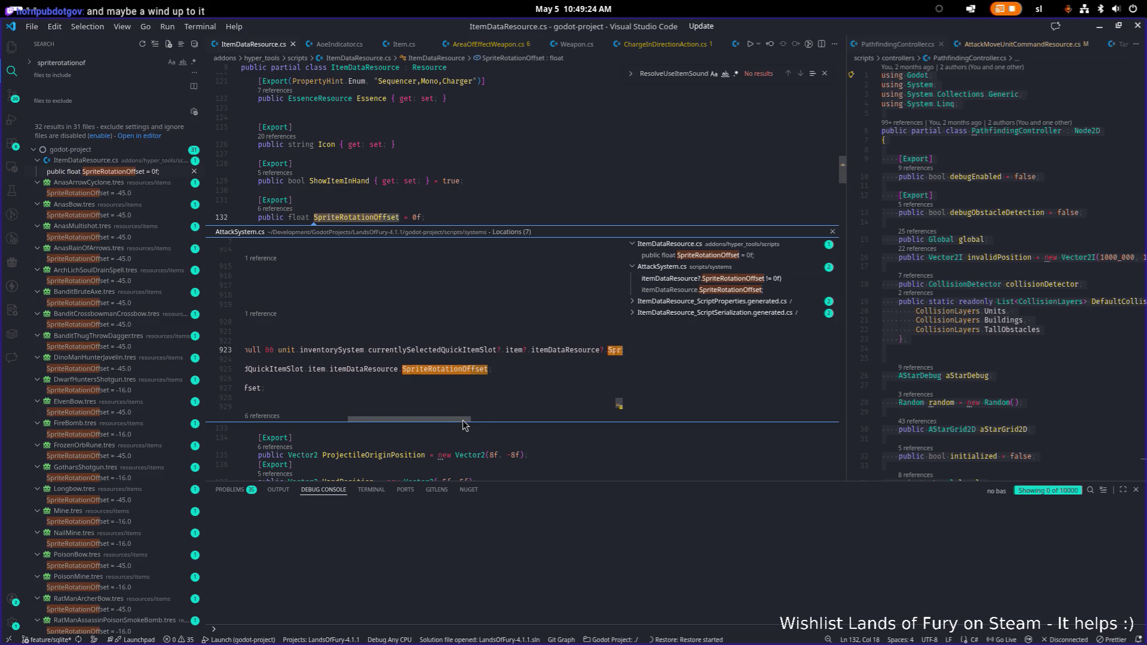
left_click(724, 292)
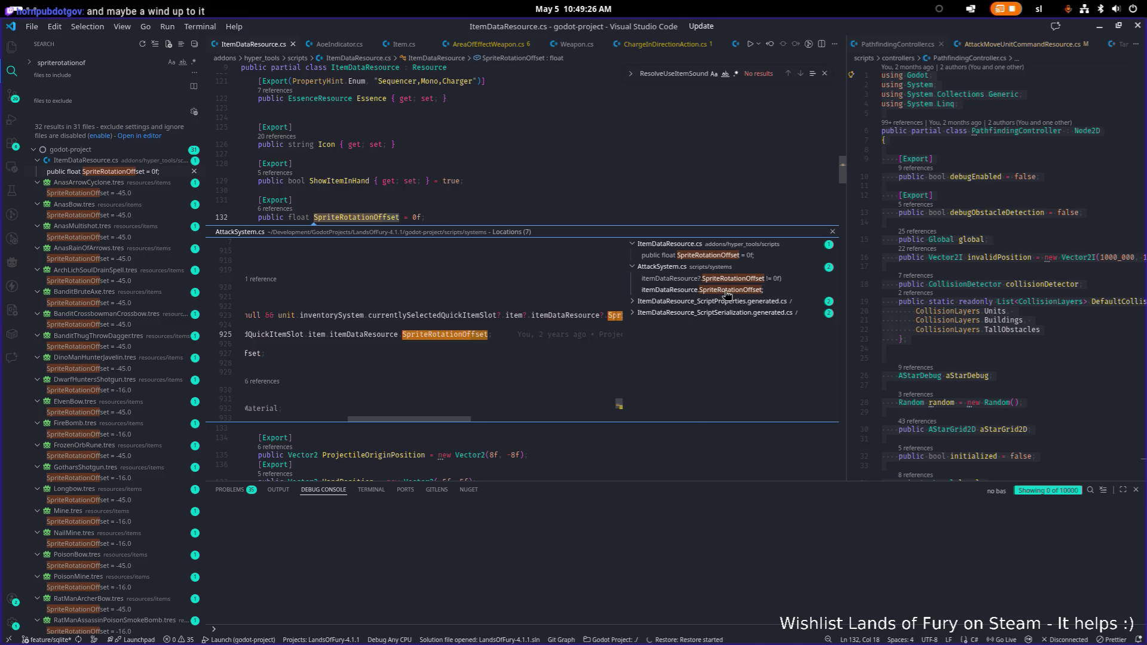
mouse_move(456, 422)
left_mouse_down()
mouse_move(617, 402)
mouse_move(345, 422)
mouse_move(432, 418)
left_mouse_up()
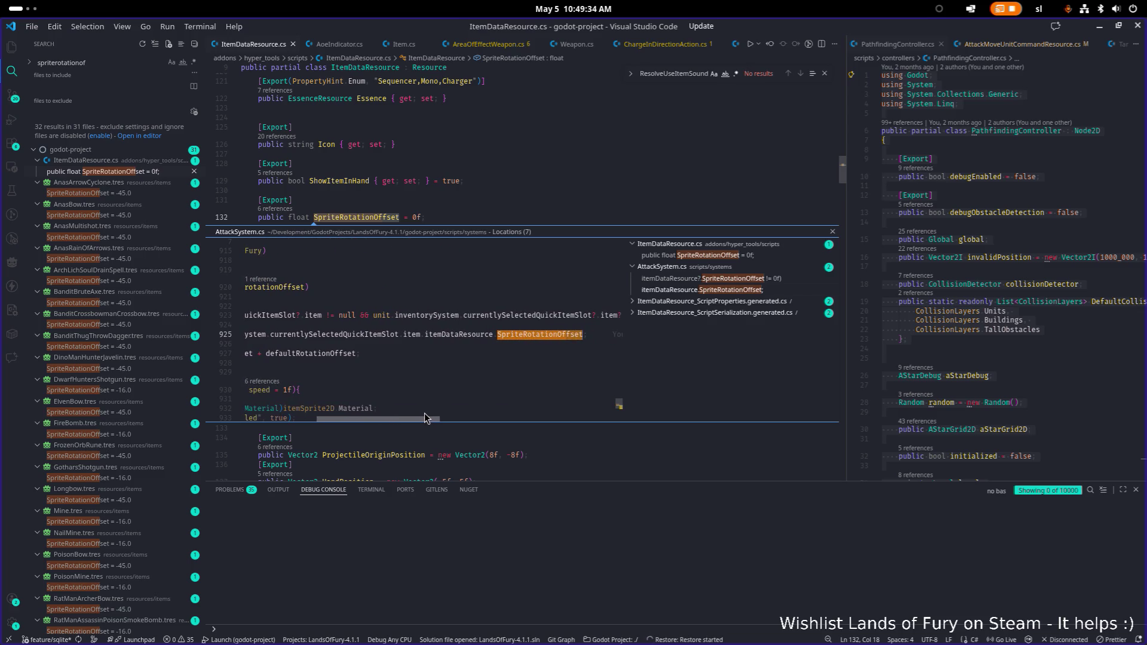
Step: Open AttackSystem.cs at RotateItemSprite2DWithOffset and search the project for -45
double_click(453, 325)
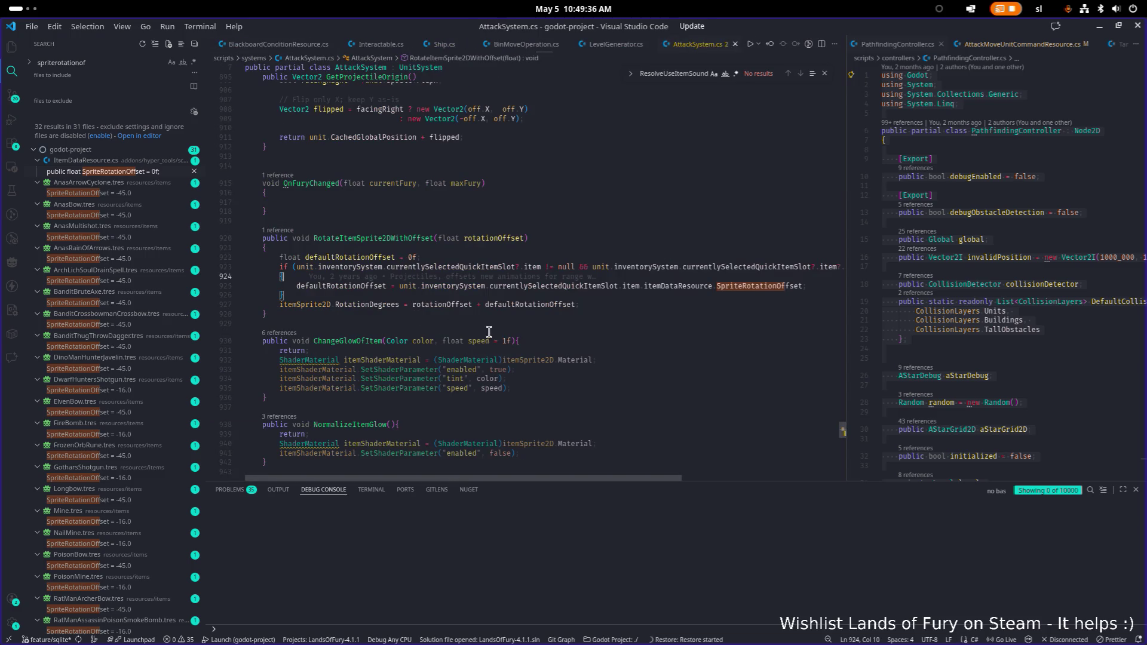
double_click(377, 239)
key("ctrl+f")
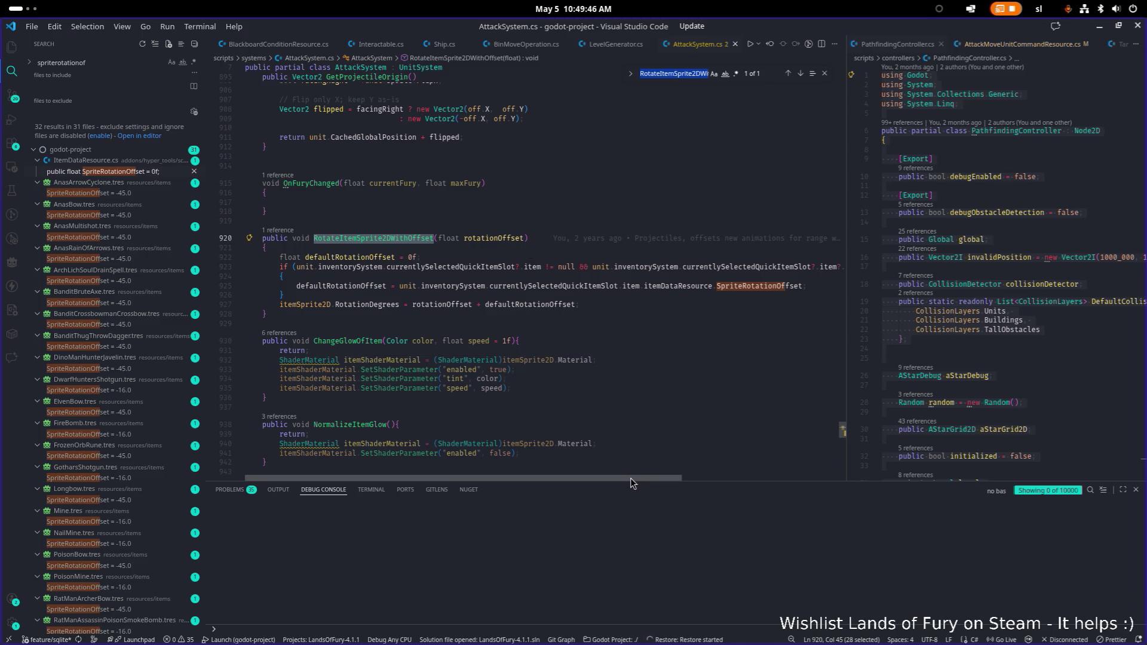
mouse_move(632, 478)
left_mouse_down()
mouse_move(684, 478)
mouse_move(633, 472)
left_mouse_up()
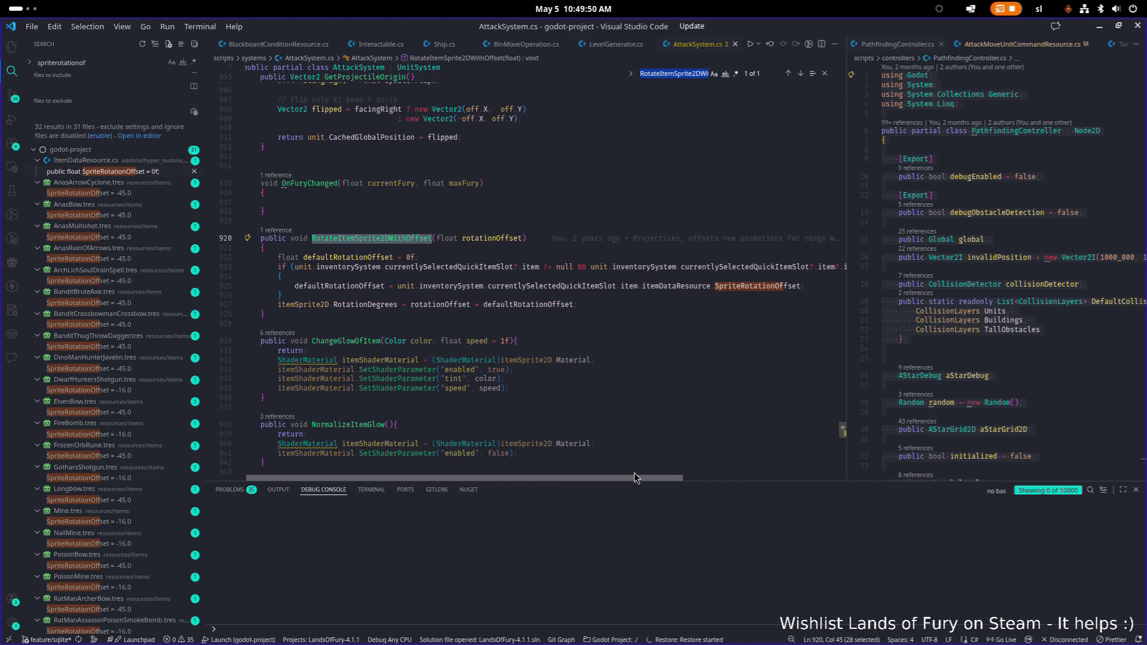
left_click(677, 306)
type("-45")
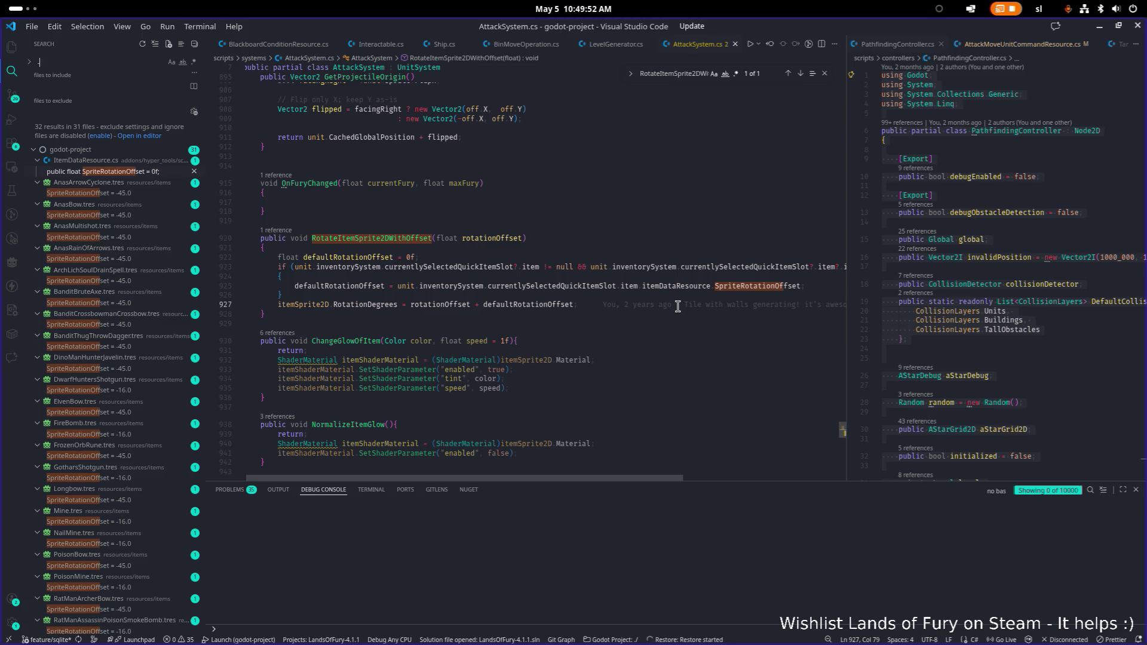
scroll(119, 328, "down", 5)
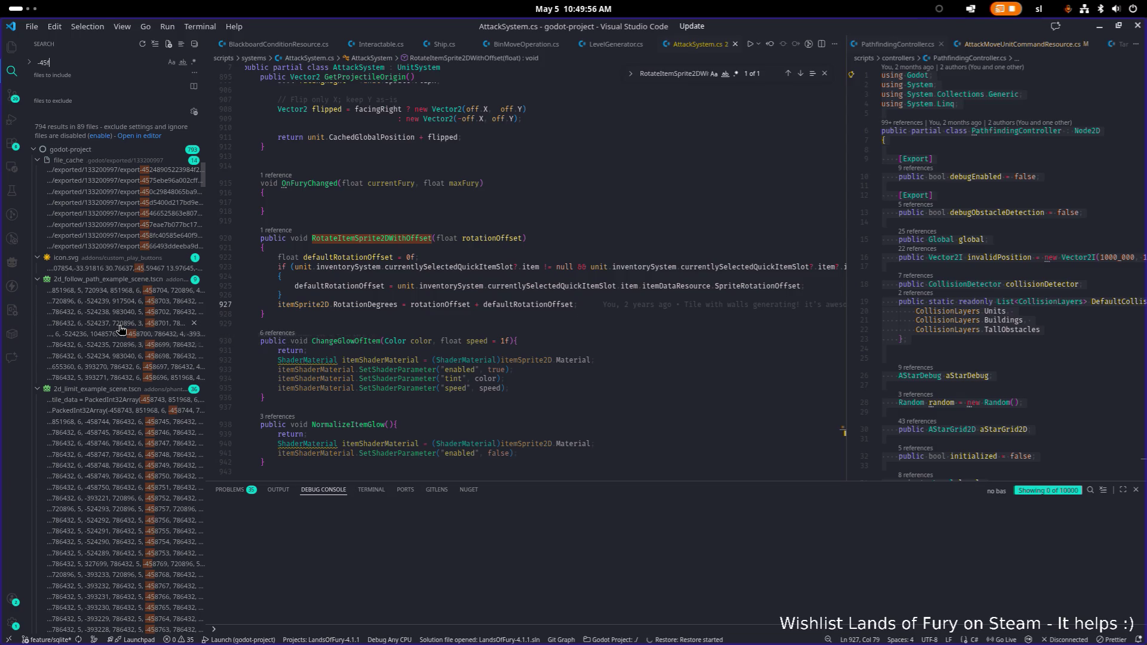
Step: Try -45f in the project search, revert to -45, and find RotationDegrees in AttackSystem.cs
type("f")
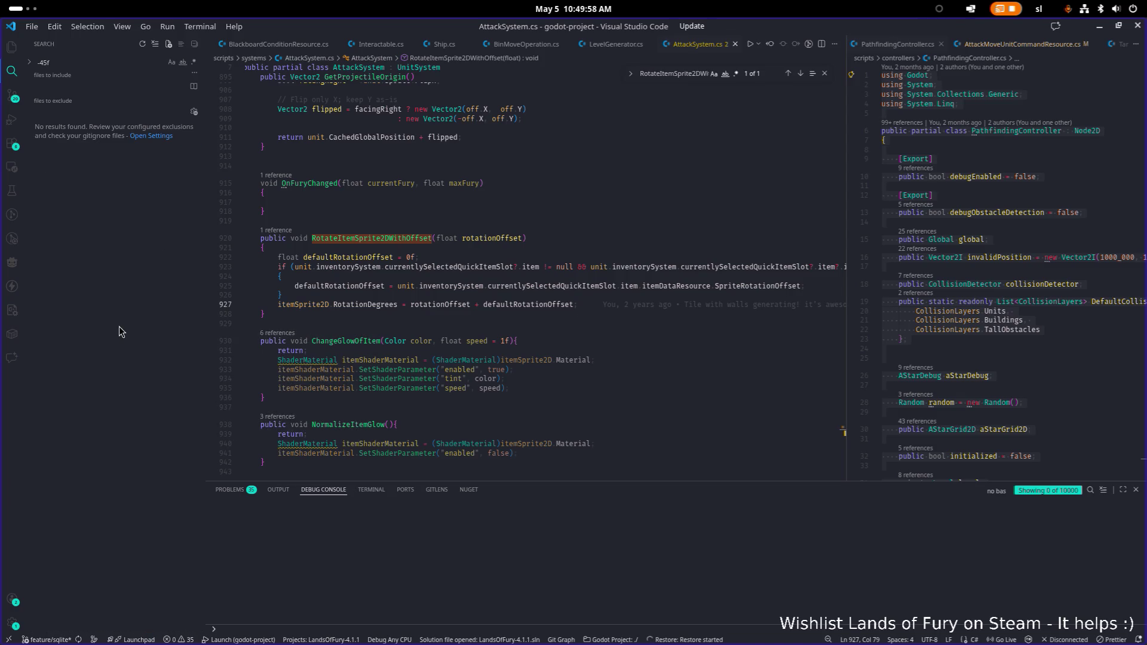
key("BackSpace")
left_click(371, 304)
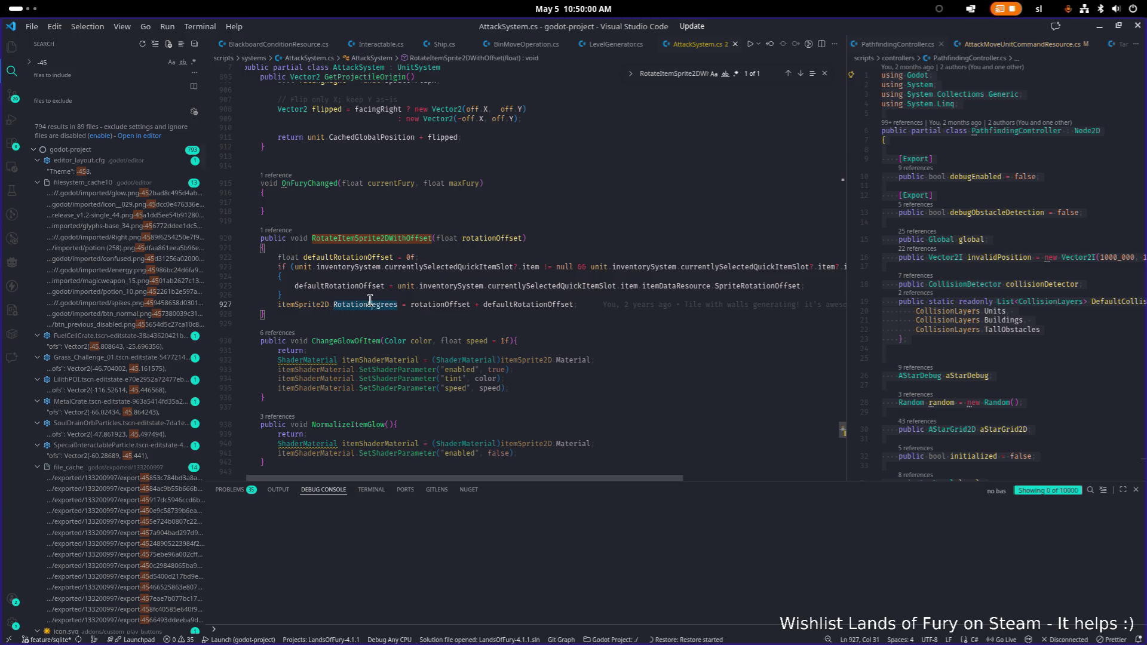
key("ctrl+f")
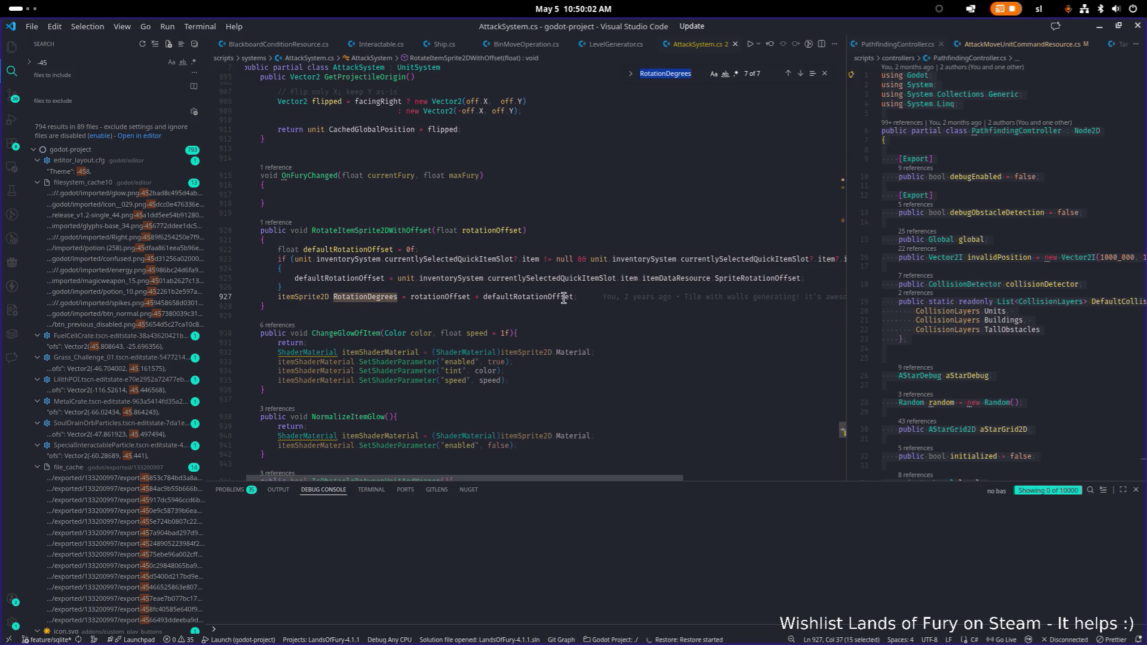
Step: Cycle through the RotationDegrees matches back to line 927, then select RotateItemSprite2DWithOffset
key("Return")
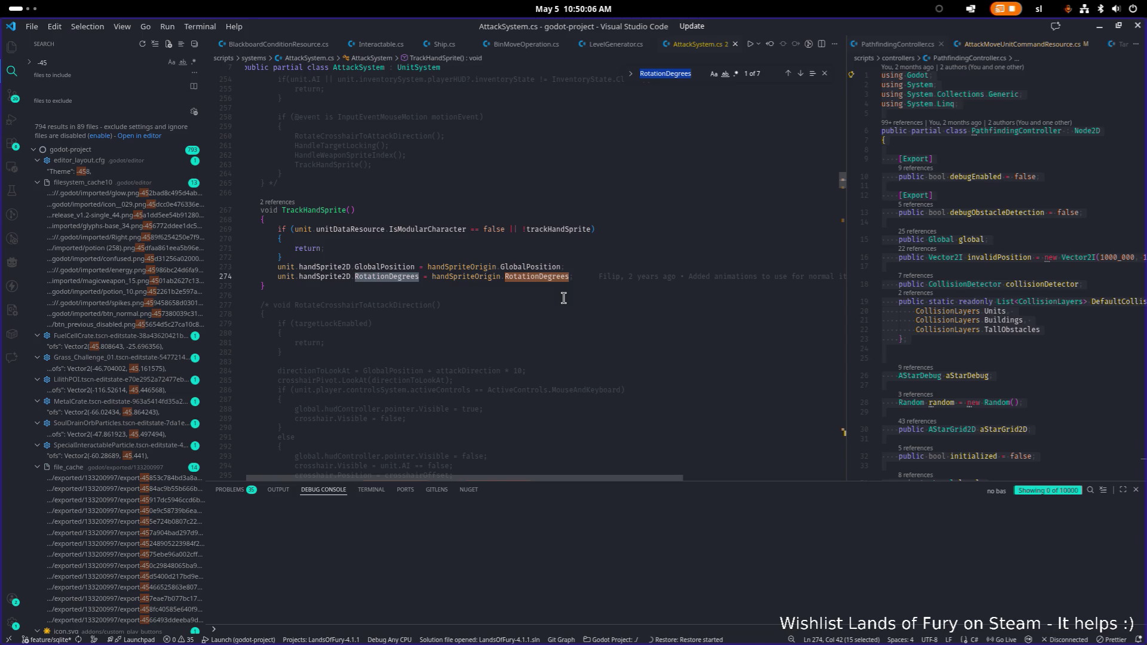
key("Return")
key("Return")
key("Return")
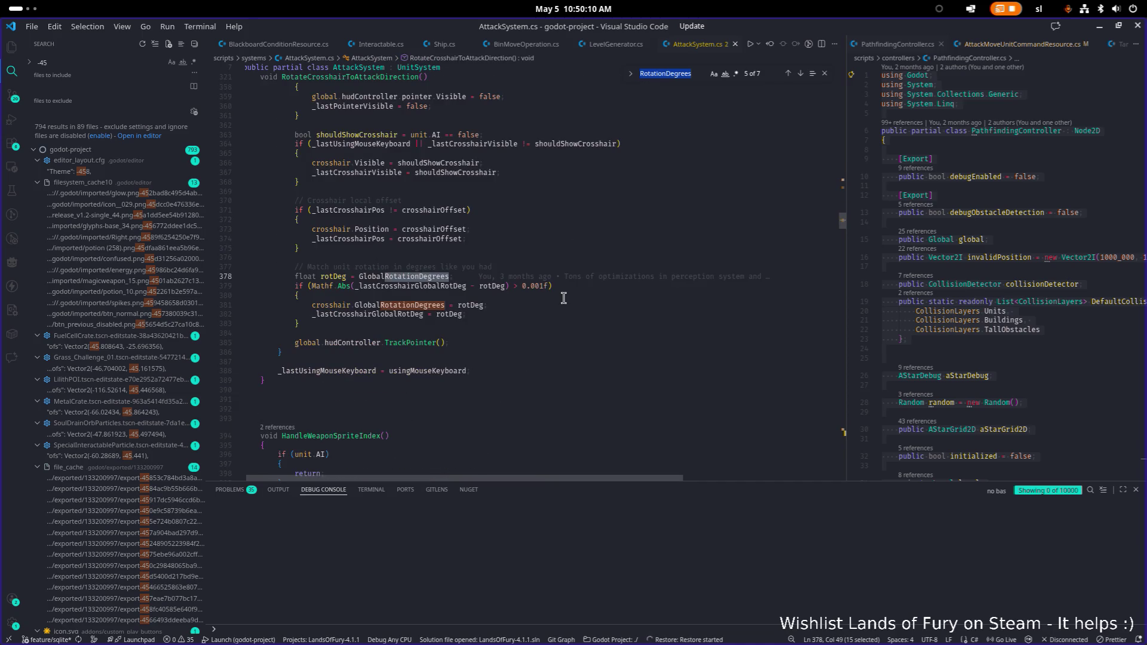
key("Return")
key("Return")
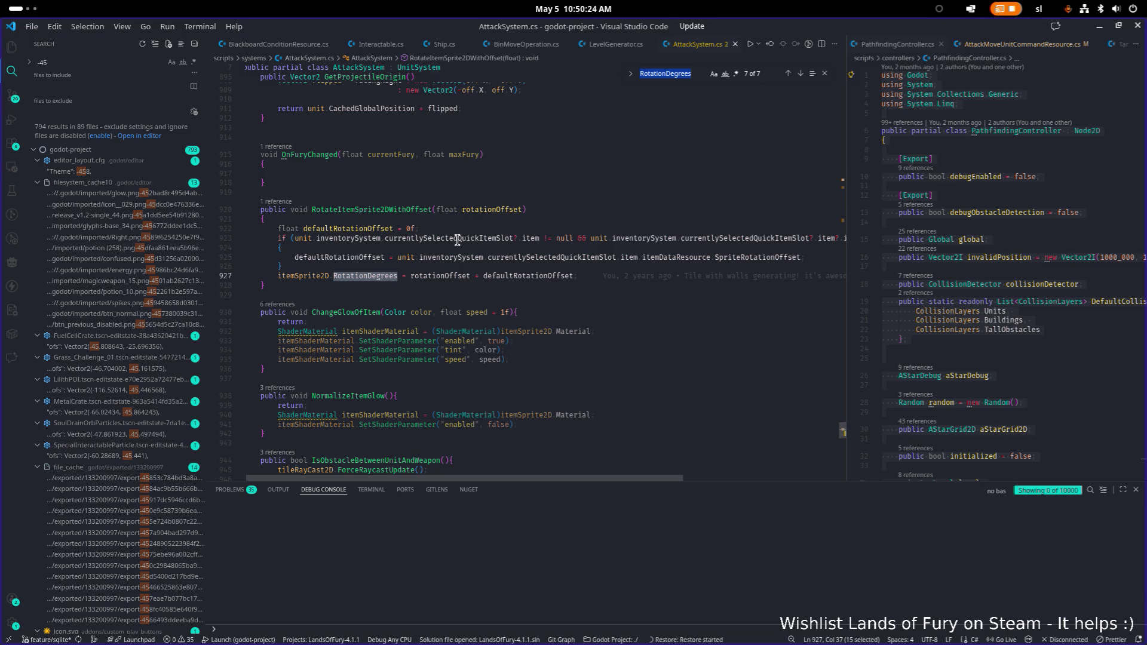
double_click(371, 205)
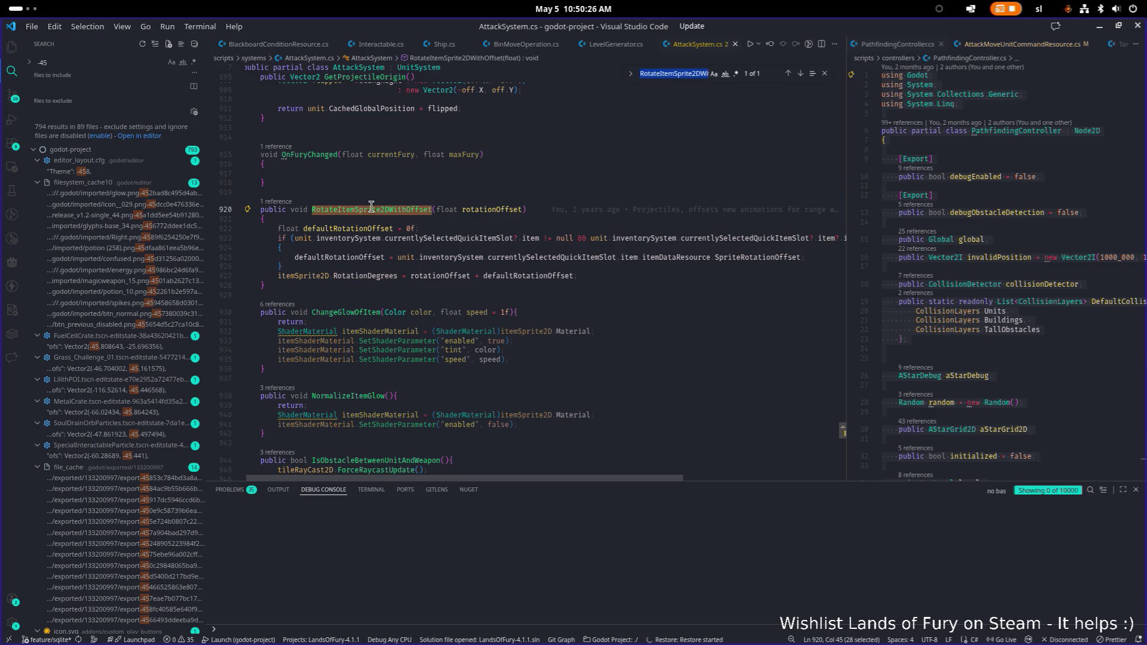
Step: Search the project for RotateItemSprite2DWithOffset and inspect its Unit.tscn calls and AttackSystem.cs definition
key("ctrl+shift+f")
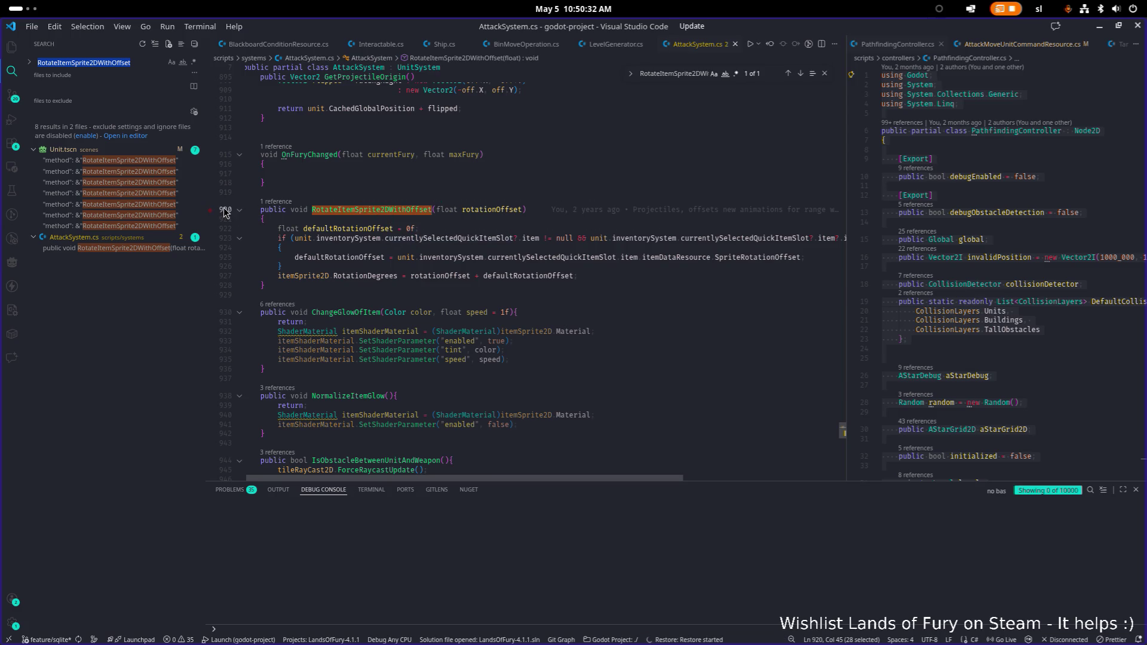
left_click(149, 161)
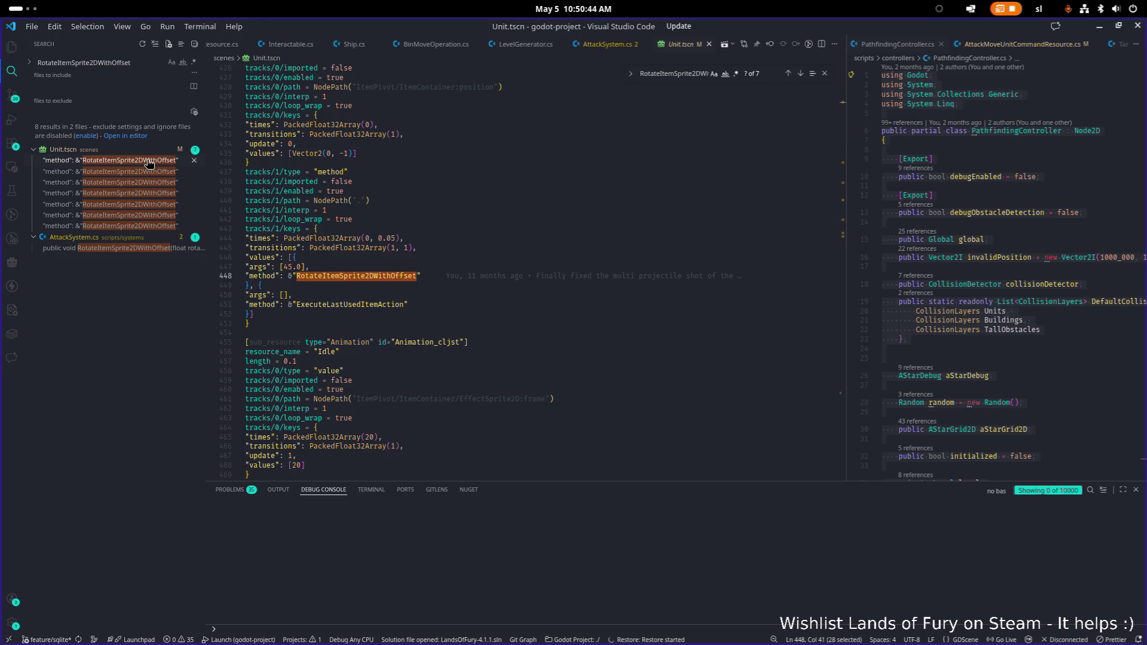
left_click(141, 183)
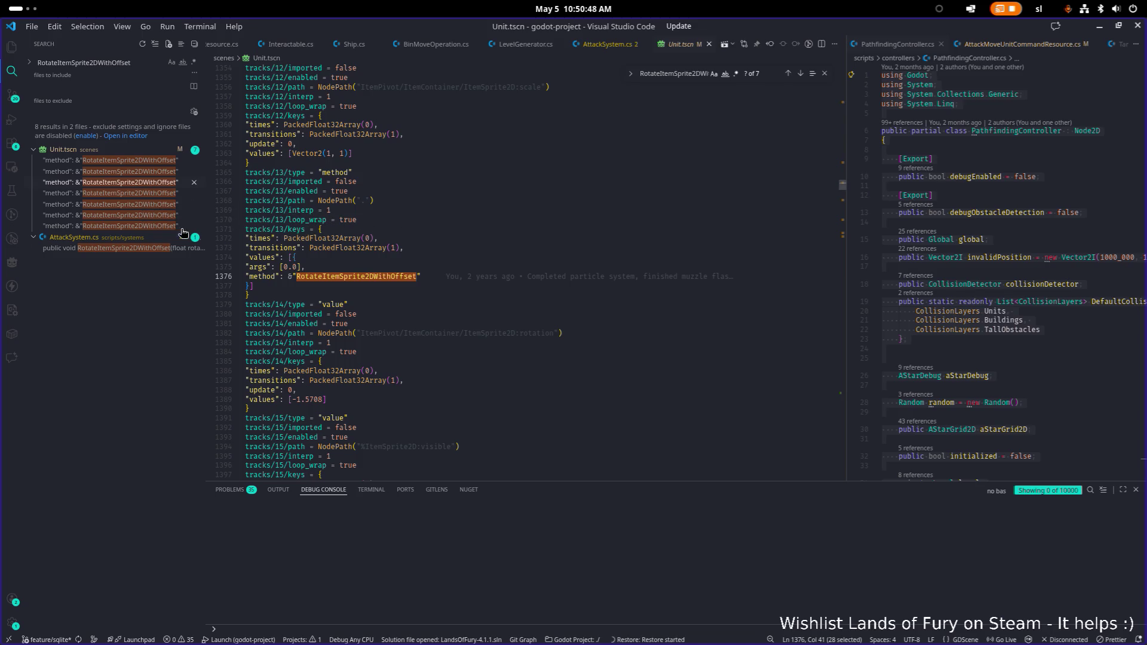
left_click(135, 205)
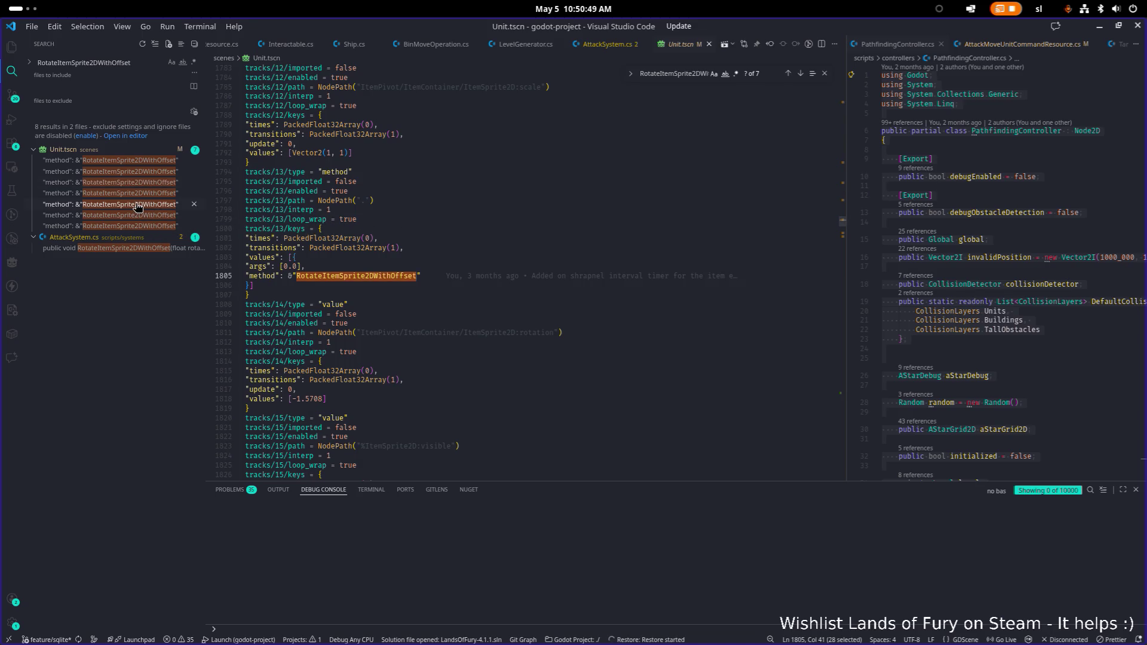
left_click(133, 249)
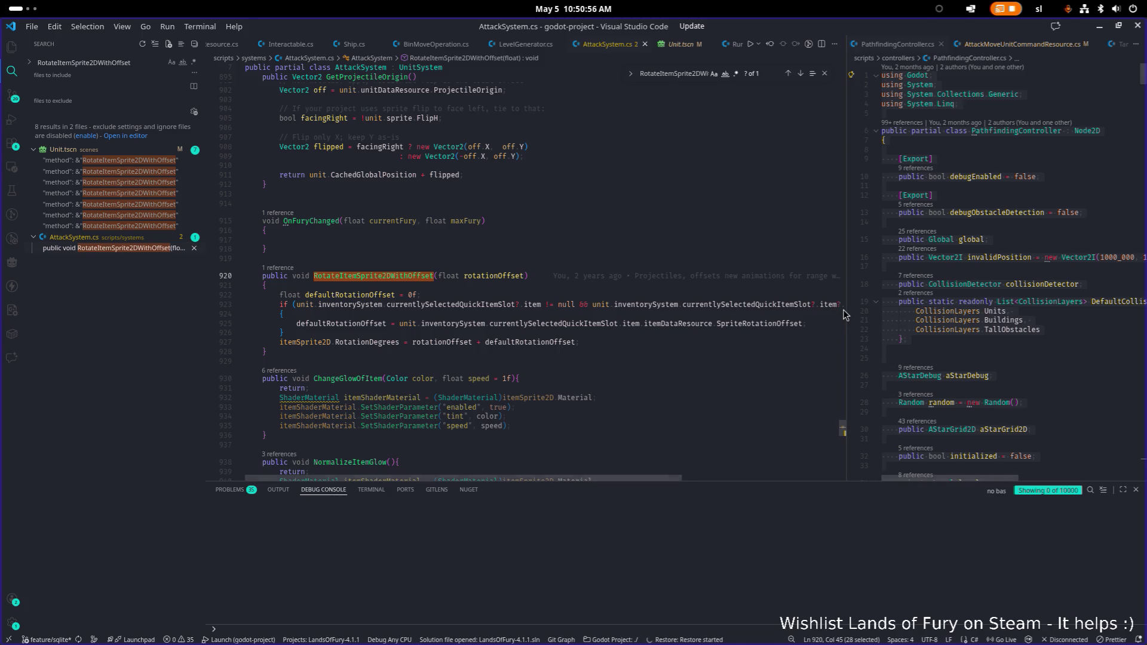
Step: Widen the AttackSystem.cs pane and highlight defaultRotationOffset's uses on line 922
left_click_drag(944, 306, 963, 306)
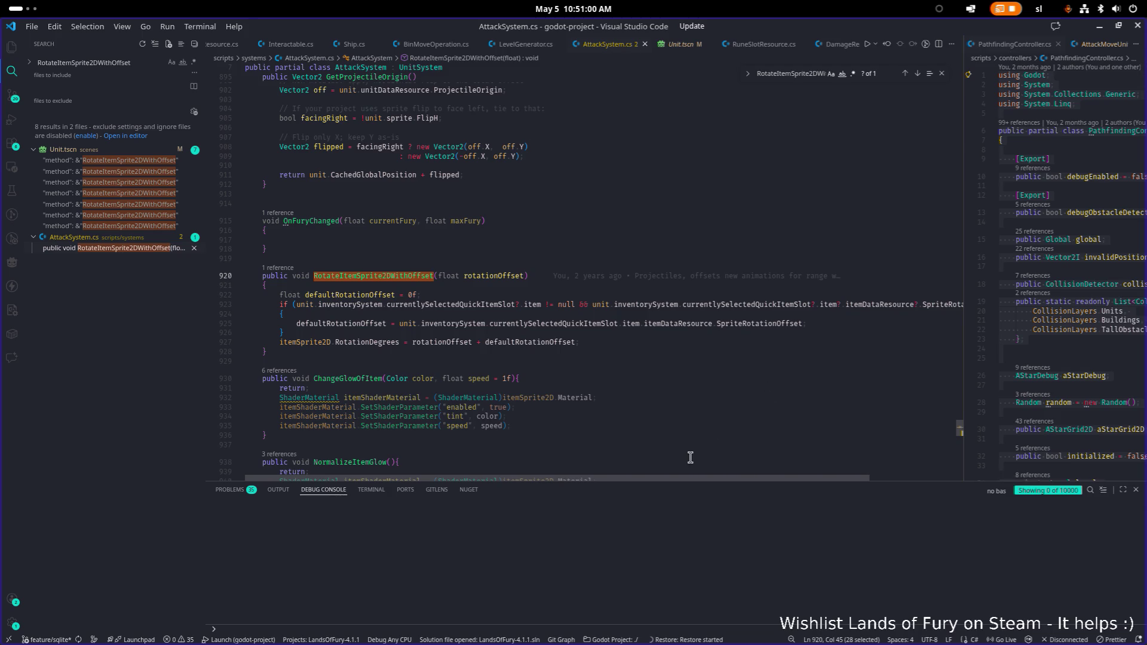
mouse_move(640, 477)
left_mouse_down()
mouse_move(722, 482)
mouse_move(656, 477)
left_mouse_up()
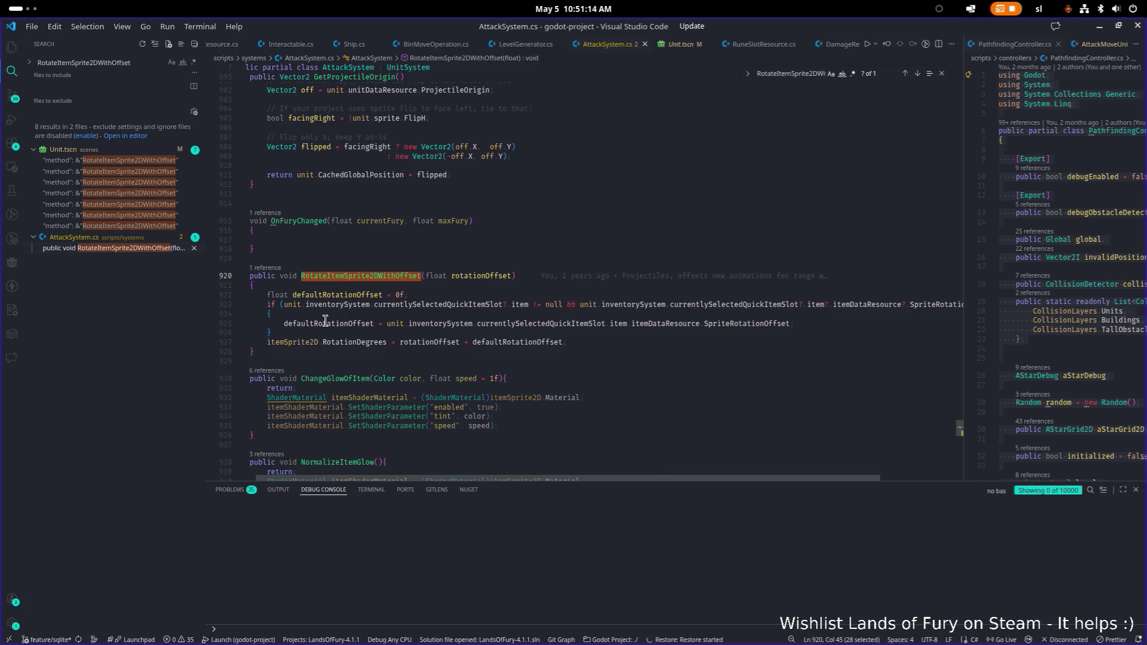
double_click(344, 295)
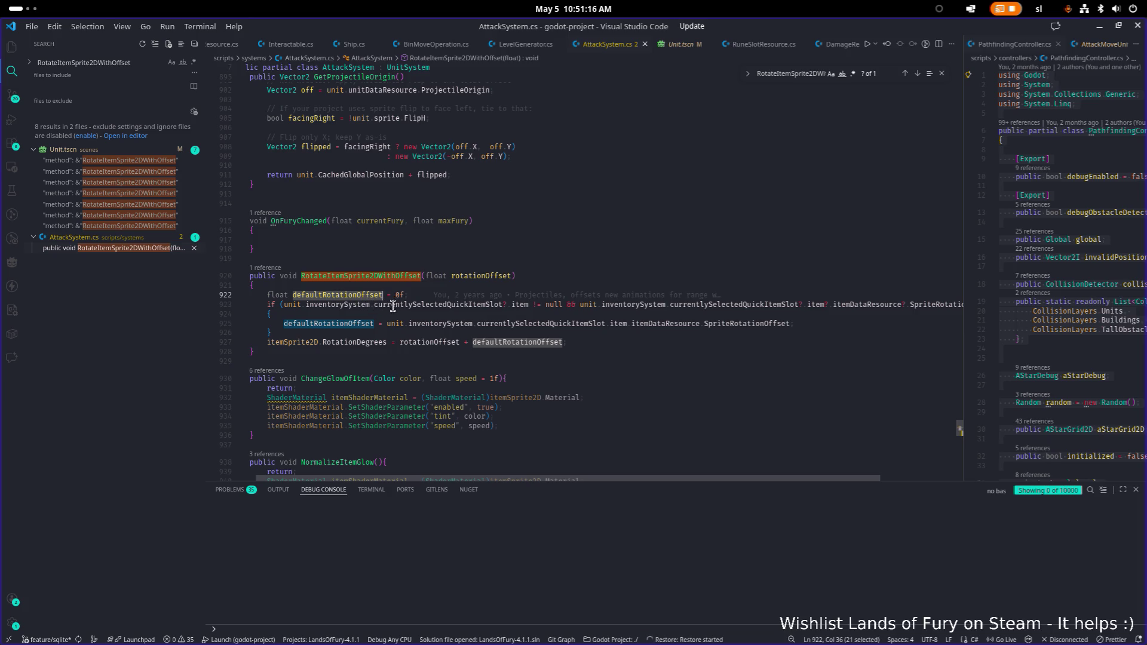
key("alt+Tab")
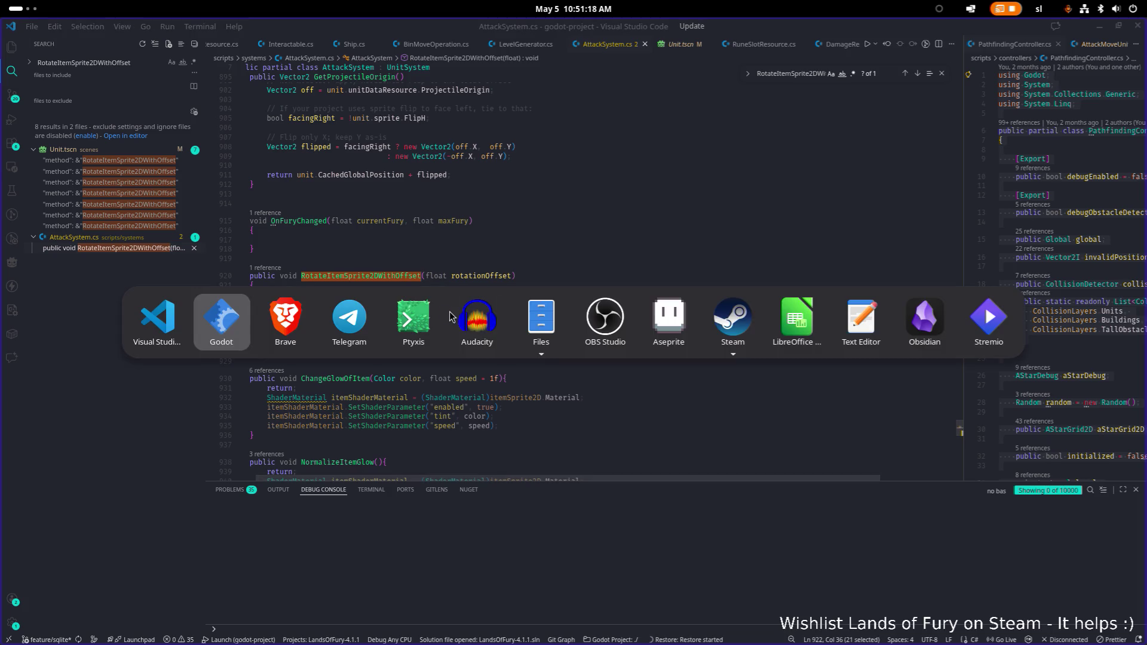
key("Escape")
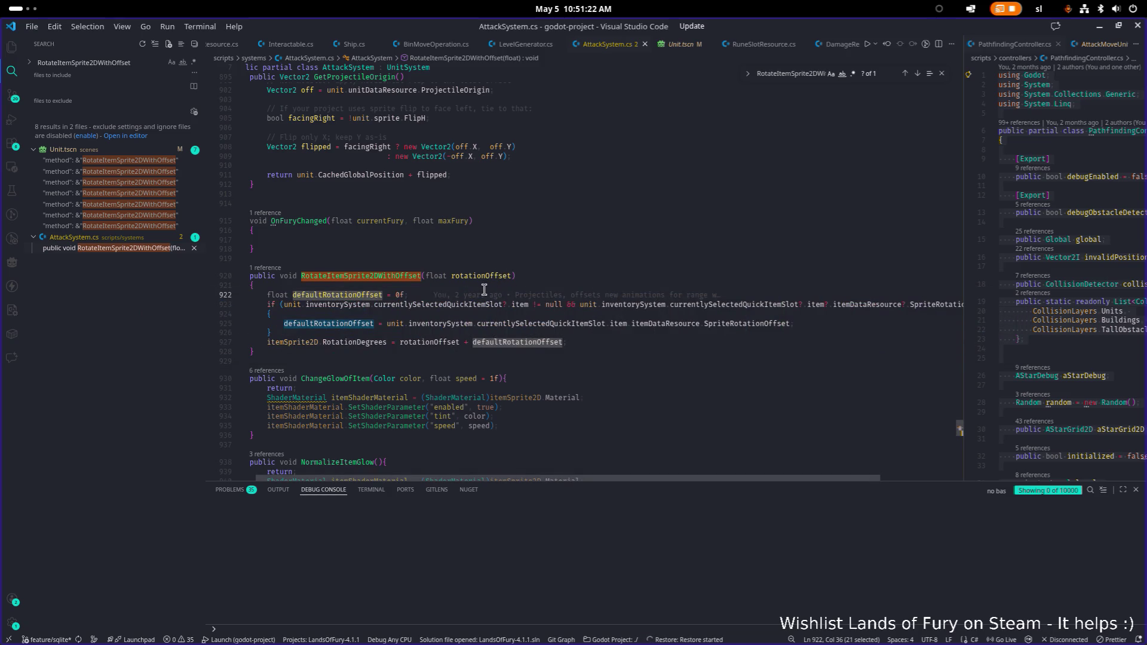
left_click(406, 295)
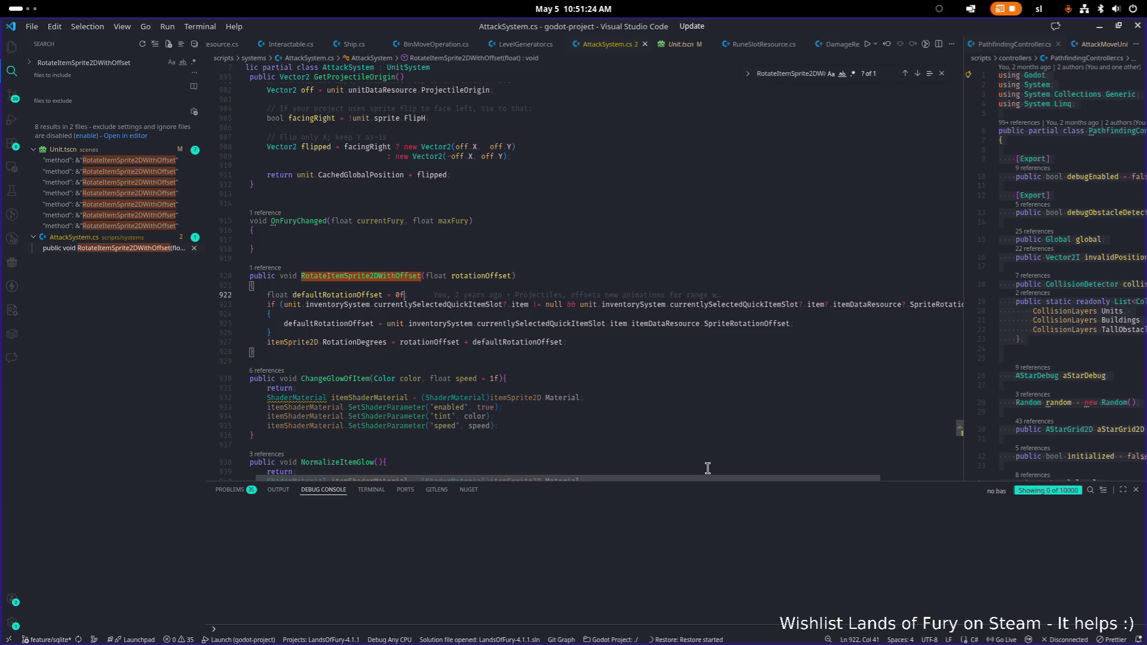
Step: Highlight SpriteRotationOffset on line 925, then switch back to Godot
scroll(680, 467, "left", 2)
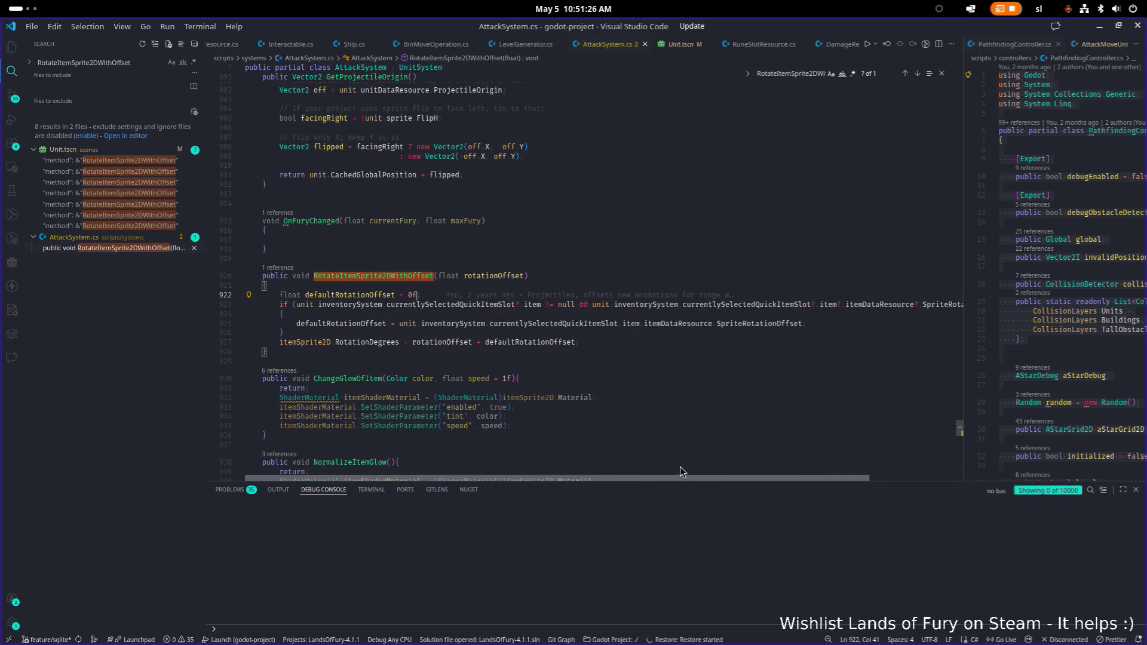
double_click(770, 324)
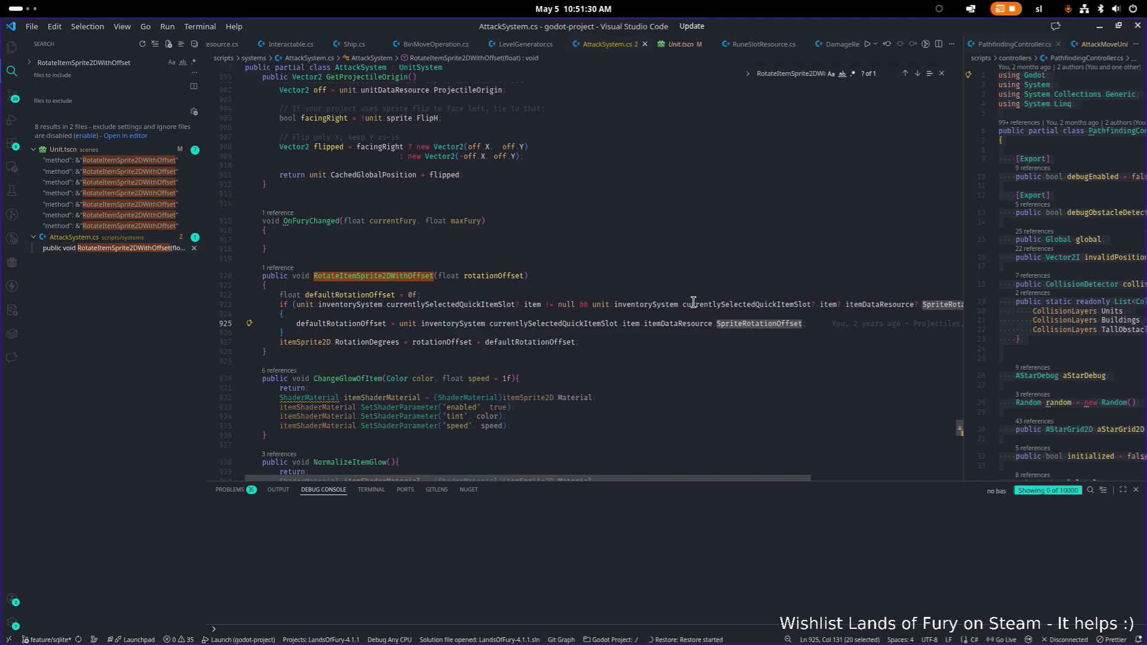
key("alt+Tab")
key("alt+Tab")
key("alt+Tab")
key("alt+shift+Tab")
key("alt+shift+Tab")
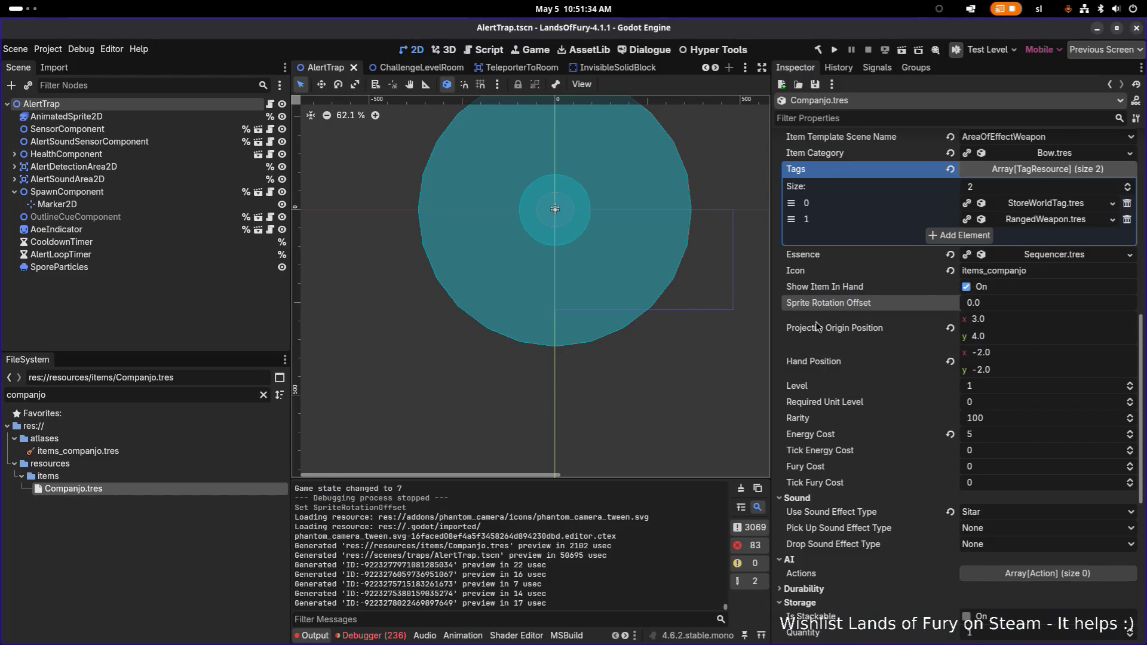
Step: Return to Godot and set Companjo's Sprite Rotation Offset to 1.0
key("alt+Tab")
key("alt+Tab")
key("alt+Tab")
key("alt+Tab")
key("alt+shift+Tab")
key("alt+shift+Tab")
key("alt+shift+Tab")
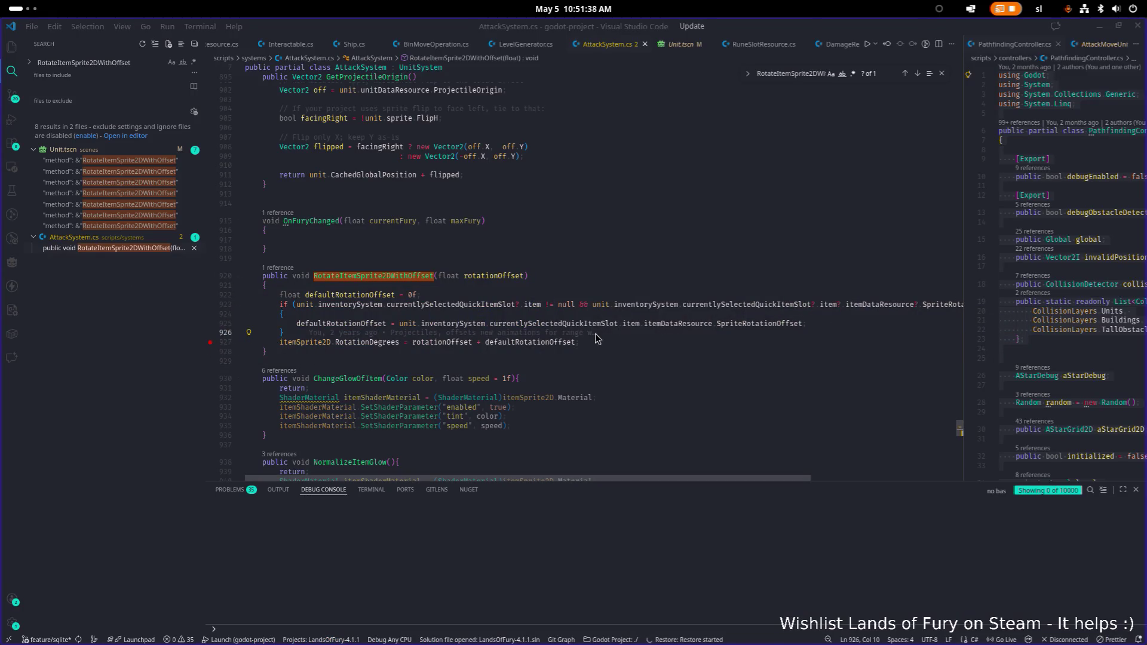
key("alt+Tab")
key("alt+Tab")
left_click(242, 337)
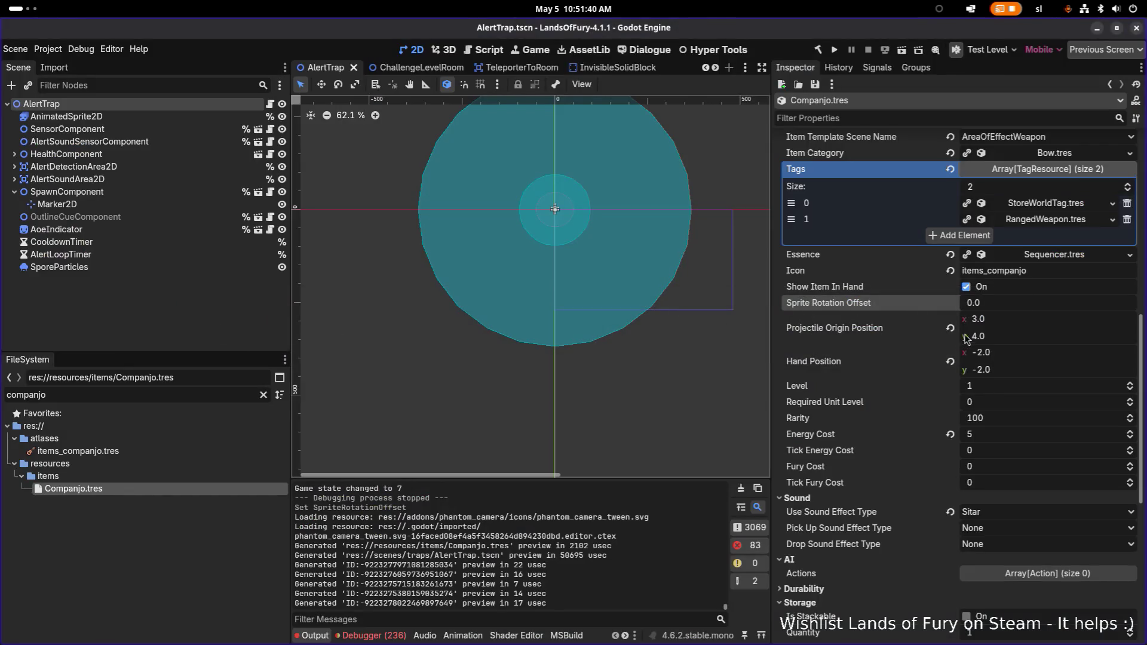
left_click(1009, 305)
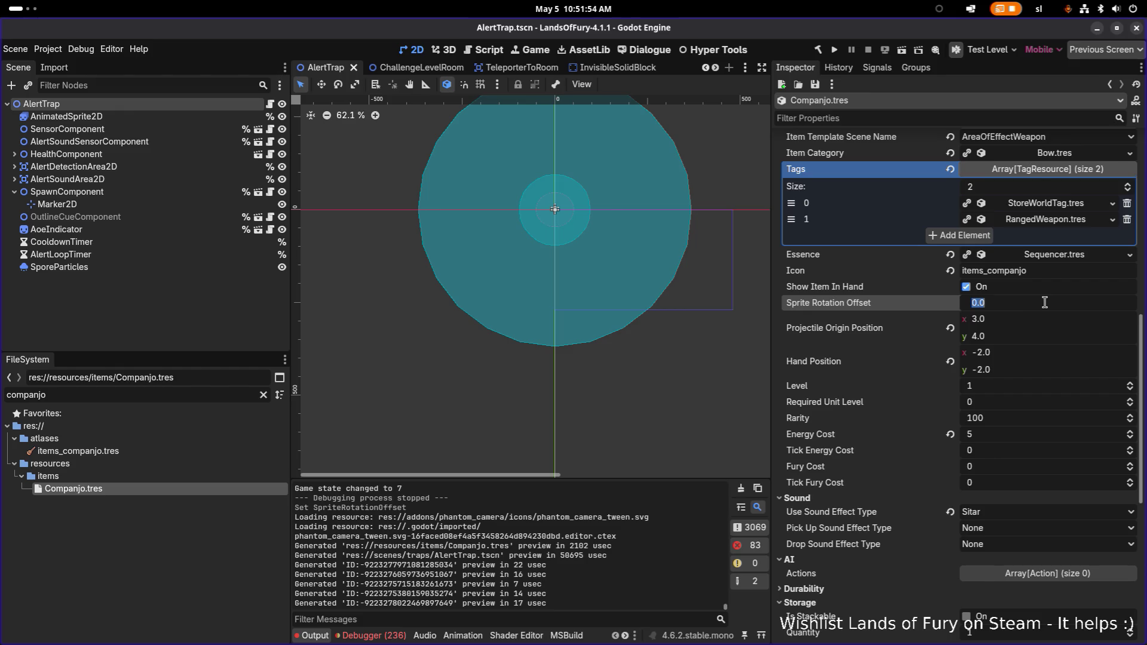
type("1")
key("Return")
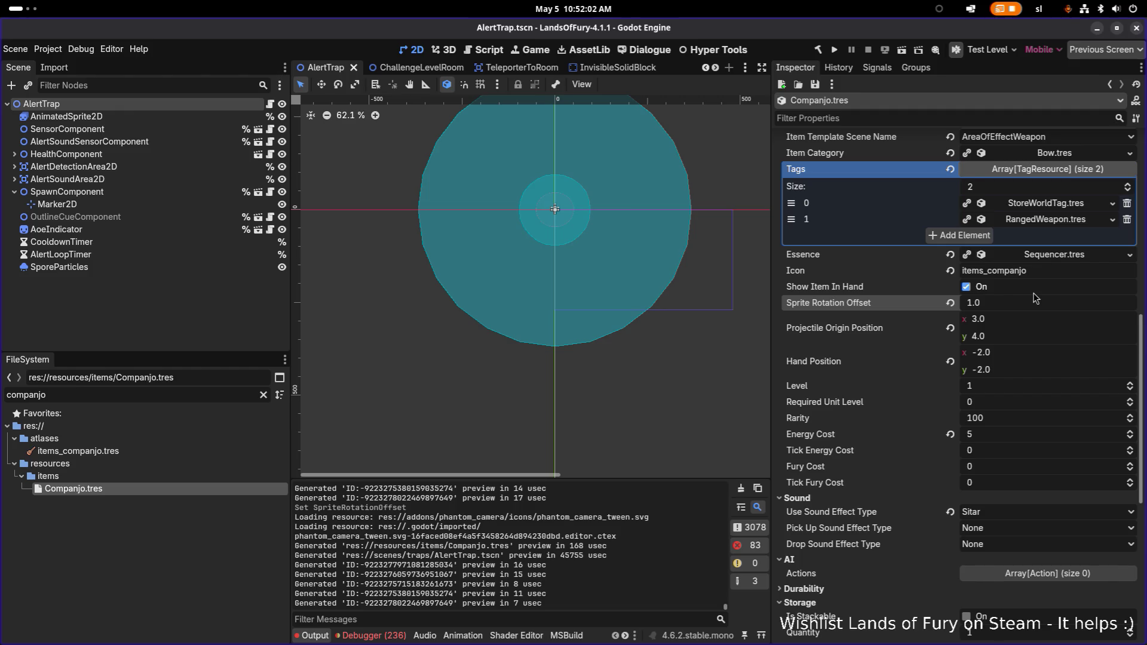
Step: Scroll the Inspector to review Companjo's five Item Data Effects Resources
scroll(1034, 293, "up", 4)
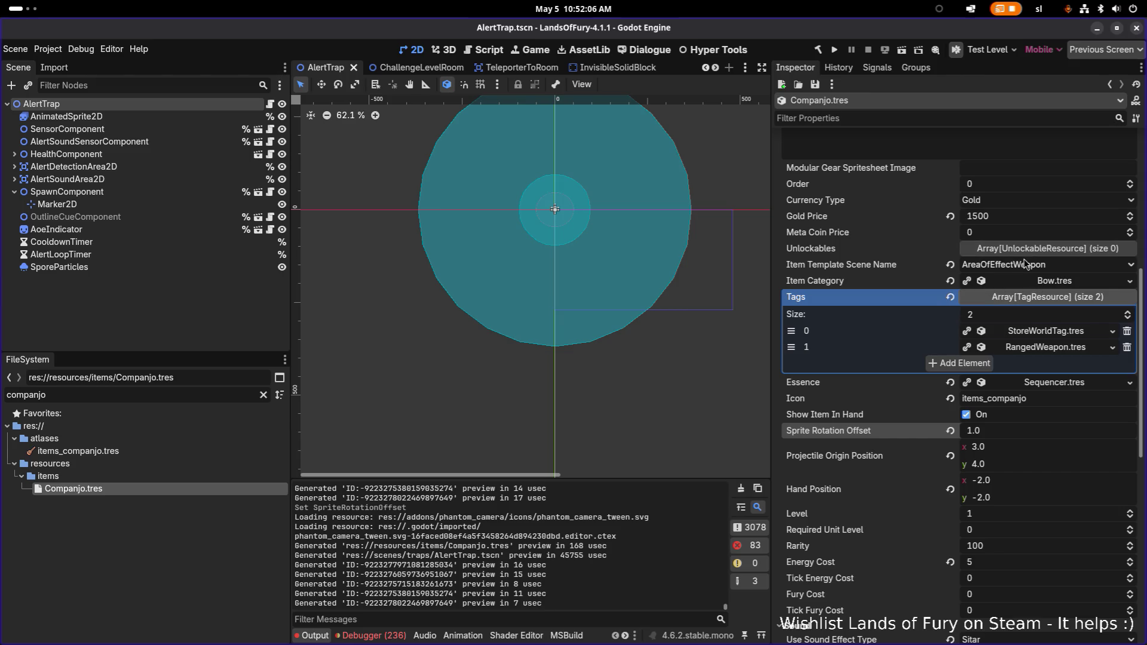
scroll(1025, 263, "down", 16)
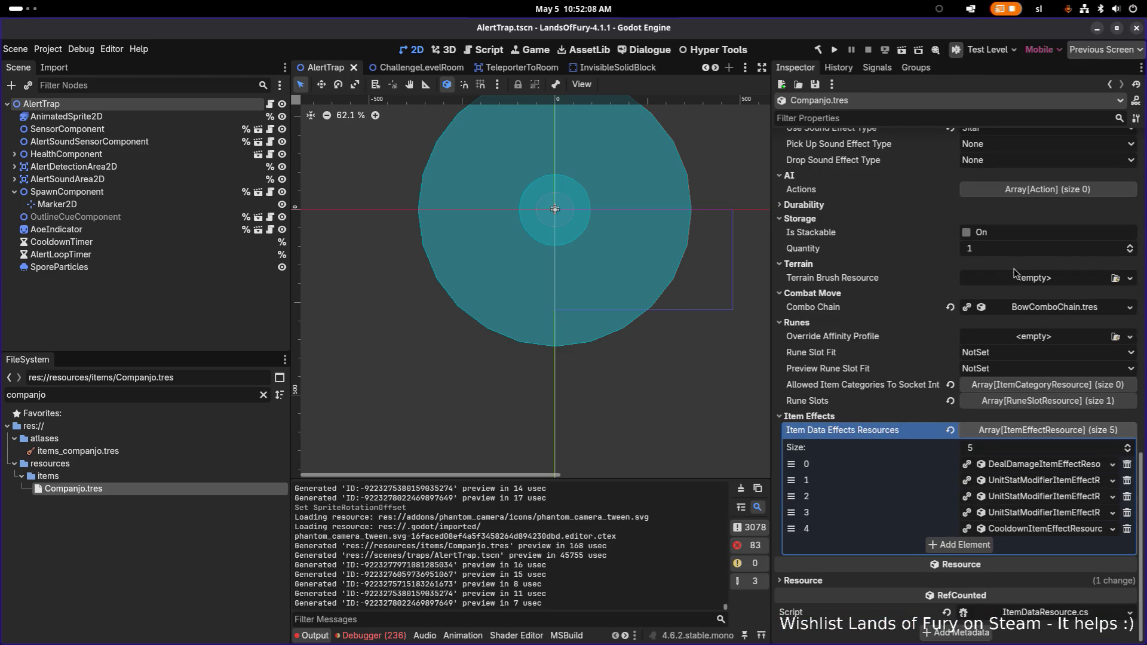
scroll(1005, 307, "up", 2)
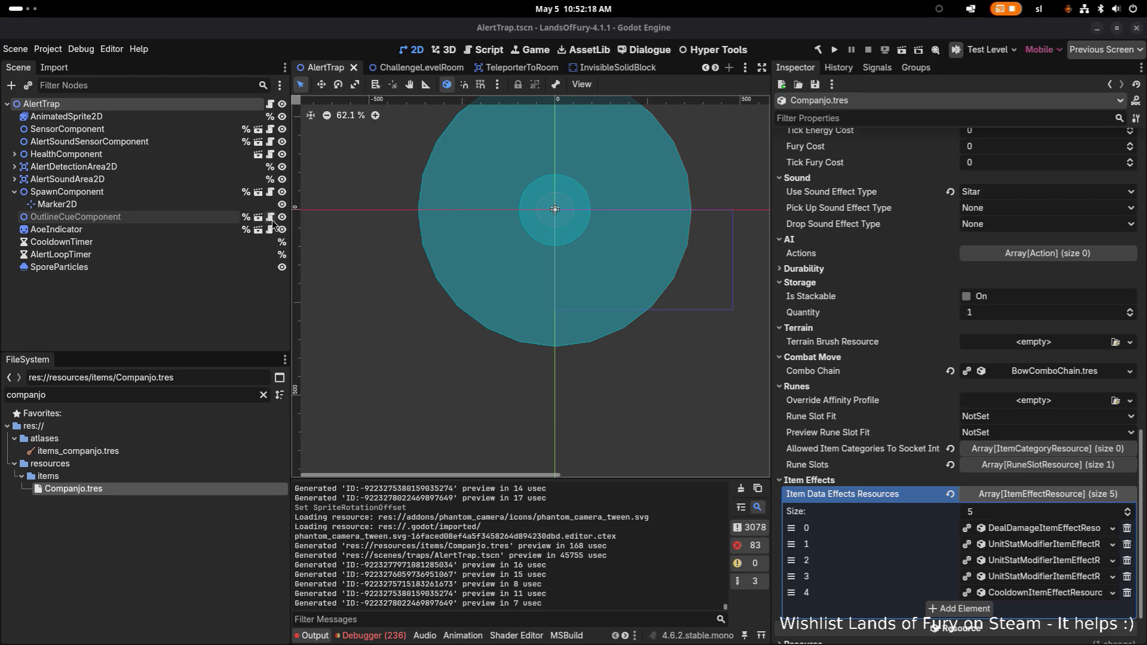
scroll(991, 347, "down", 2)
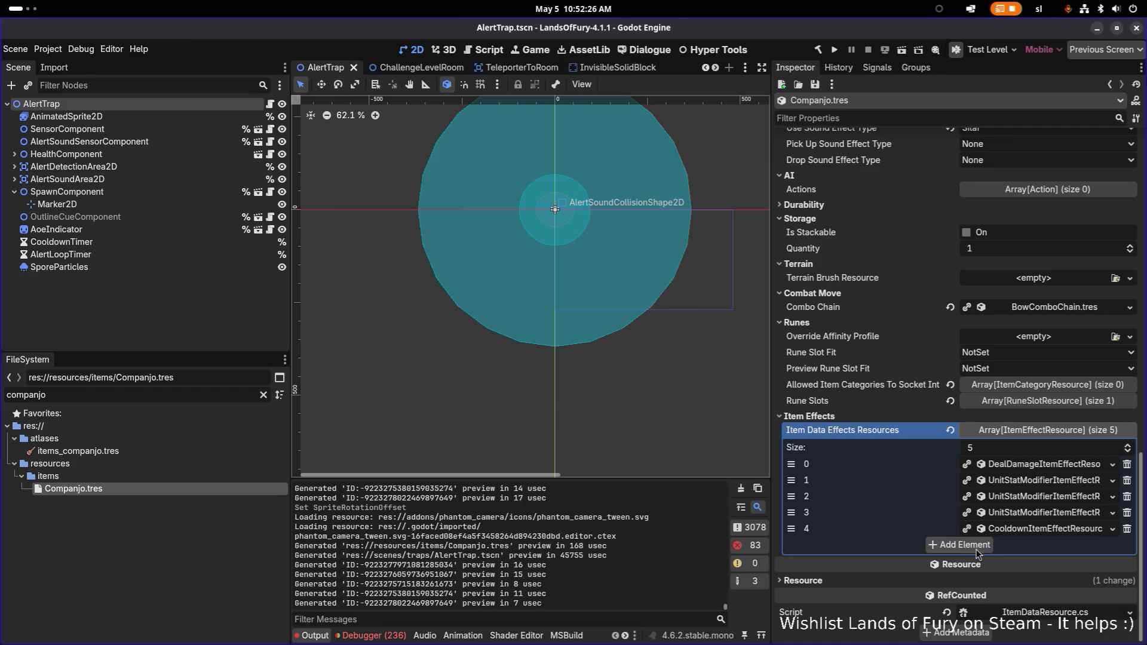
Step: Inspect the movement-speed effect's settings in Companjo's effects list, then collapse them
left_click(1019, 513)
left_click(1019, 515)
left_click(1023, 496)
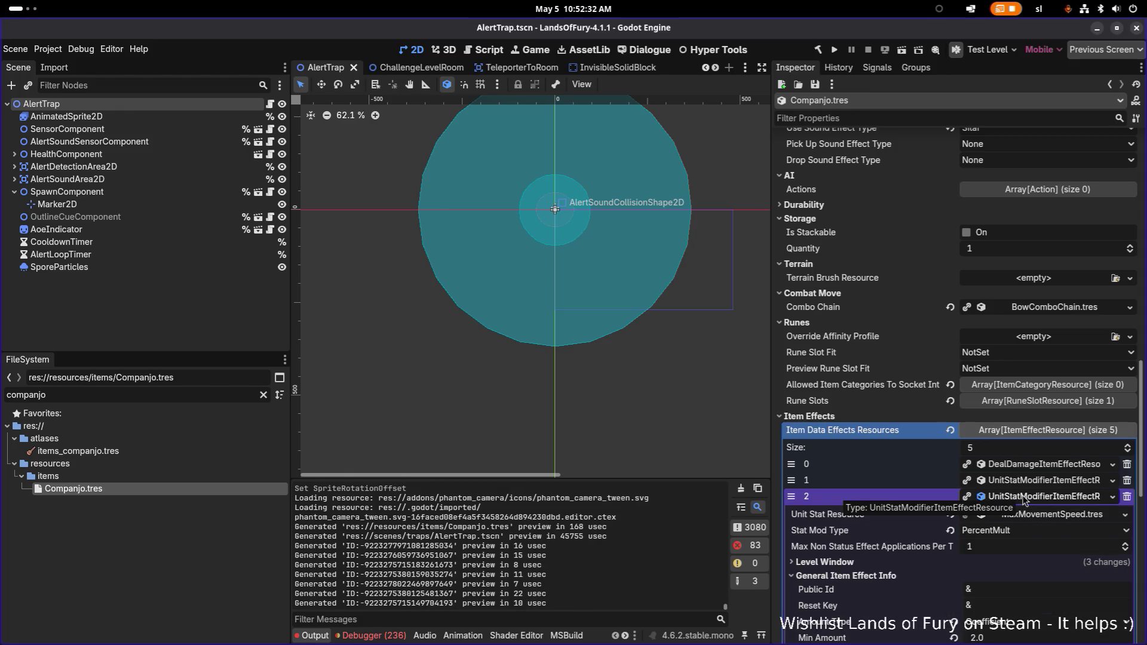
scroll(996, 523, "down", 5)
left_click(1035, 374)
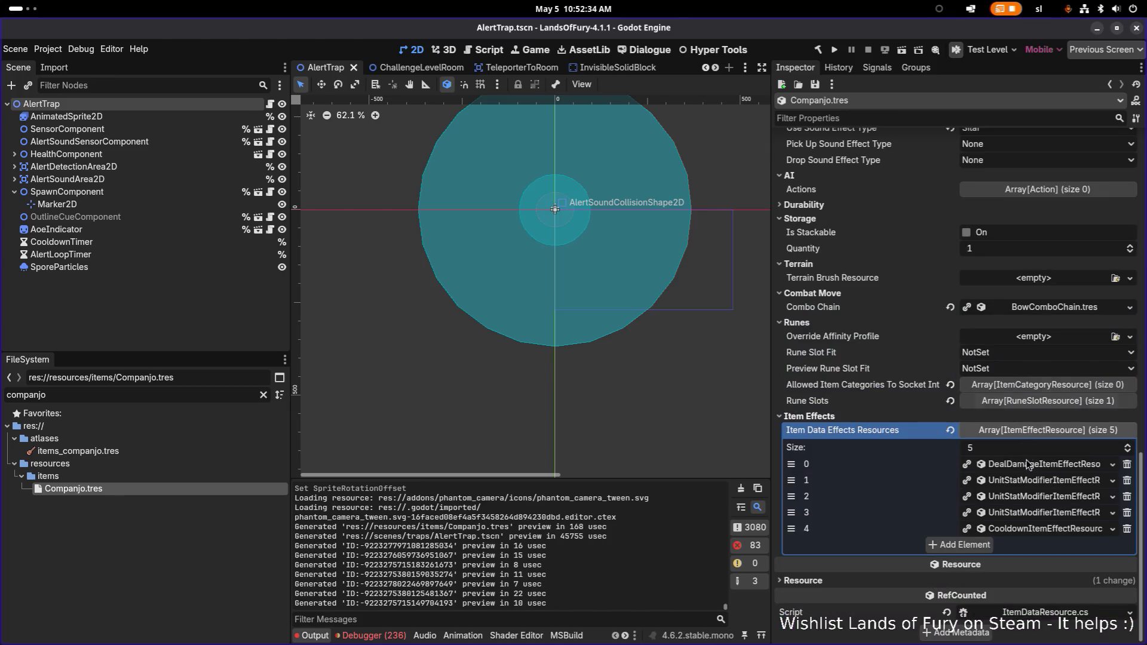
right_click(1024, 501)
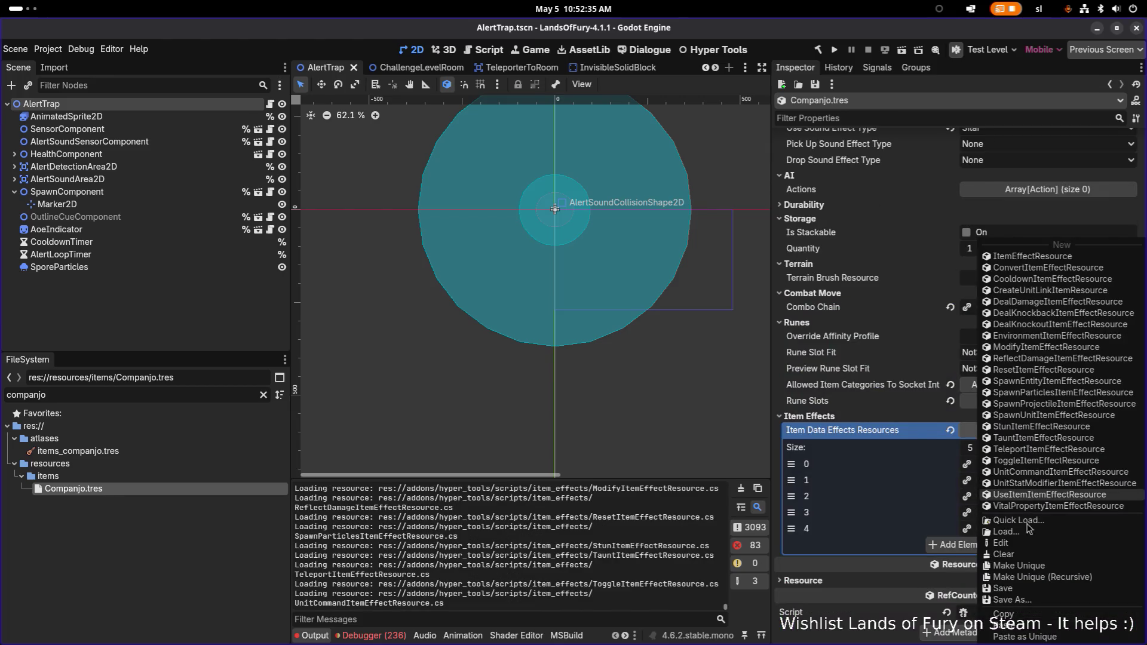
left_click(1032, 615)
Step: Set effect 2's Status Effect Duration to 3.0
left_click(1039, 497)
scroll(1039, 499, "down", 4)
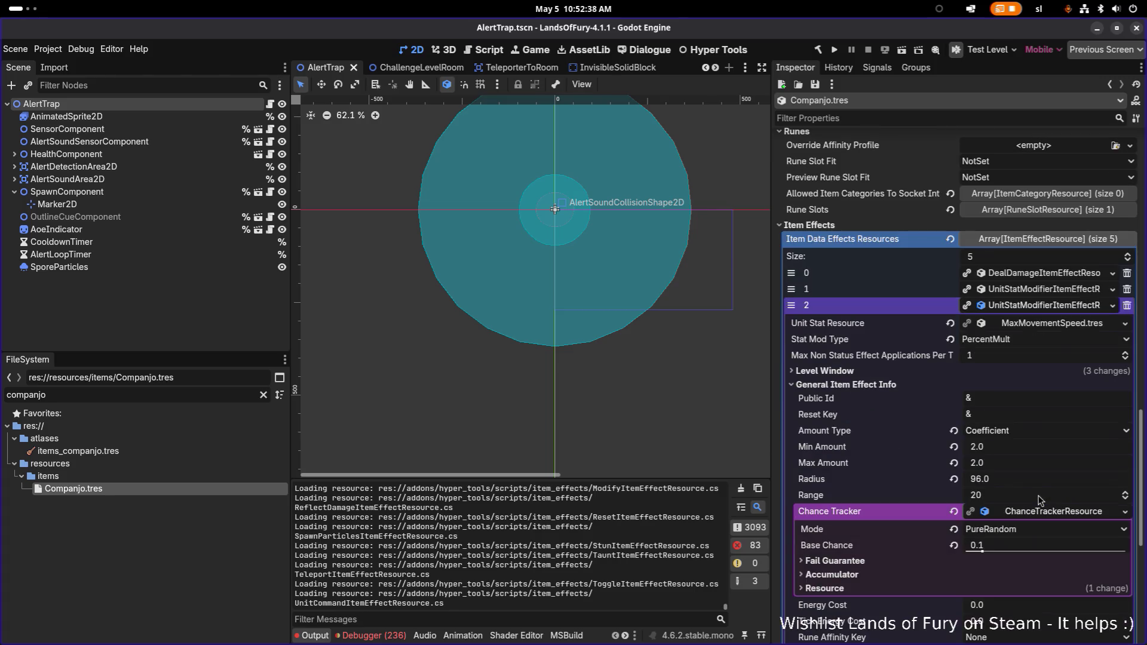
scroll(1039, 498, "down", 8)
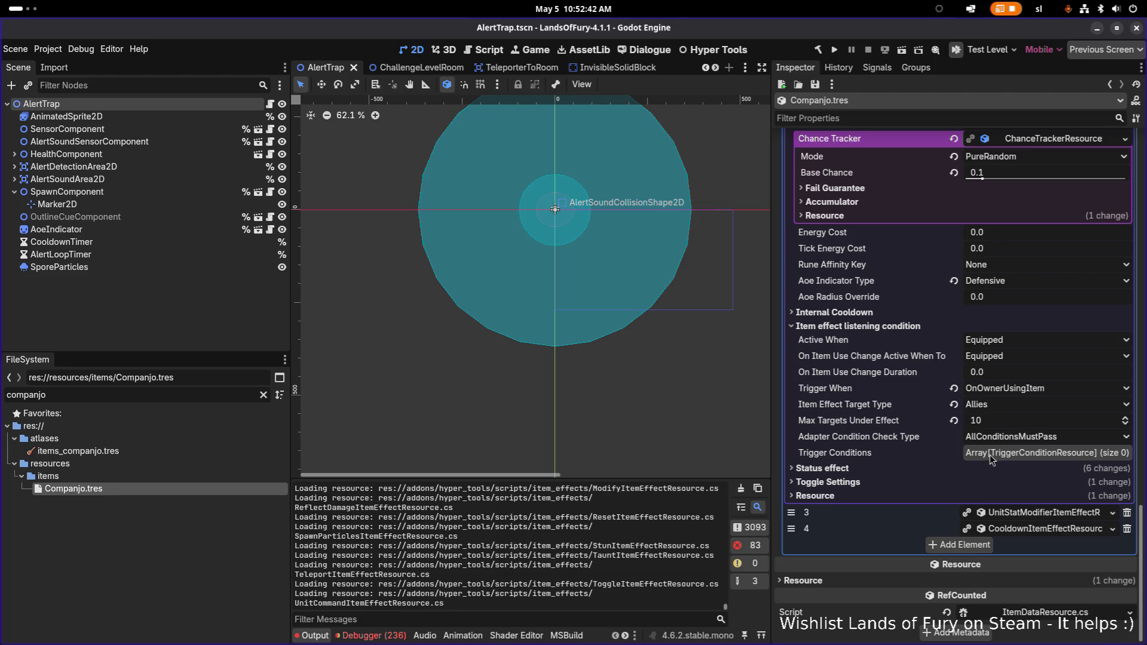
left_click(959, 469)
scroll(1026, 526, "down", 4)
left_click(1016, 523)
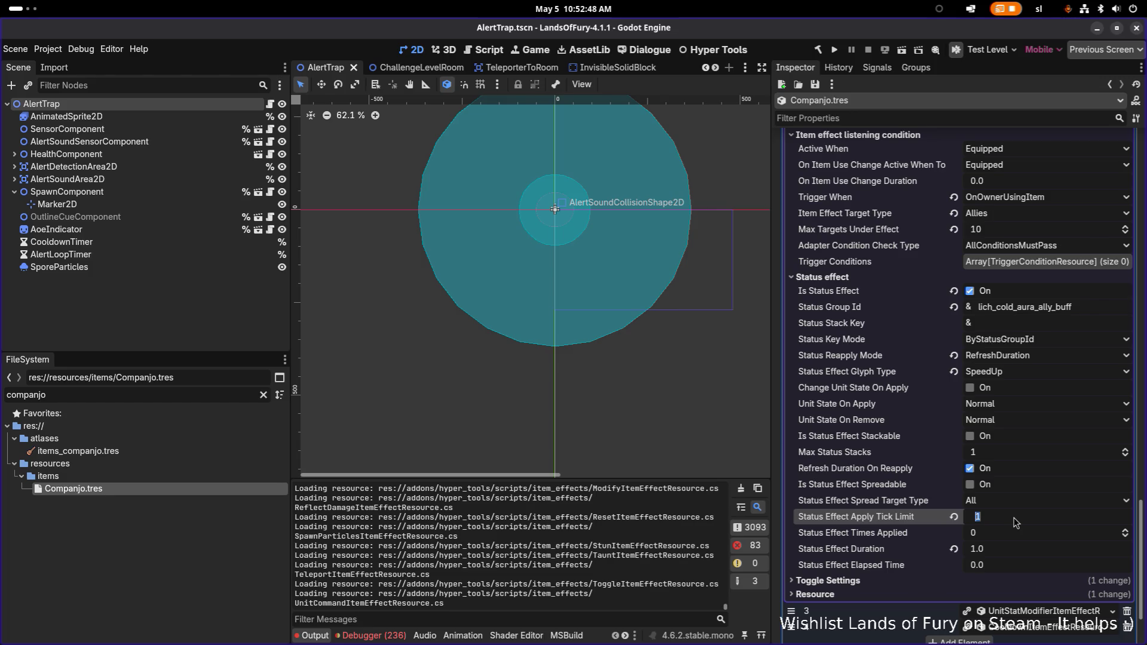
left_click(1009, 556)
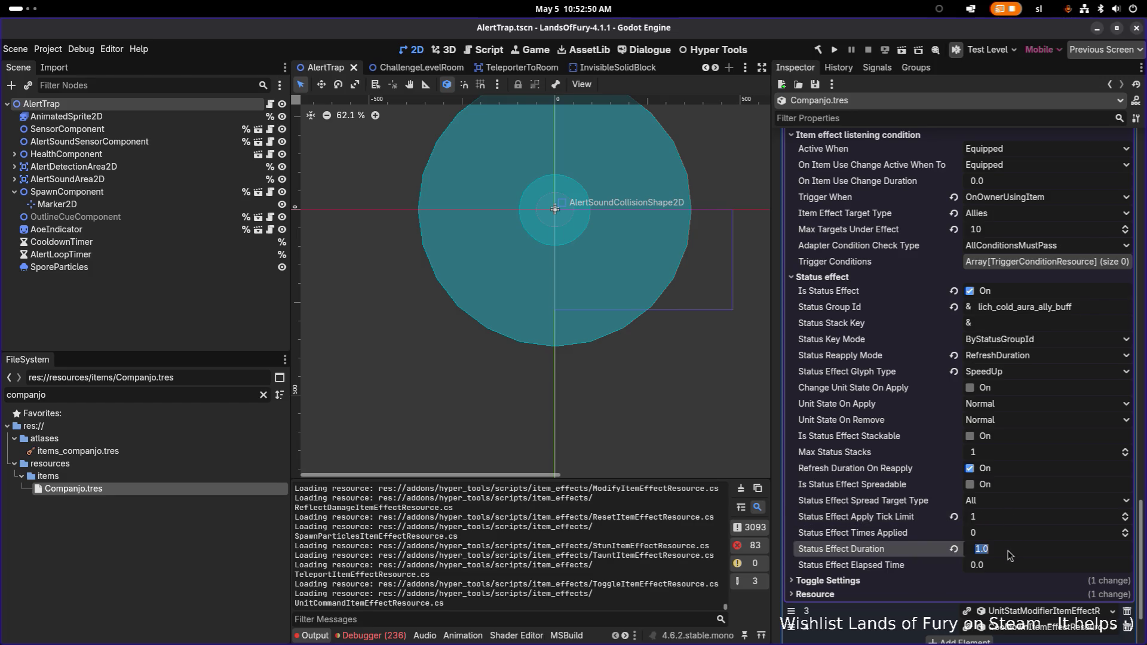
type("3")
key("Return")
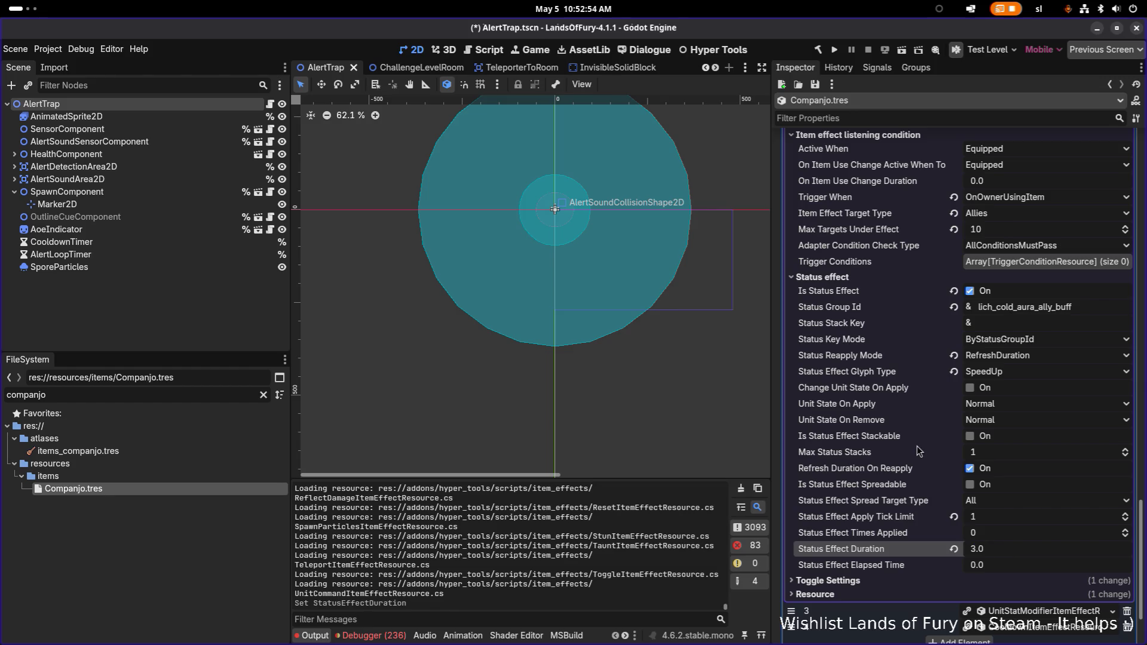
scroll(992, 366, "up", 10)
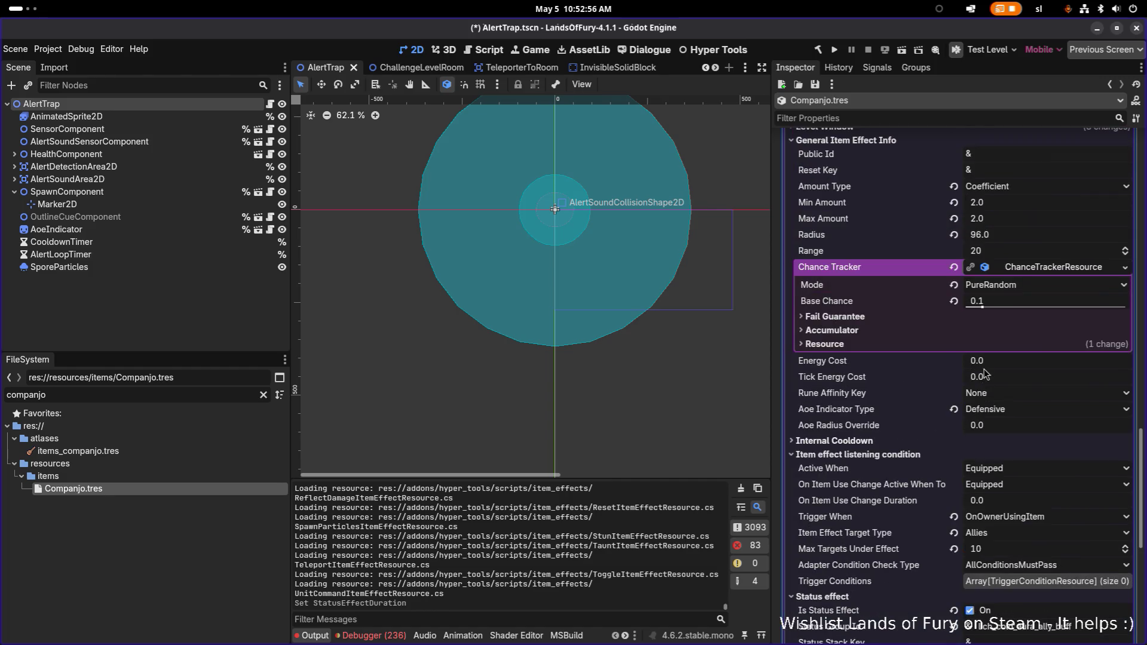
scroll(1017, 317, "up", 3)
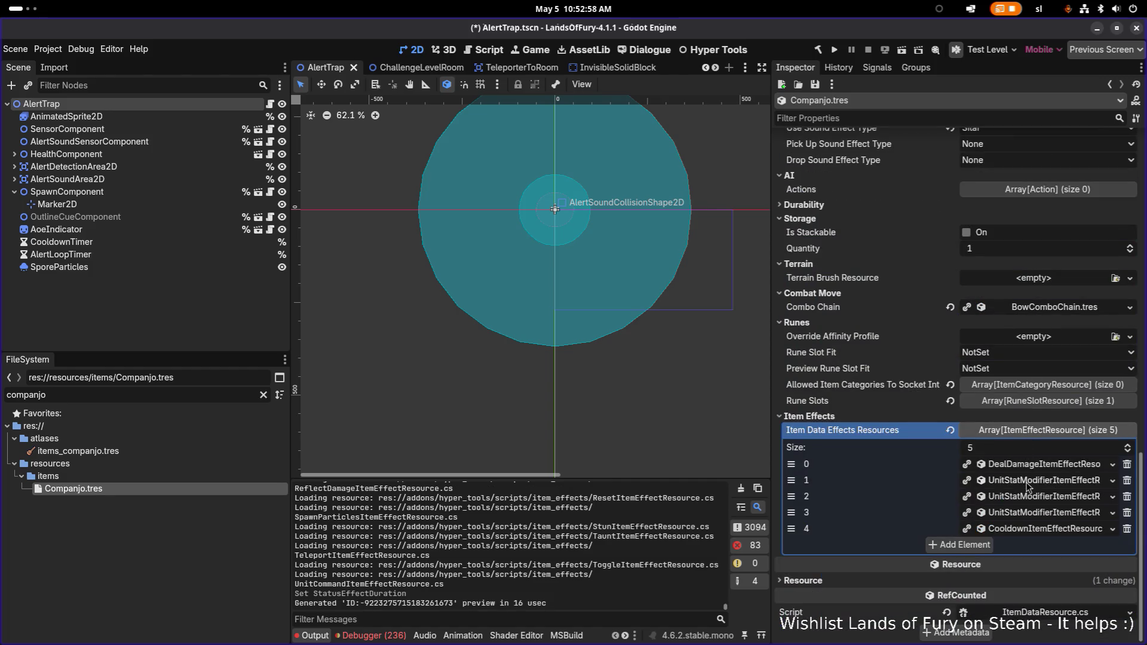
scroll(1032, 503, "down", 4)
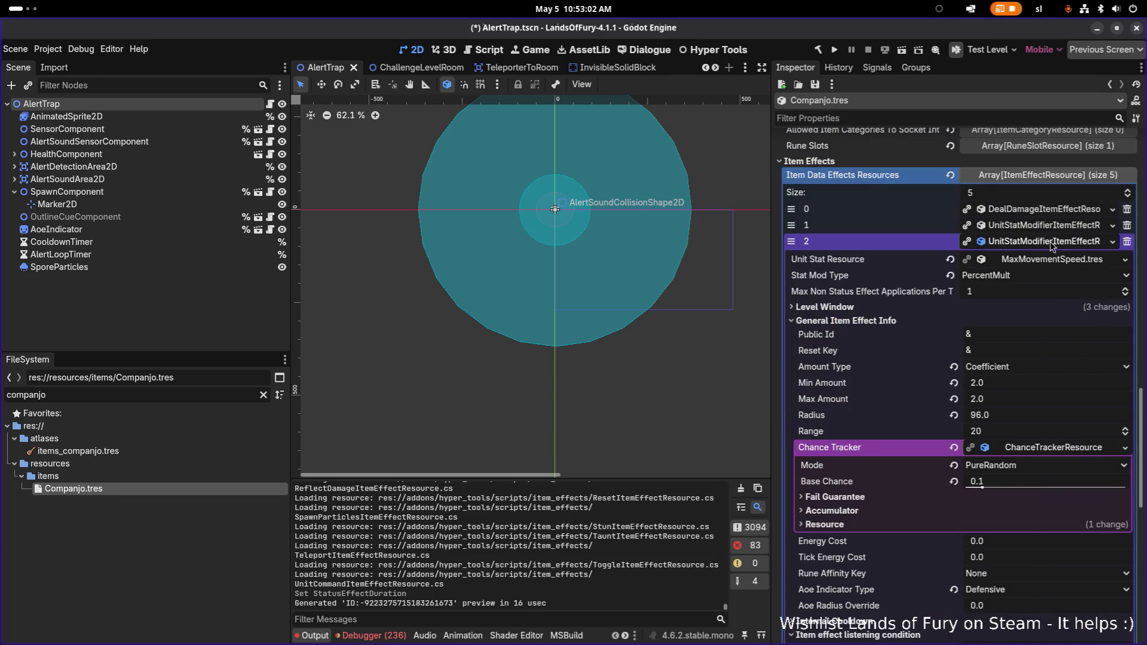
left_click(1047, 242)
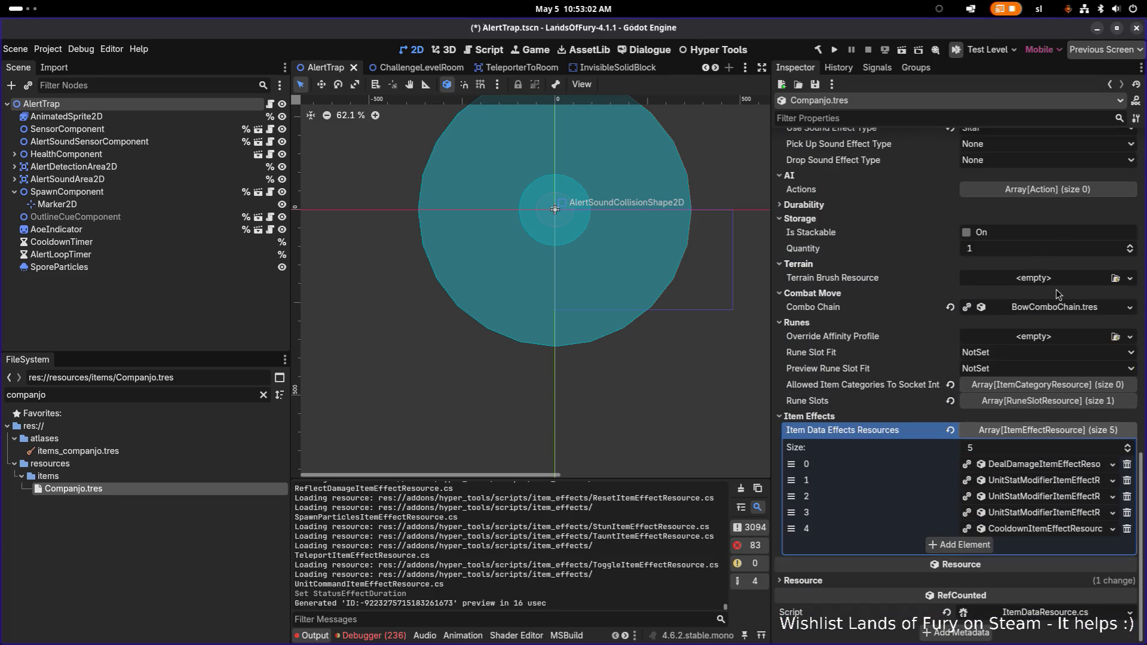
Step: Set effect 1, the enemy slow debuff, to a Status Effect Duration of 3.0
left_click(1042, 481)
scroll(1044, 483, "down", 10)
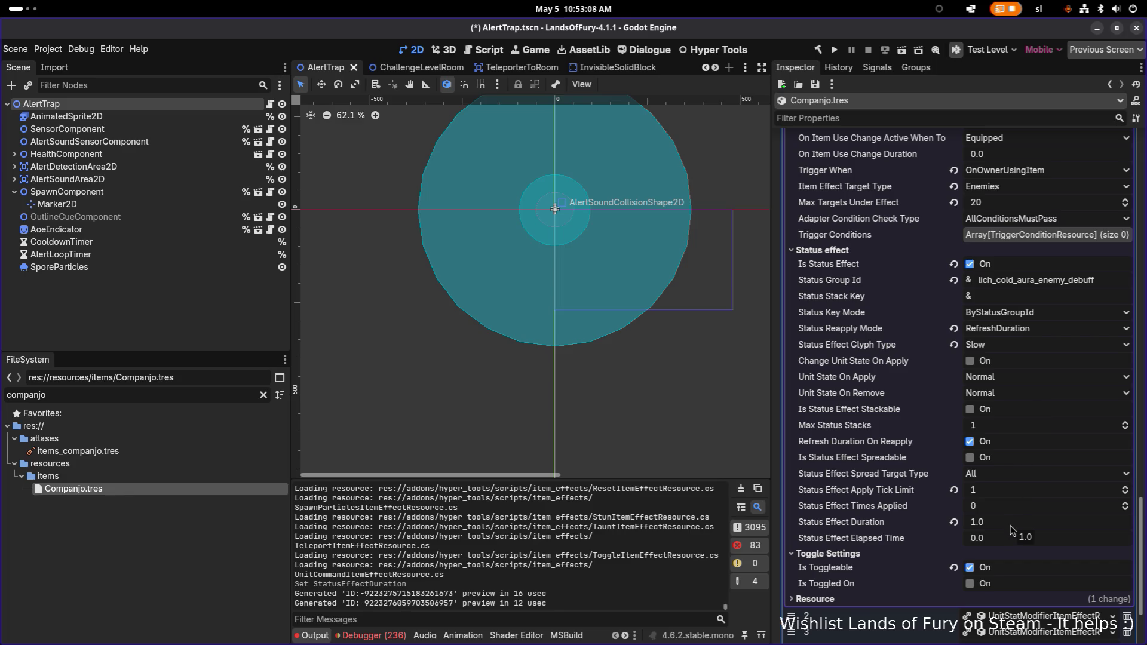
scroll(1011, 530, "down", 2)
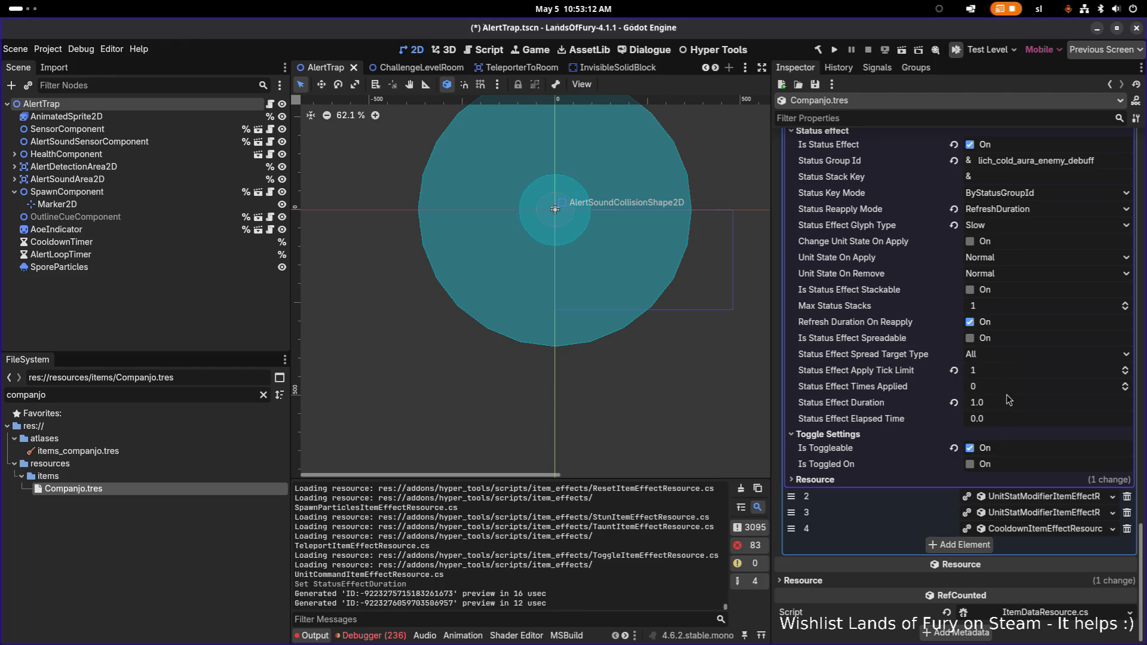
left_click(1006, 406)
type("3")
key("Return")
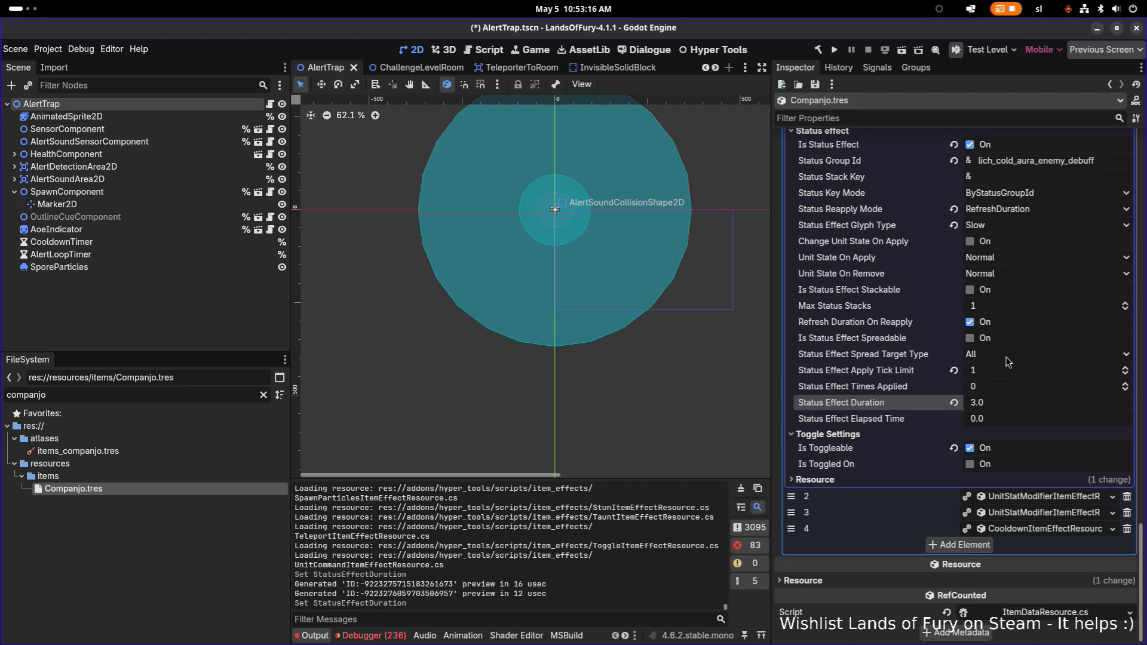
scroll(942, 356, "up", 10)
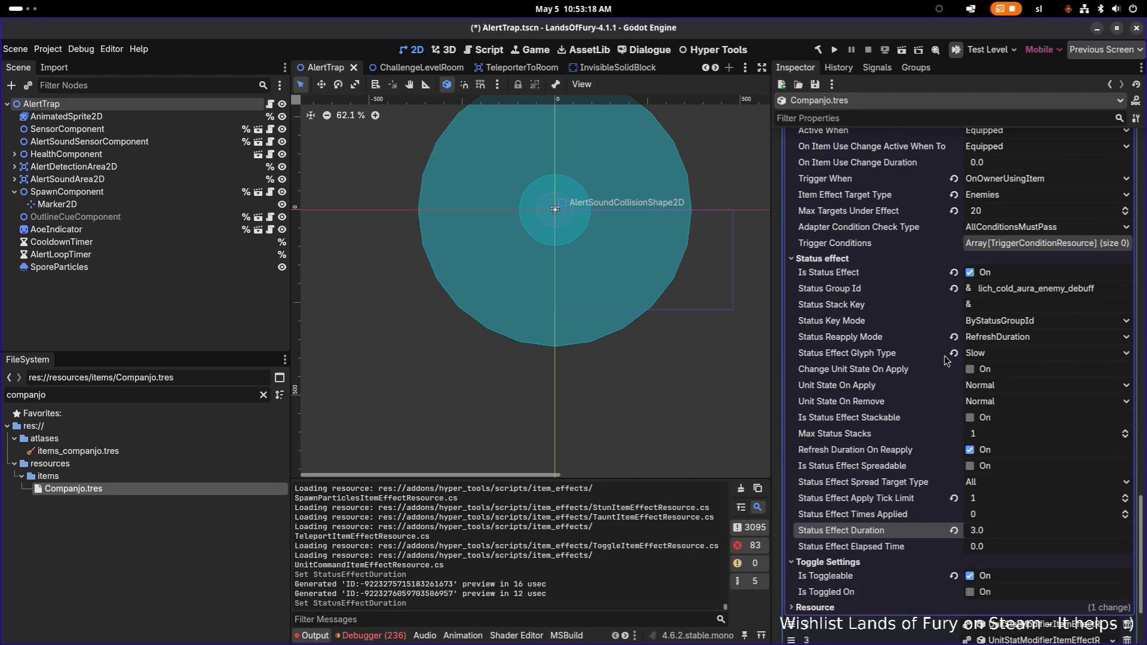
scroll(959, 350, "up", 3)
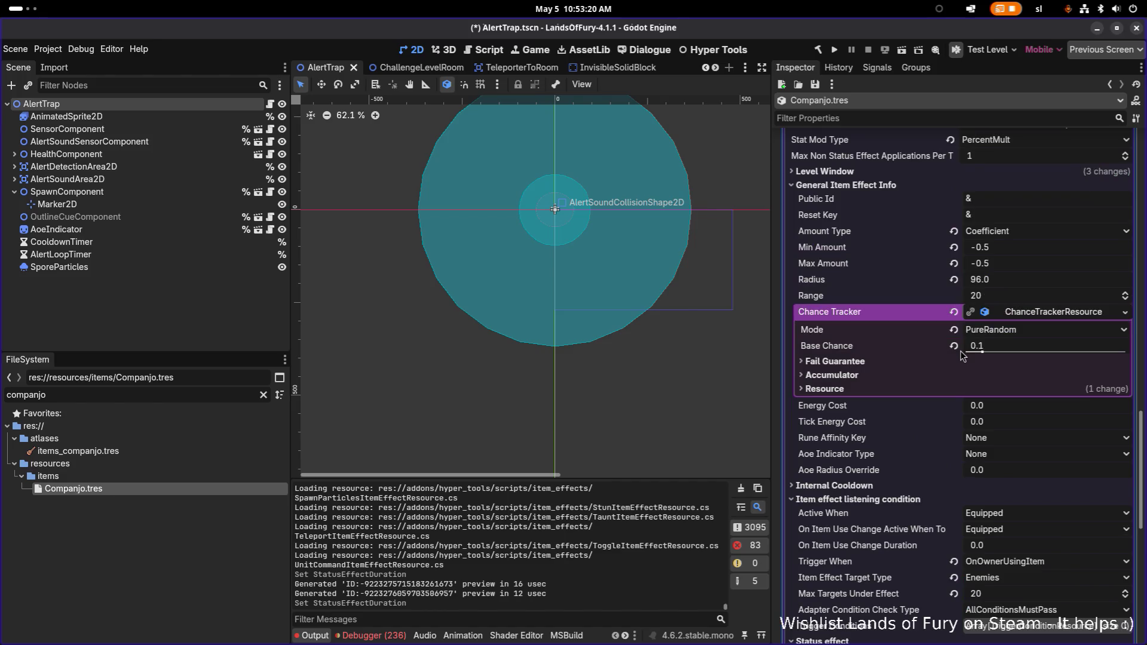
scroll(959, 350, "down", 3)
scroll(959, 387, "up", 5)
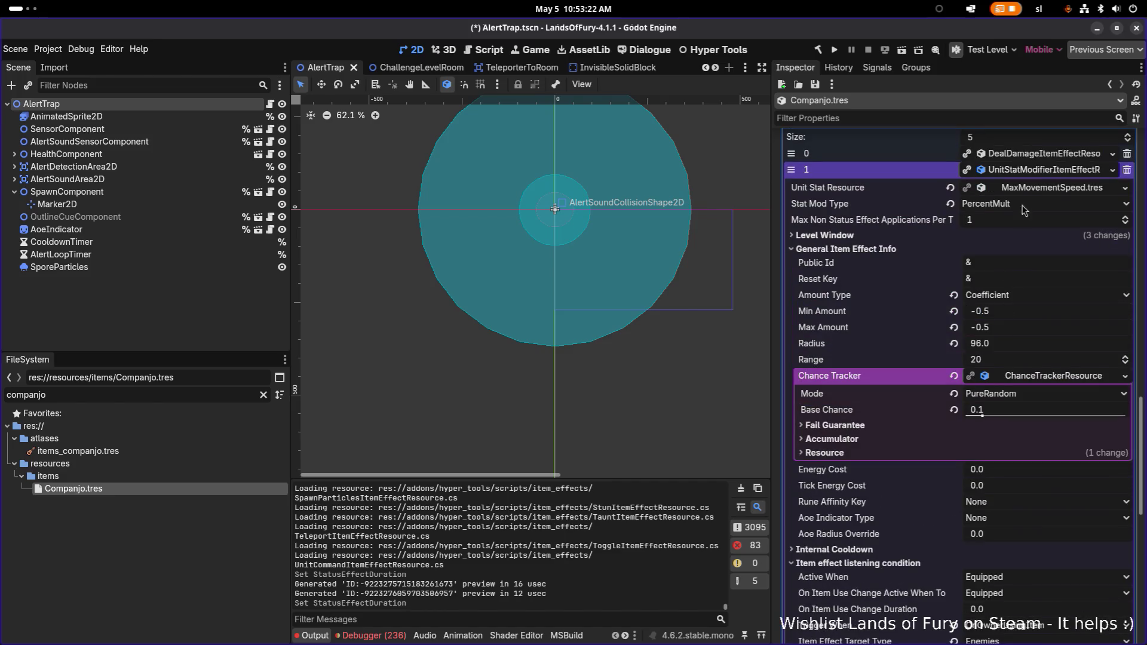
scroll(1034, 179, "up", 10)
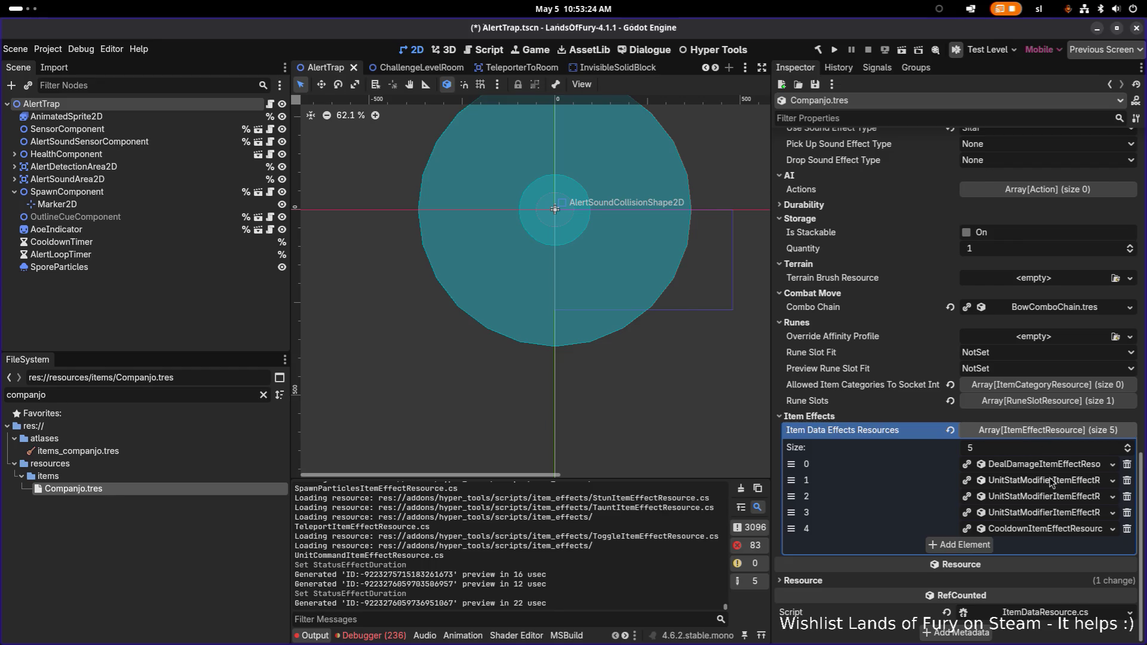
Step: Give the AttackSpeed buff (effect 3) a 3.0 status duration and add a new effect slot
left_click(1049, 514)
scroll(1048, 513, "down", 5)
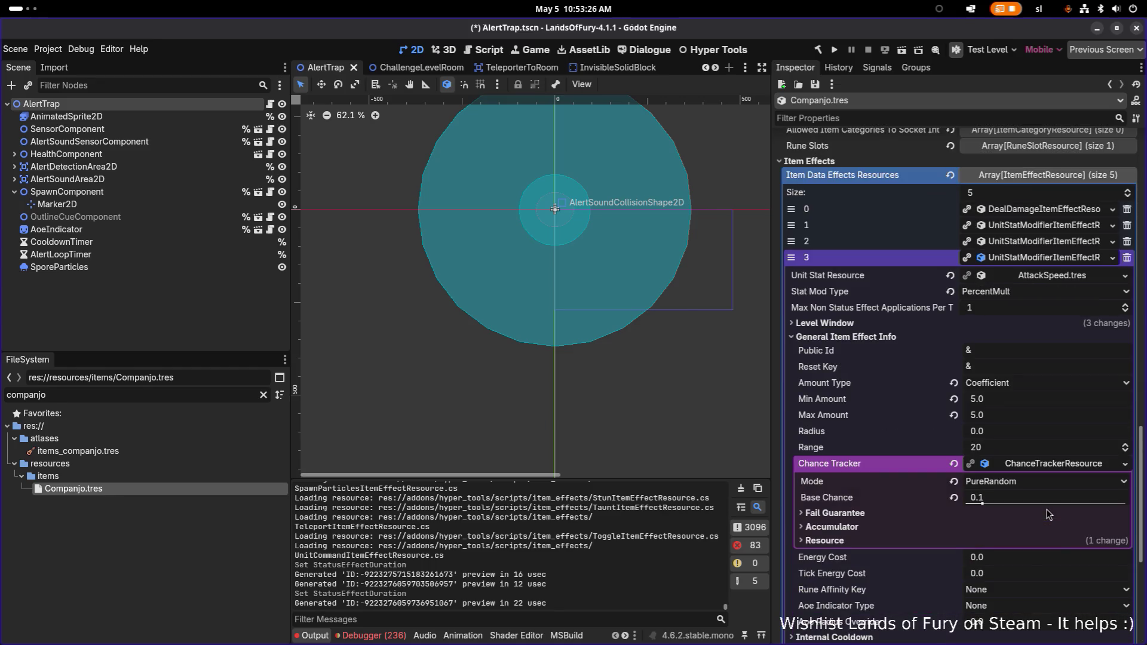
scroll(1049, 513, "down", 5)
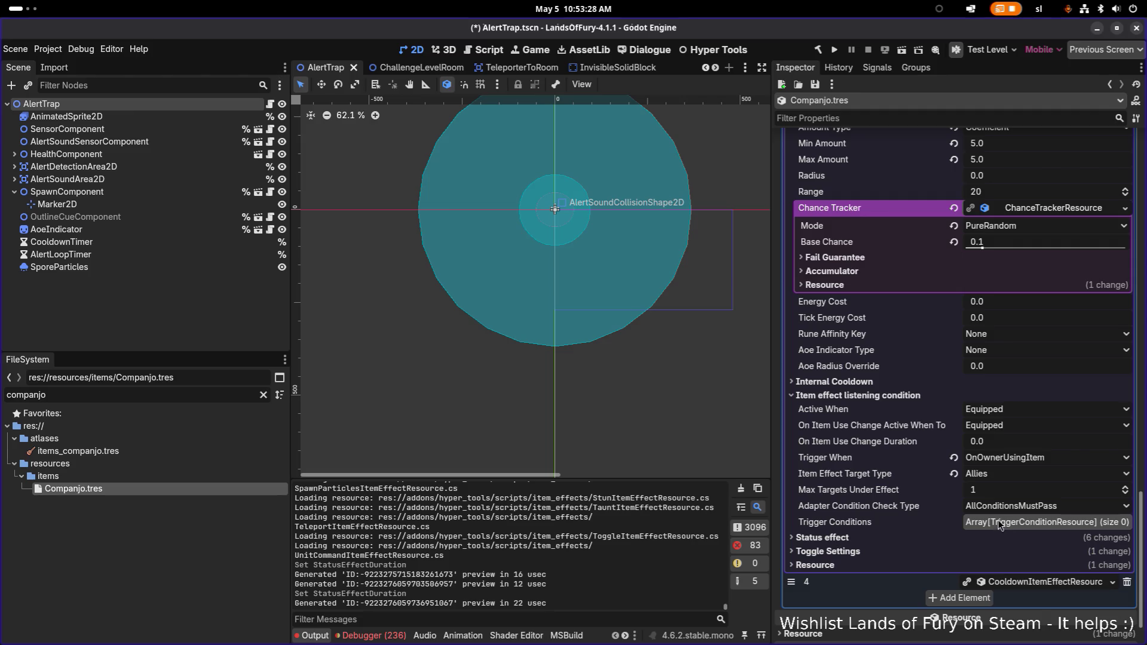
left_click(939, 539)
scroll(951, 542, "down", 6)
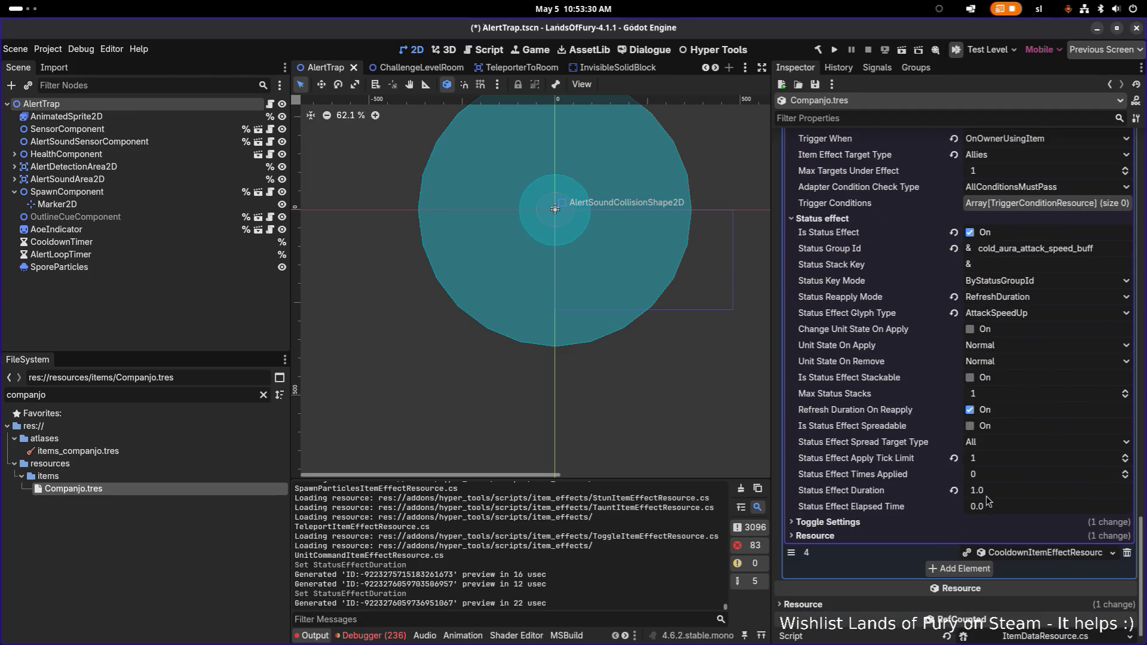
left_click(1005, 495)
type("3")
key("Return")
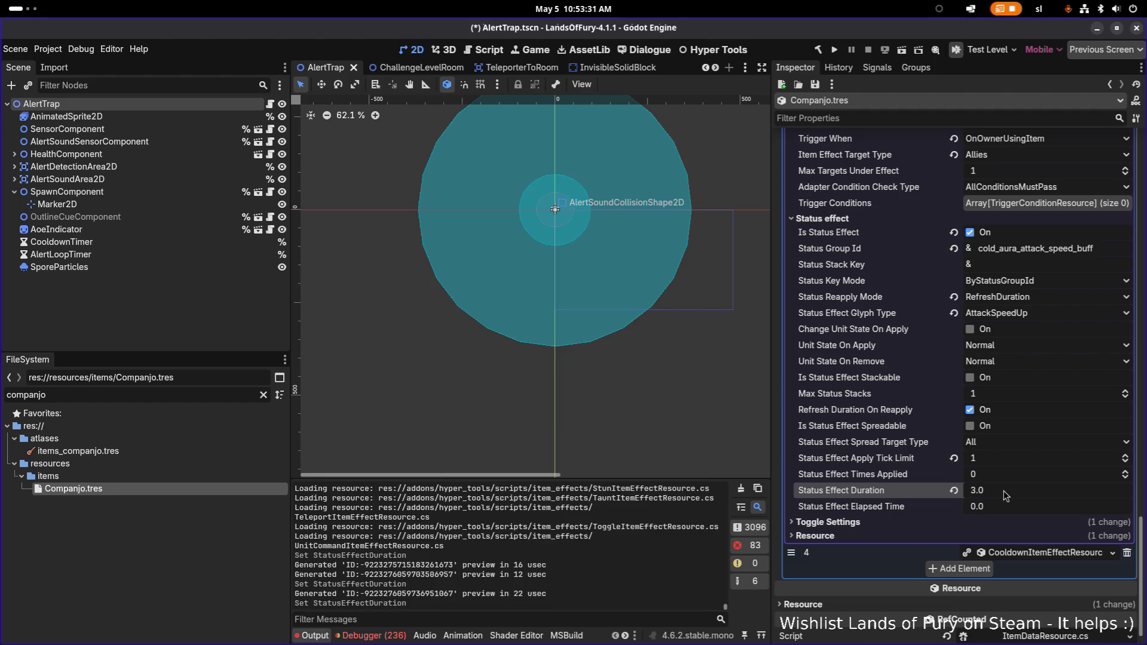
left_click(966, 571)
left_click(1019, 572)
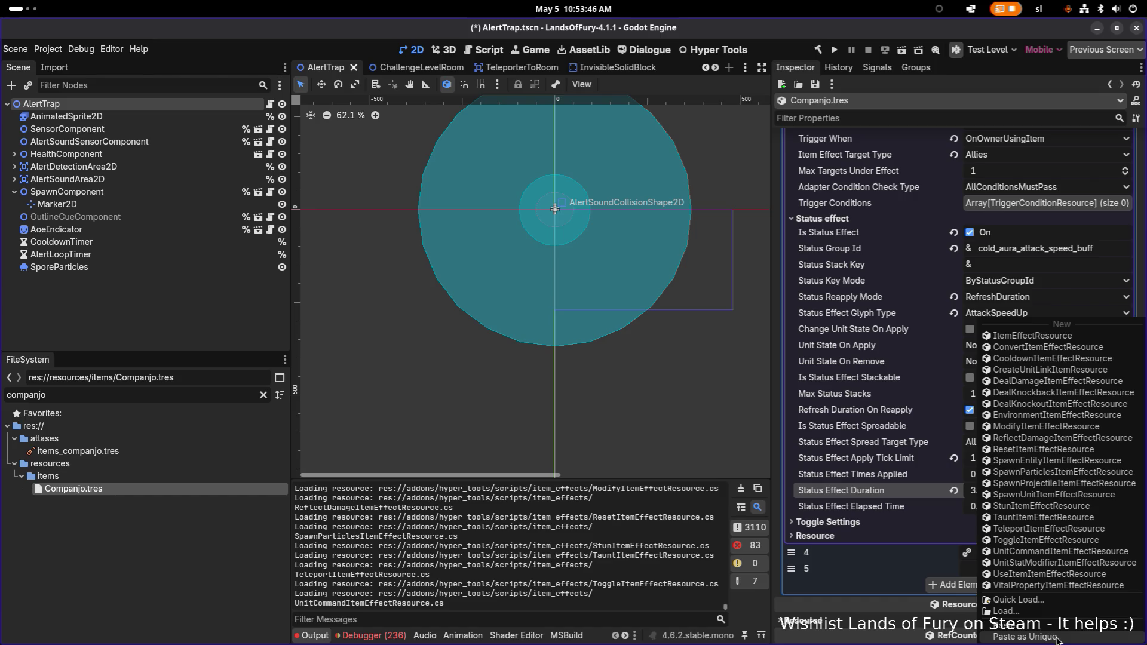
Step: Move the new empty slot above the Cooldown effect and make it a UnitStatModifier
left_click(1052, 636)
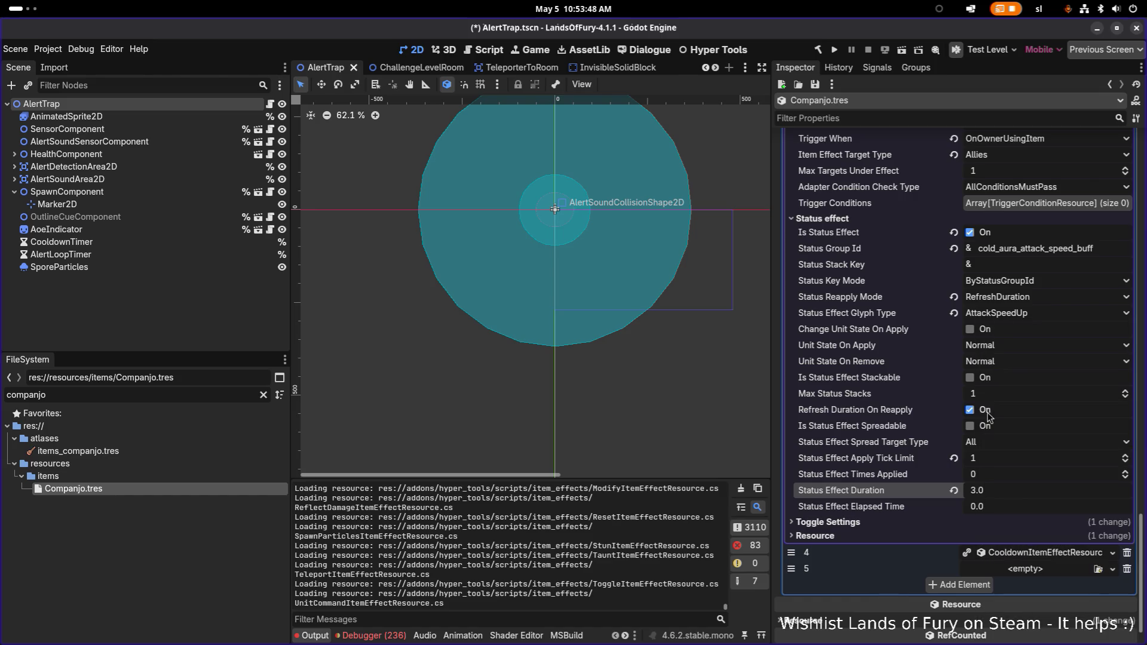
scroll(1015, 371, "up", 5)
scroll(1032, 329, "up", 3)
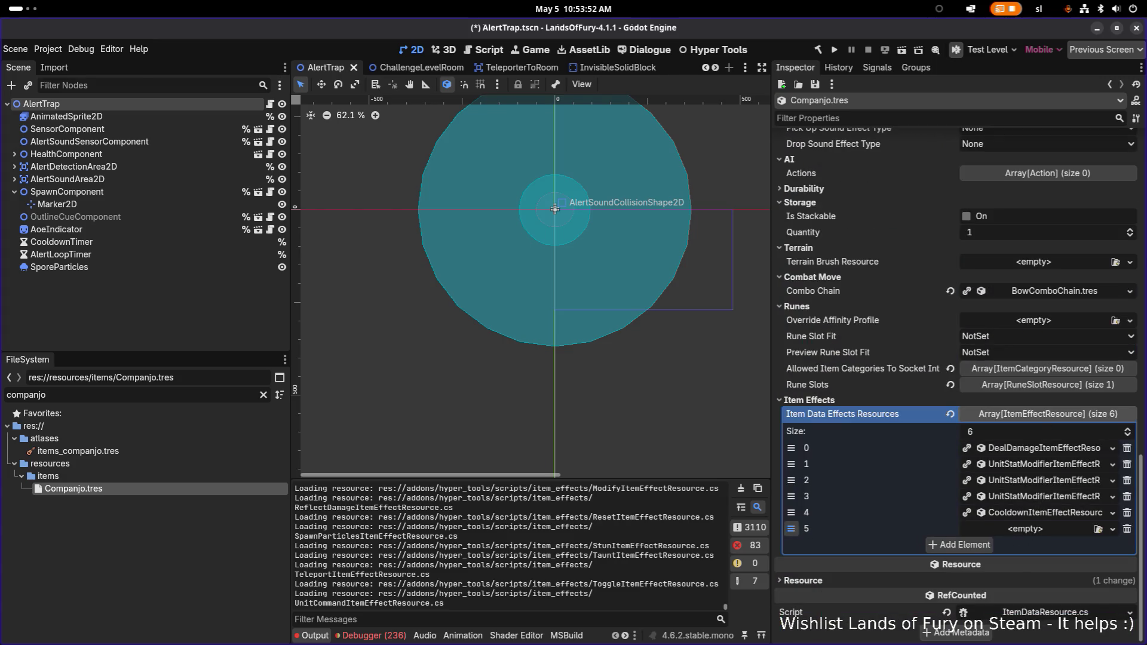
left_click_drag(791, 528, 808, 515)
left_click(1032, 514)
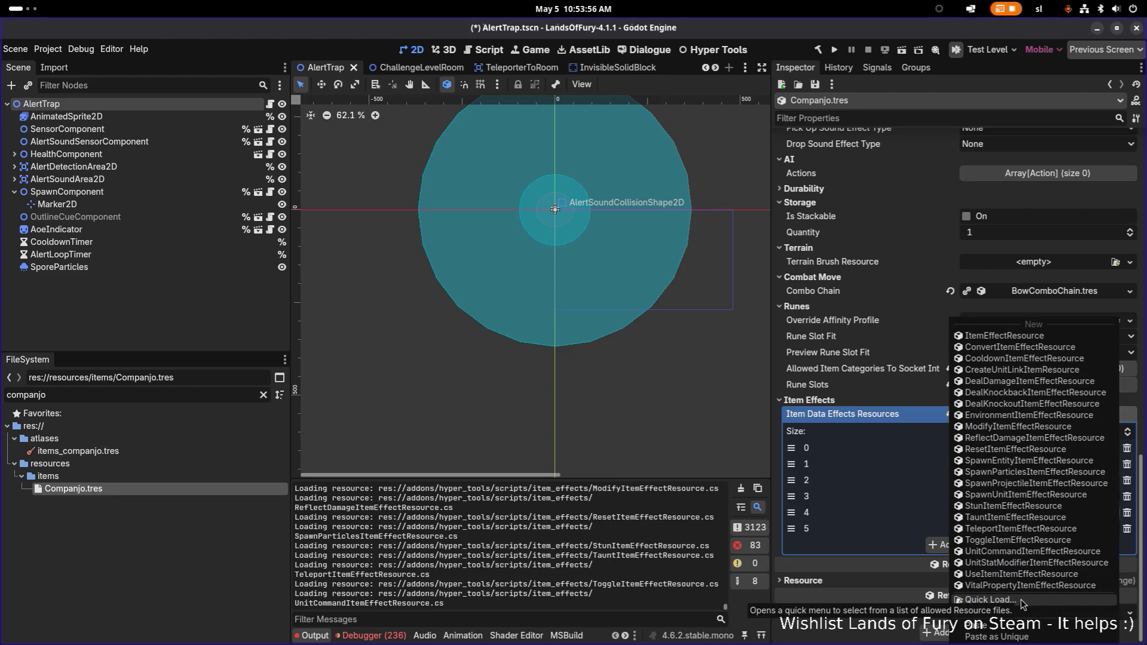
left_click(1036, 563)
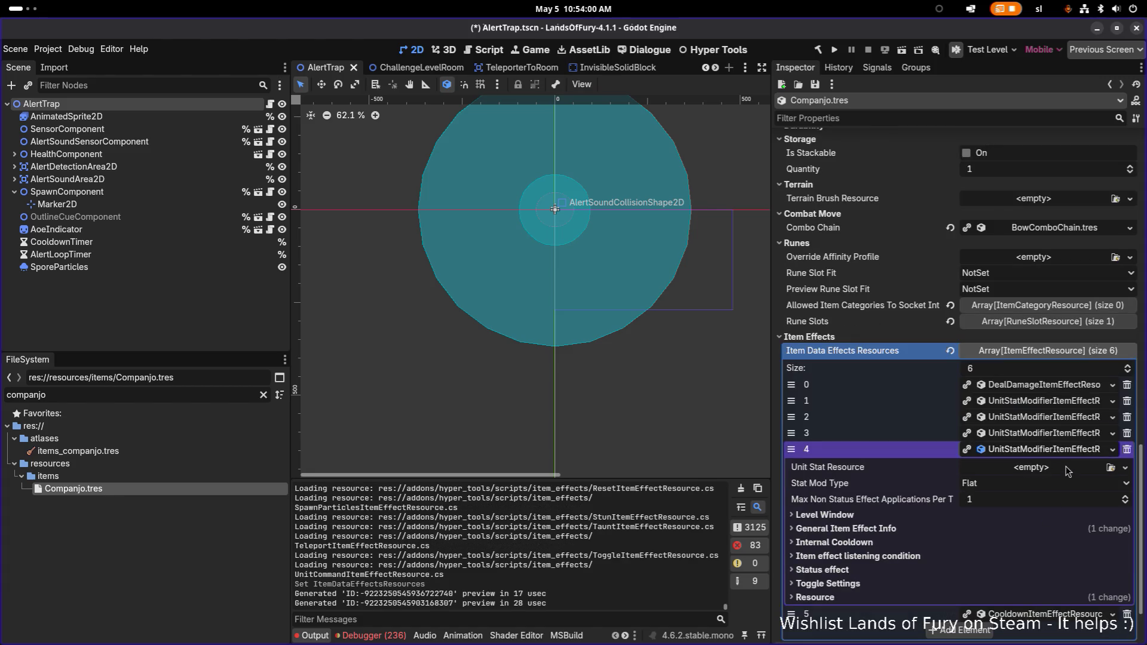
Step: Set the new effect's stat to MaxMovementSpeed.tres and expand its Level Window settings
left_click(1110, 468)
type("movement")
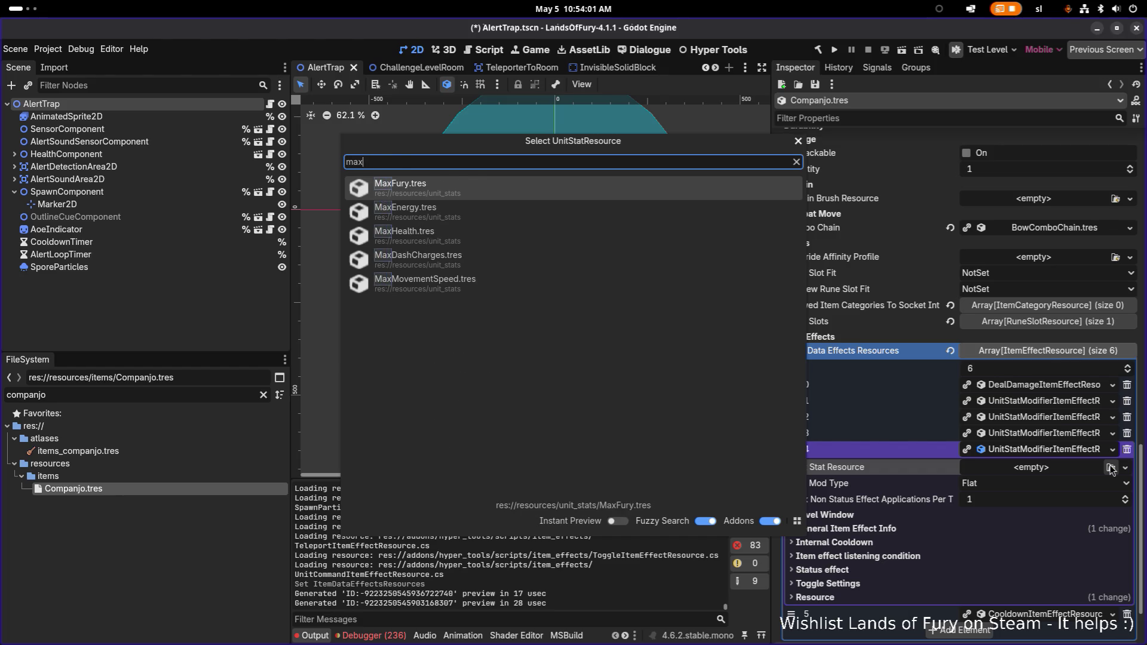
key("Return")
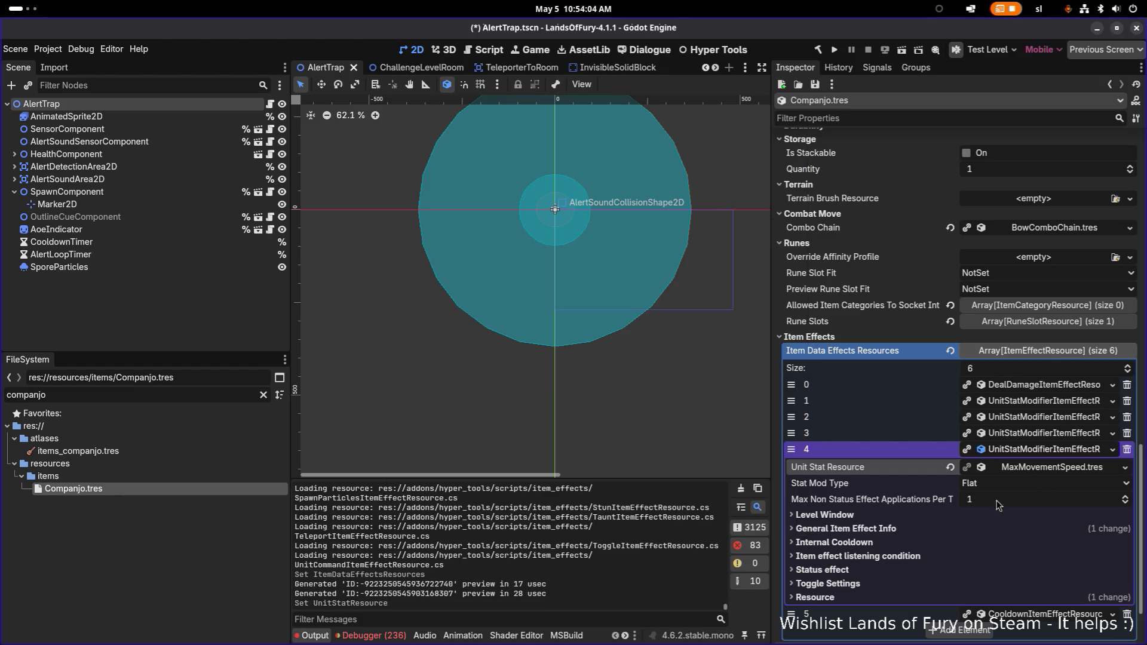
left_click(968, 529)
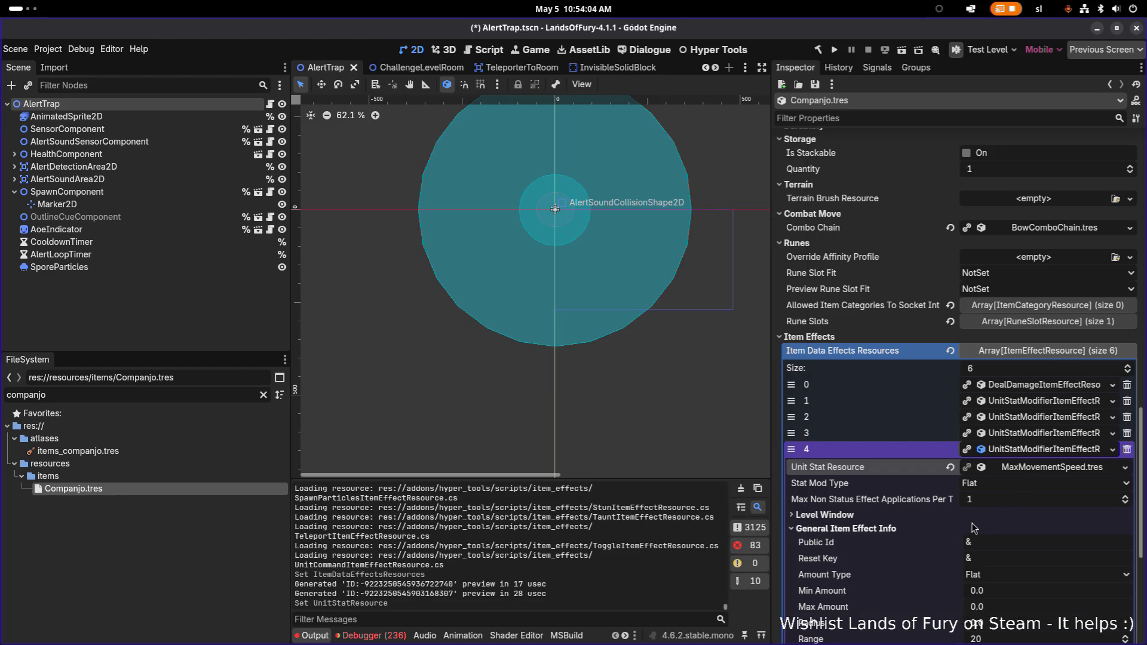
left_click(929, 512)
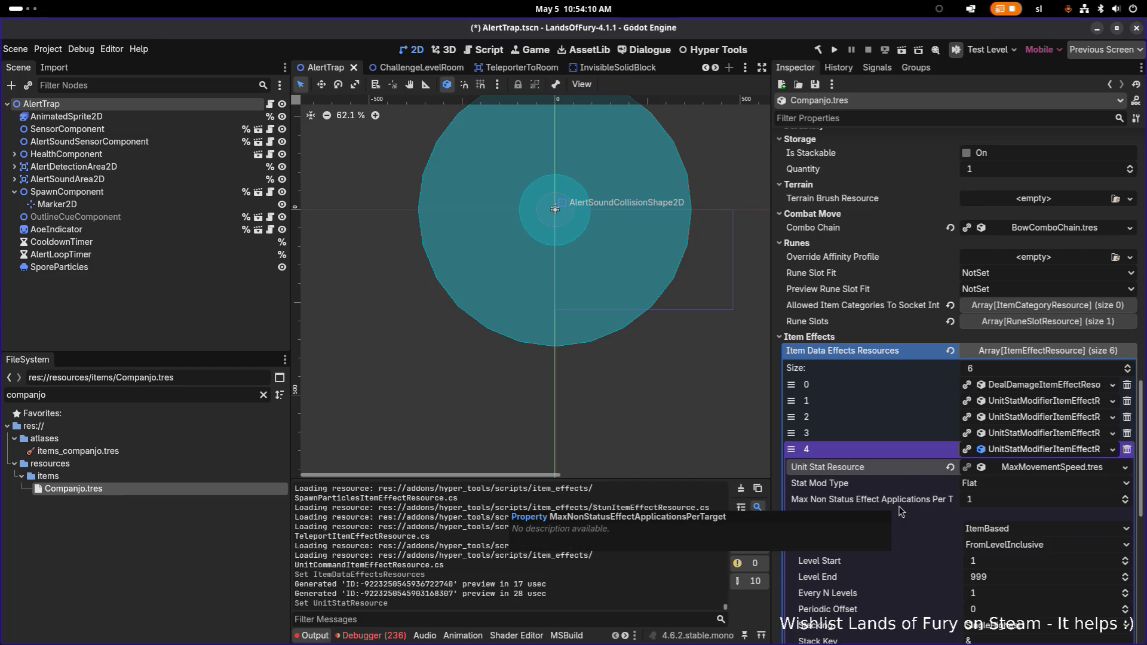
scroll(981, 485, "down", 5)
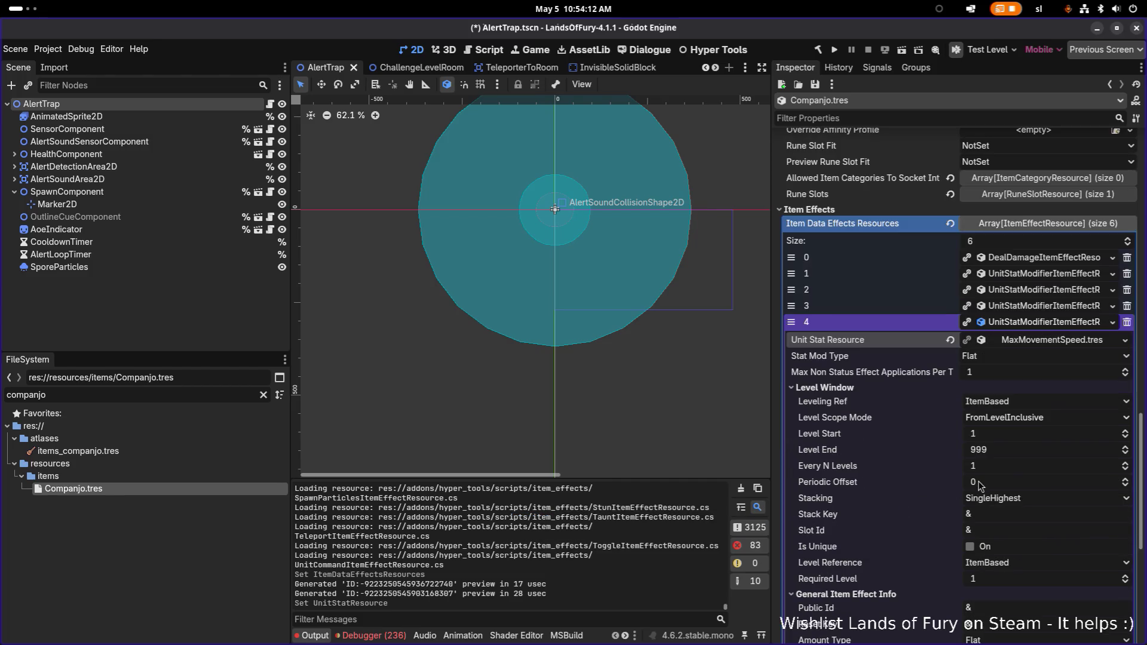
scroll(923, 414, "down", 5)
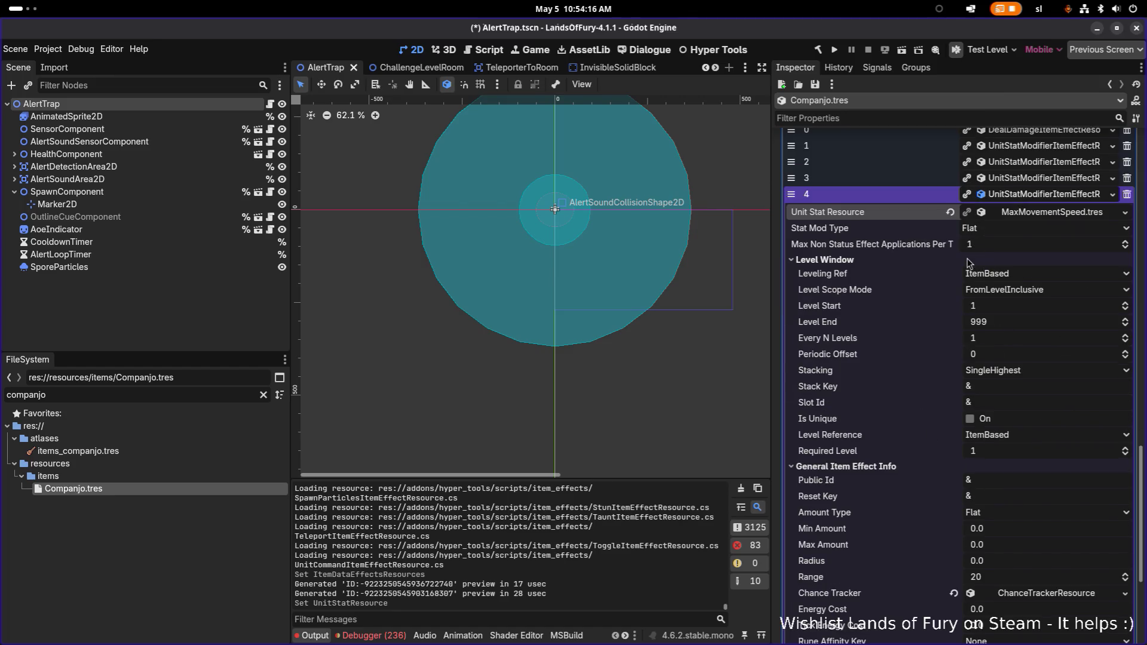
left_click(1008, 231)
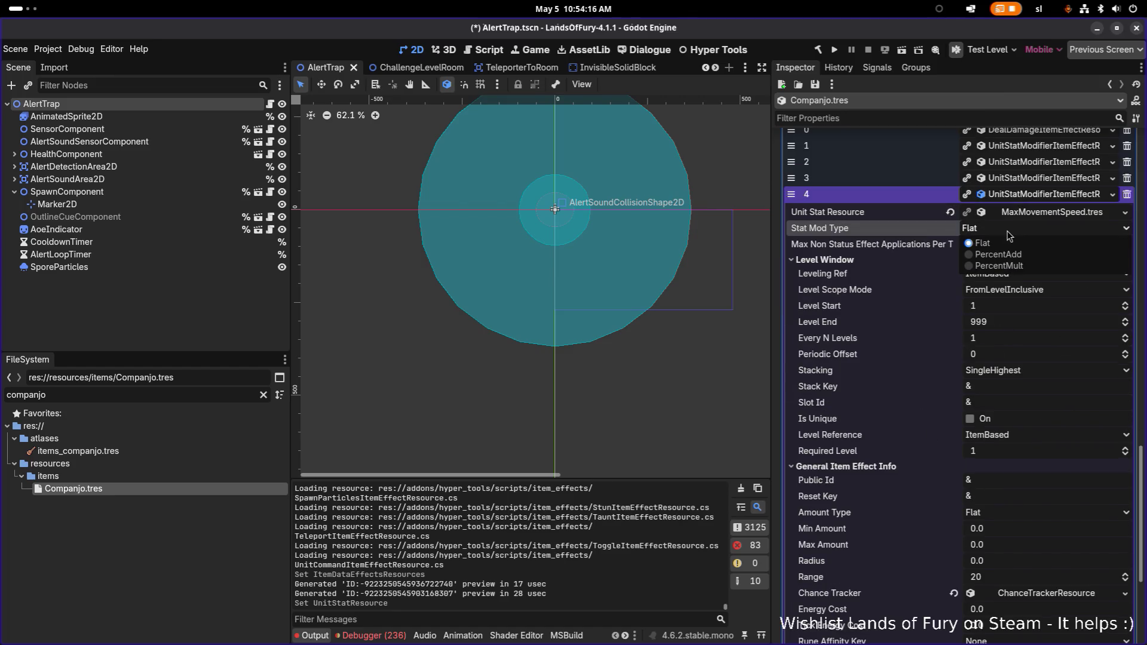
Step: Set Stat Mod Type to PercentMult, Stacking to UniquePerKey, and Stack Key to move_penalty
left_click(1027, 270)
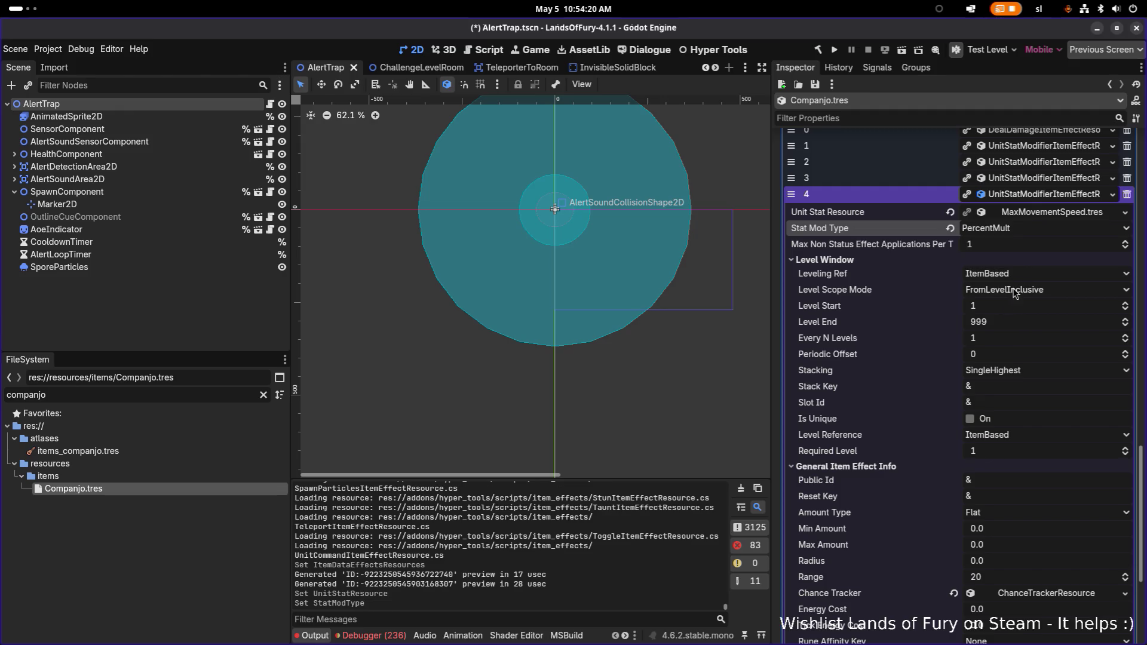
left_click(1013, 372)
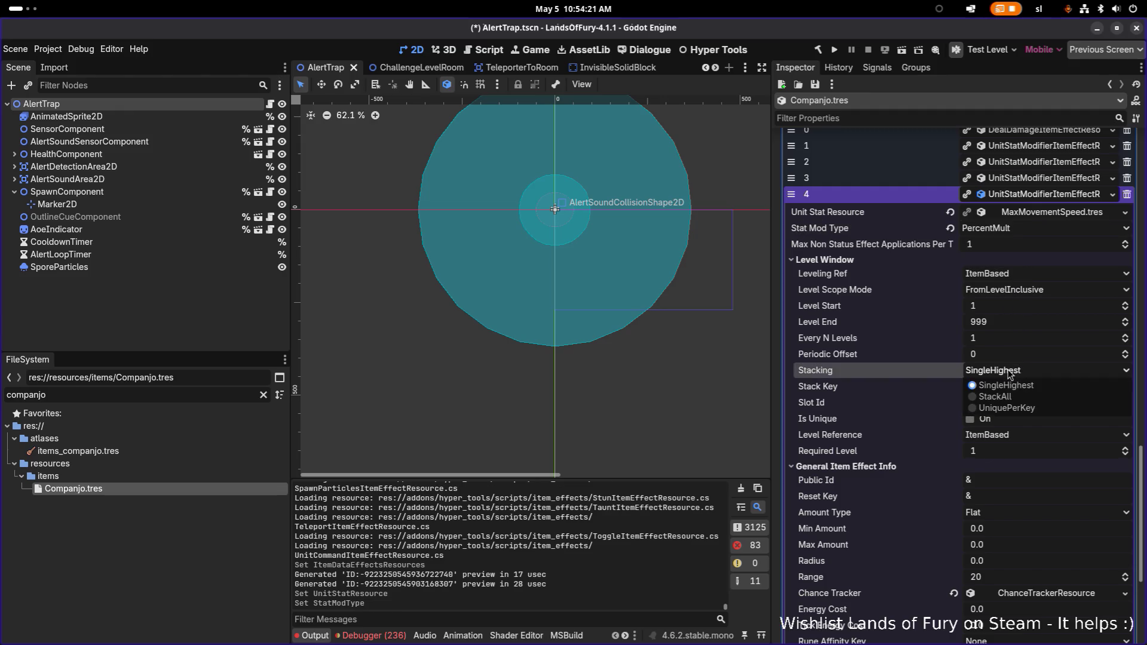
left_click(1022, 409)
left_click(1016, 399)
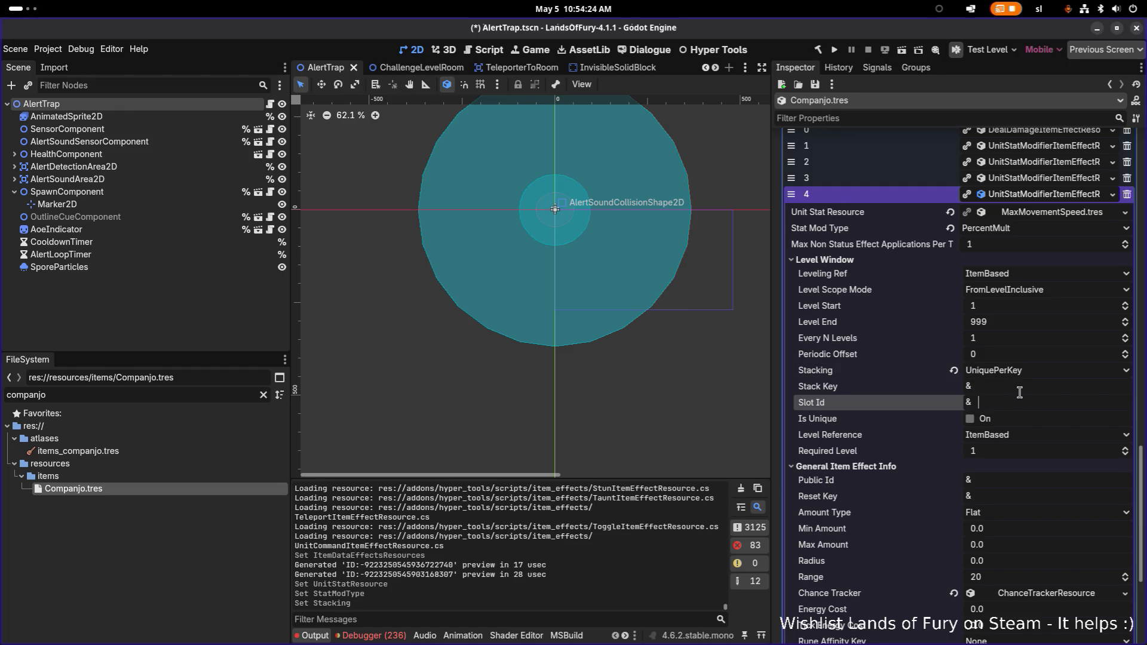
left_click(1019, 392)
type("move_penalty")
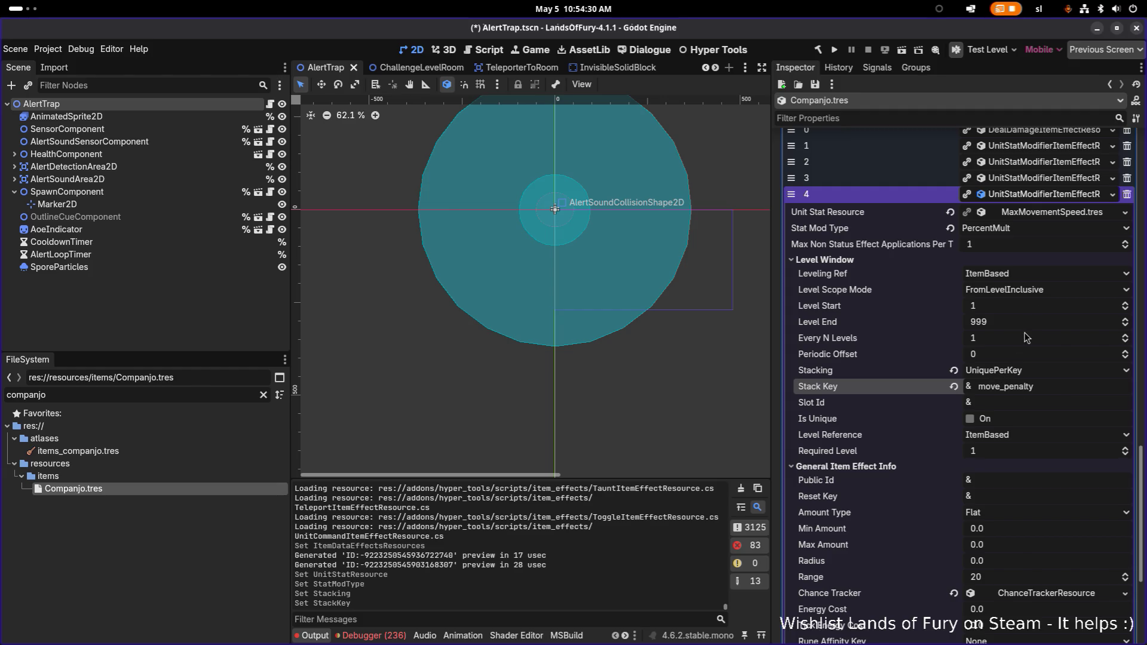
scroll(1009, 360, "down", 3)
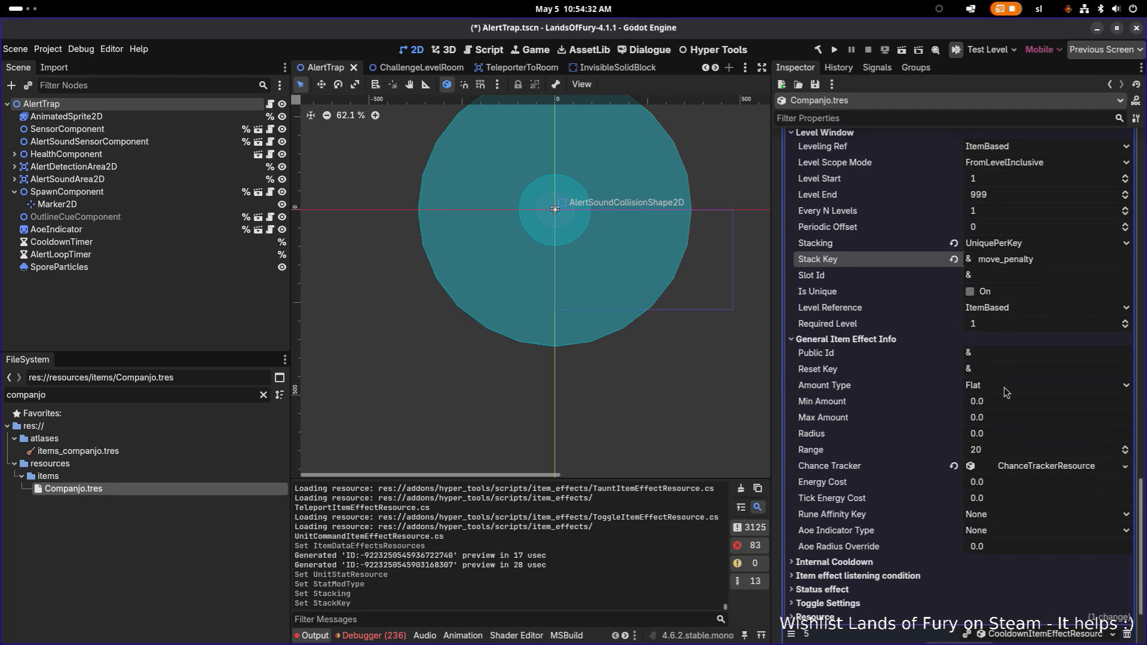
Step: Set Min and Max Amount to -0.5, chance mode to PureRandom, and save
left_click(1016, 402)
type("-")
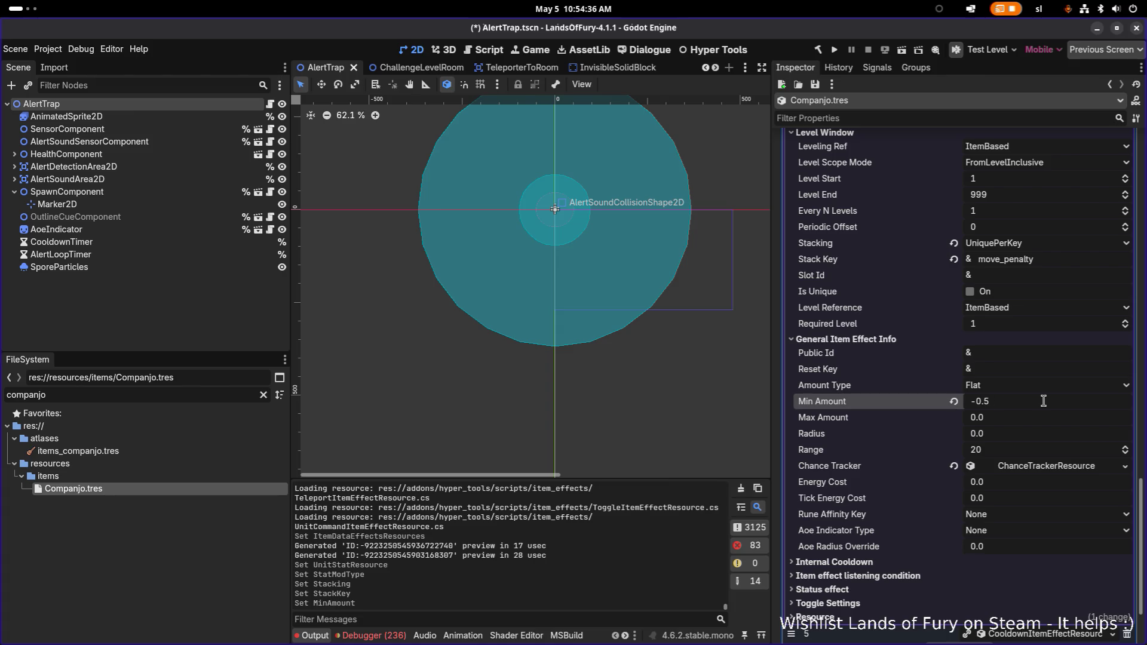
left_click(1038, 422)
type("-")
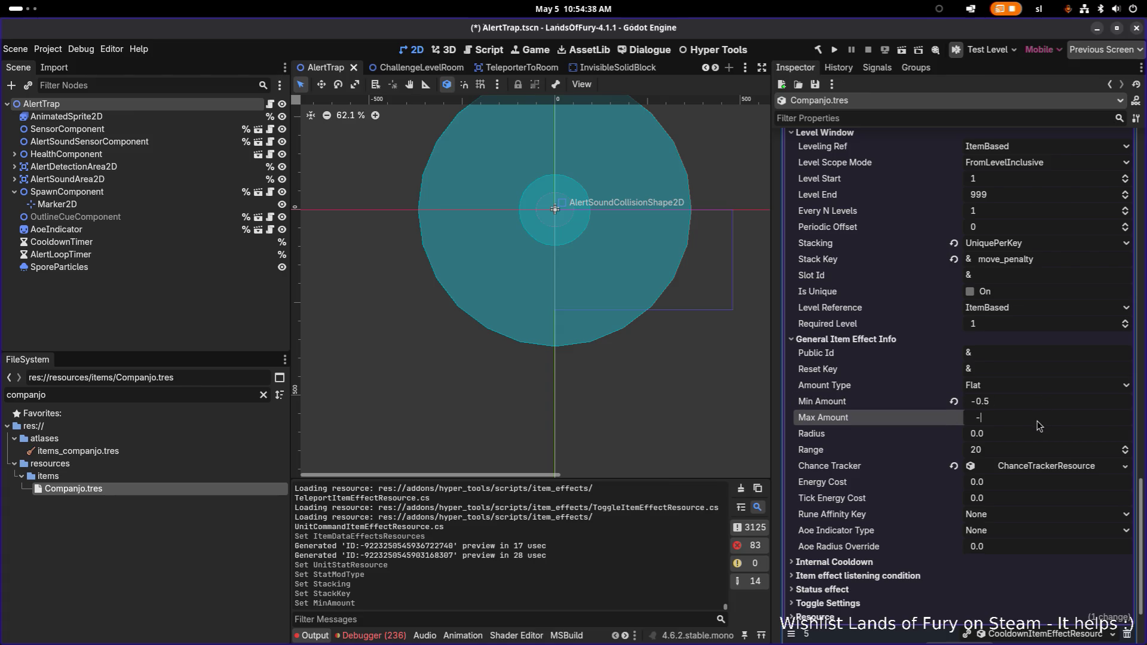
type("0.5")
key("Return")
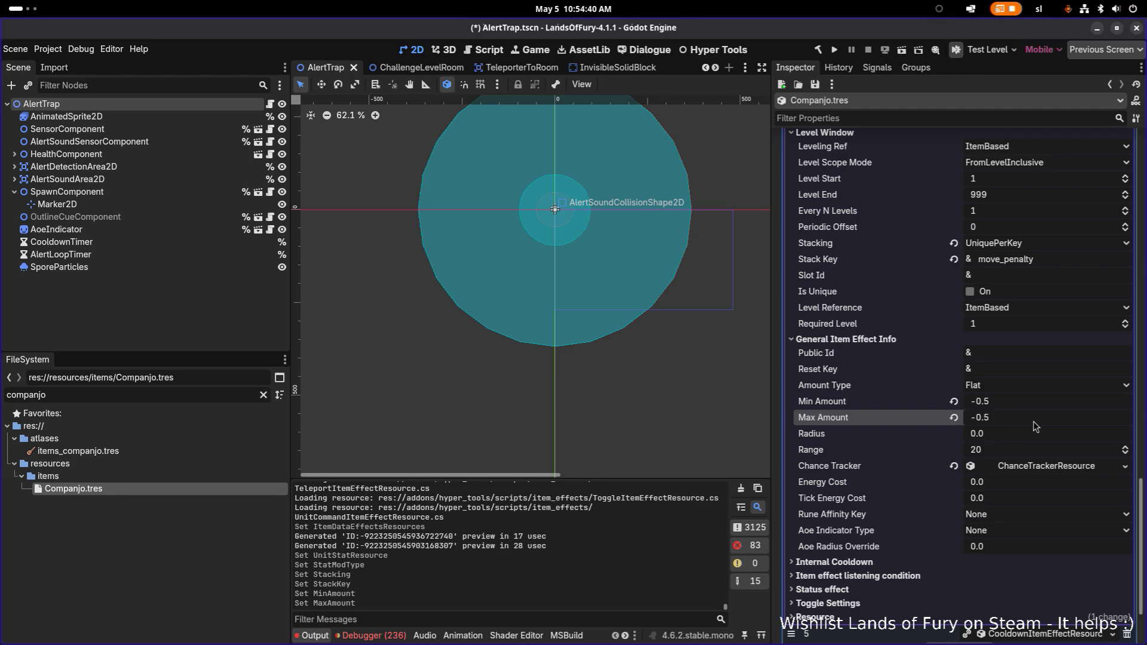
left_click(1044, 470)
left_click(1044, 472)
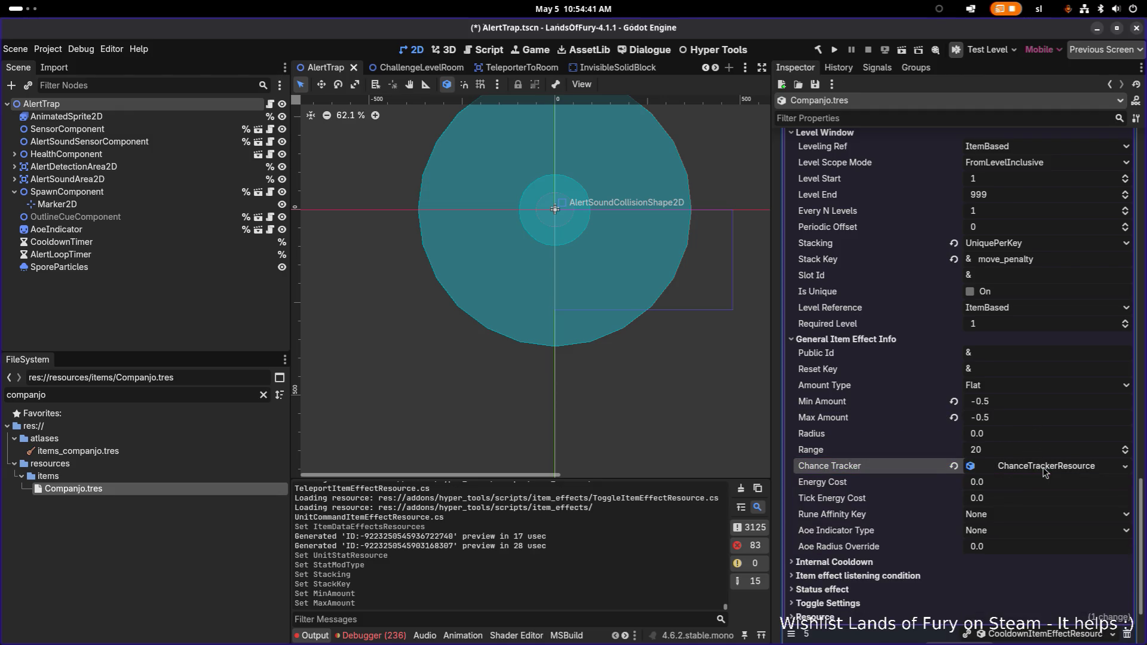
left_click(1045, 471)
left_click(1044, 484)
left_click(1033, 508)
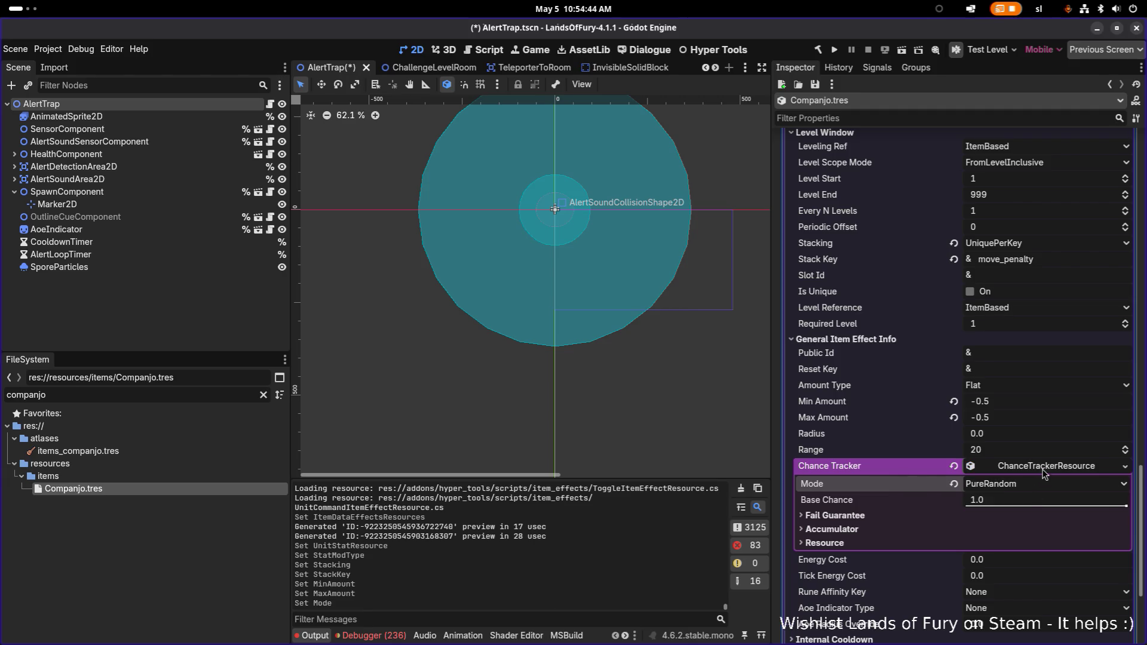
key("ctrl+s")
scroll(1042, 473, "down", 2)
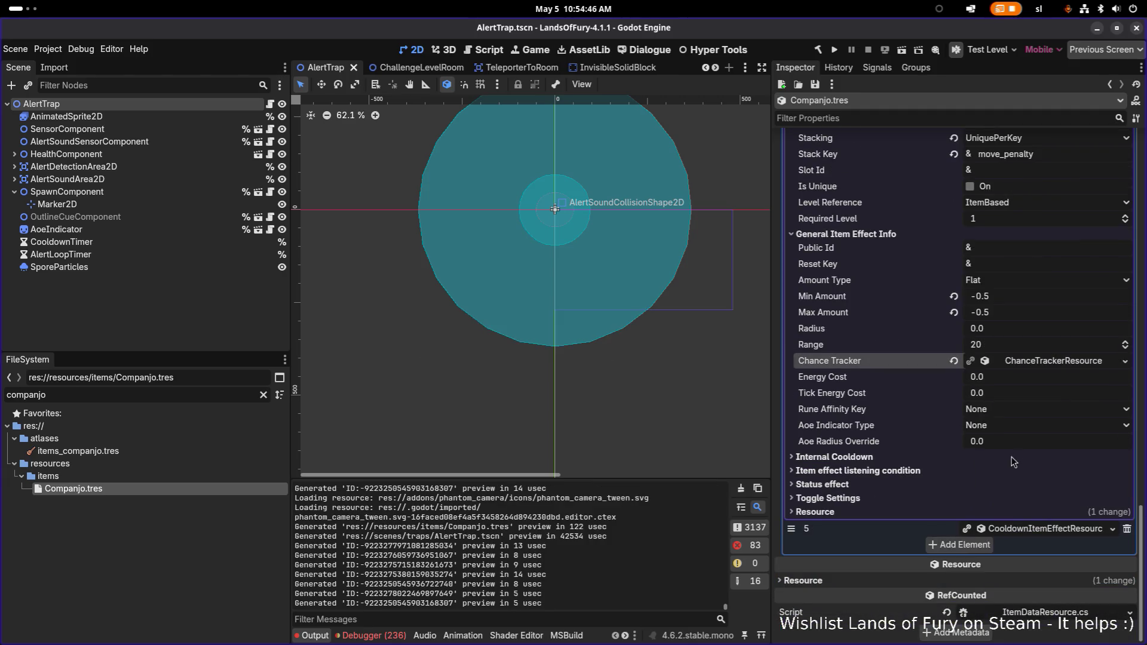
Step: Make the movement-speed penalty trigger OnEquip with target type Owner, and save
left_click(937, 469)
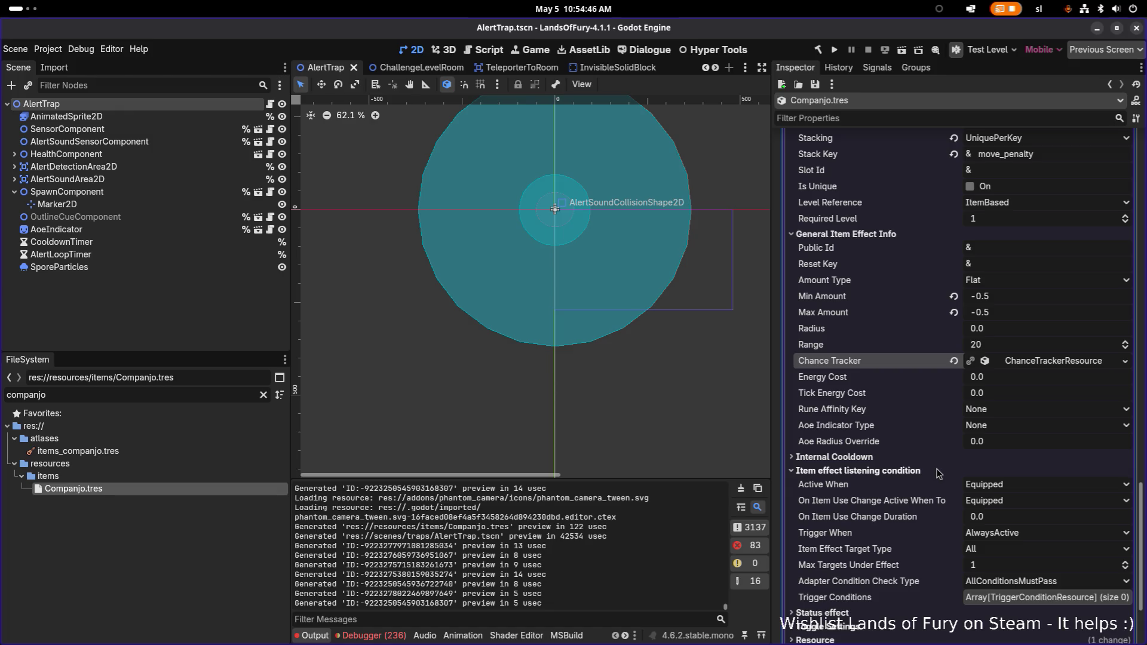
left_click(1010, 530)
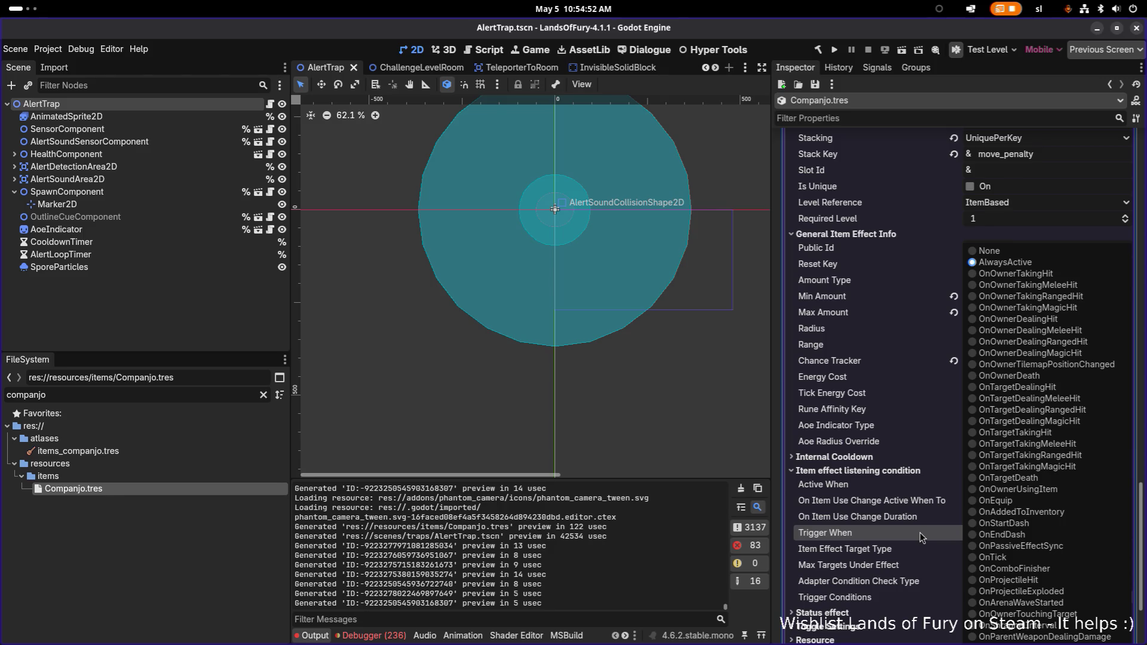
left_click(1035, 501)
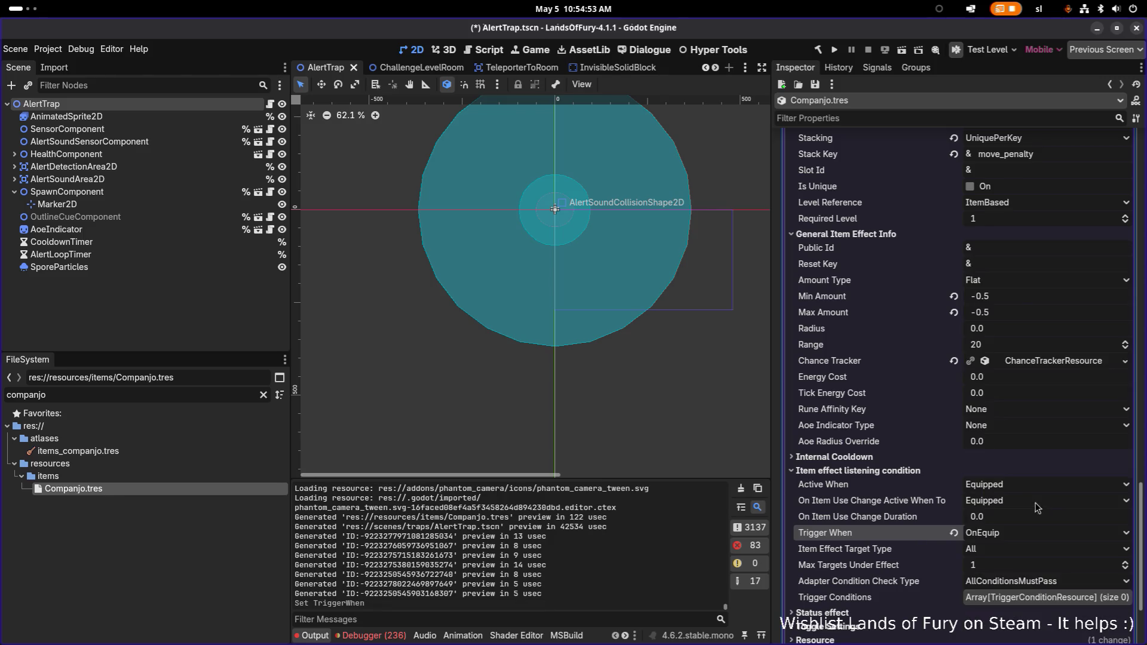
left_click(1013, 556)
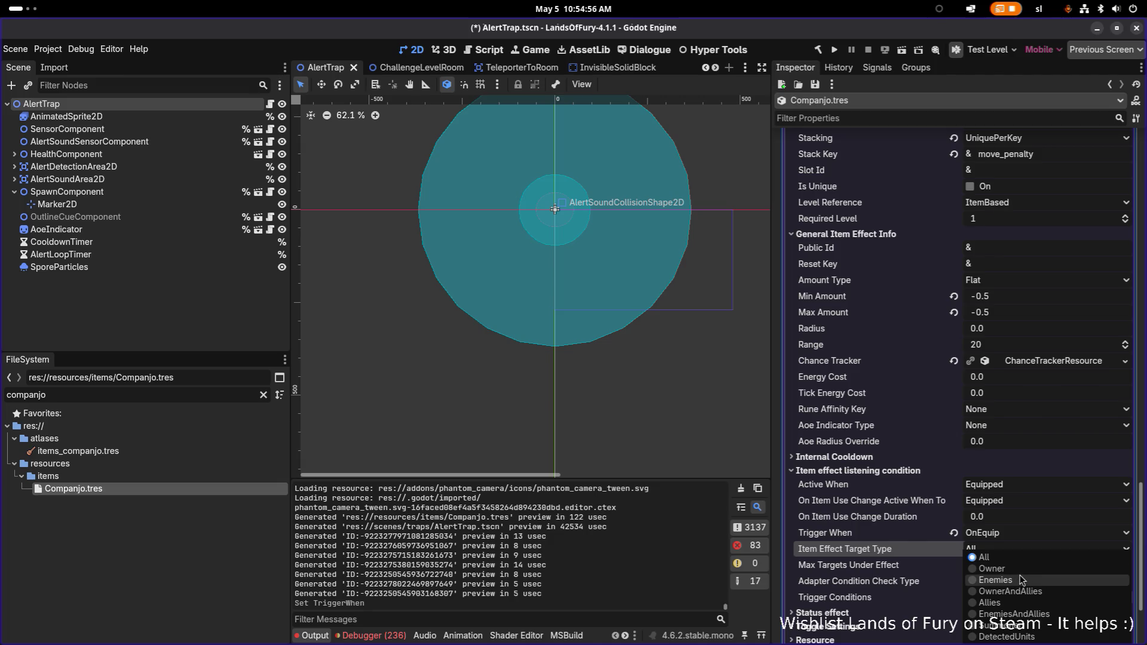
left_click(1019, 570)
key("ctrl+s")
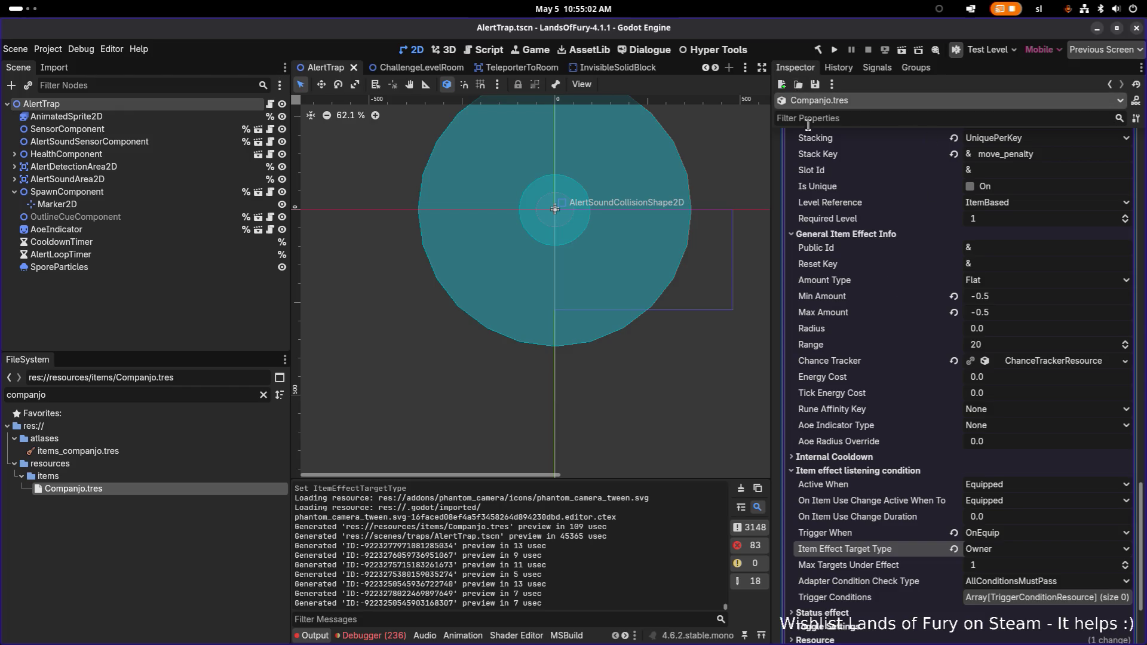
scroll(898, 229, "up", 3)
Step: Find and open TurtleShell.tres, then expand its MaxMovementSpeed effect
scroll(897, 230, "up", 3)
double_click(160, 391)
type("tu")
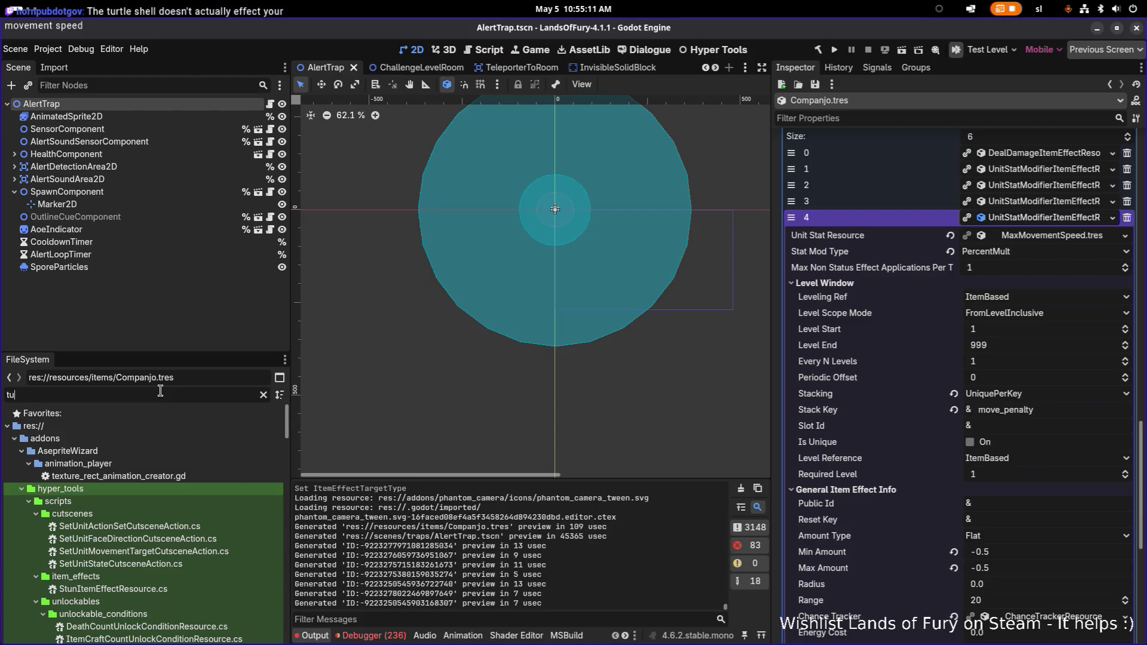
type("rtleshe")
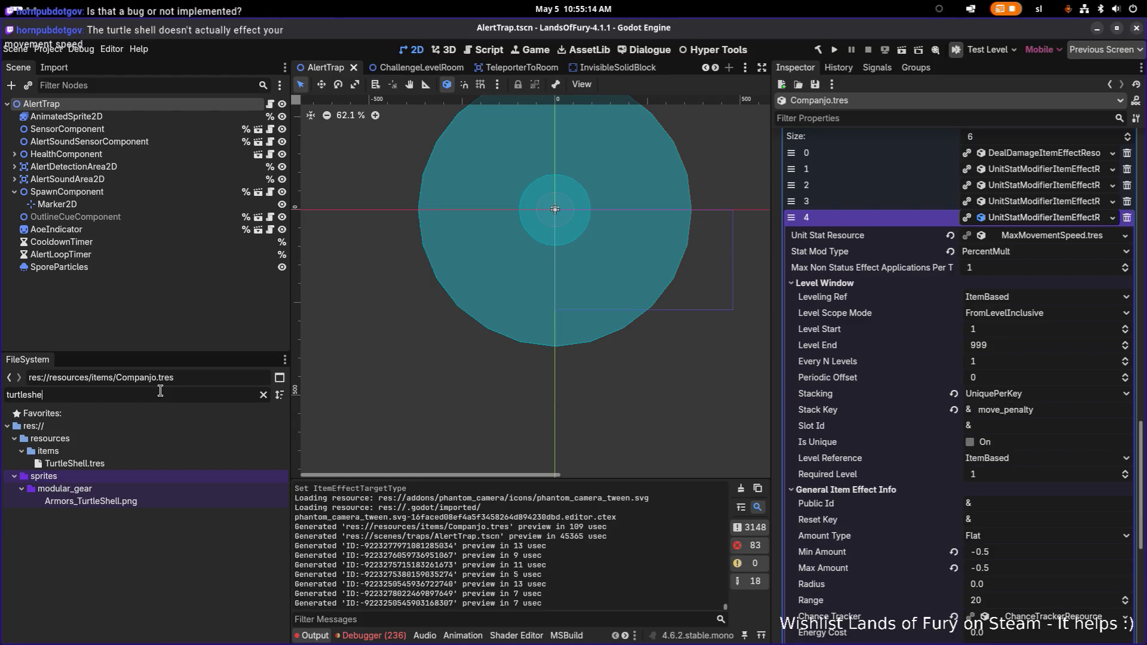
left_click(199, 462)
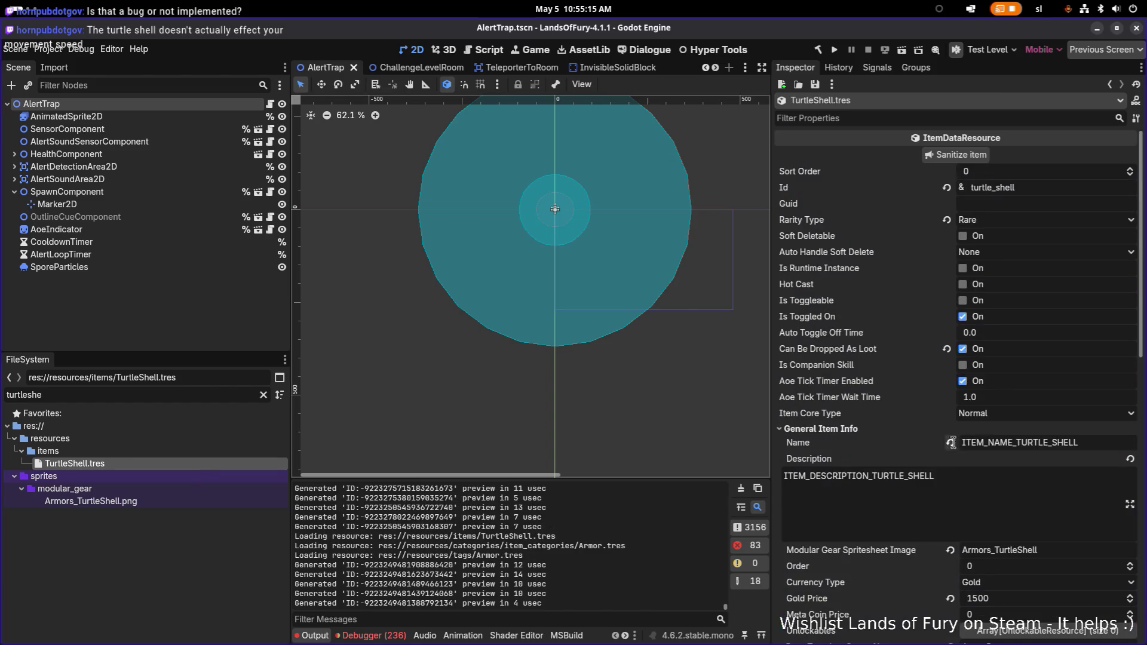
scroll(970, 473, "down", 10)
left_click(1027, 528)
scroll(1030, 531, "down", 2)
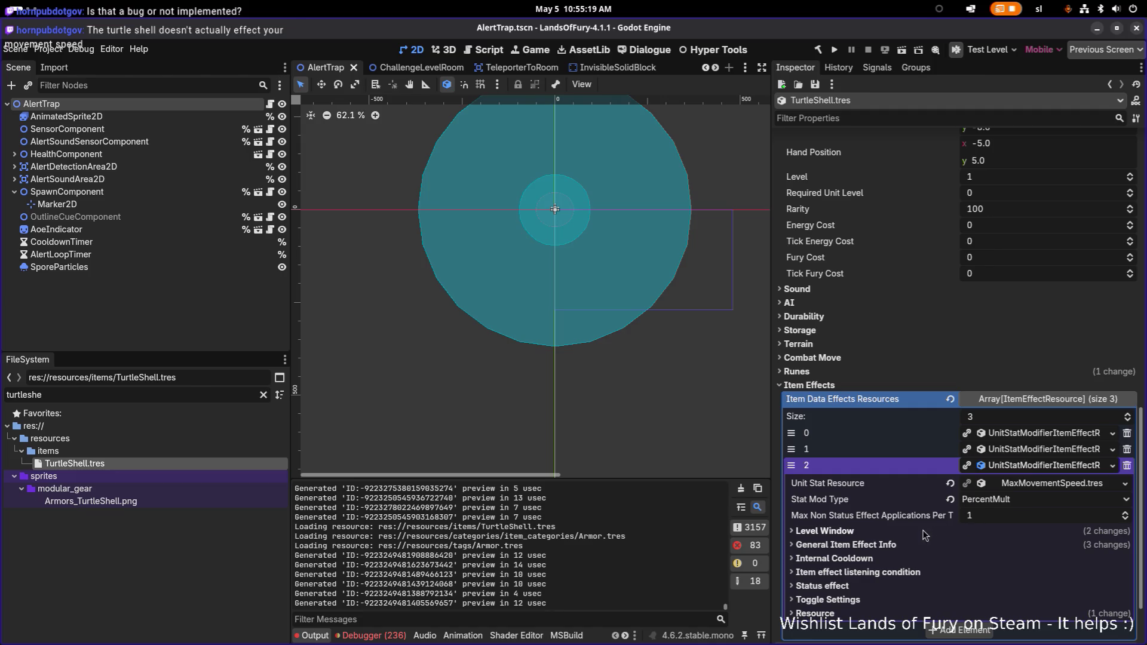
left_click(903, 544)
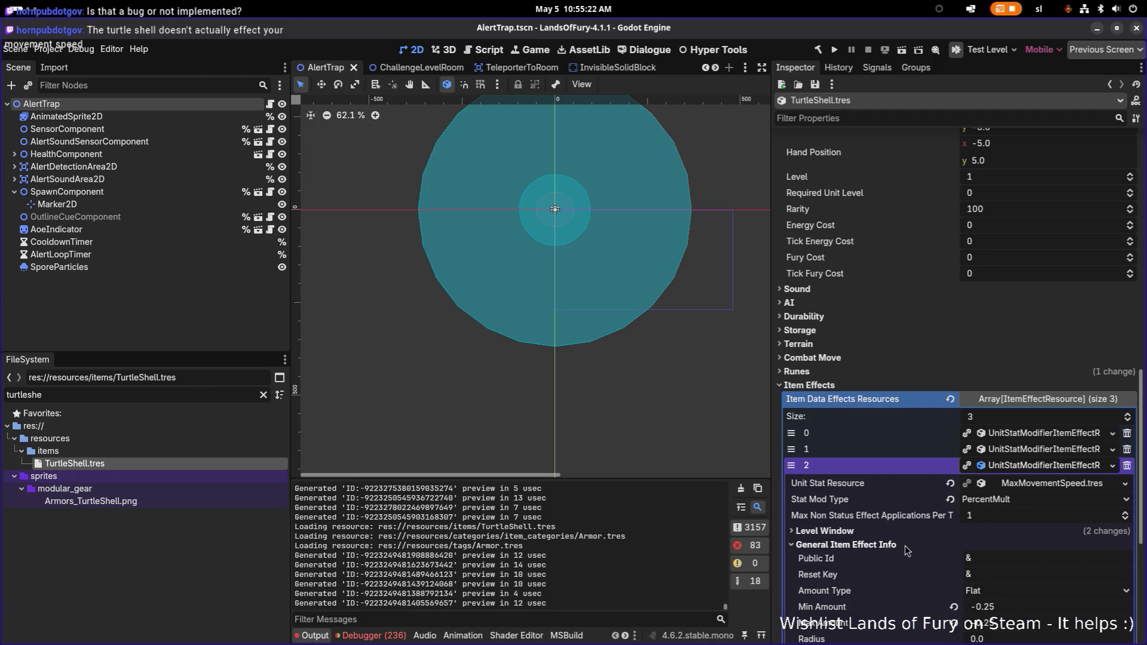
left_click(906, 546)
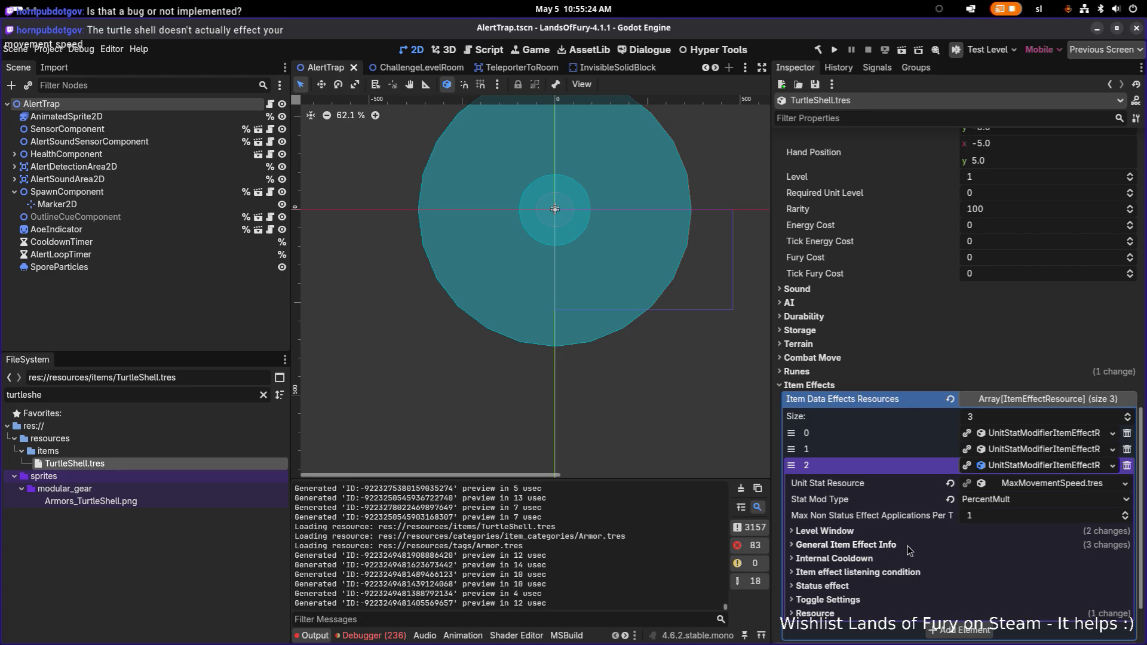
Step: Change the TurtleShell effect's Trigger When to OnEquip, save, and run the project
left_click(913, 574)
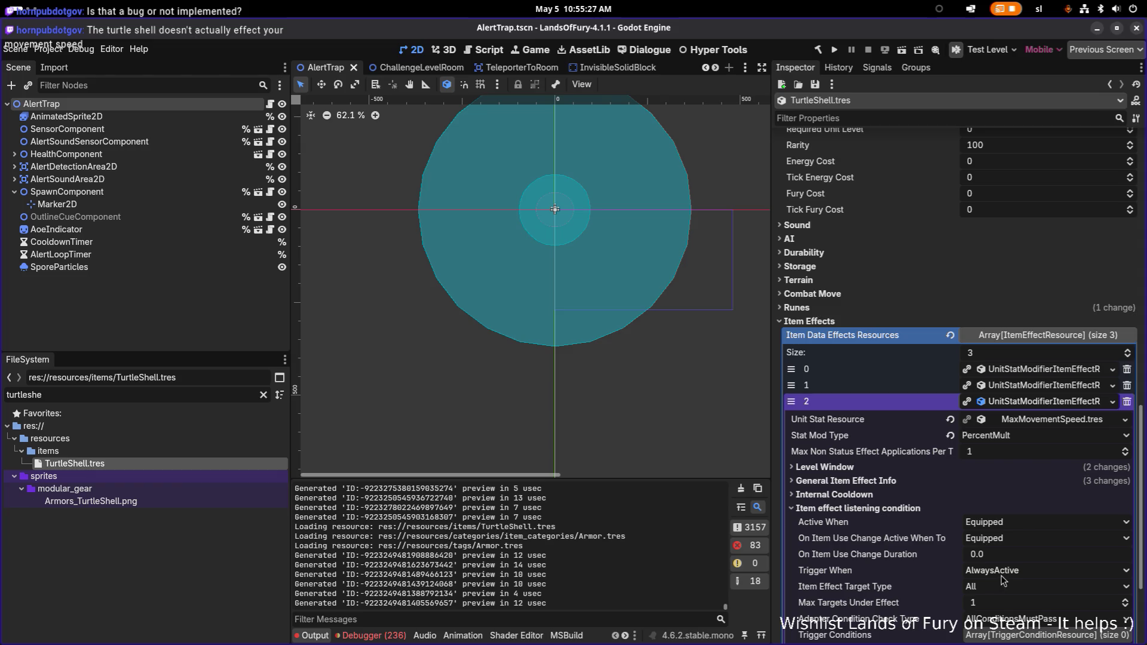
left_click(1018, 575)
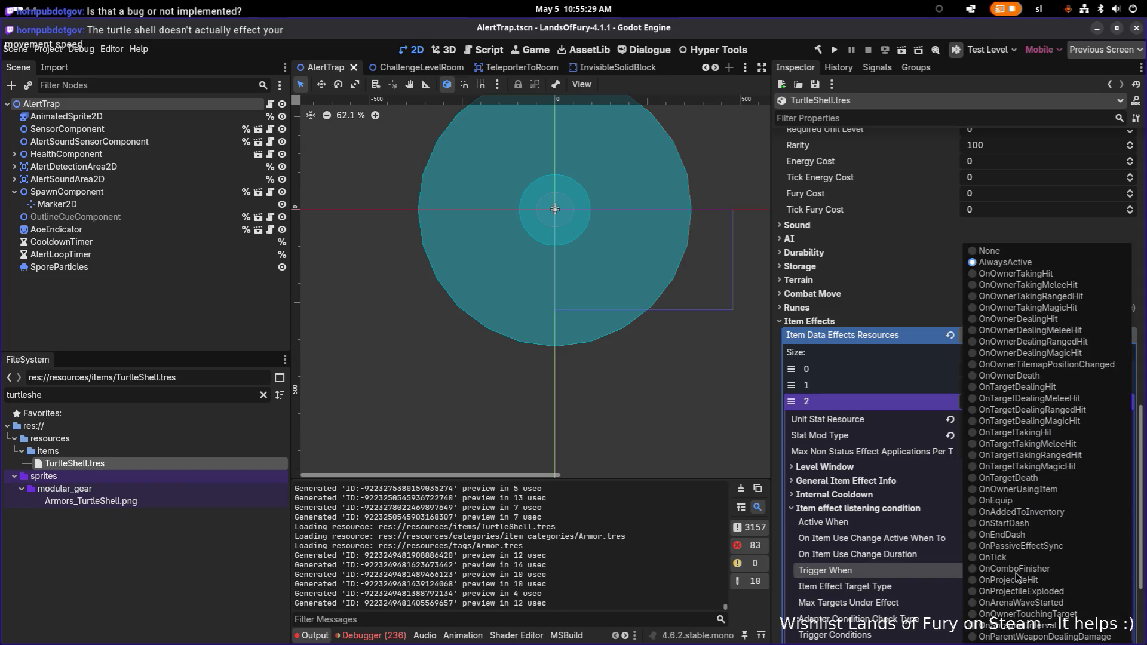
left_click(1033, 501)
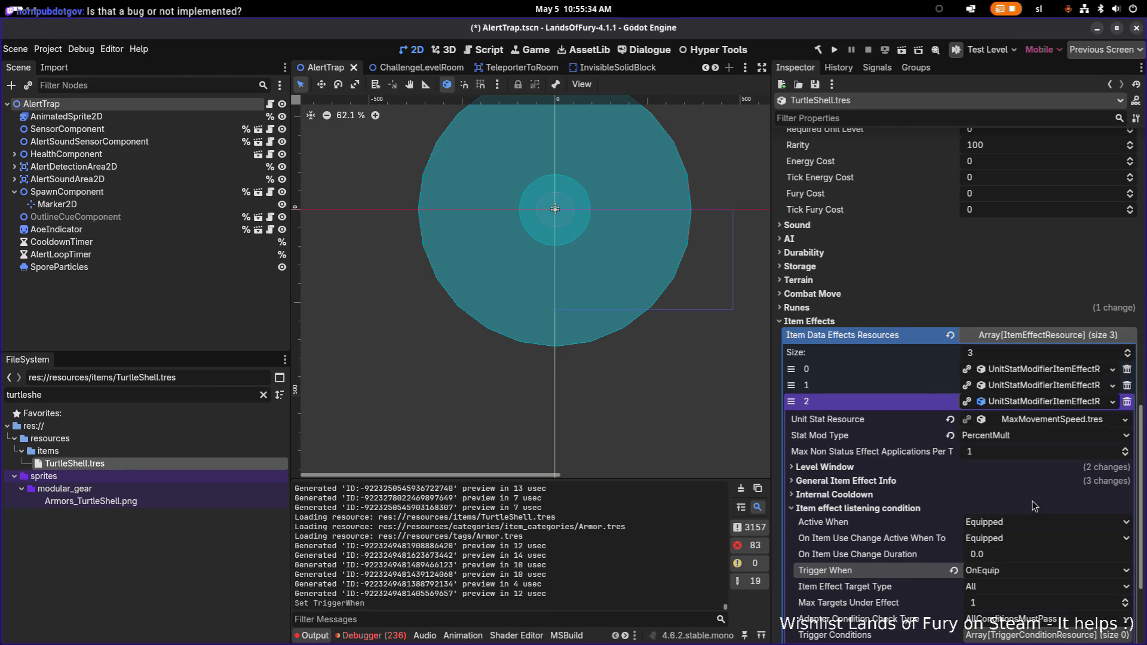
key("ctrl+s")
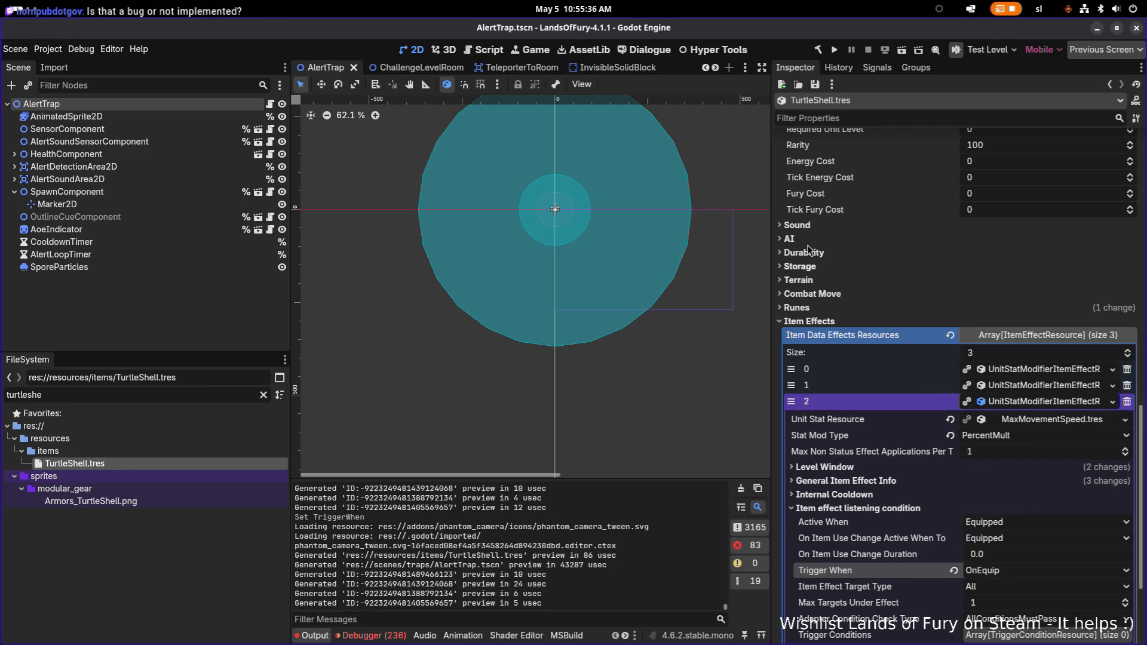
left_click(835, 50)
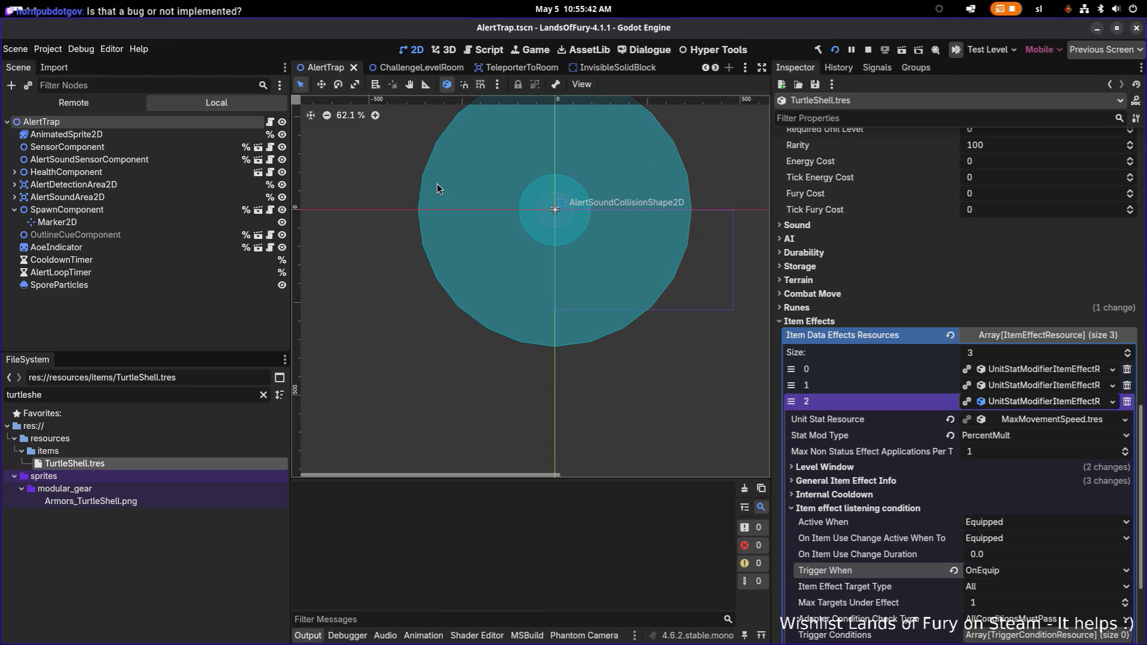
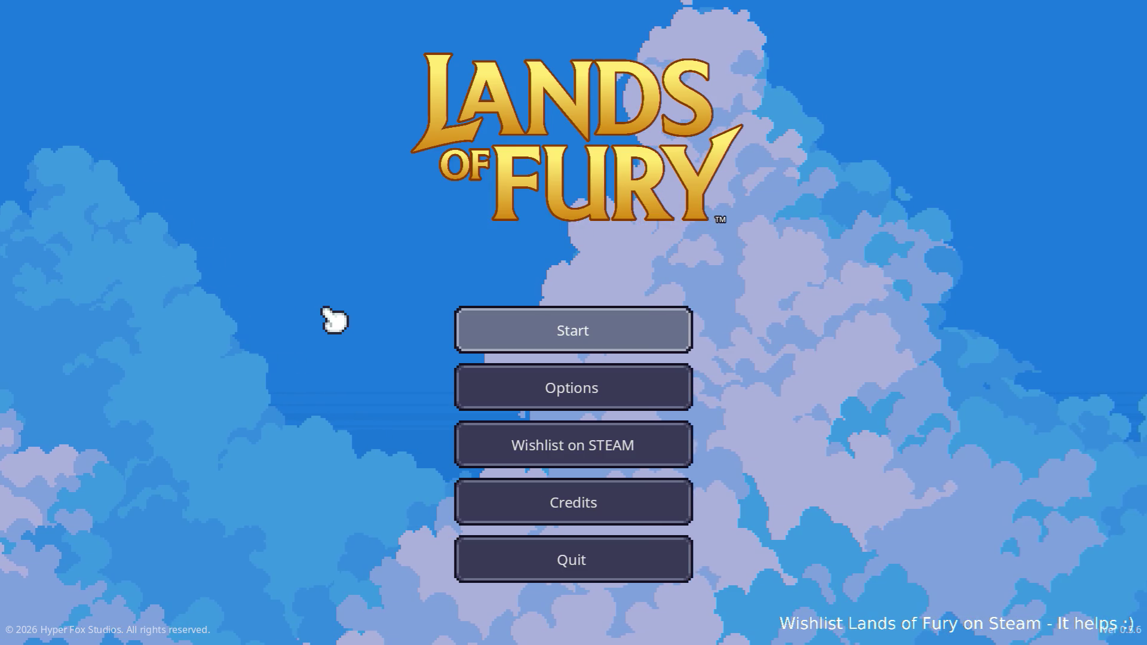
Step: Load the first save profile and add the companjo via the console command Player.AddItem(companjo,1)
left_click(540, 343)
left_click(535, 333)
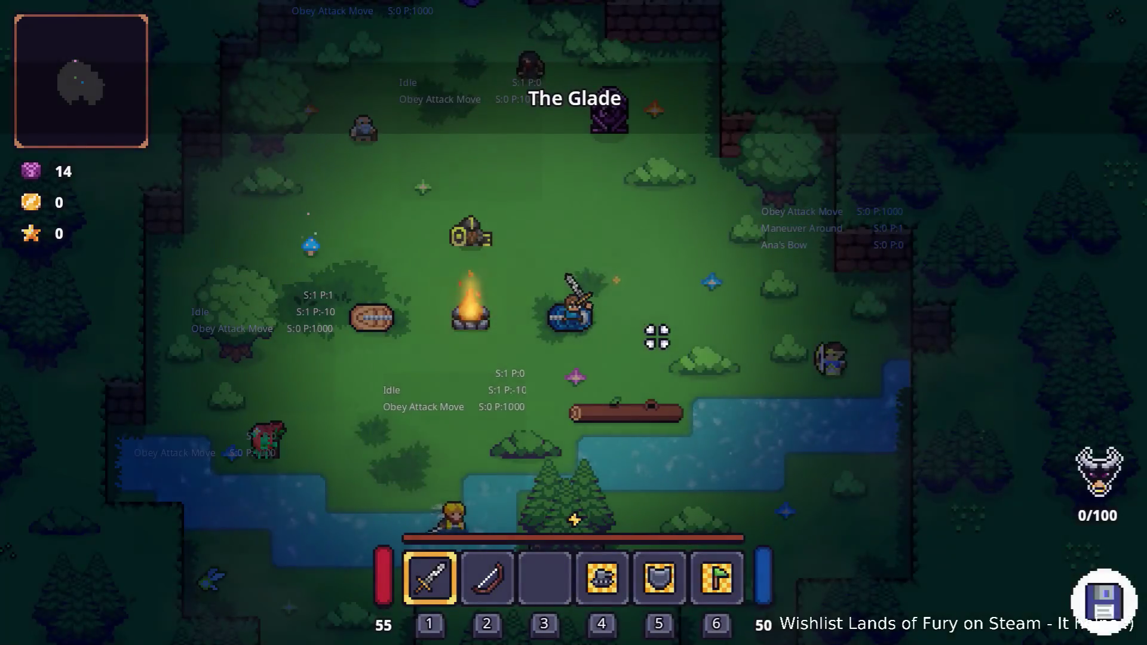
key("grave")
type("Player.a")
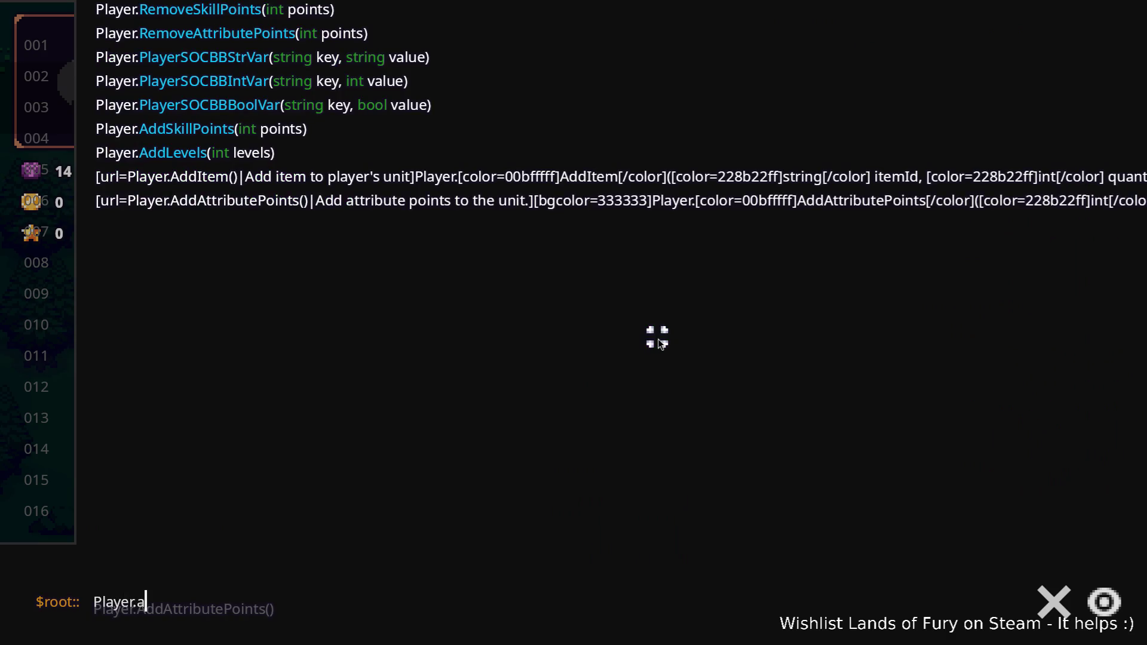
type("AddItem")
type("(b")
key("BackSpace")
type("com")
type("ion,1)")
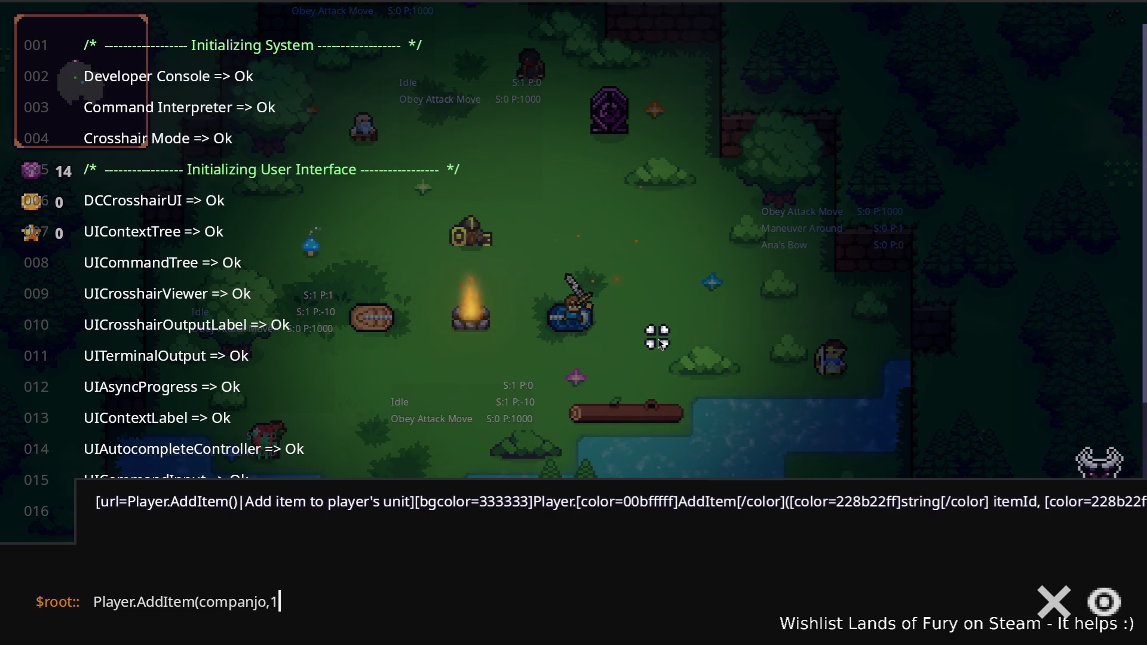
key("Return")
key("grave")
Step: Check the inventory and swap between the sword (slot 1) and companjo lute (slot 3)
key("i")
key("i")
key("3")
key("d")
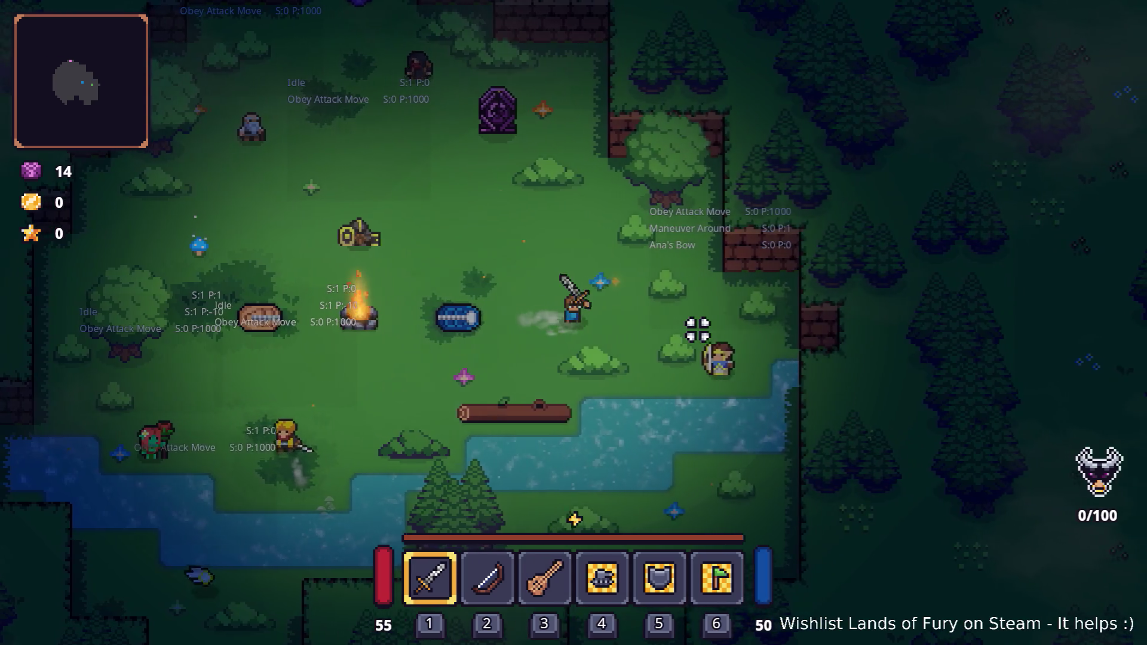
key("1")
key("a")
key("3")
key("a")
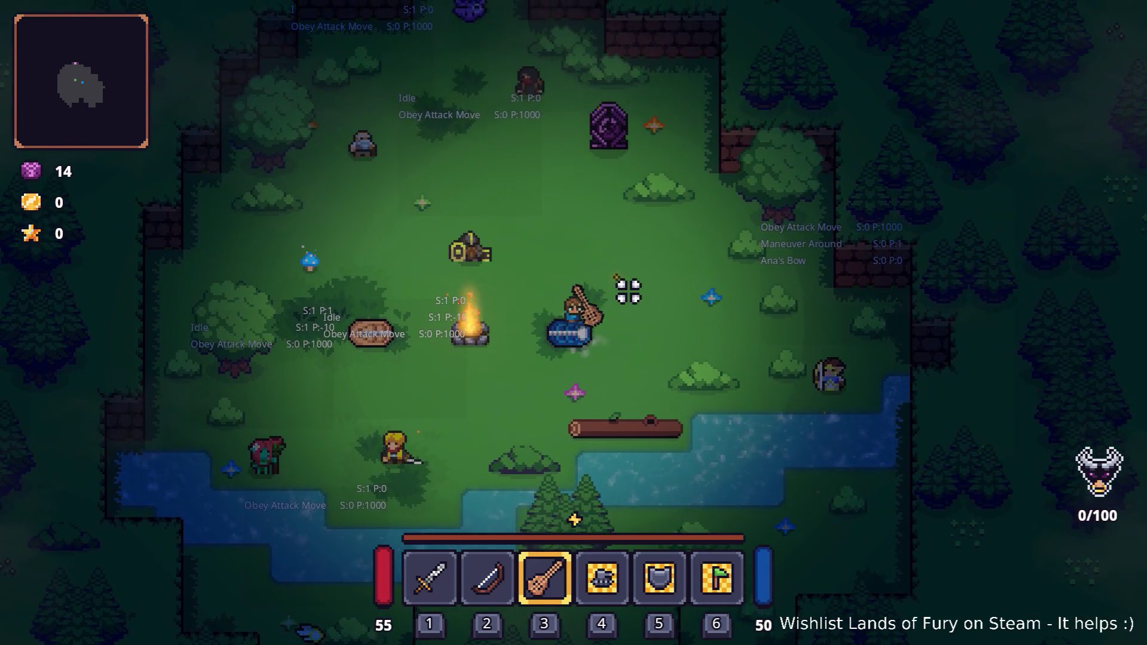
Step: Walk across the camp north to the portal and travel to Elderglade Forest
key("w")
key("1")
key("a")
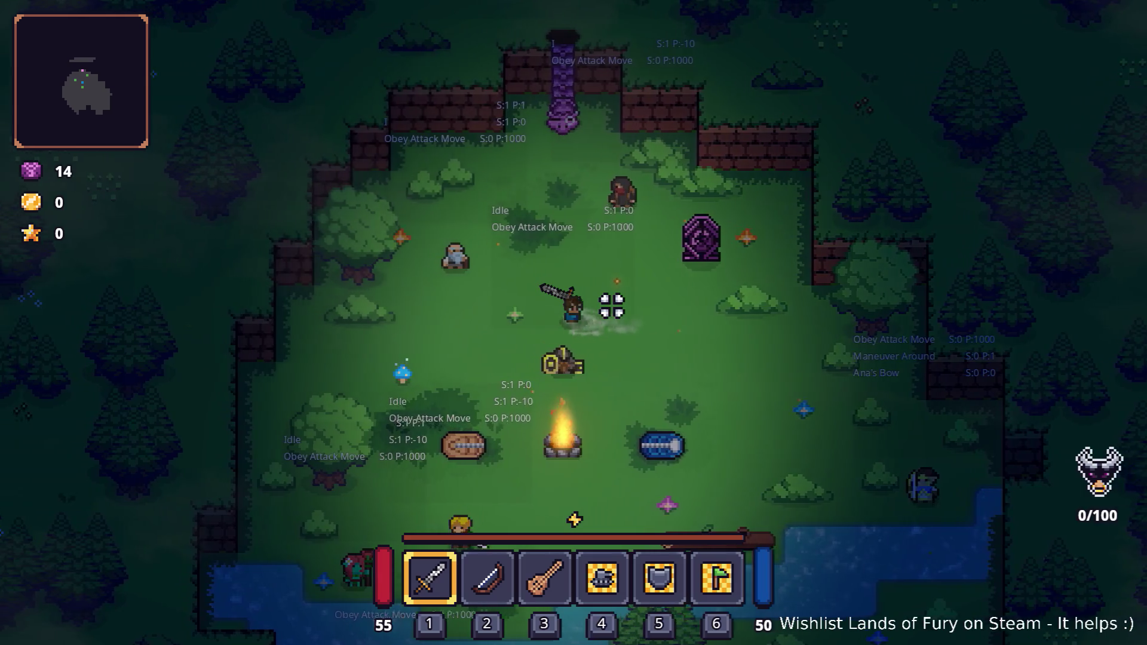
key("3")
key("s")
key("d")
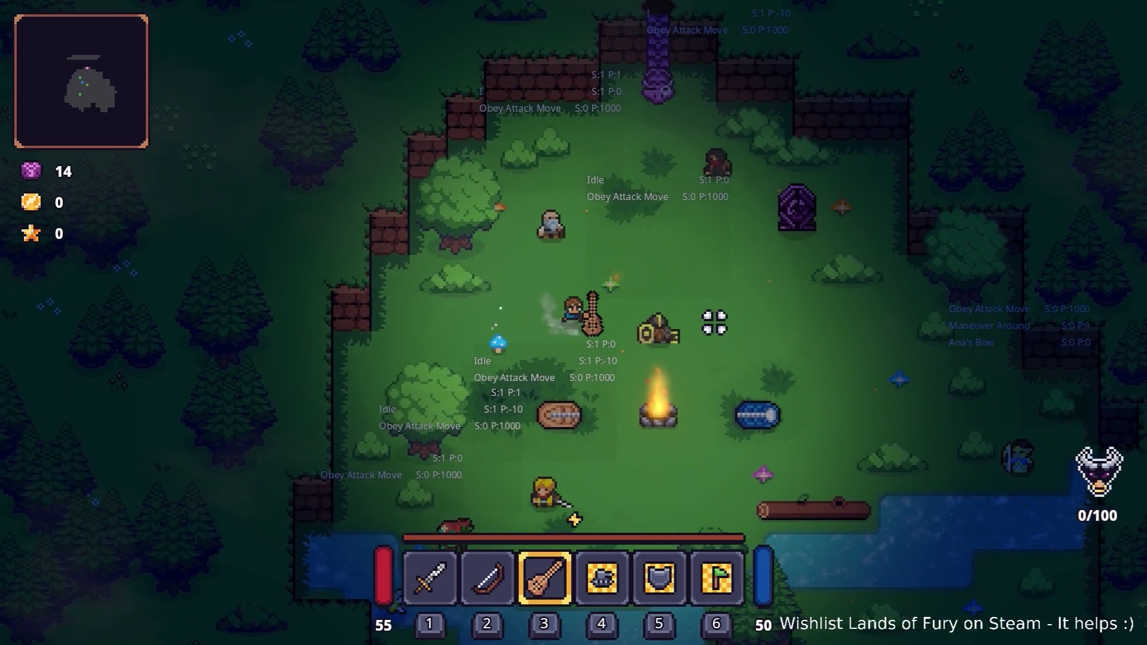
key("w")
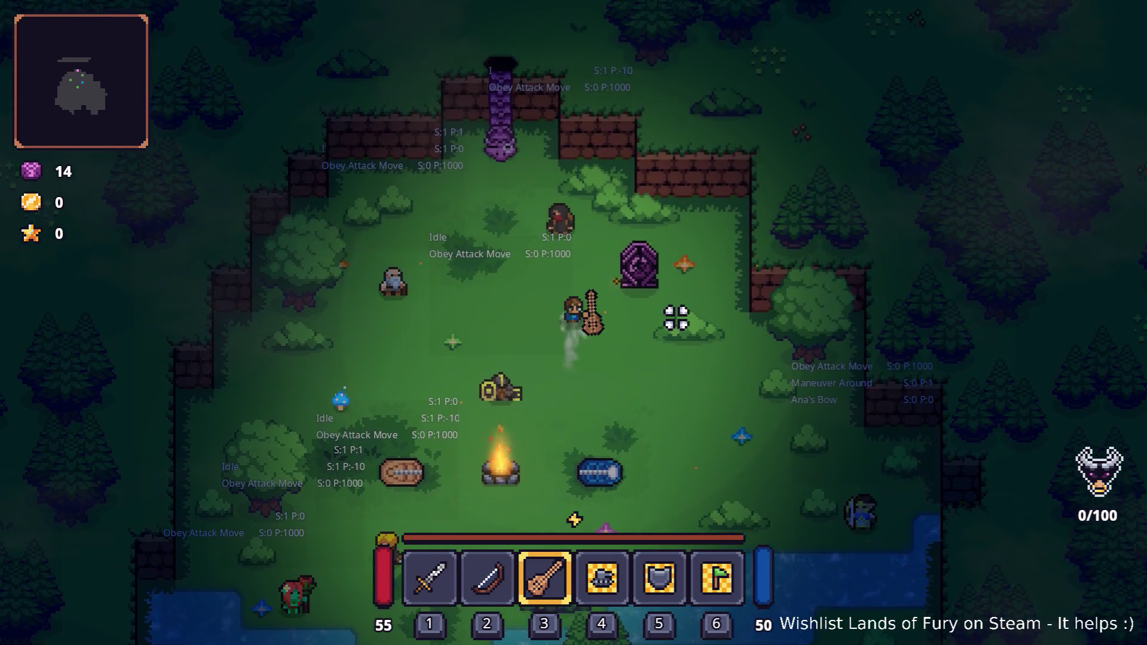
key("e")
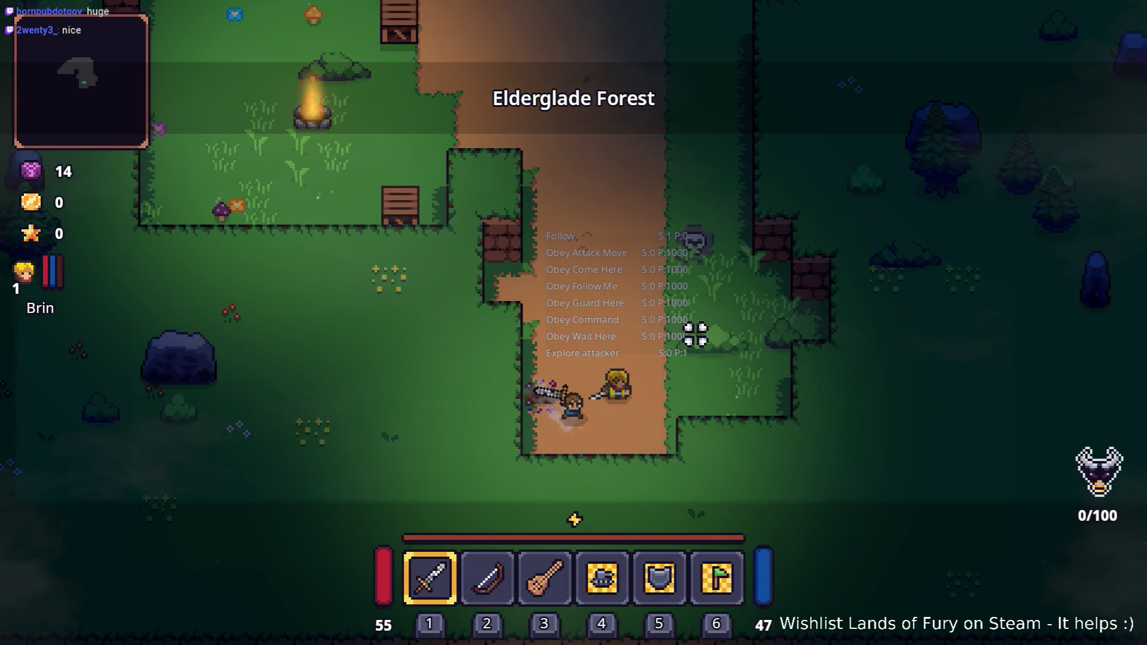
Step: Walk the Elderglade road with the lute, then switch to the sword and strike two bandits
key("3")
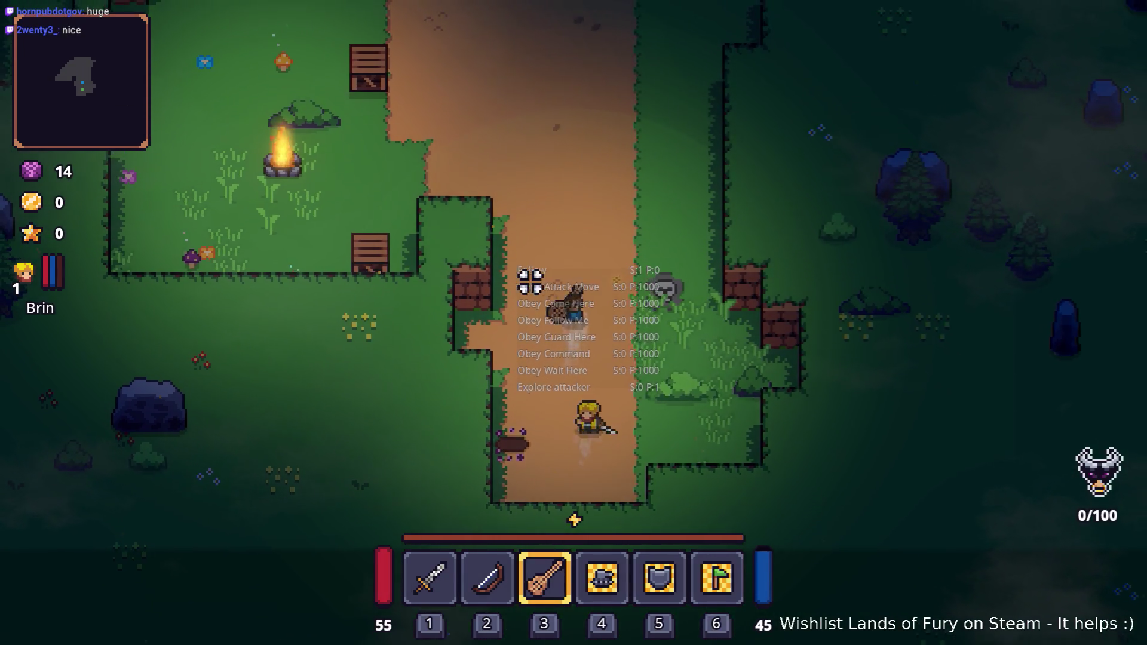
key("w")
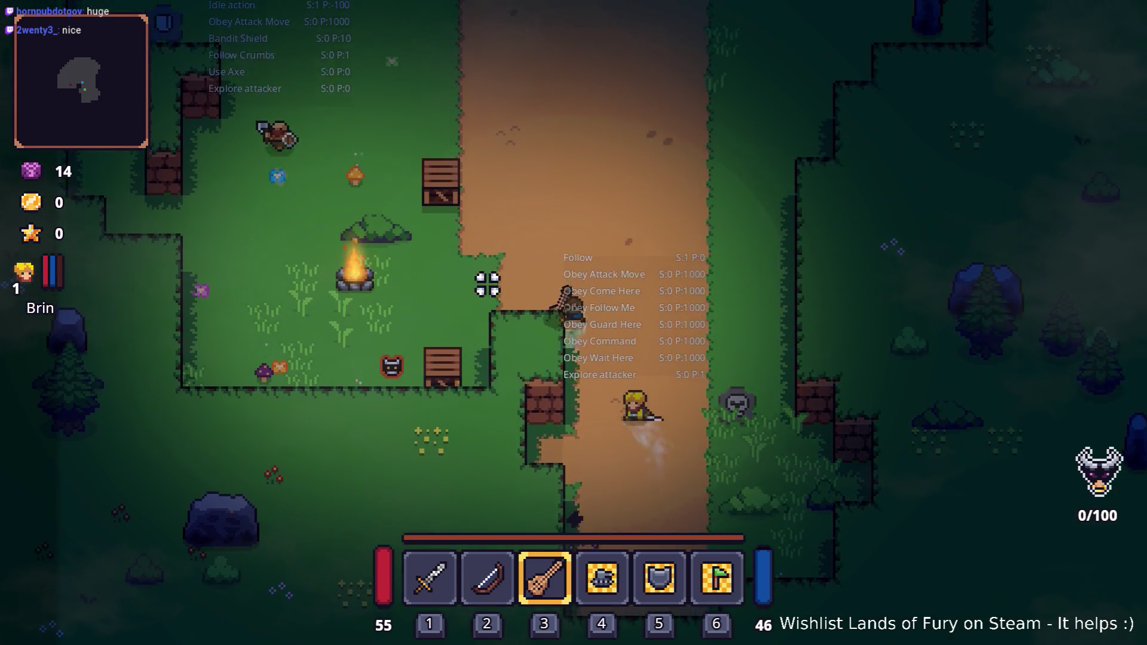
key("w")
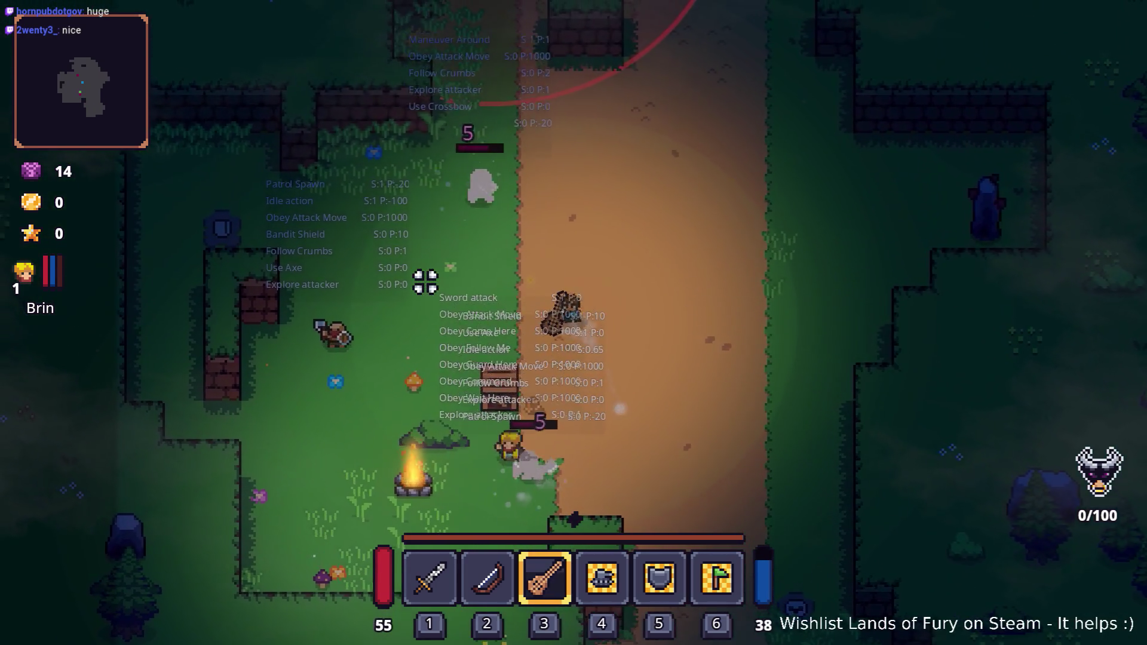
key("a")
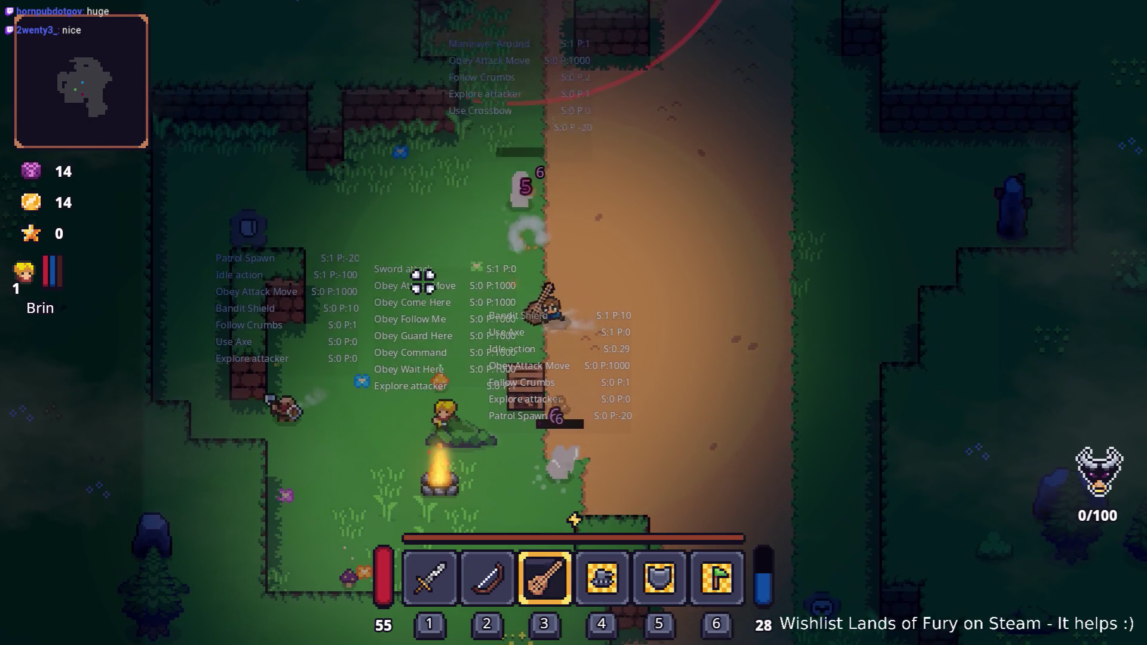
key("a")
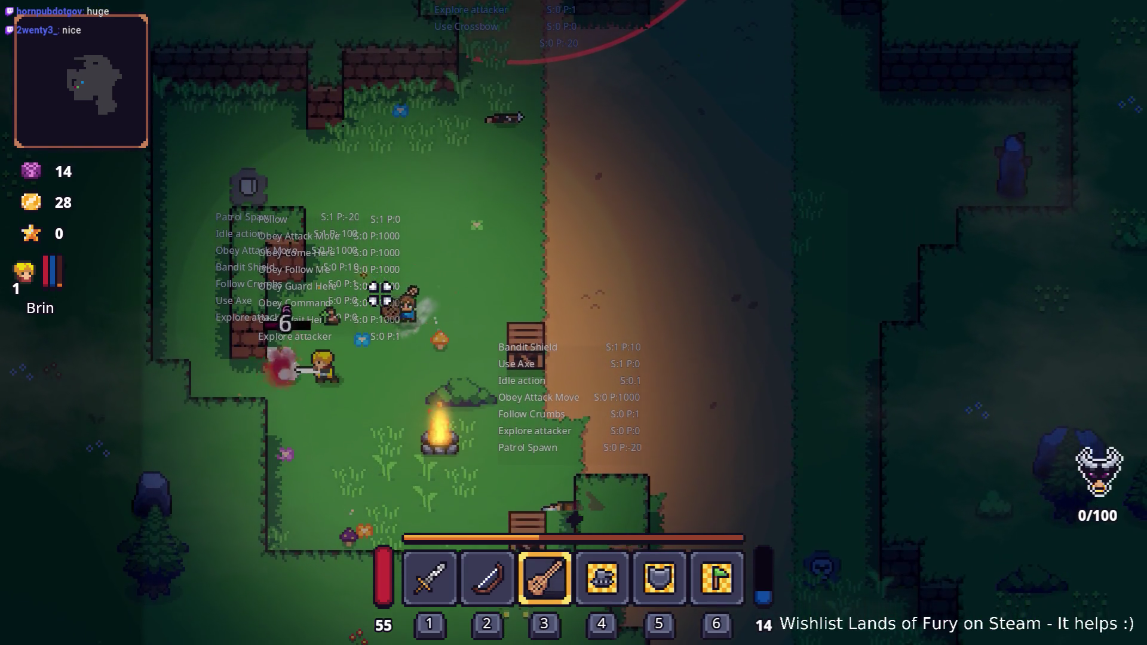
key("d")
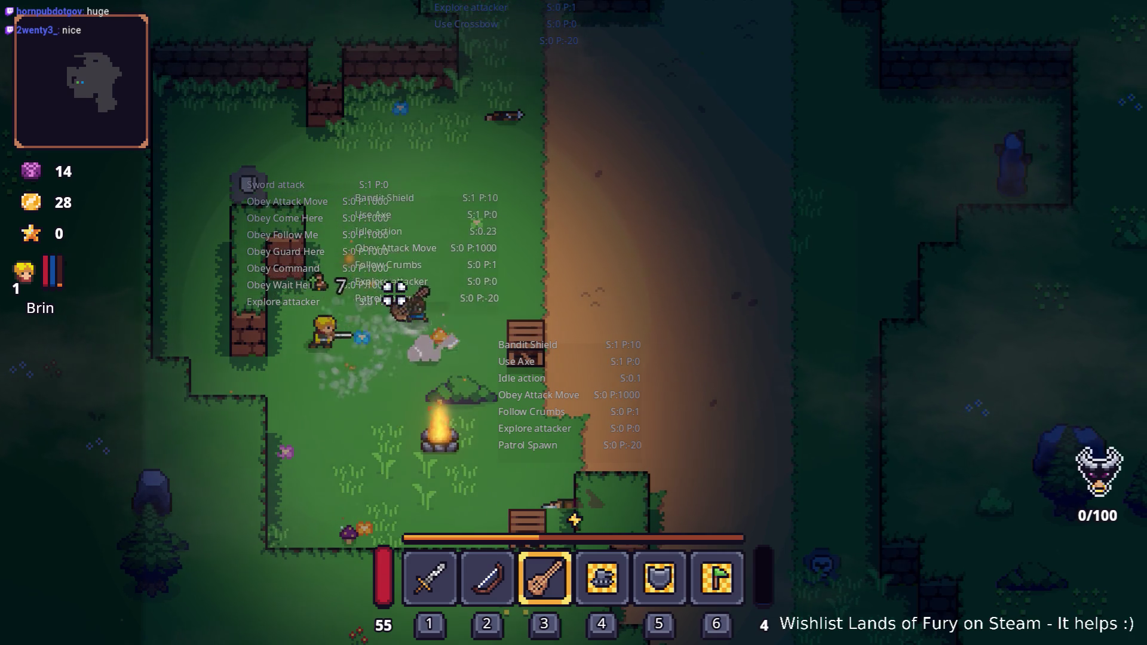
key("w")
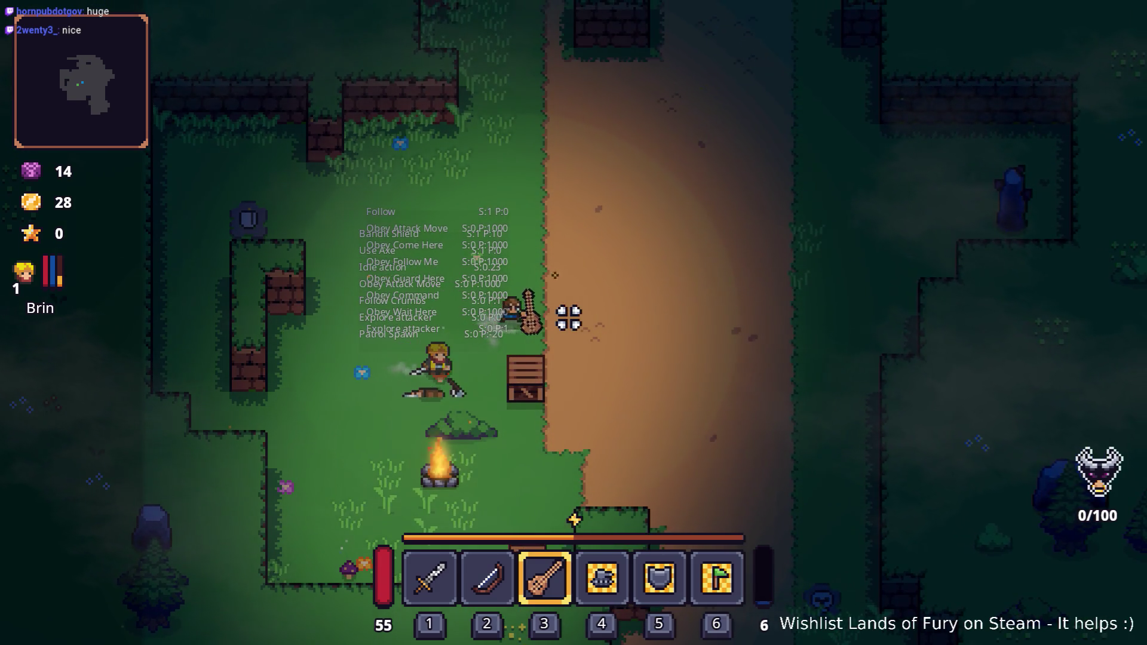
key("1")
key("s")
left_click(540, 405)
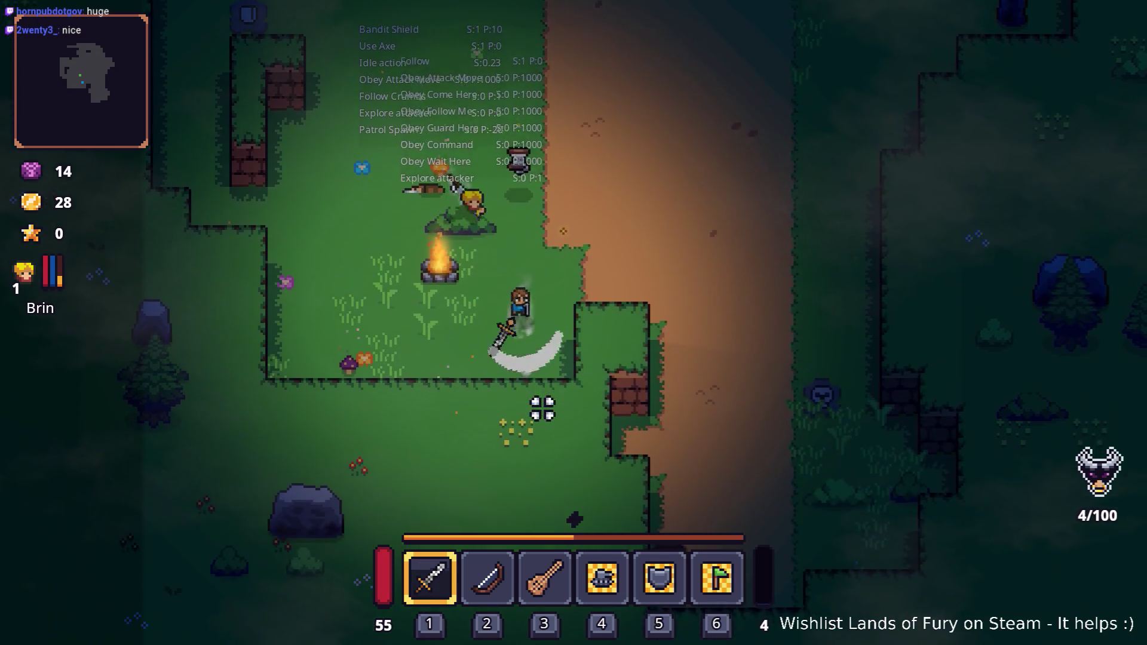
left_click(410, 389)
key("a")
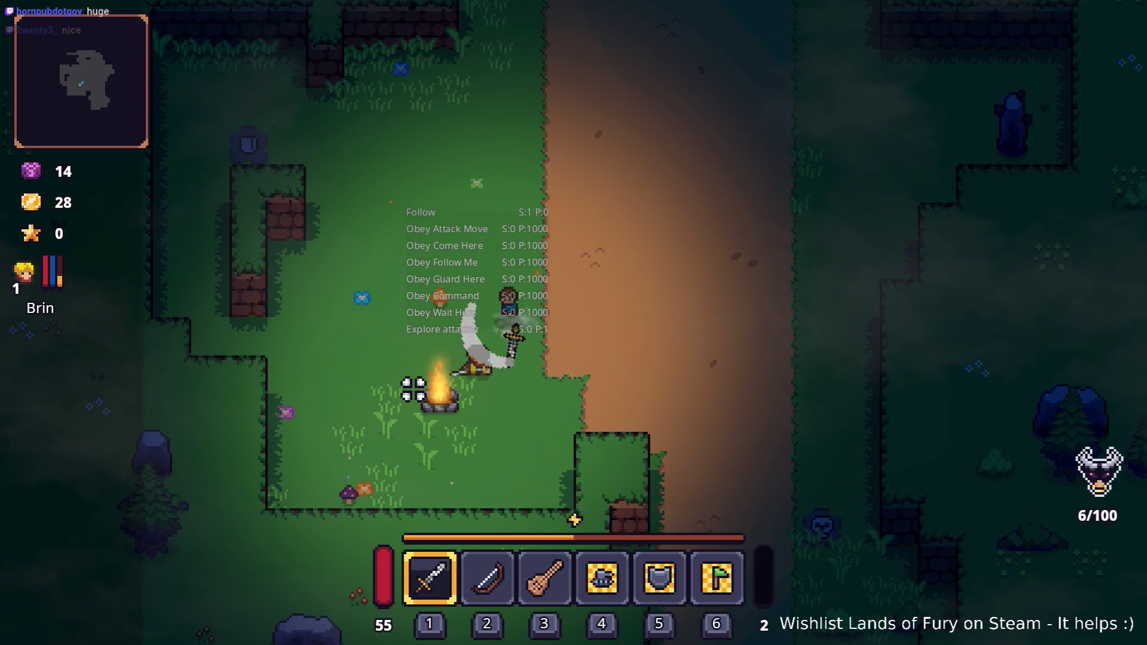
key("w")
Step: Re-equip the companjo lute and walk north along the road toward the bandits
key("3")
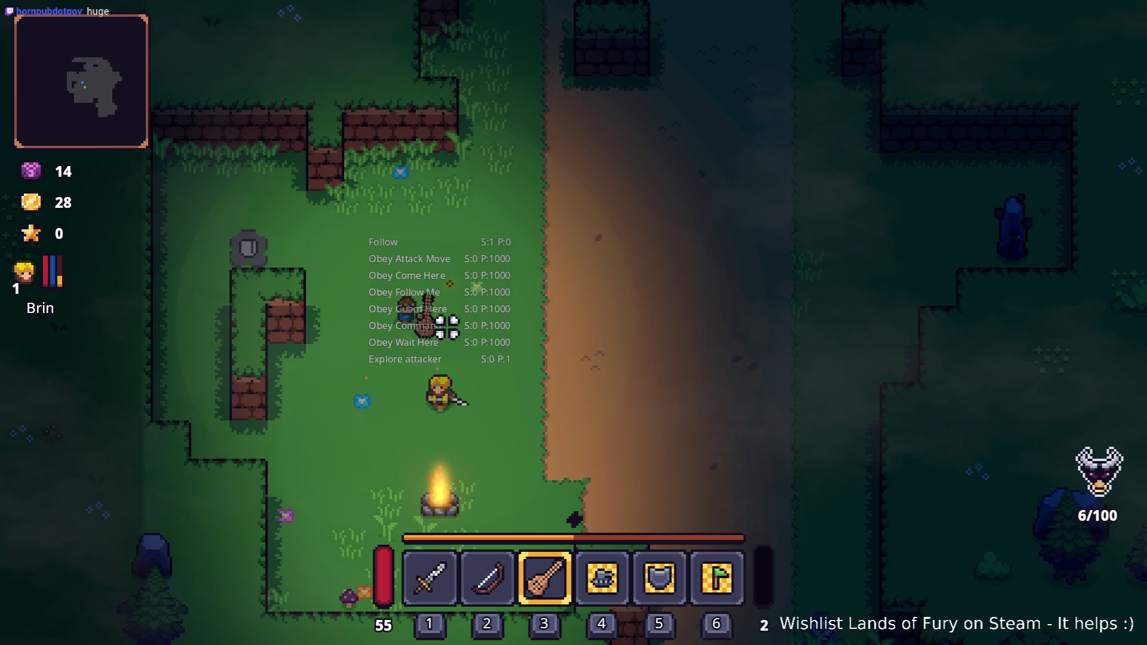
key("w")
key("w")
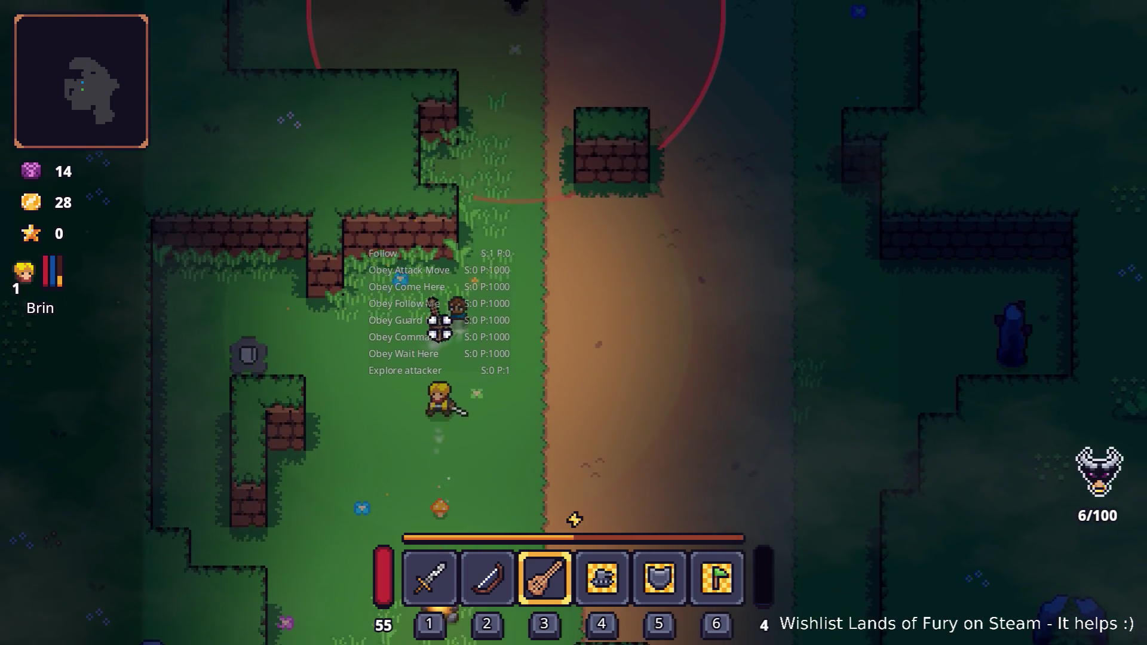
key("w")
key("d")
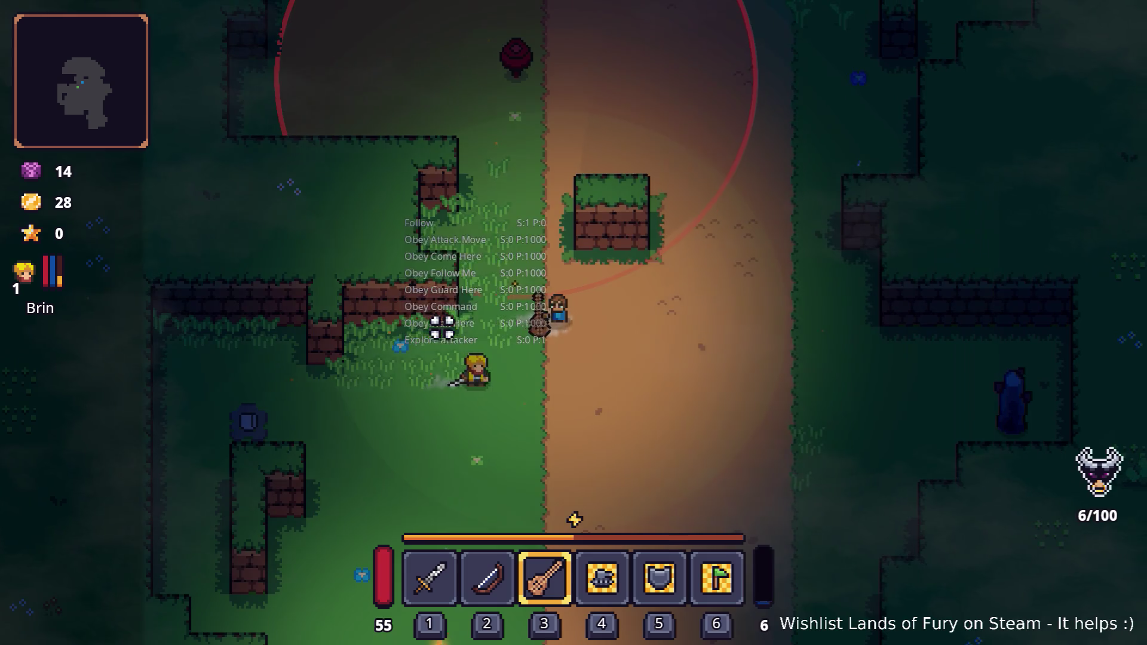
key("w")
key("d")
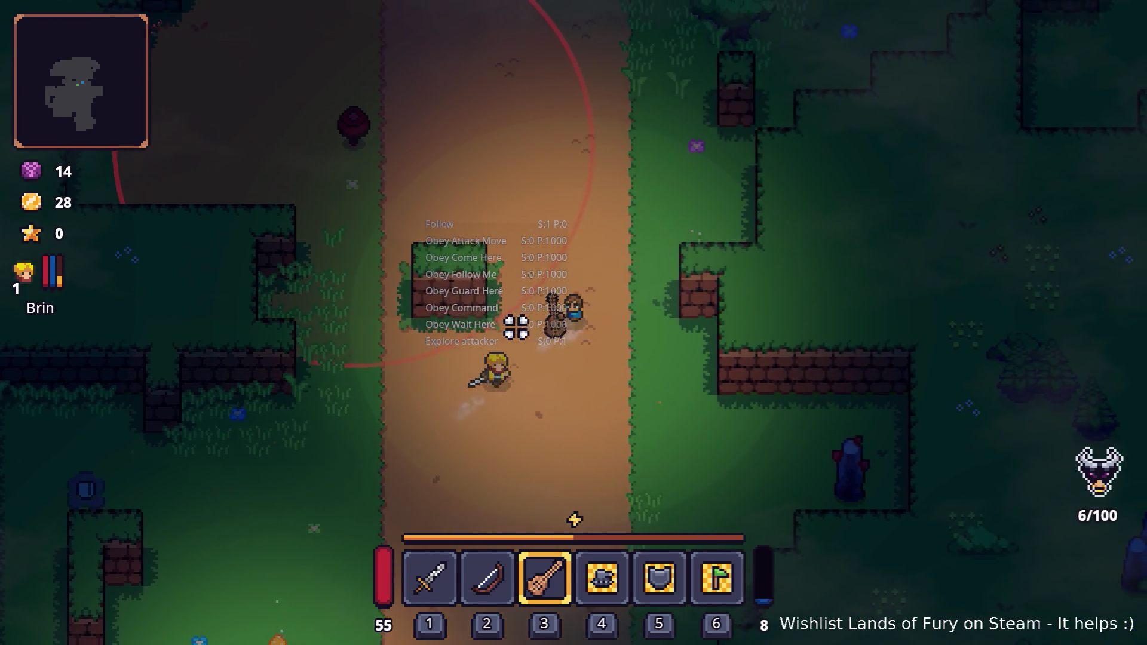
key("w")
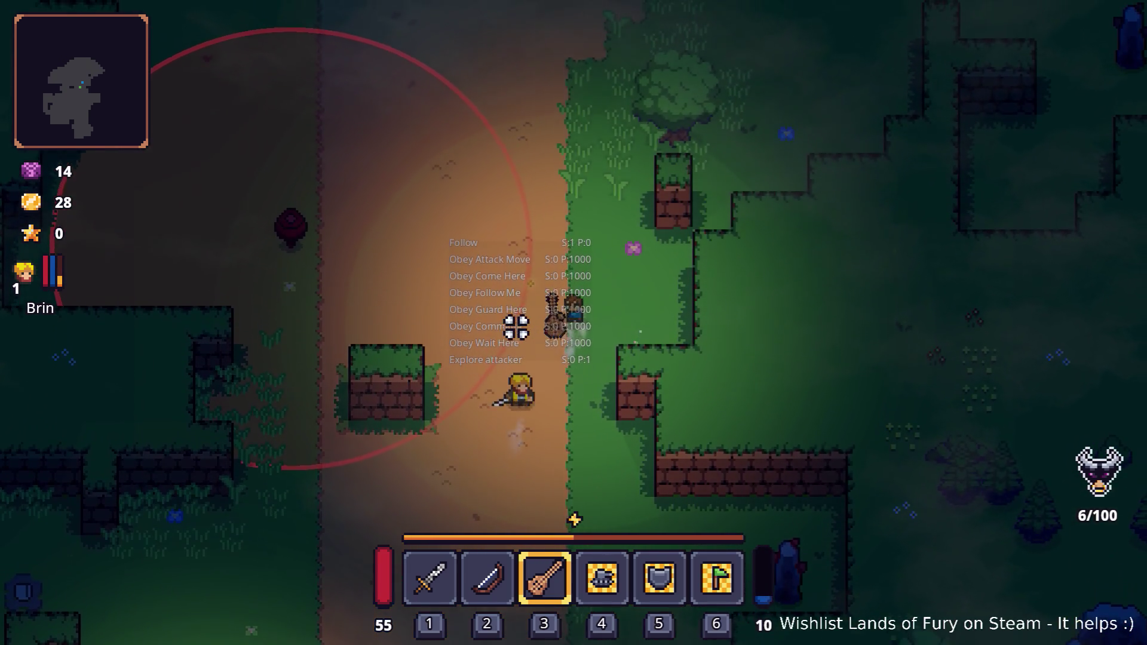
key("w")
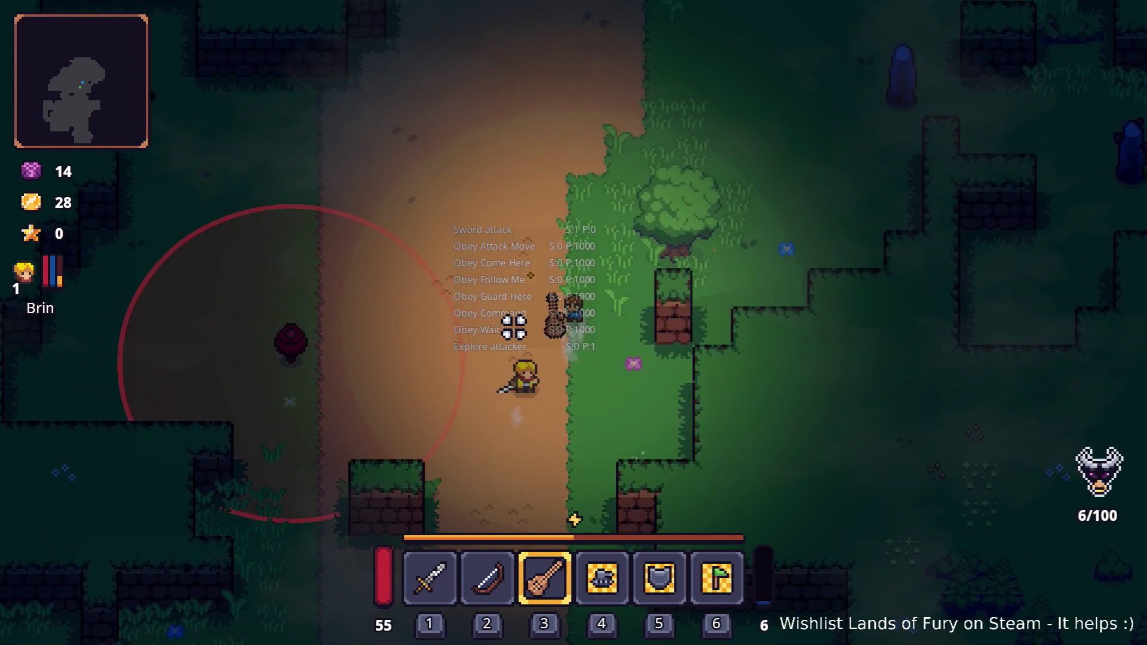
key("w")
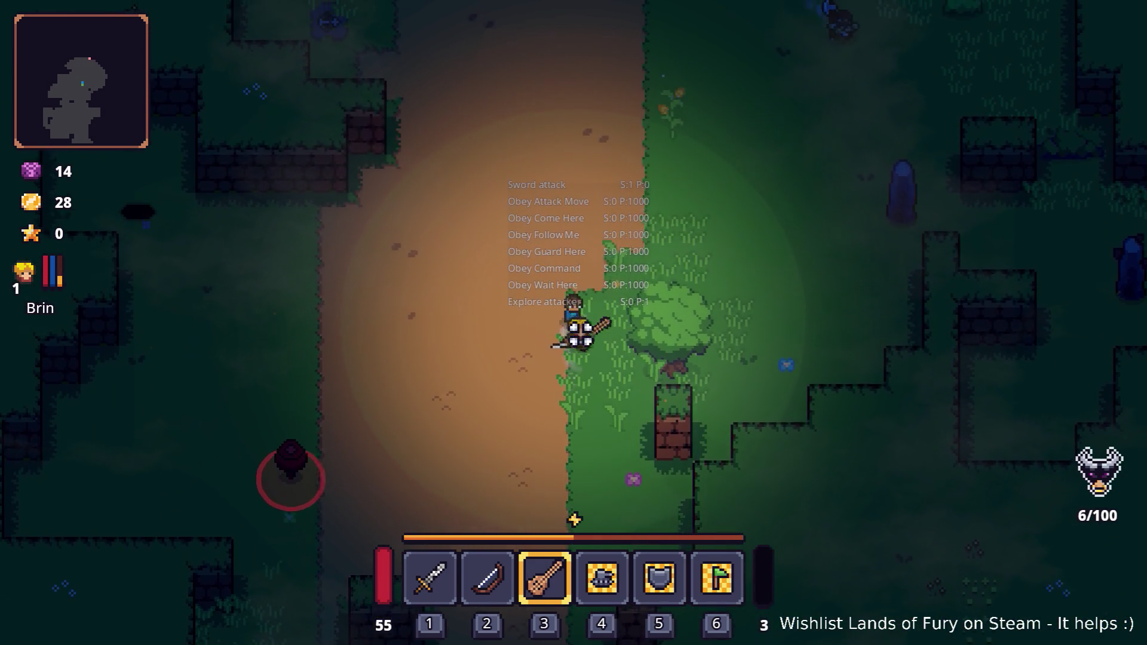
key("1")
key("d")
key("w")
key("3")
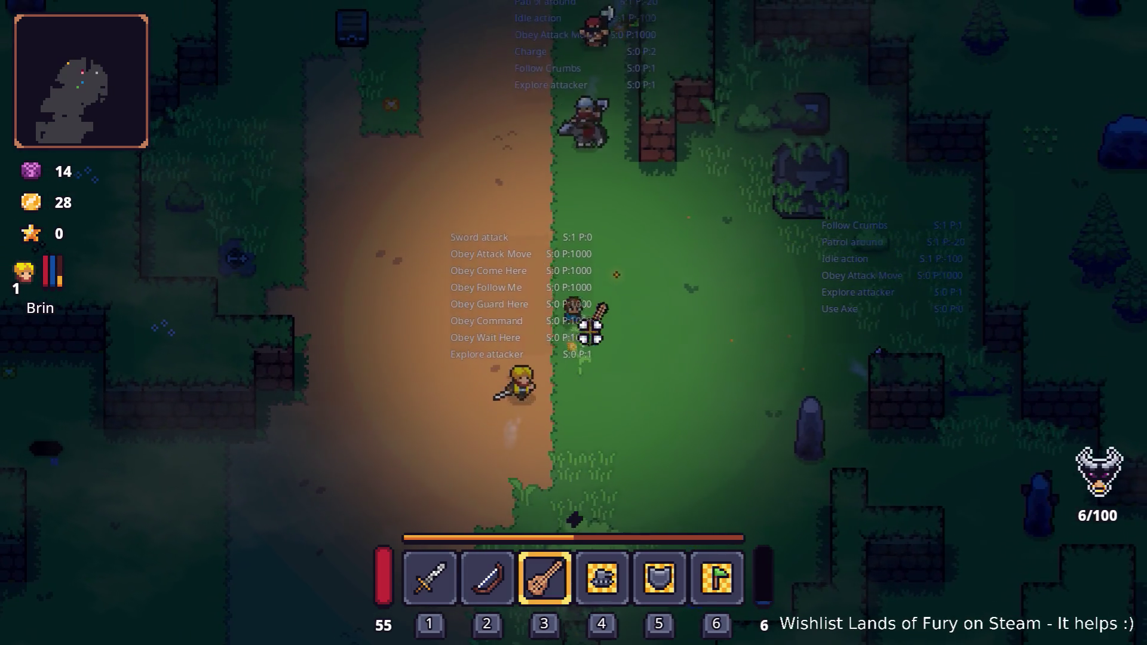
key("w")
Step: Attack the bandits with the companjo lute, then pause and quit back to the editor
left_click(617, 294)
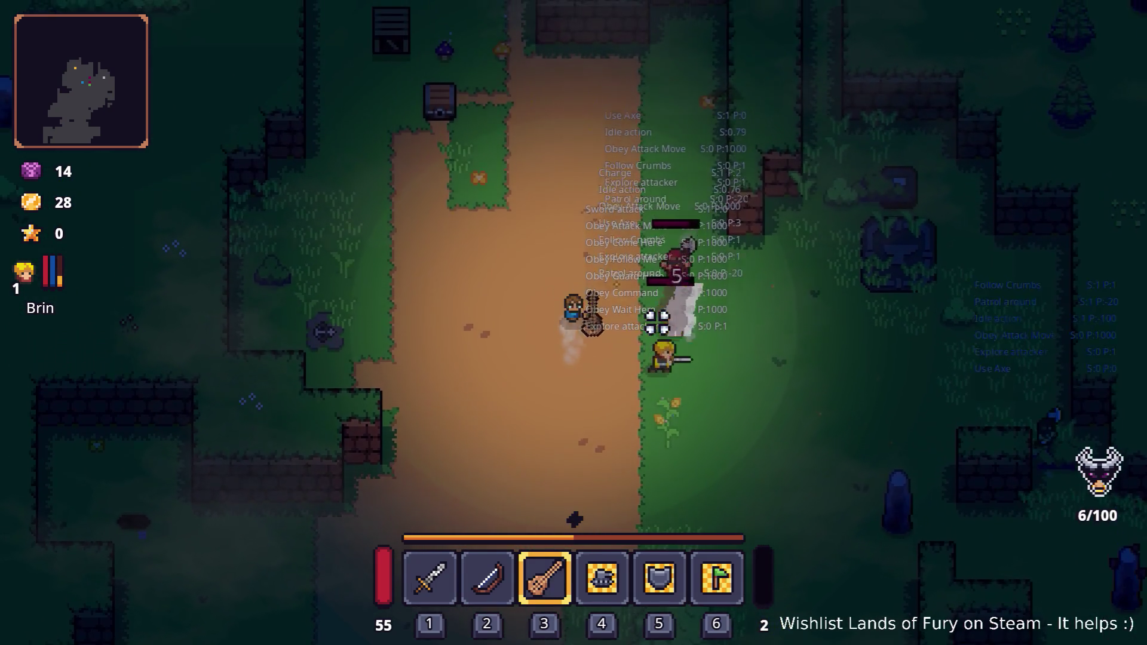
key("d")
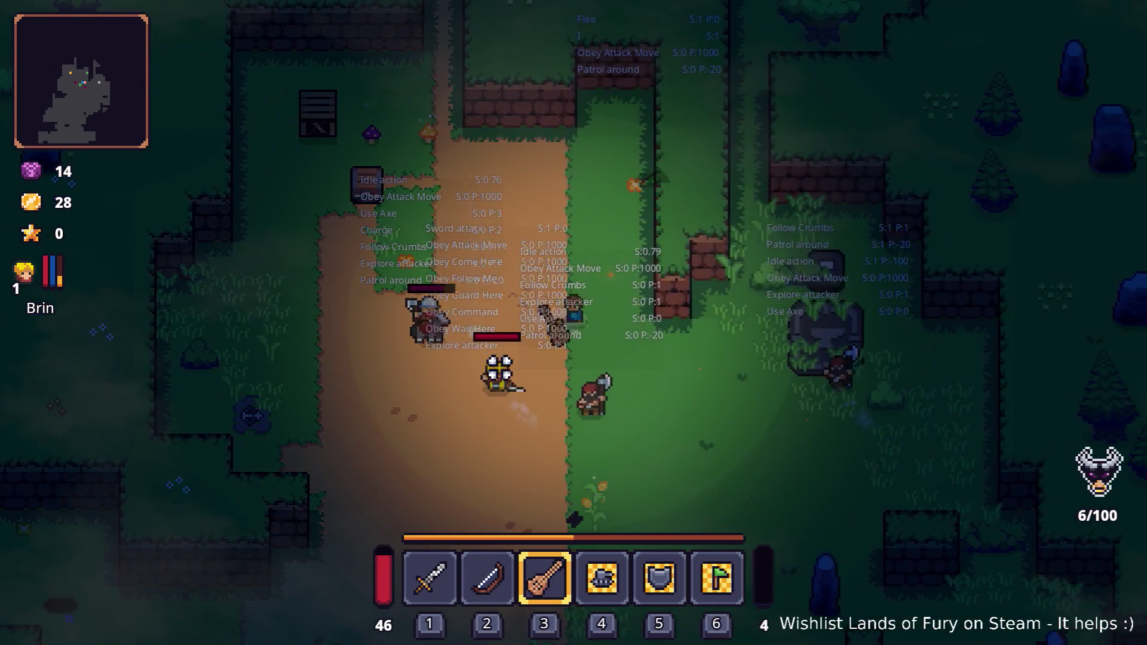
key("w")
key("a")
left_click(475, 360)
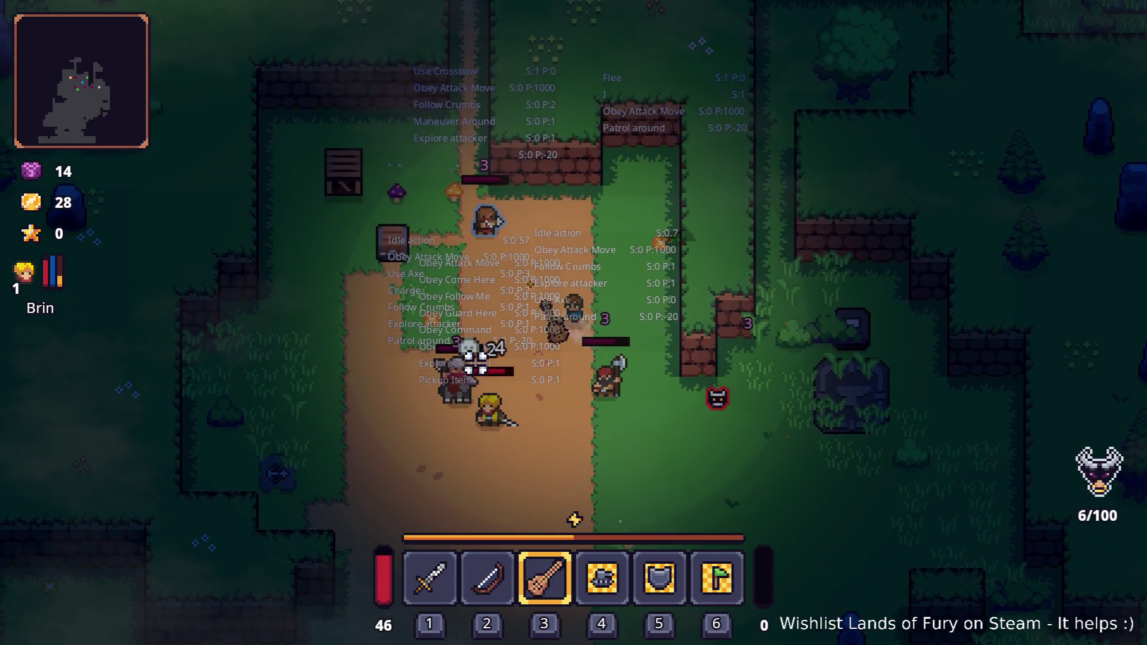
key("a")
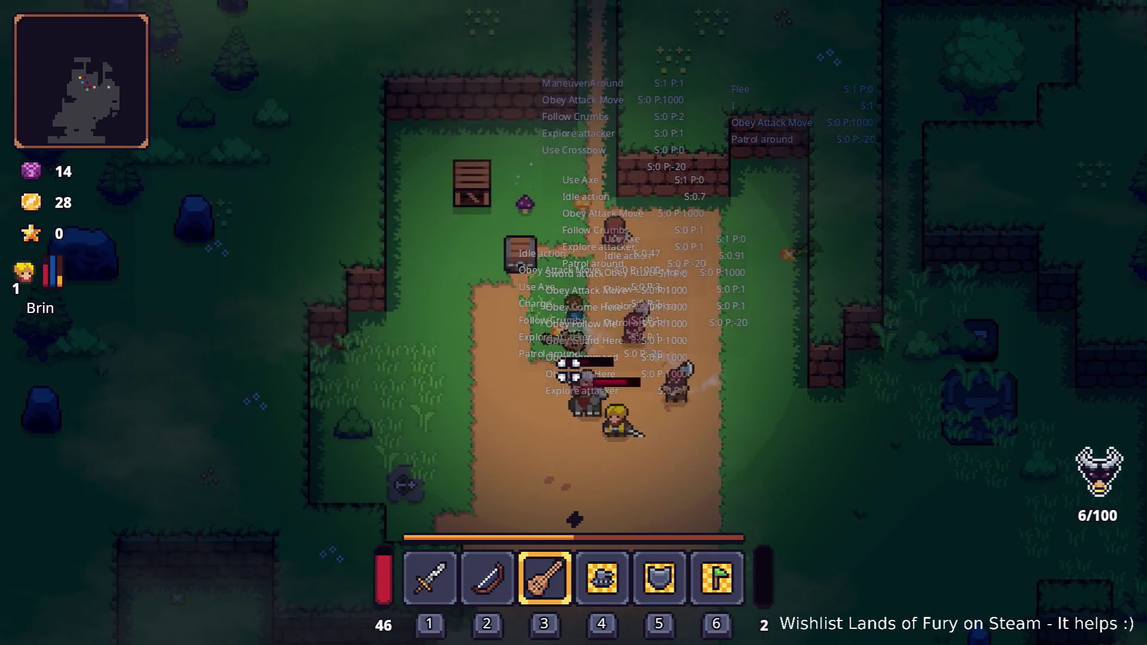
key("Escape")
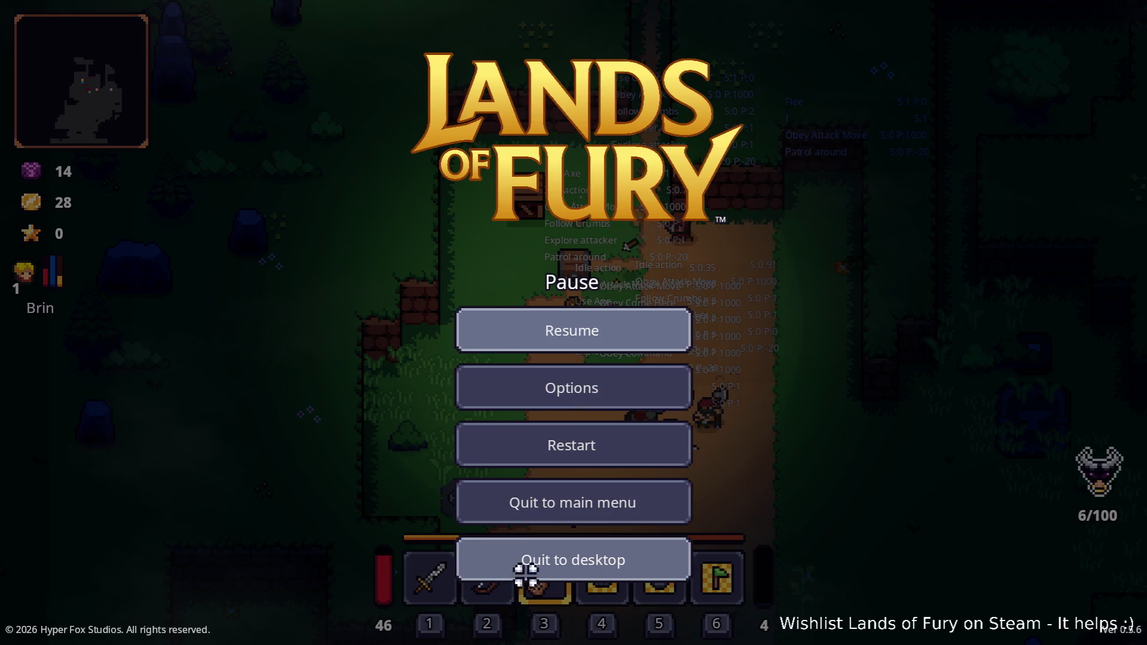
left_click(547, 568)
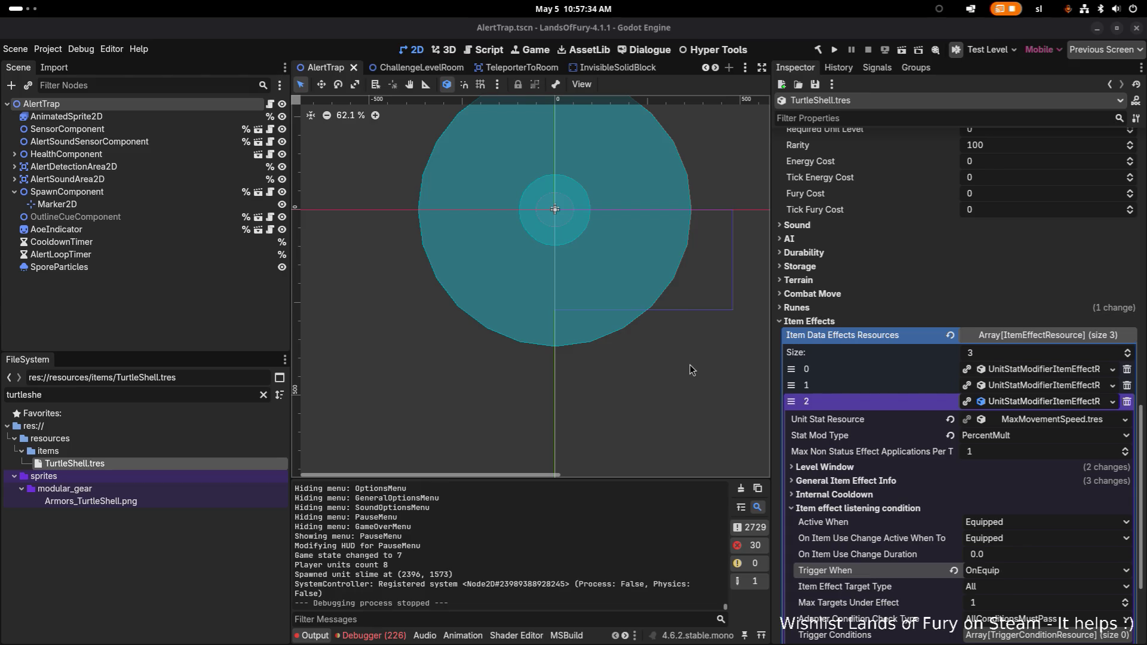
Step: Review TurtleShell.tres's item effects, toggling the third effect's details
scroll(949, 446, "down", 5)
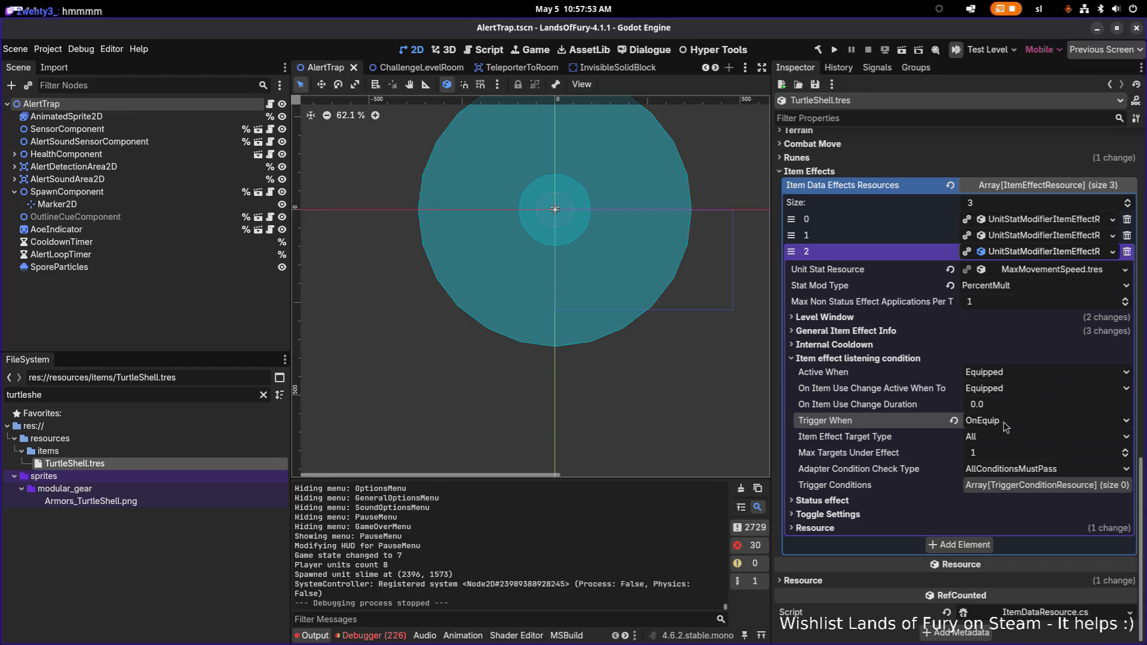
left_click(1057, 253)
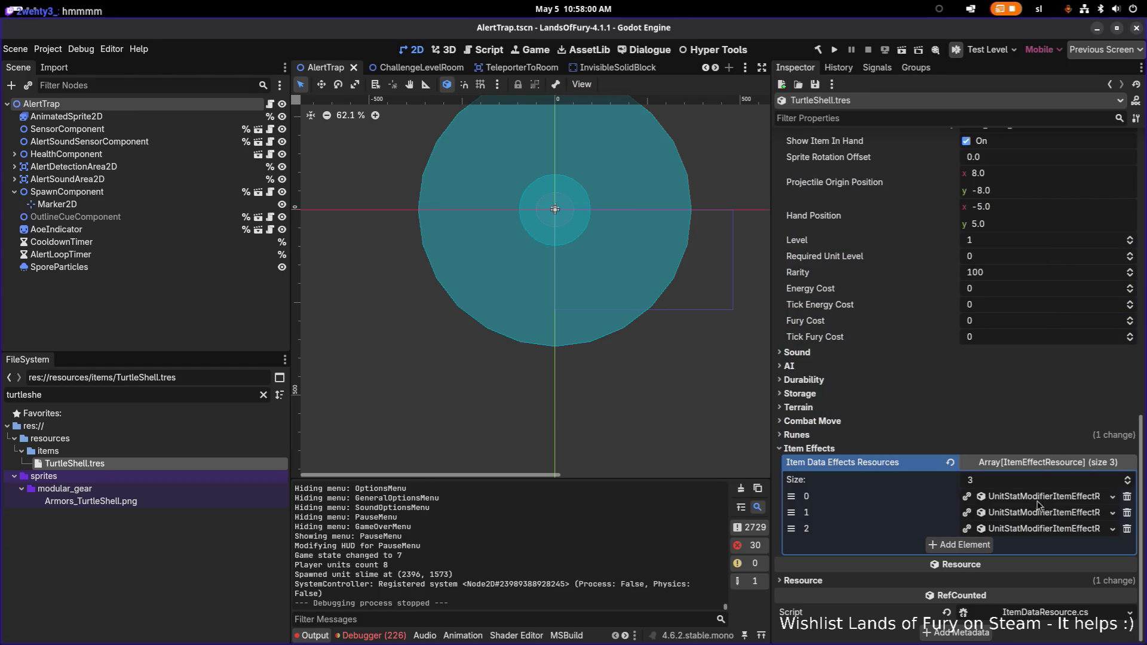
left_click(1041, 531)
scroll(1052, 475, "down", 2)
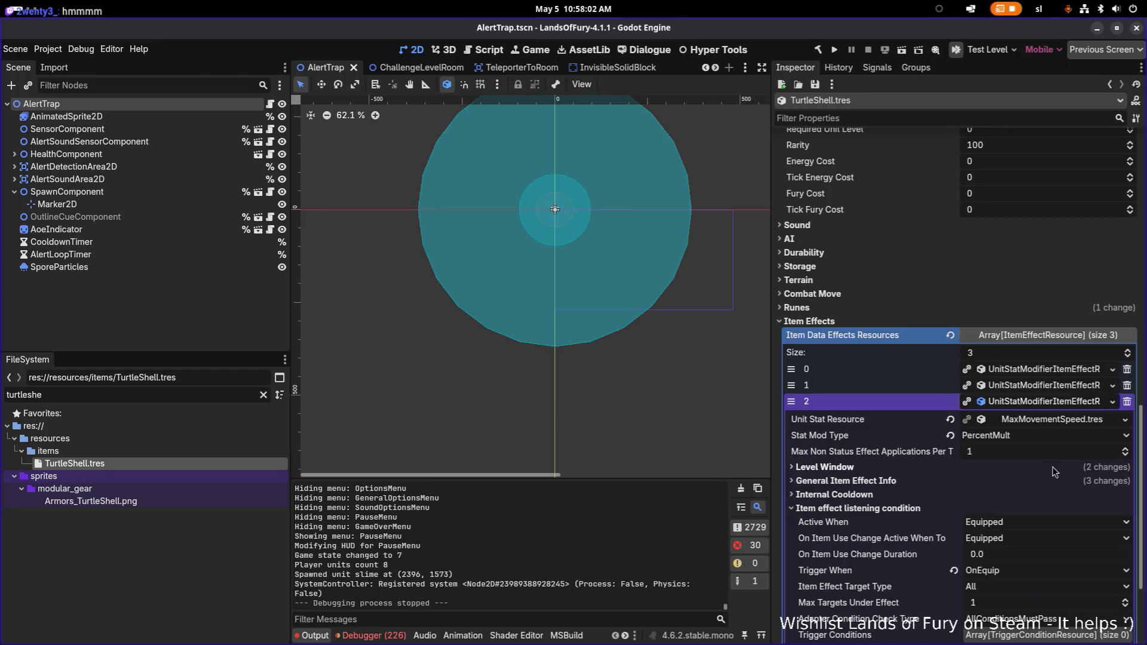
Step: Filter the FileSystem for 'companjo' and open Companjo.tres with its first damage effect expanded
double_click(125, 395)
type("companjo")
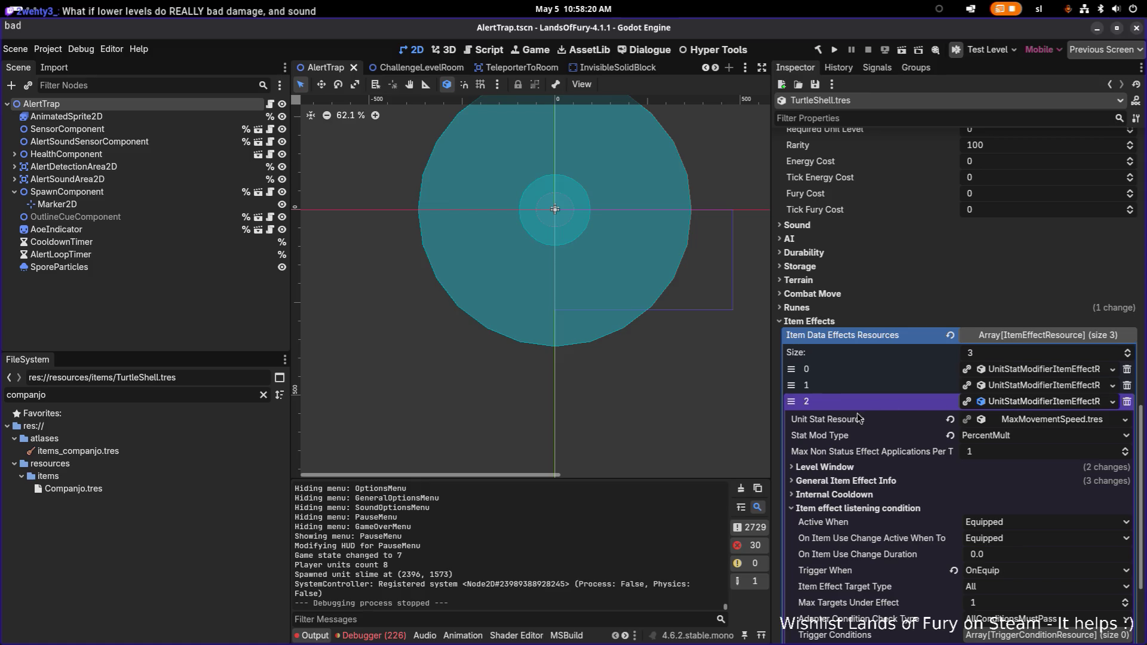
left_click(1040, 370)
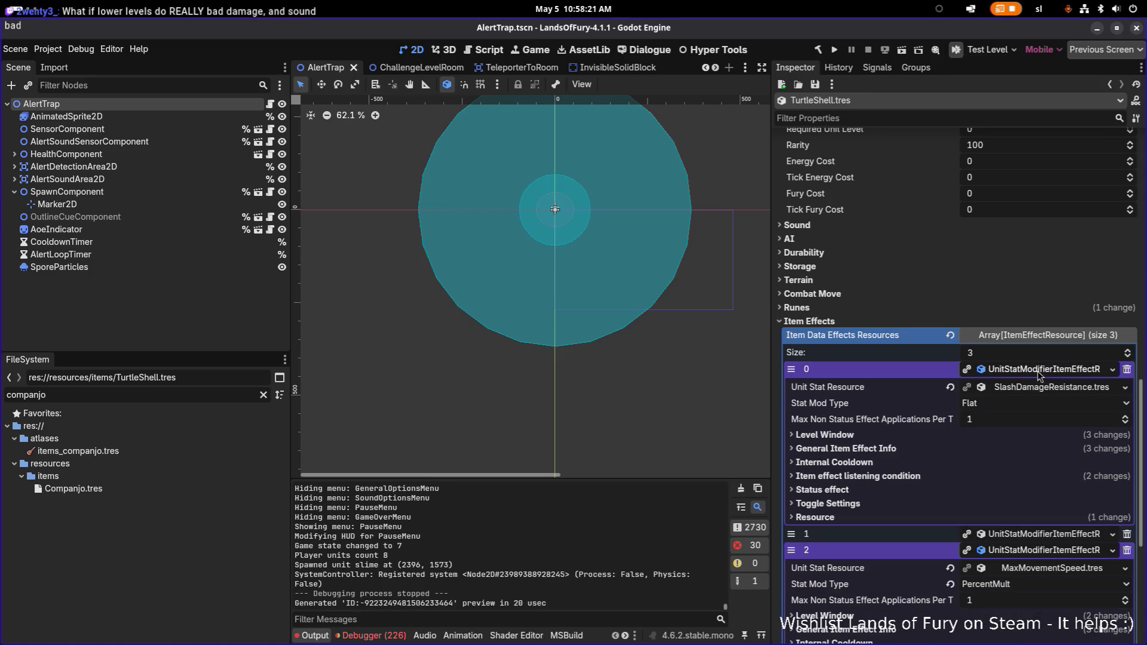
left_click(1038, 372)
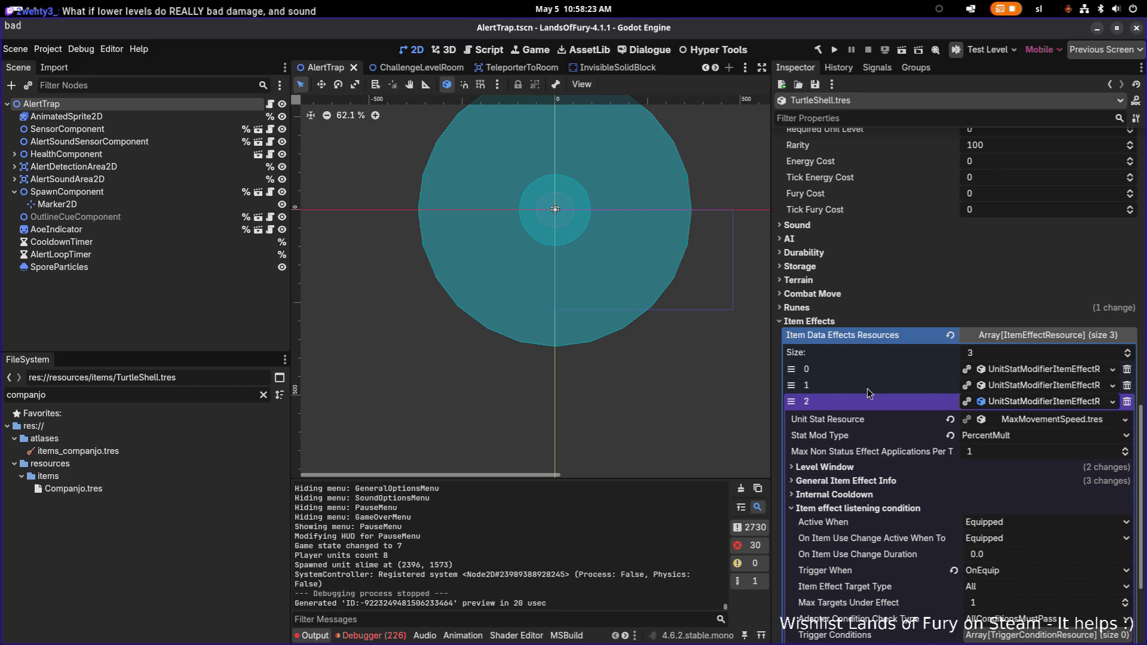
left_click(180, 488)
left_click(1025, 449)
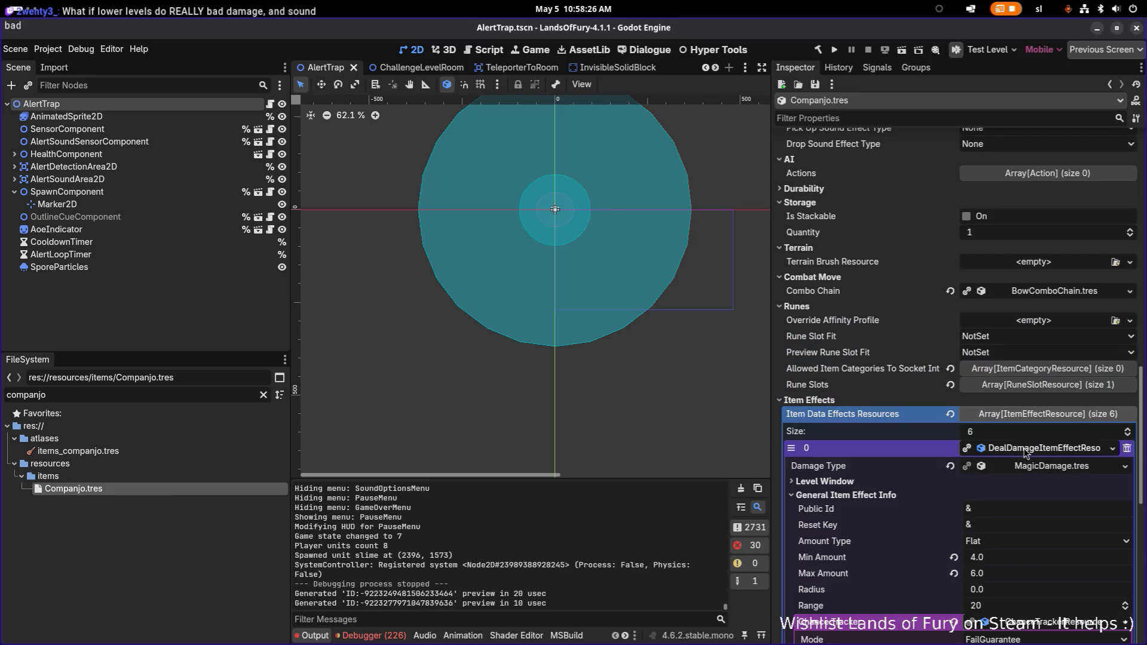
Step: Change Companjo's first MagicDamage effect to Min Amount 2.0 and Max Amount 5.0
scroll(1023, 458, "down", 1)
left_click(1017, 497)
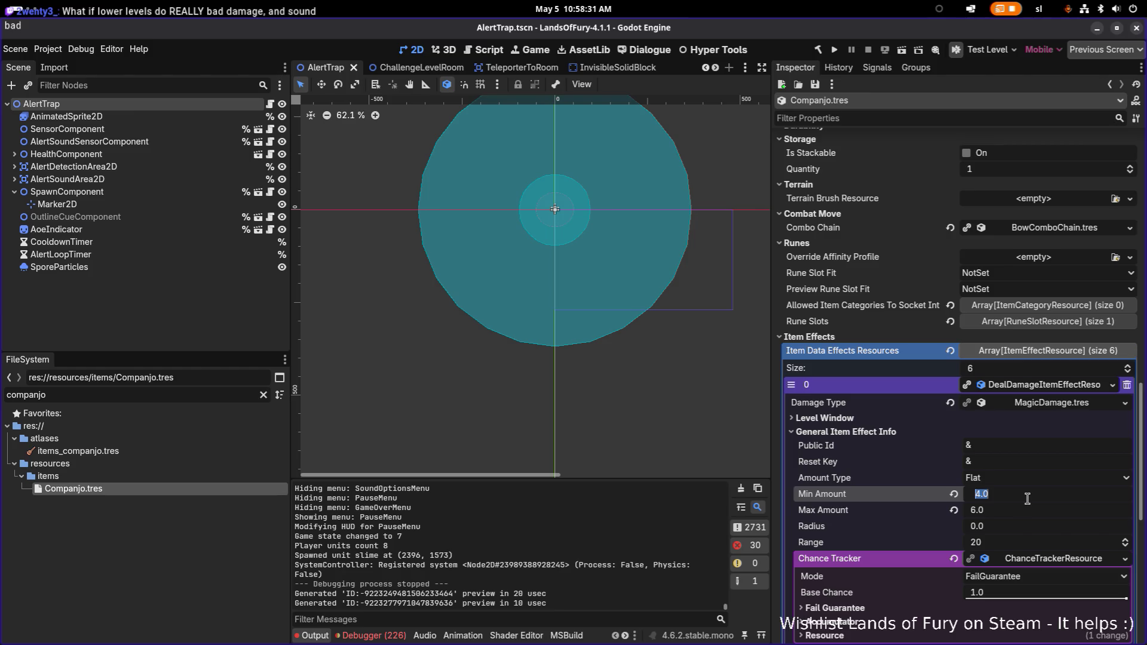
type("2")
key("Tab")
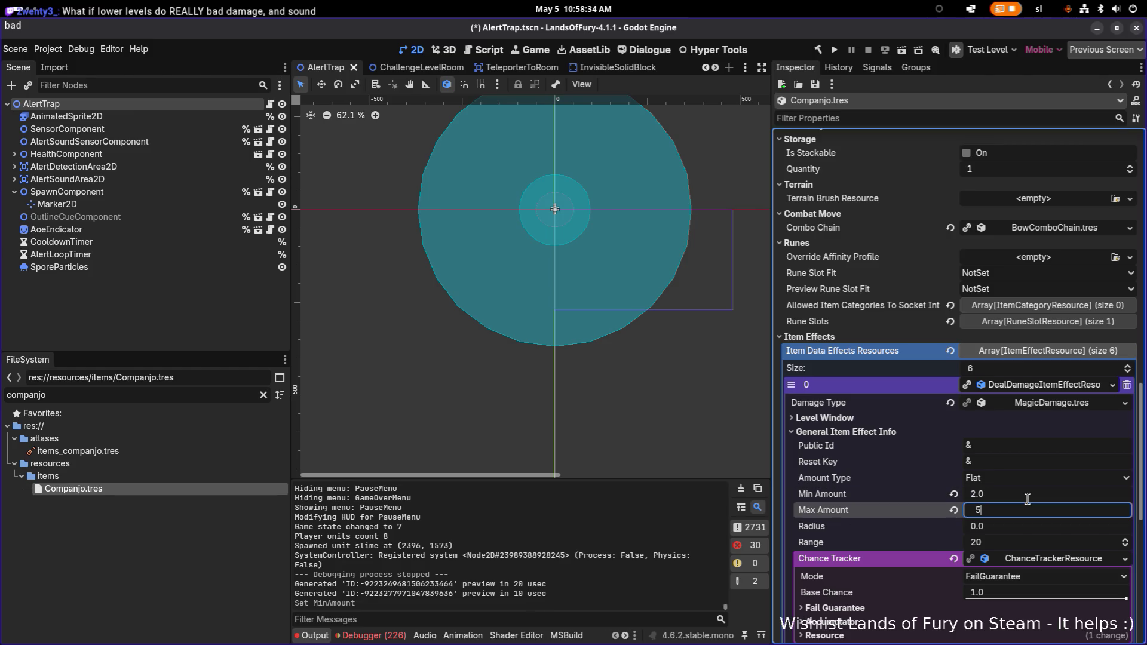
type("5")
key("Return")
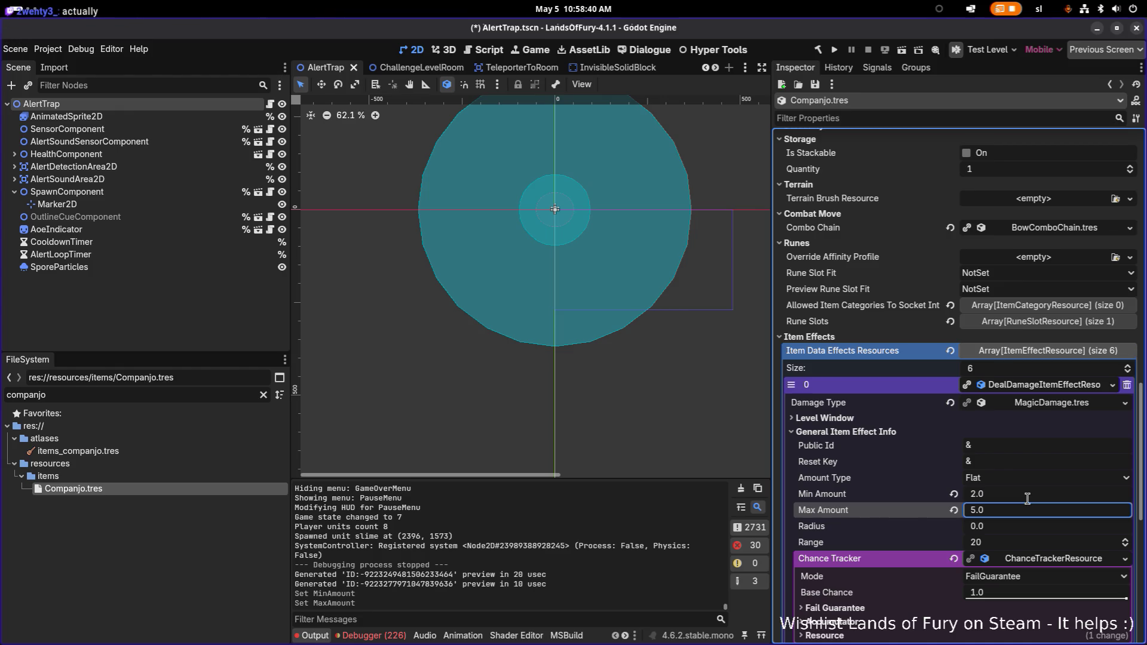
left_click(1052, 228)
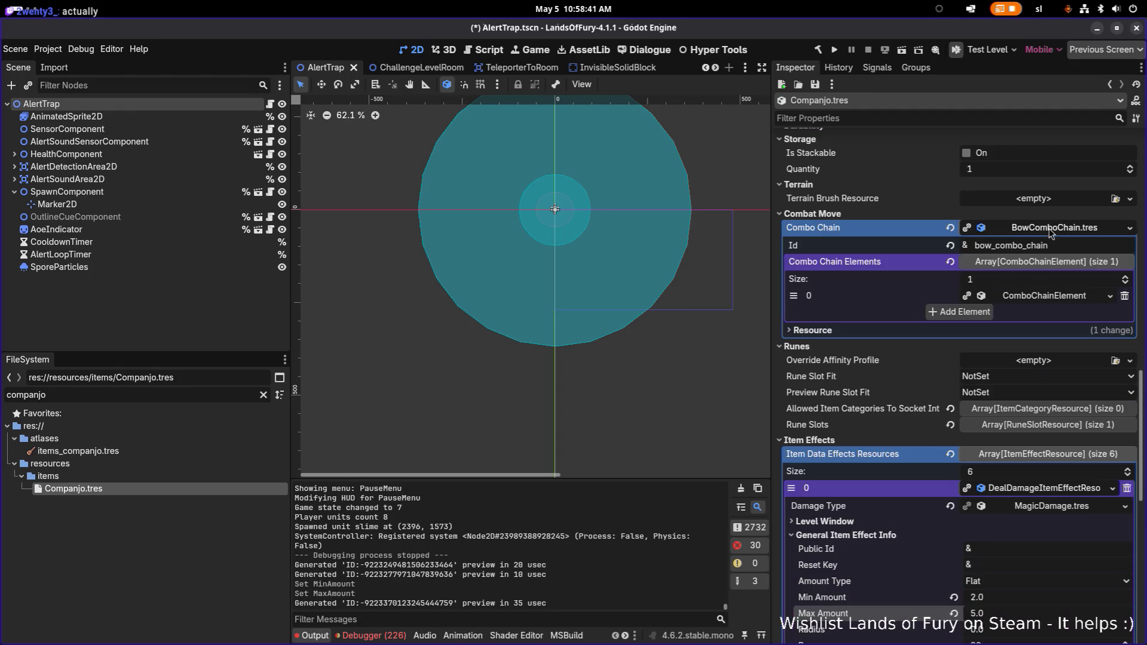
left_click(1047, 298)
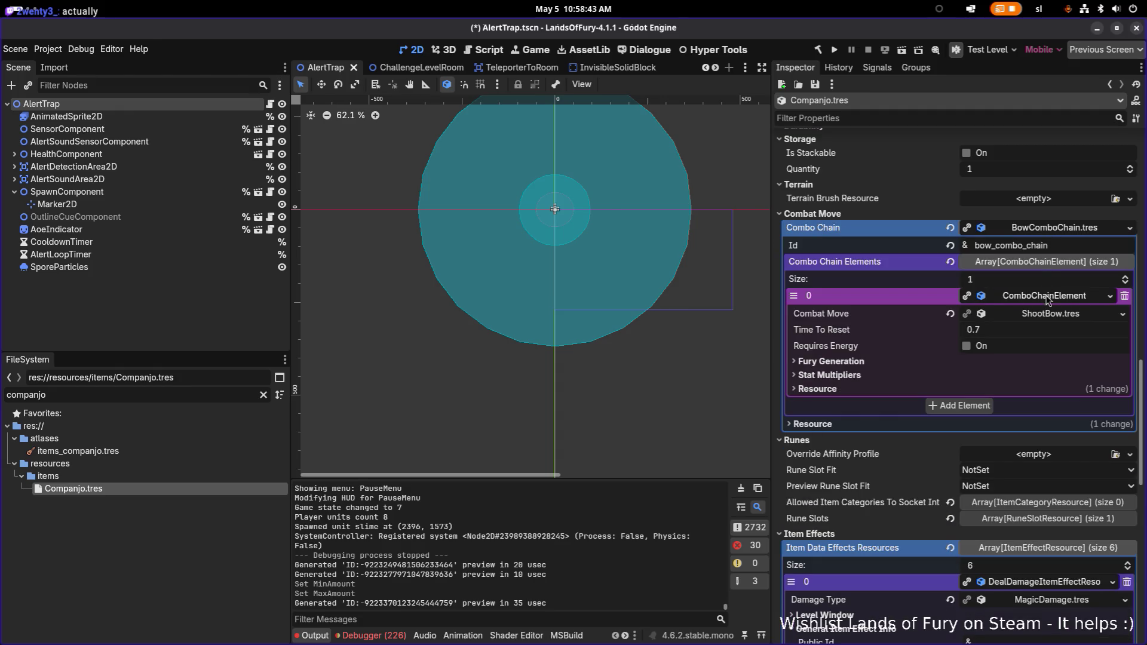
left_click(830, 375)
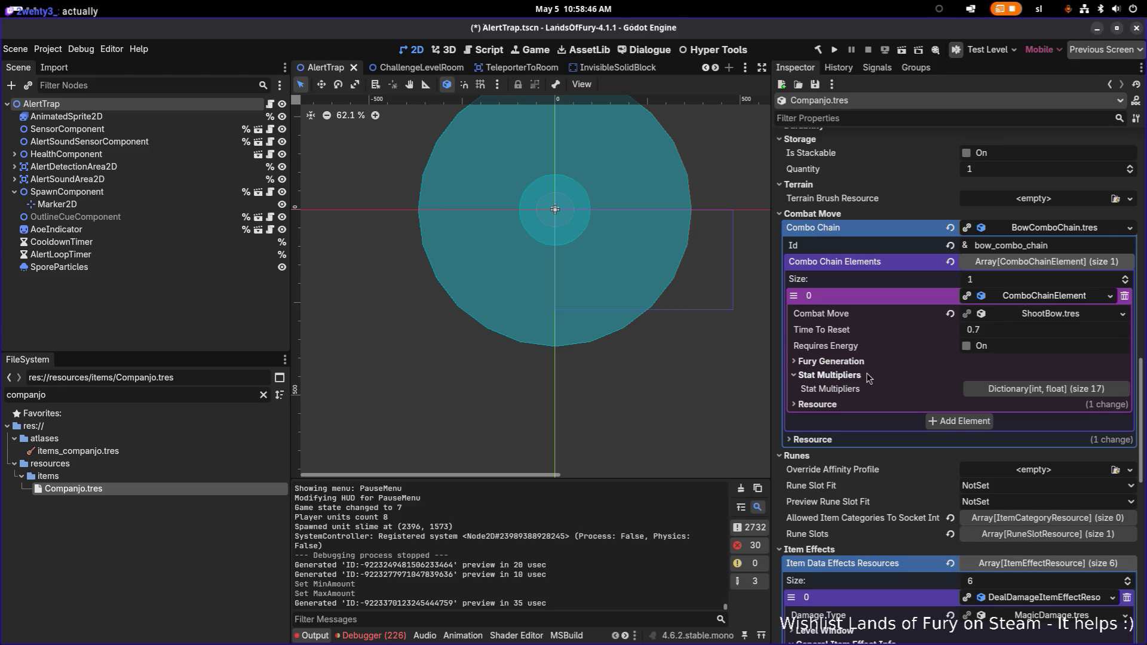
left_click(909, 376)
left_click(996, 375)
left_click(1026, 389)
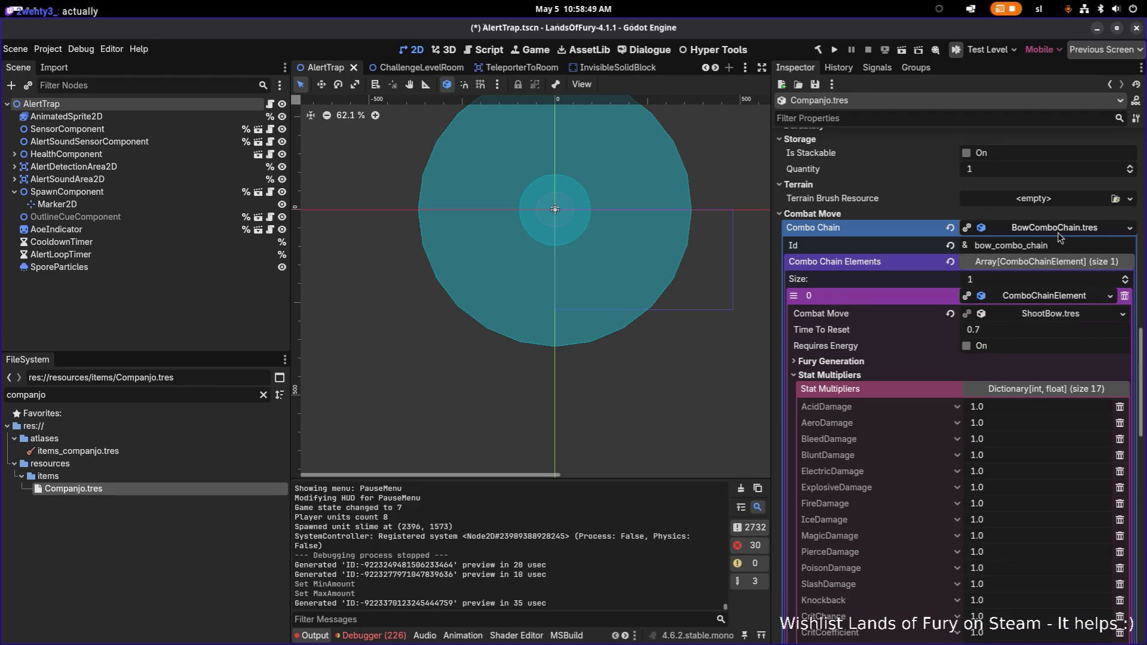
left_click(1058, 232)
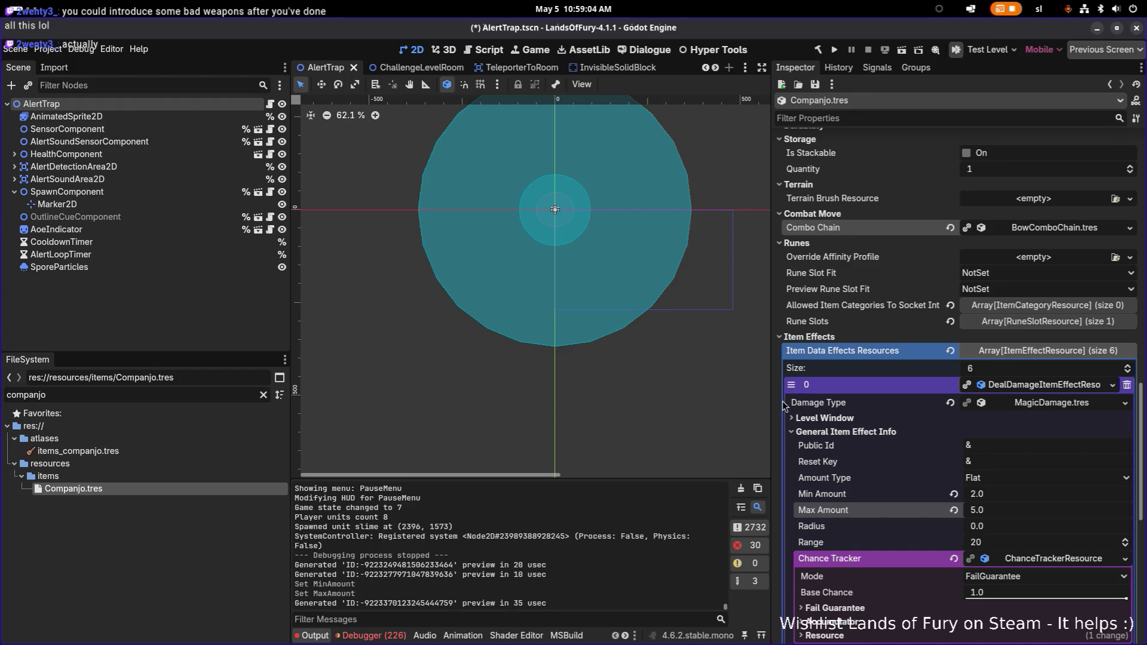
left_click(1070, 385)
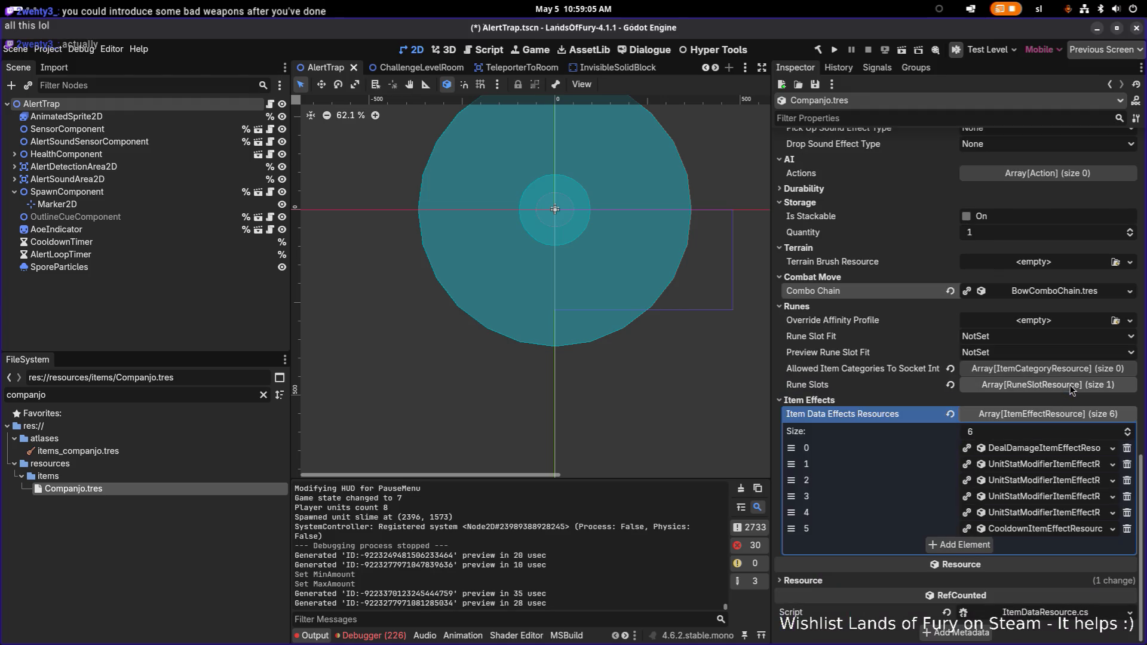
Step: Browse Companjo's item effects, then expand element 0 and select Max Targets Under Effect (5)
left_click(1076, 465)
left_click(1075, 465)
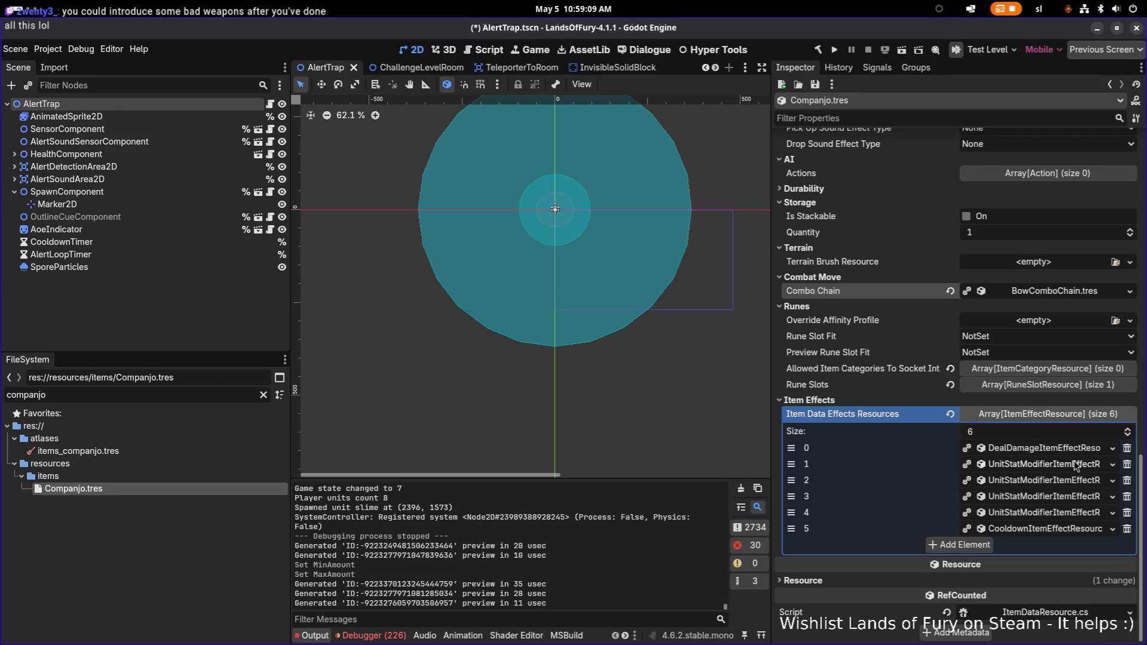
left_click(1062, 514)
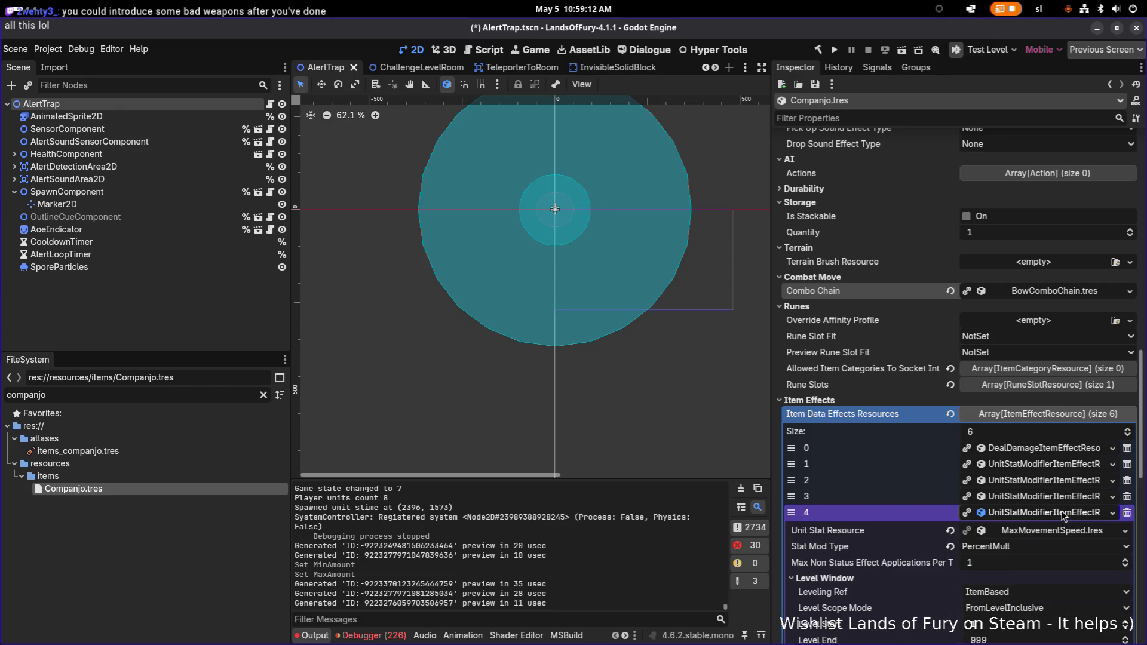
left_click(1060, 509)
left_click(1062, 464)
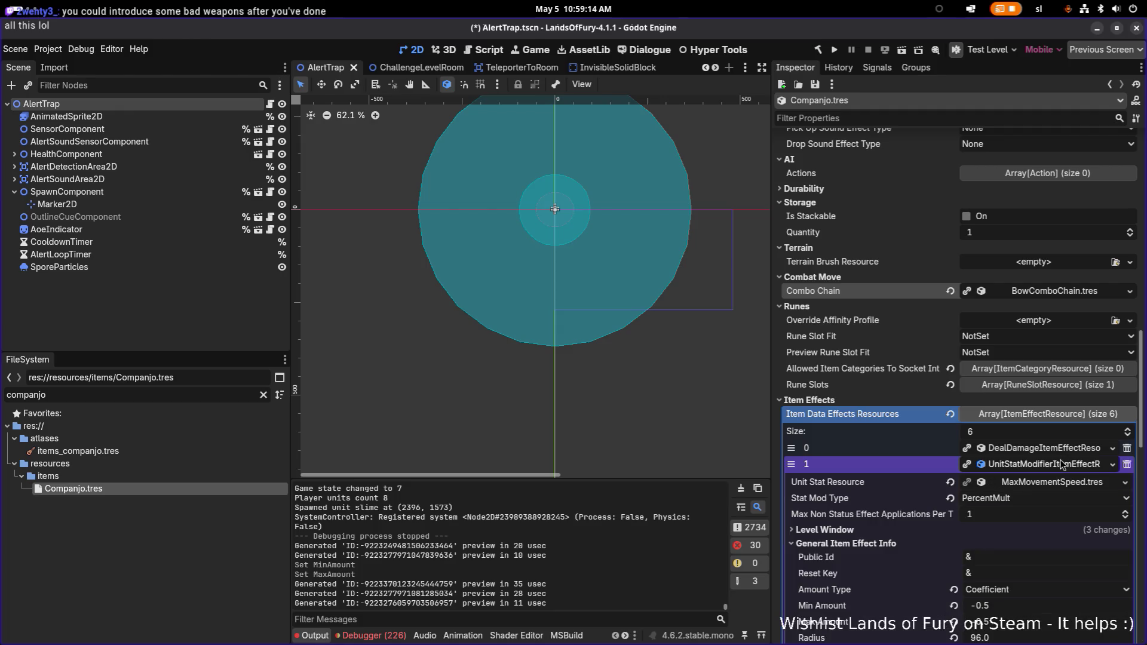
left_click(1063, 465)
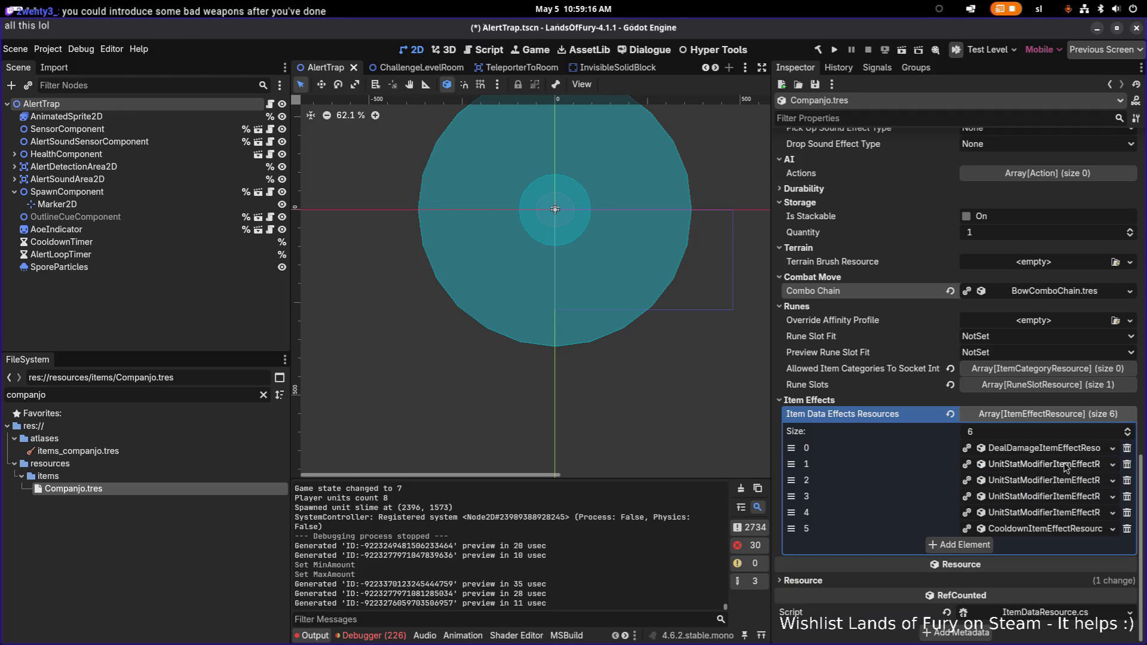
left_click(1066, 448)
scroll(1048, 496, "down", 2)
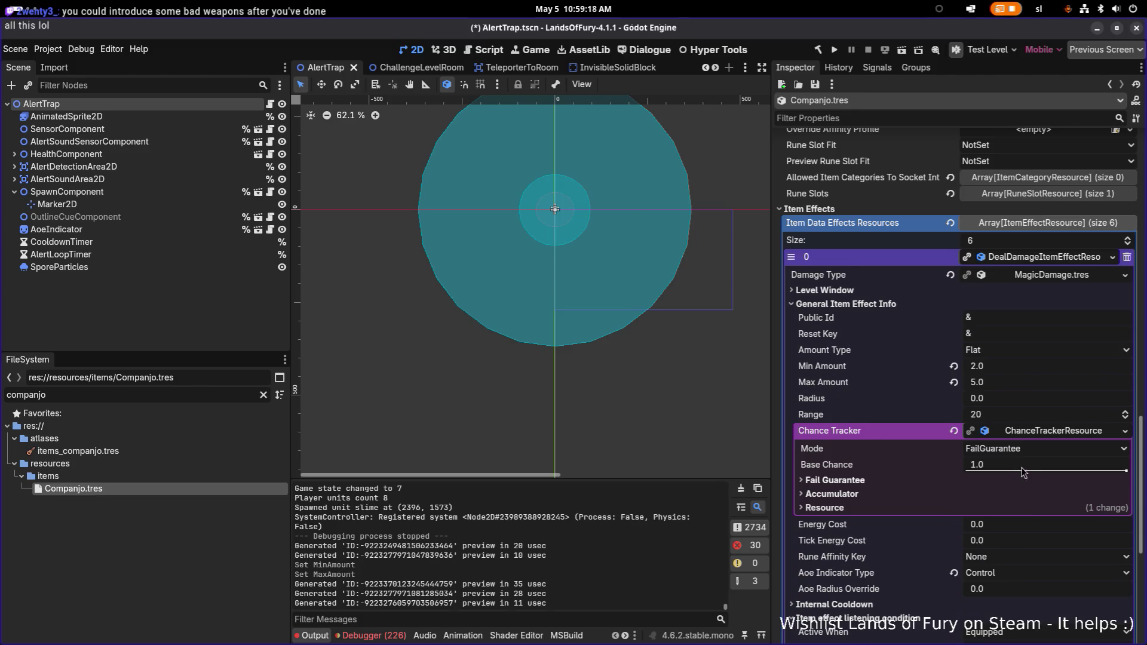
scroll(1000, 508, "down", 5)
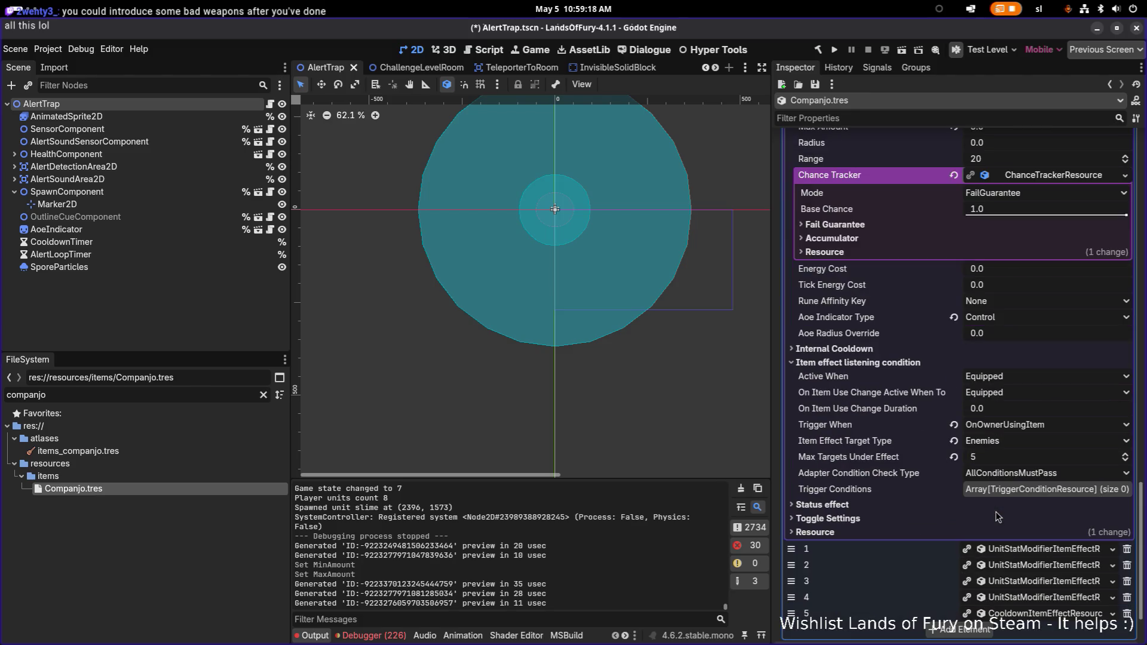
left_click(1002, 460)
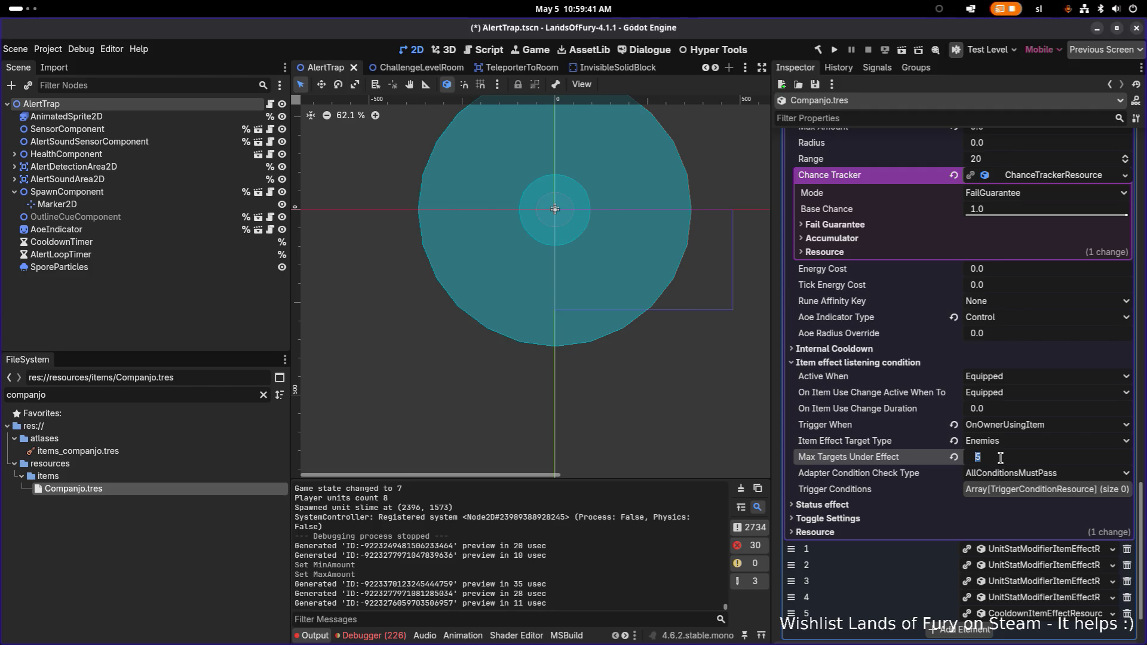
type("3")
key("Return")
key("ctrl+s")
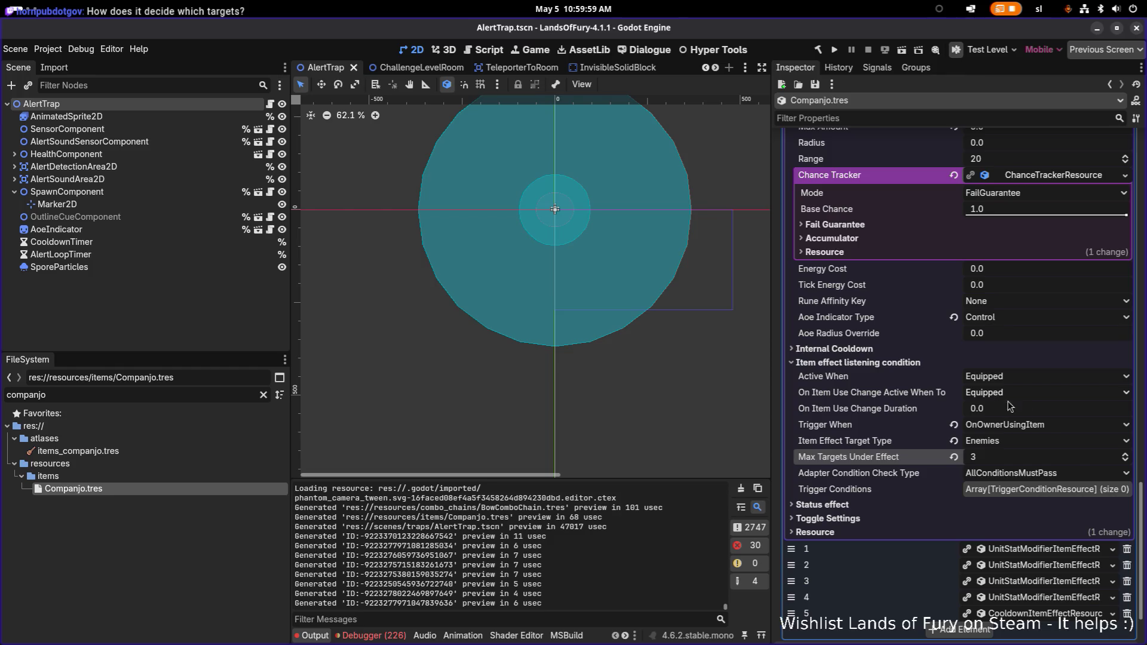
scroll(946, 473, "down", 3)
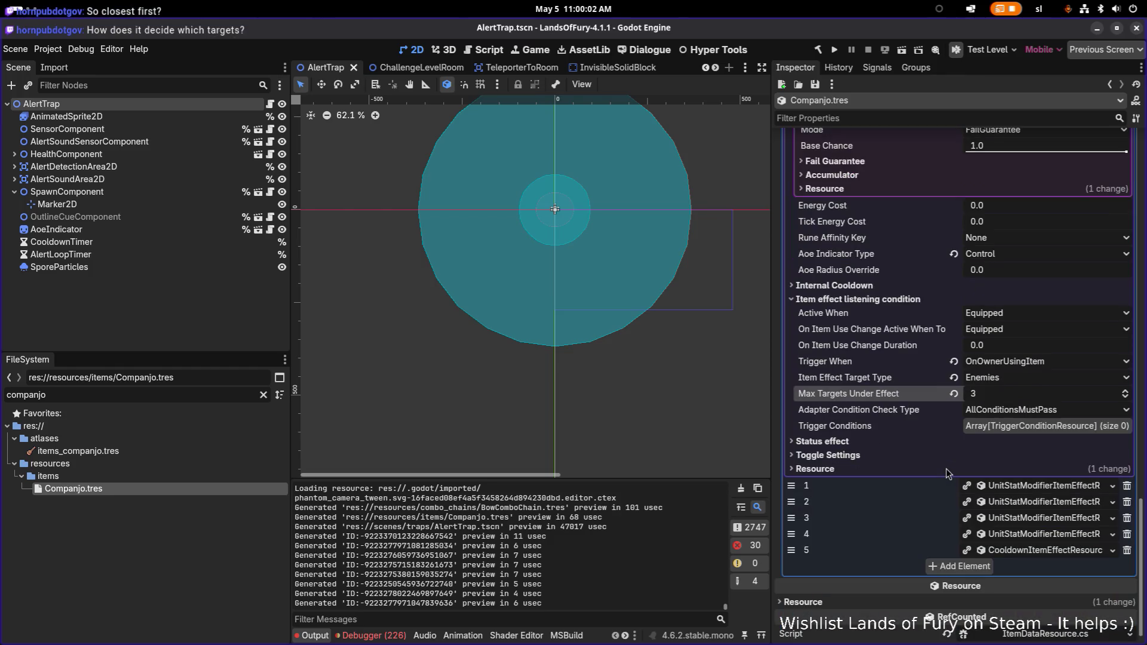
left_click(867, 444)
left_click(869, 444)
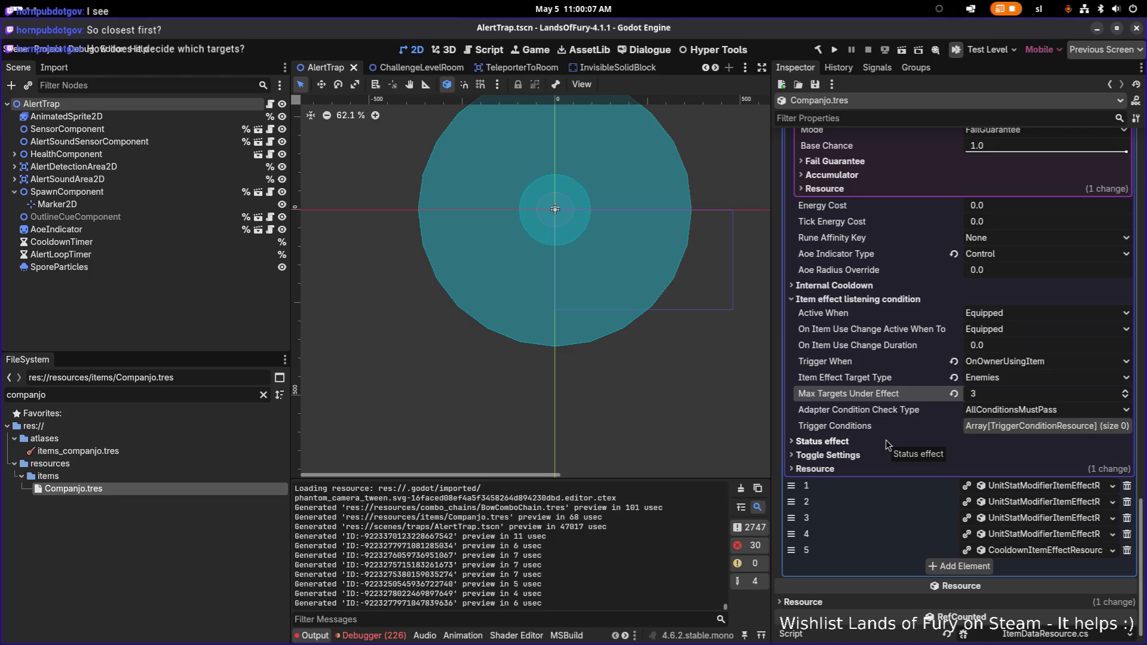
scroll(866, 361, "up", 4)
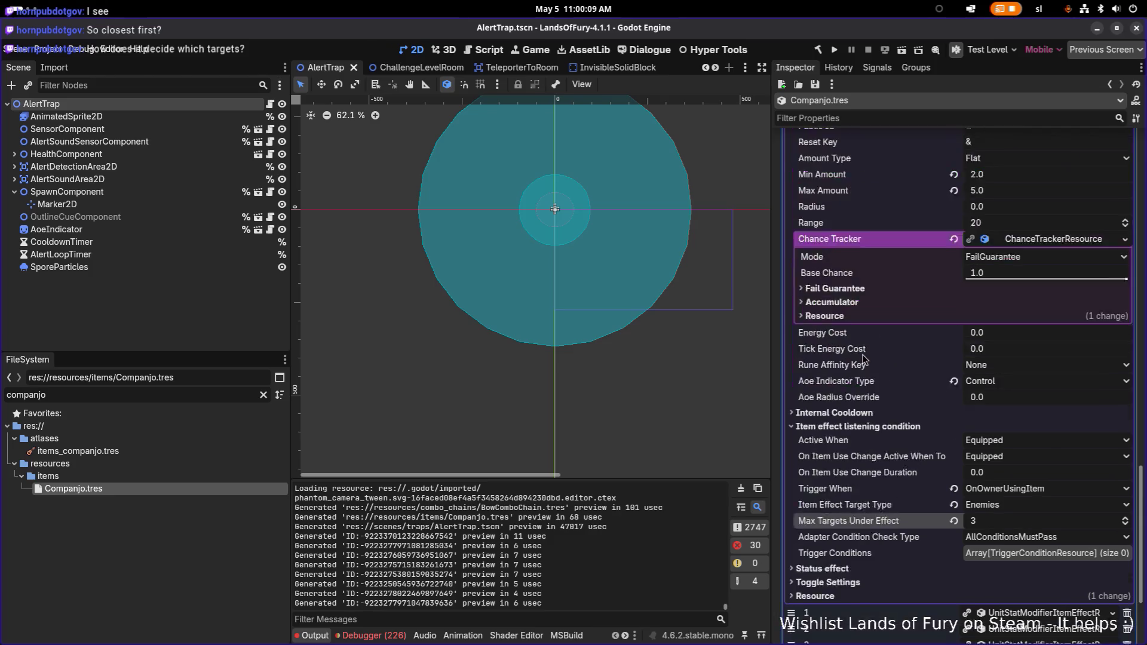
scroll(868, 353, "up", 4)
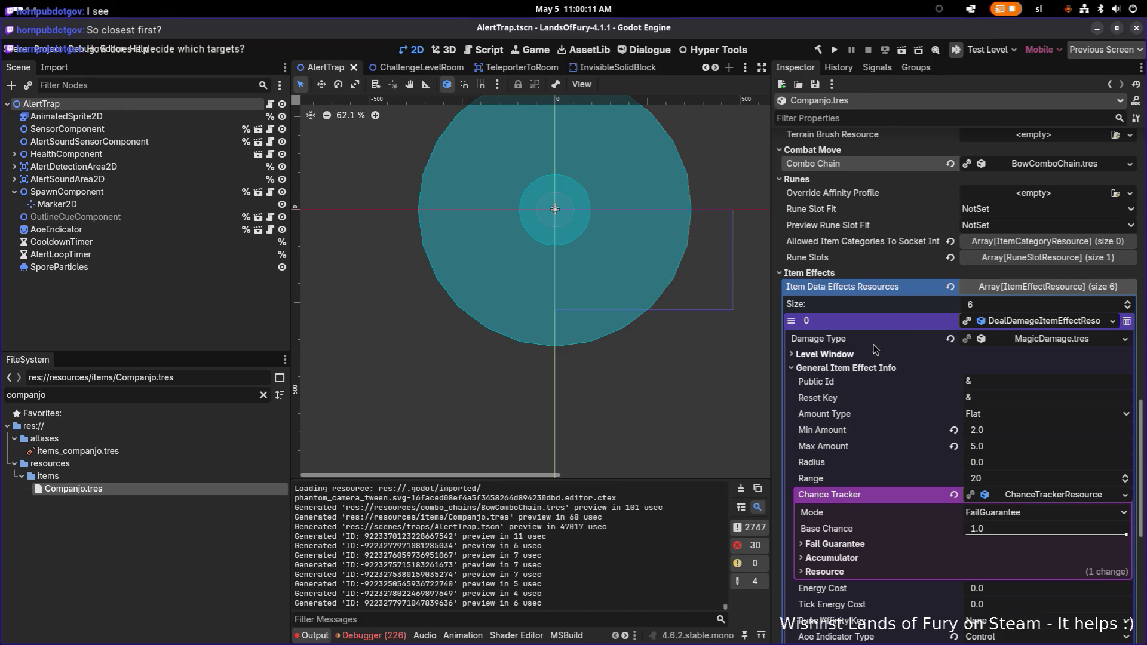
left_click(1034, 324)
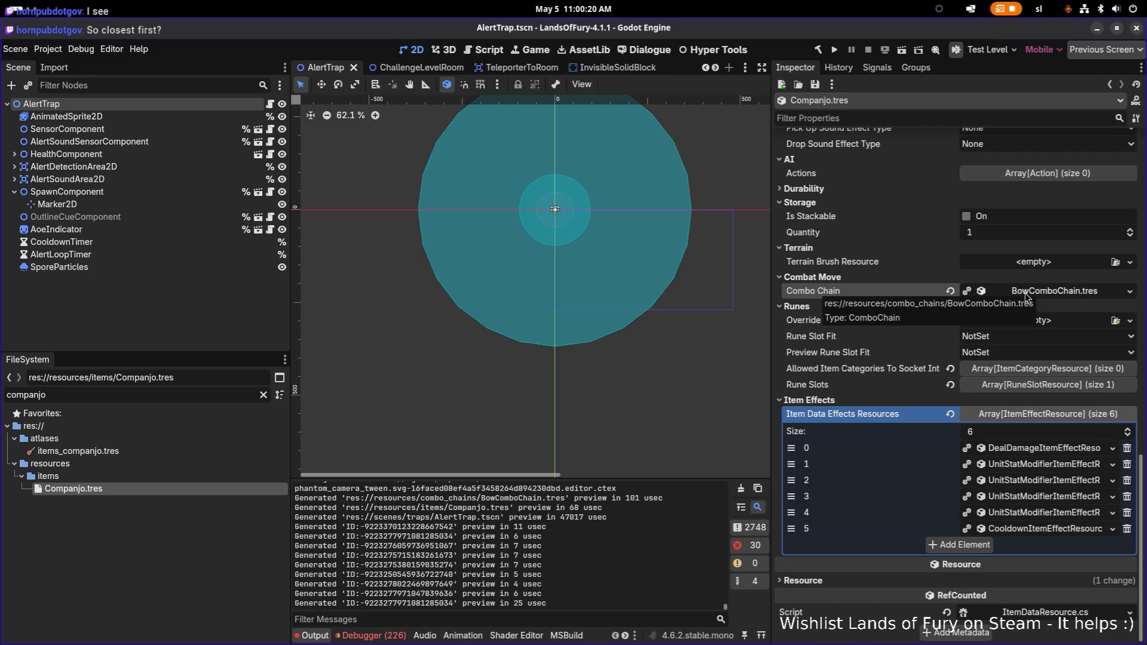
scroll(811, 311, "up", 5)
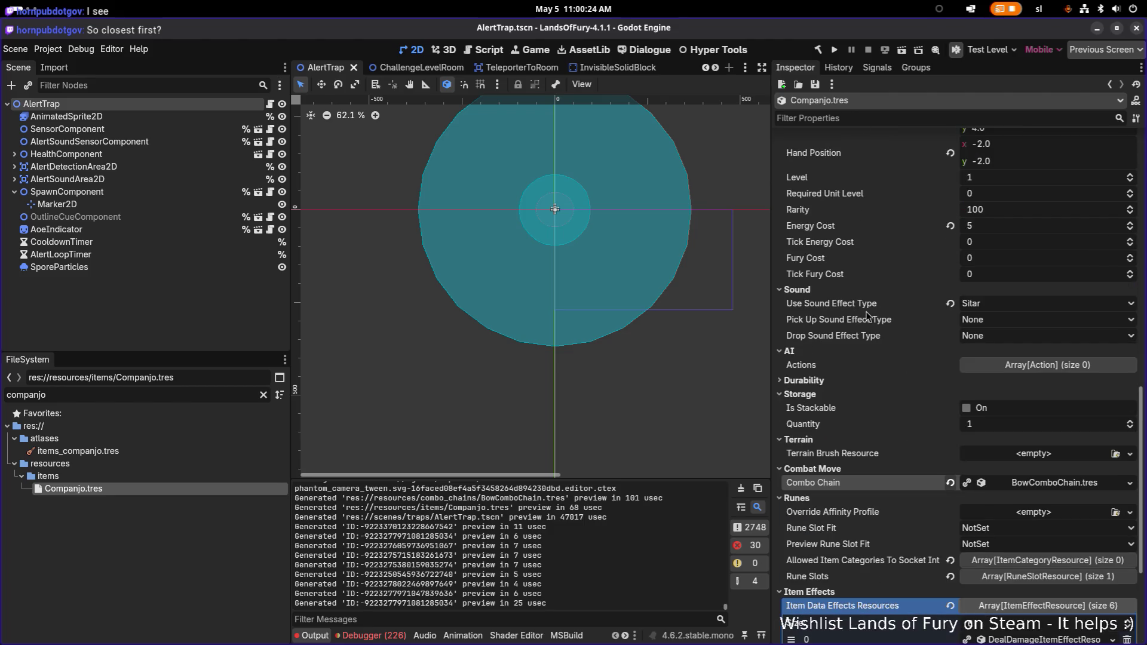
key("alt+Tab")
key("alt+Tab")
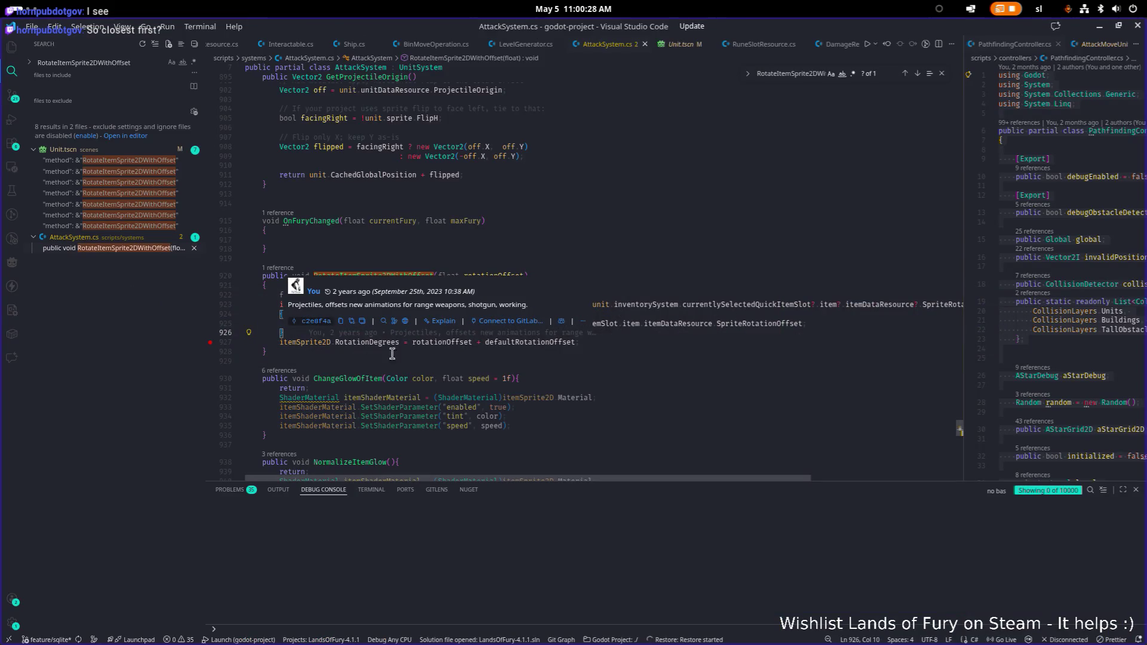
Step: Add a breakpoint on line 927's RotationDegrees assignment and start debugging with F5
left_click(210, 342)
left_click(550, 351)
key("Down")
left_click(597, 345)
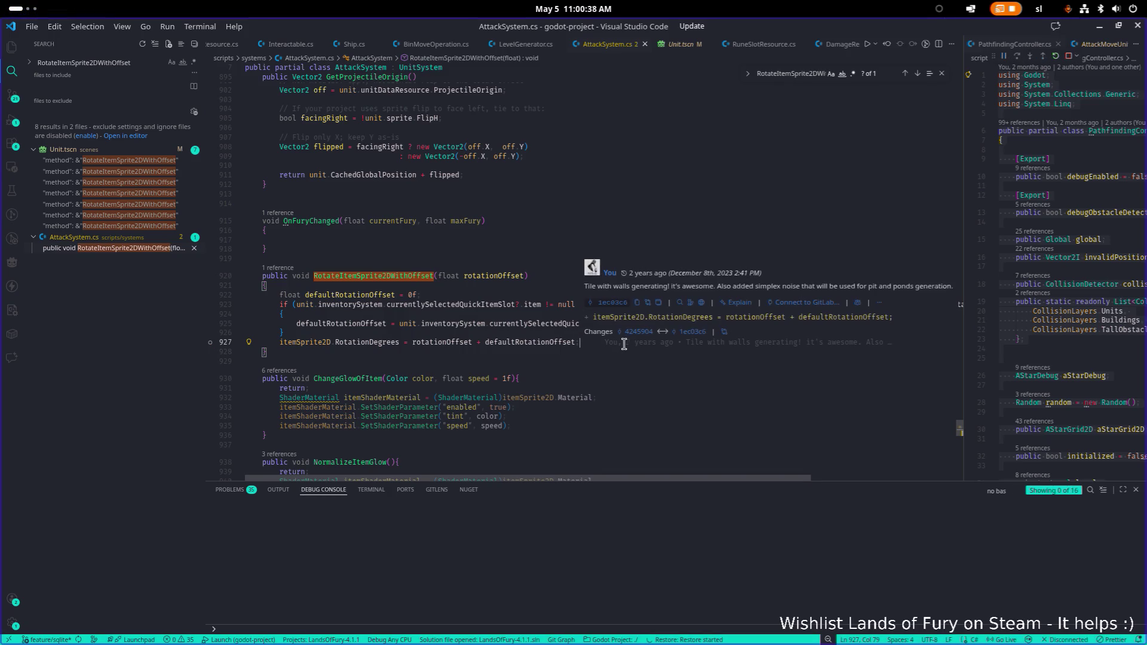
key("F5")
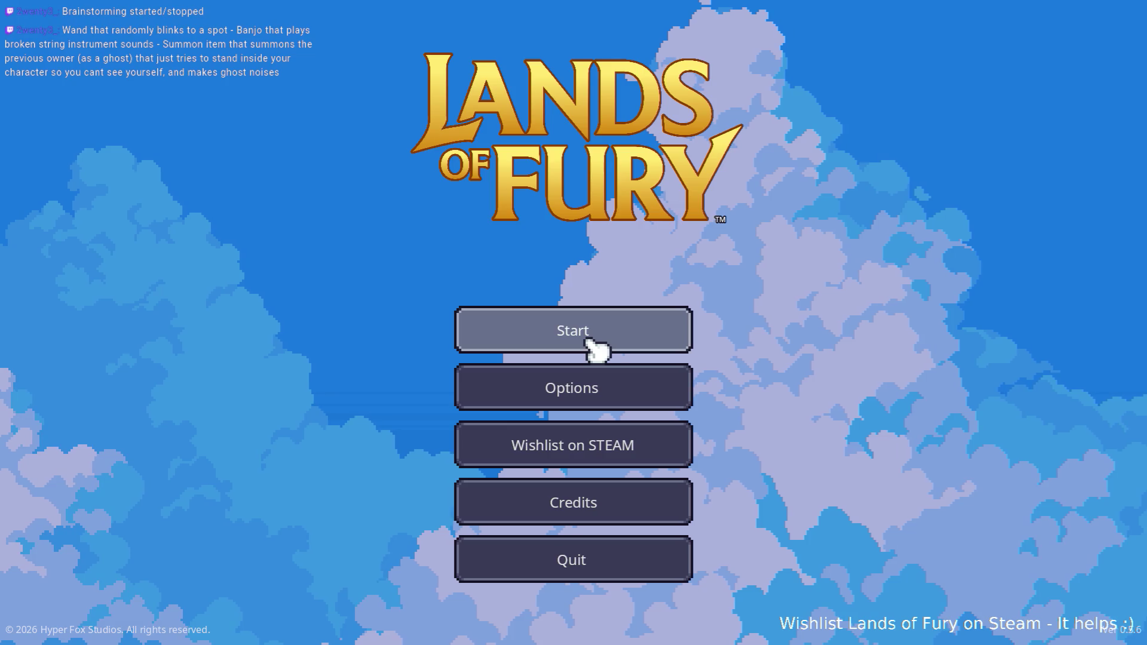
Step: Load the first save profile in-game, continuing past the VS Code breakpoint
left_click(614, 346)
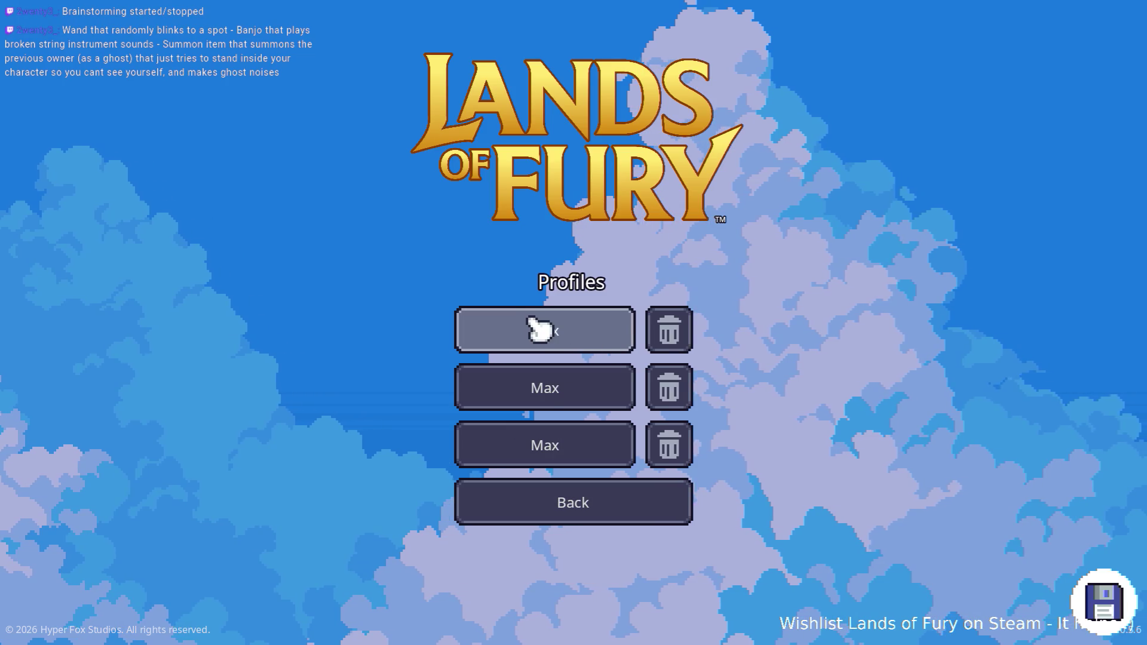
left_click(535, 325)
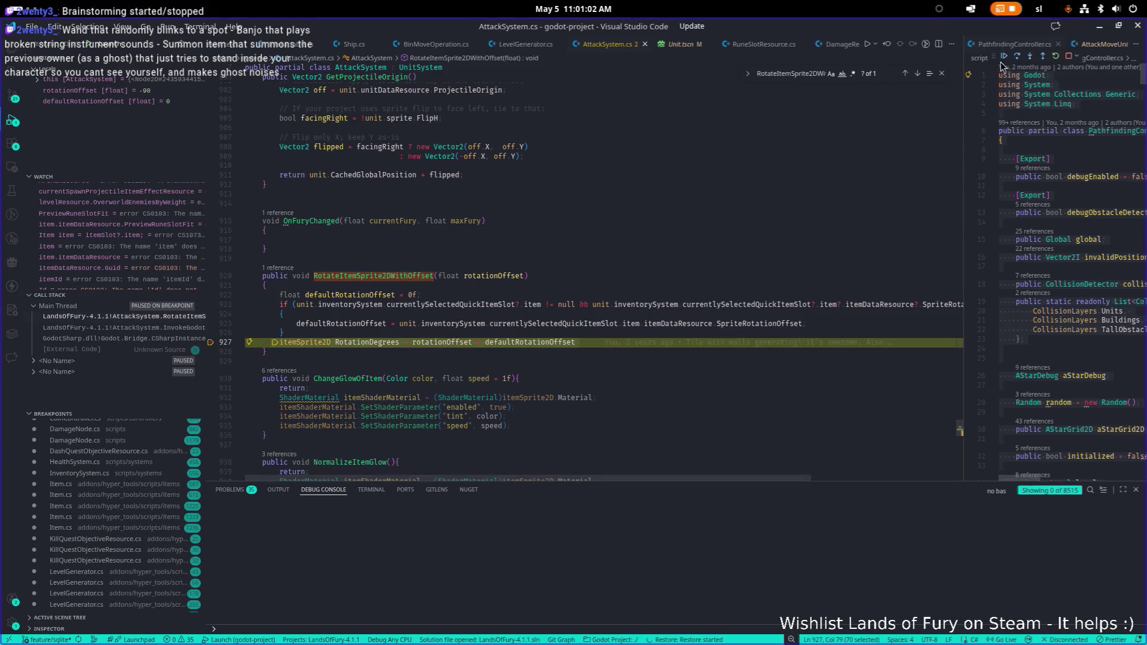
key("F5")
key("alt+Tab")
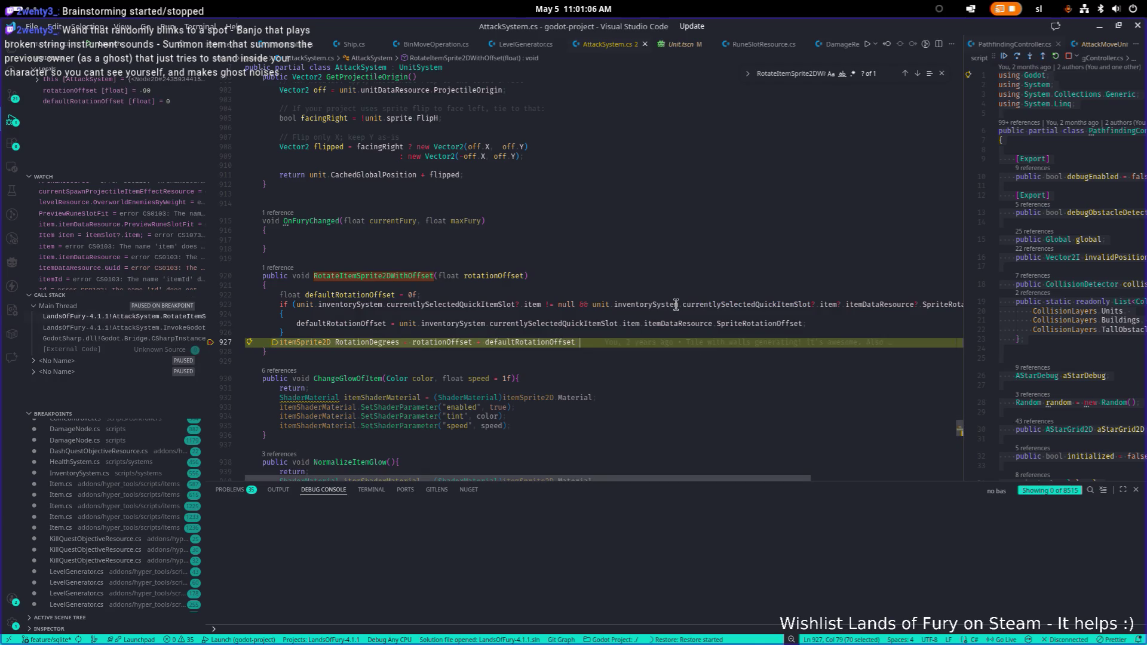
Step: Delete the rotation statement, undo the deletion, and return to the game window
left_click(1004, 57)
key("BackSpace")
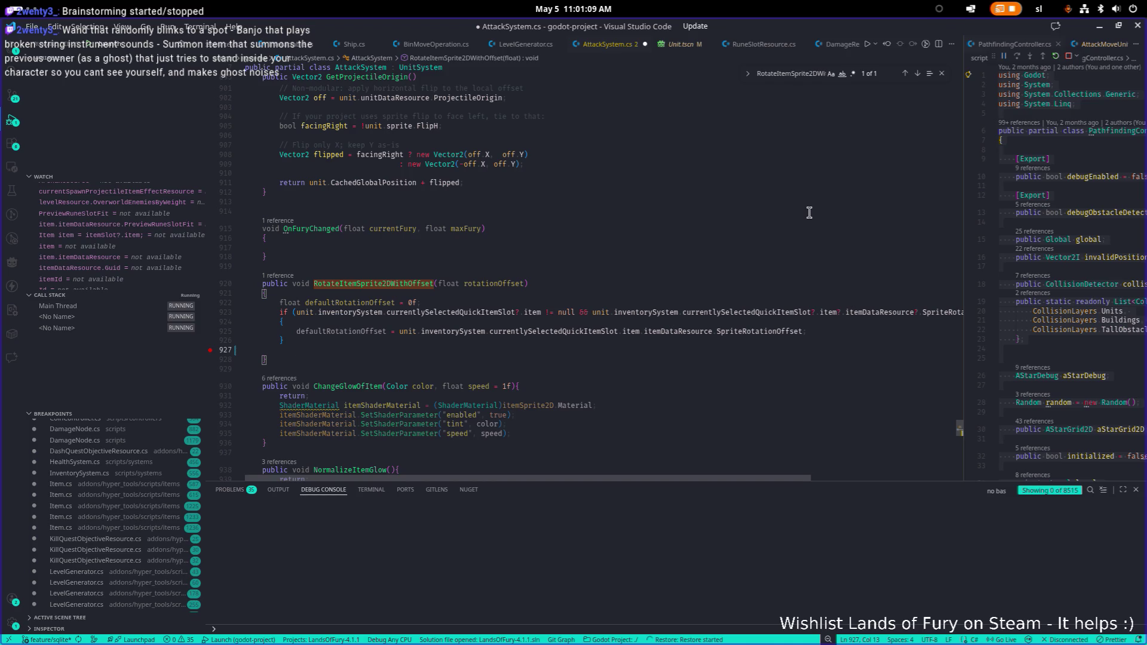
key("ctrl+z")
key("alt+Tab")
key("alt+Tab")
key("alt+shift+Tab")
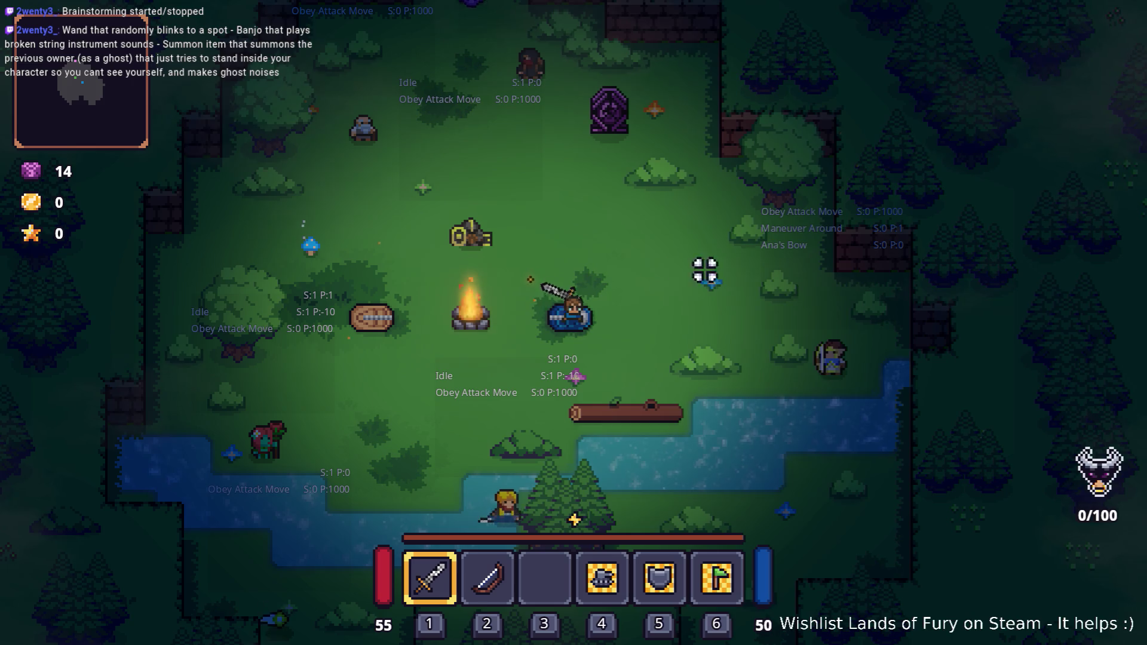
Step: Equip the bow, fire an arrow, and resume from the line 927 breakpoint
key("2")
left_click(747, 313)
key("w")
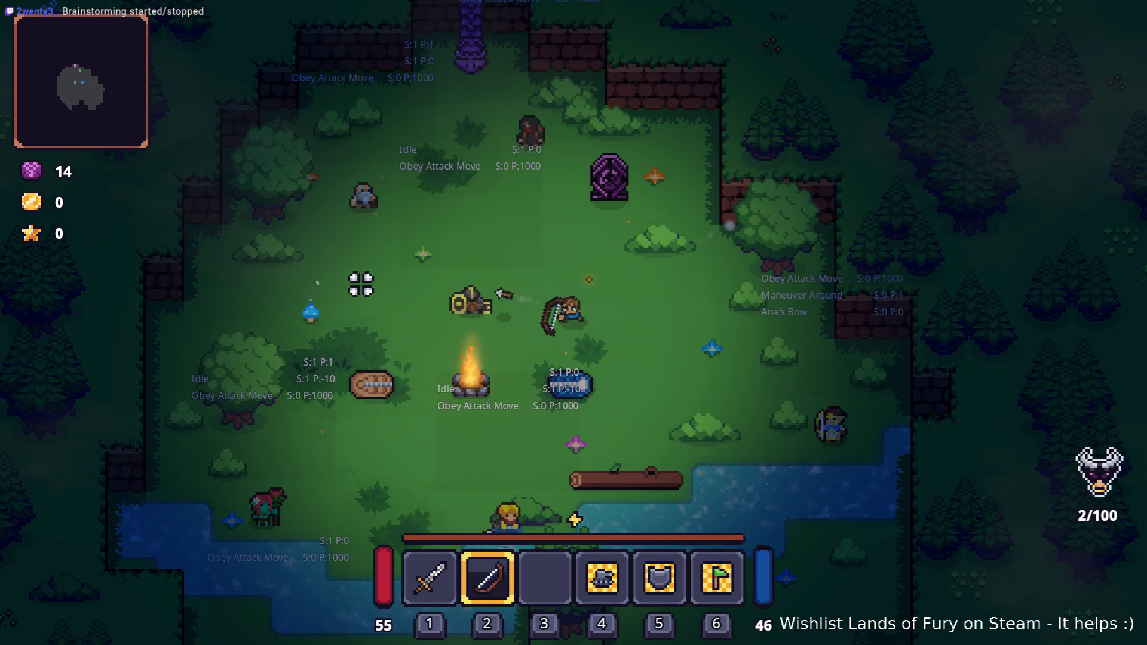
key("s")
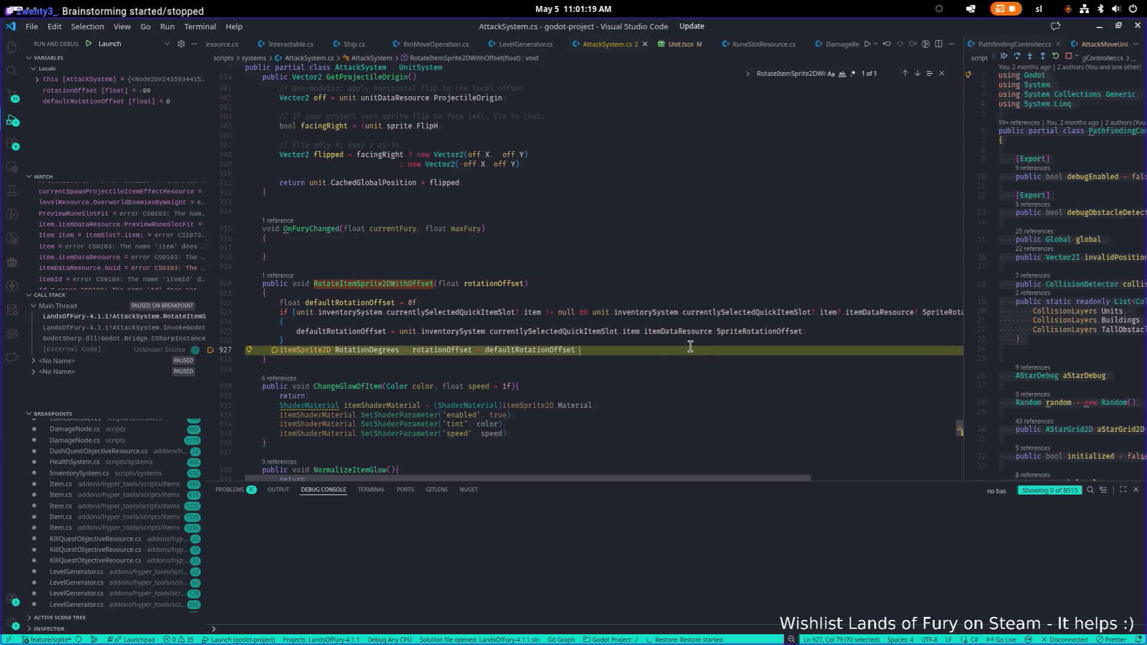
left_click(867, 43)
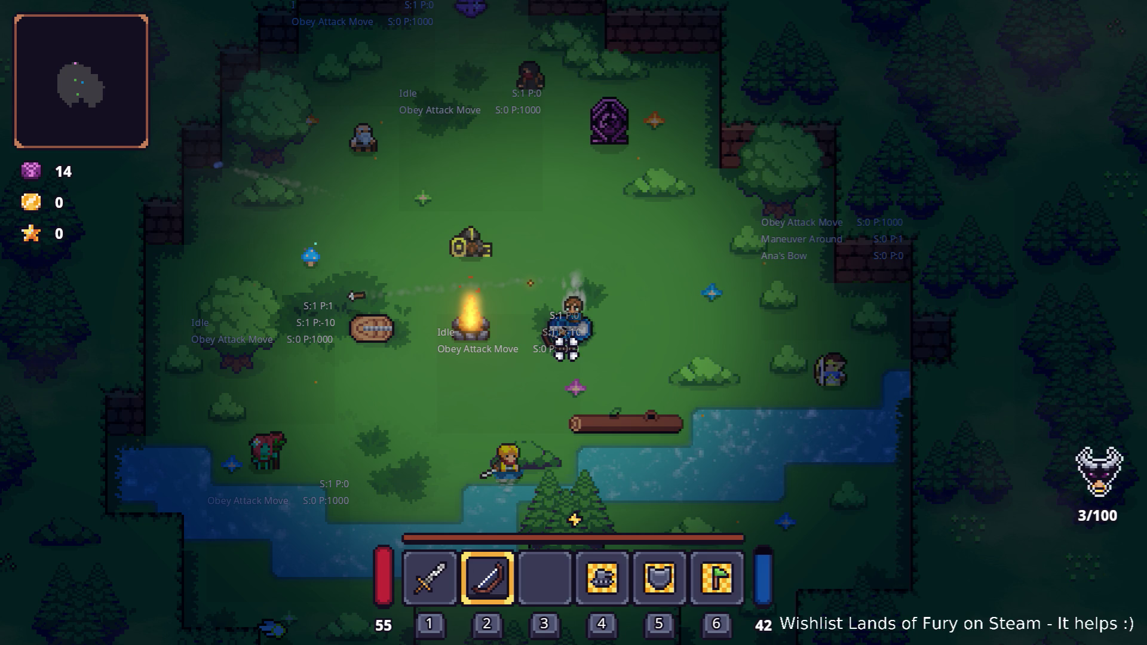
key("alt+Tab")
Step: Swap to the sword, then back to the bow, firing arrows up-right, left and right
key("1")
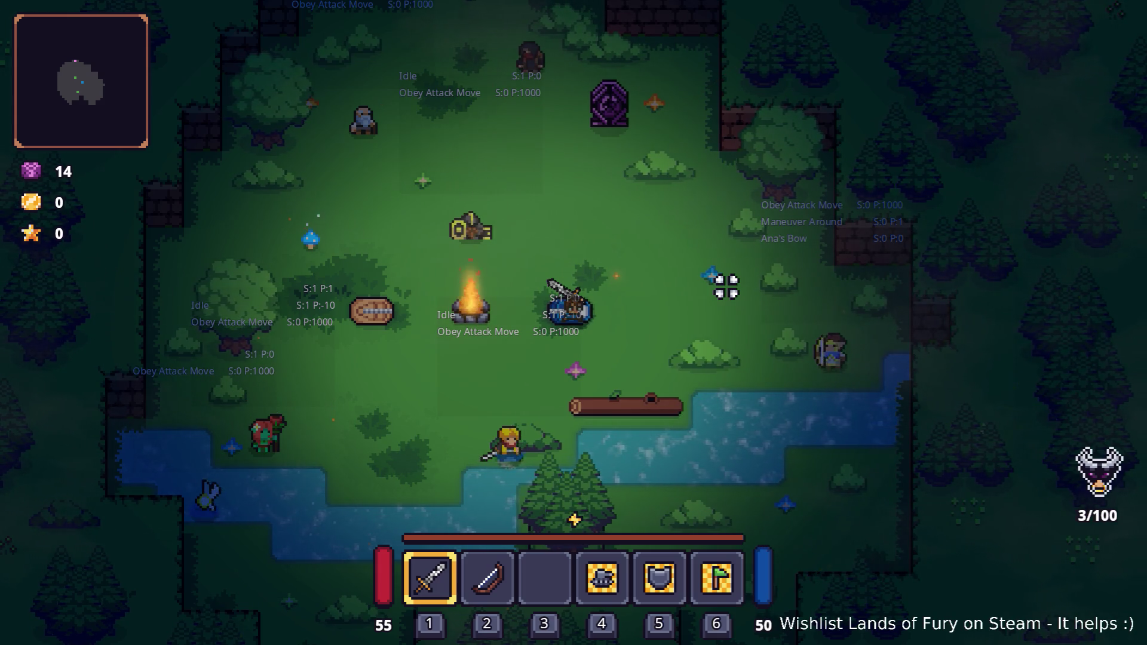
key("alt+Tab")
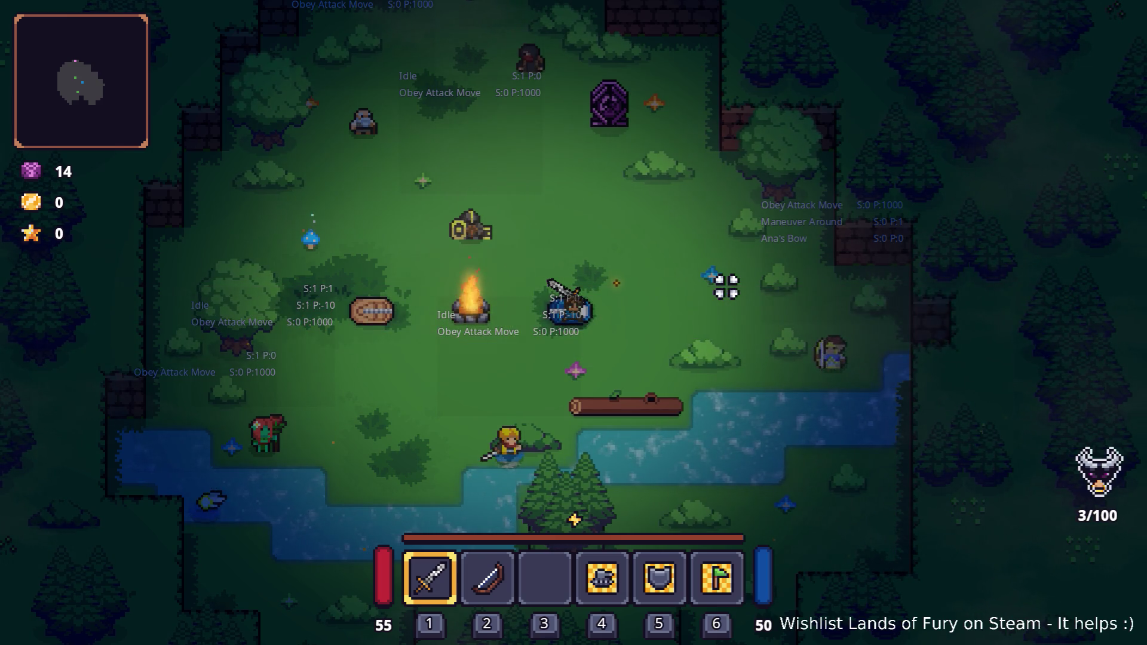
key("2")
left_click(791, 287)
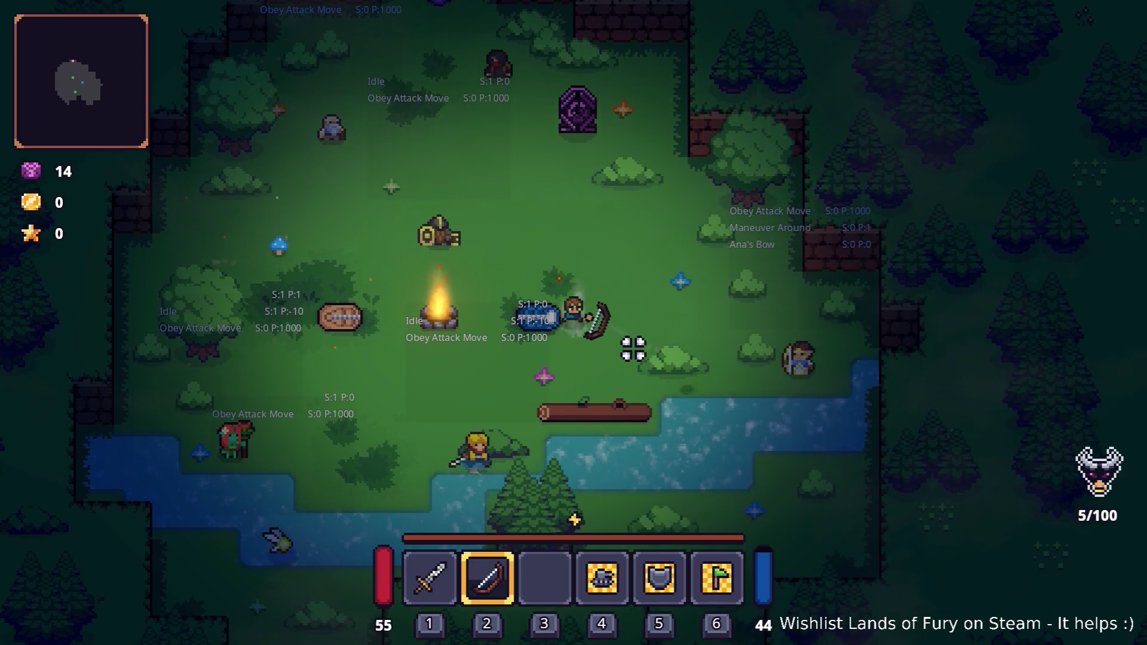
left_click(384, 364)
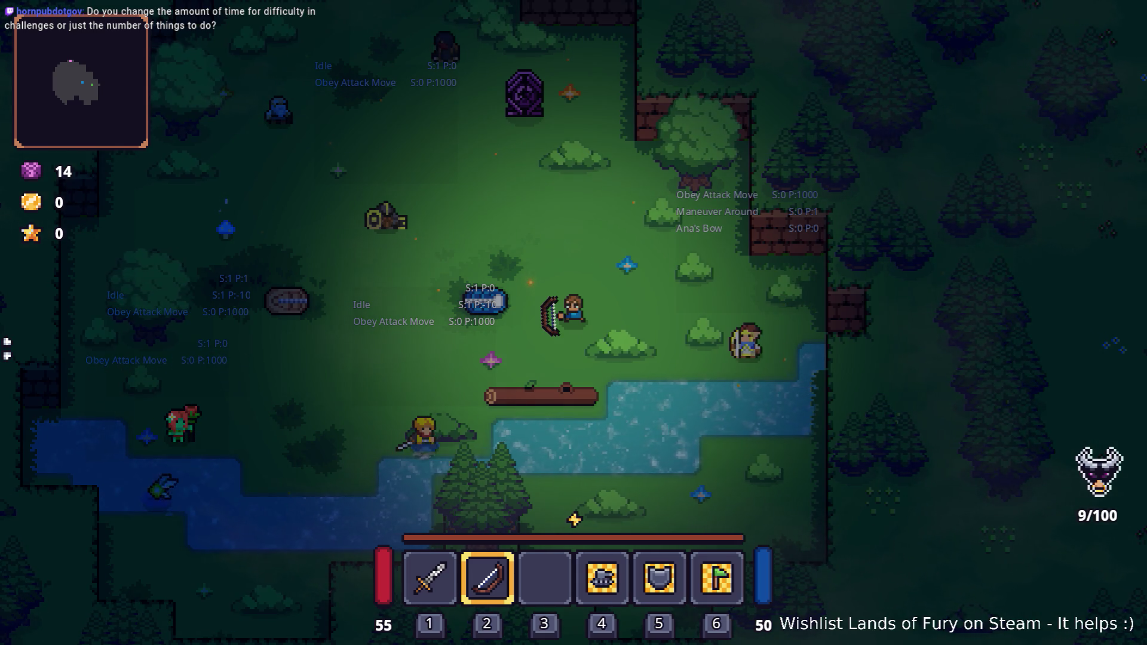
left_click(671, 324)
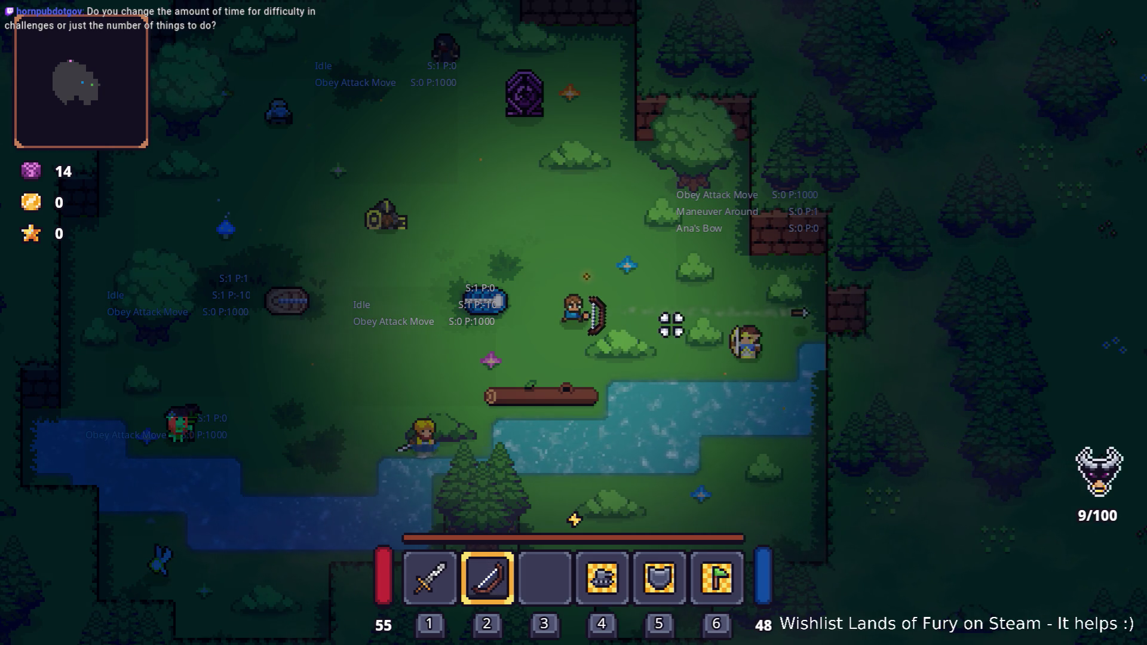
Step: Quit Lands of Fury to the desktop from the pause menu
key("Escape")
left_click(620, 555)
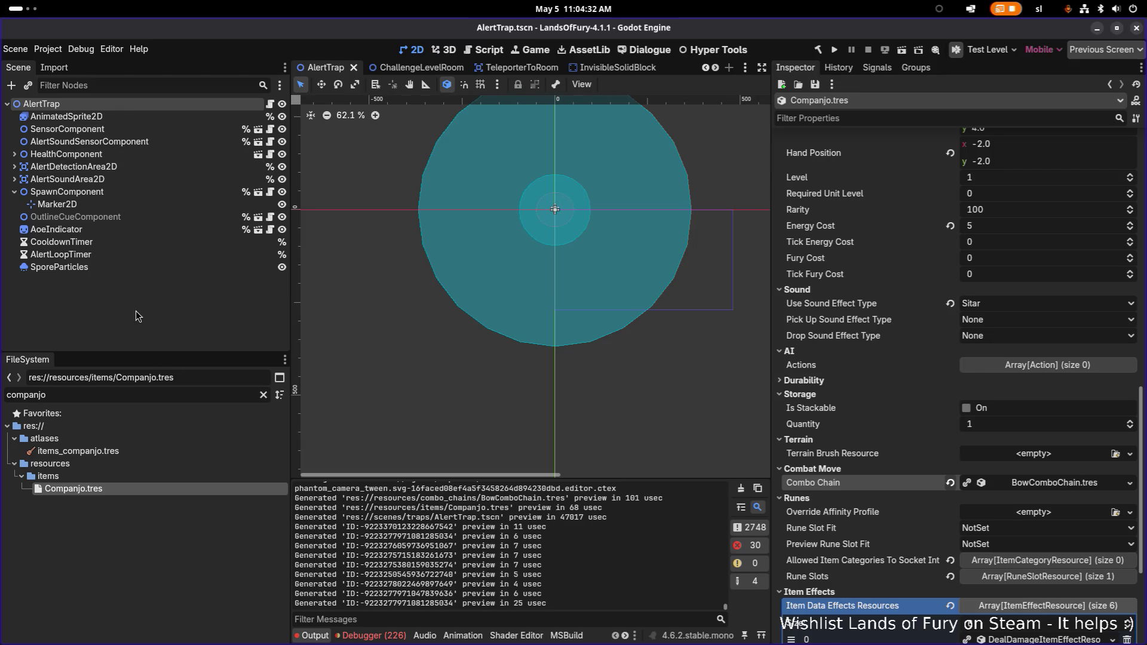
Step: Open Unit.tscn through quick scene search and select UnitFSM to view its 12 states
key("ctrl+shift+o")
type("unit")
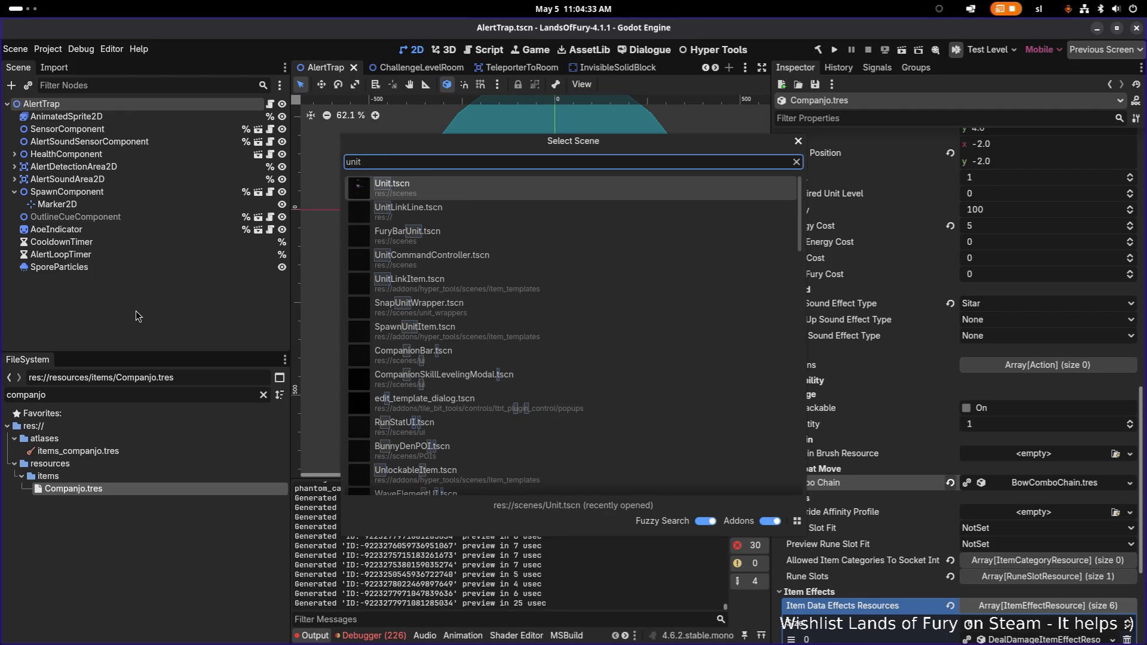
key("Return")
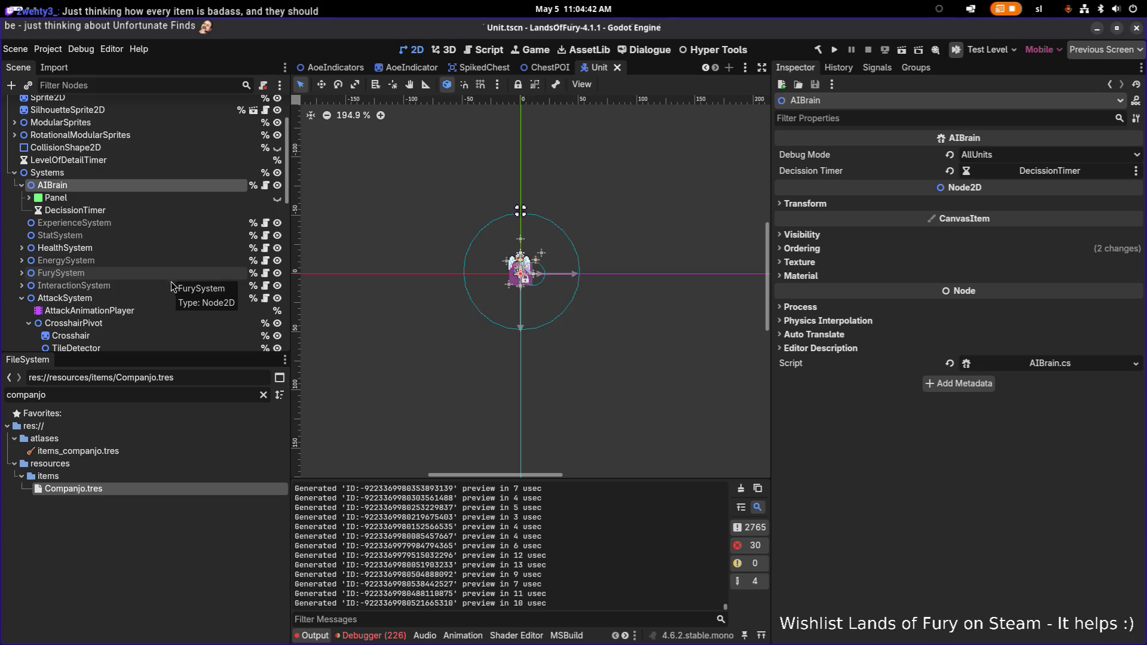
scroll(171, 281, "down", 2)
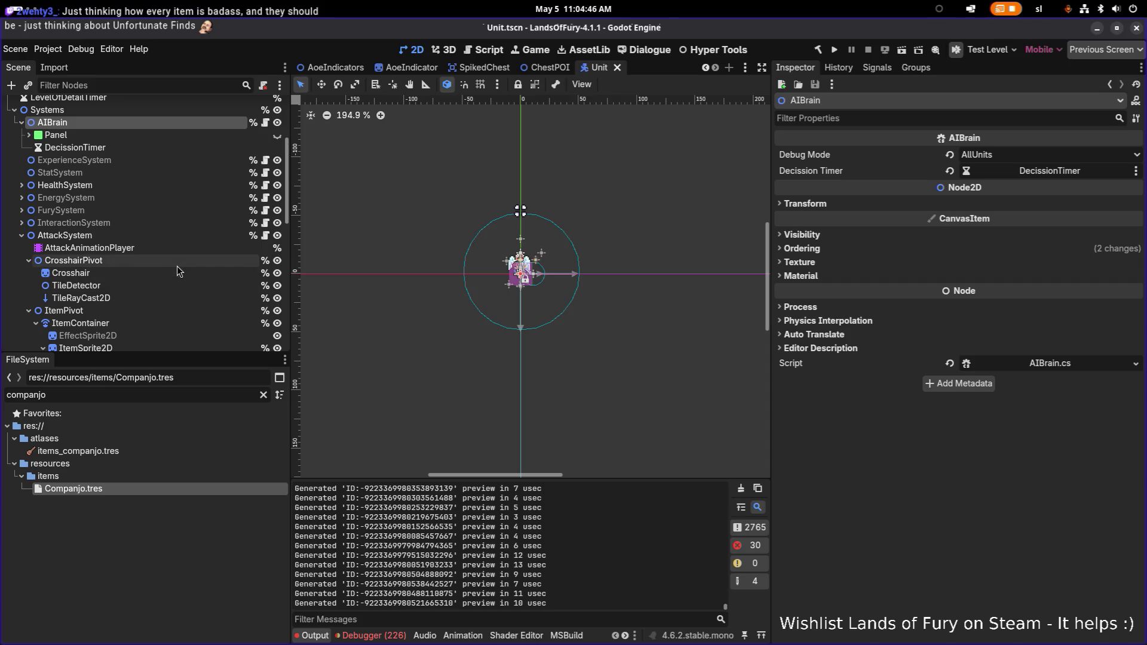
scroll(184, 242, "down", 2)
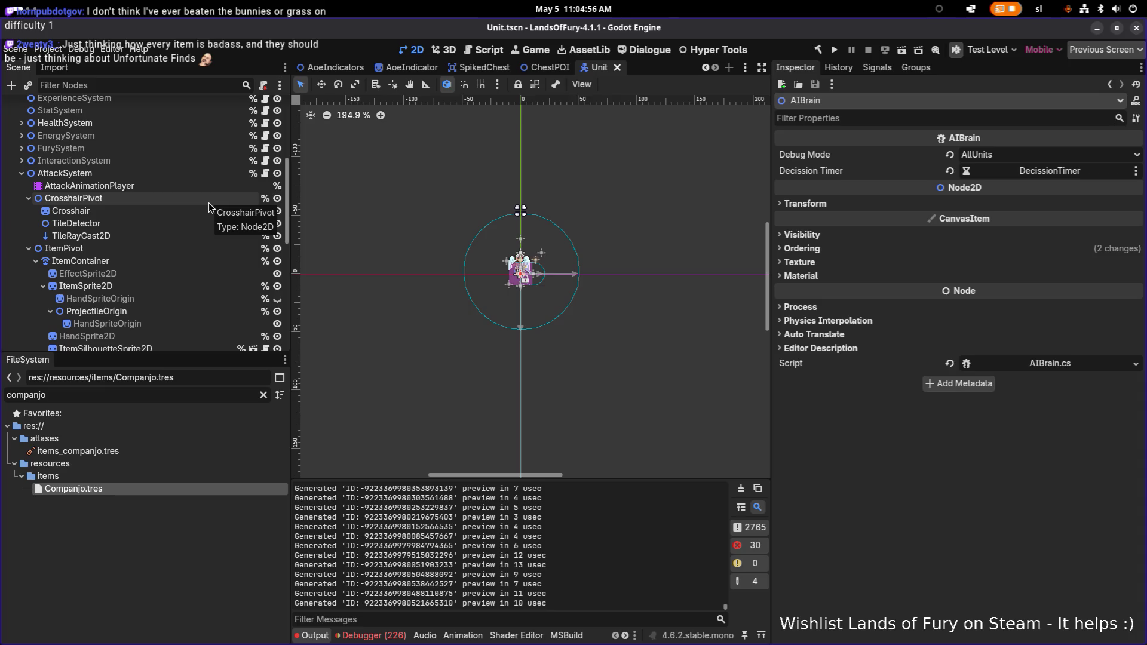
scroll(210, 227, "down", 5)
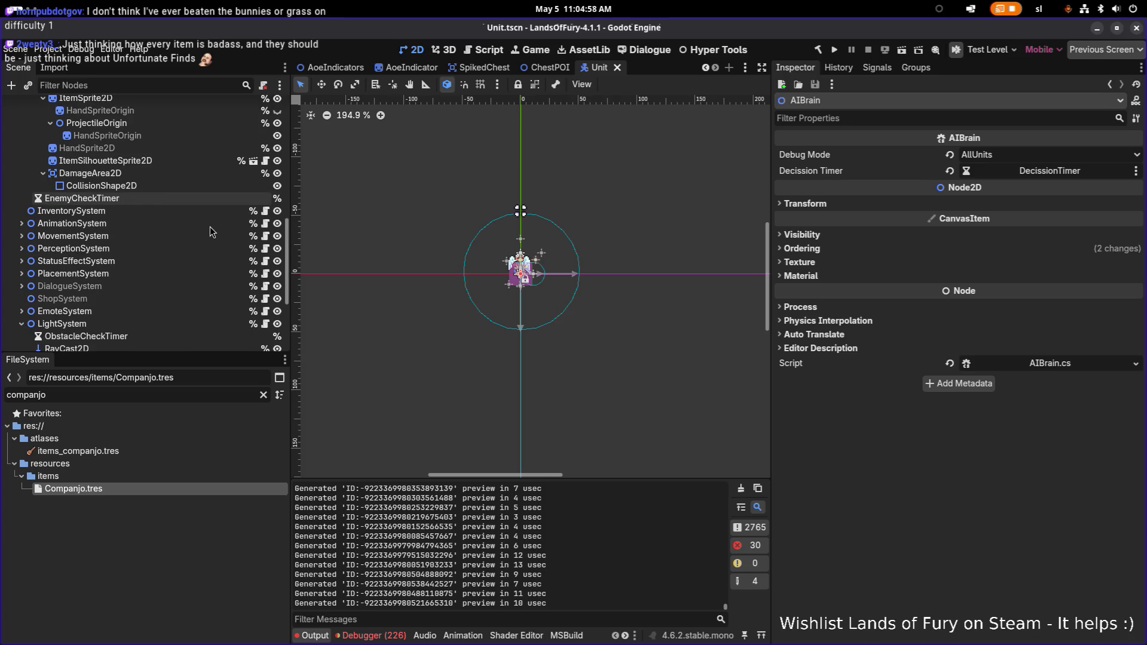
scroll(210, 230, "down", 4)
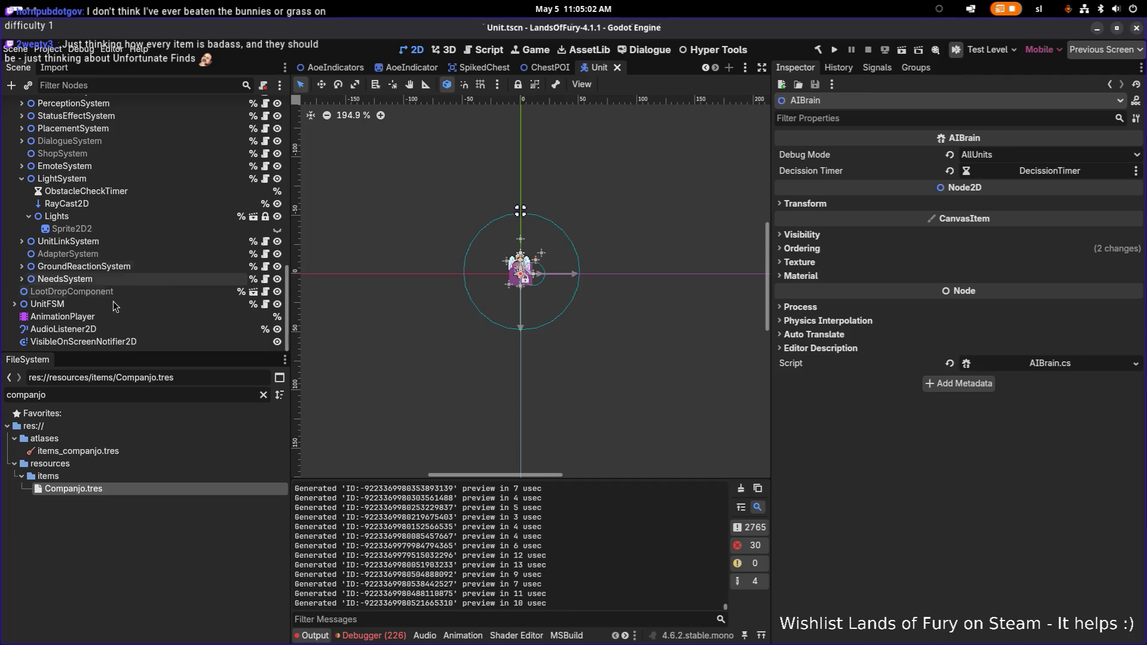
left_click(103, 306)
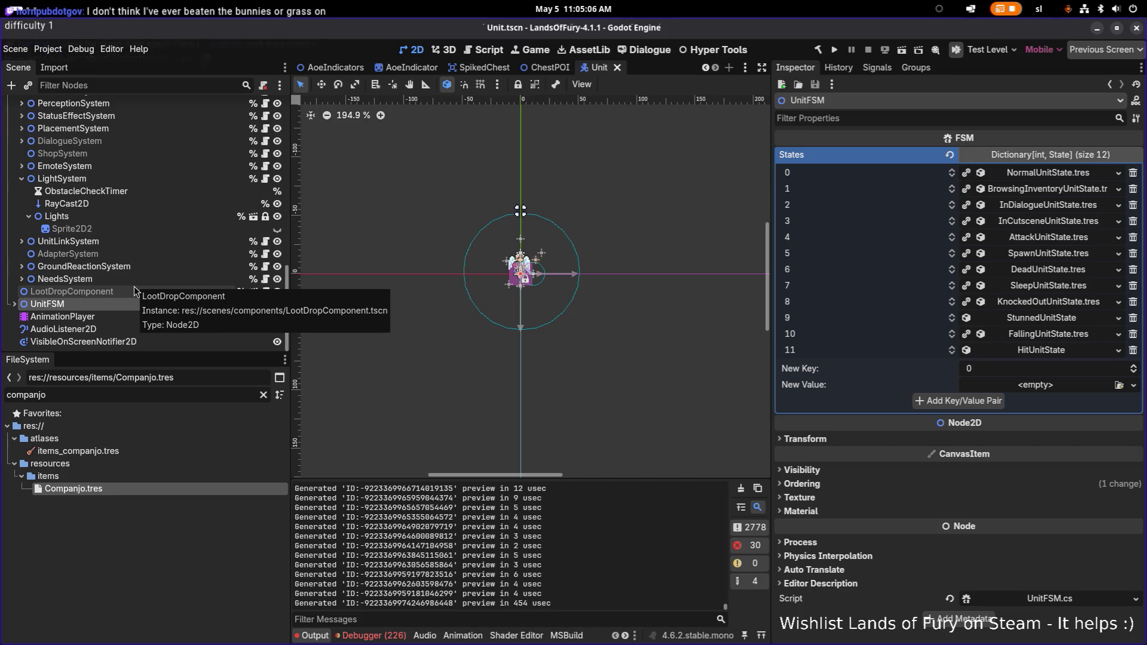
Step: Filter the Scene tree for 'attack' and show AttackAnimationPlayer's ShootBow animation
left_click(215, 316)
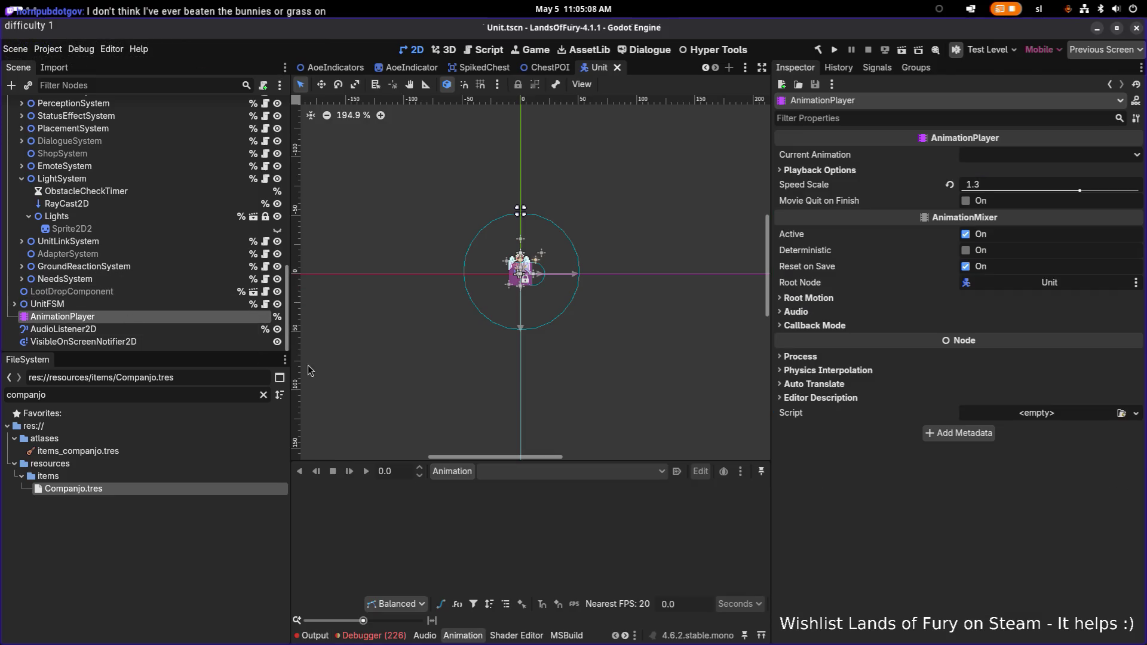
left_click(118, 84)
type("attack")
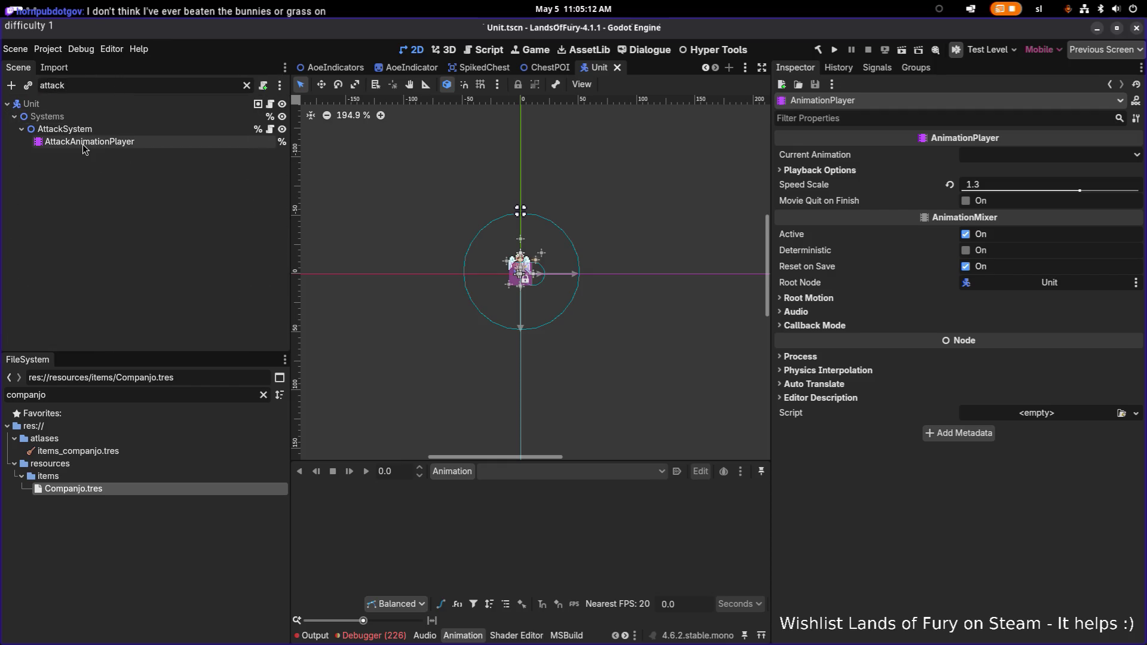
left_click(83, 144)
left_click(559, 473)
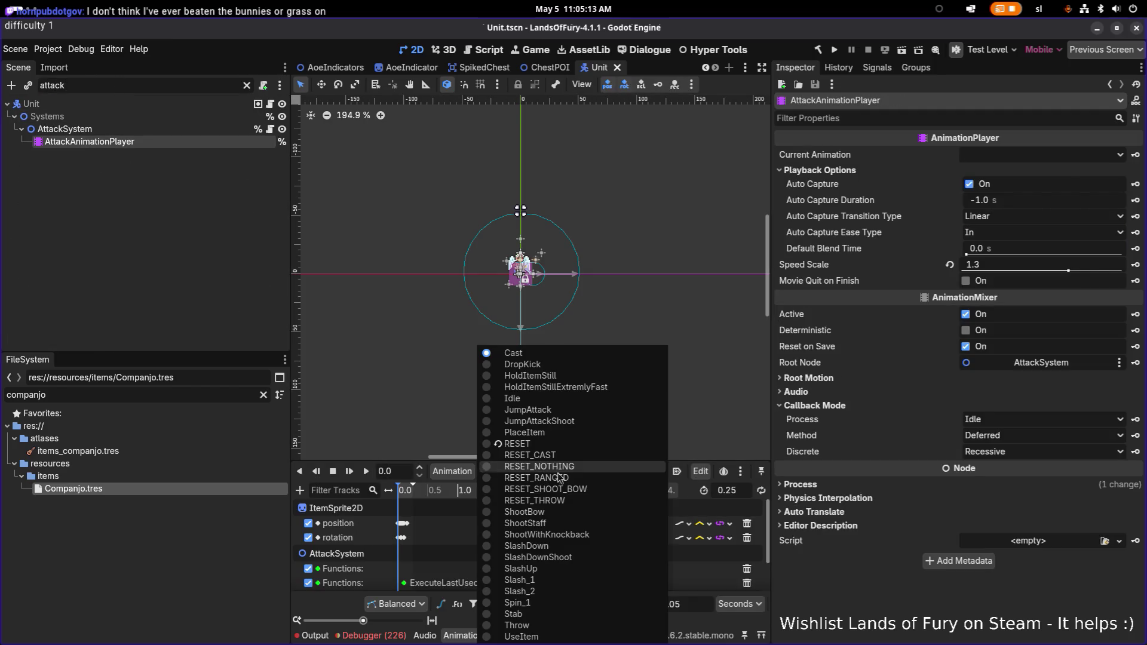
left_click(576, 513)
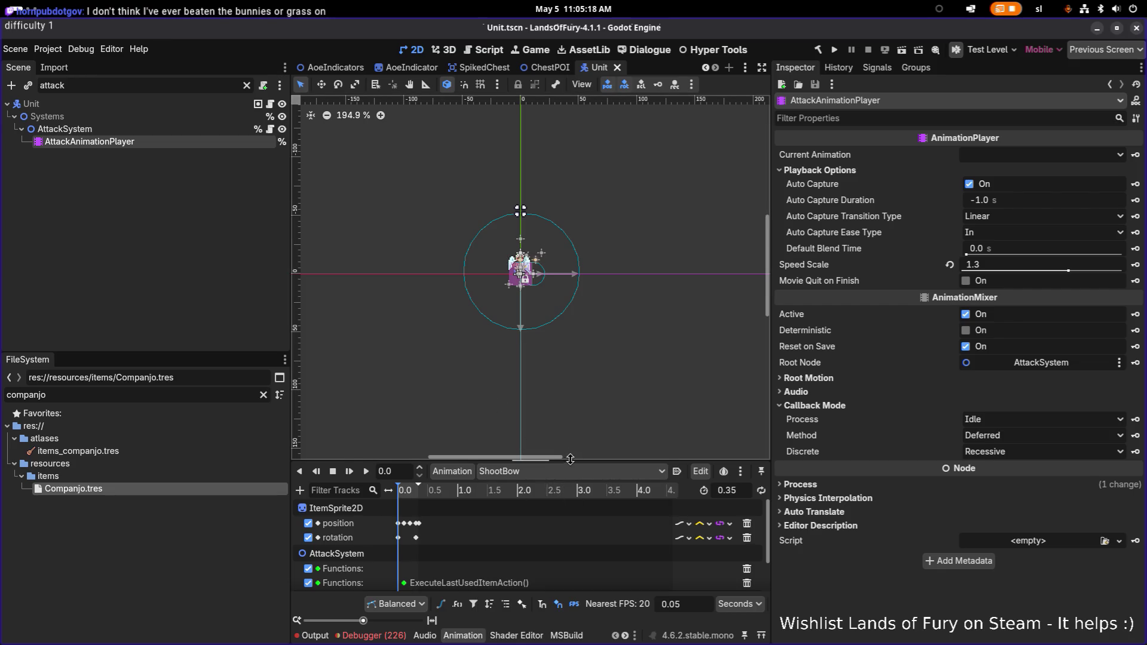
Step: Enlarge the animation track panel, narrow the property panel, and run the project
left_click_drag(570, 459, 570, 350)
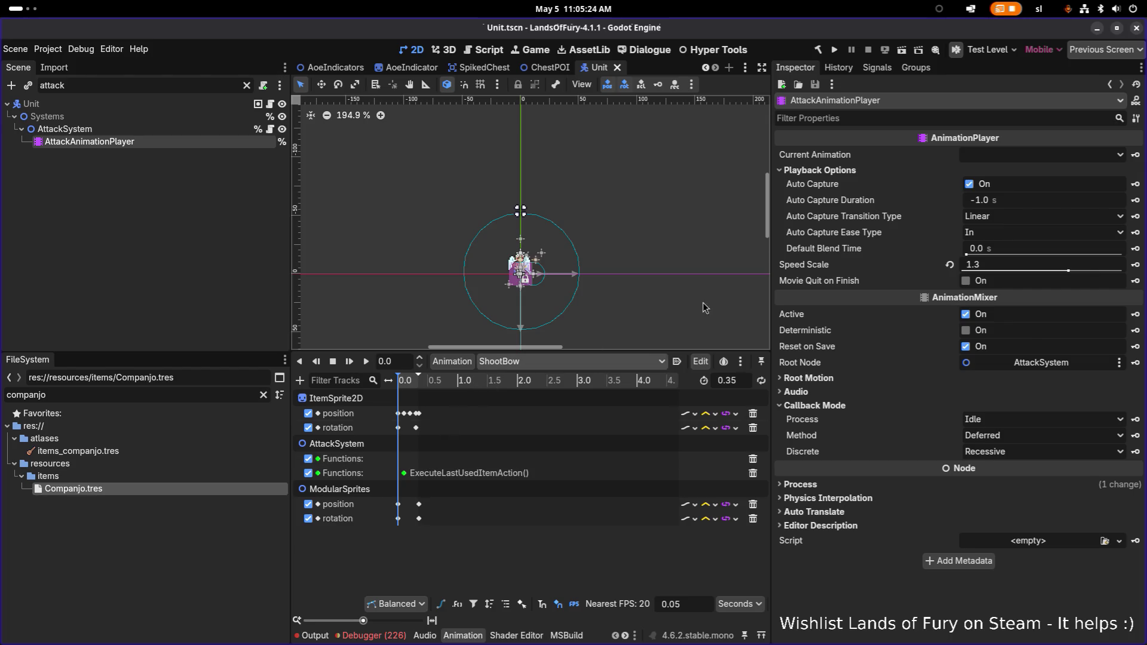
left_click_drag(770, 294, 1011, 294)
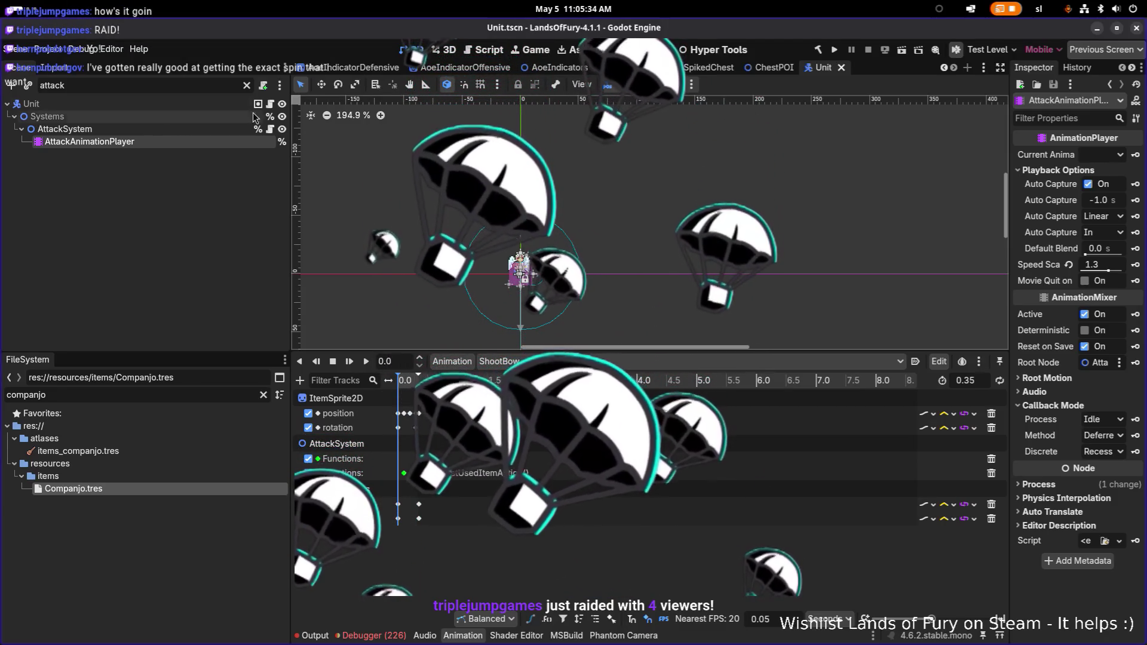
left_click(838, 53)
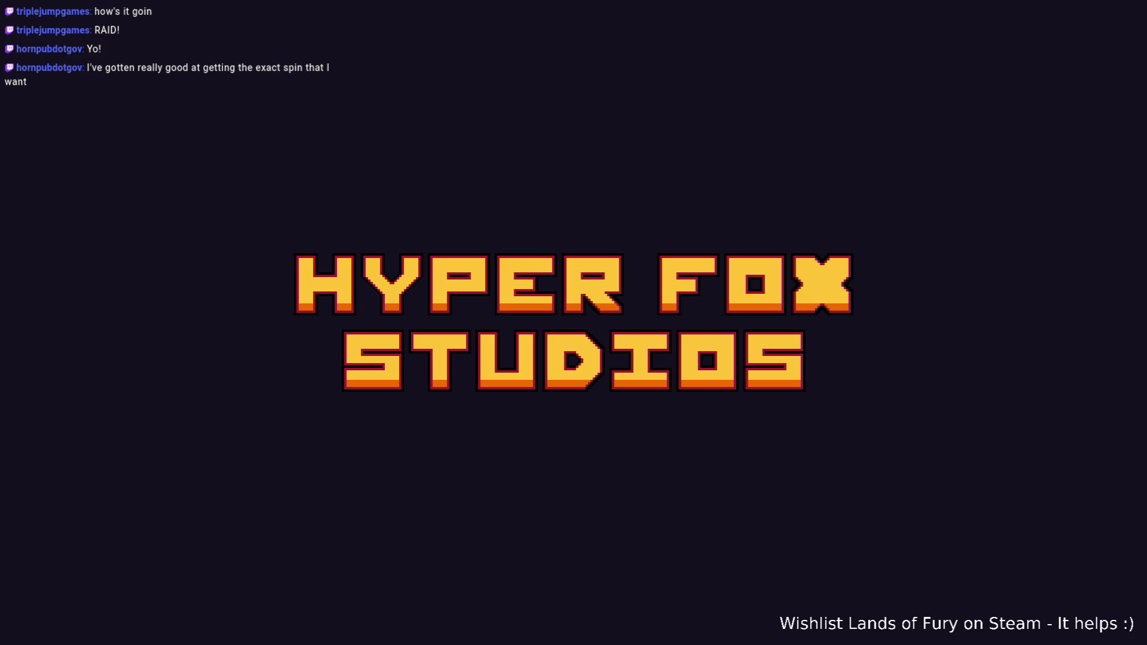
Step: Skip the splash screen and load the first save profile
key("Return")
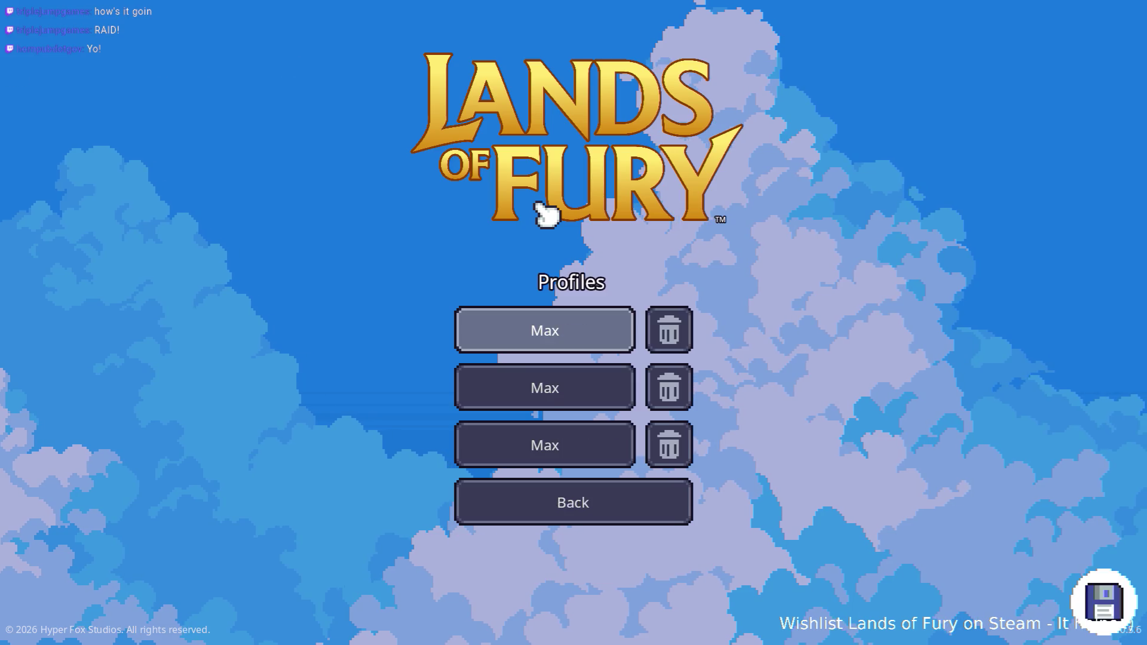
key("Return")
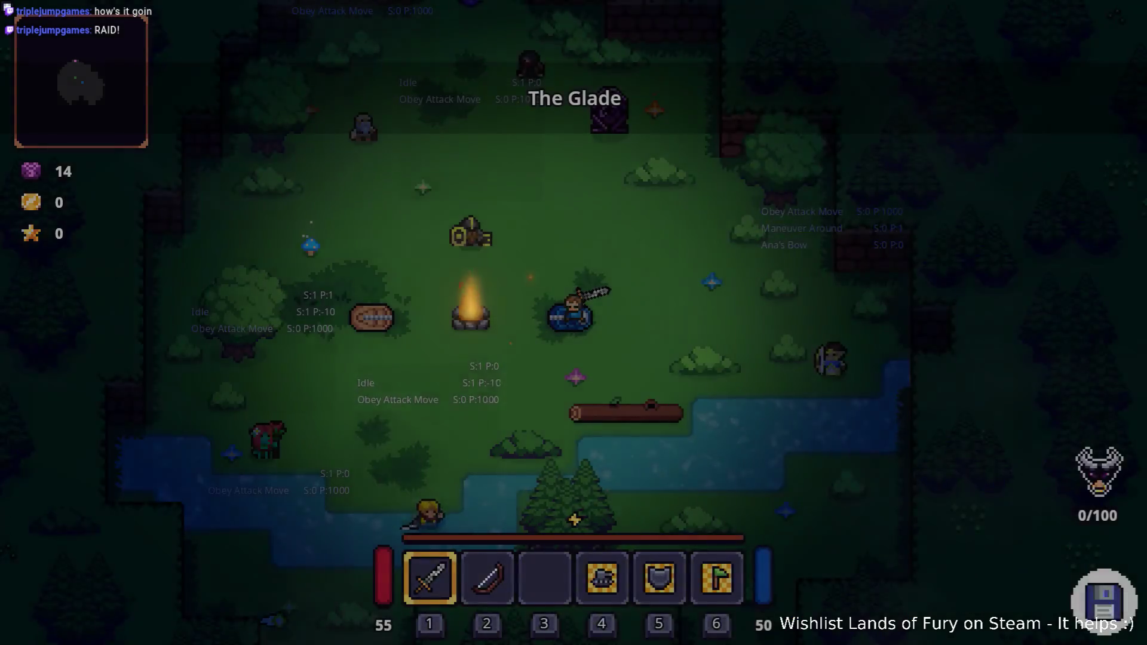
Step: Add the Companjo with Player.AddItem(companjo,1), then equip slot 3 and play it
key("grave")
type("Player")
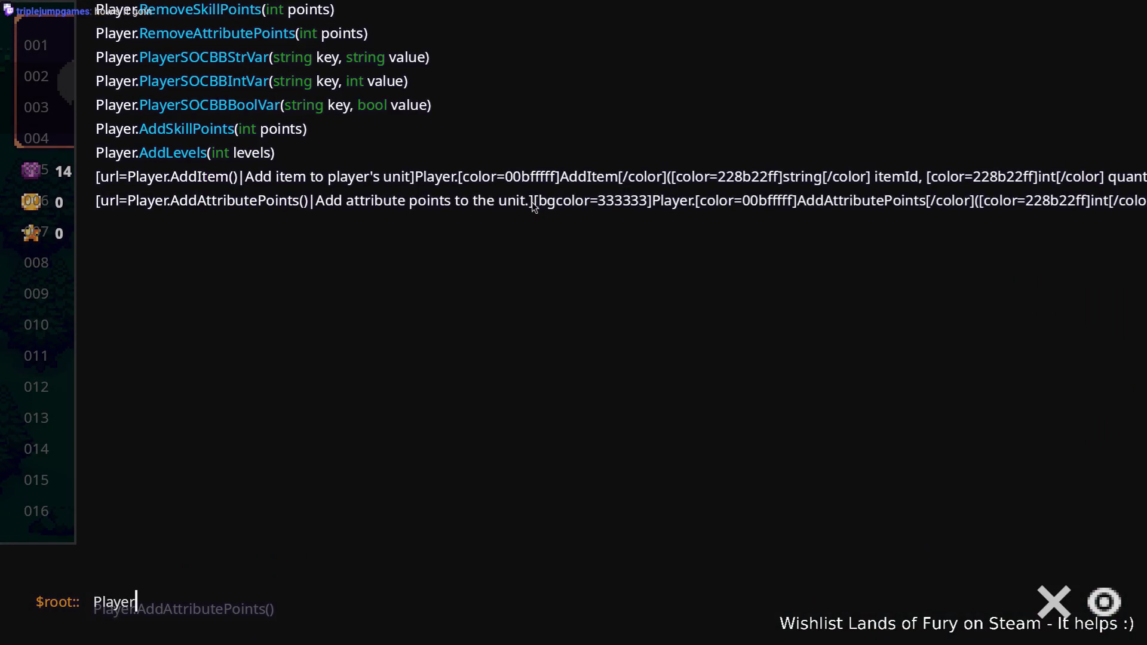
type(".Ad")
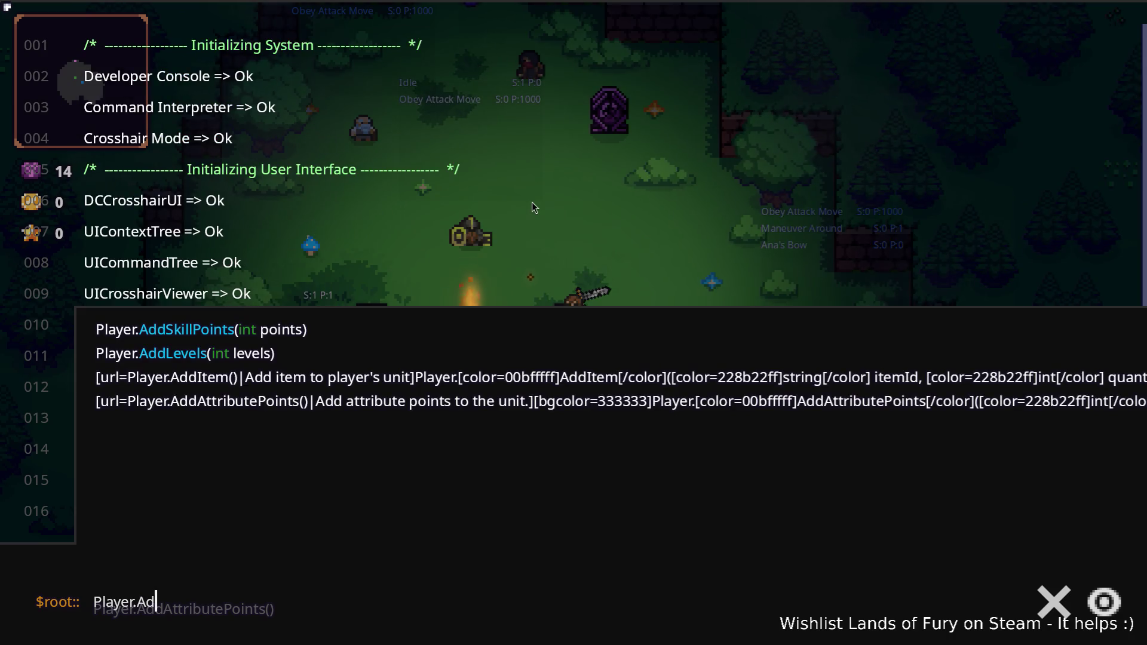
type("dItem(")
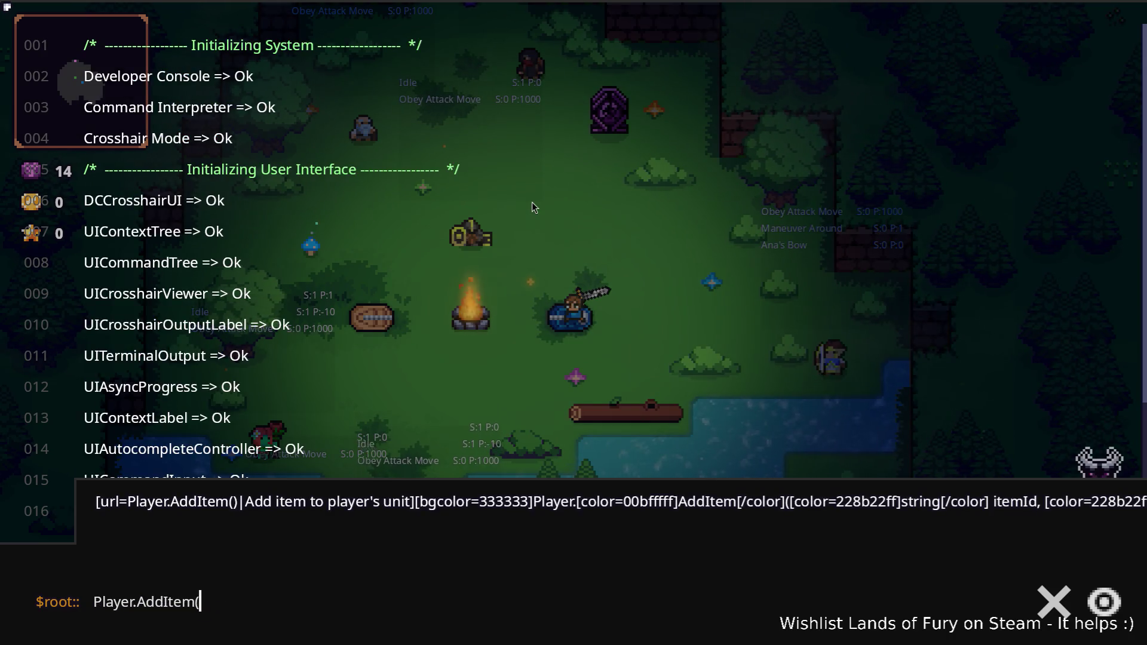
type("com")
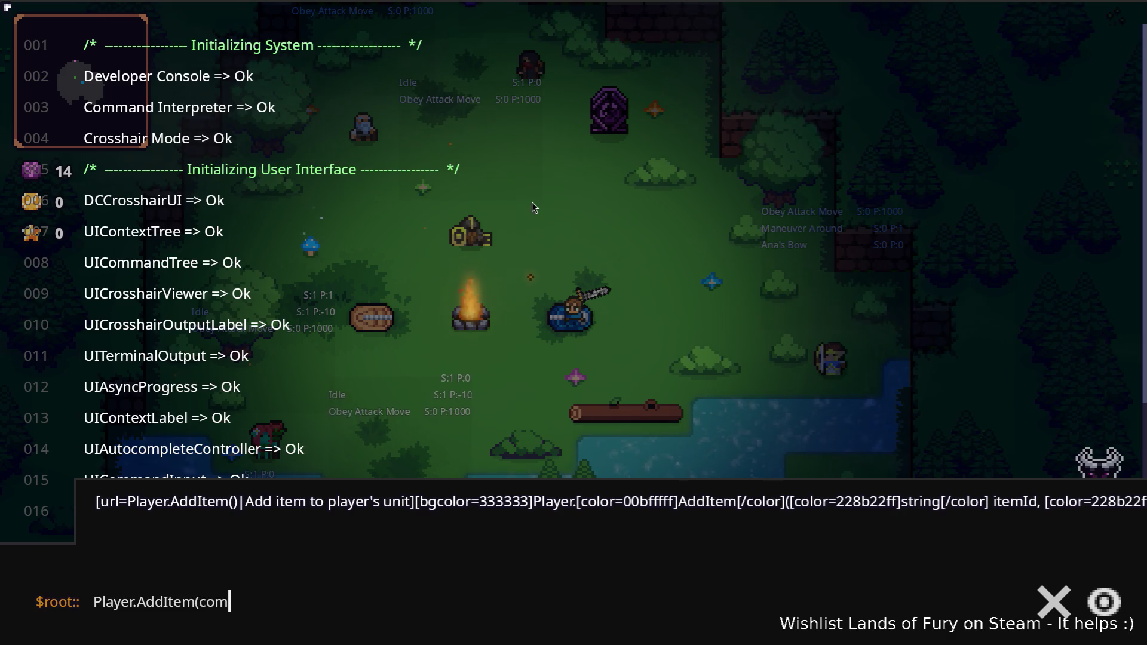
type("panjo,1")
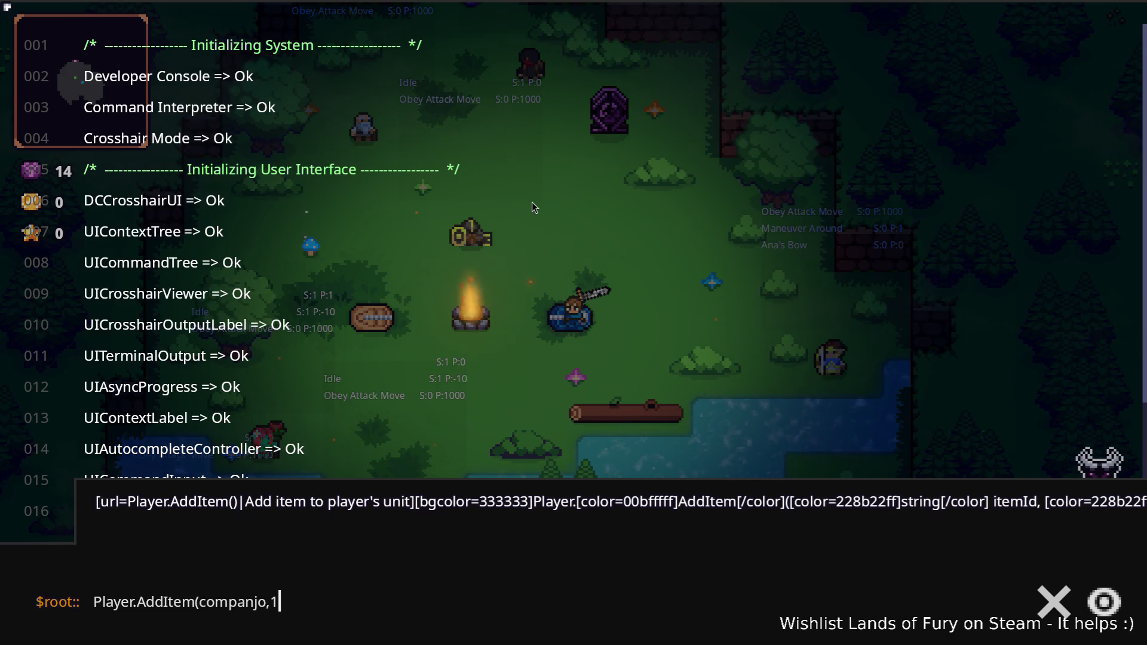
key("Return")
key("Escape")
key("3")
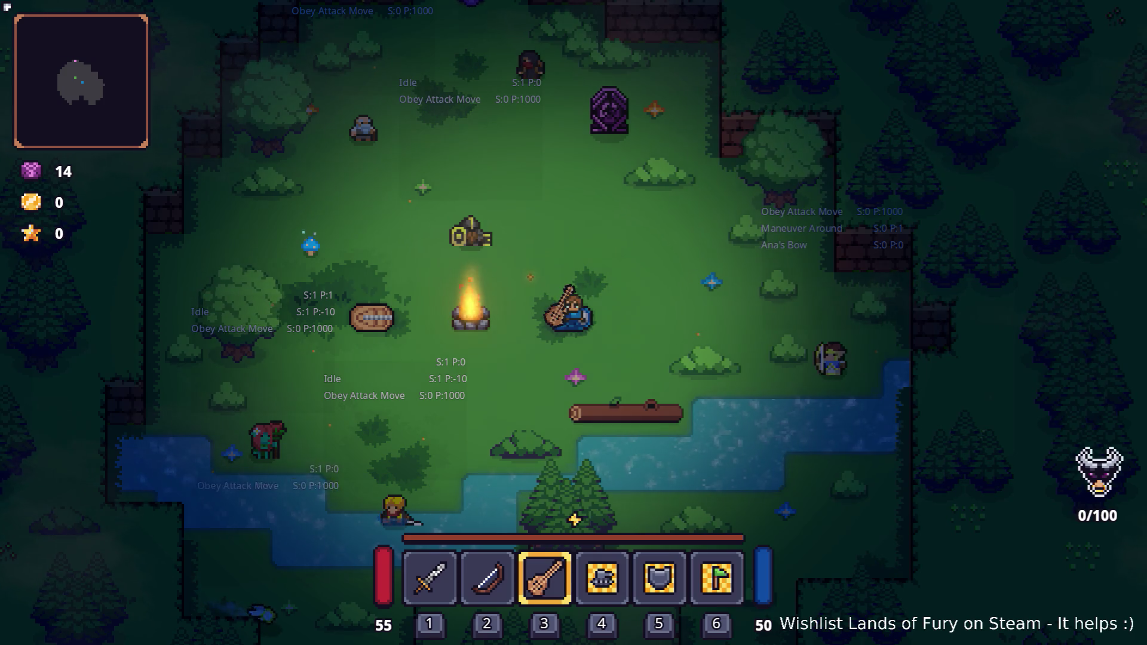
left_click(397, 191)
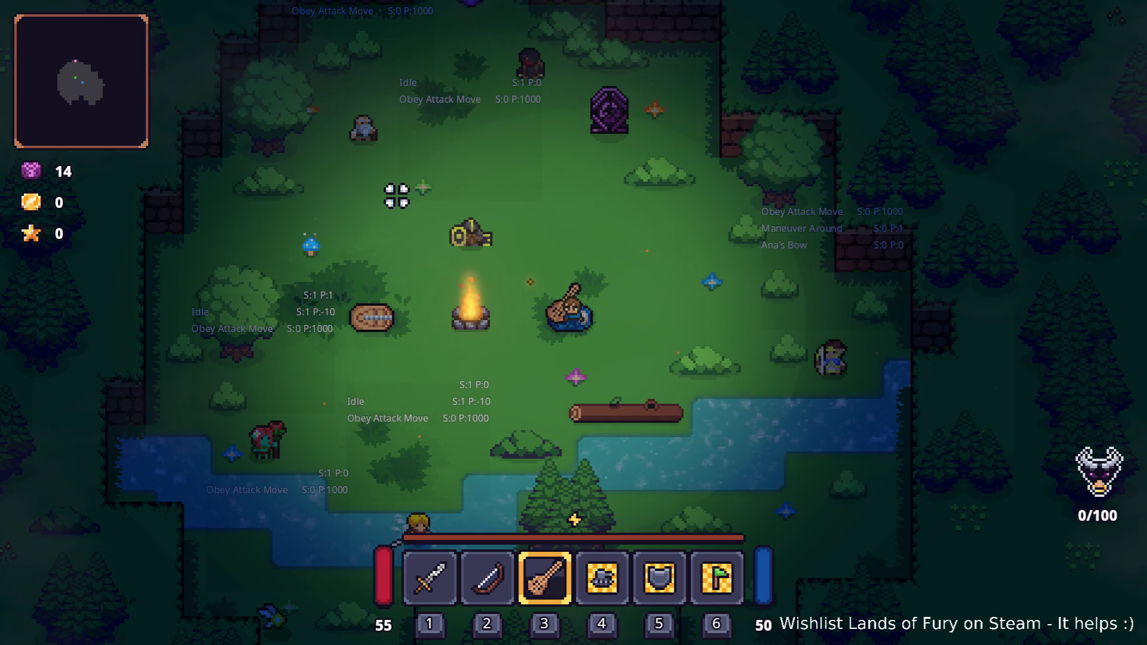
Step: Add the Rat Hat to the inventory with a rat_hat AddItem console command
key("grave")
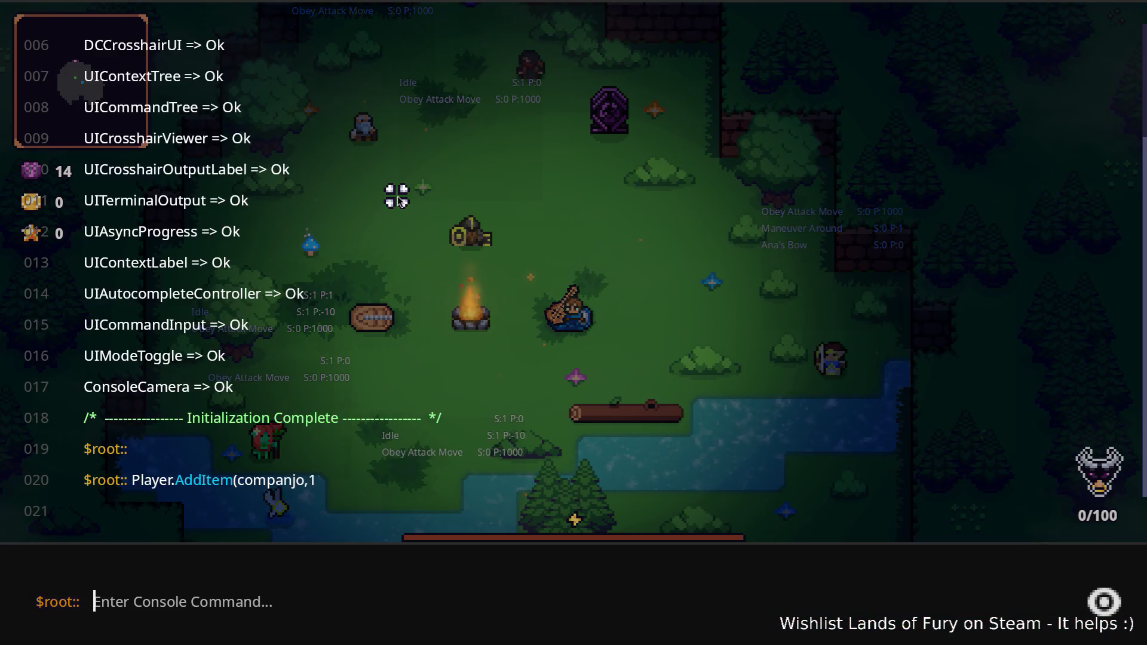
type("Player.A")
key("BackSpace")
key("BackSpace")
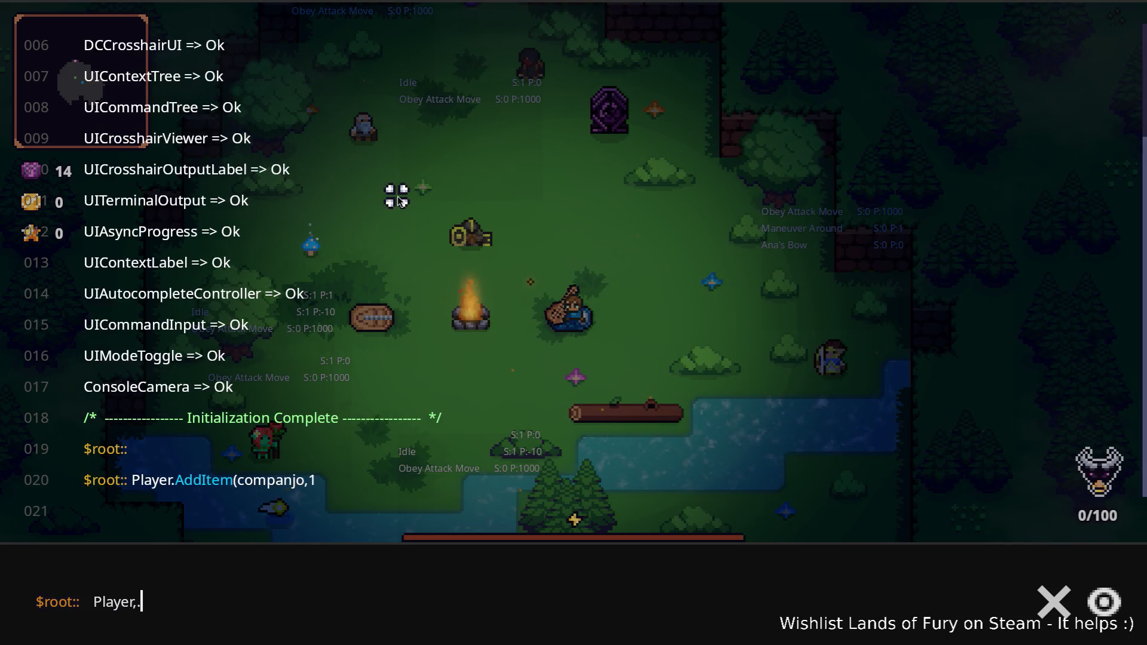
type(".AddItem")
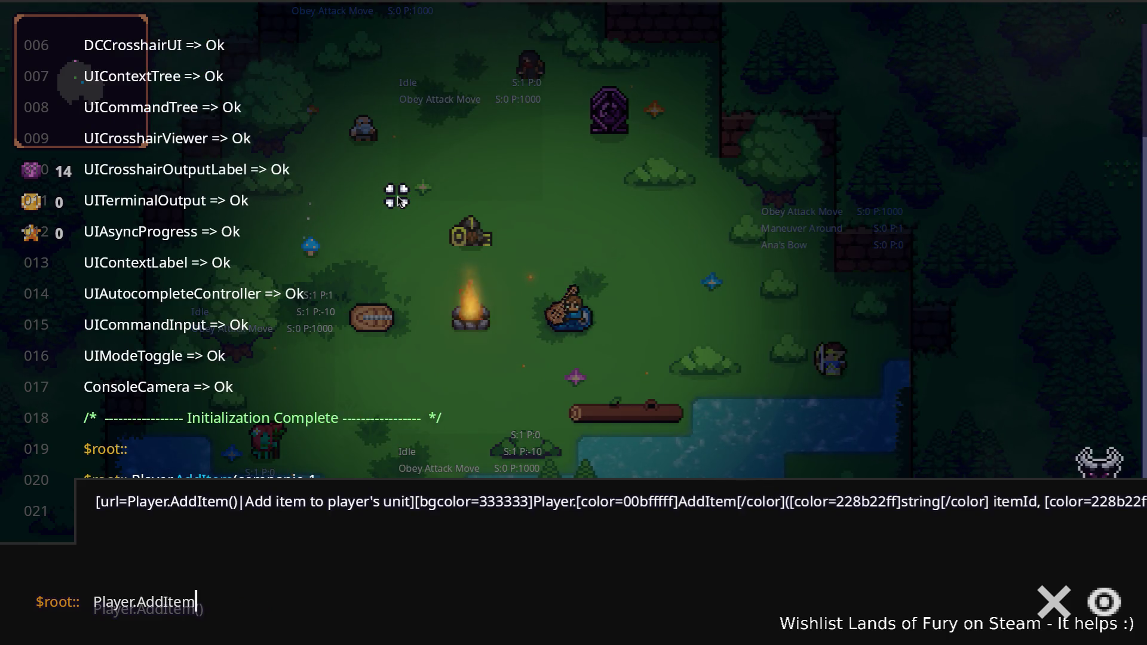
type("_hat,")
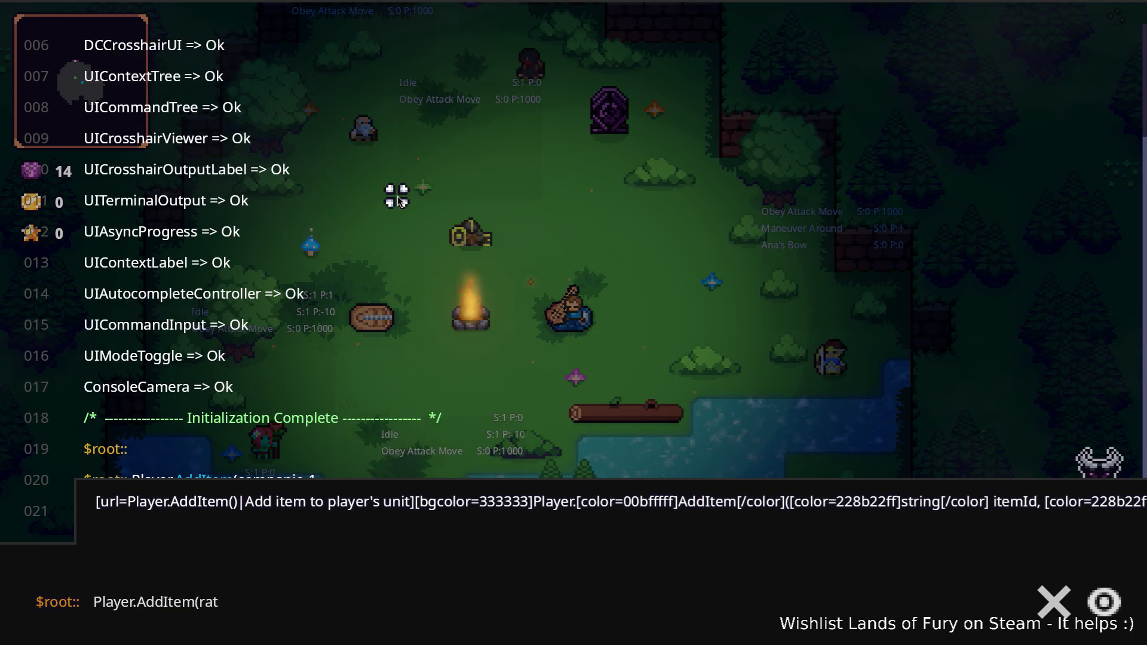
type("1)")
key("Return")
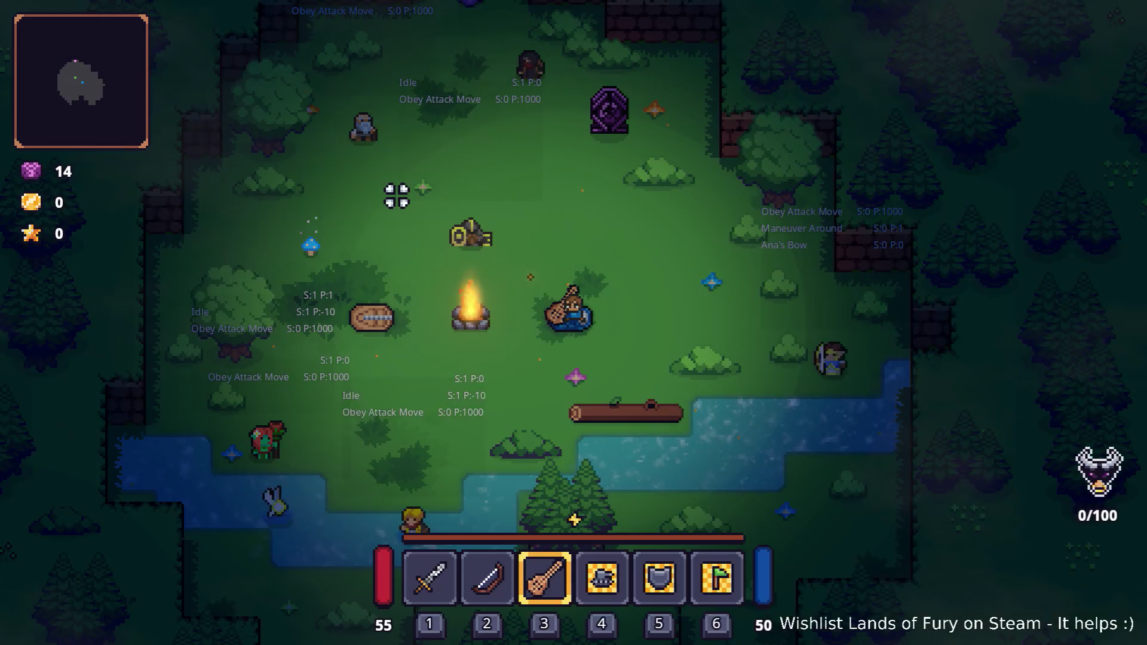
Step: Check the new items in the inventory, then travel through the purple pillar
key("w")
key("a")
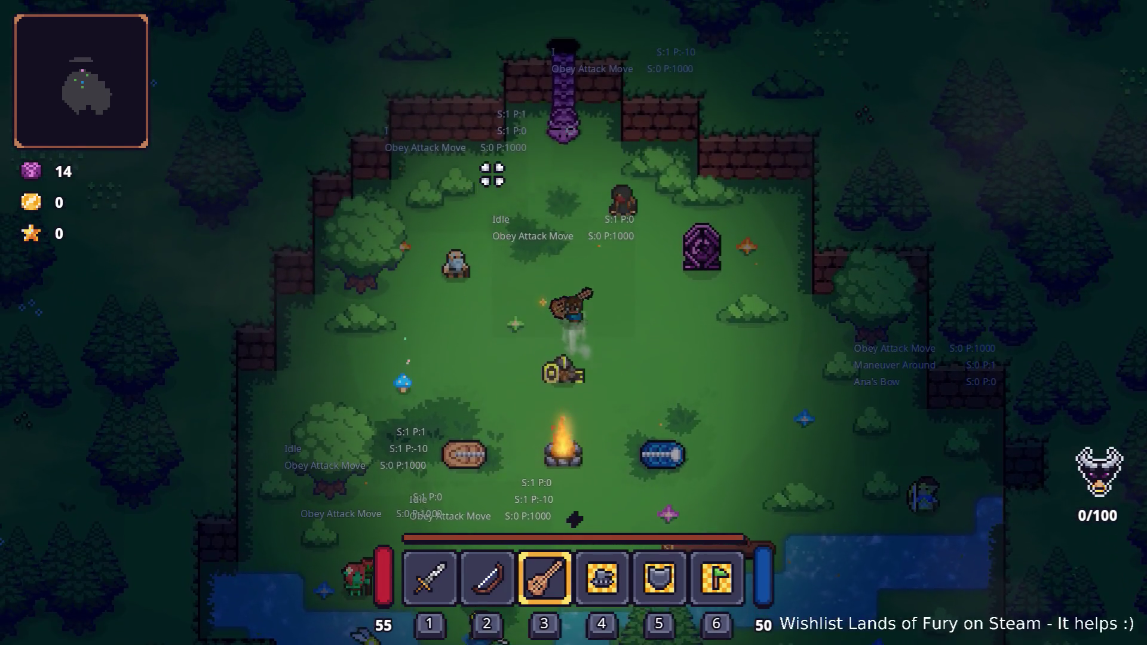
key("i")
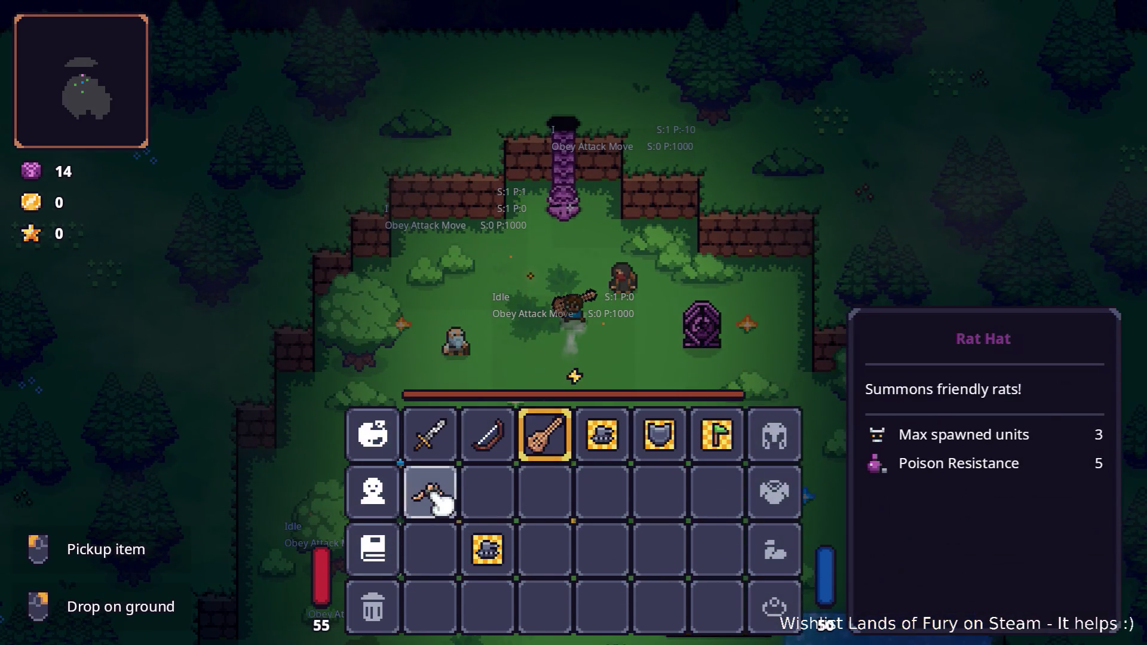
key("i")
key("w")
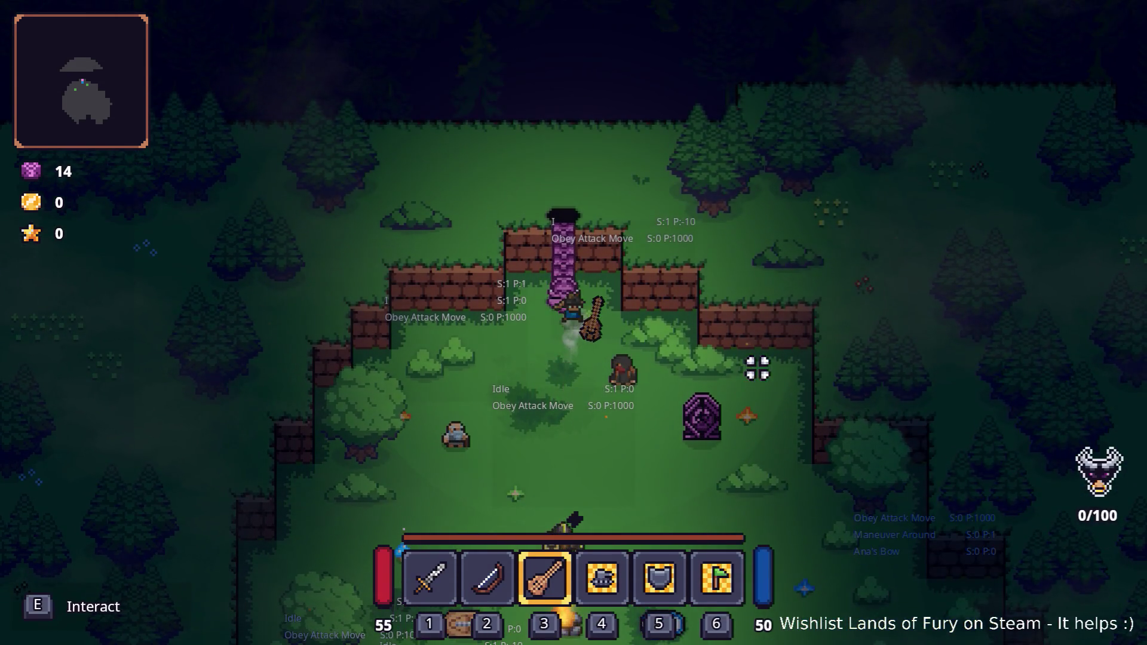
key("e")
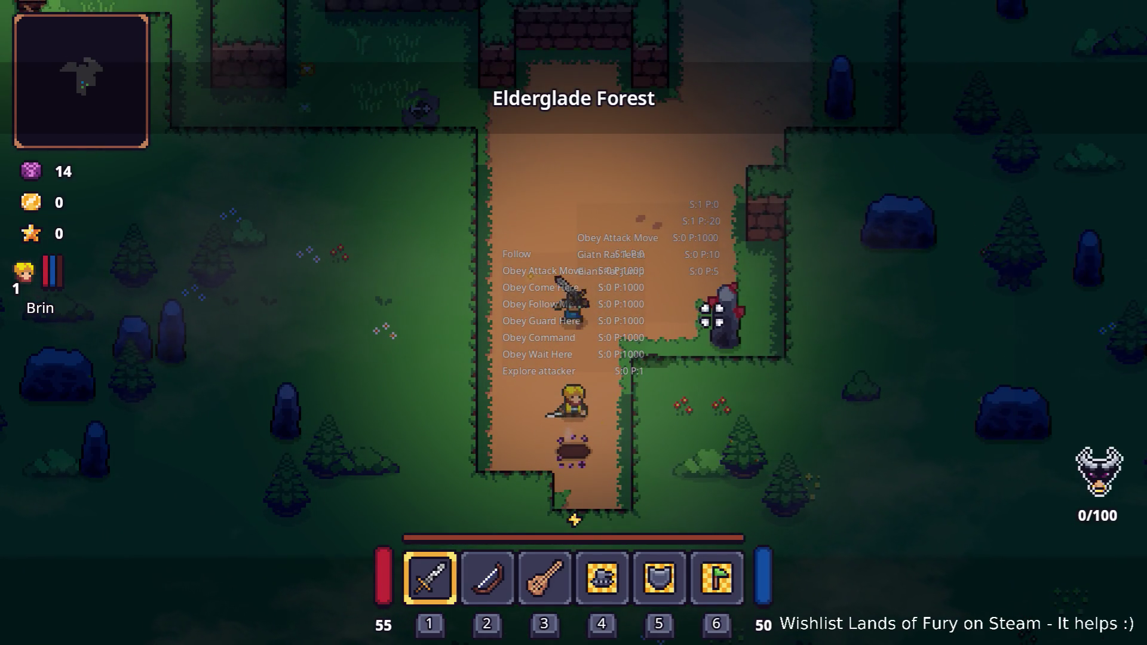
Step: Walk up the forest path with the banjo and attack the bandits at the campfire
key("w")
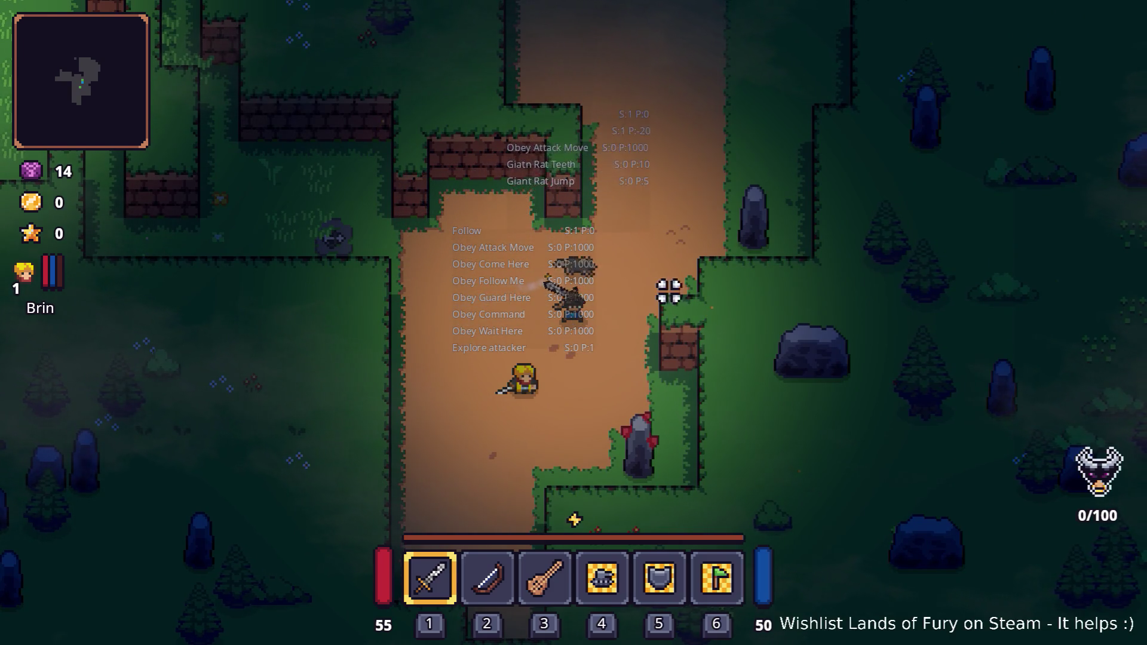
key("w")
key("d")
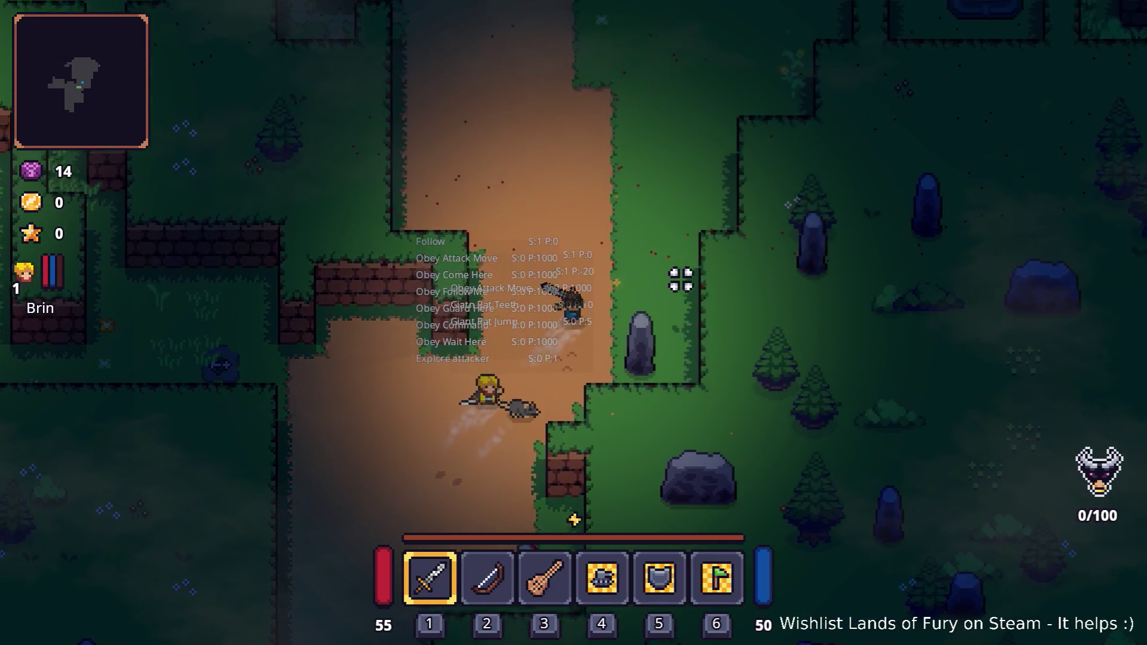
key("w")
key("3")
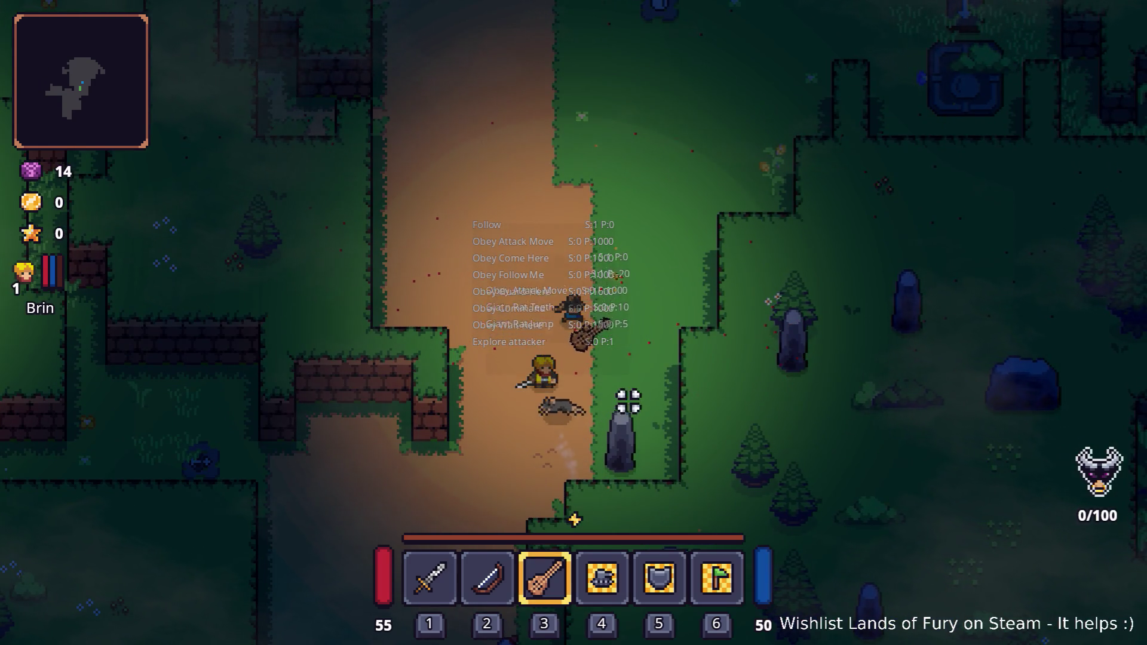
key("w")
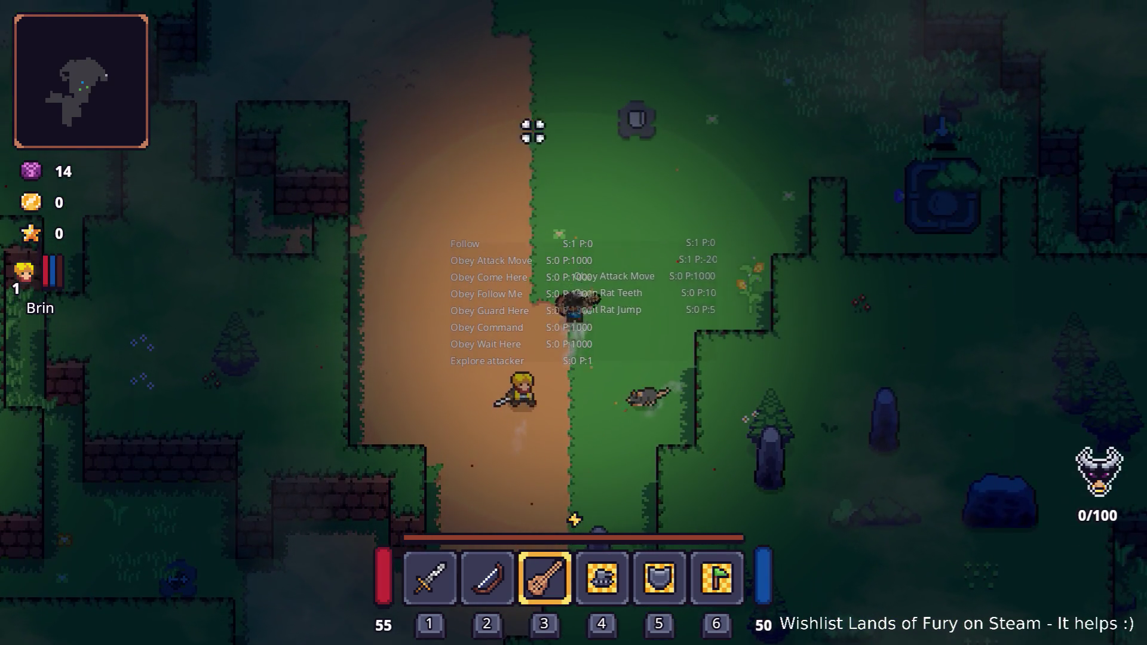
key("w")
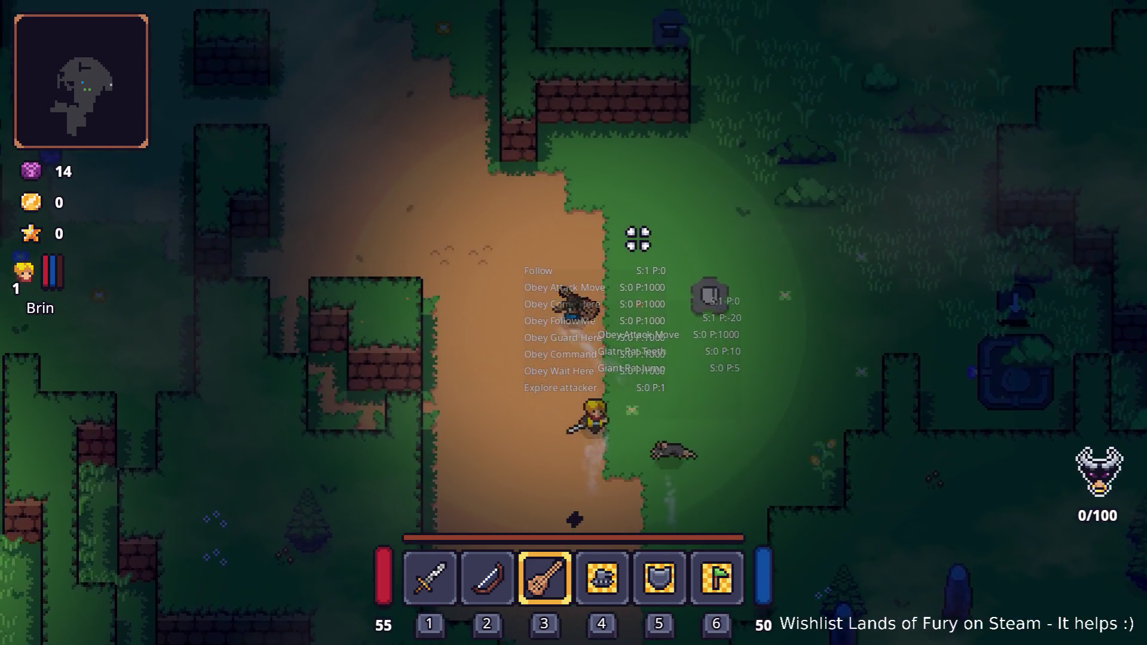
key("w")
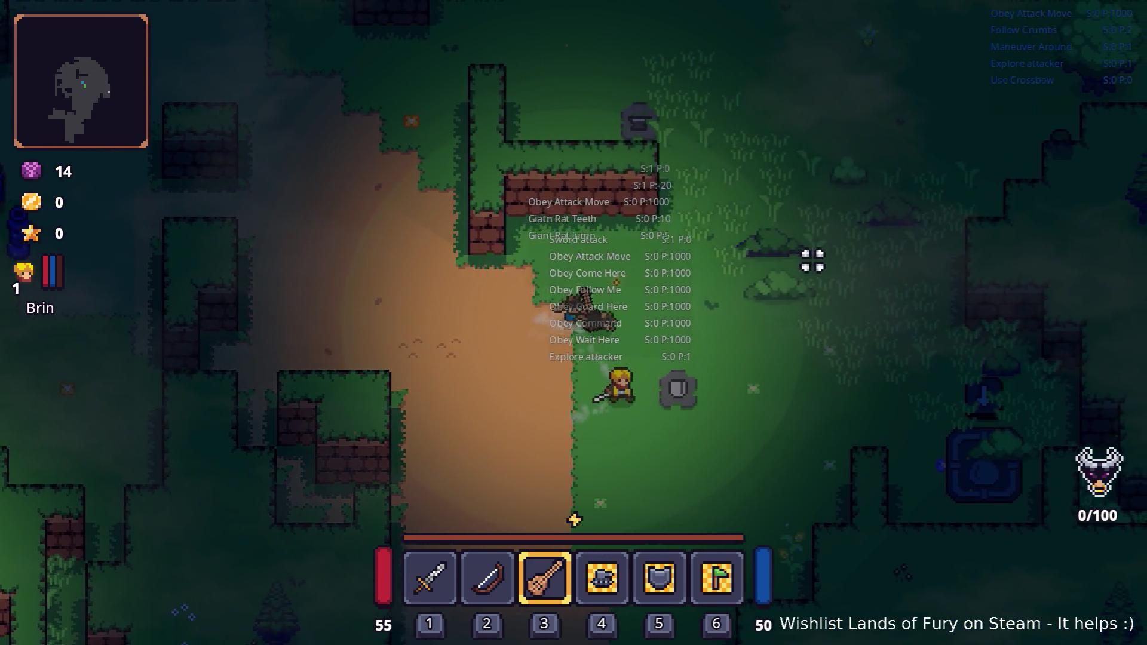
key("w+d")
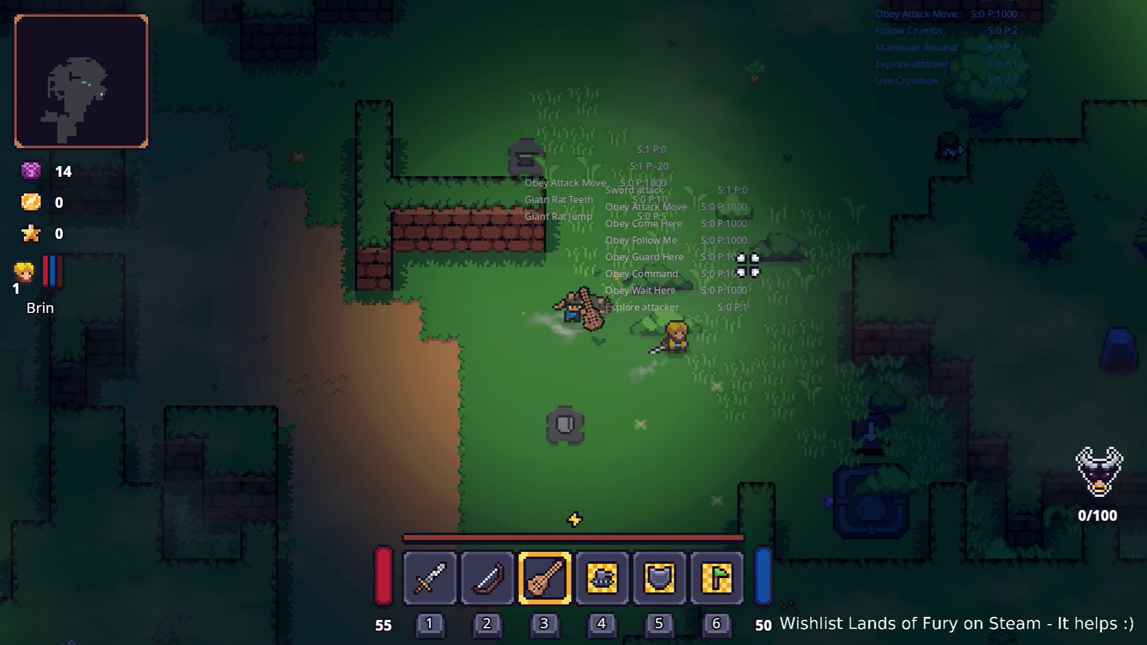
key("d")
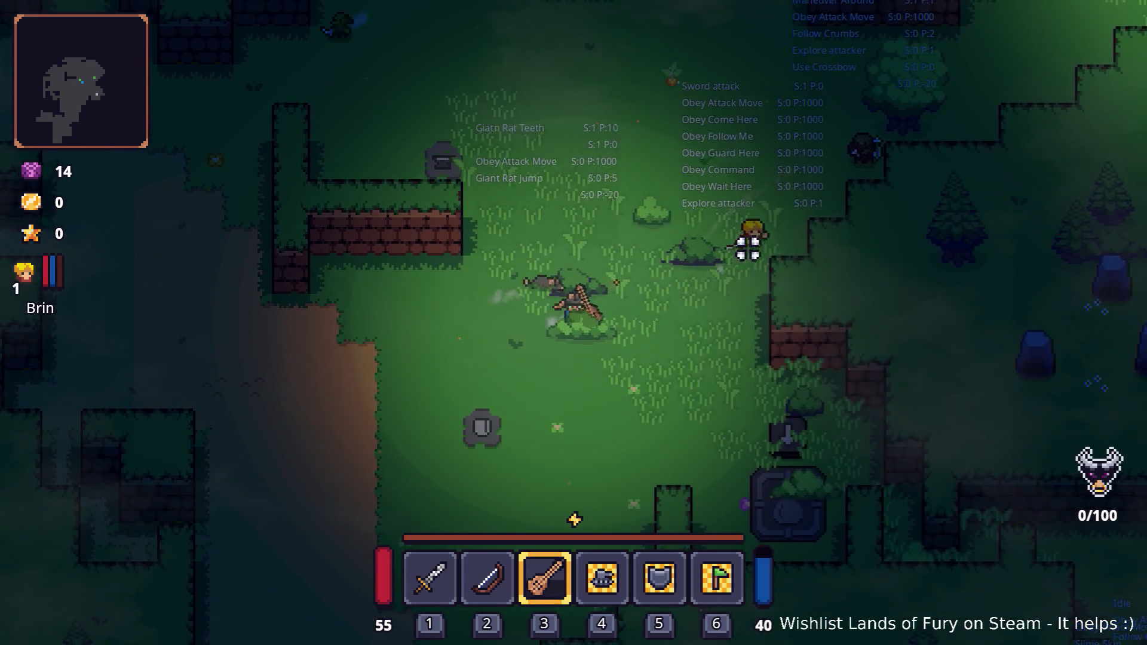
key("w+d")
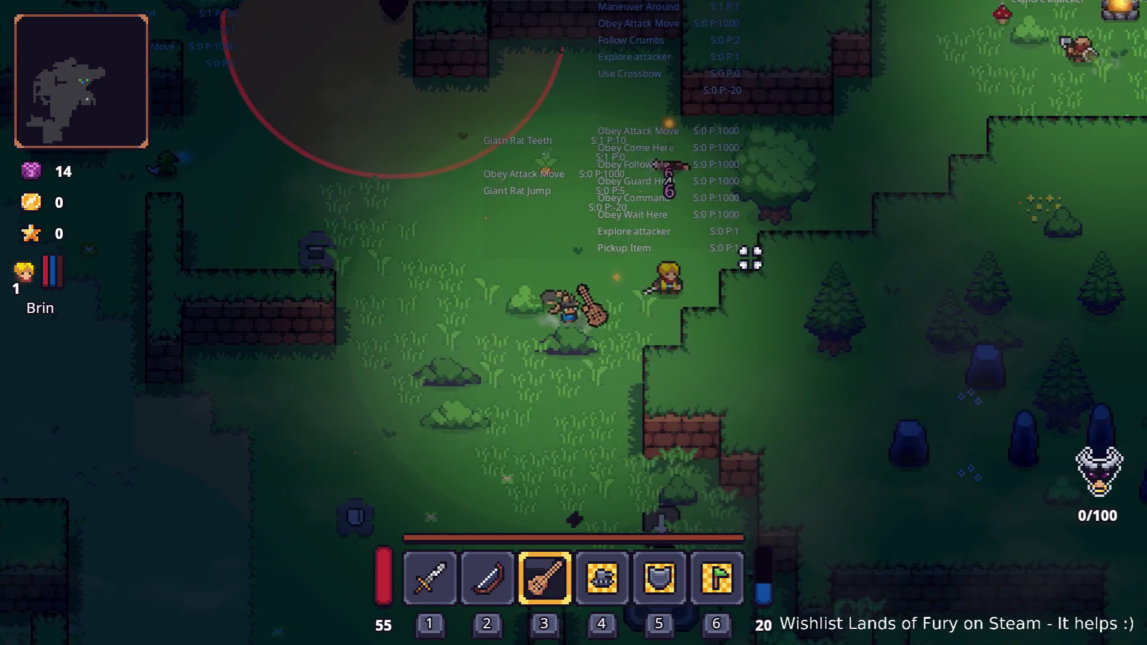
key("w+d")
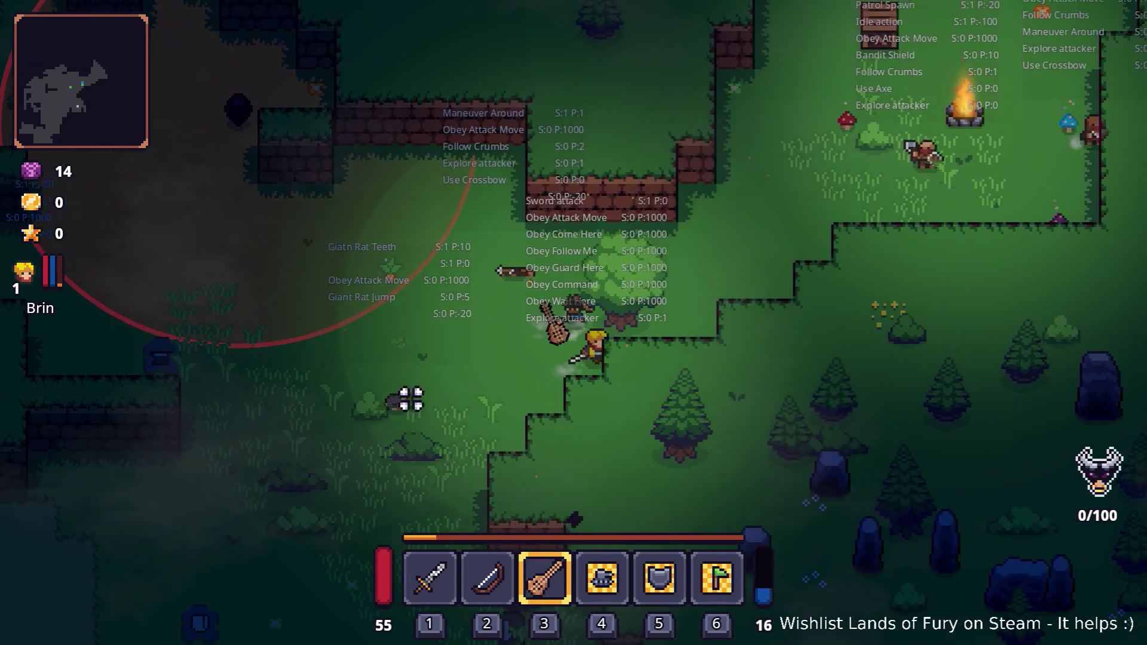
key("w+d")
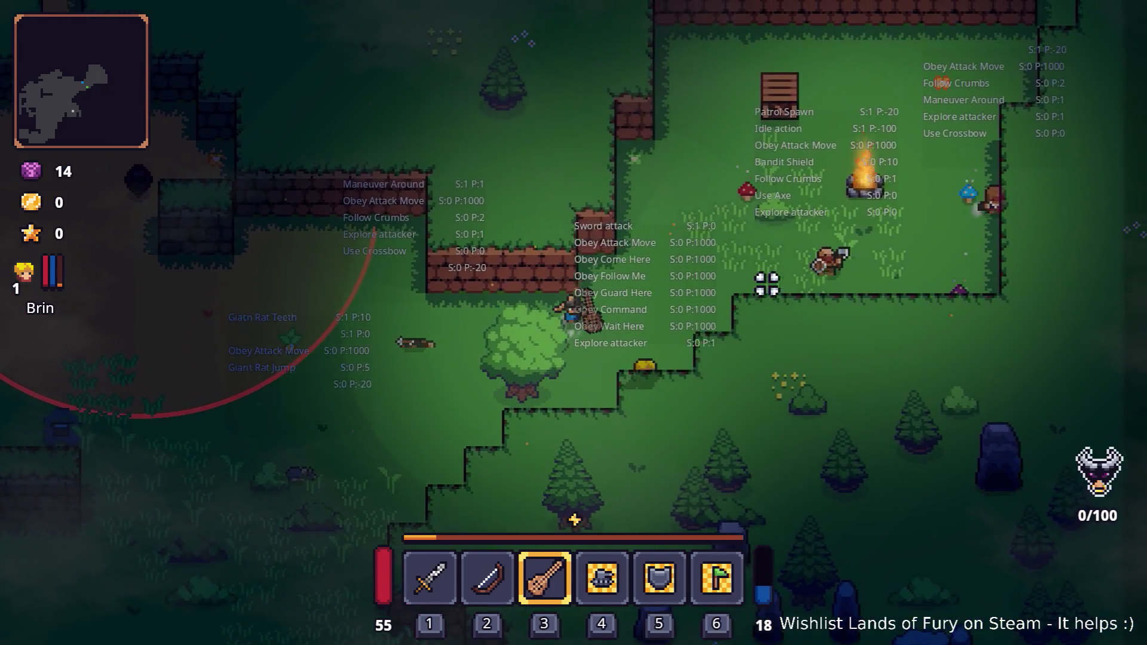
key("w+d")
left_click(781, 297)
left_click(786, 299)
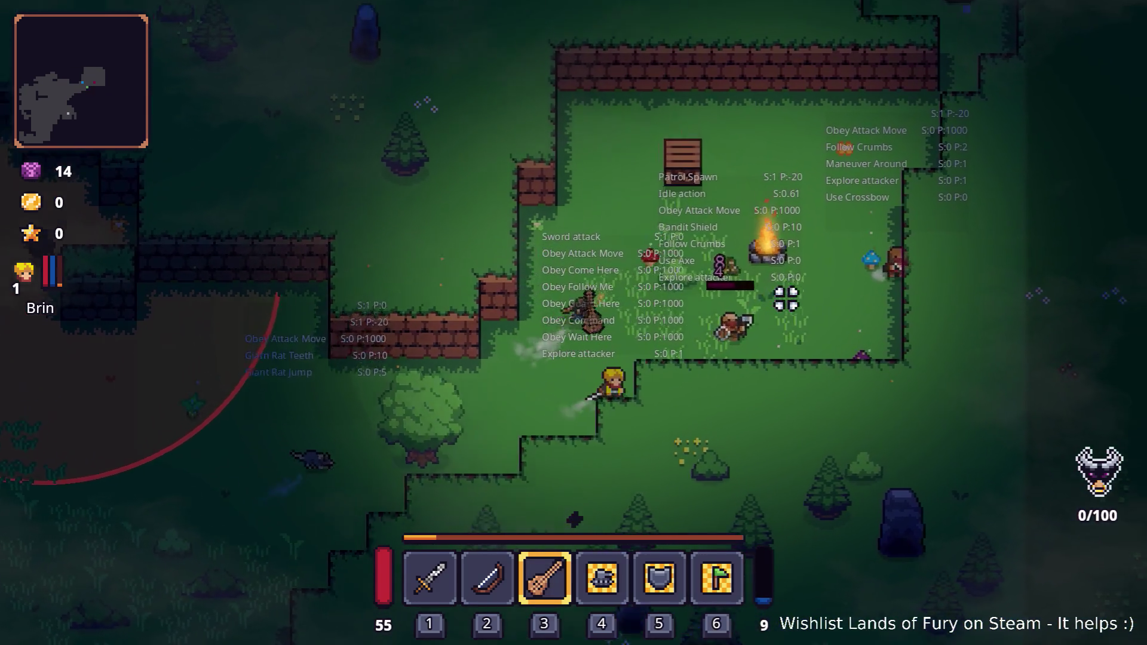
key("w+d")
left_click(786, 326)
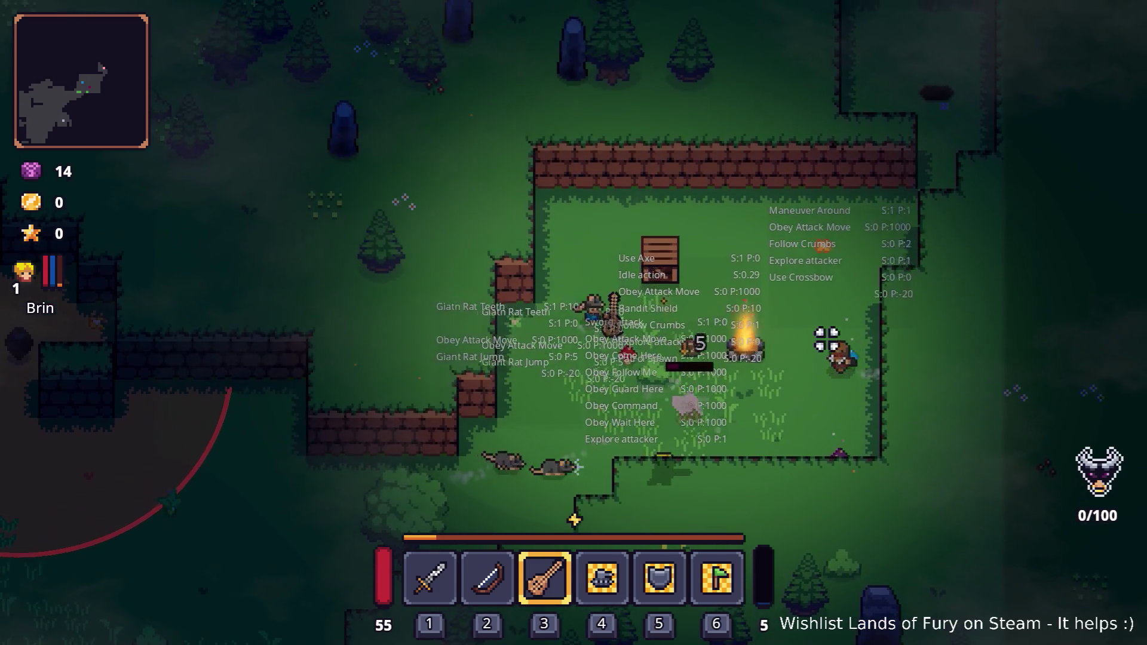
left_click(818, 341)
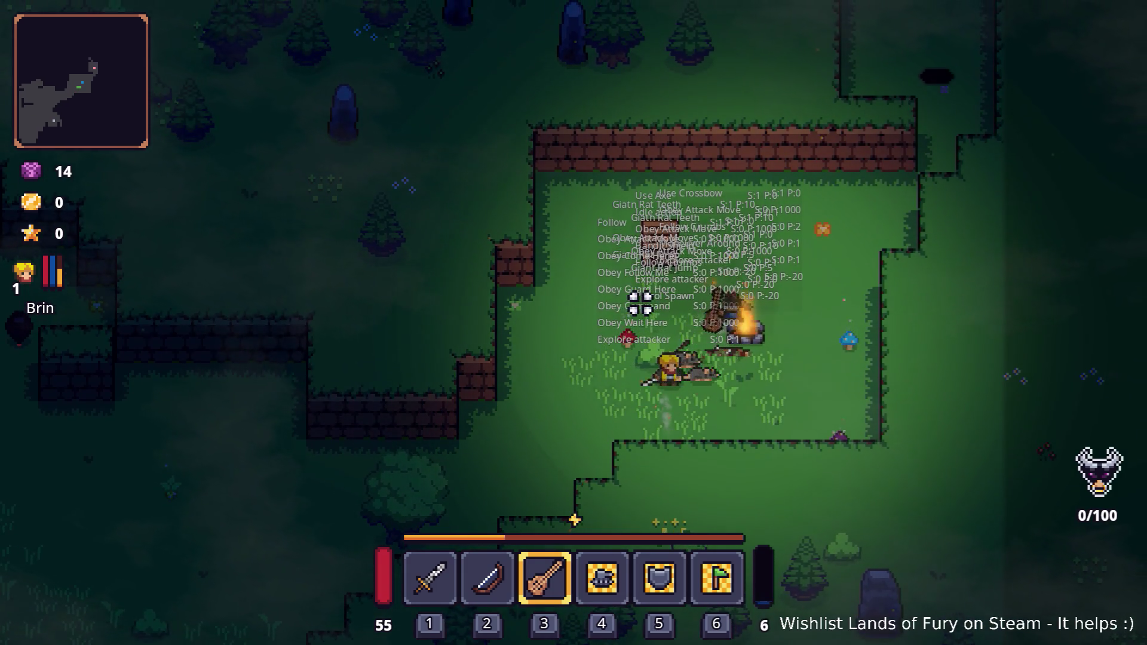
Step: Switch to the sword, swing at the rats, and roam around the dirt clearing
key("1")
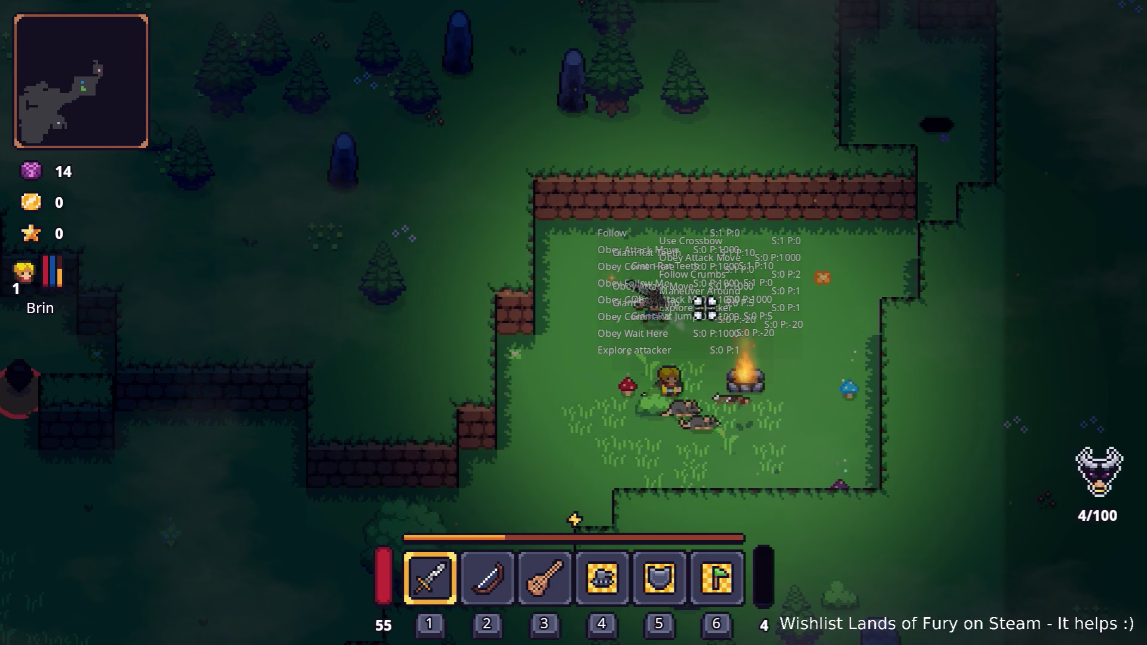
key("s")
key("d")
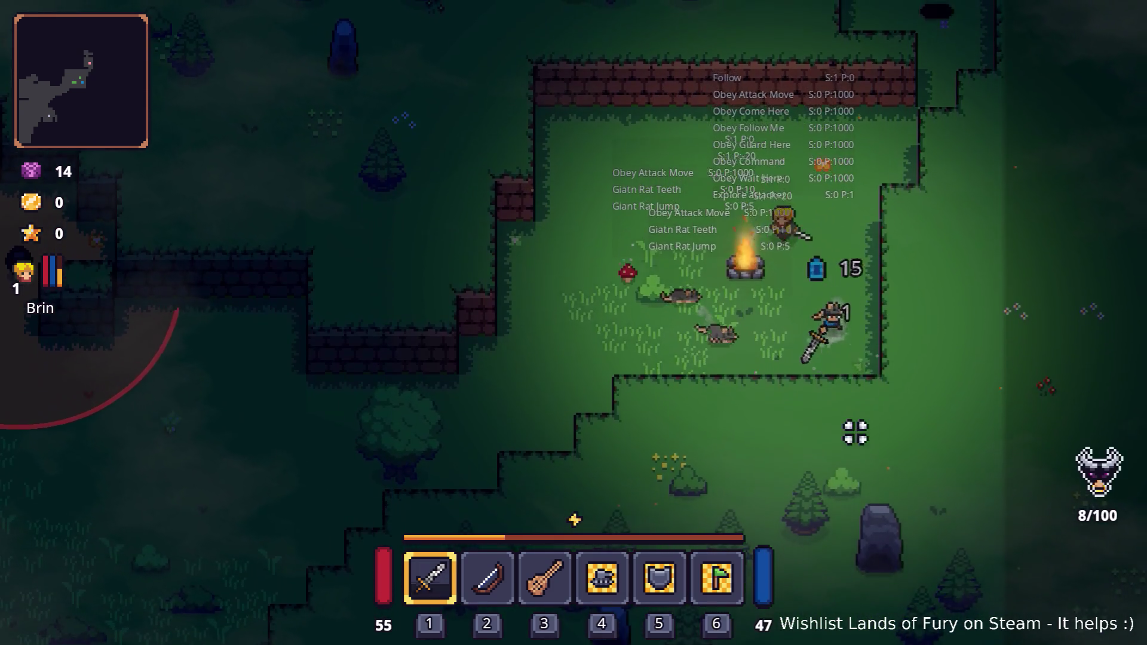
key("a")
left_click(633, 344)
key("a")
key("s")
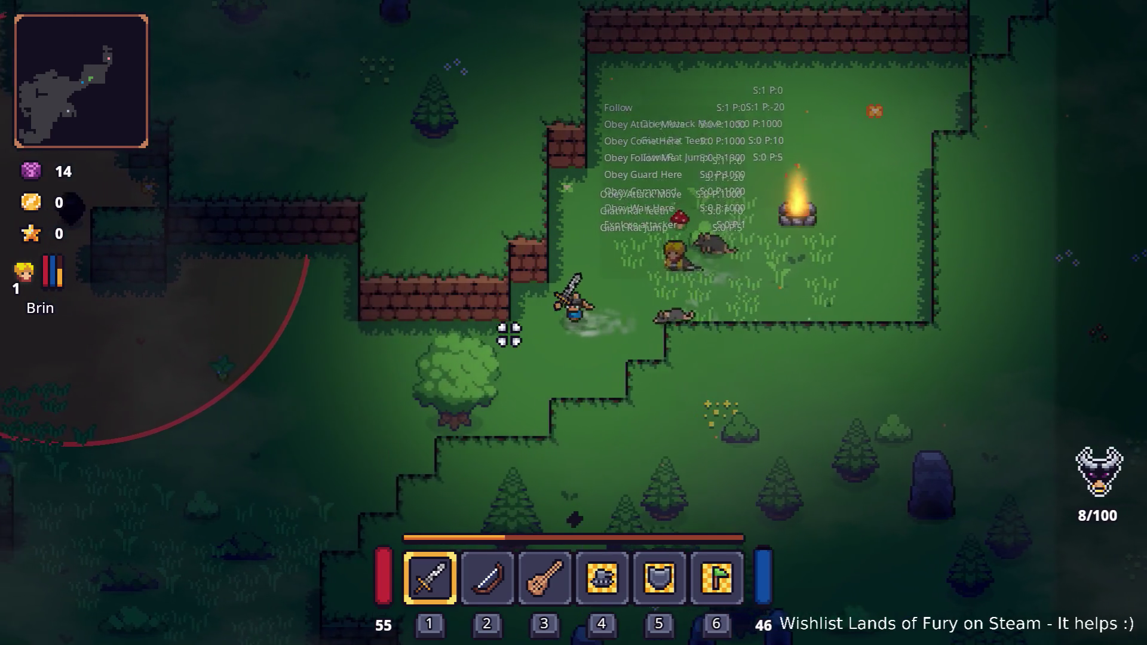
key("a")
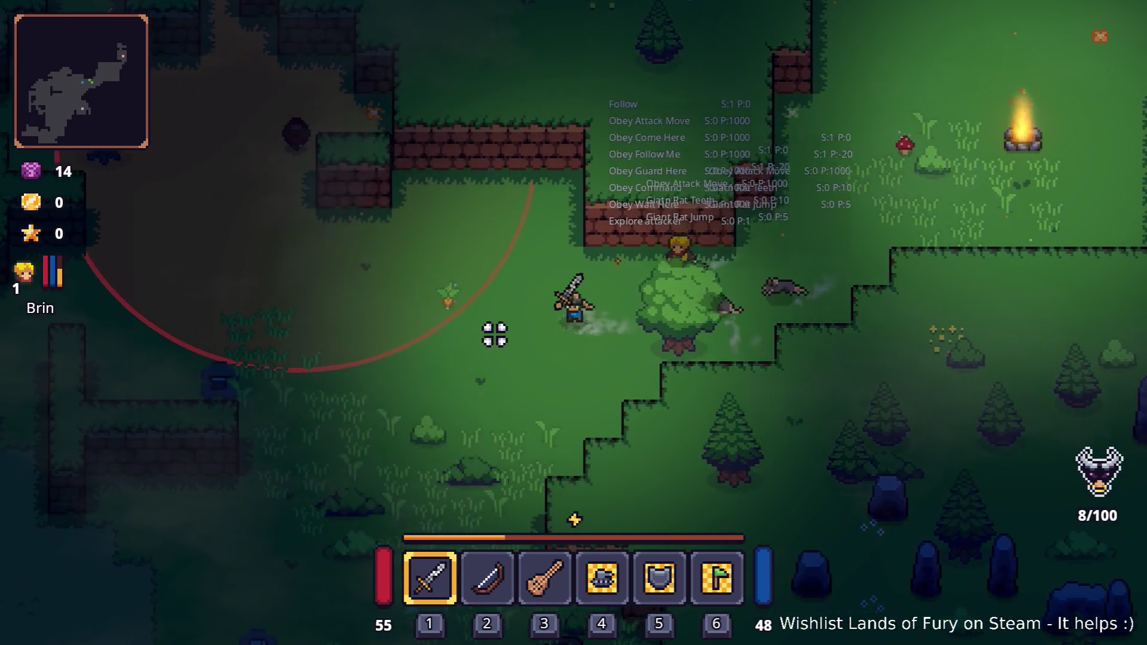
key("a")
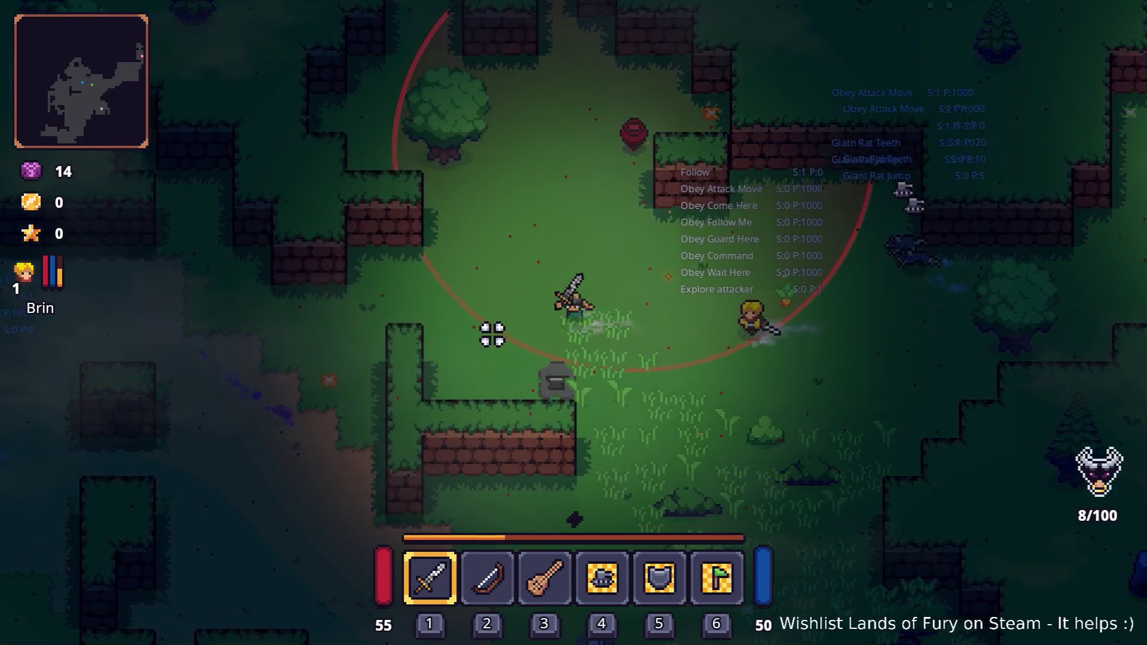
key("w")
key("a")
key("s")
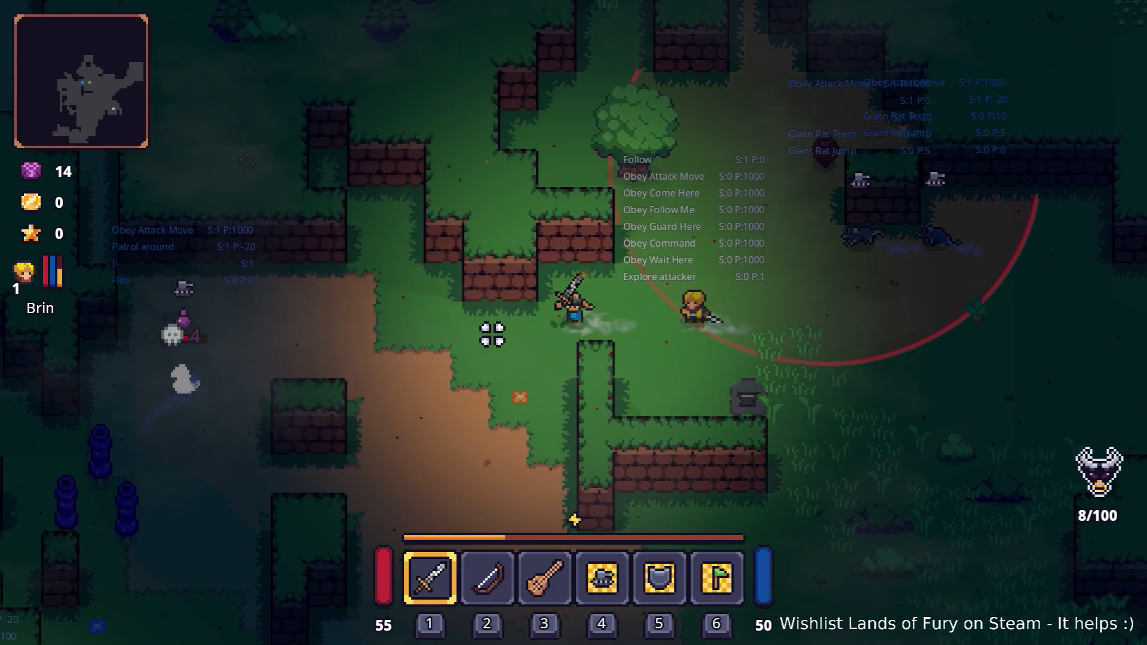
key("d")
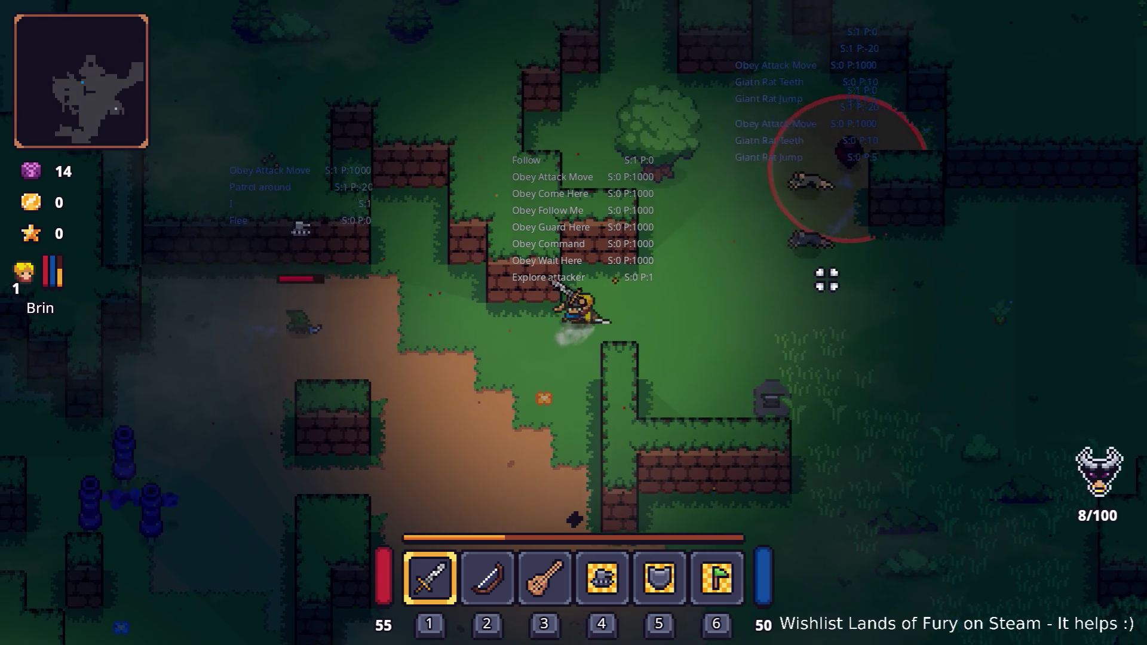
key("a")
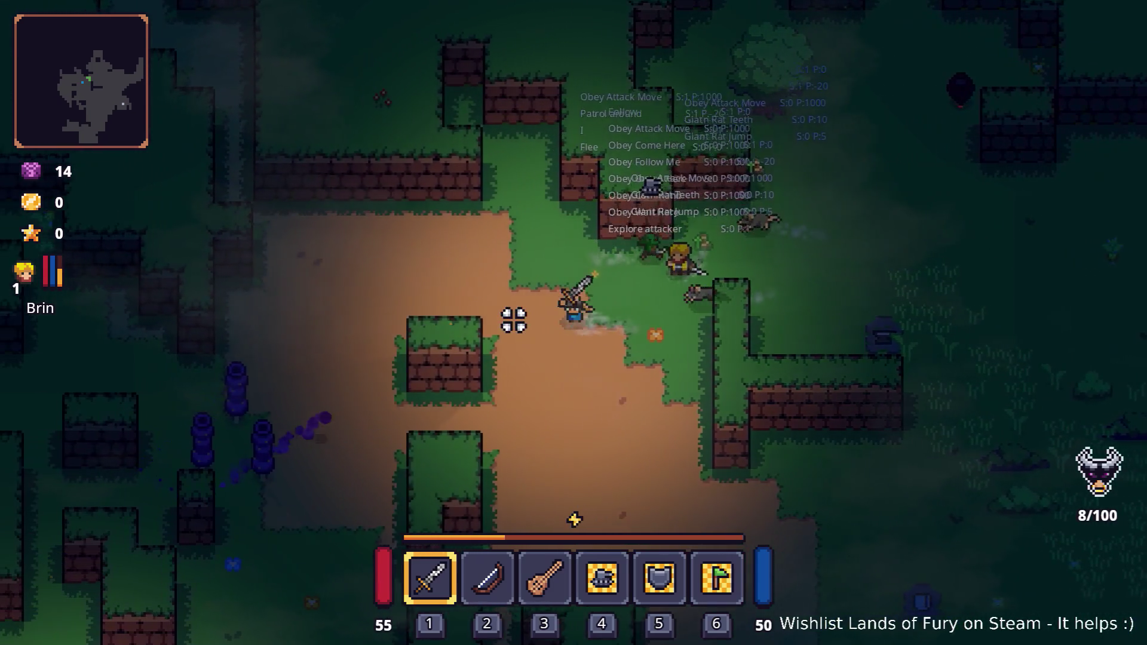
key("s")
key("a")
key("s")
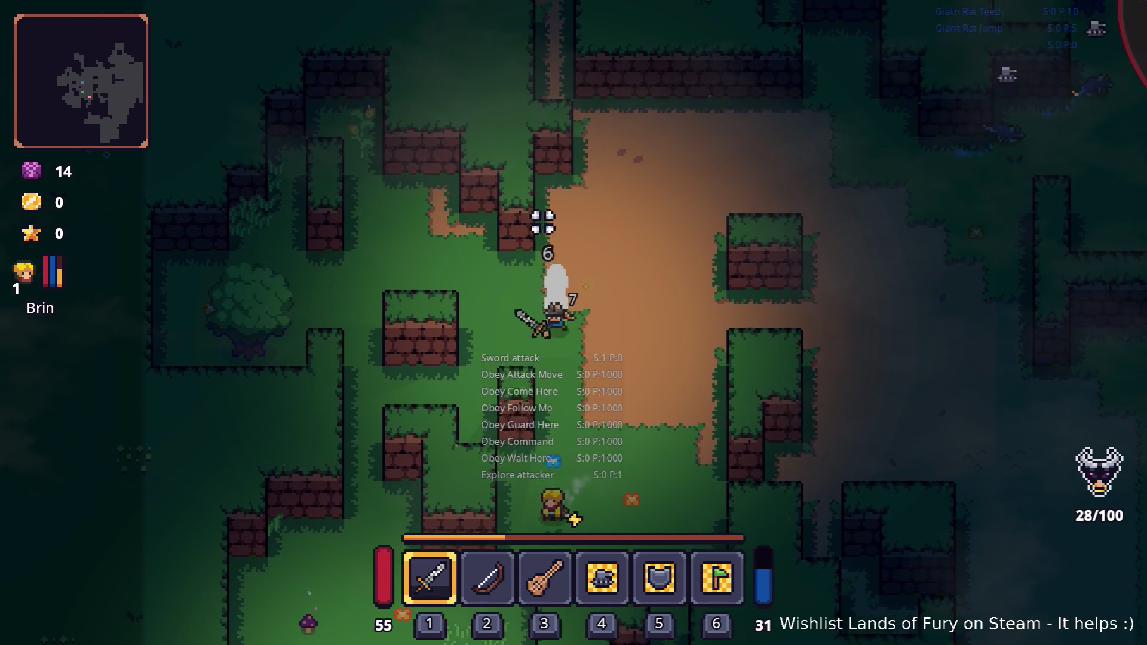
key("d")
key("w")
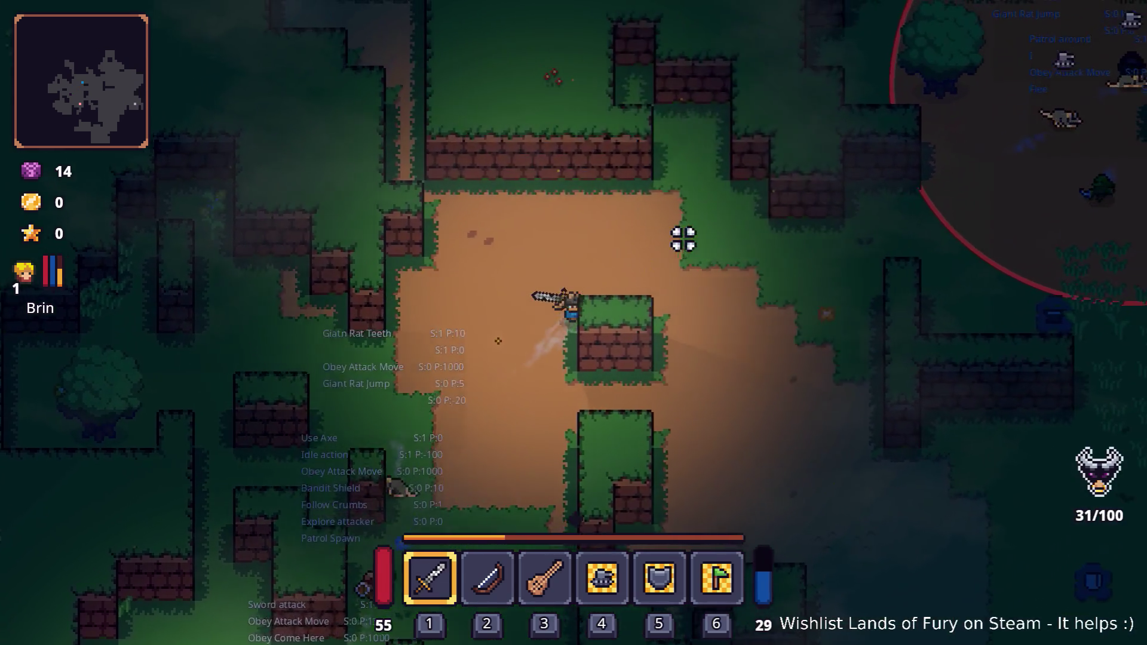
key("a")
key("s")
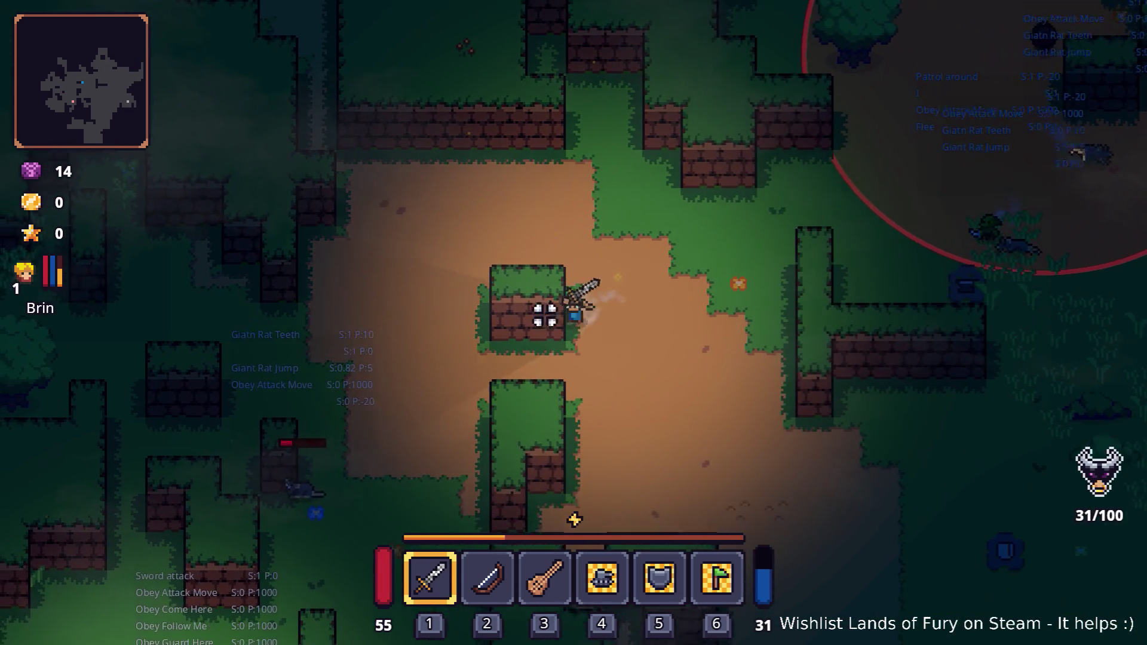
Step: Walk back past the campfire swapping between lute and sword, then open the debug console
key("a")
key("s")
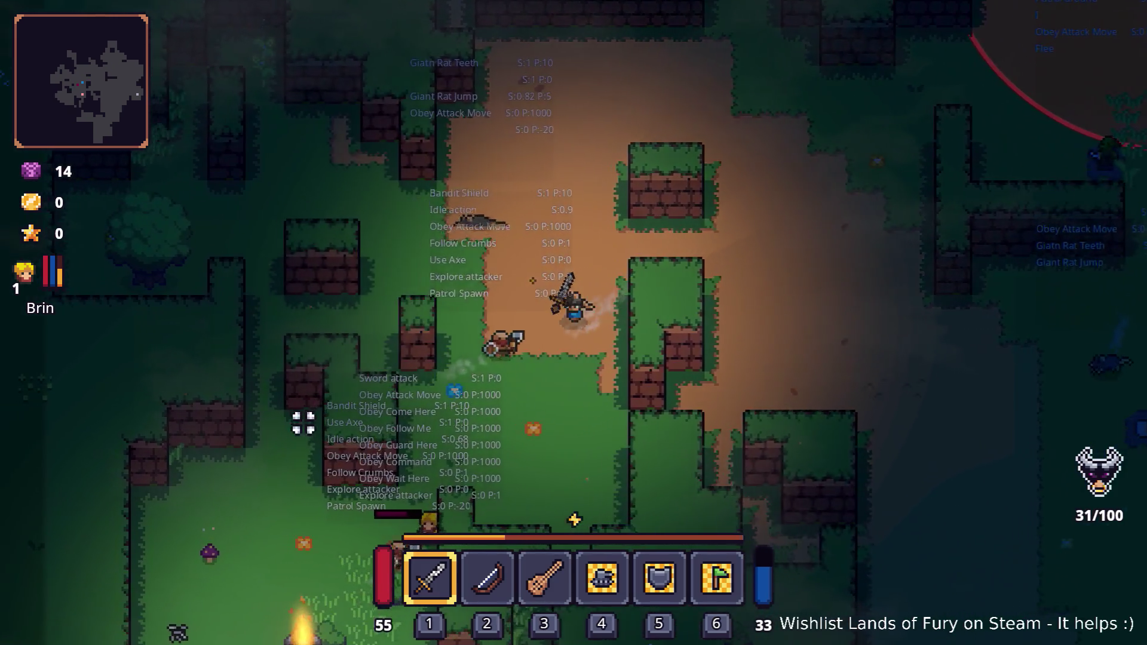
key("3")
key("s")
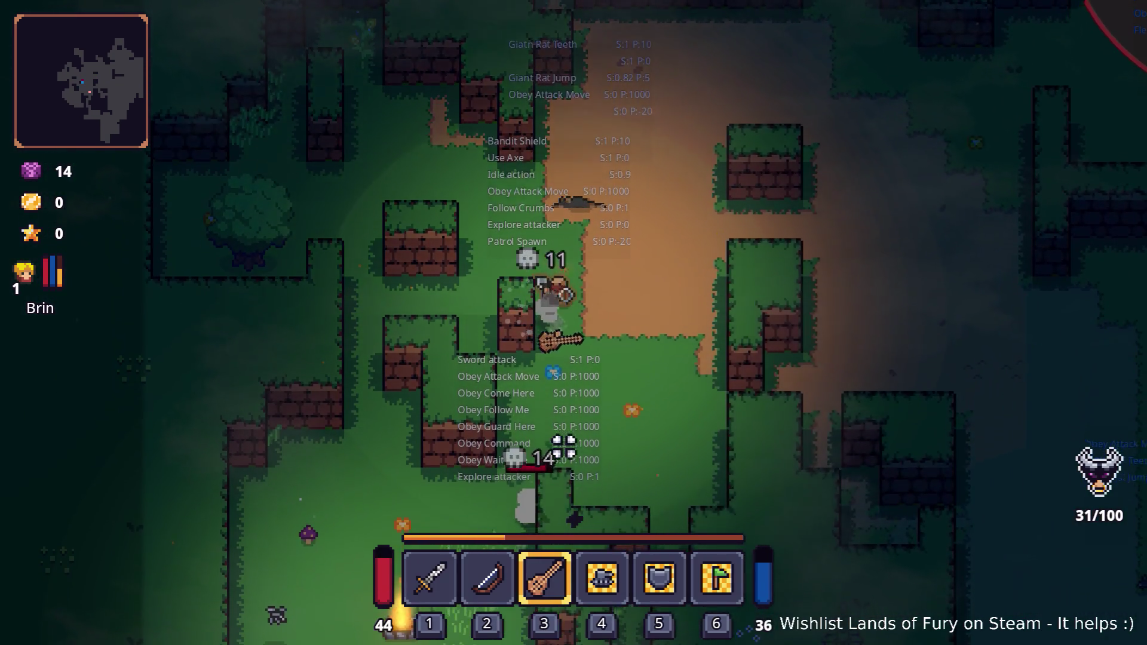
key("d")
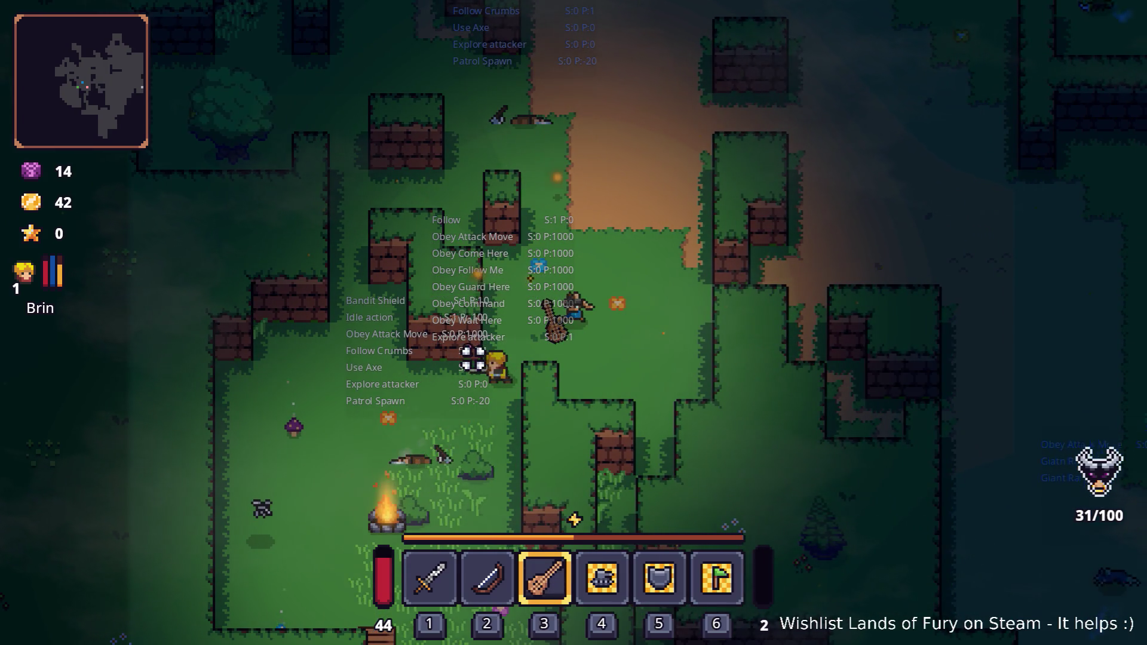
key("d")
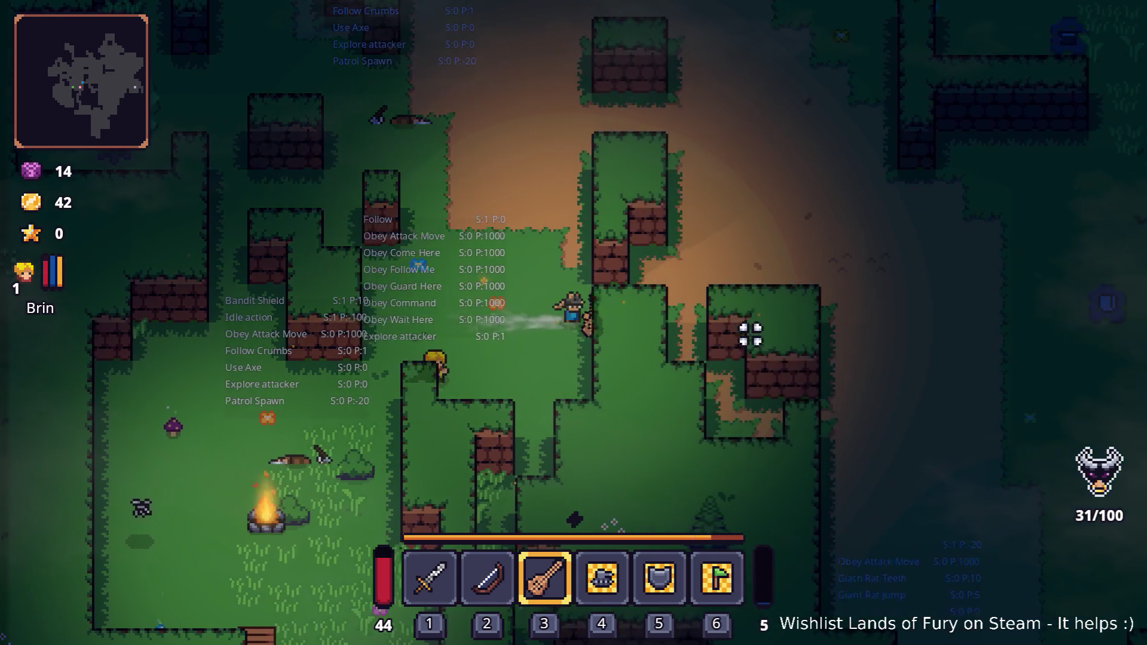
key("d")
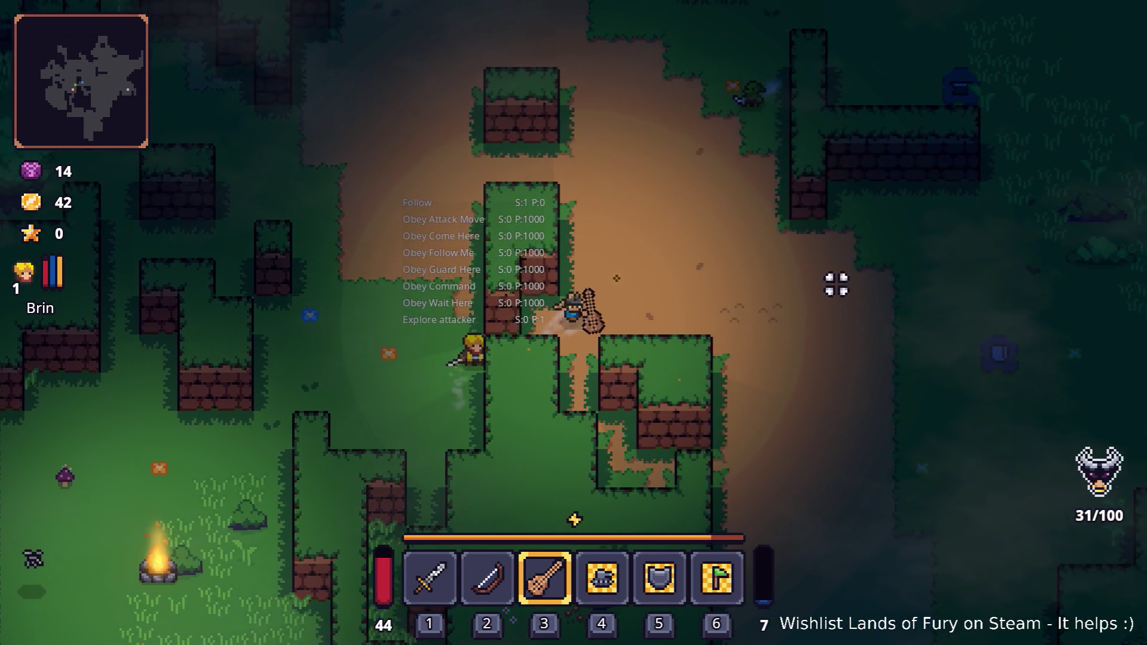
key("d")
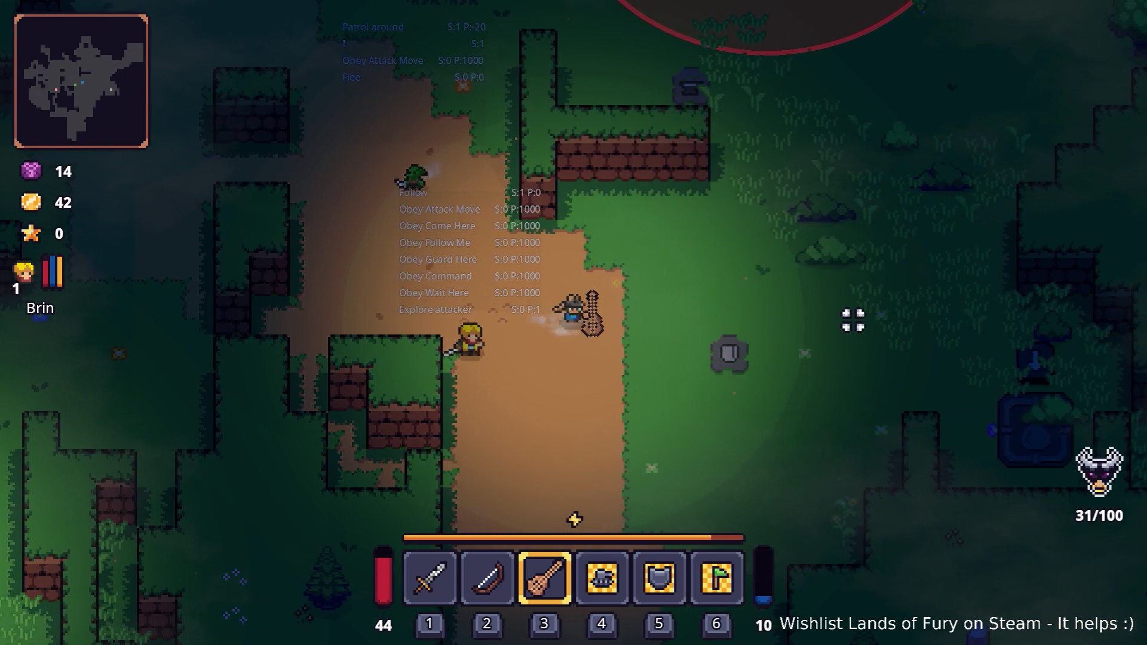
key("d")
key("1")
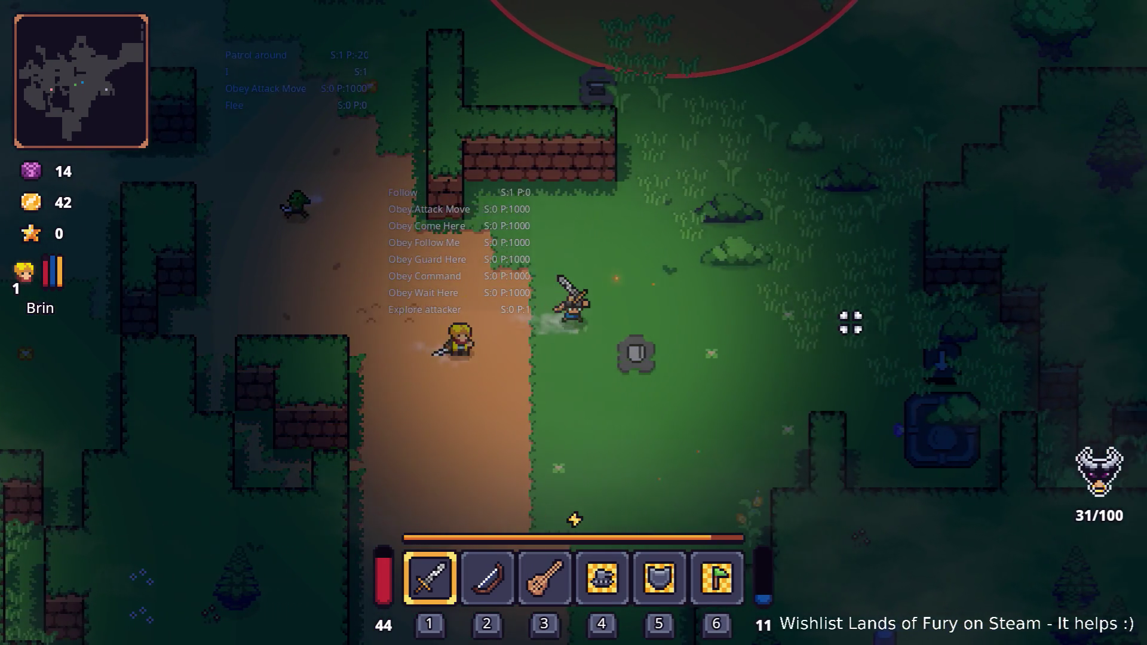
key("s")
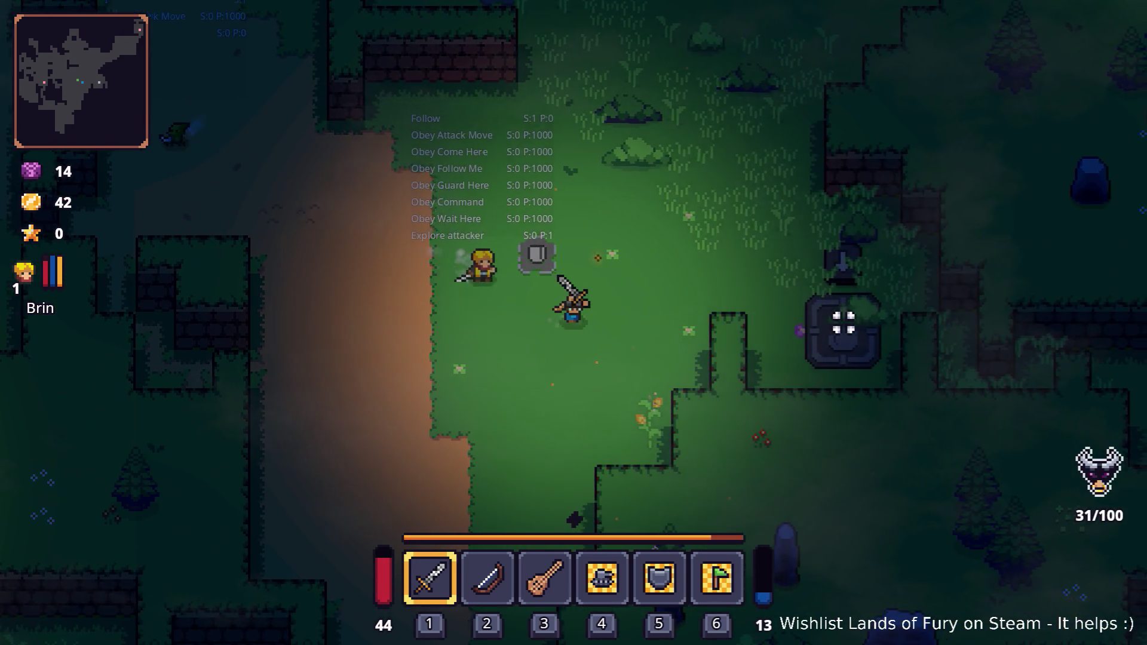
key("d")
key("3")
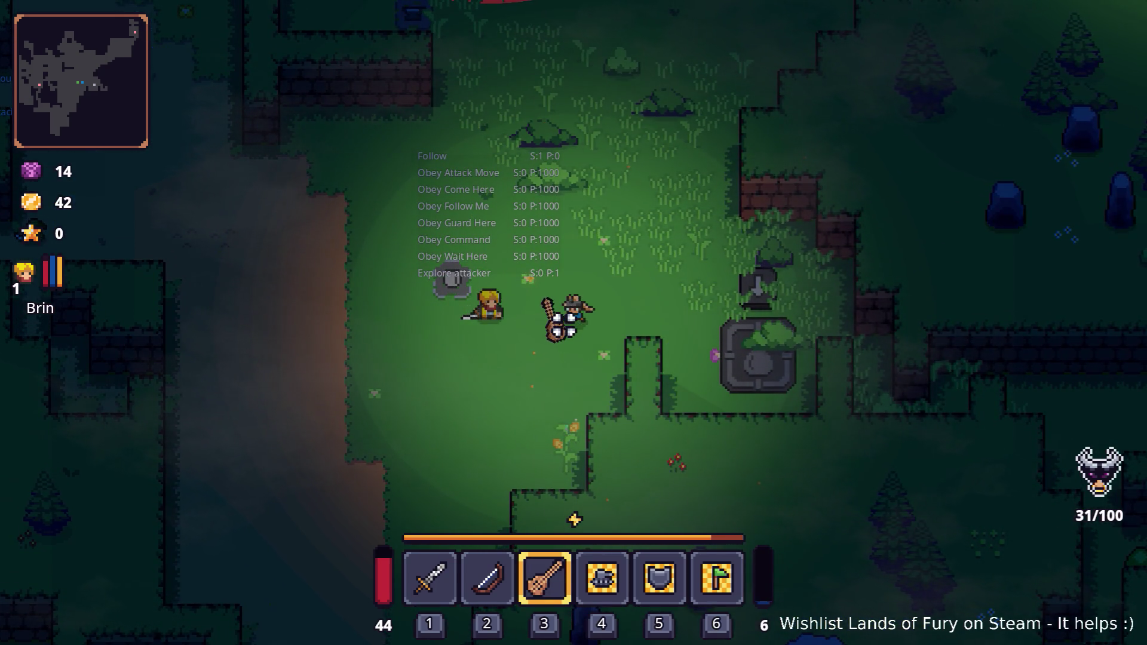
key("d")
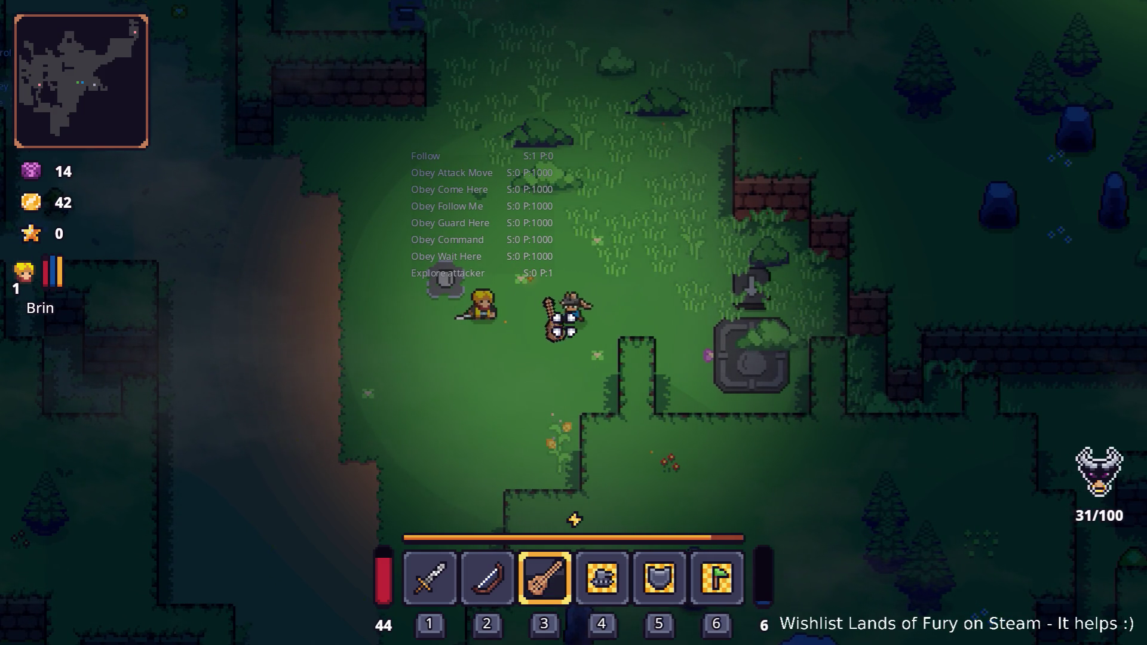
key("a")
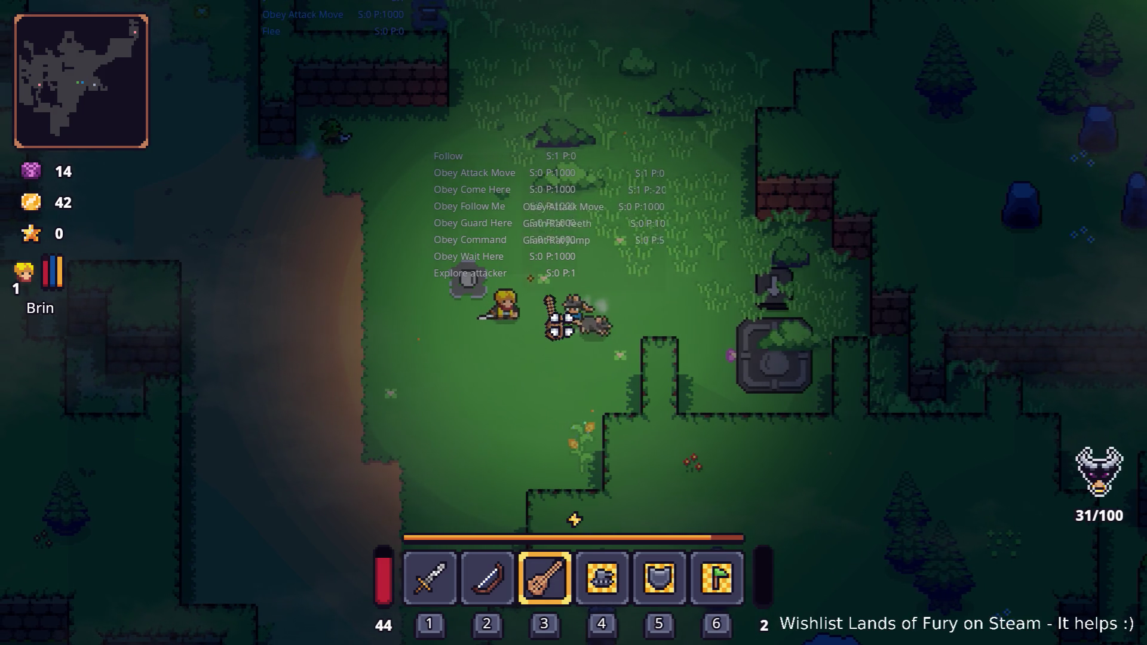
key("a")
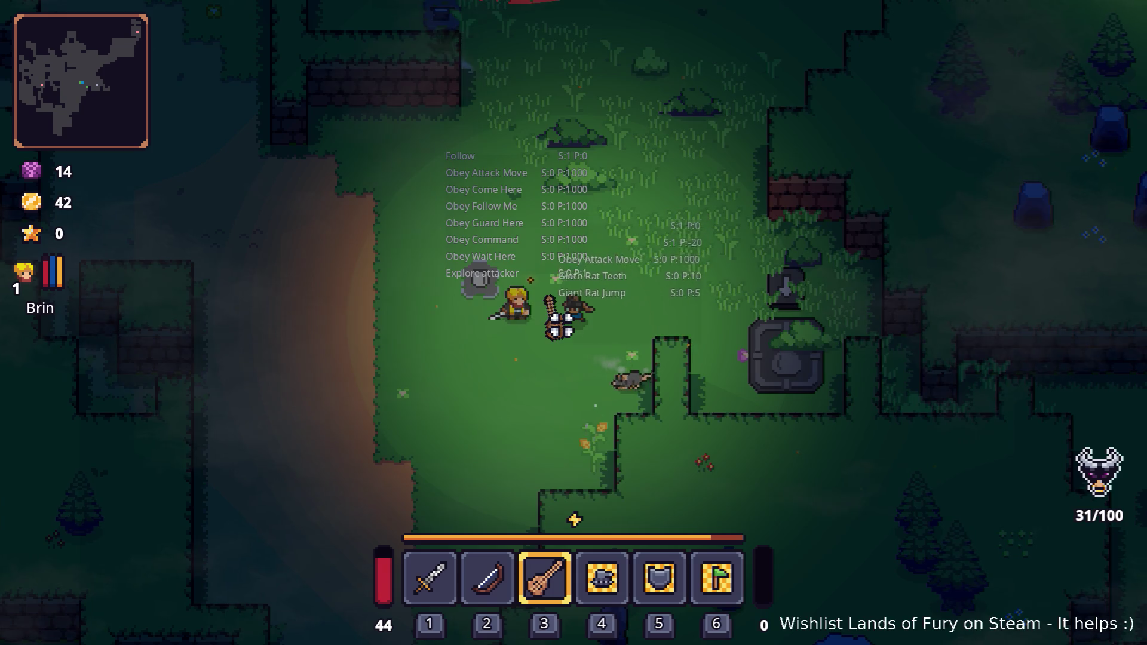
key("d")
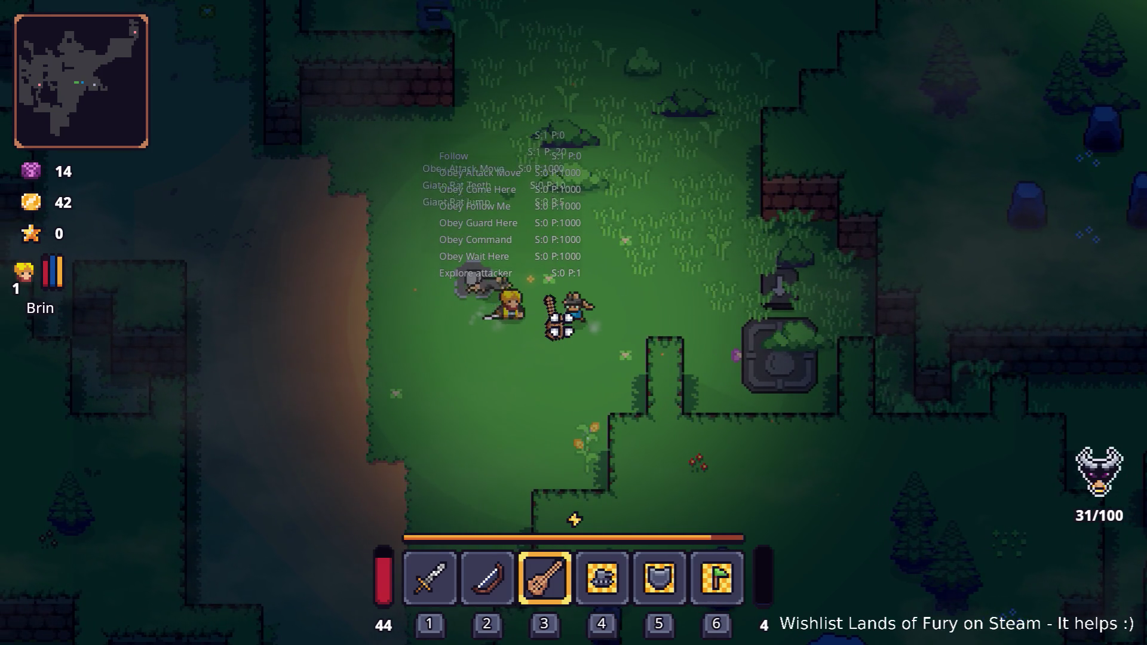
key("w")
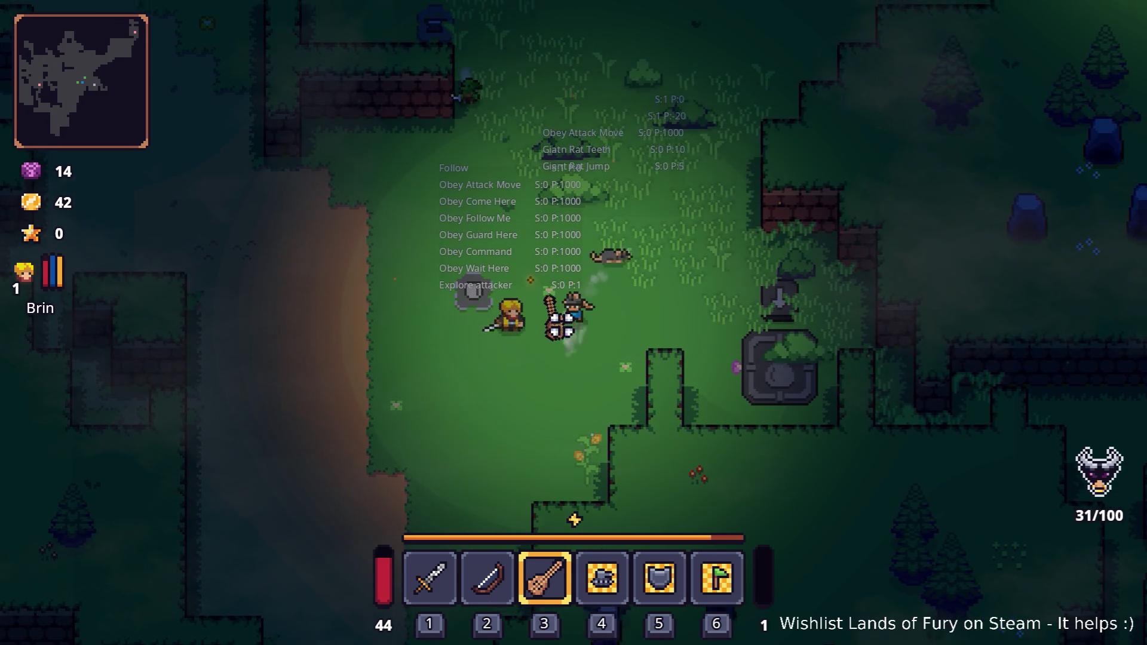
key("a")
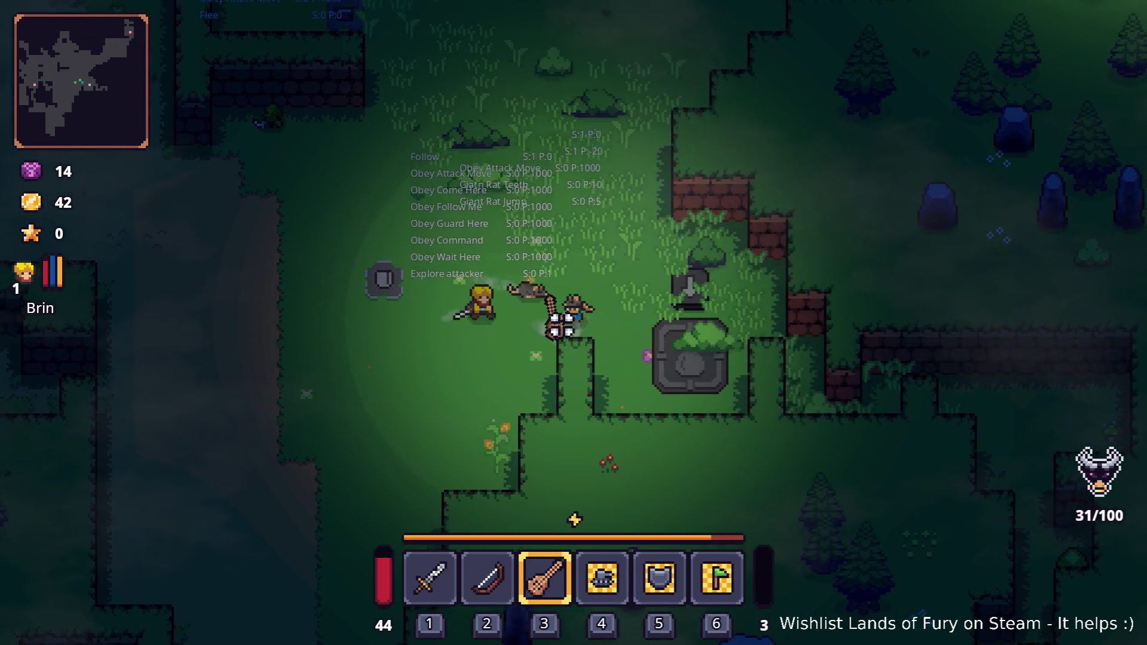
key("w")
key("d")
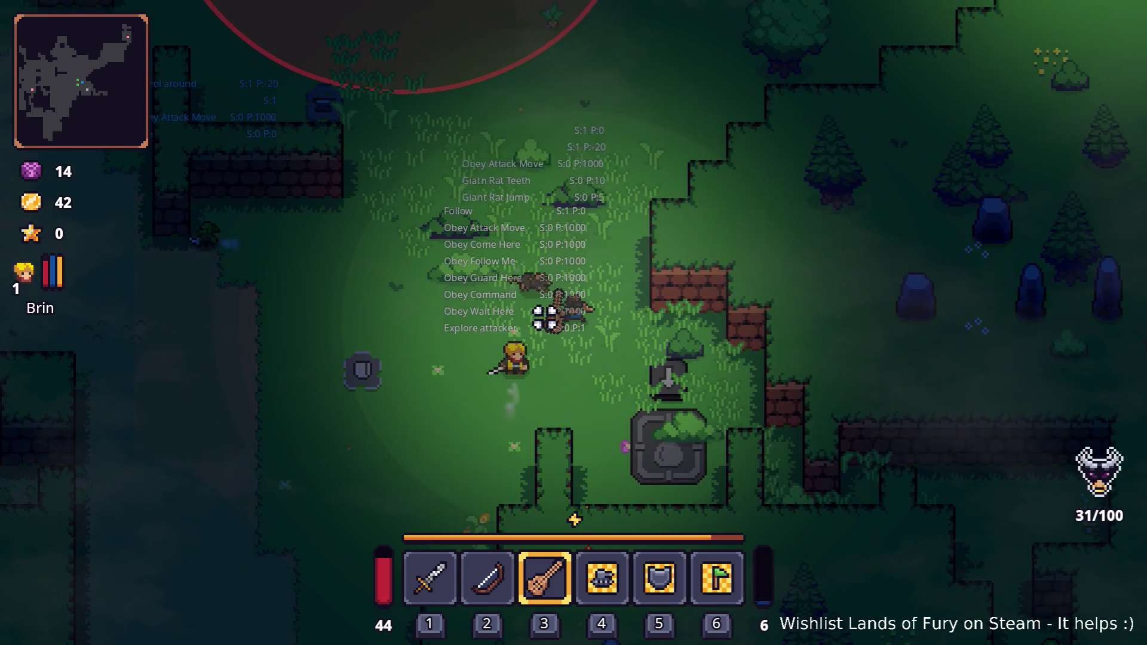
key("grave")
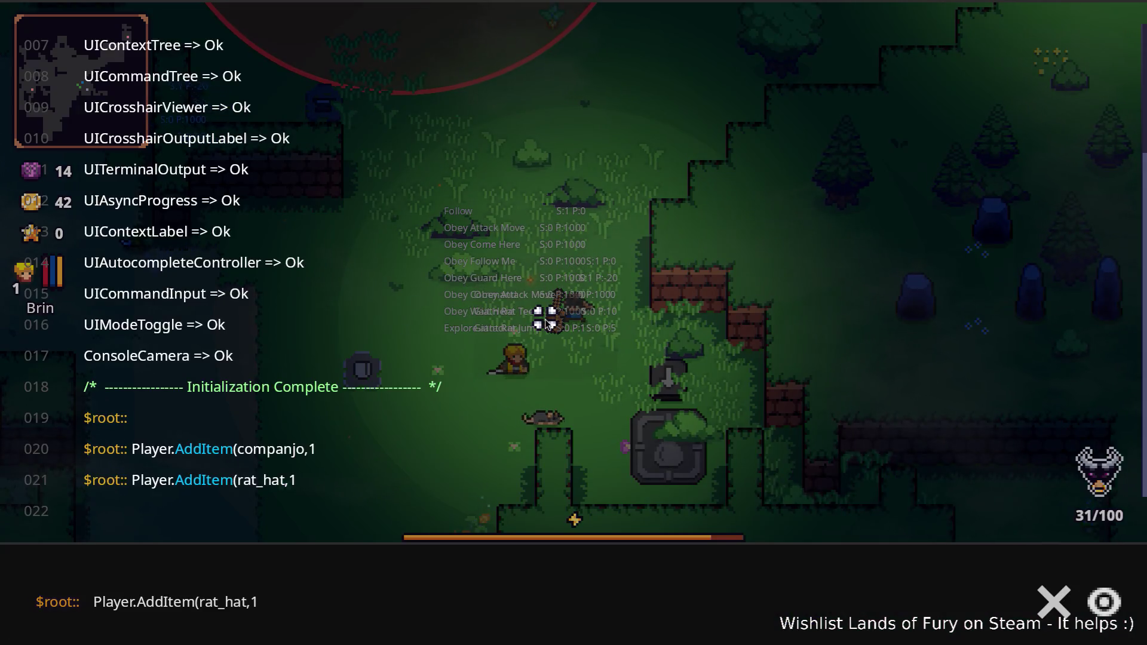
Step: Add the ring through the console, correcting the command to Player.AddItem(ring_of_energy_regen,1)
key("Up")
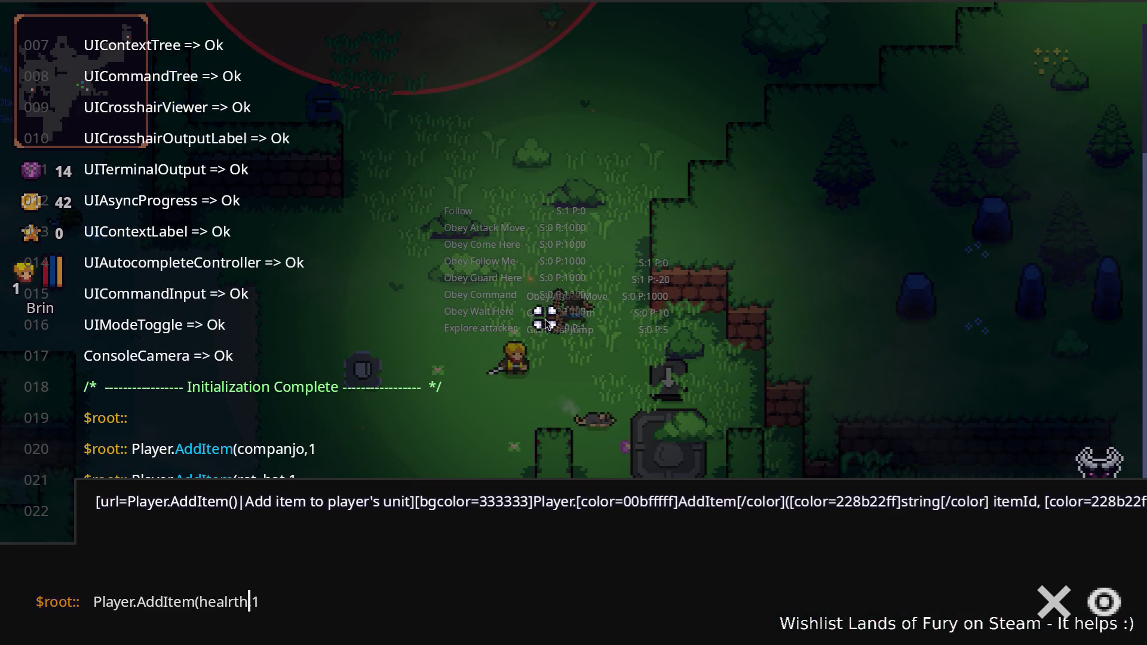
type("energy_re")
type("gen_ring")
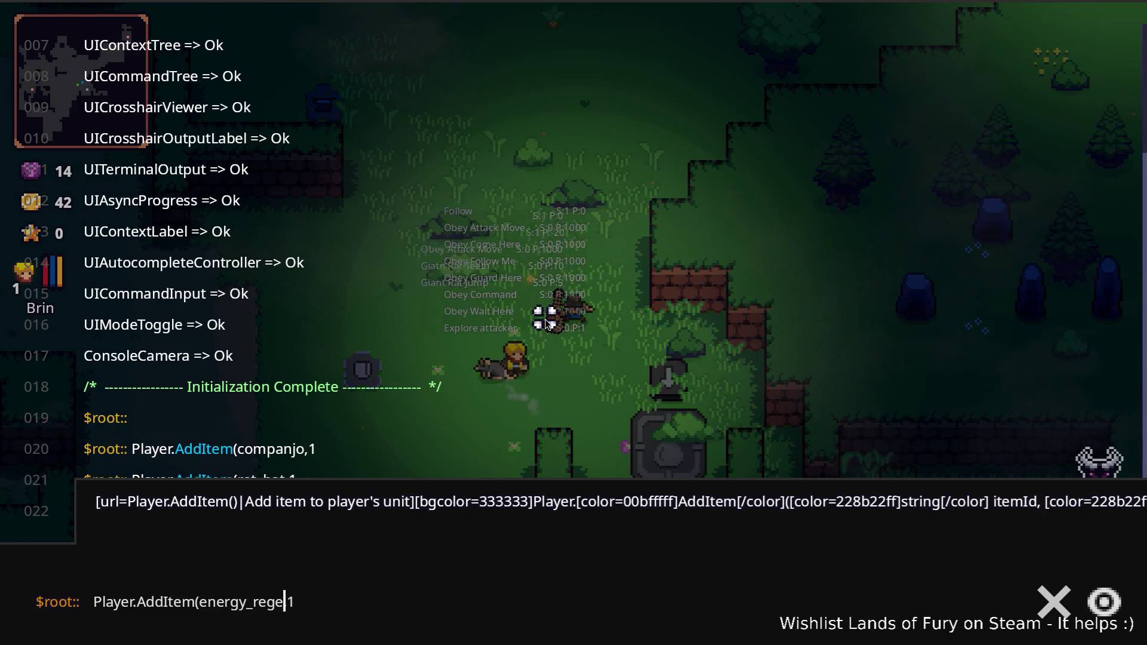
key("Return")
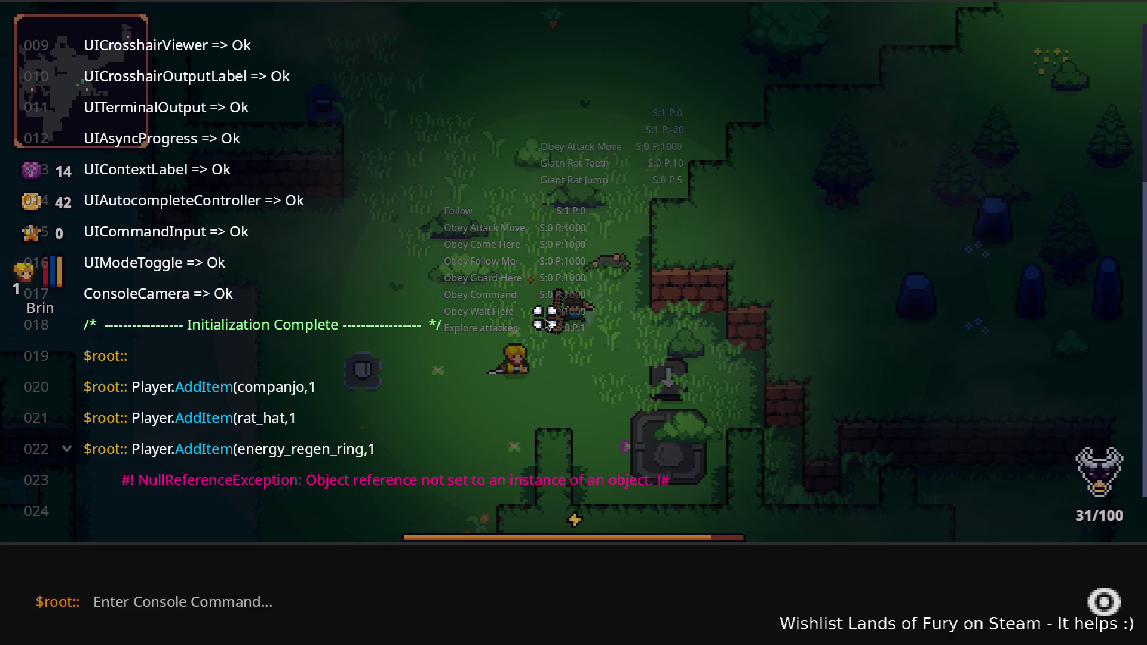
key("Up")
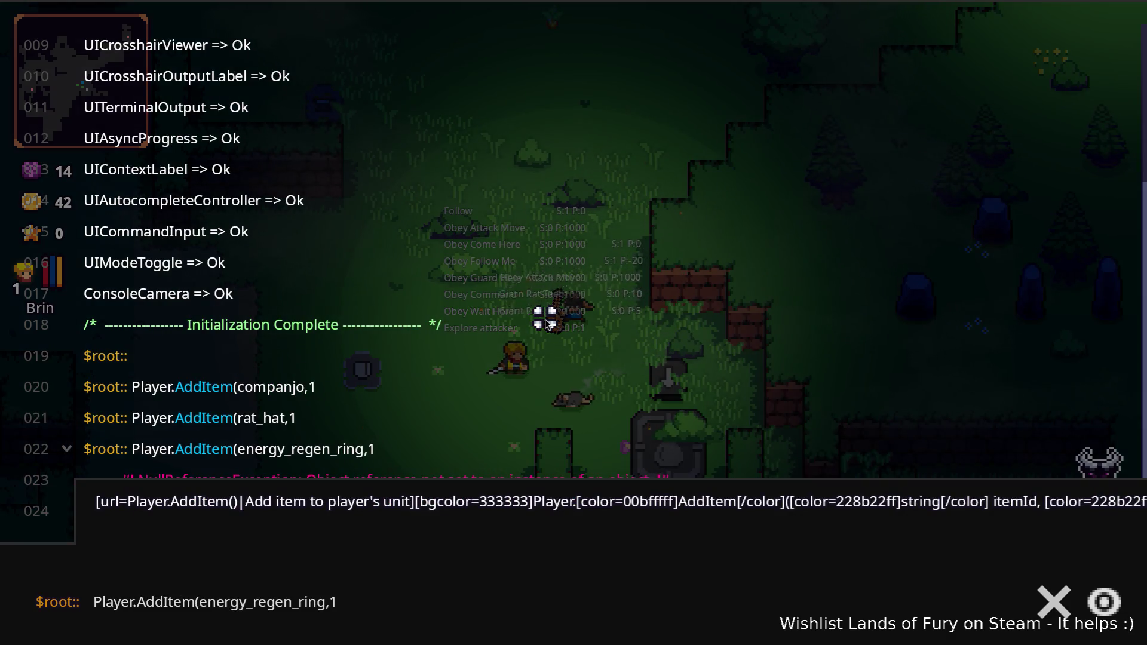
left_click(199, 602)
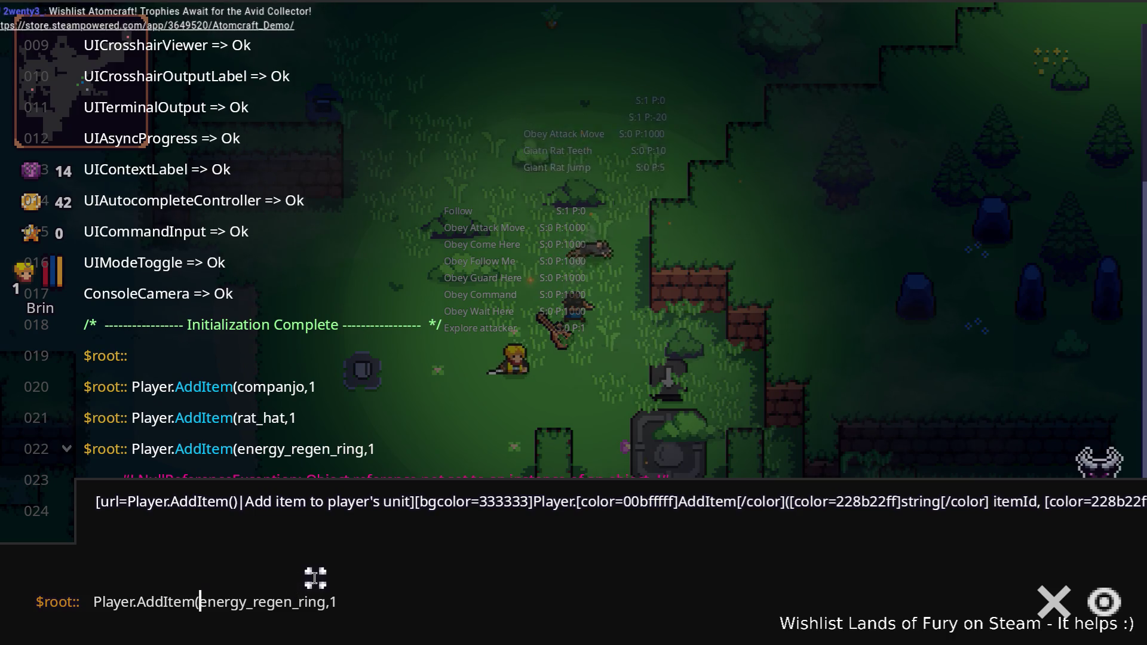
type("ring_of_")
key("ctrl+Right")
key("ctrl+Left")
key("Right")
key("Right")
key("Right")
key("Delete")
key("Delete")
key("Delete")
key("Return")
Step: Equip the energy regen ring in the inventory's Ring Slot
key("grave")
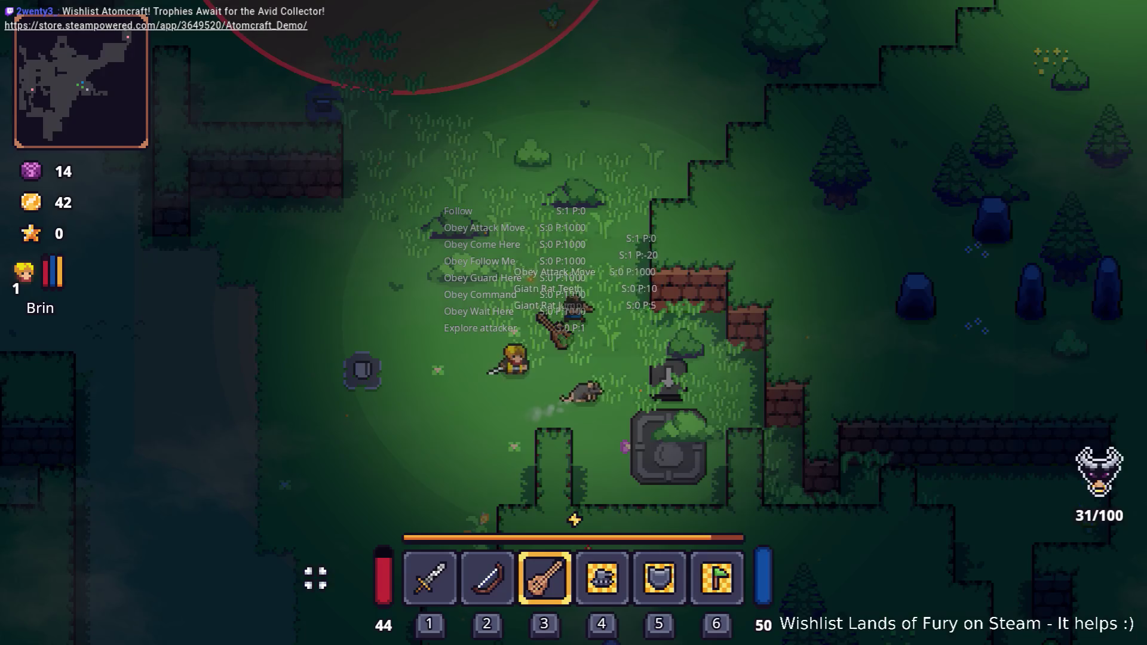
key("Tab")
left_click(487, 491)
left_click(783, 612)
key("Tab")
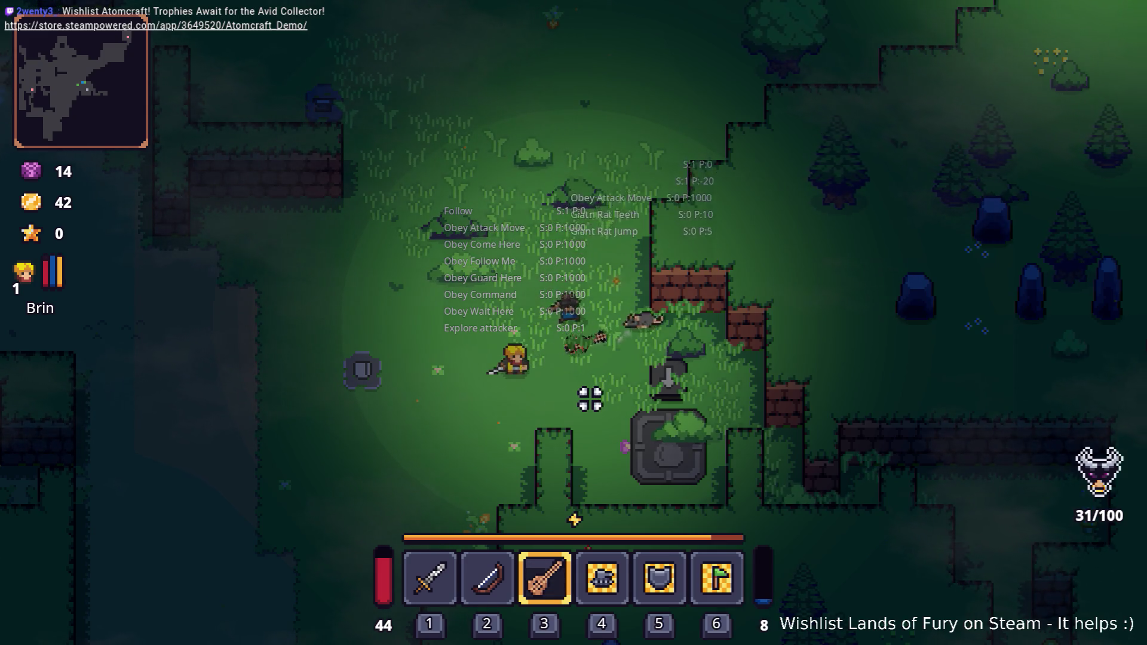
Step: Walk the hero north and east with the companion, then quit the run from the pause menu
key("w")
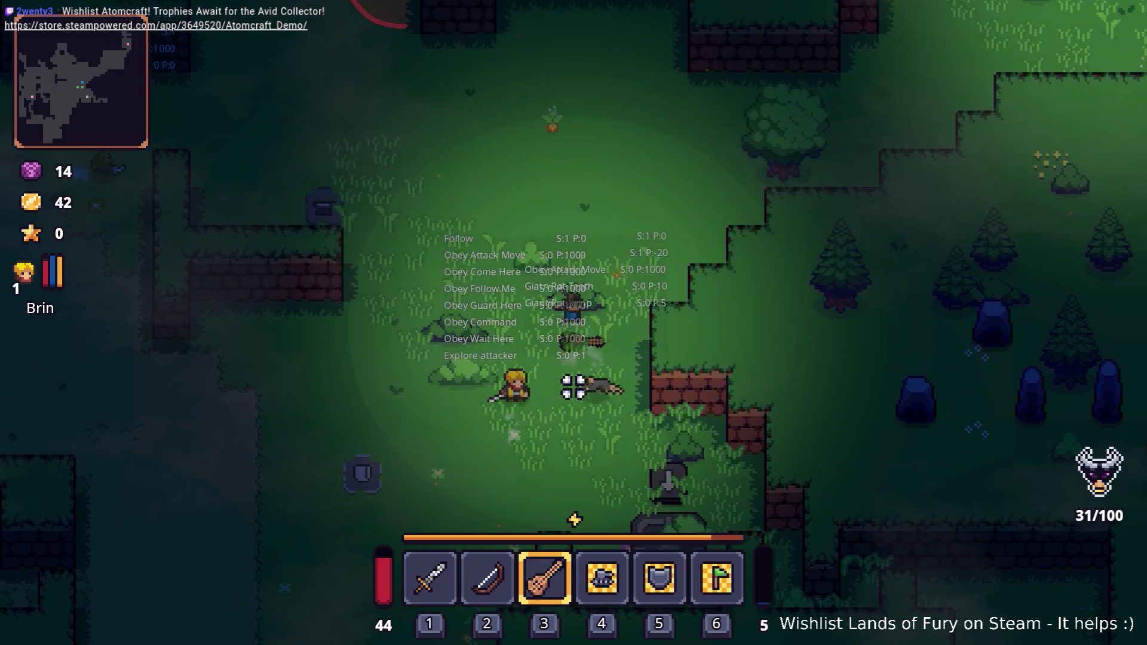
key("w")
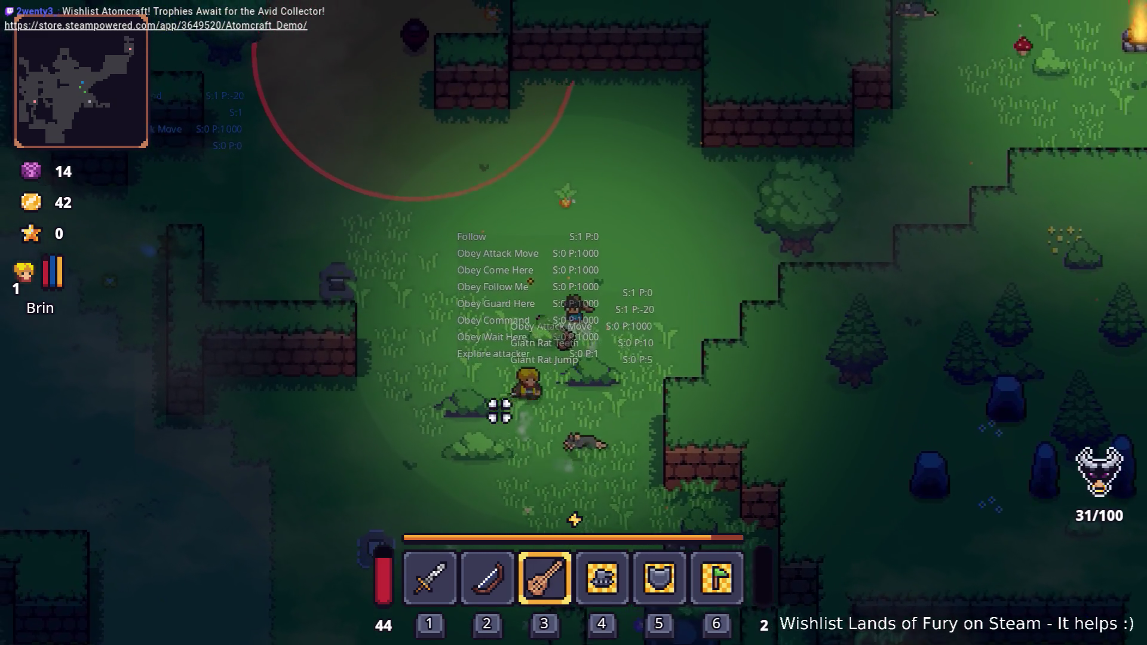
key("w")
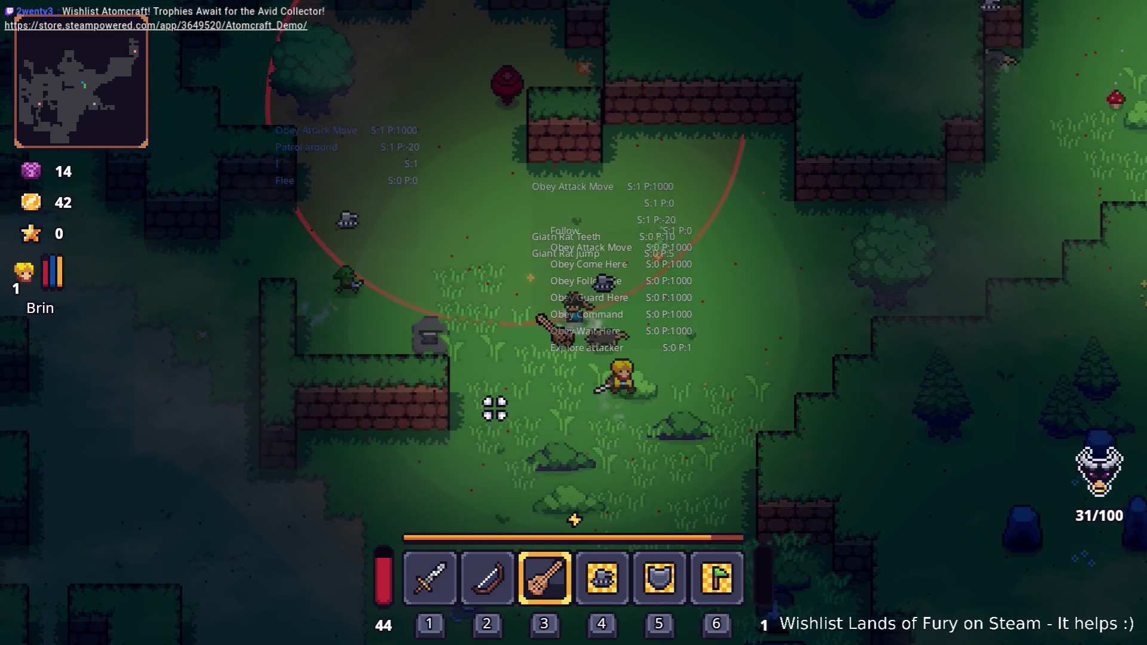
key("d")
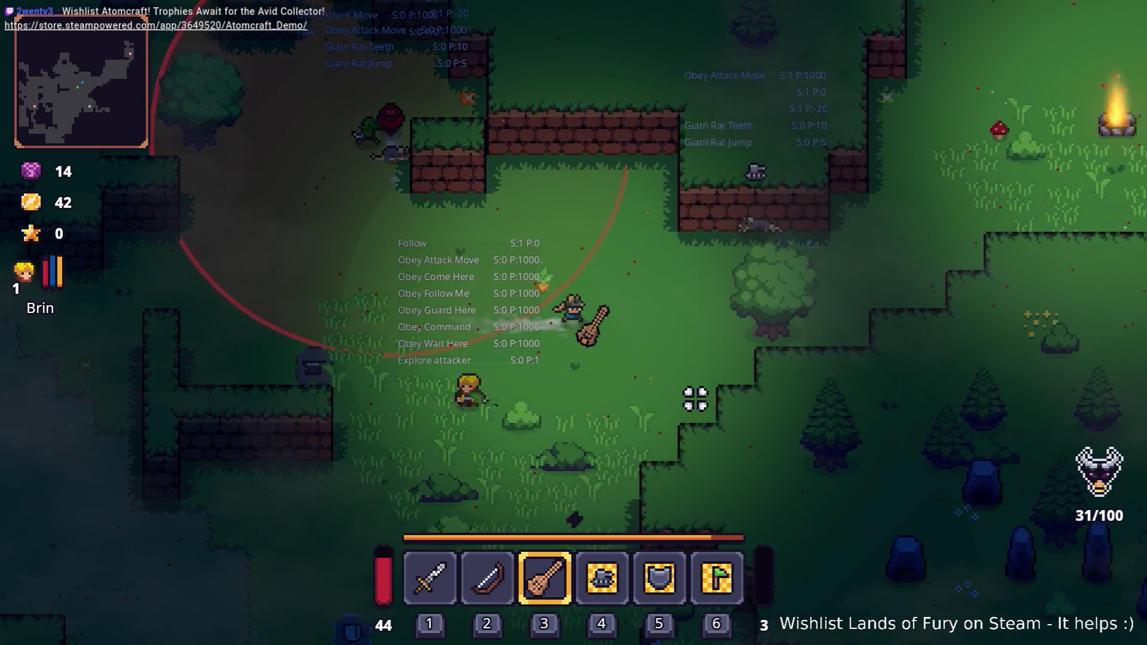
key("w")
key("d")
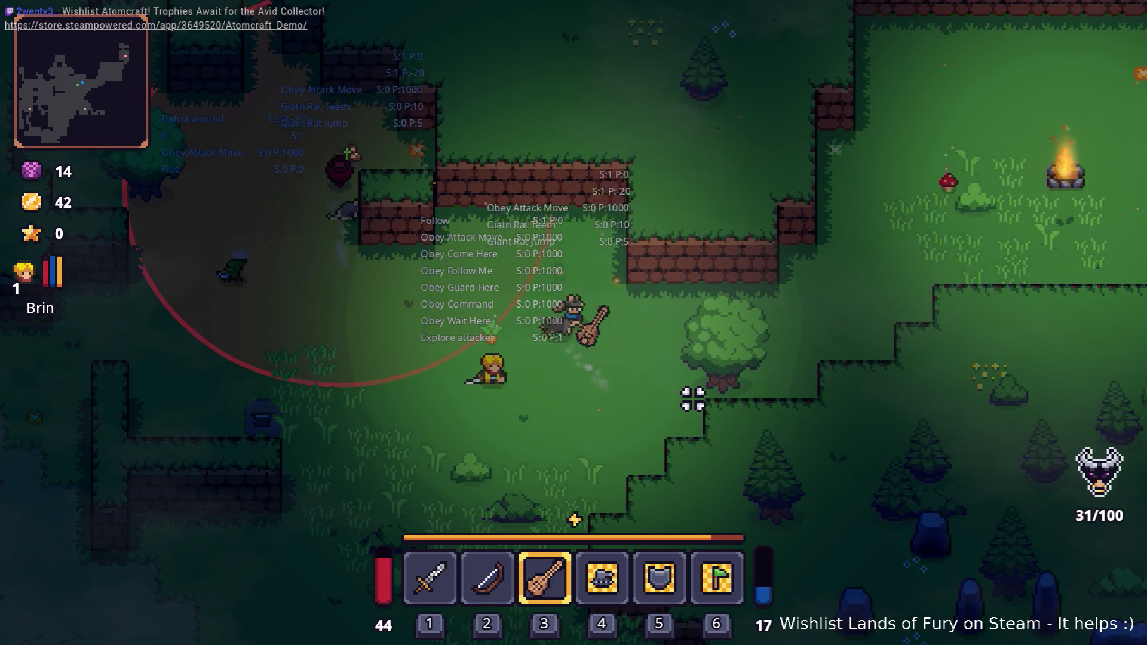
key("d")
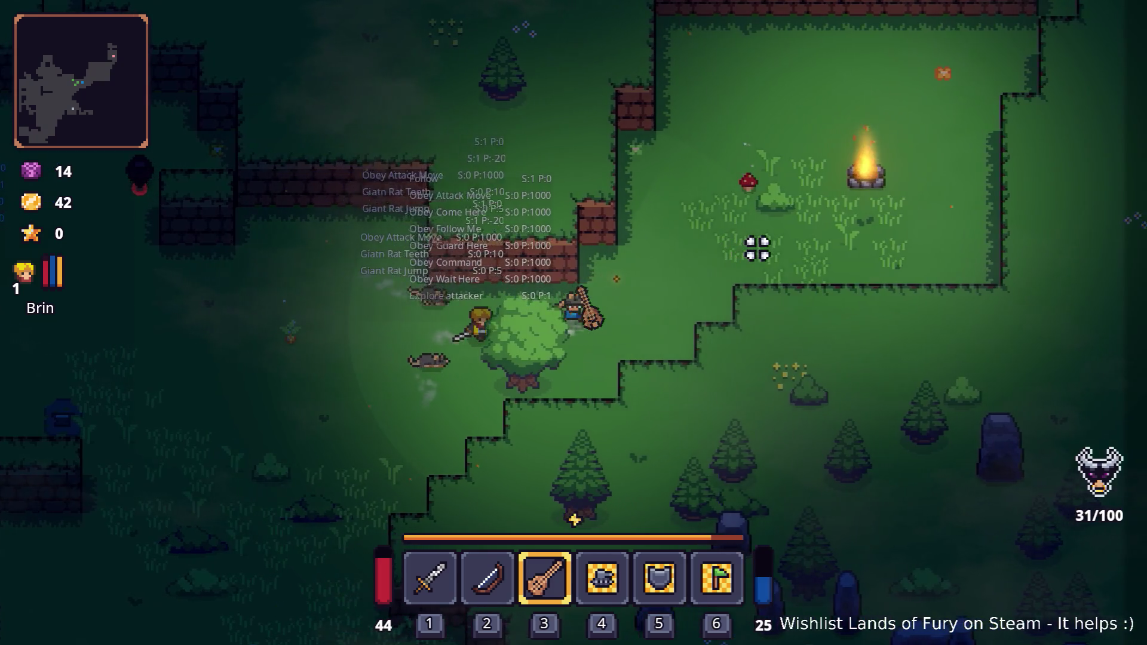
key("Escape")
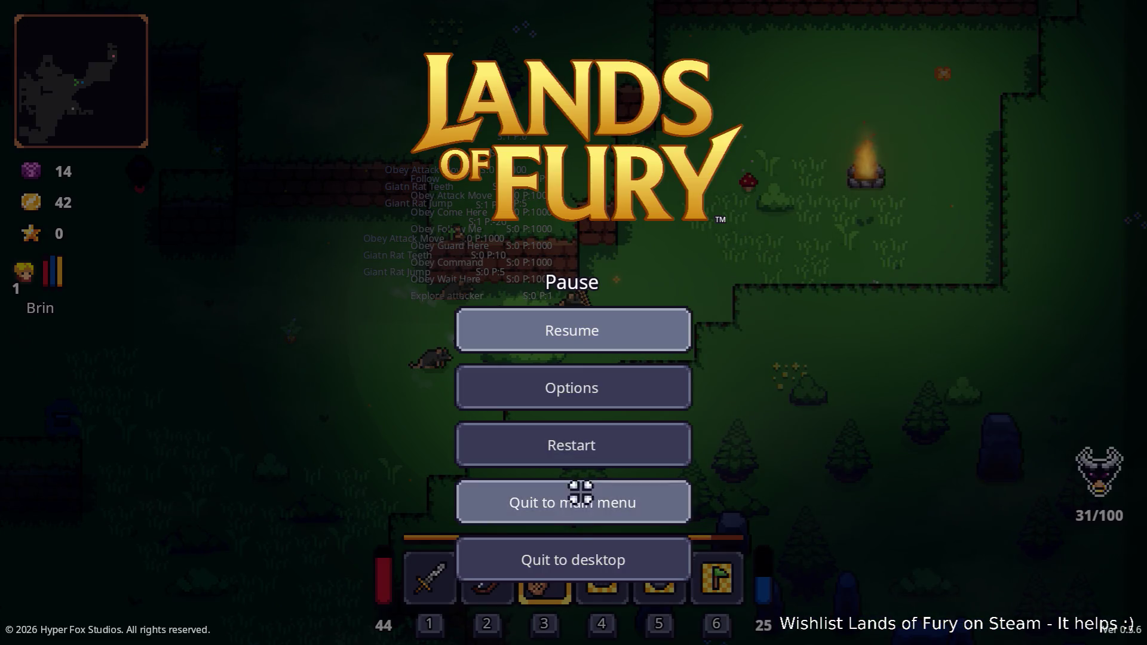
left_click(577, 550)
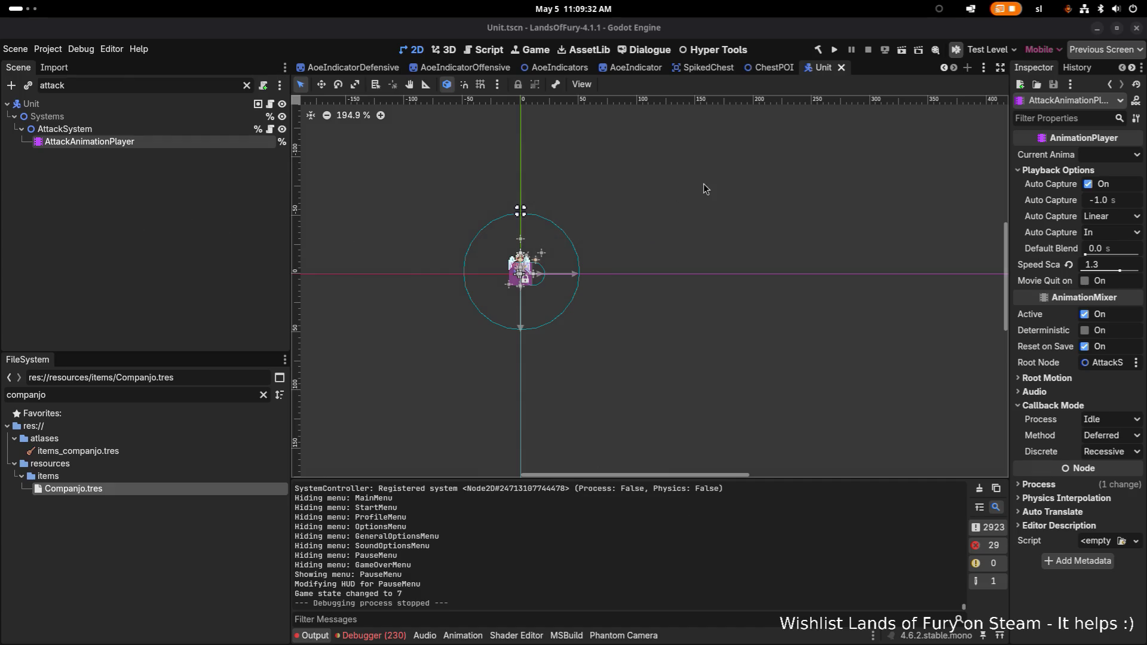
Step: Widen the Inspector and bring up AttackAnimationPlayer's animation list
mouse_move(1009, 129)
left_mouse_down()
mouse_move(826, 159)
mouse_move(829, 170)
left_mouse_up()
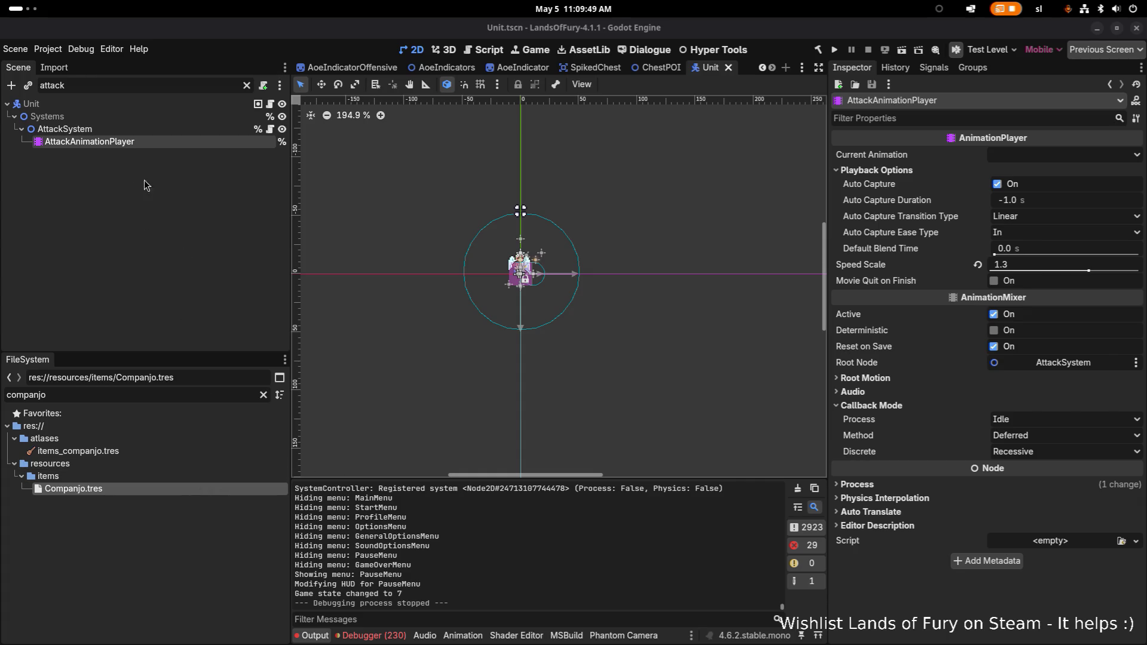
left_click(128, 143)
left_click(559, 361)
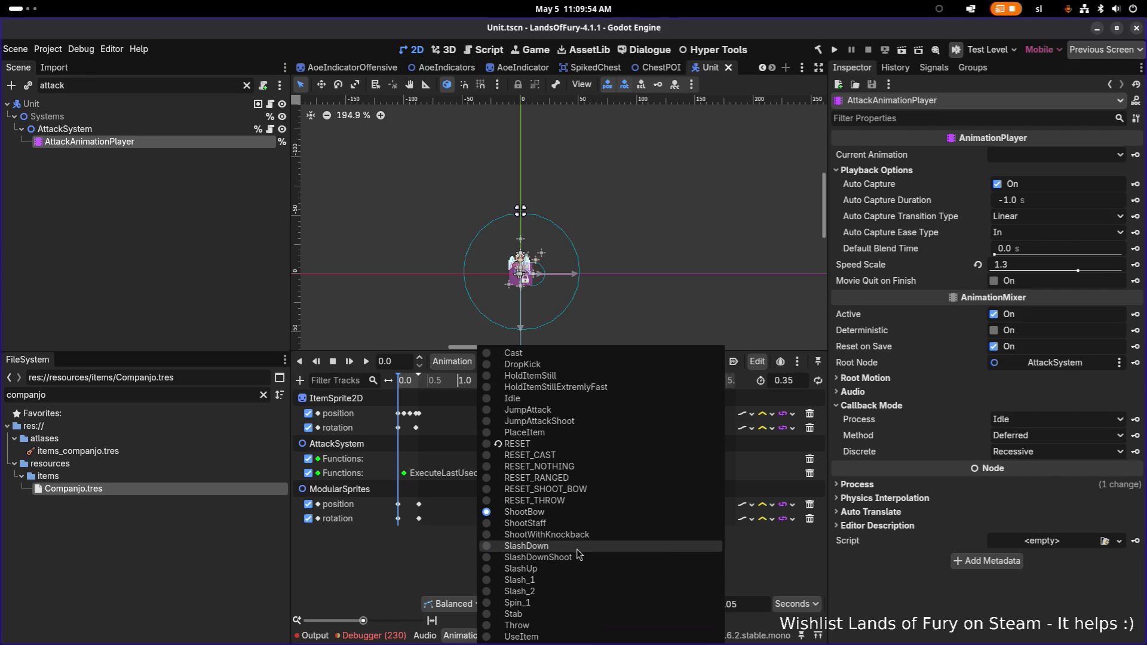
Step: Switch to Slash_1, scroll its tracks up to ItemSprite2D, and reopen the animation list
left_click(564, 582)
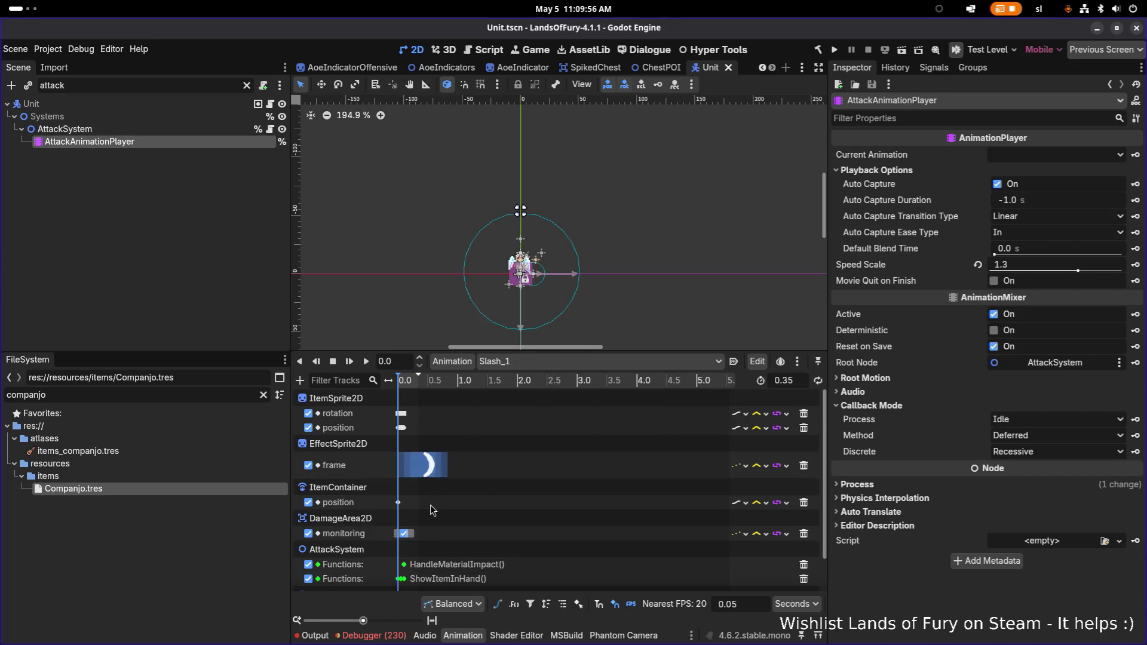
mouse_move(406, 545)
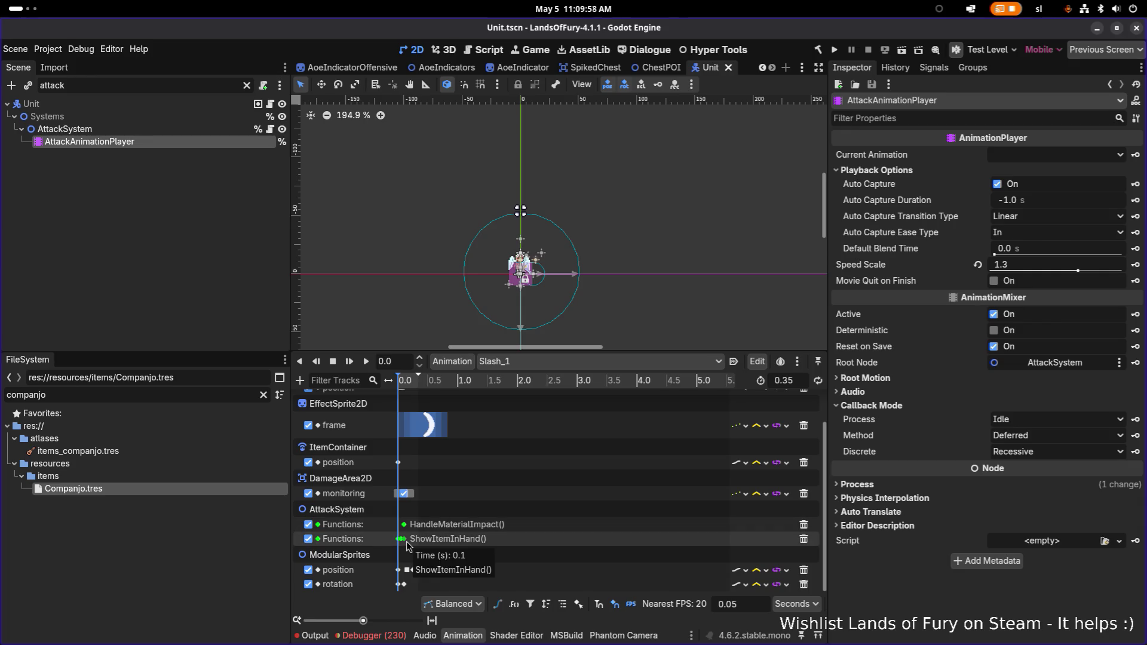
scroll(472, 547, "up", 10)
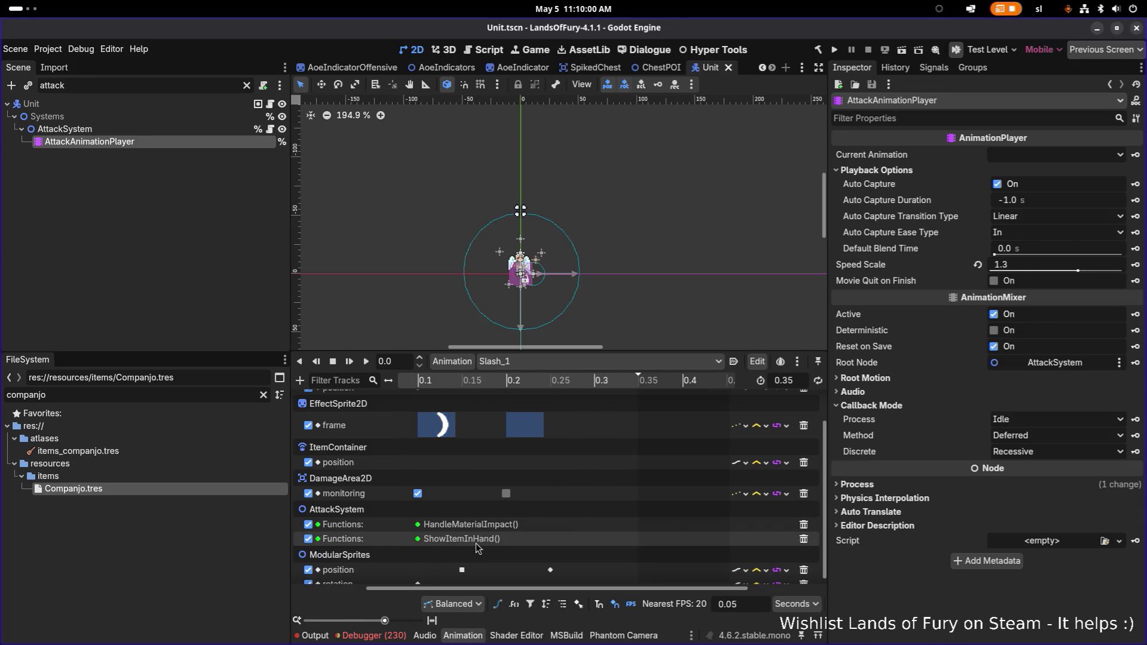
scroll(418, 548, "left", 3)
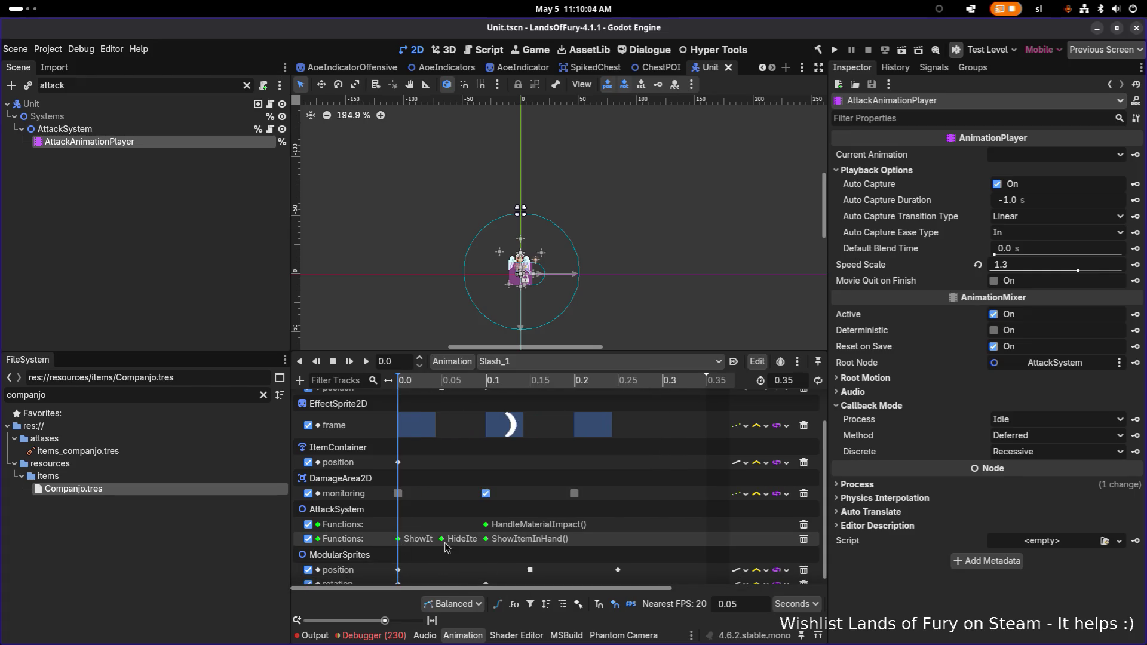
mouse_move(442, 545)
mouse_move(489, 546)
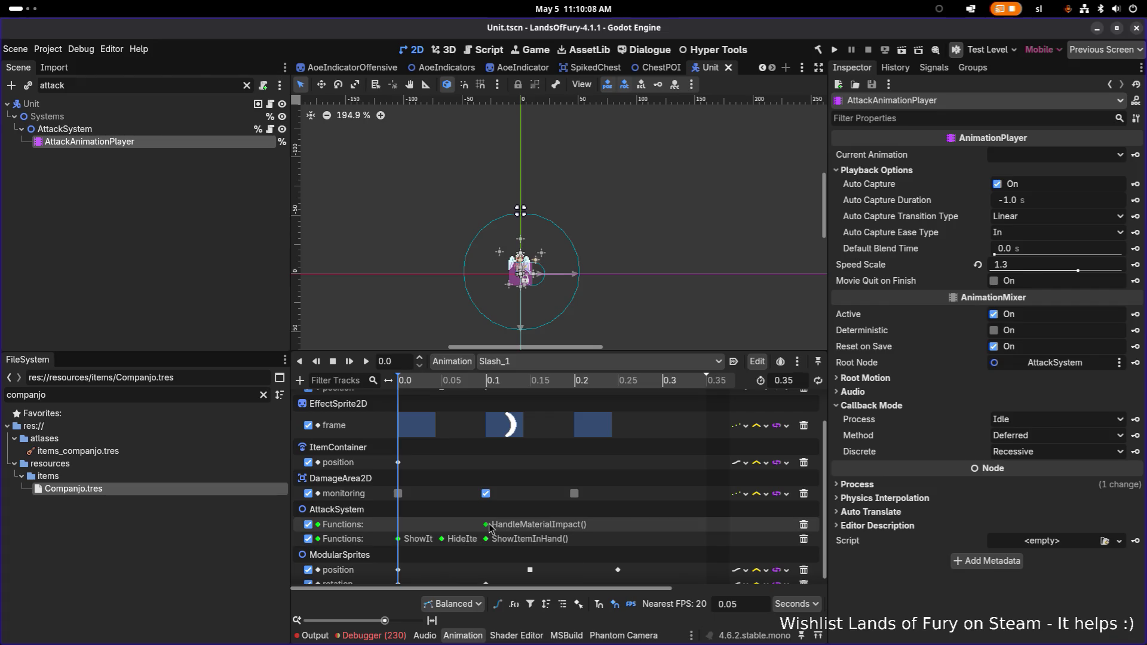
scroll(489, 527, "up", 2)
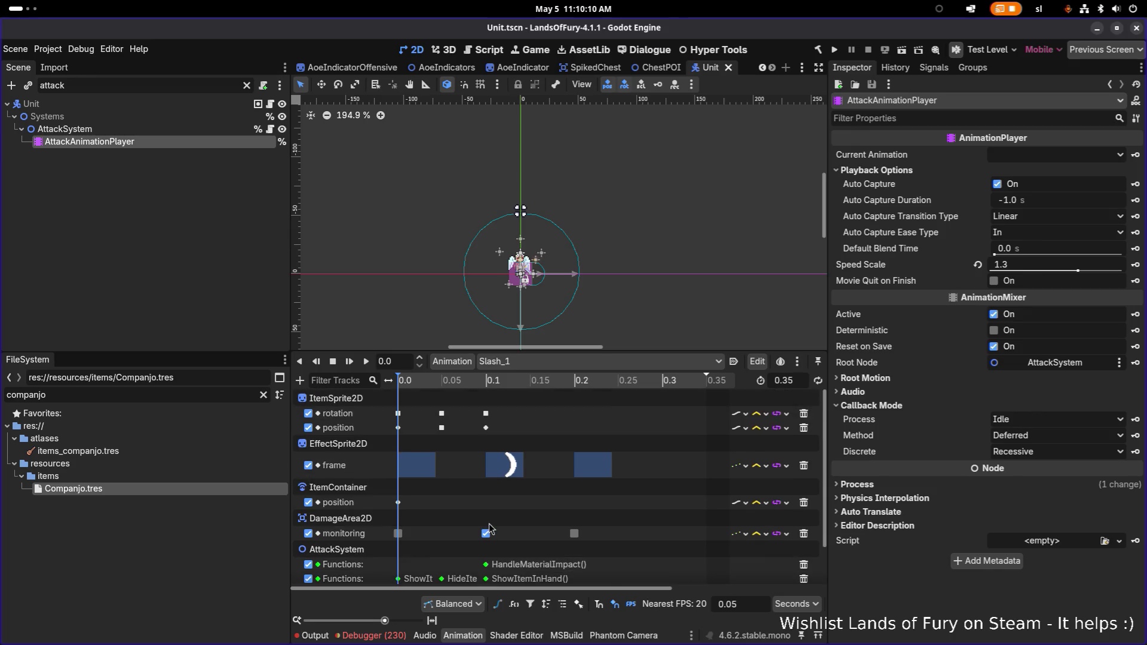
left_click(552, 361)
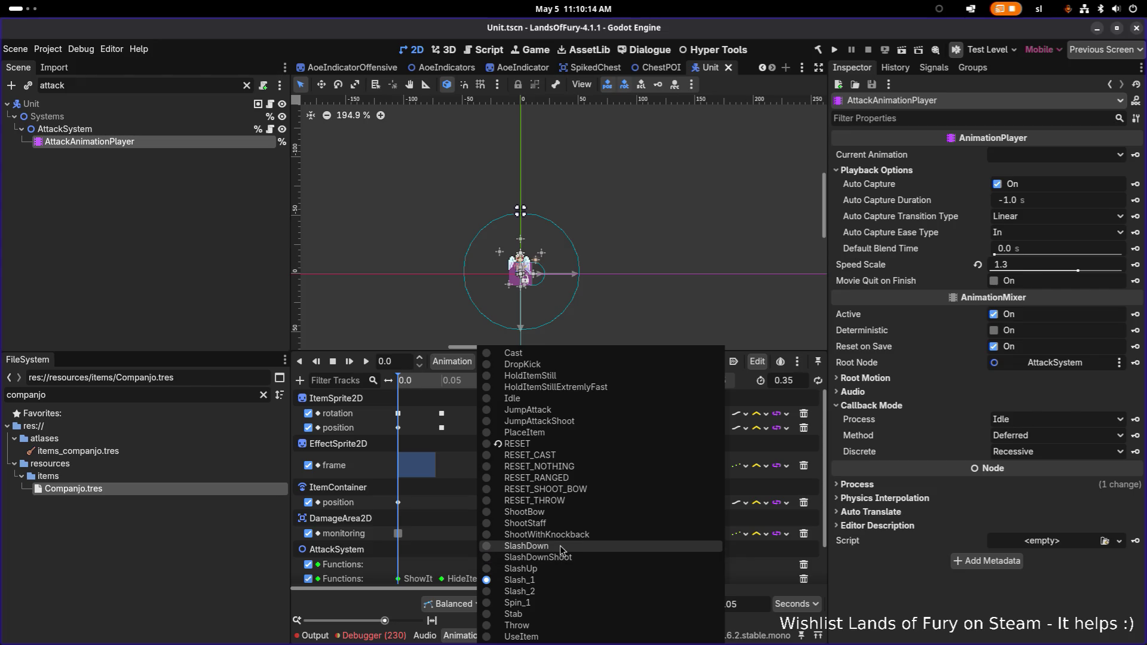
Step: Load the SlashDown animation and inspect its item position keys at 0.1 and 0.15
left_click(537, 545)
scroll(451, 502, "down", 2)
scroll(451, 502, "up", 2)
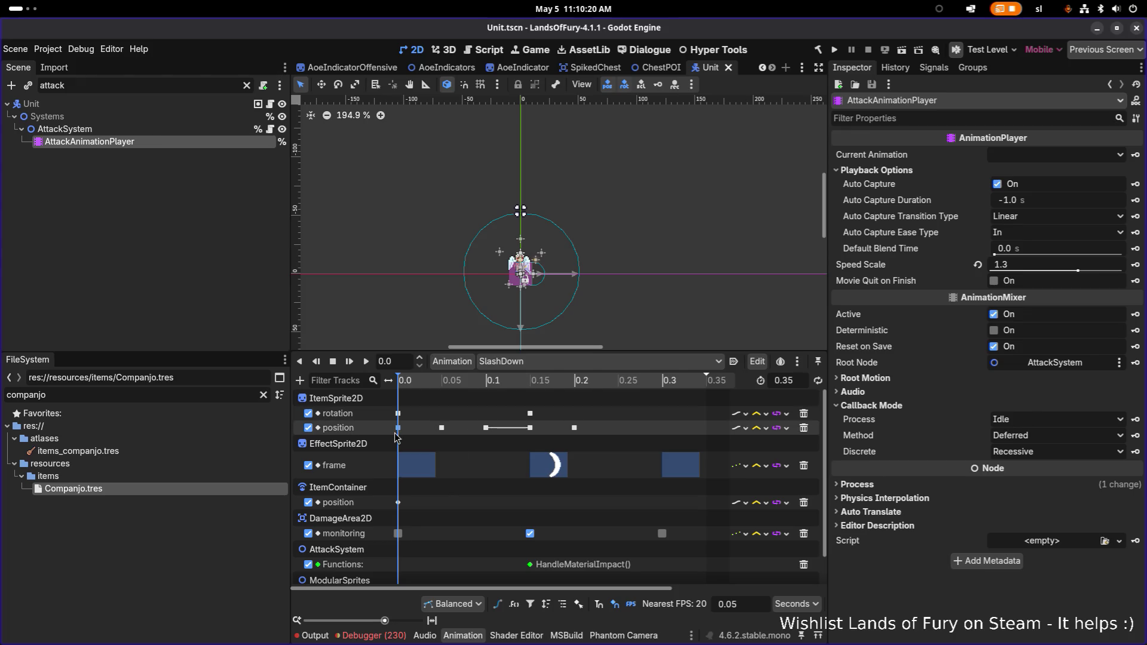
mouse_move(396, 435)
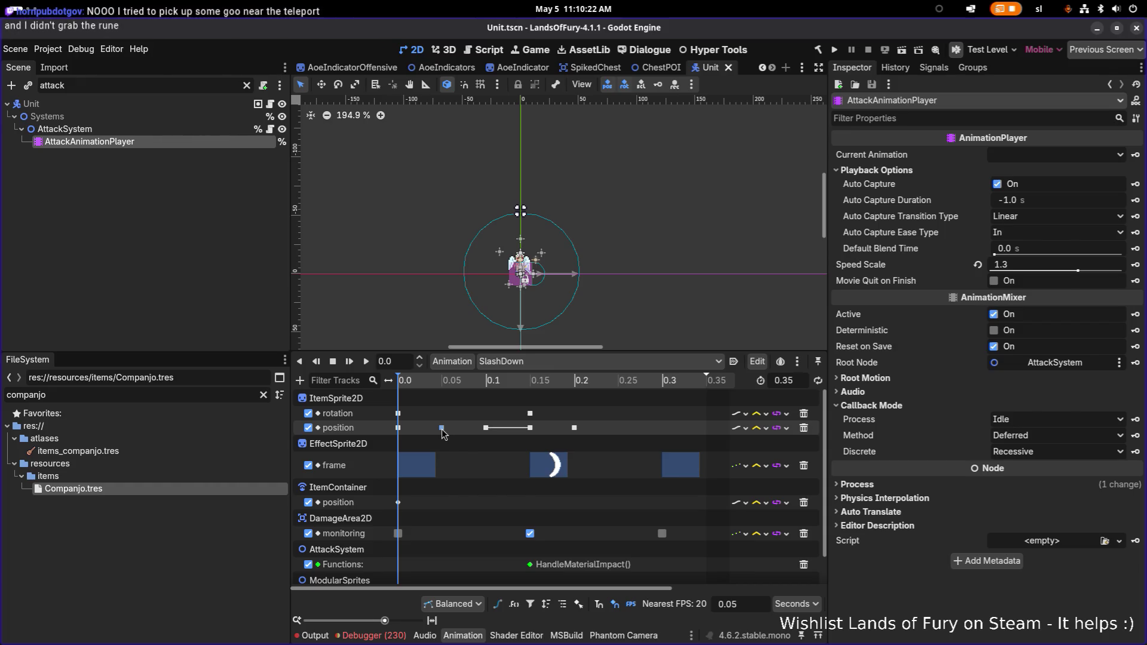
left_click(485, 428)
mouse_move(489, 439)
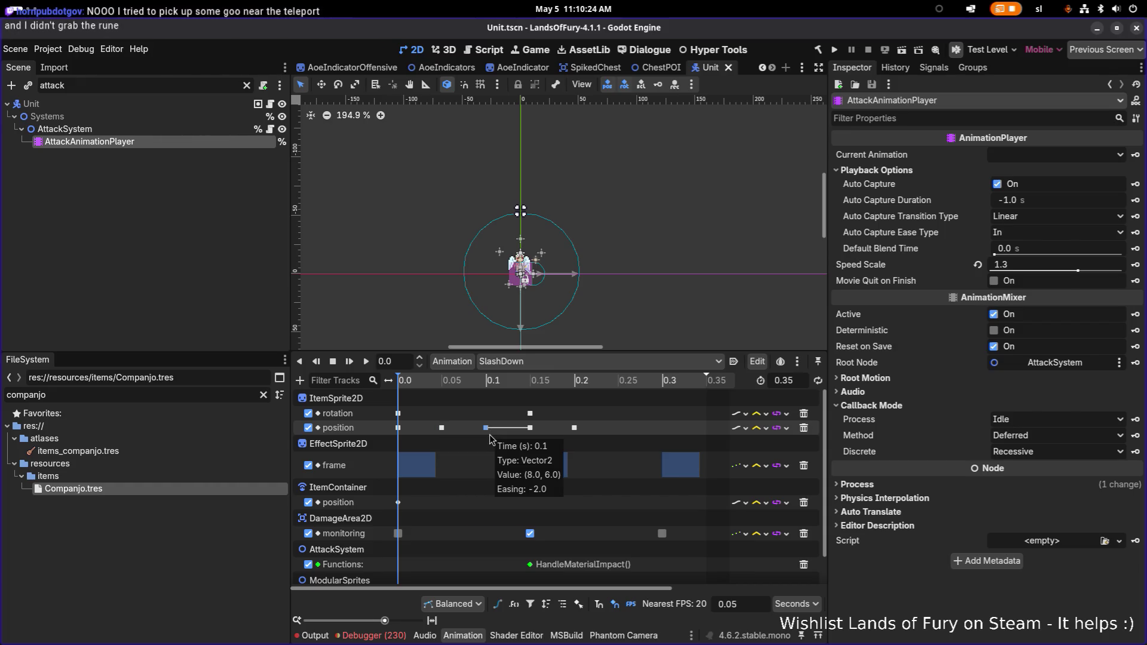
left_click(530, 429)
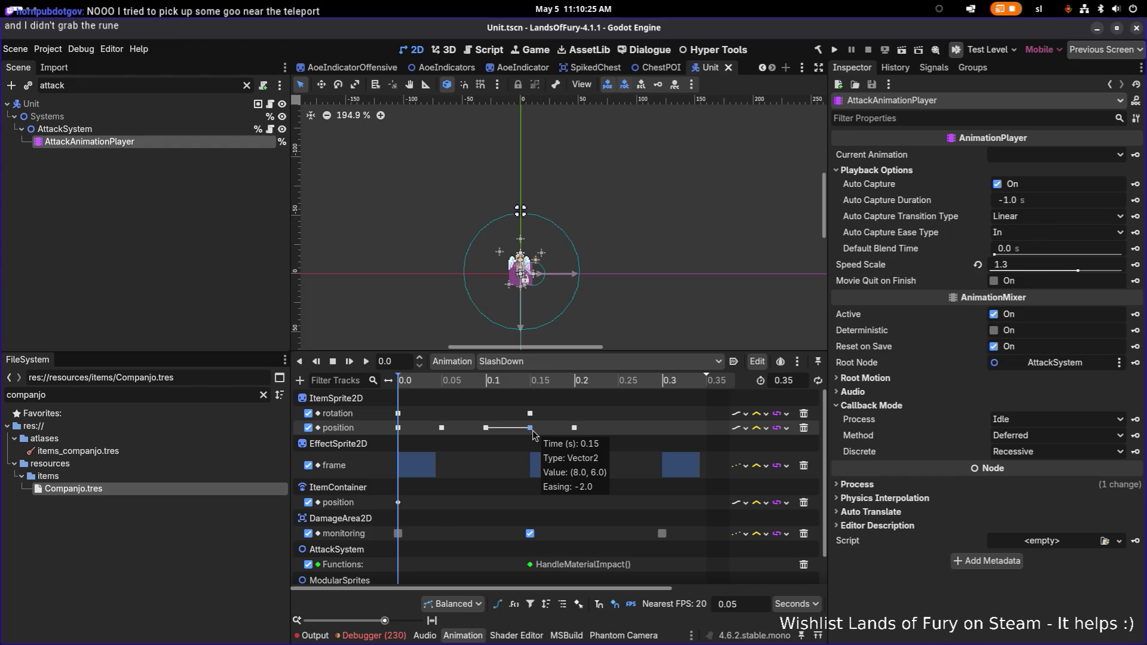
Step: Switch to the Spin_1 animation, scroll through its tracks and select the AttackSystem node
left_click(507, 361)
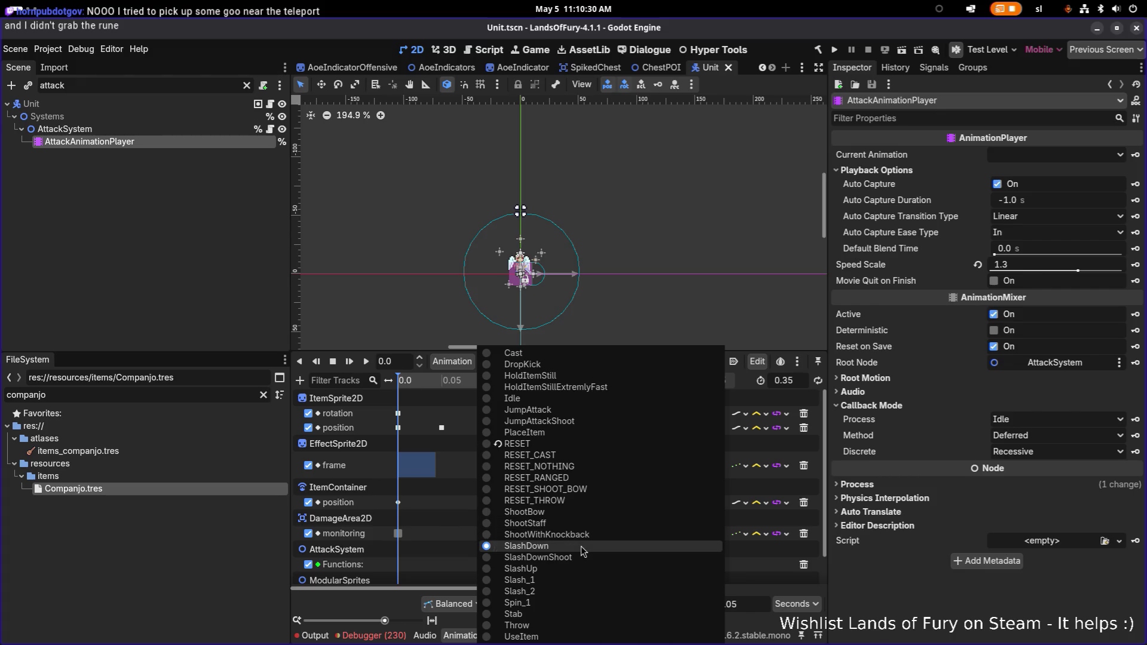
left_click(562, 604)
scroll(439, 535, "down", 2)
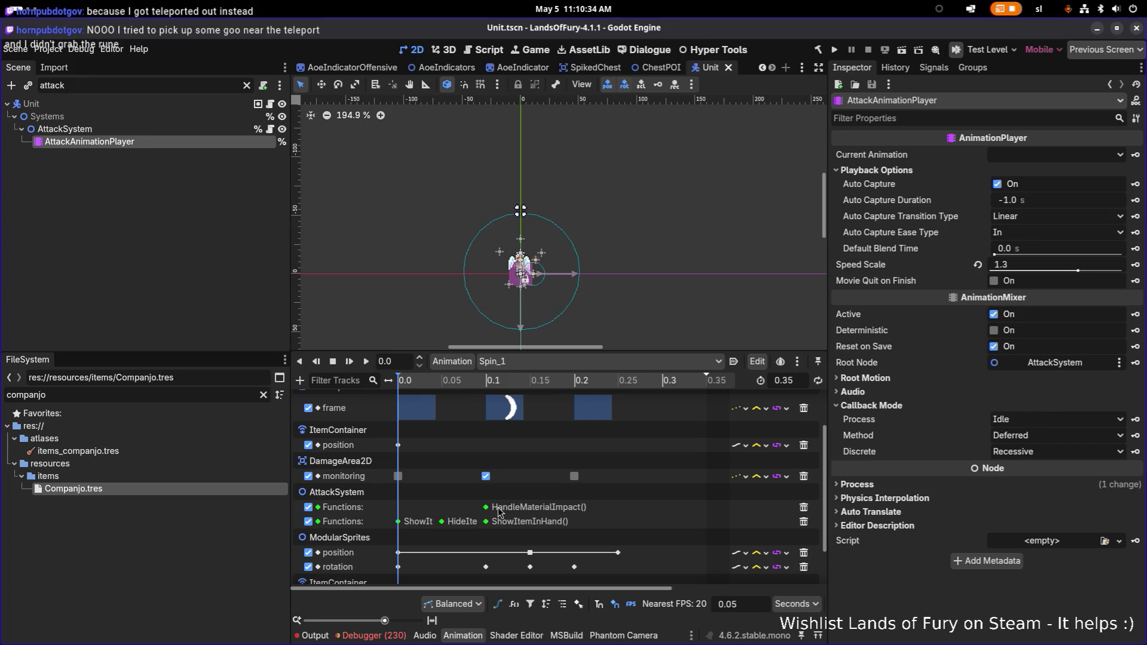
scroll(505, 530, "down", 2)
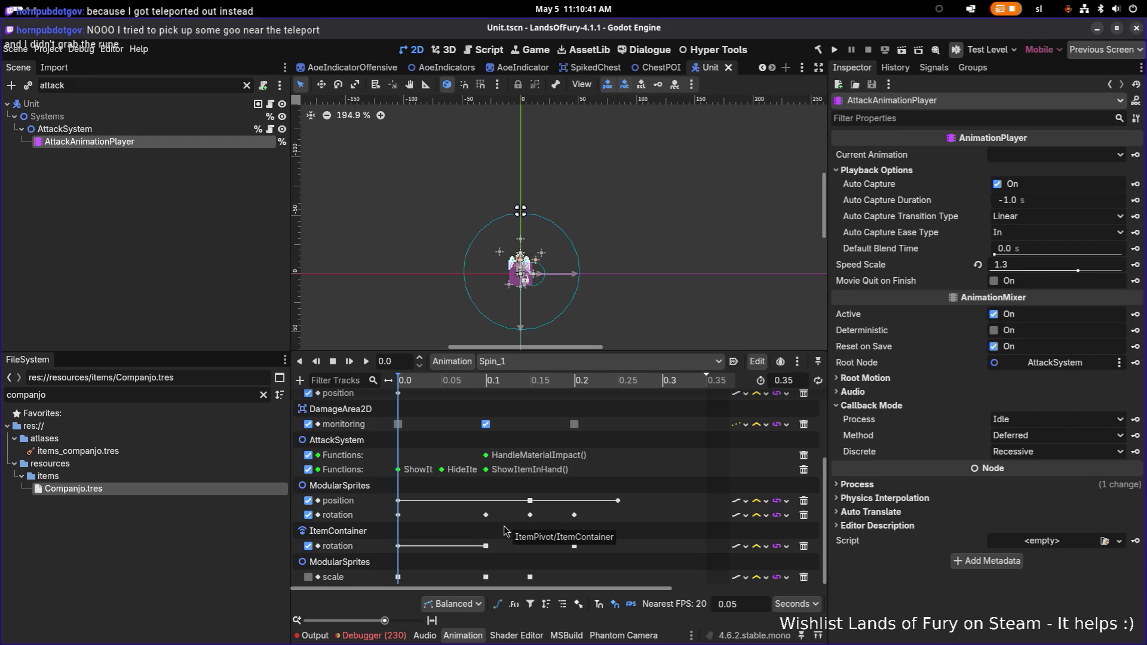
scroll(507, 525, "up", 4)
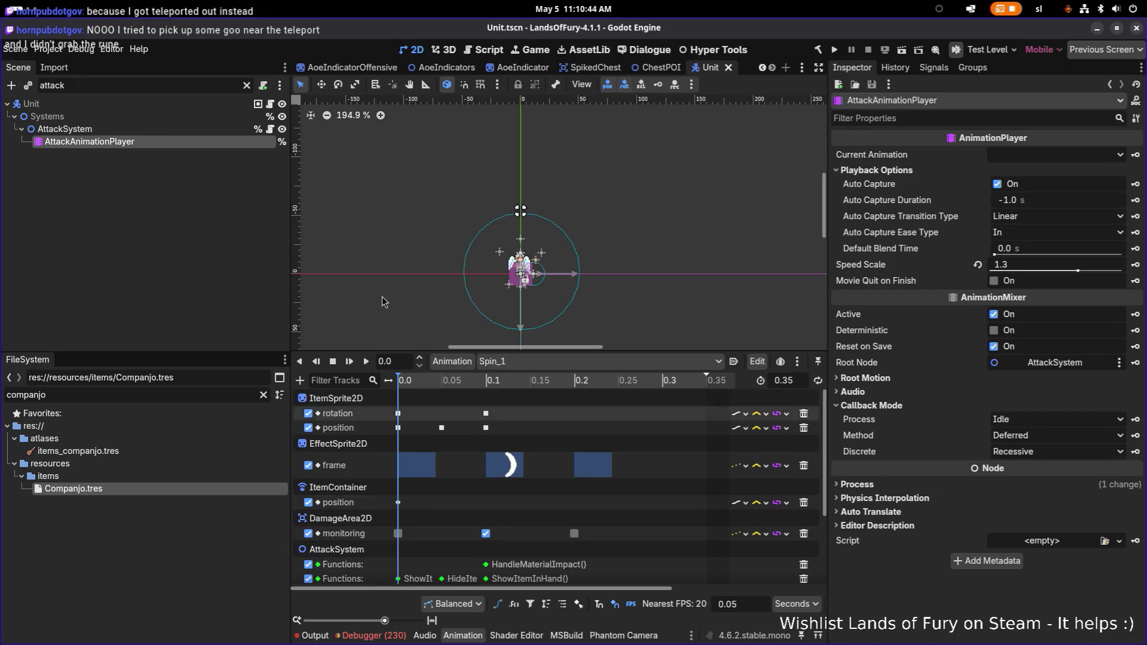
left_click(178, 129)
Step: Clear the node filter, select the AIBrain node and show the Output log
left_click(246, 86)
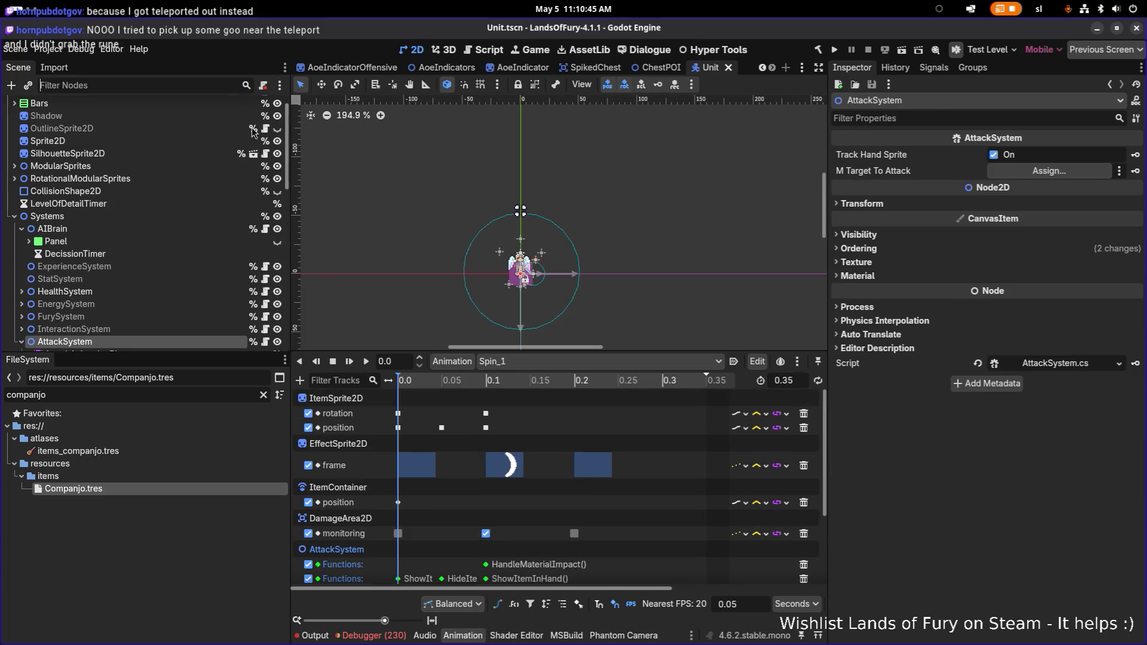
left_click(178, 231)
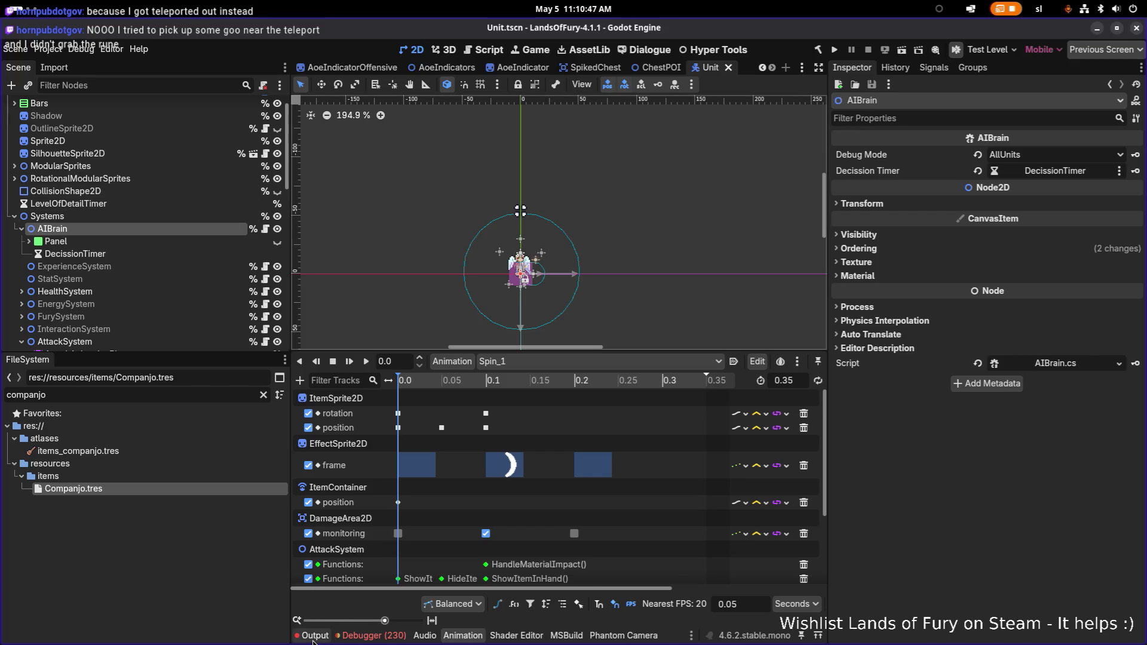
left_click(312, 636)
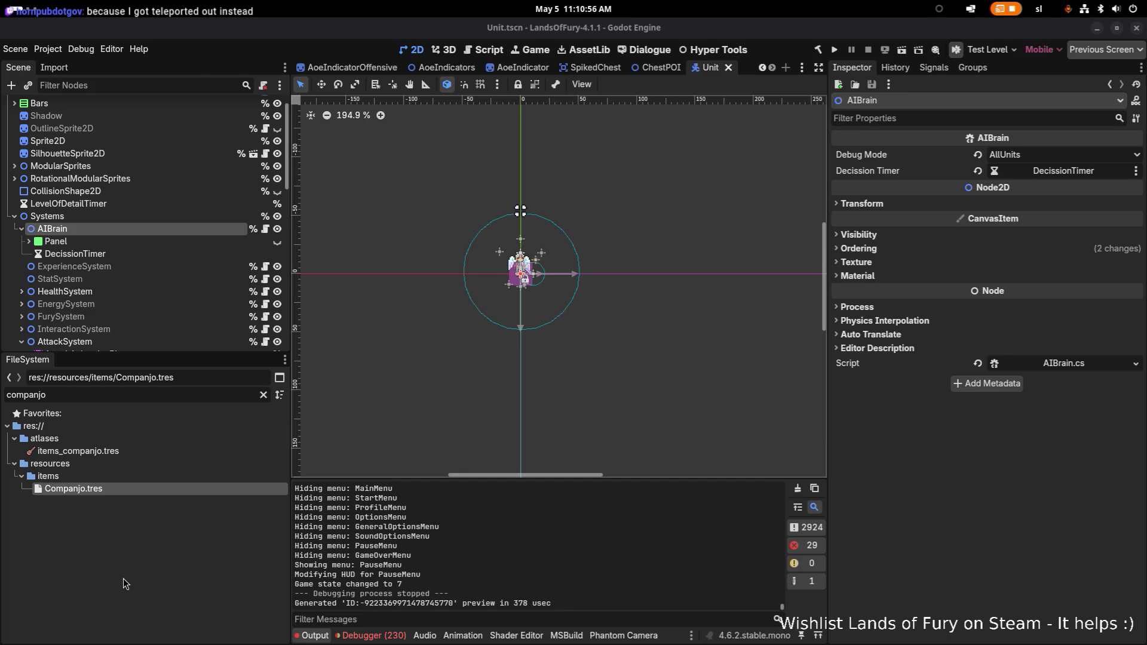
left_click(135, 567)
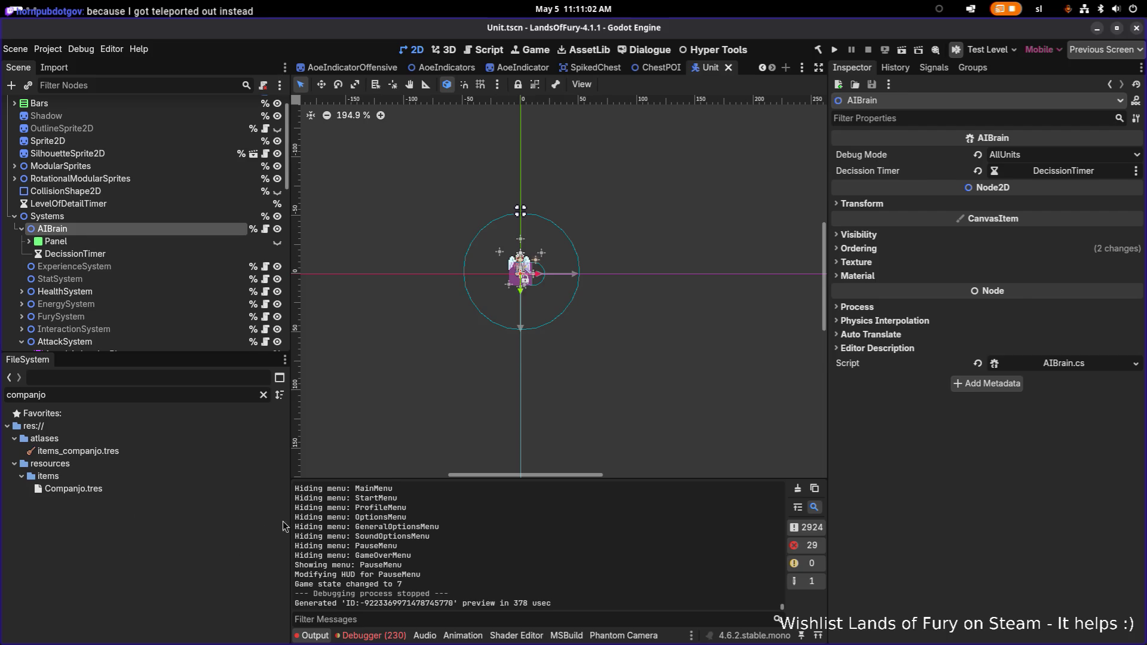
Step: Select Companjo.tres in the FileSystem and switch over to Visual Studio Code
key("alt+Tab")
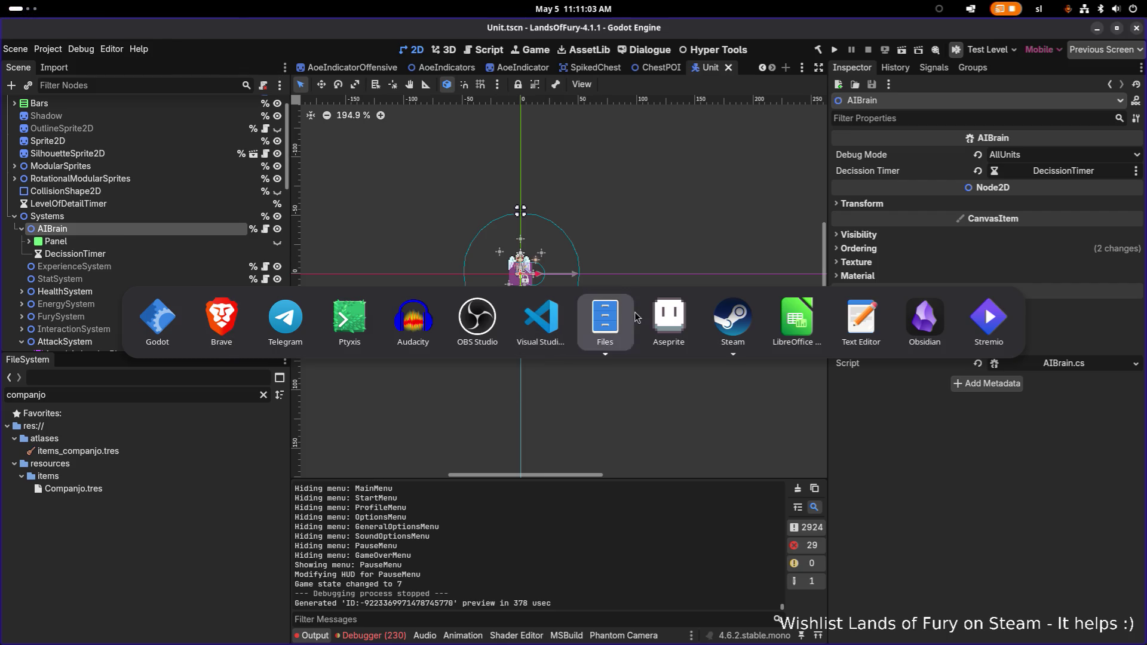
mouse_move(733, 323)
key("Escape")
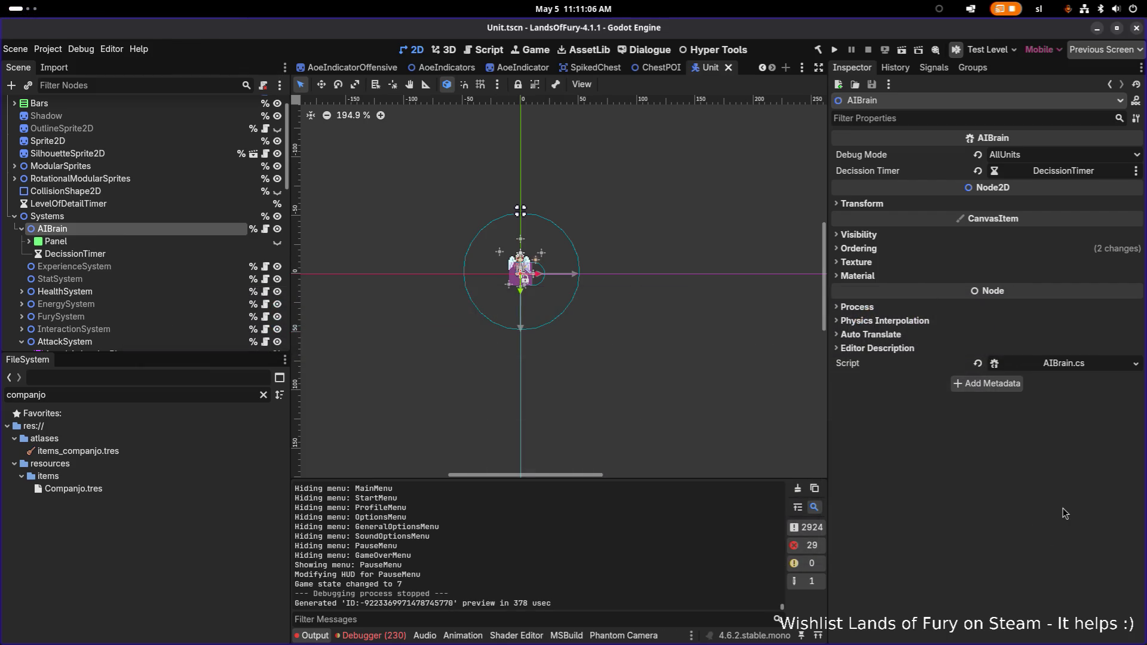
left_click(193, 493)
key("alt+Tab")
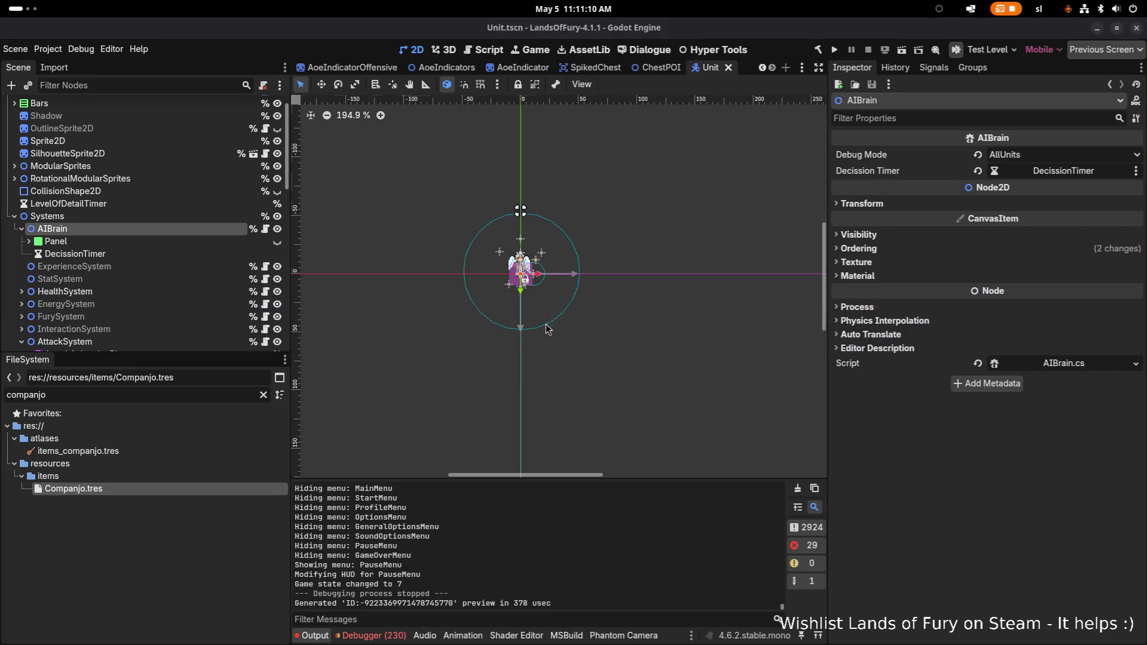
key("alt+Tab")
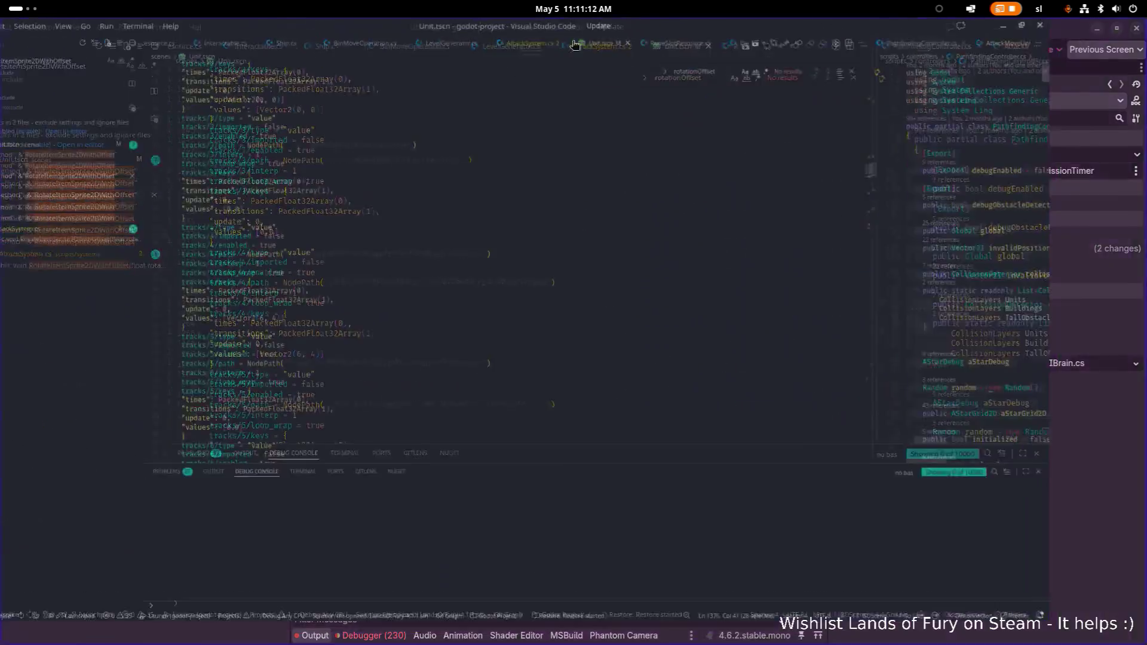
Step: Review the RotateItemSprite2DWithOffset matches in Unit.tscn and its rotation code in AttackSystem.cs
left_click(132, 182)
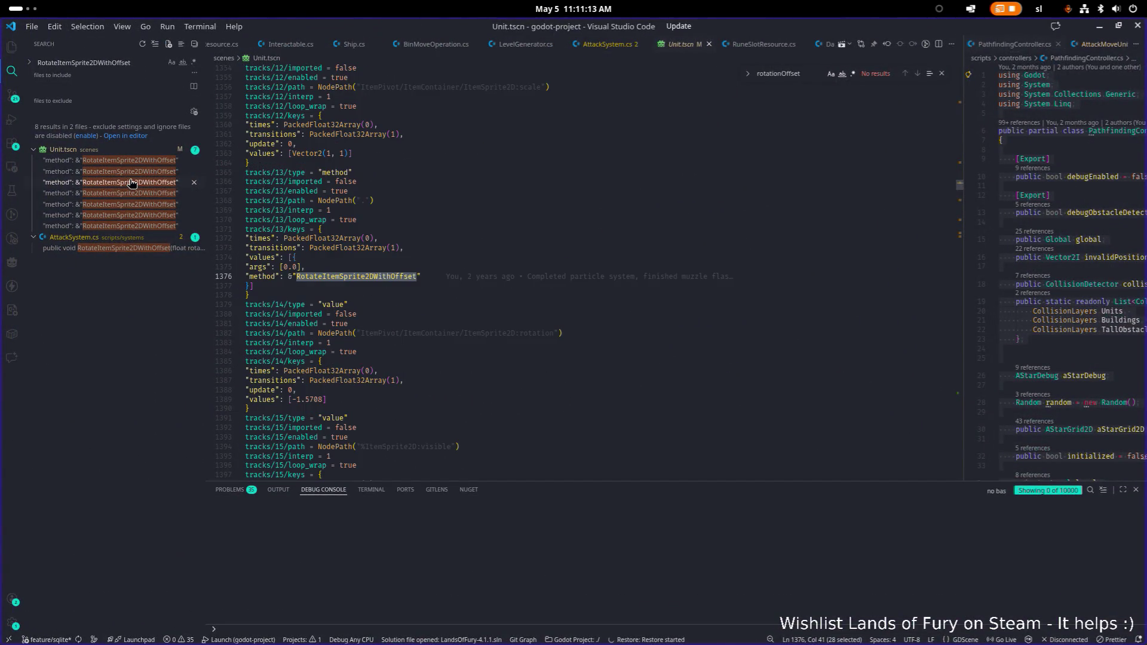
left_click(136, 160)
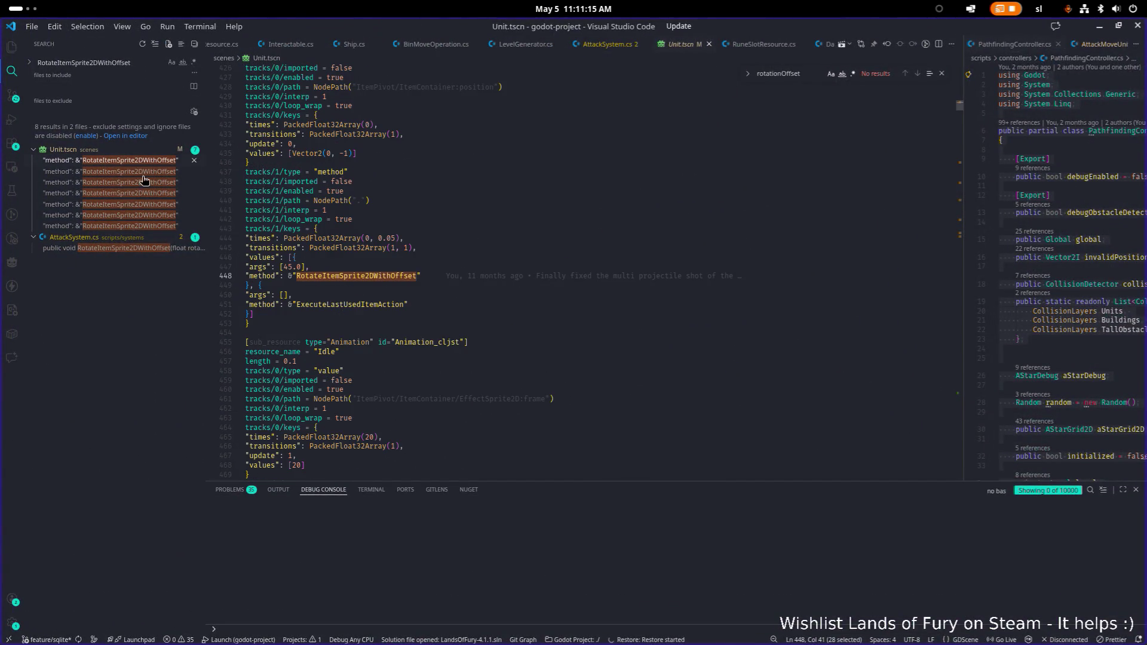
left_click(137, 250)
left_click(605, 345)
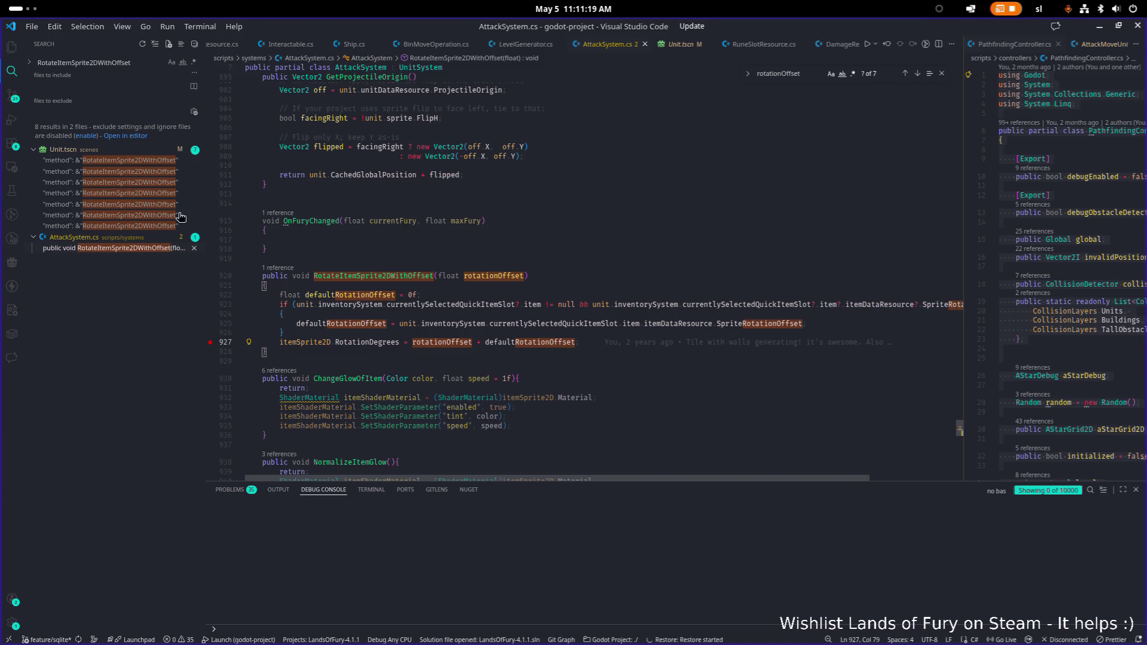
left_click(115, 162)
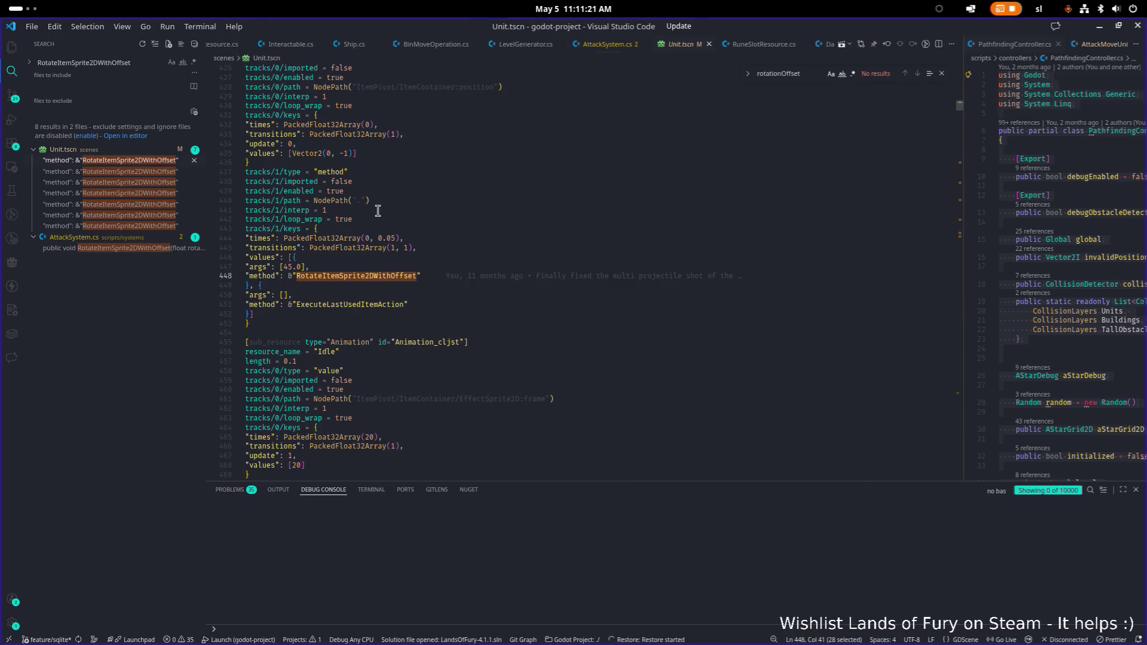
scroll(380, 218, "up", 10)
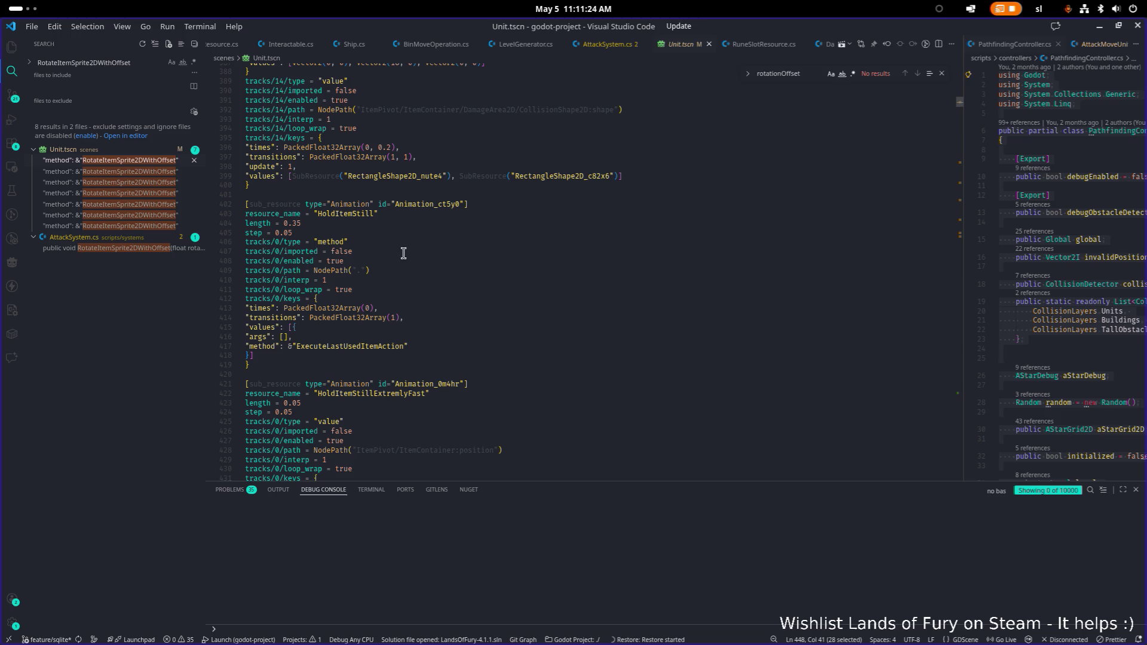
scroll(407, 258, "down", 3)
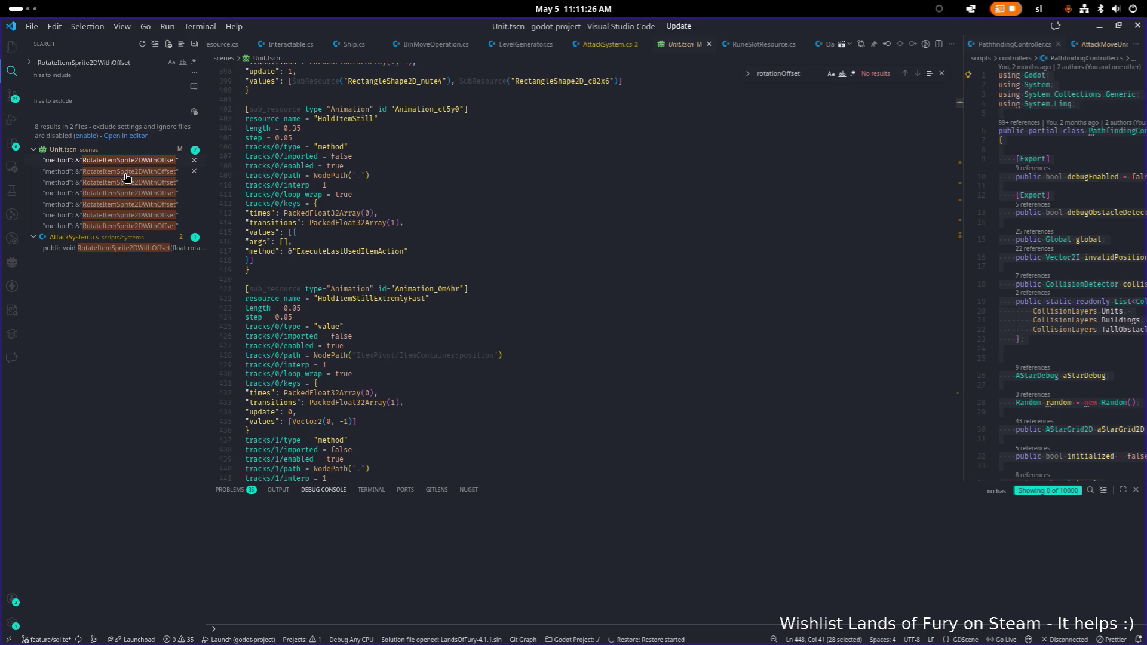
Step: Search Unit.tscn for resource_name to step through the animation definitions
double_click(292, 299)
key("ctrl+f")
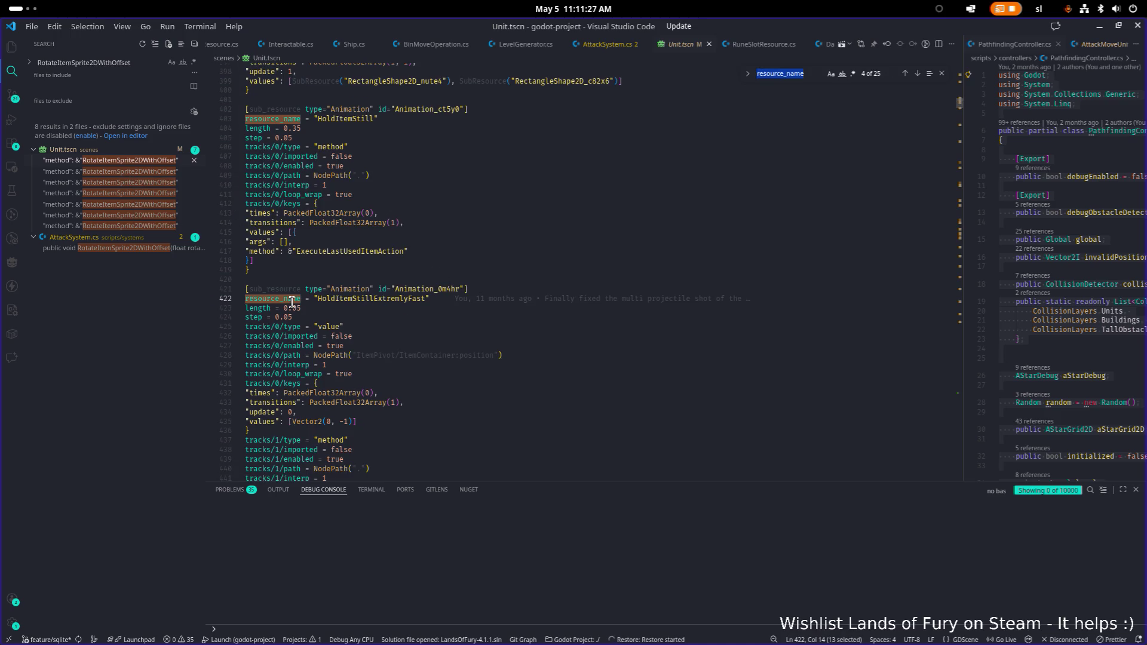
key("Return")
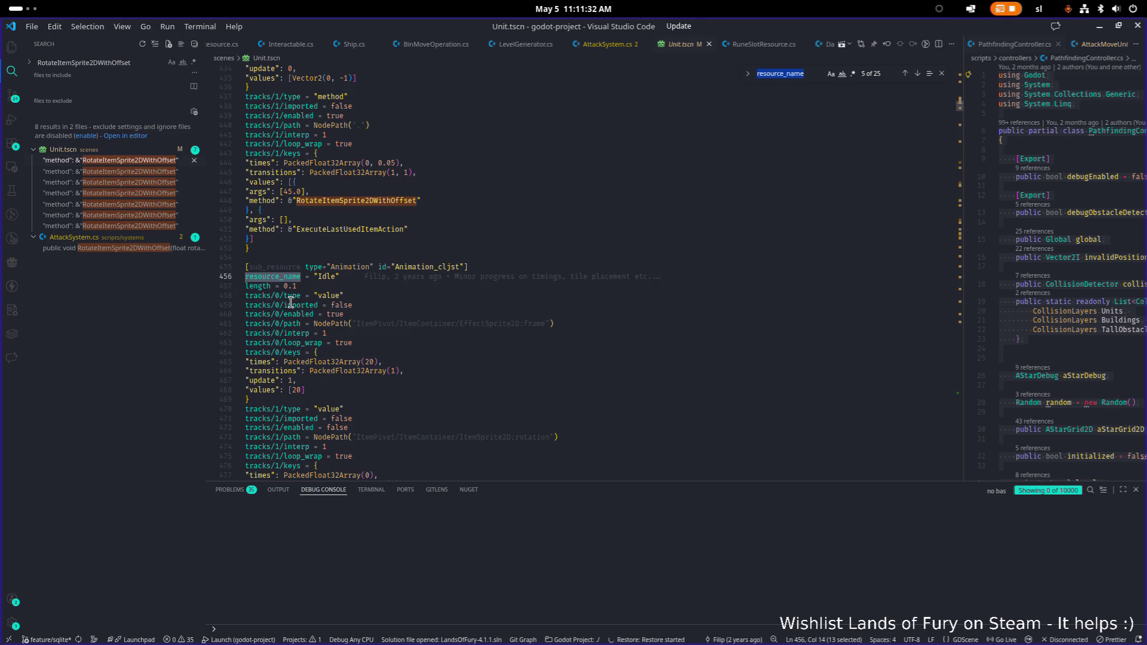
key("Return")
scroll(296, 304, "down", 10)
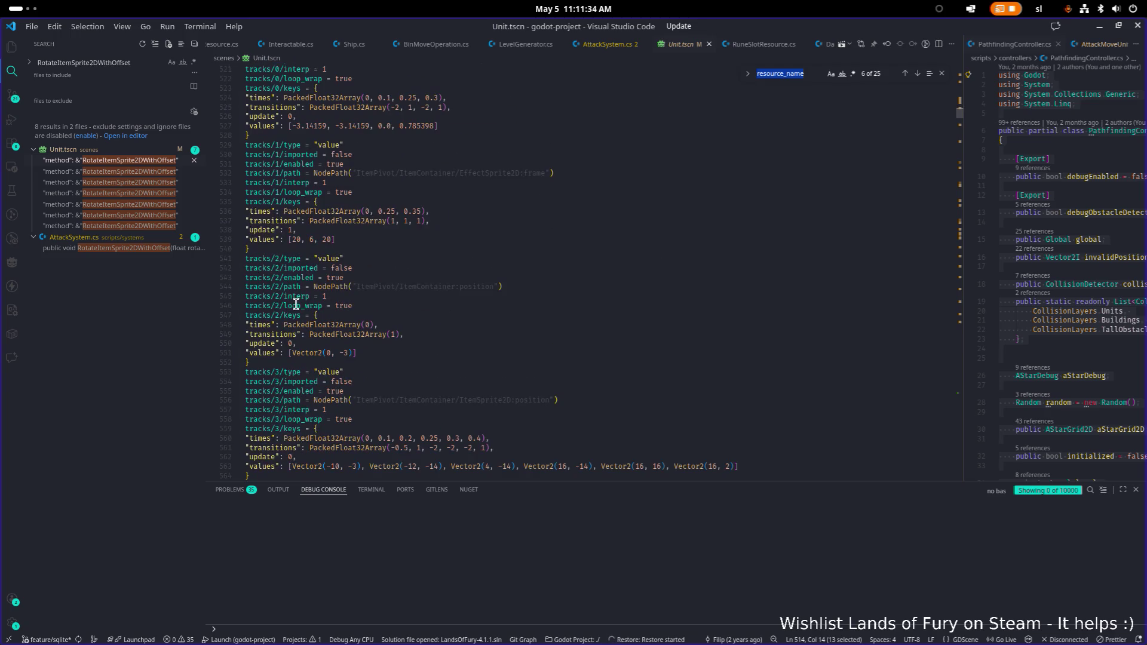
scroll(296, 304, "down", 1)
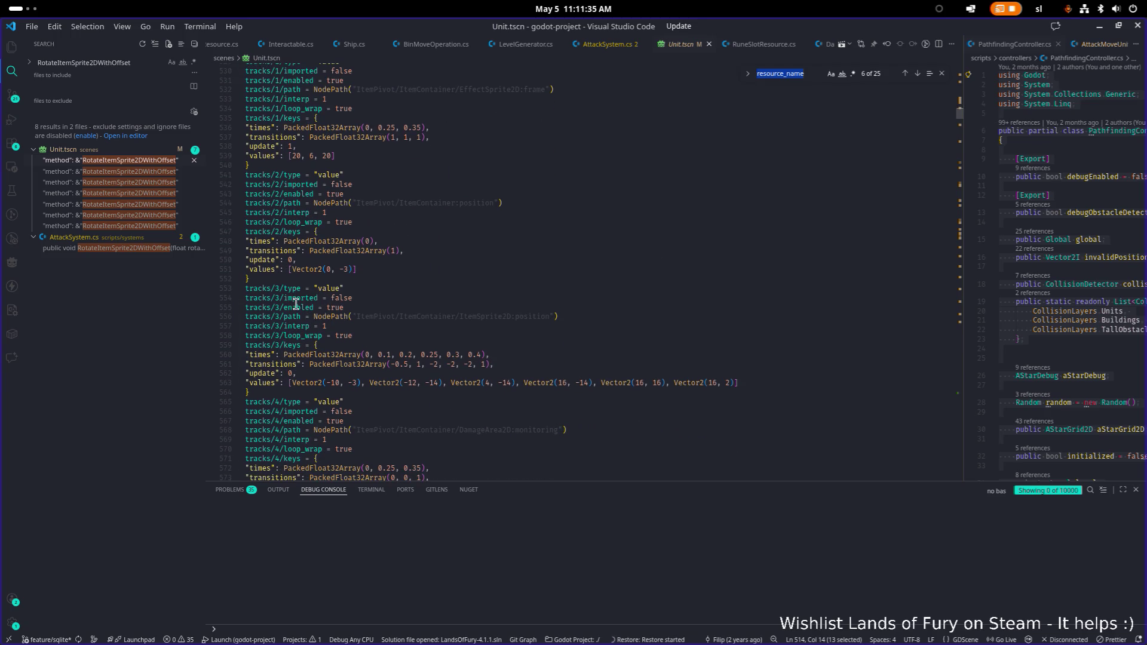
Step: Check the second Unit.tscn match at line 1142, then return to the Godot editor
left_click(120, 172)
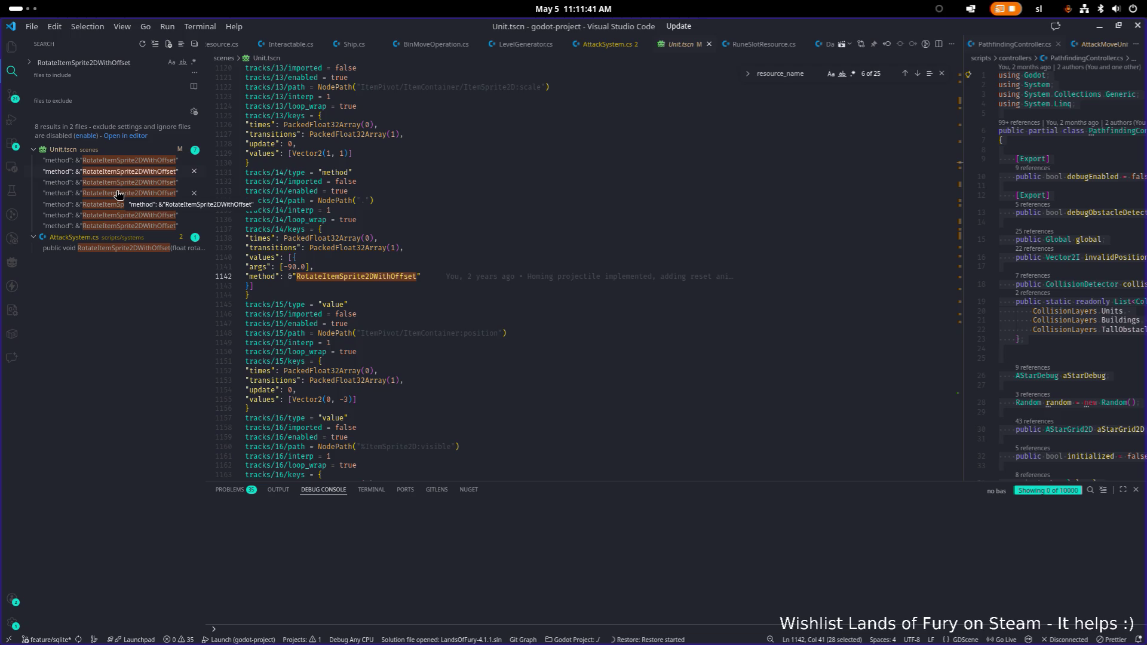
scroll(370, 237, "down", 2)
scroll(370, 239, "up", 9)
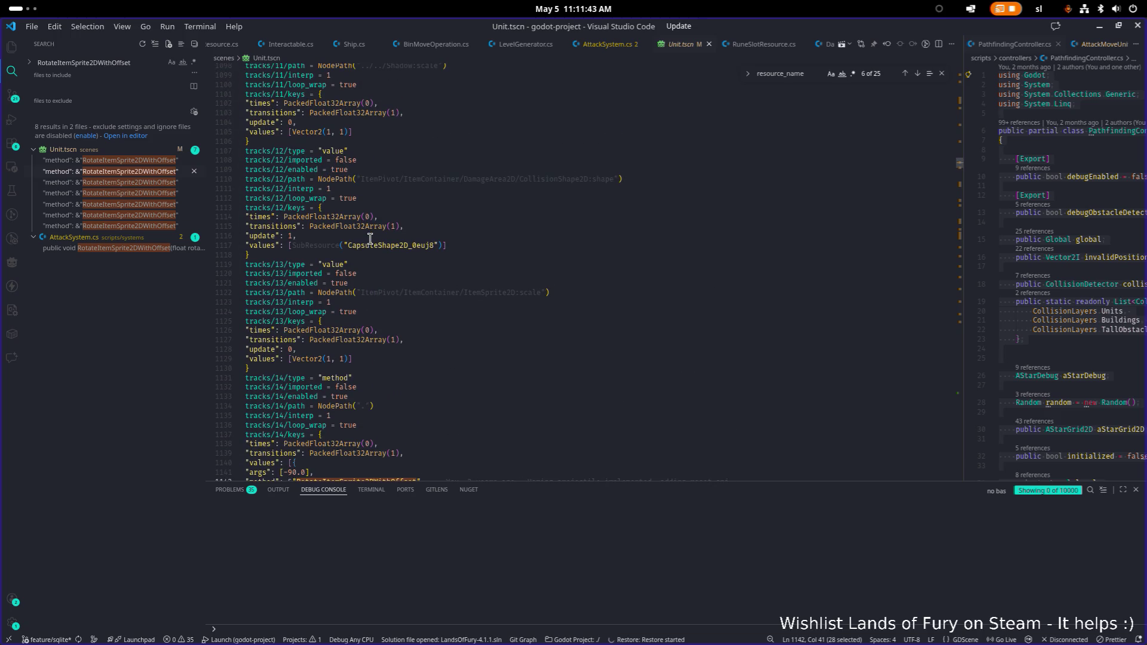
scroll(370, 238, "up", 2)
key("alt+Tab")
left_click(233, 335)
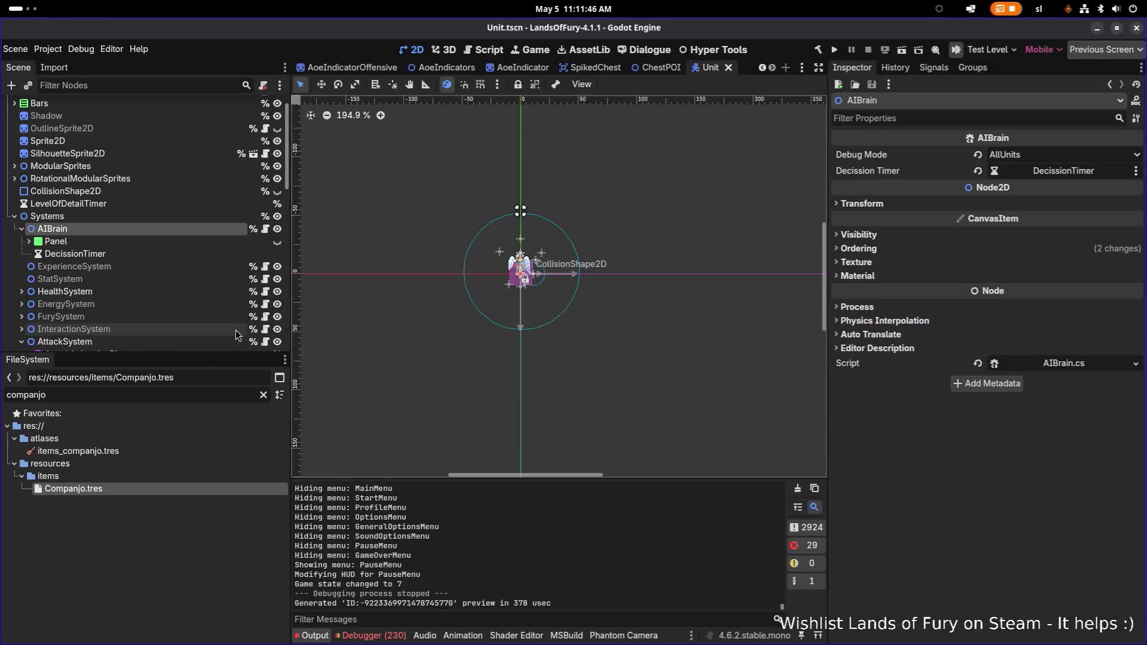
Step: Filter the scene tree by 'attac' and open AttackAnimationPlayer's list of animations
left_click(139, 217)
left_click(138, 230)
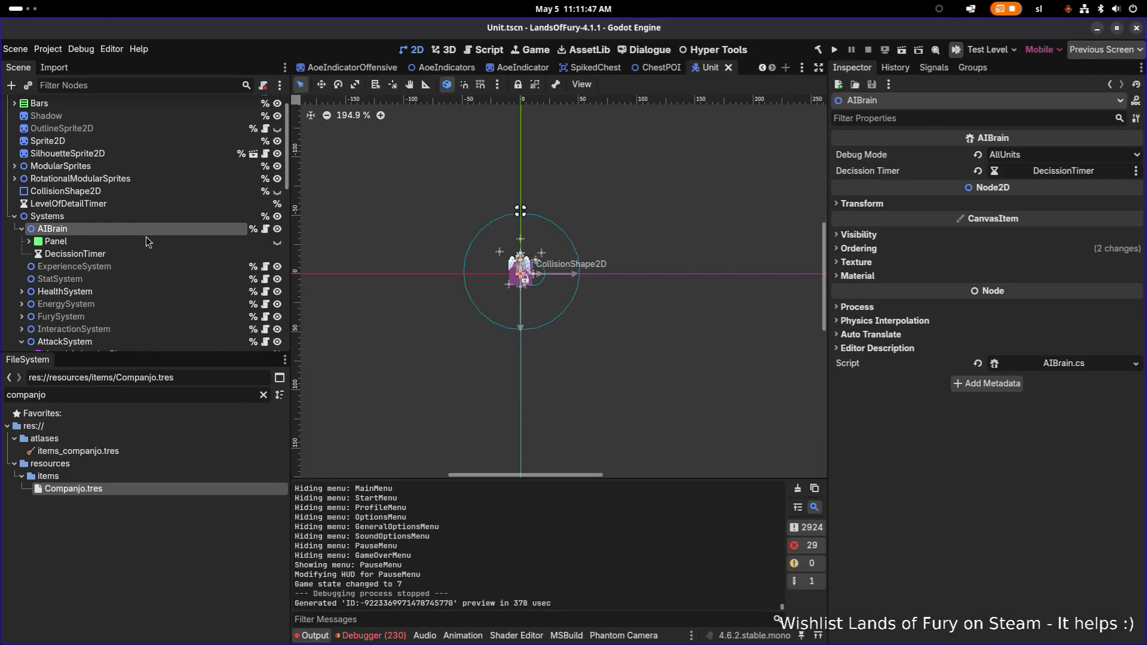
scroll(156, 277, "down", 5)
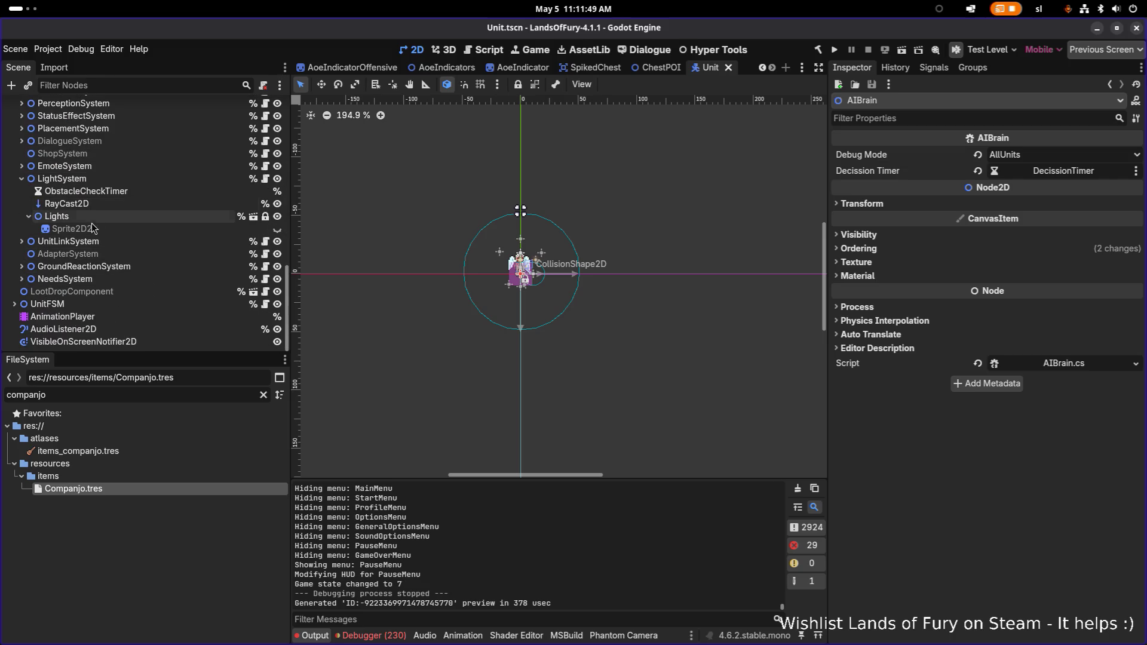
left_click(124, 85)
type("attacl")
key("BackSpace")
double_click(90, 142)
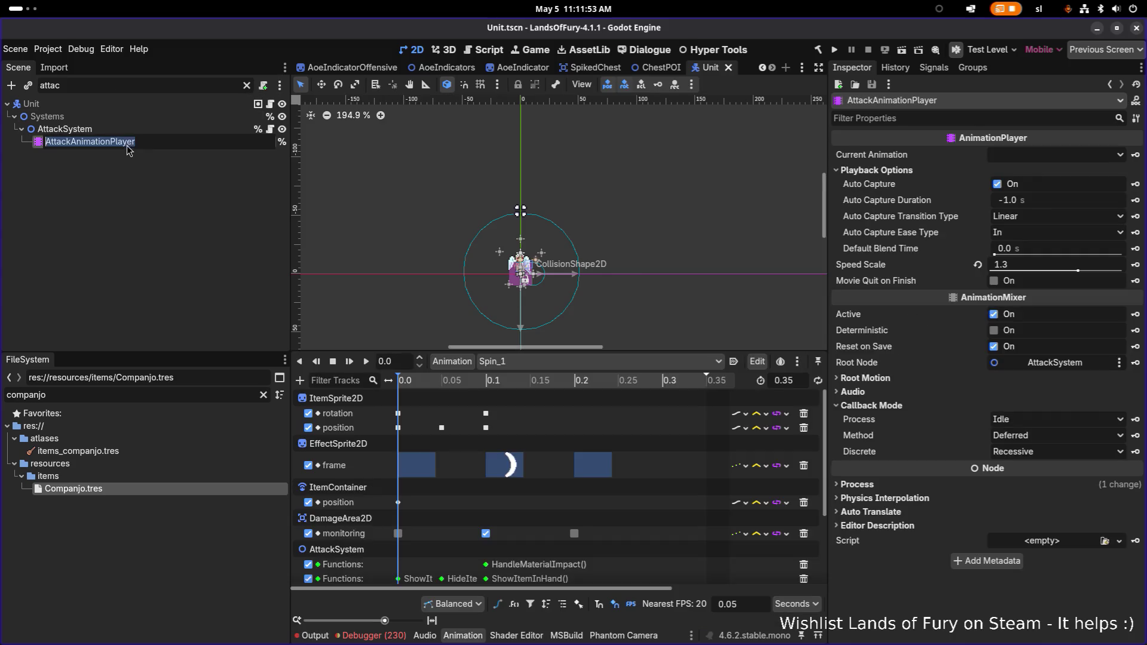
left_click(597, 362)
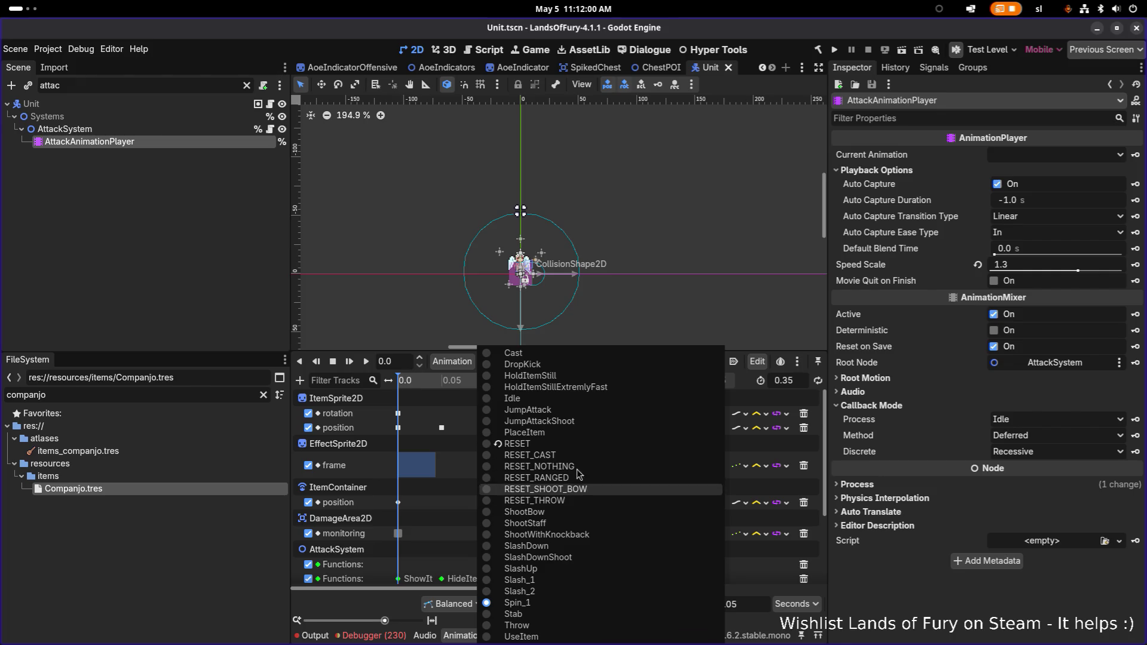
Step: Inspect the RESET and RESET_CAST animations, then load RESET_RANGED
left_click(518, 443)
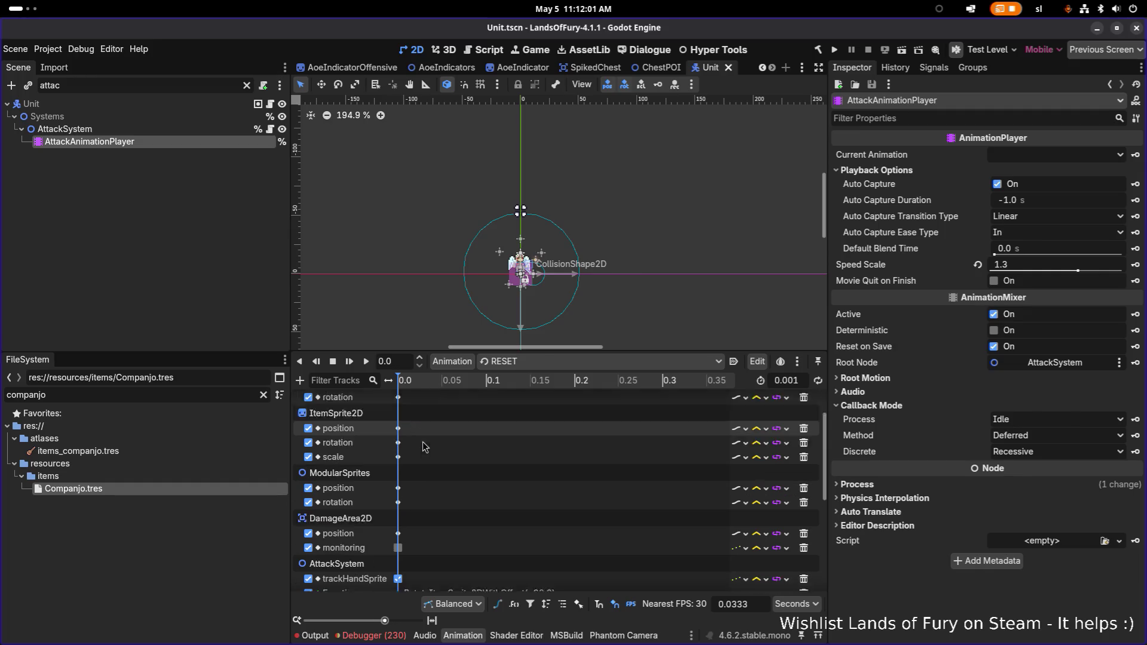
scroll(424, 447, "down", 4)
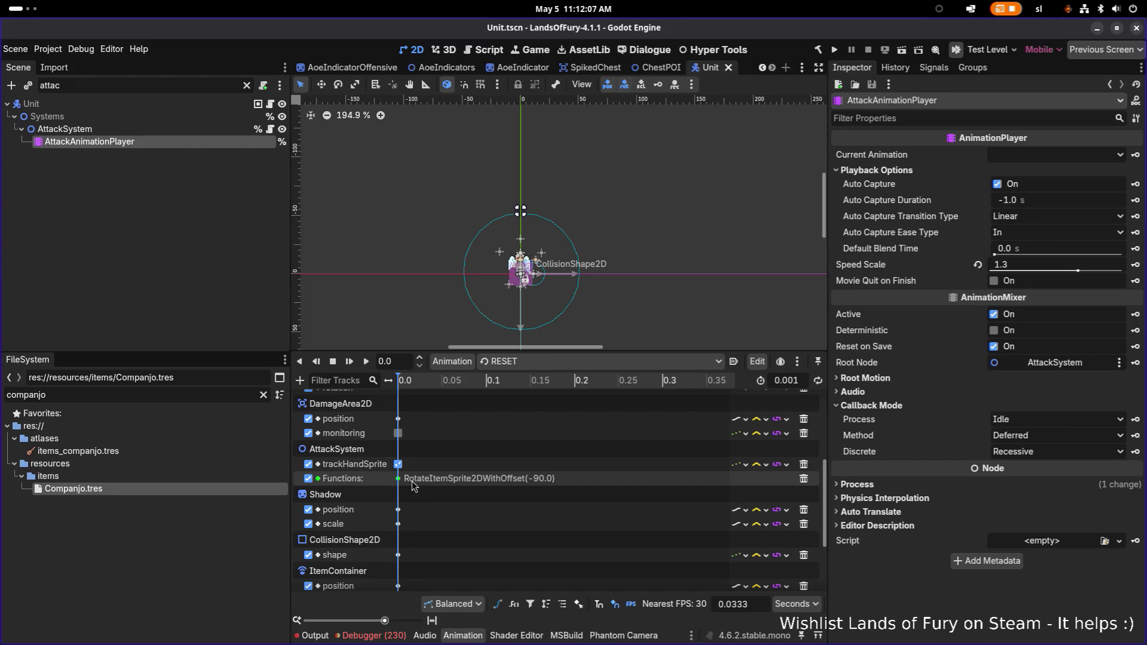
left_click(519, 362)
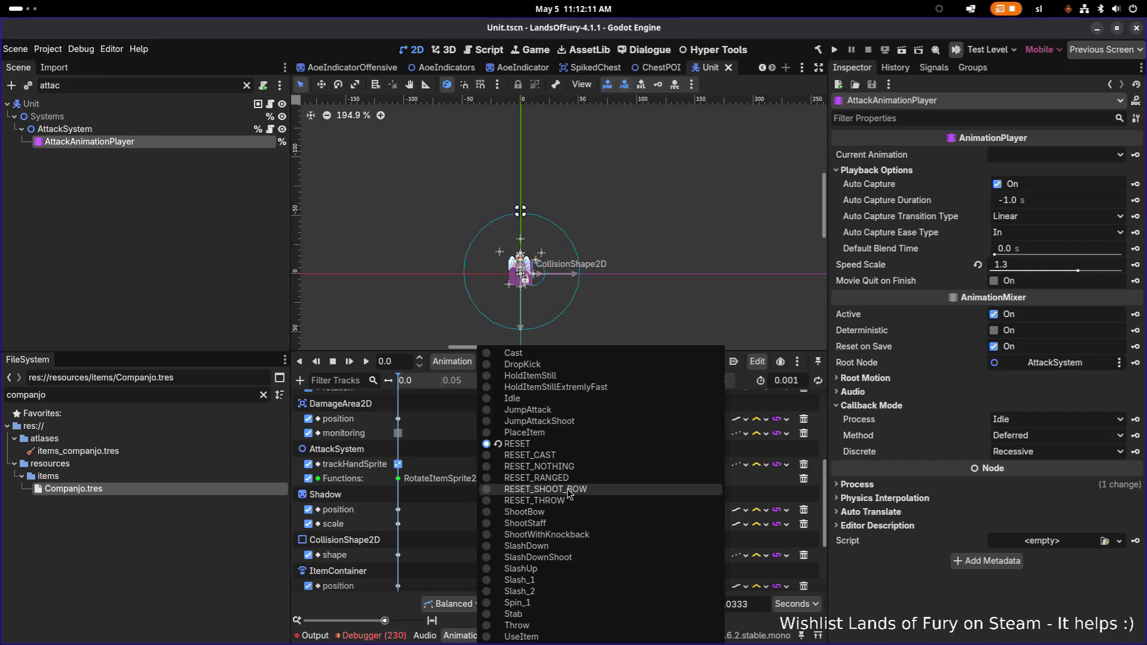
left_click(564, 457)
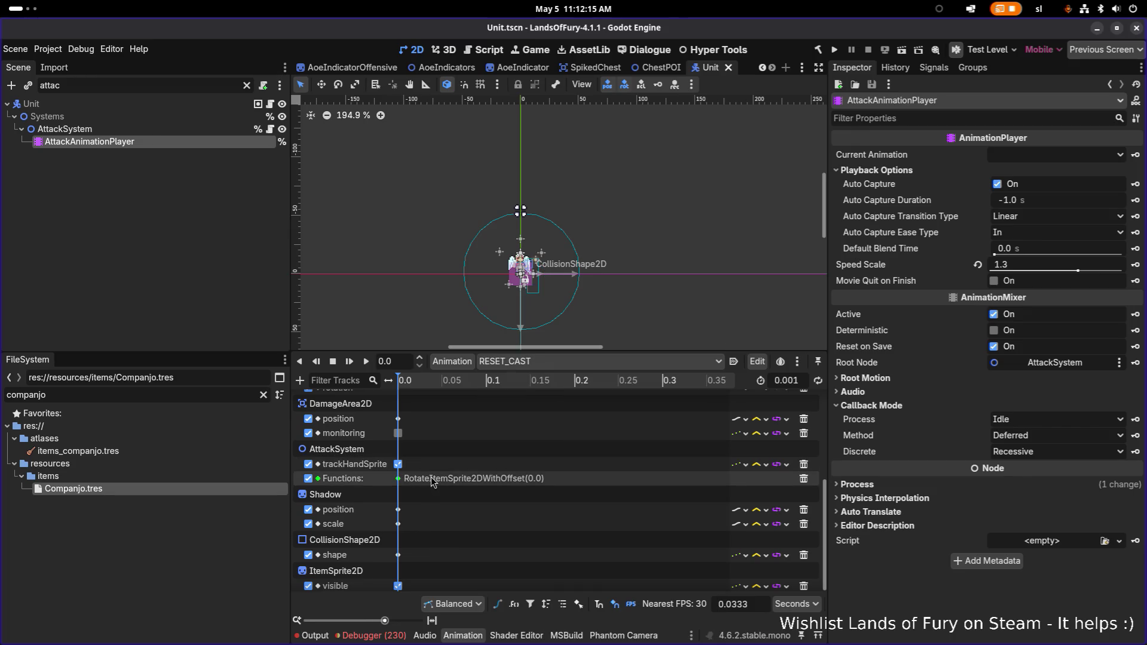
left_click(600, 362)
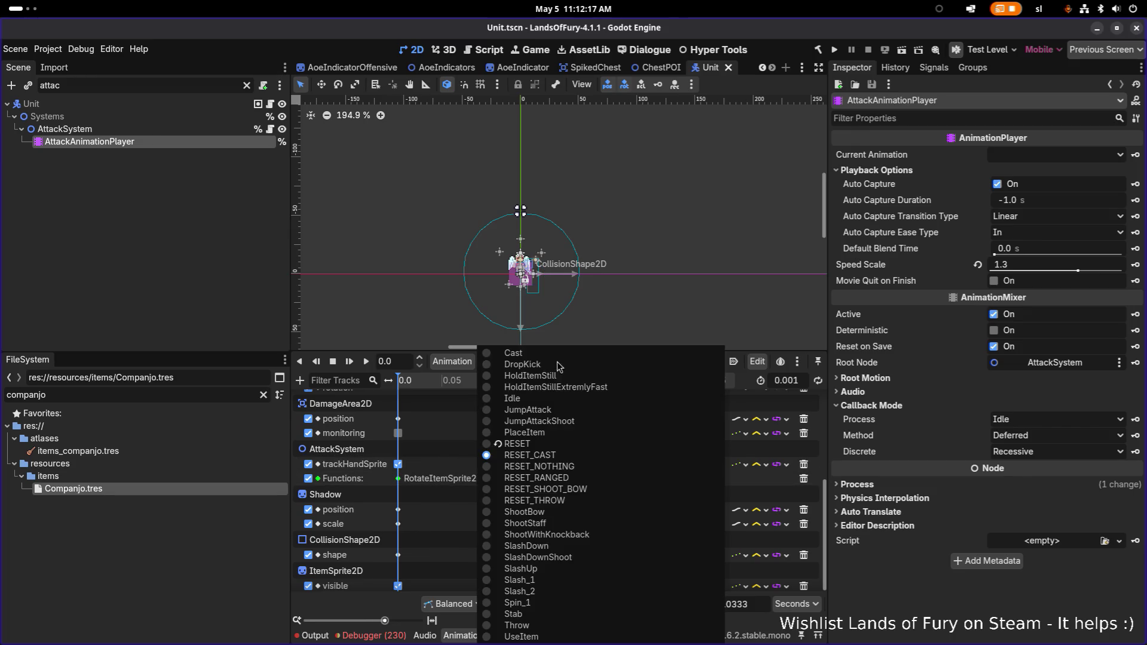
left_click(565, 478)
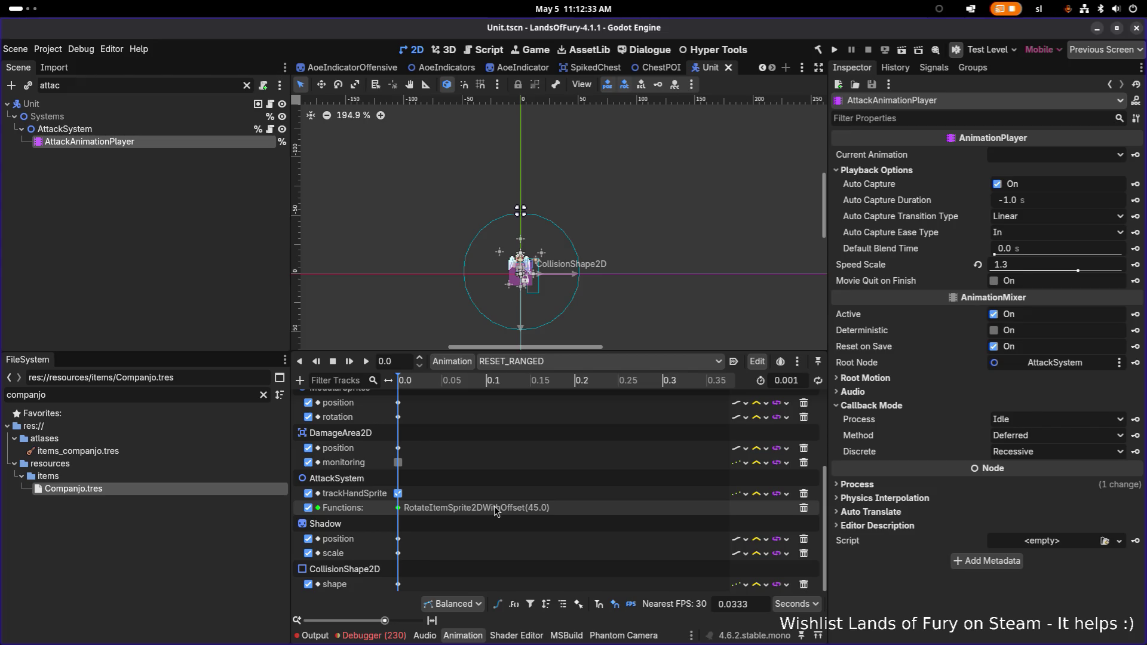
Step: Compare RESET_SHOOT_BOW, then return to RESET_RANGED and select its RotateItemSprite2DWithOffset(45.0) key
left_click(558, 363)
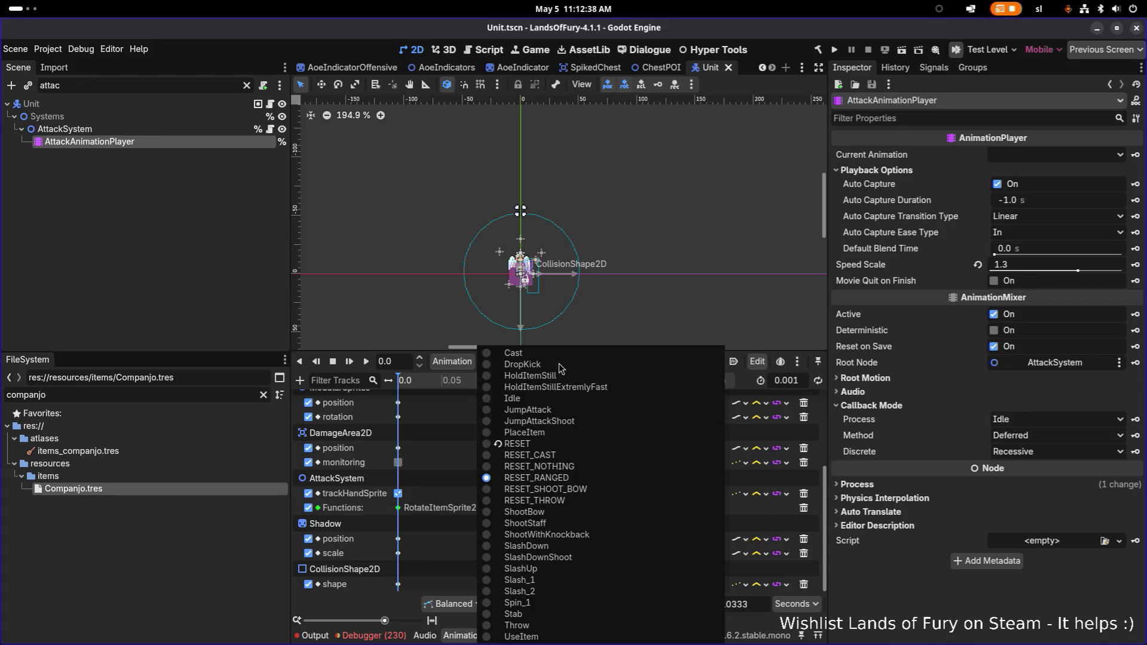
left_click(568, 492)
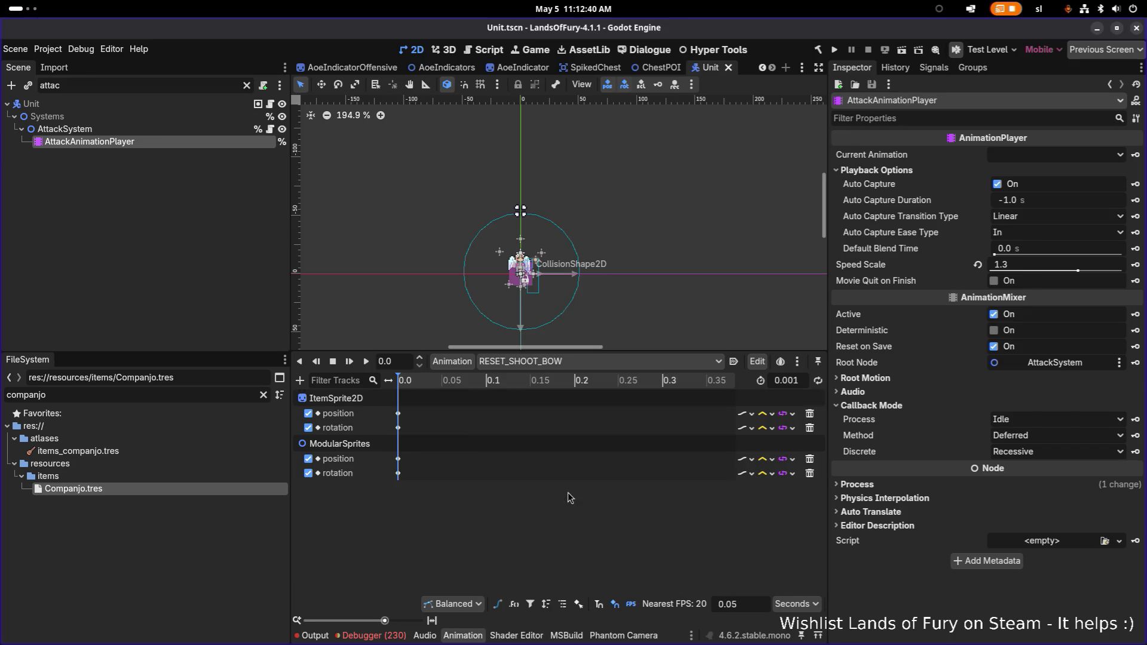
left_click(546, 362)
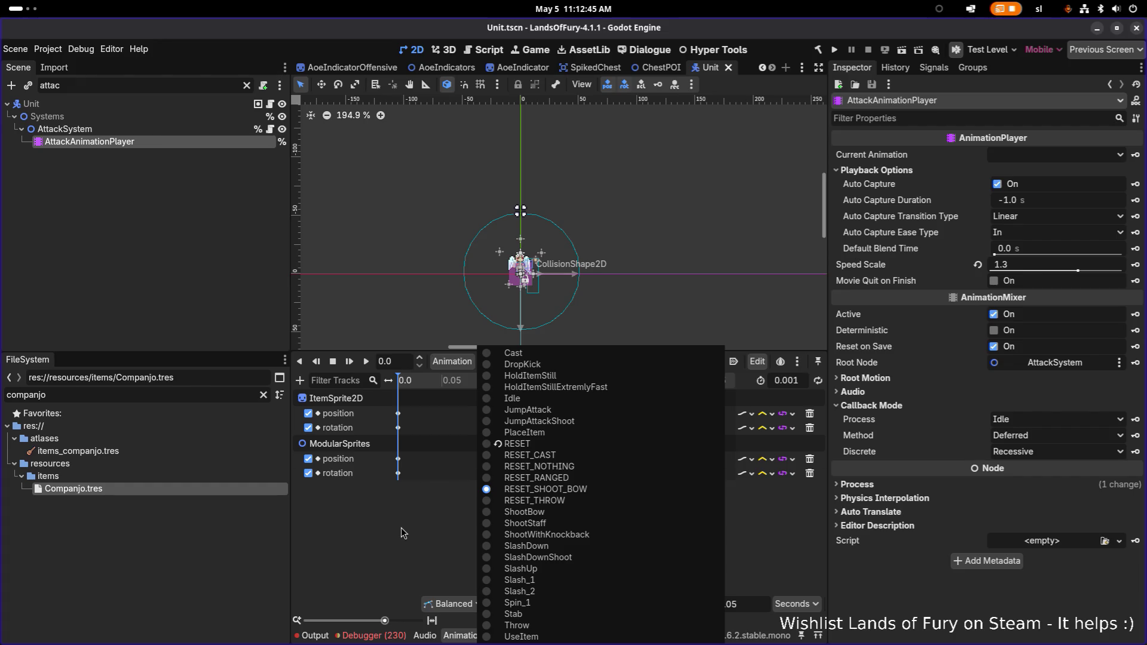
scroll(400, 528, "down", 2)
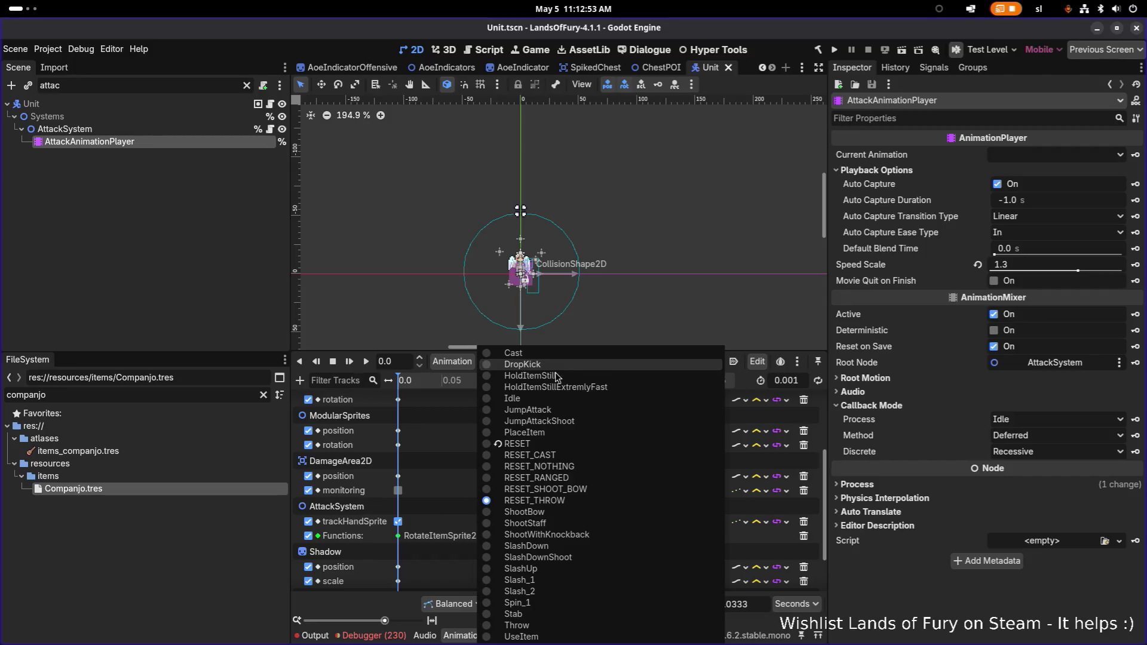
left_click(571, 489)
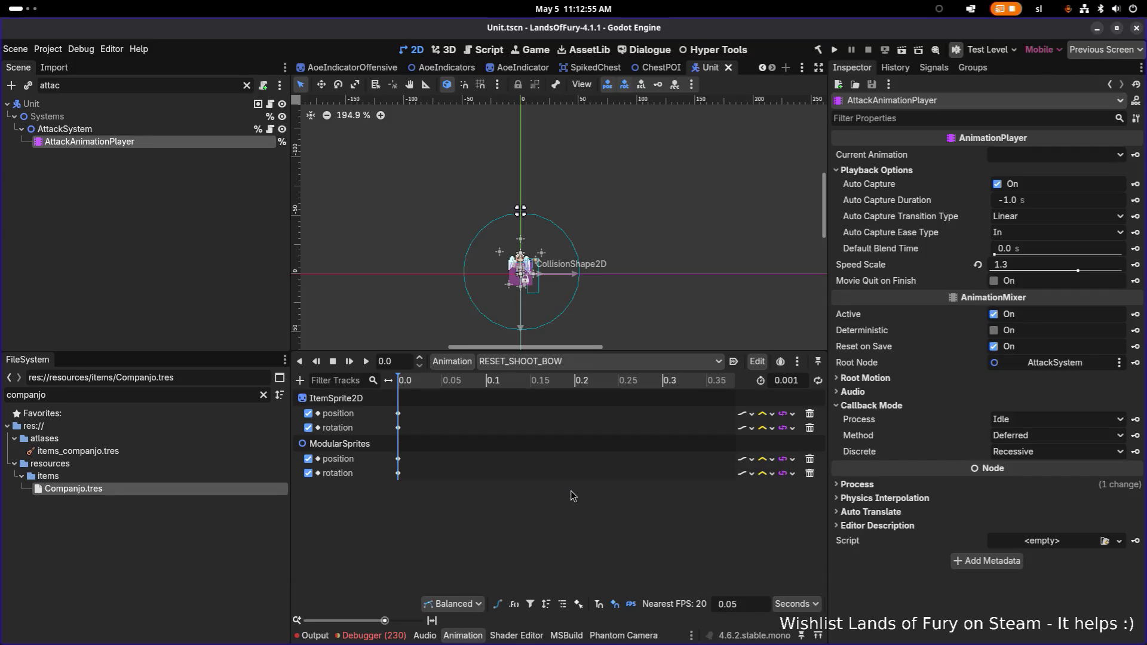
left_click(524, 362)
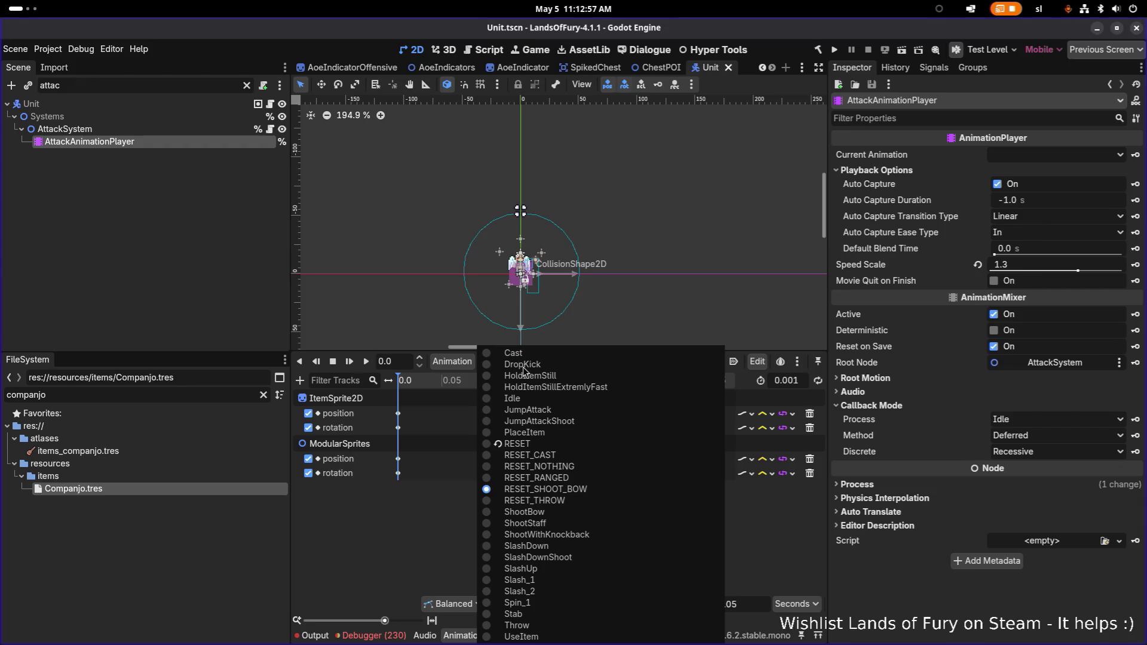
left_click(562, 479)
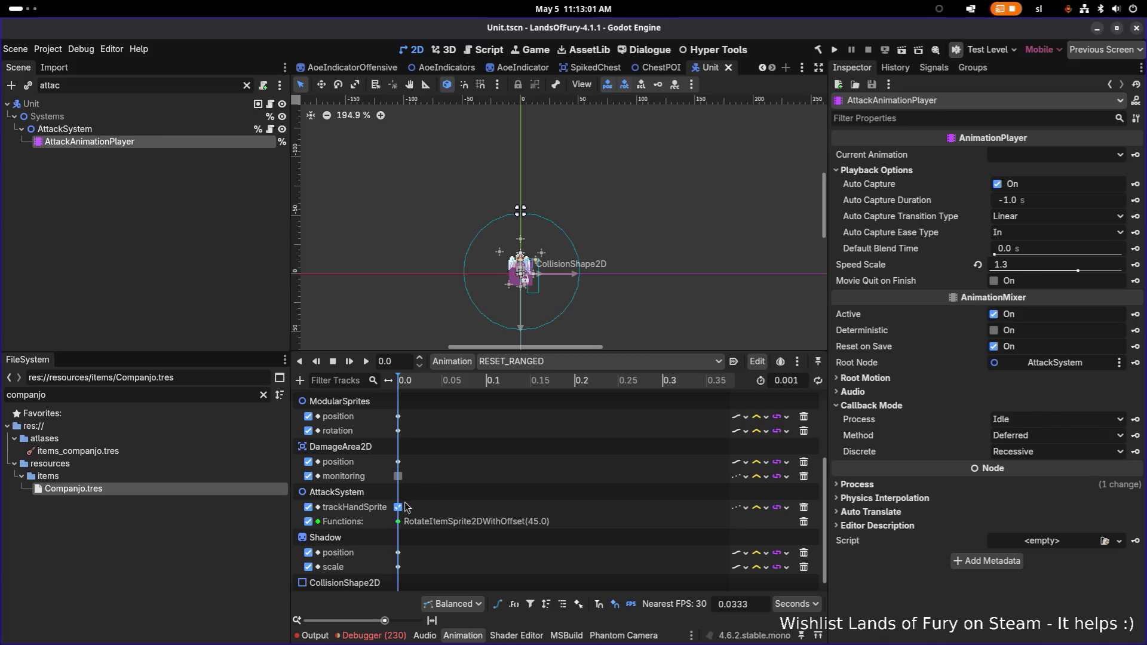
left_click(397, 523)
Step: Copy the RotateItemSprite2DWithOffset(45.0) key and switch to RESET_SHOOT_BOW
right_click(399, 523)
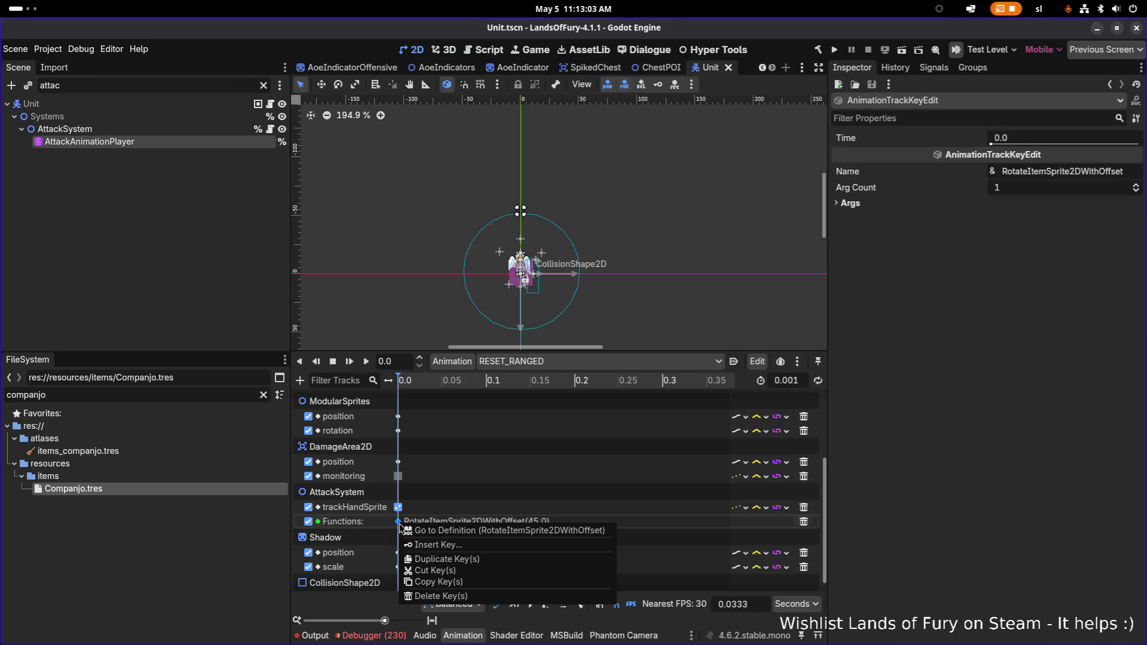
left_click(458, 583)
left_click(529, 361)
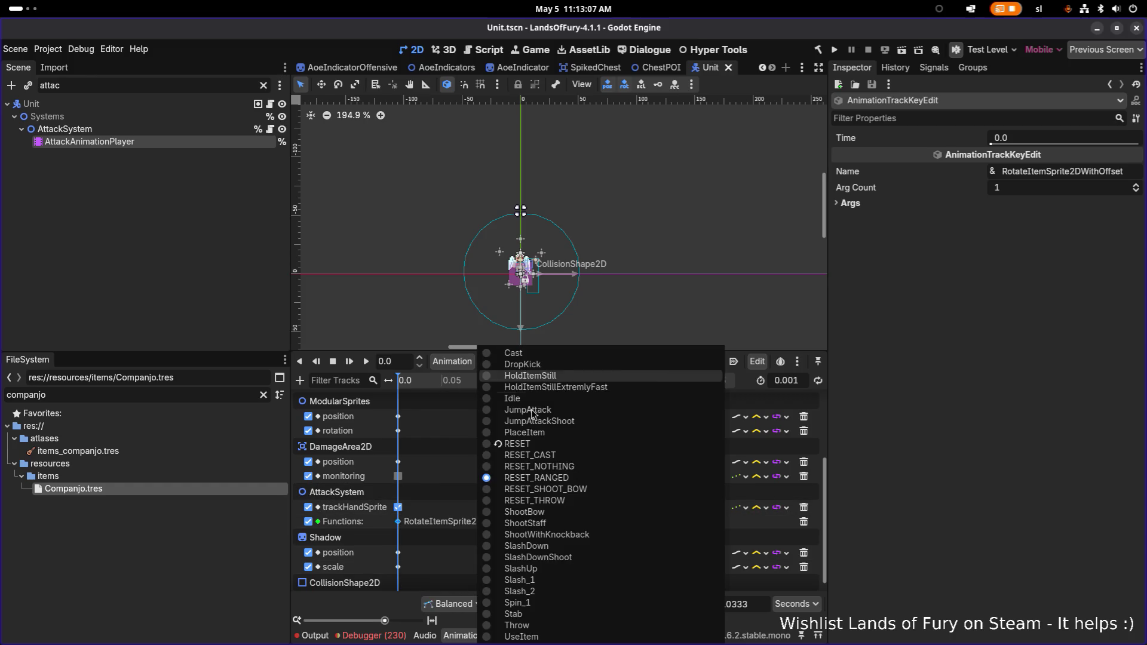
left_click(554, 490)
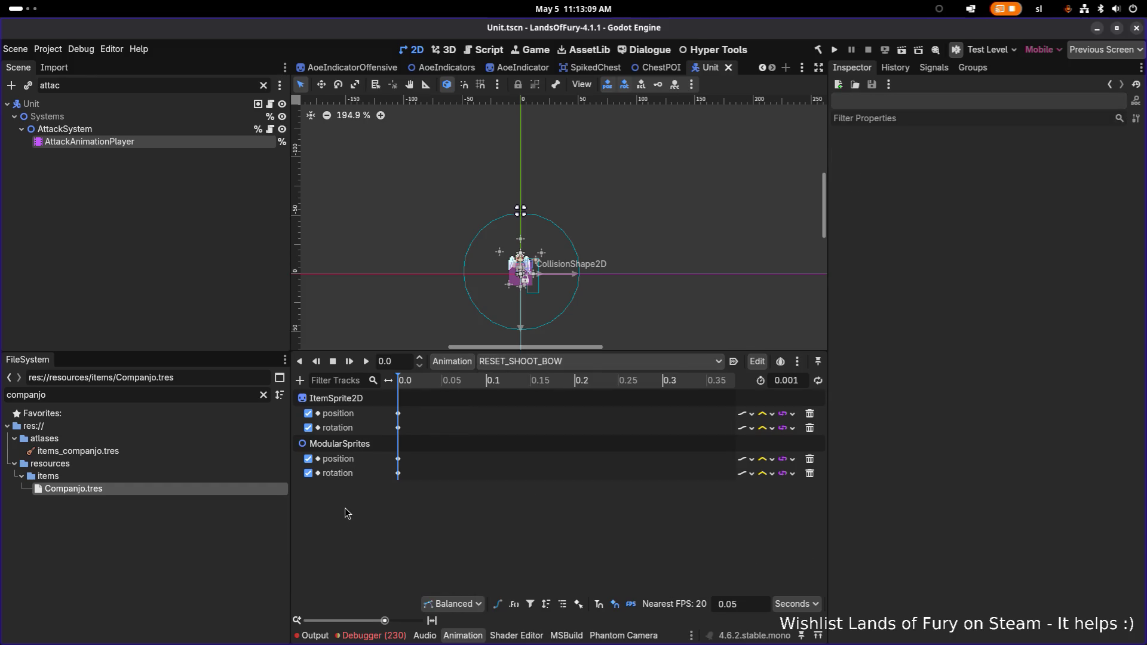
Step: Add a call method track for AttackSystem and paste the copied rotation key onto it
left_click(300, 381)
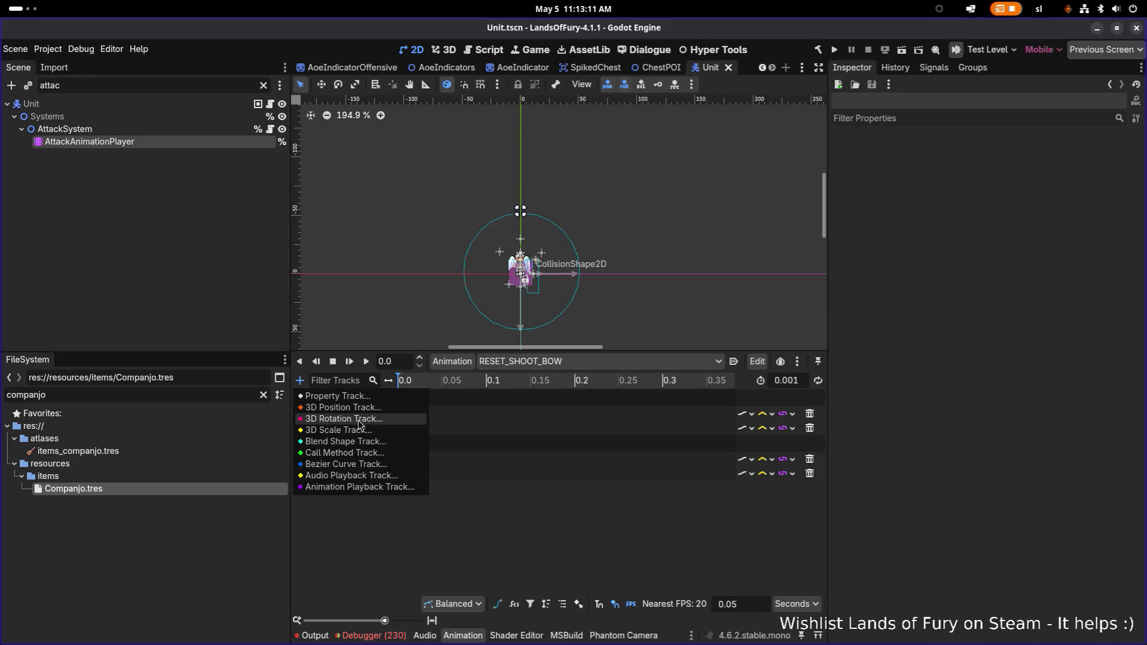
left_click(366, 455)
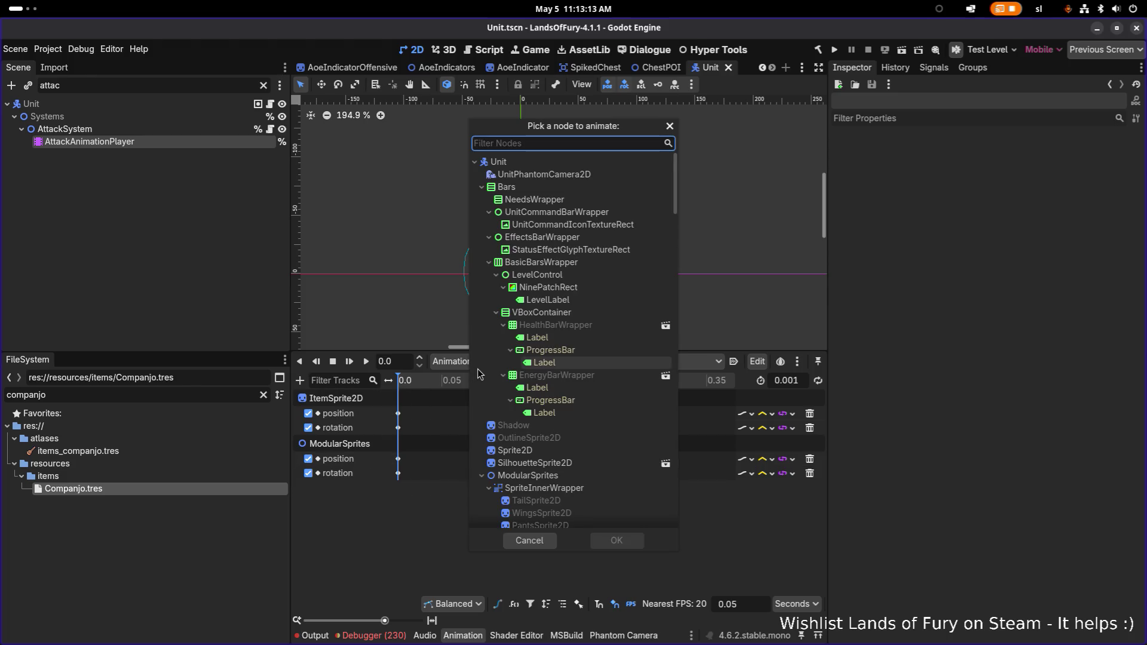
type("attack")
key("Return")
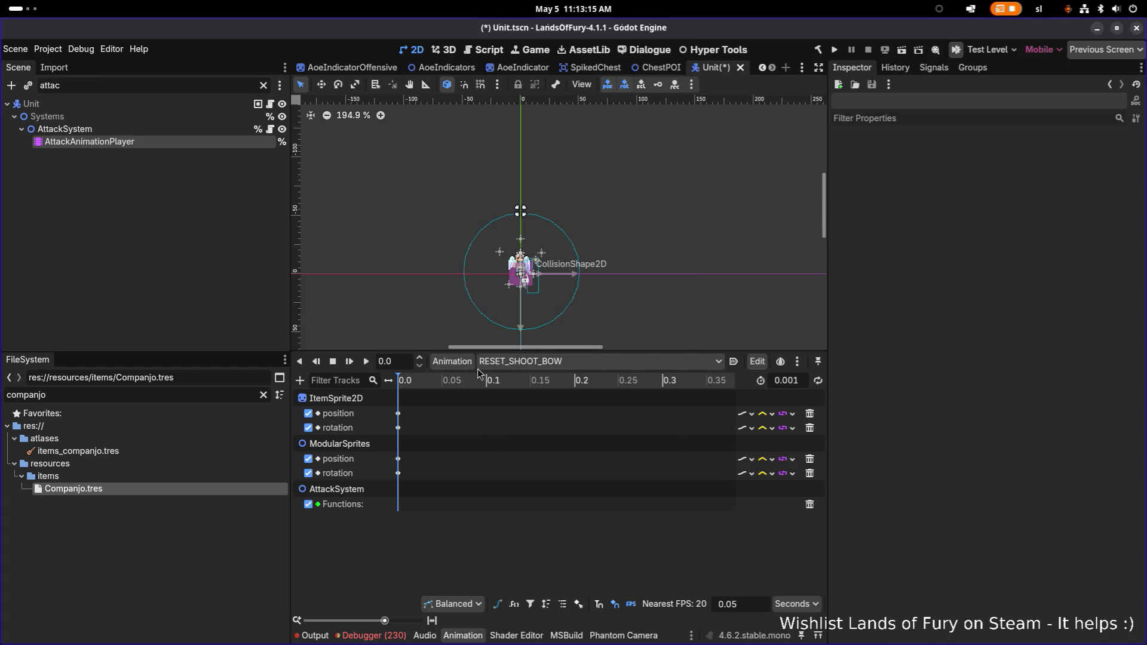
right_click(400, 505)
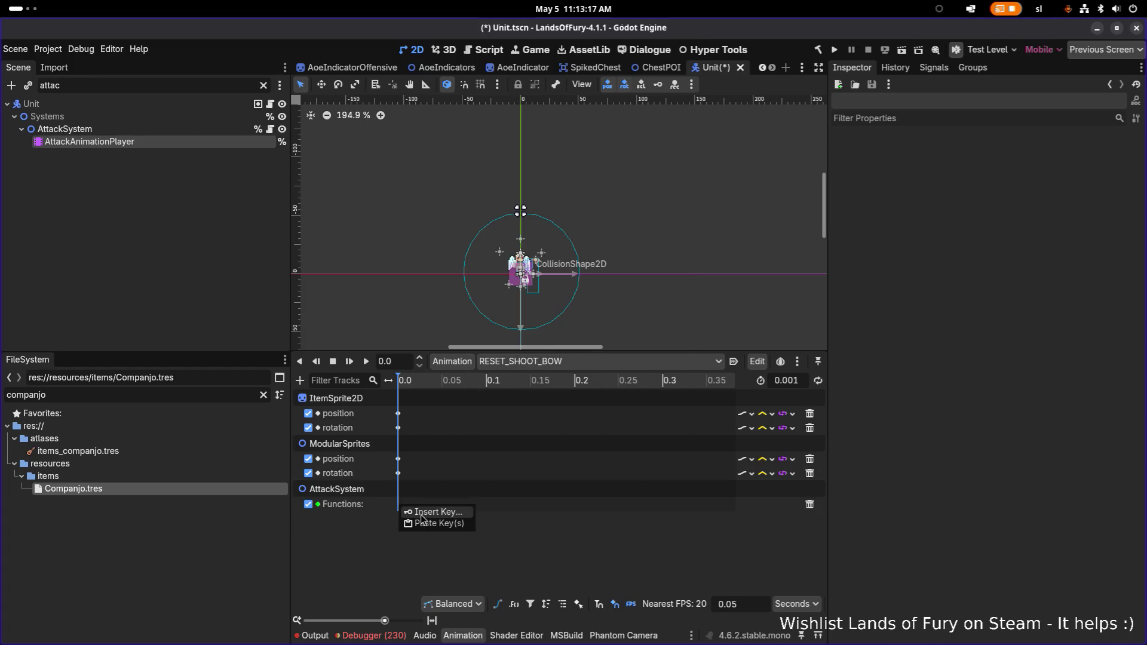
left_click(430, 524)
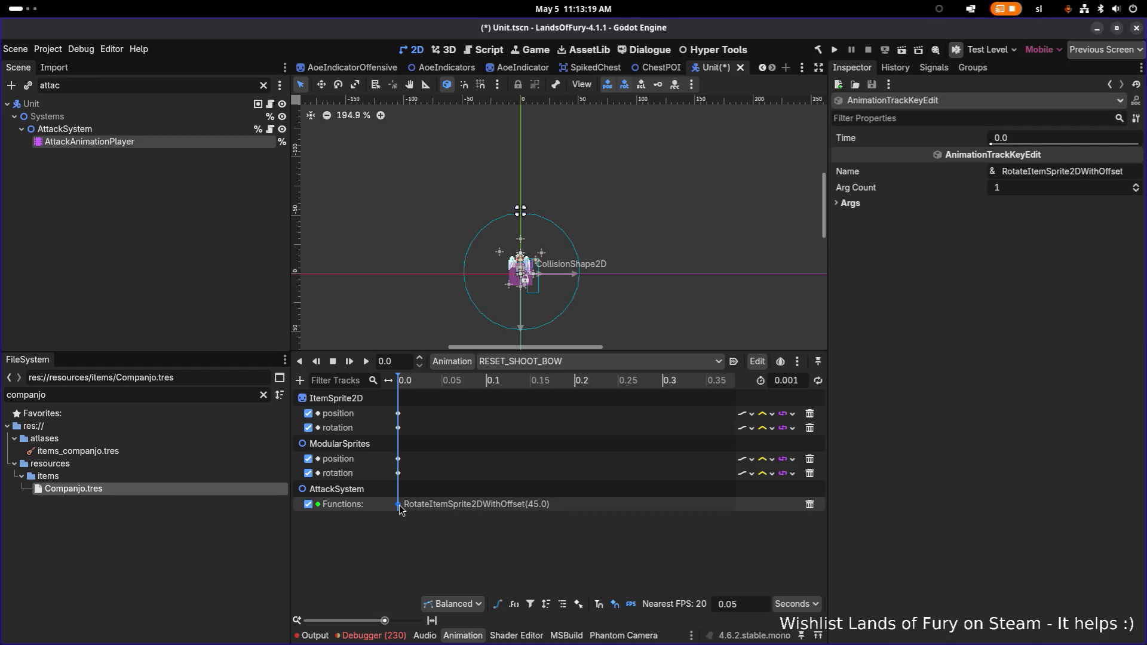
left_click(465, 512)
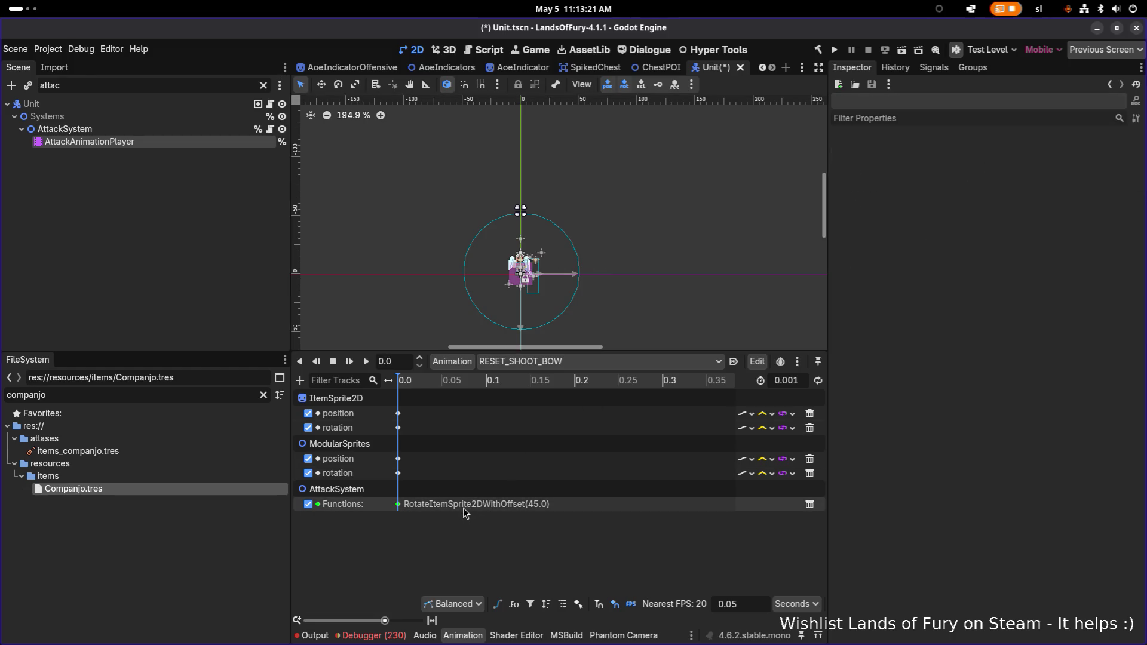
left_click(398, 506)
Step: Change the pasted key's first argument from 45.0 to 0.0 and save Unit.tscn
left_click(1051, 193)
left_click(947, 205)
left_click(922, 217)
left_click(1061, 227)
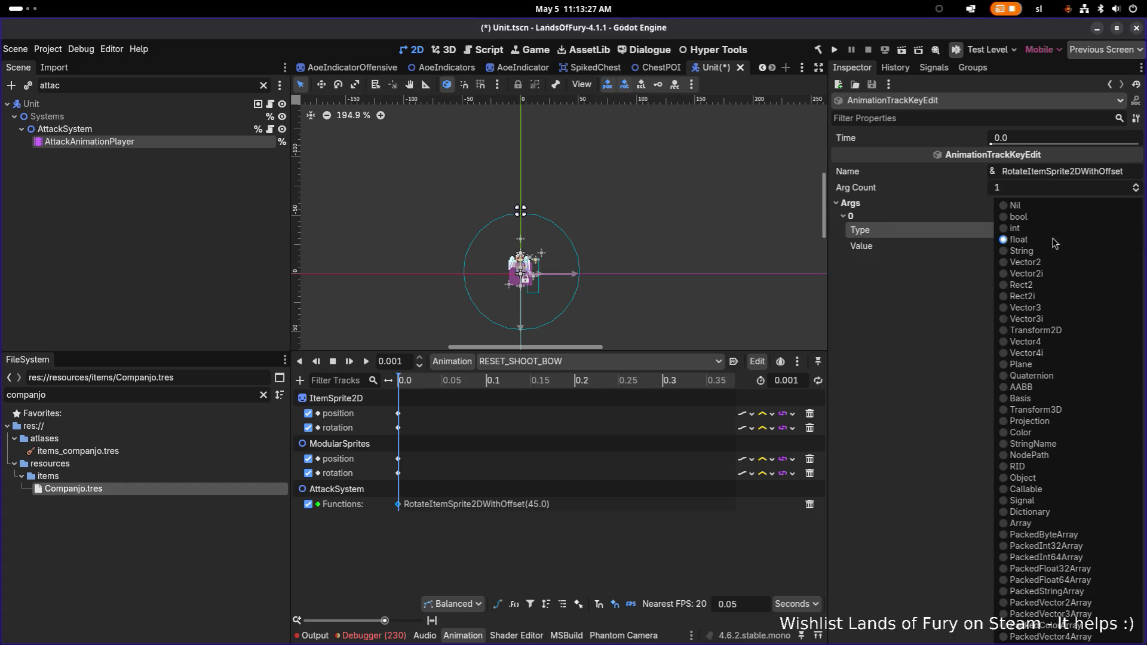
left_click(1056, 237)
left_click(1054, 243)
type("0")
key("Return")
key("ctrl+s")
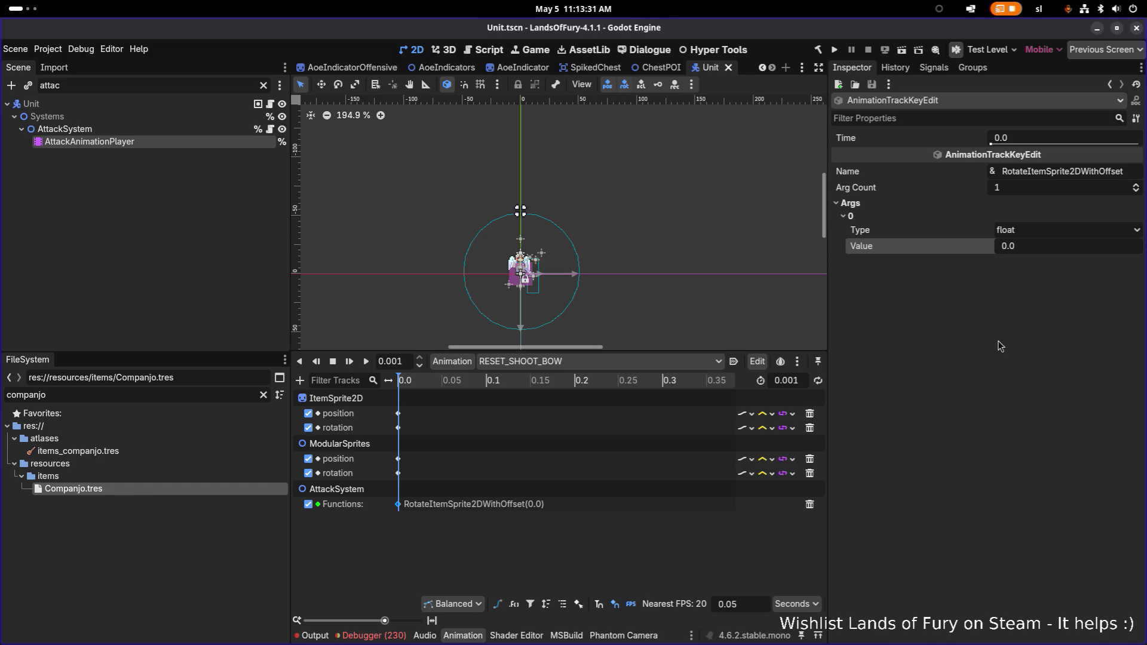
Step: Run the project and start the game with the first profile
left_click(835, 50)
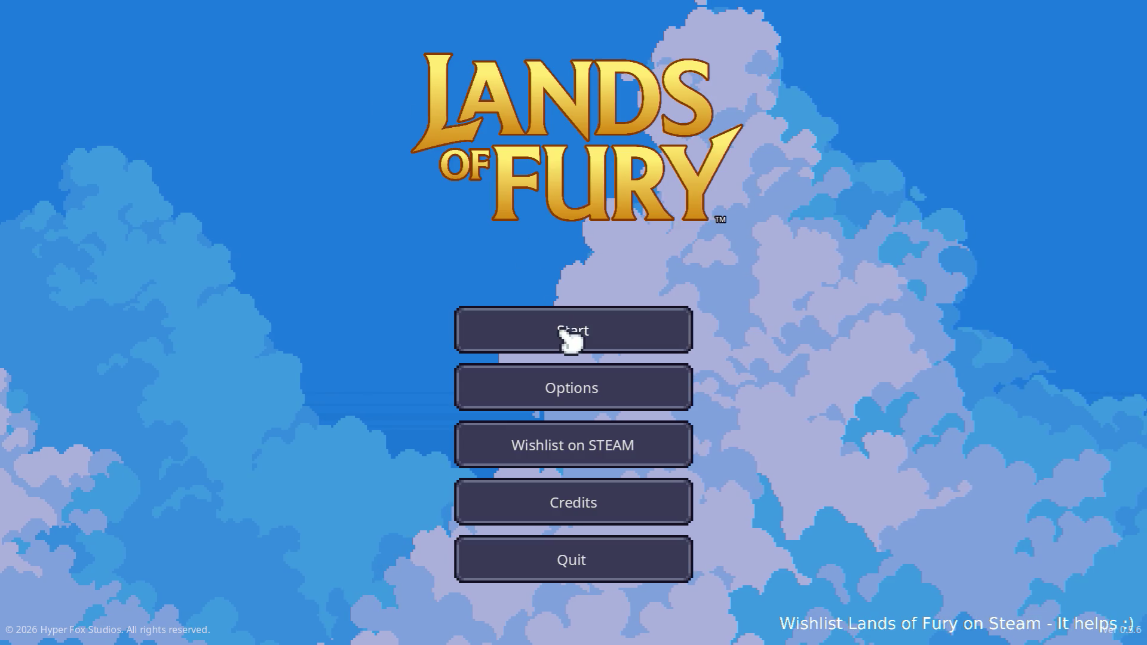
left_click(563, 330)
left_click(537, 326)
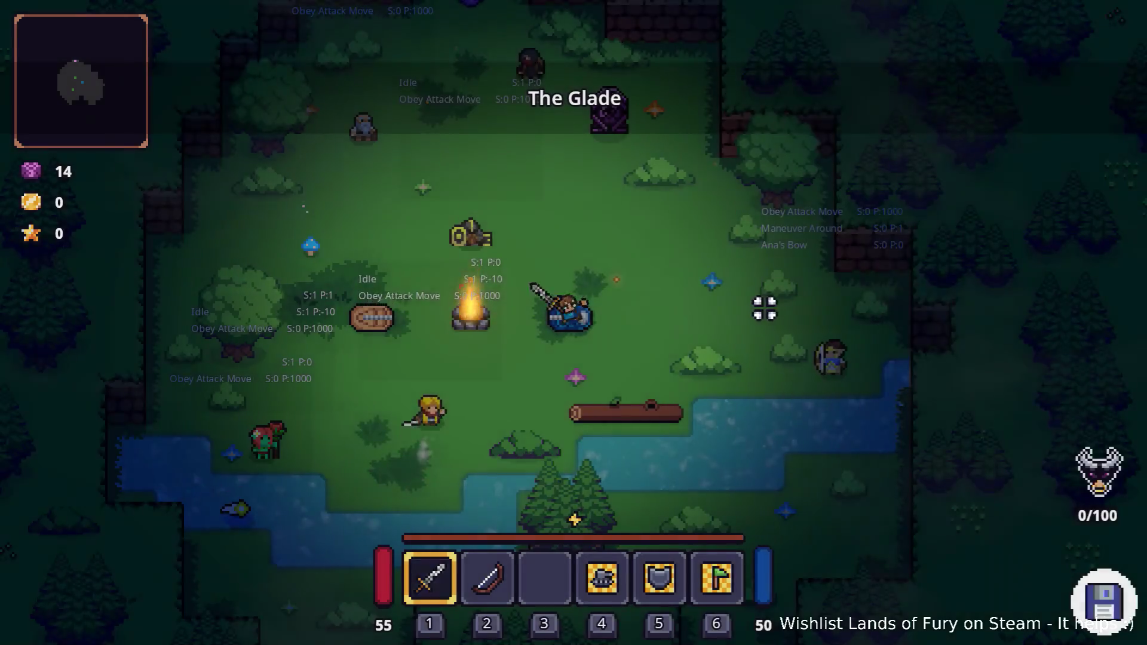
Step: Test the bow and sword by switching weapons, shooting at the campfire and swinging
key("2")
left_click(264, 294)
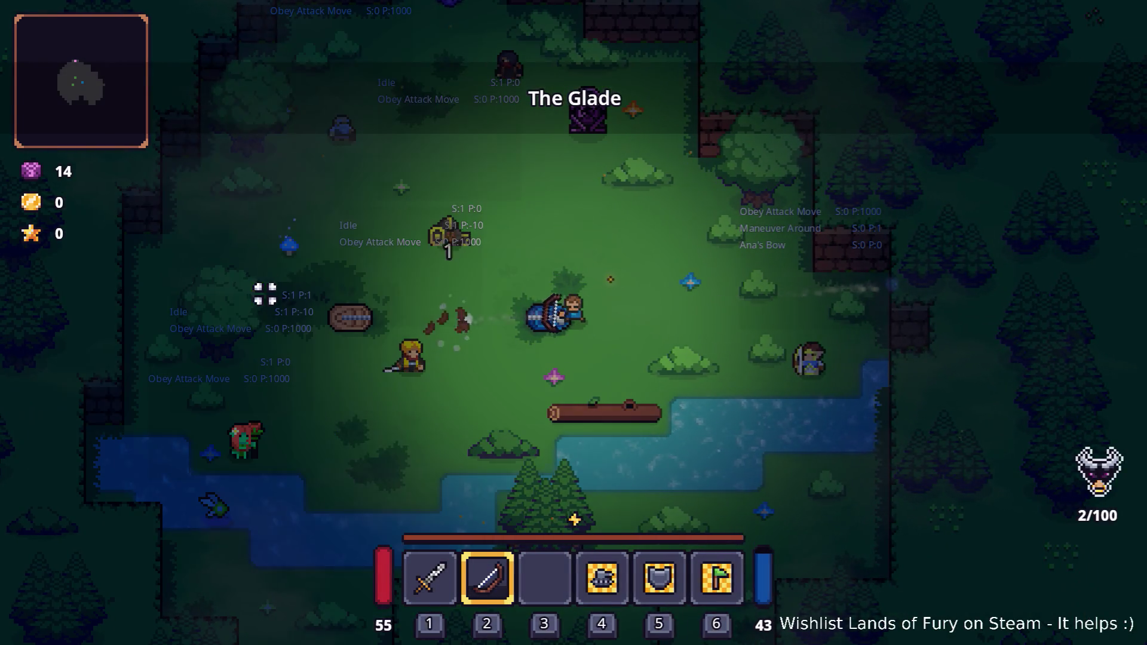
key("1")
key("2")
key("1")
left_click(501, 322)
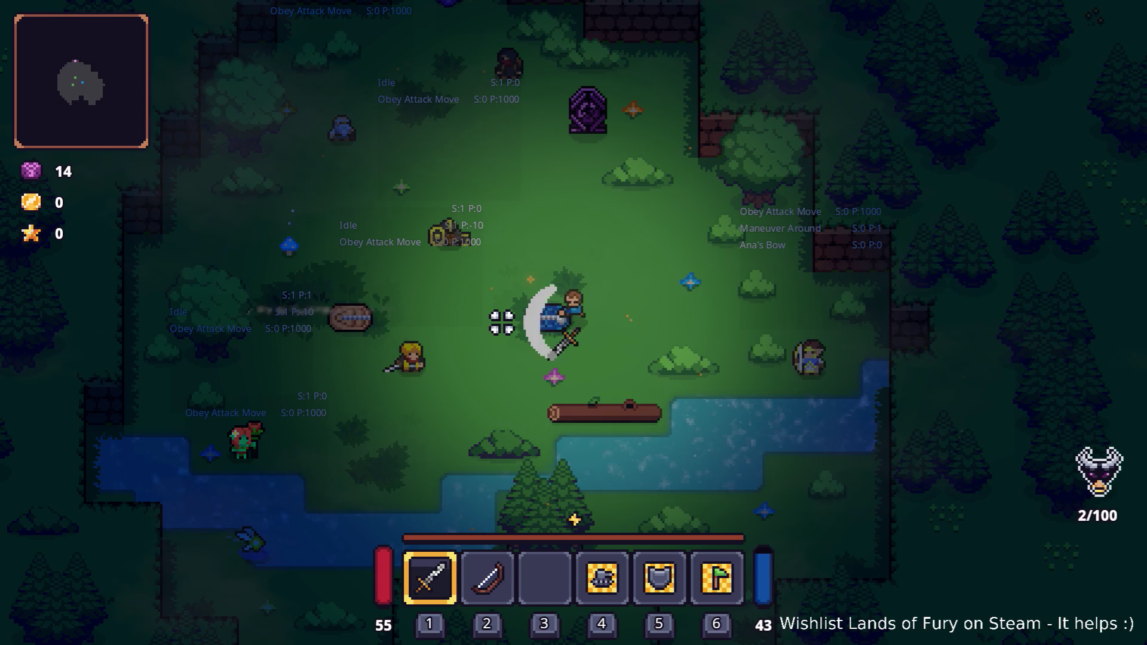
key("2")
key("1")
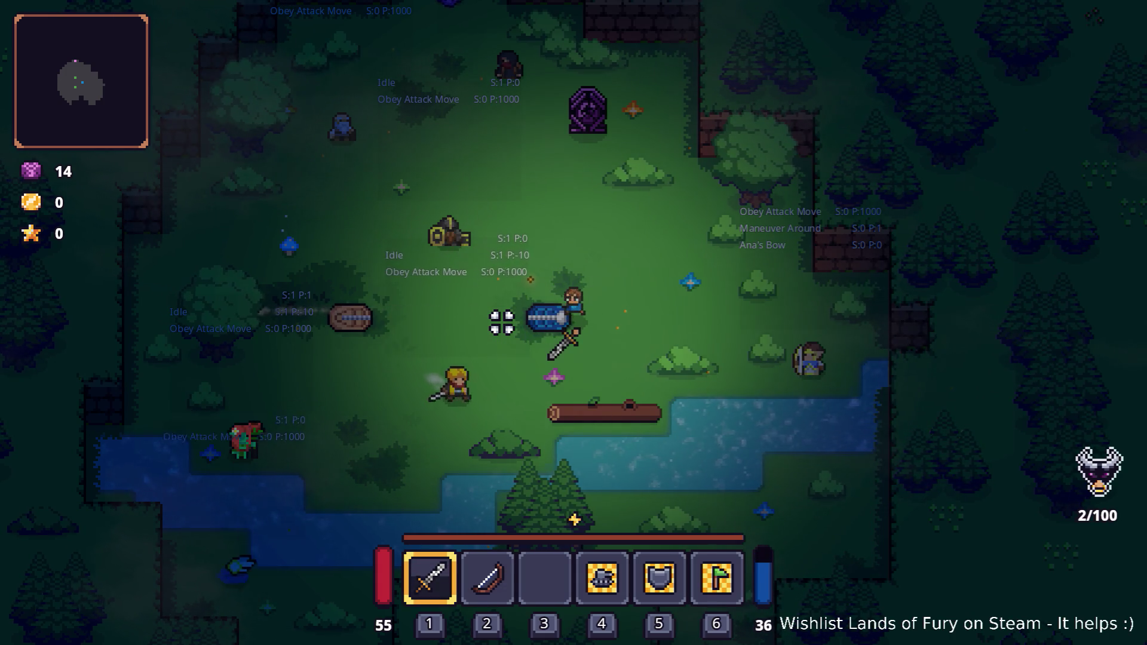
key("2")
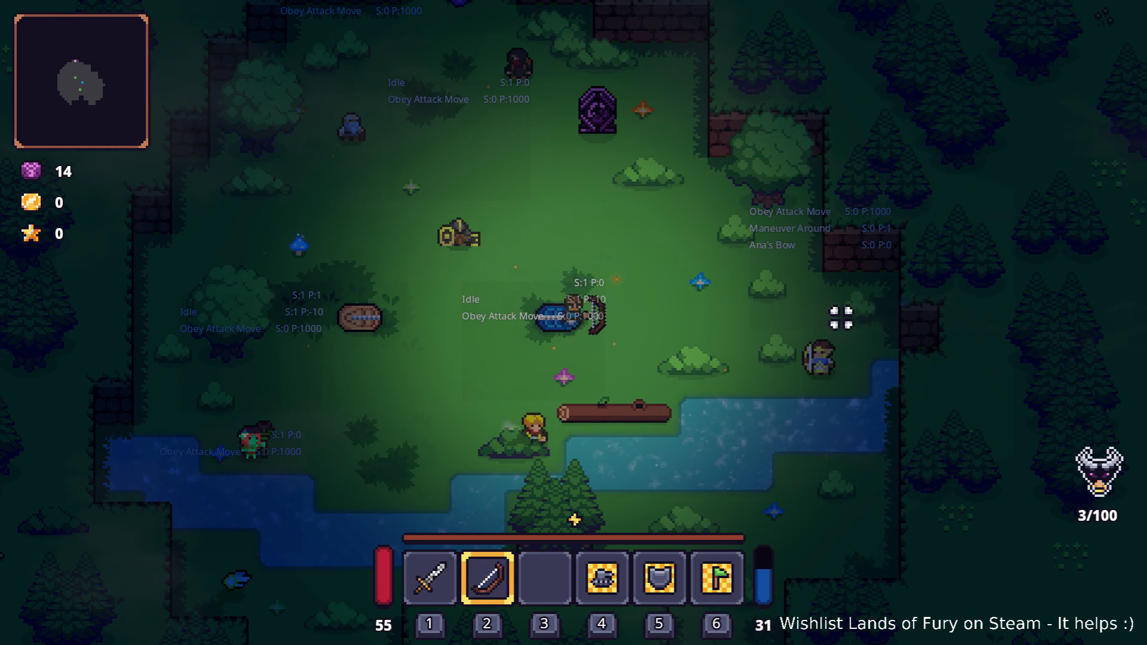
key("3")
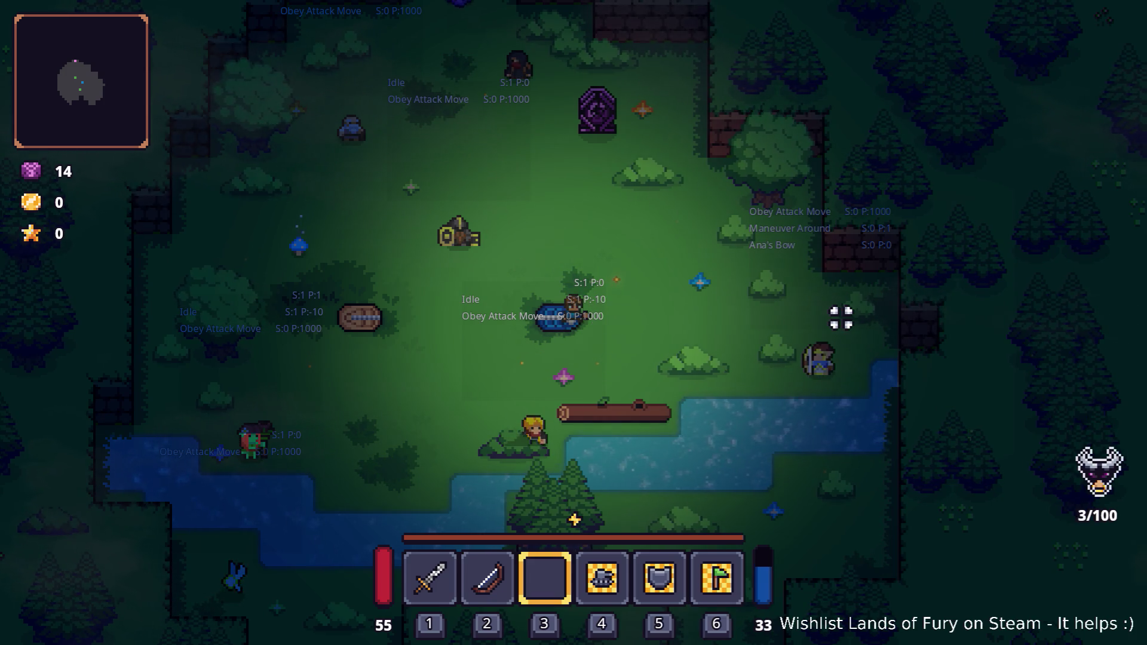
key("1")
key("i")
Step: Add the lute with Player.AddItem(companjo,1) in the console, equip slot 3 and play it
key("grave")
type("Player.Ad")
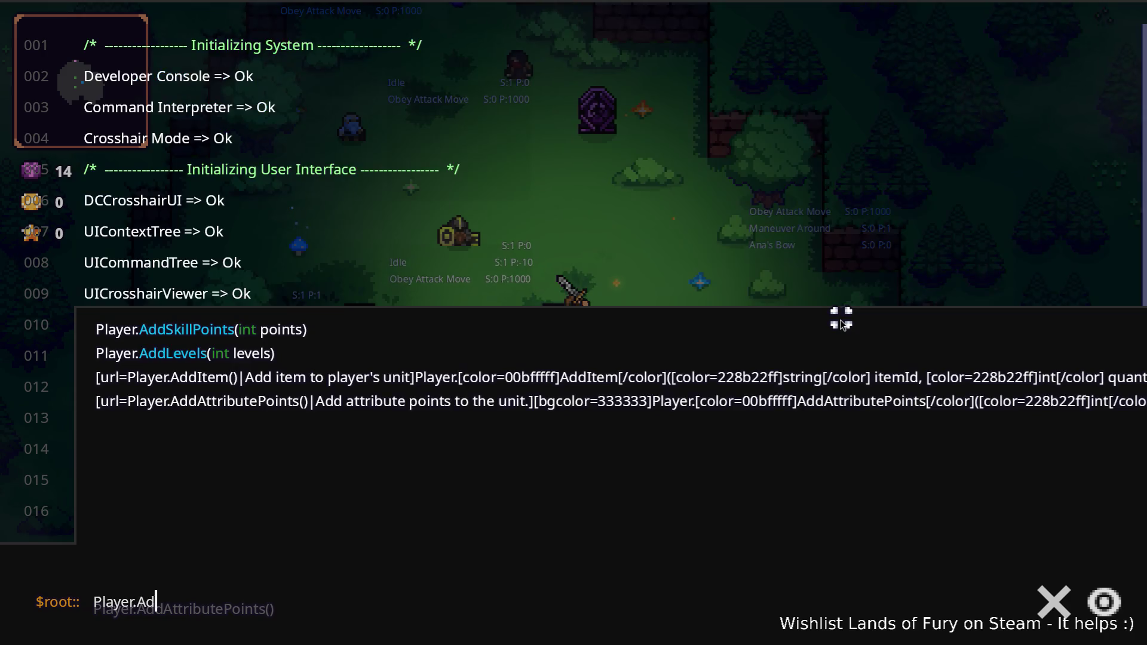
type("dItem")
key("BackSpace")
key("BackSpace")
type("em")
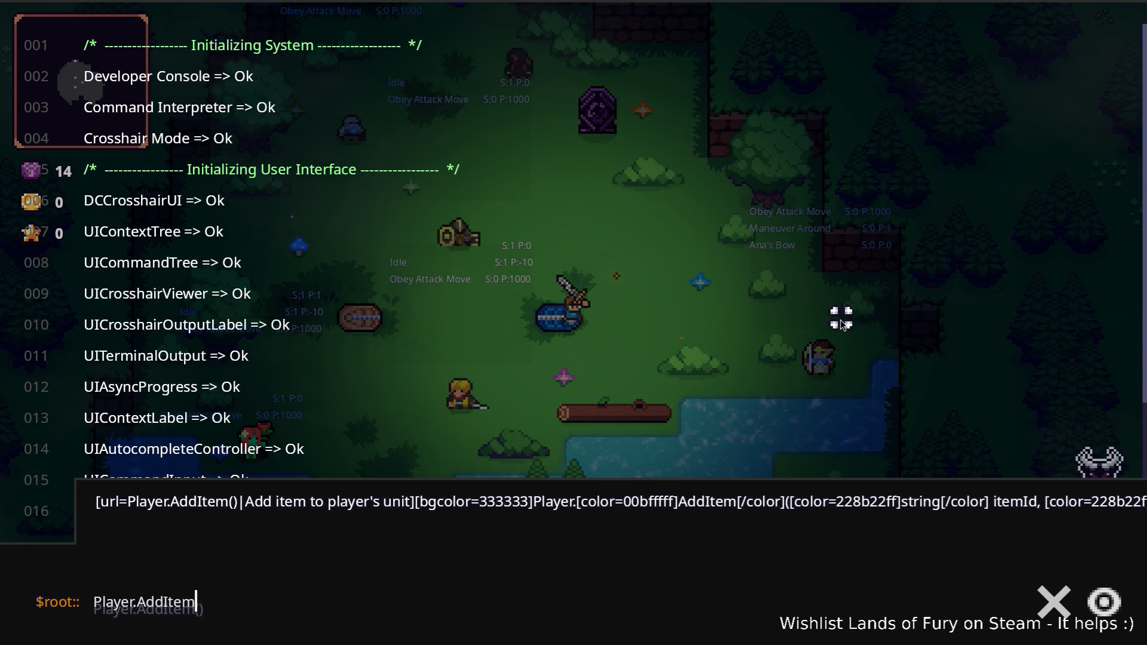
type("(companjo,1")
key("Return")
key("grave")
key("3")
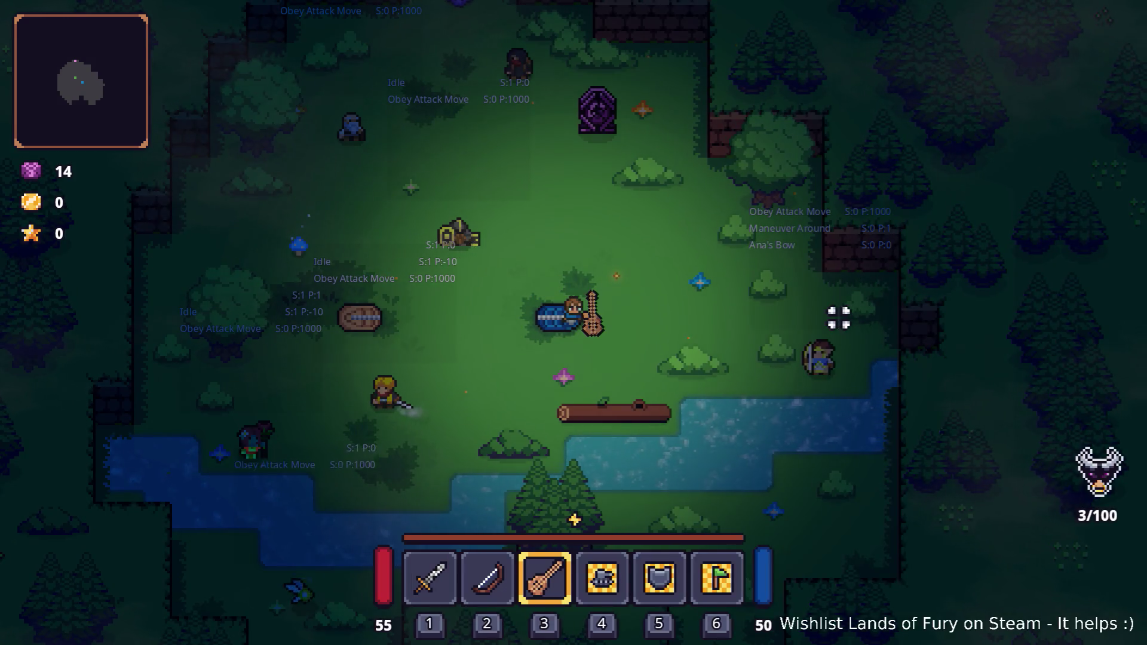
left_click(839, 318)
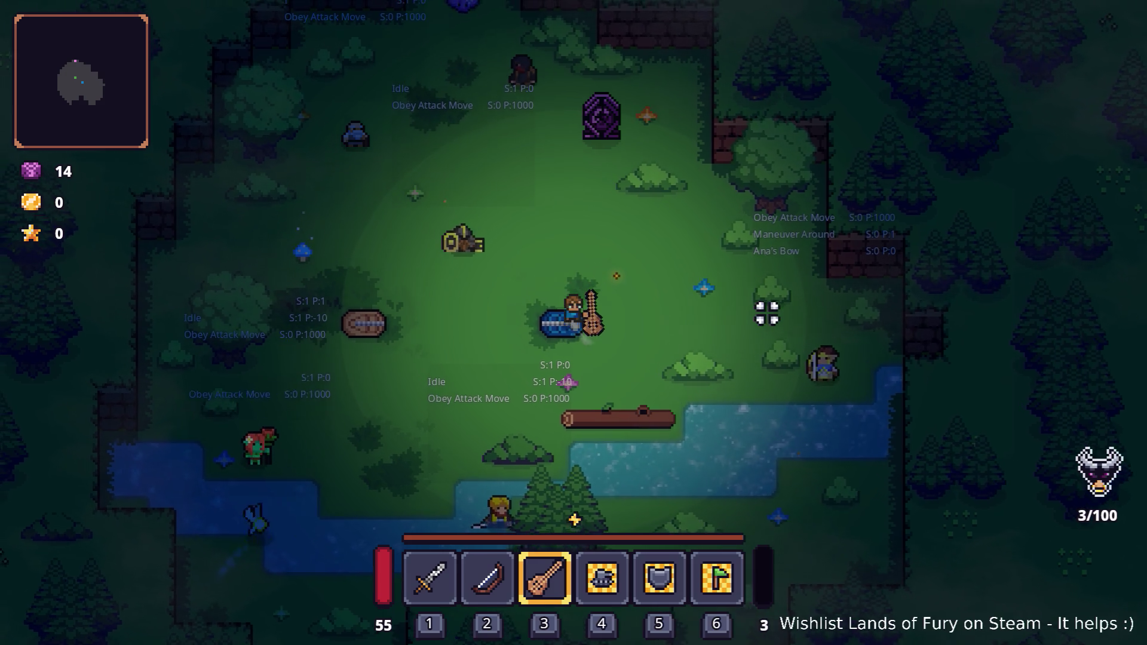
key("w")
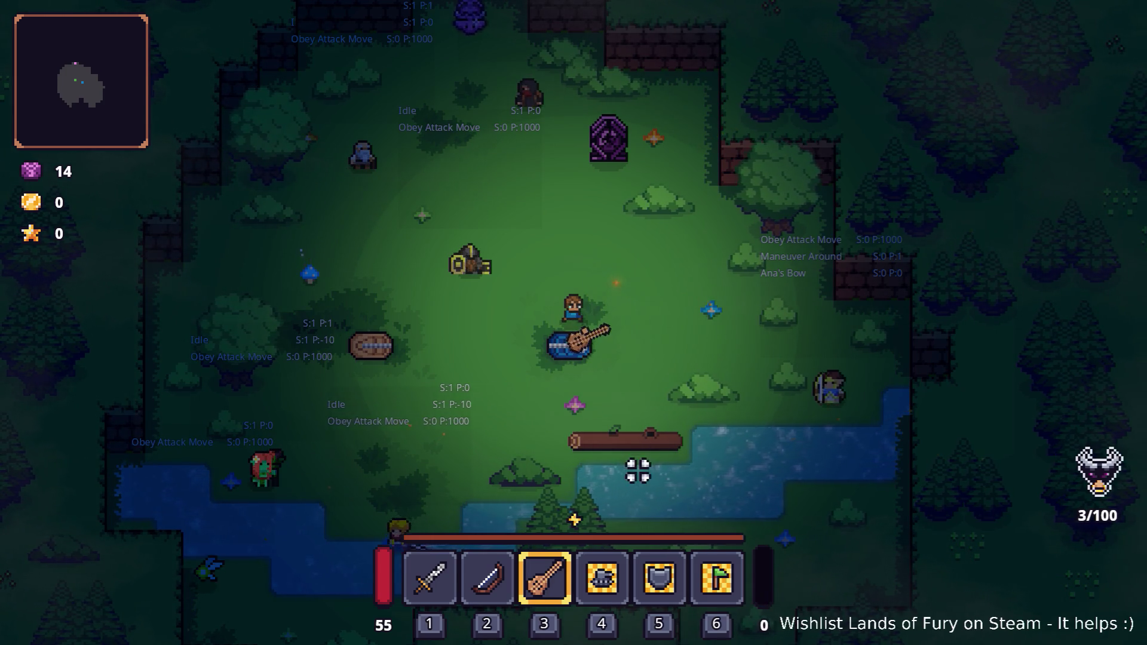
key("Escape")
Step: Stop the game, load ShootBow and inspect its rotation keys at 0.0 and 0.3
left_click(568, 550)
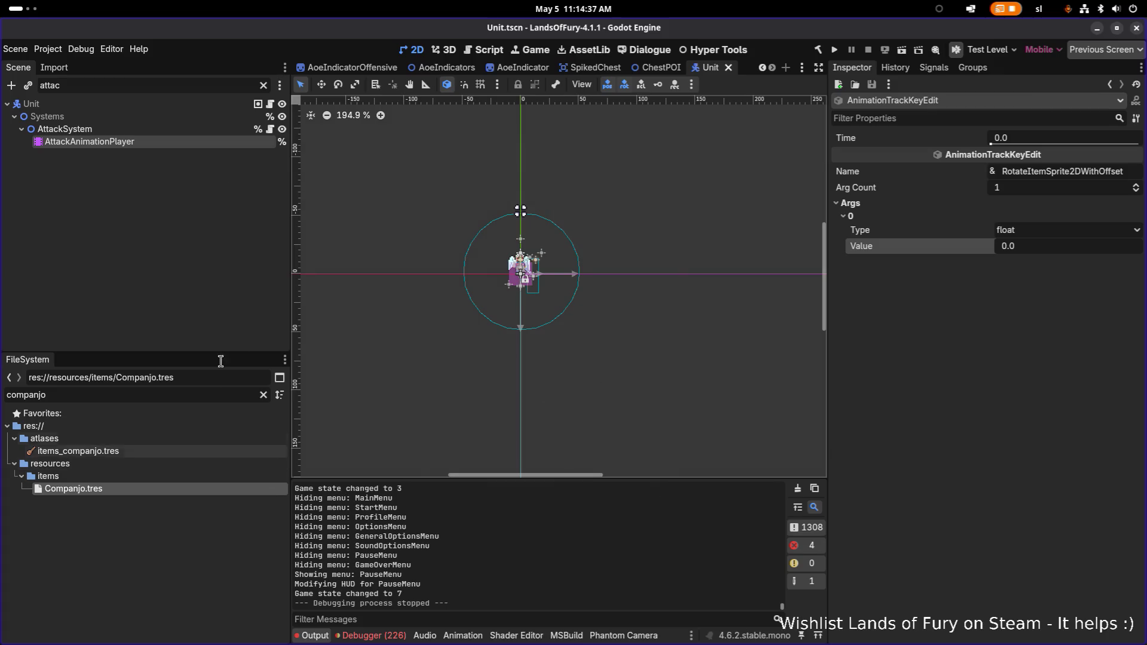
left_click(177, 129)
left_click(179, 141)
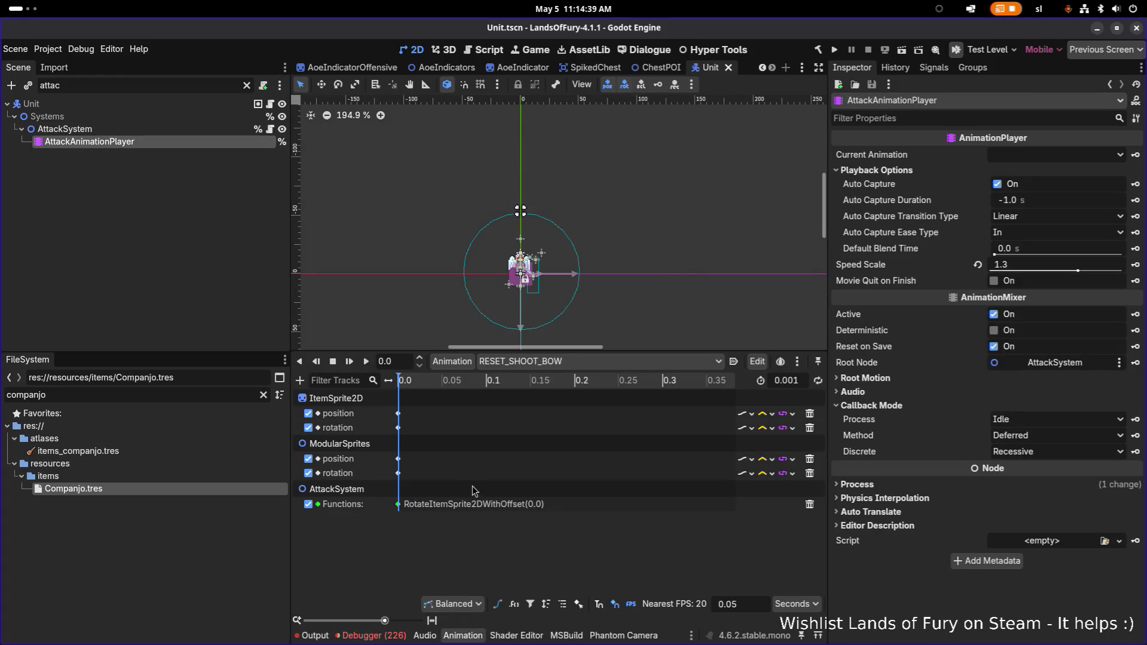
left_click(573, 361)
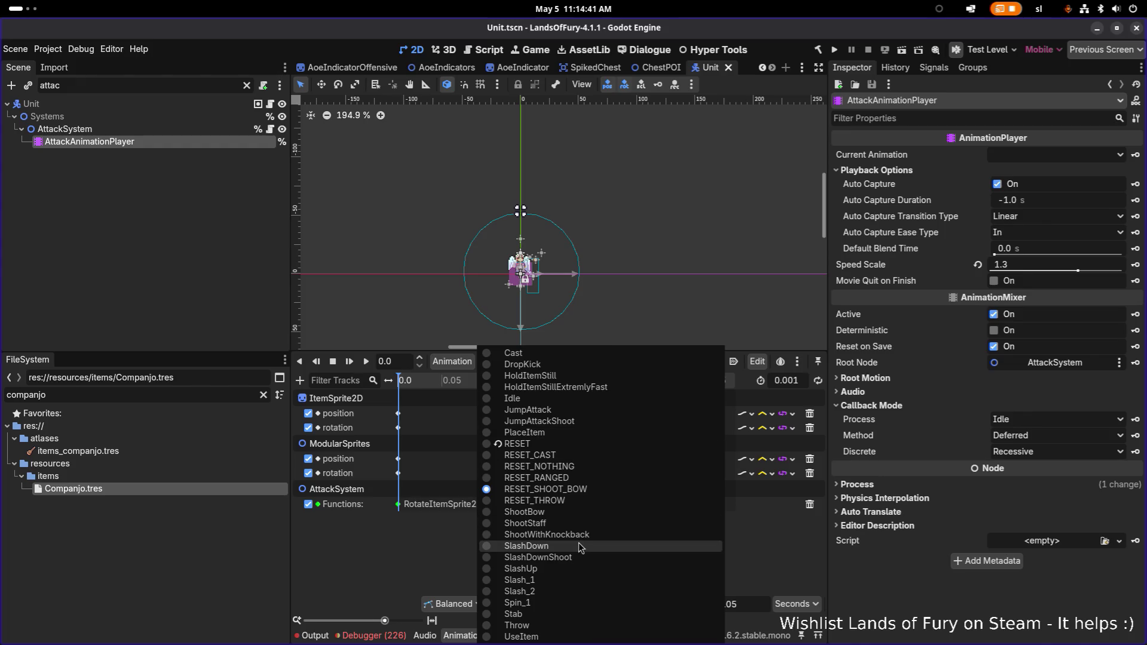
left_click(585, 513)
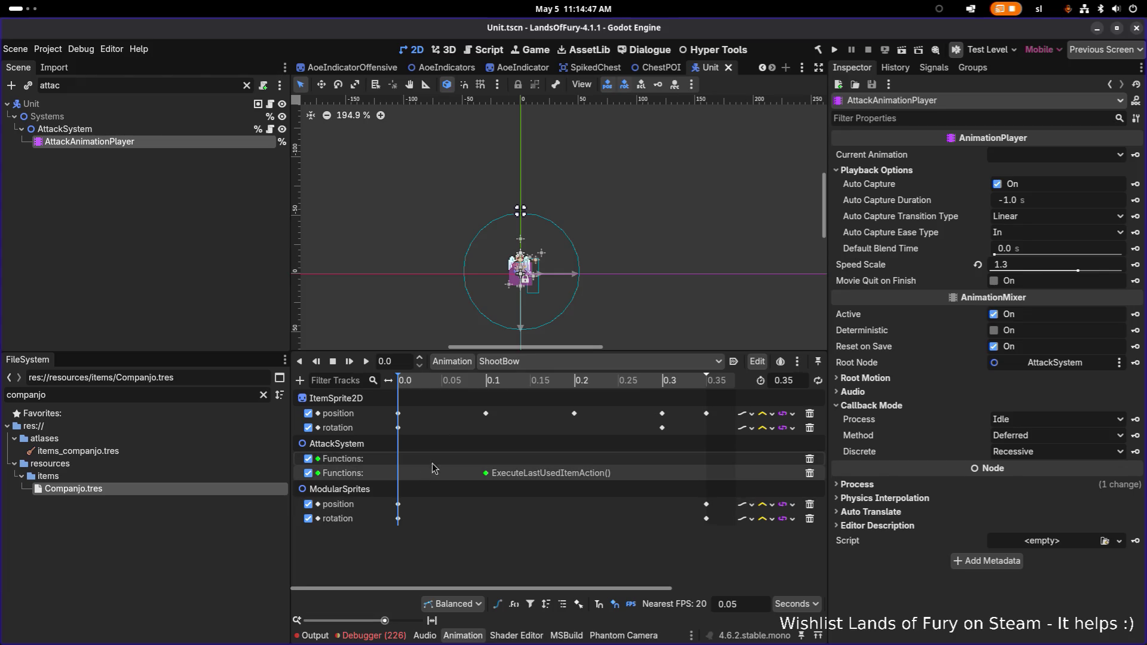
left_click(398, 428)
left_click(662, 429)
mouse_move(663, 435)
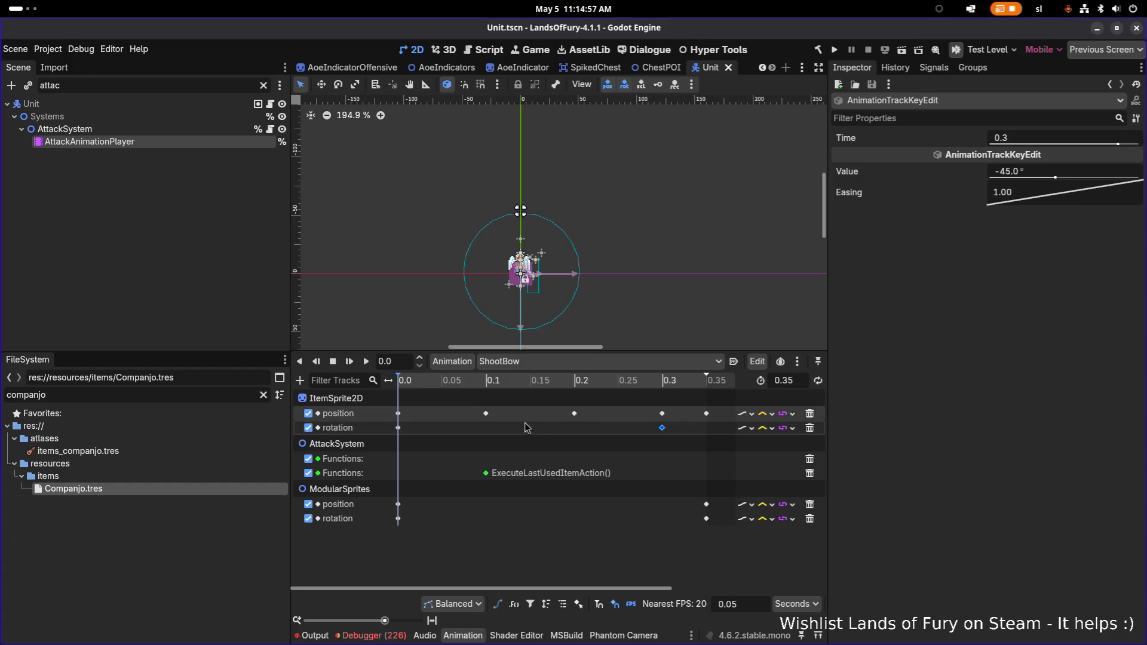
mouse_move(400, 429)
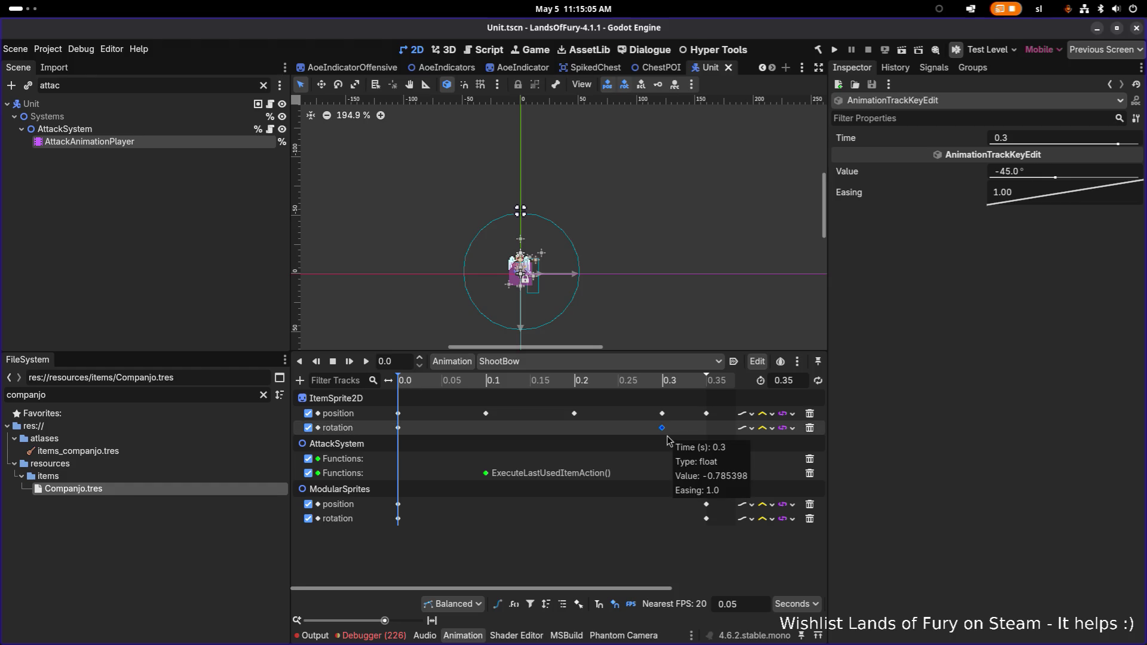
Step: Check ShootStaff's RotateItemSprite2DWithOffset call key, then recheck ShootBow's rotation keys
left_click(574, 361)
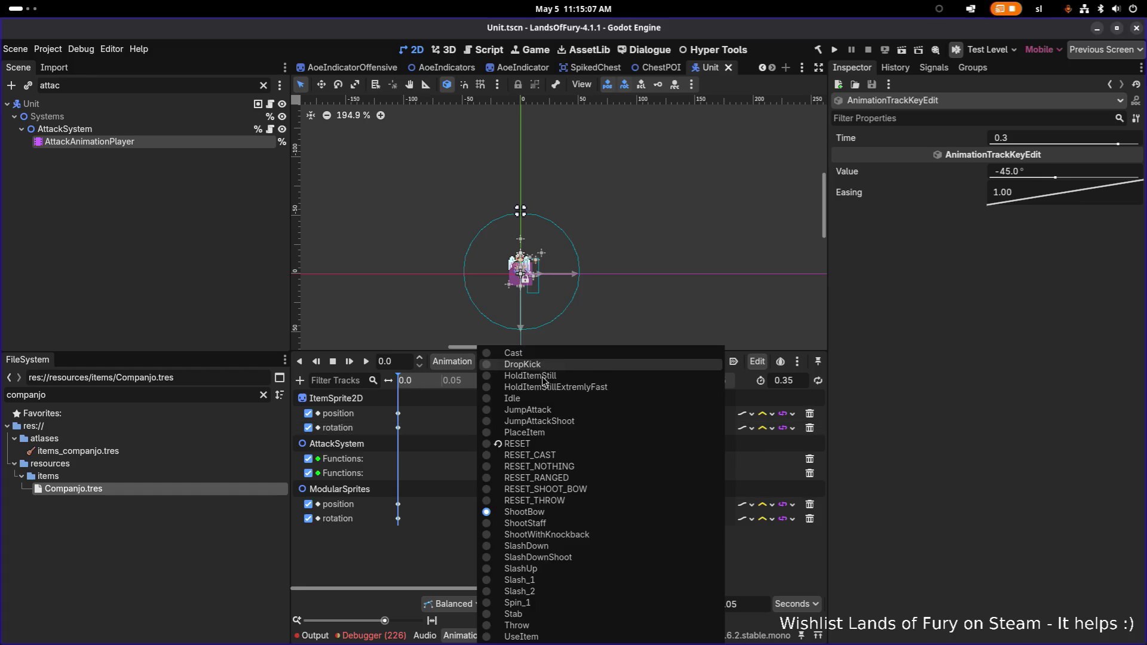
left_click(567, 525)
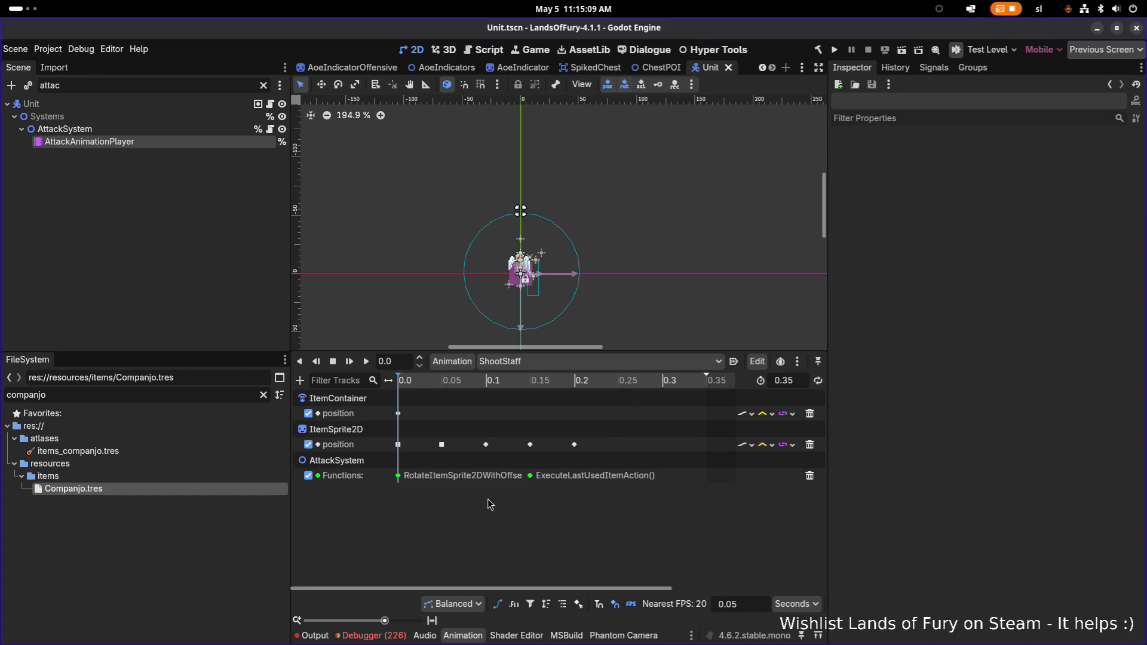
left_click(398, 476)
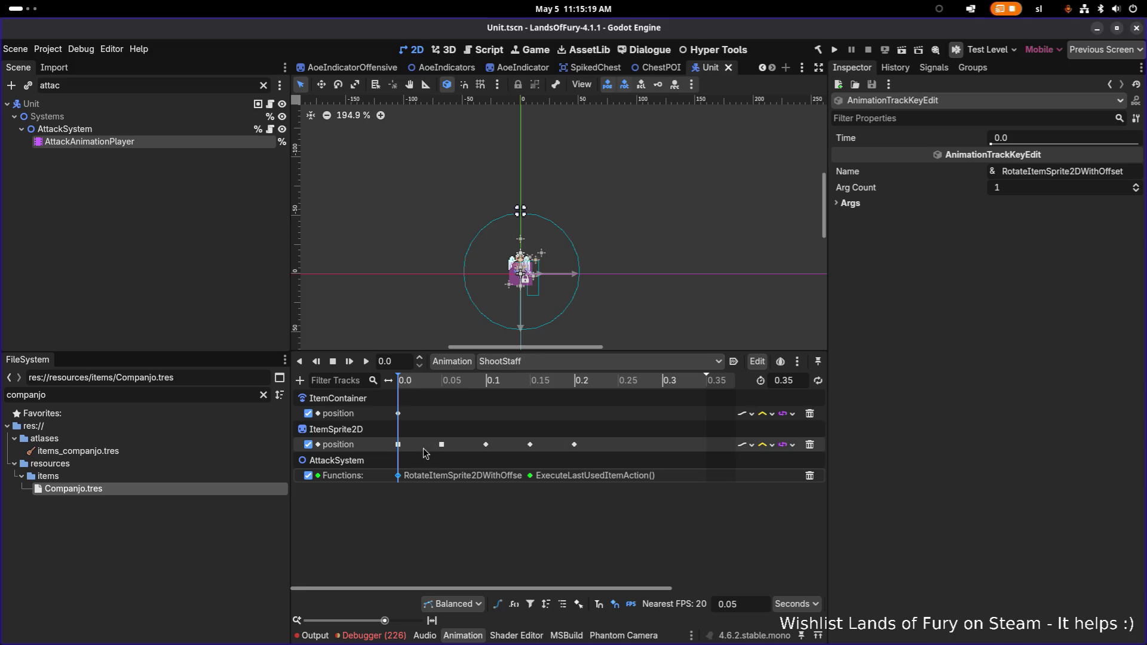
left_click(538, 366)
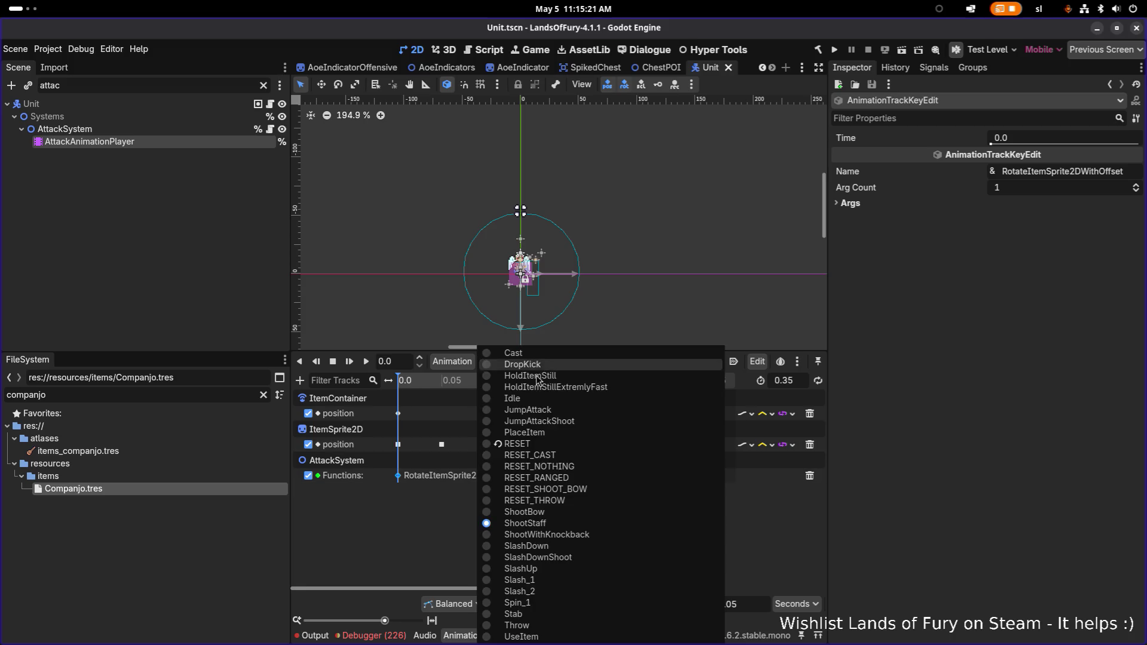
left_click(545, 515)
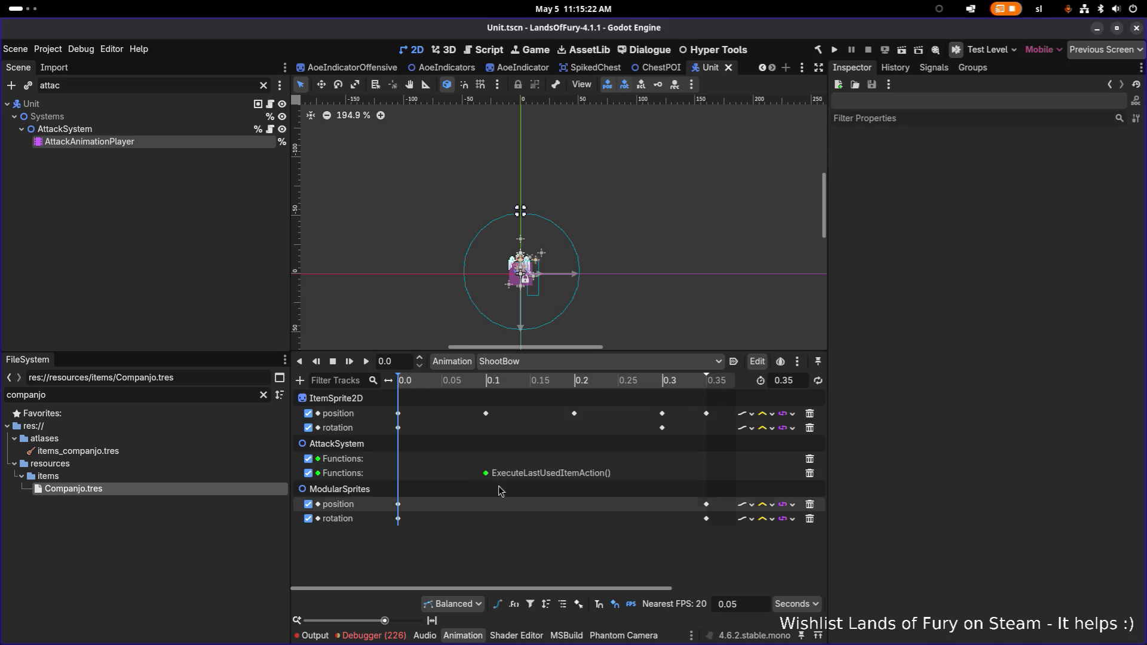
left_click(398, 428)
left_click(663, 428)
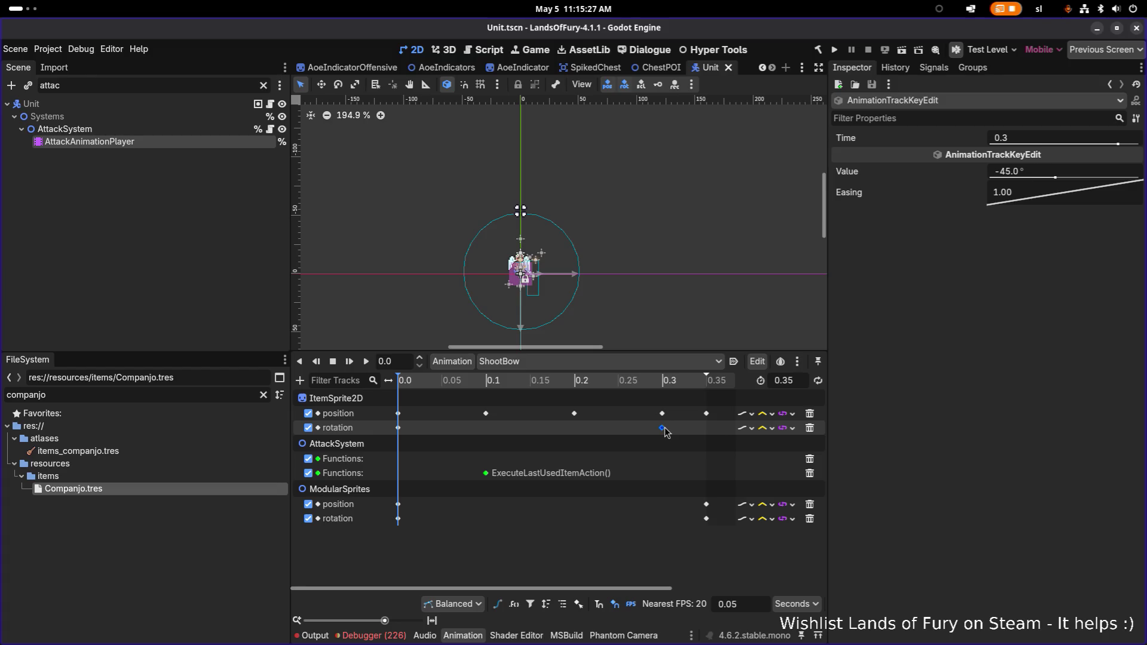
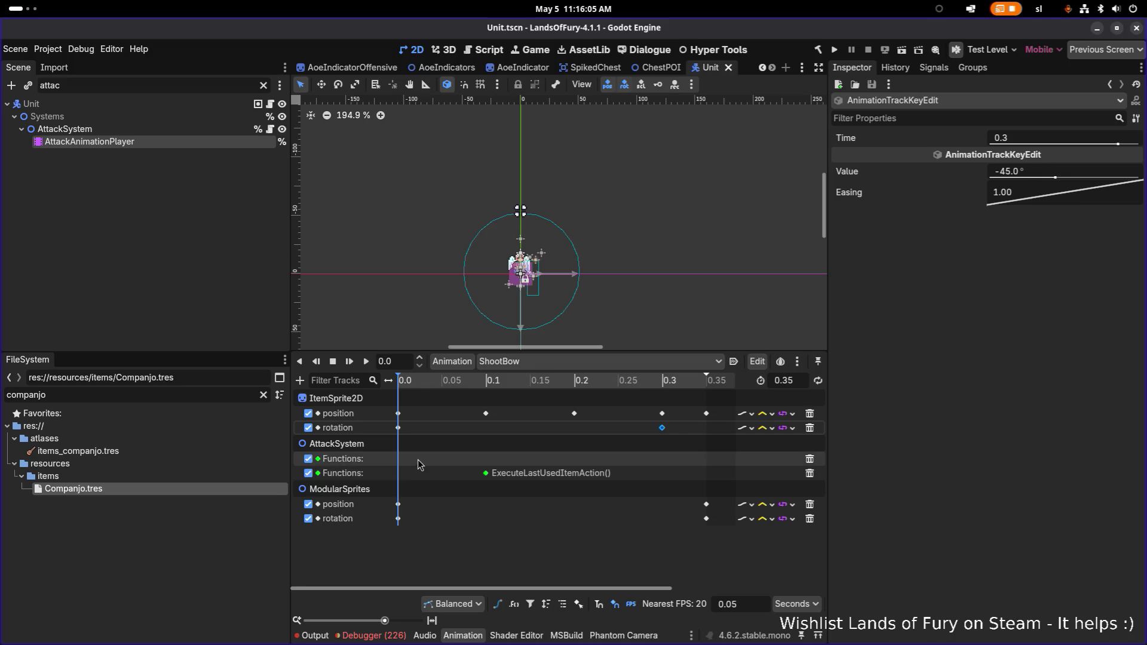
Step: Compare ShootStaff's rotate-with-offset call key with ShootBow's sprite rotation keys at 0.0 and 0.3
left_click(529, 362)
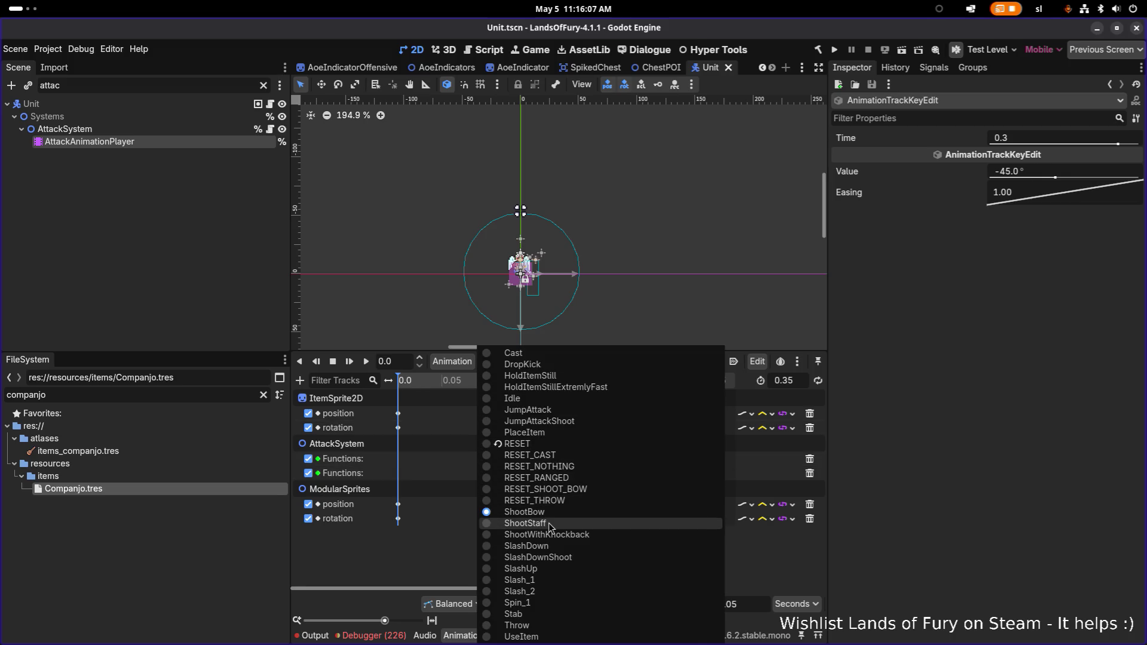
left_click(549, 526)
left_click(572, 367)
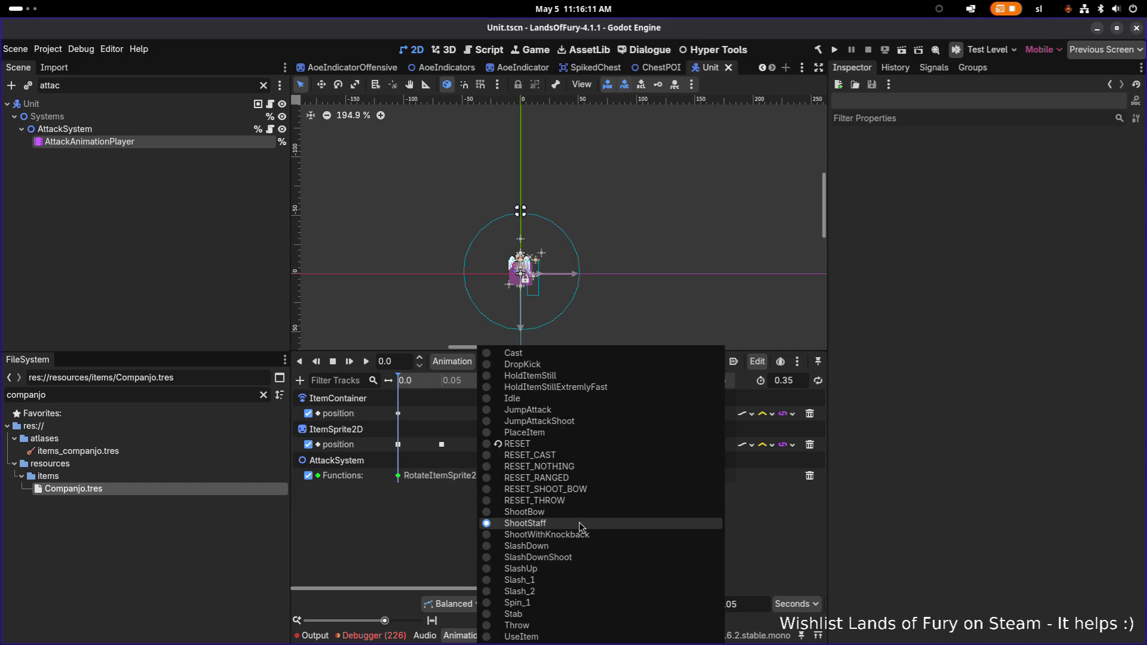
left_click(932, 418)
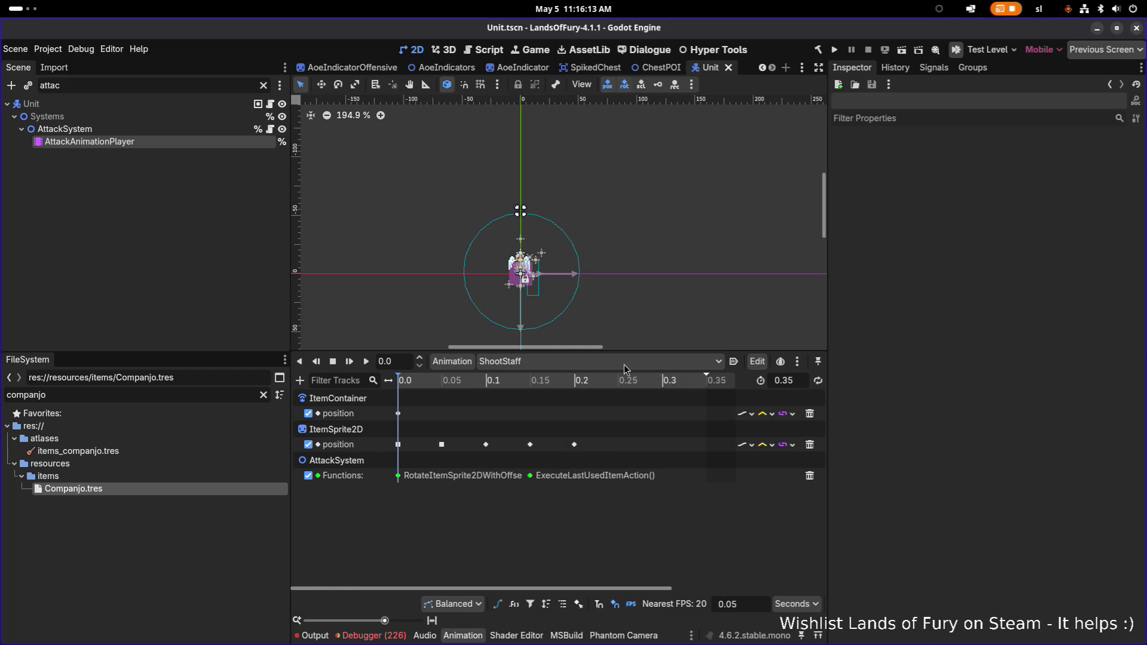
left_click(398, 476)
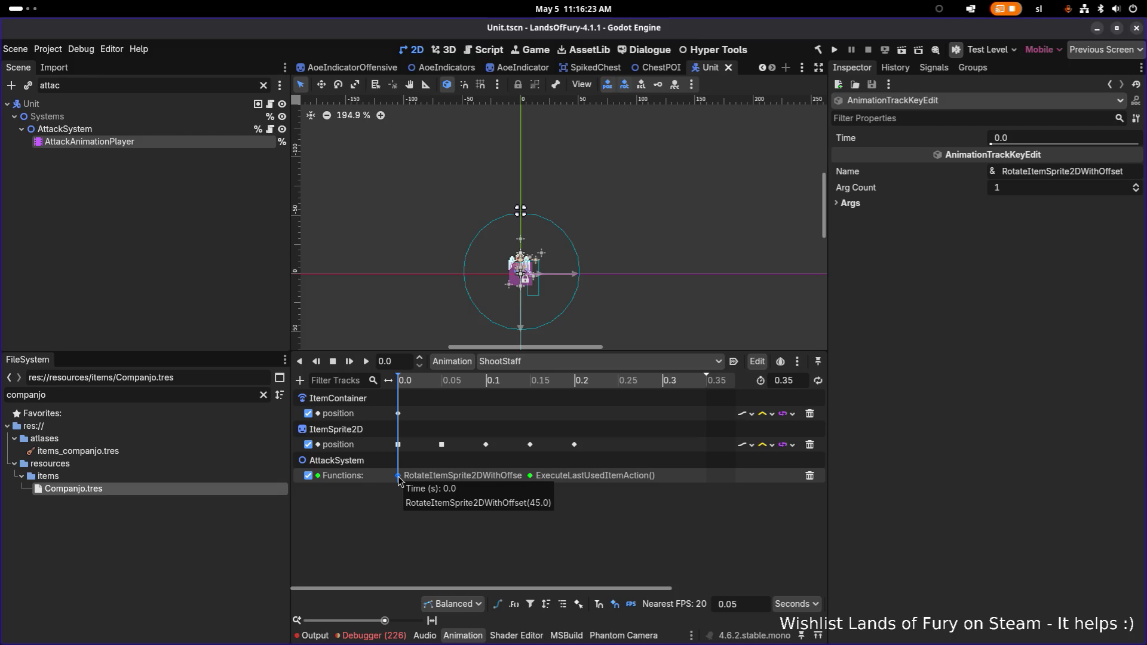
left_click(538, 362)
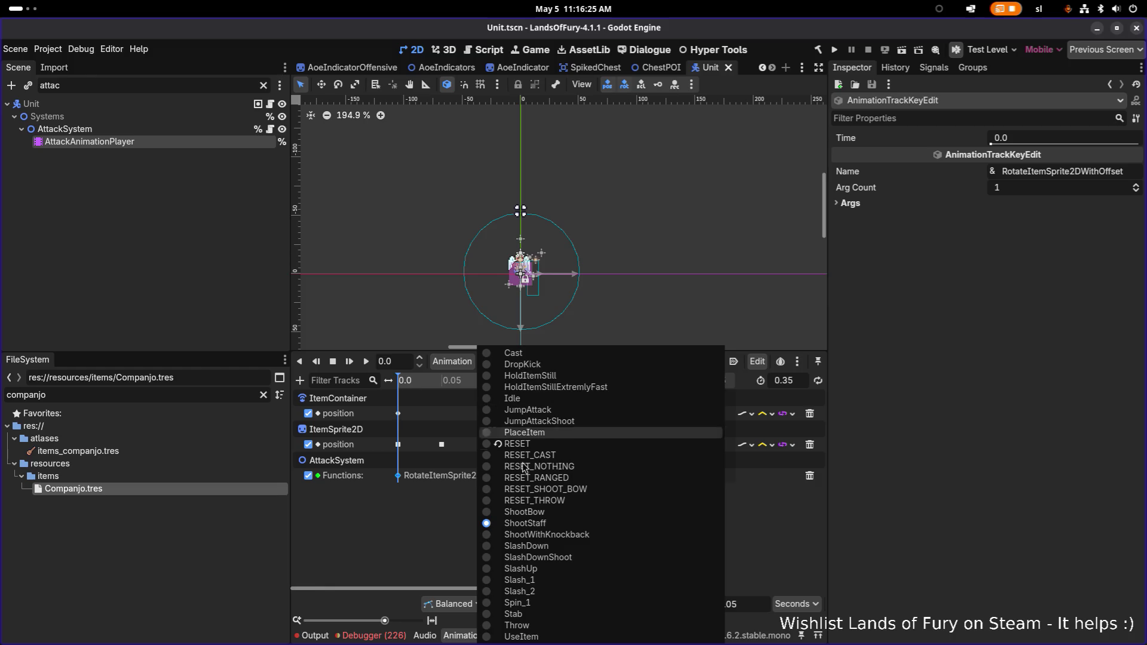
left_click(525, 512)
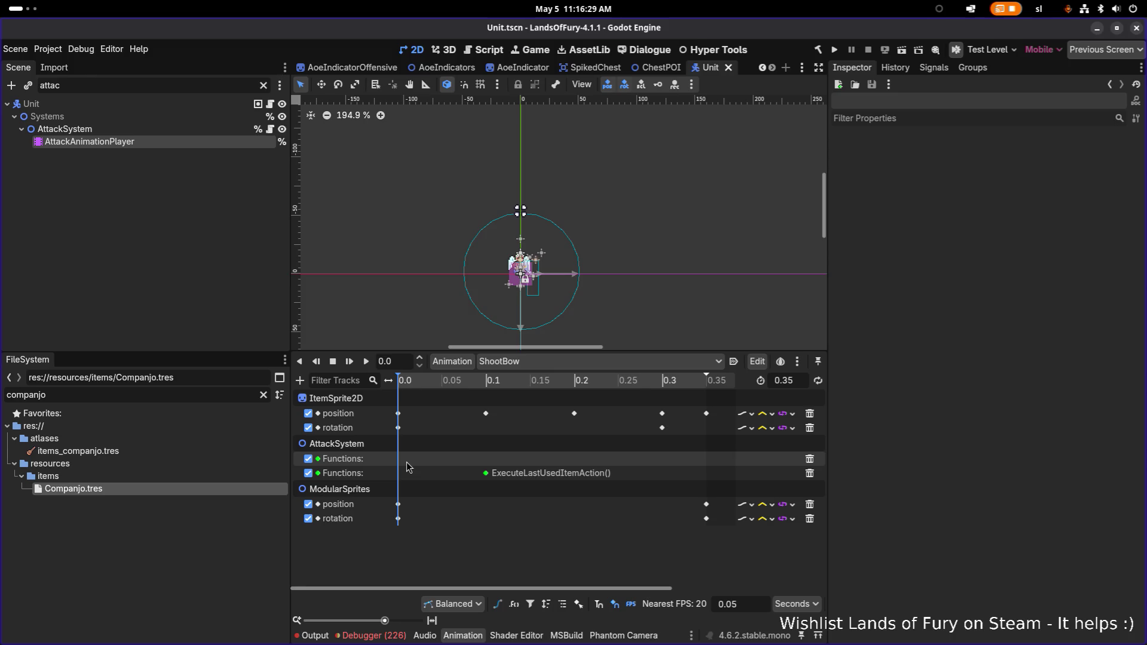
left_click(398, 428)
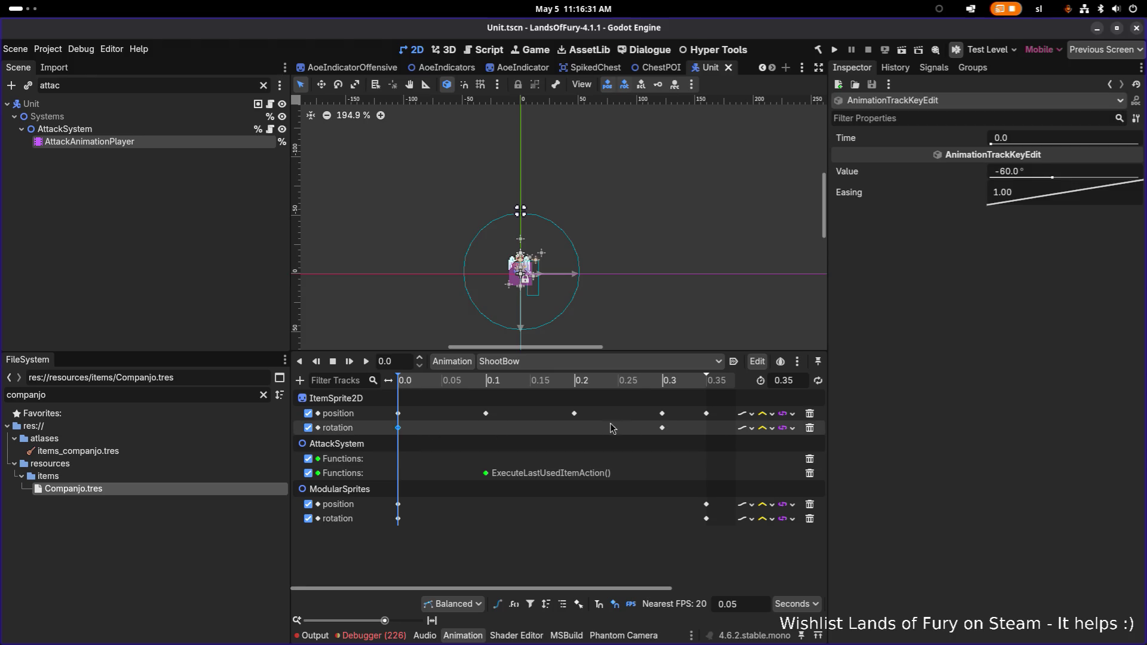
left_click(662, 427)
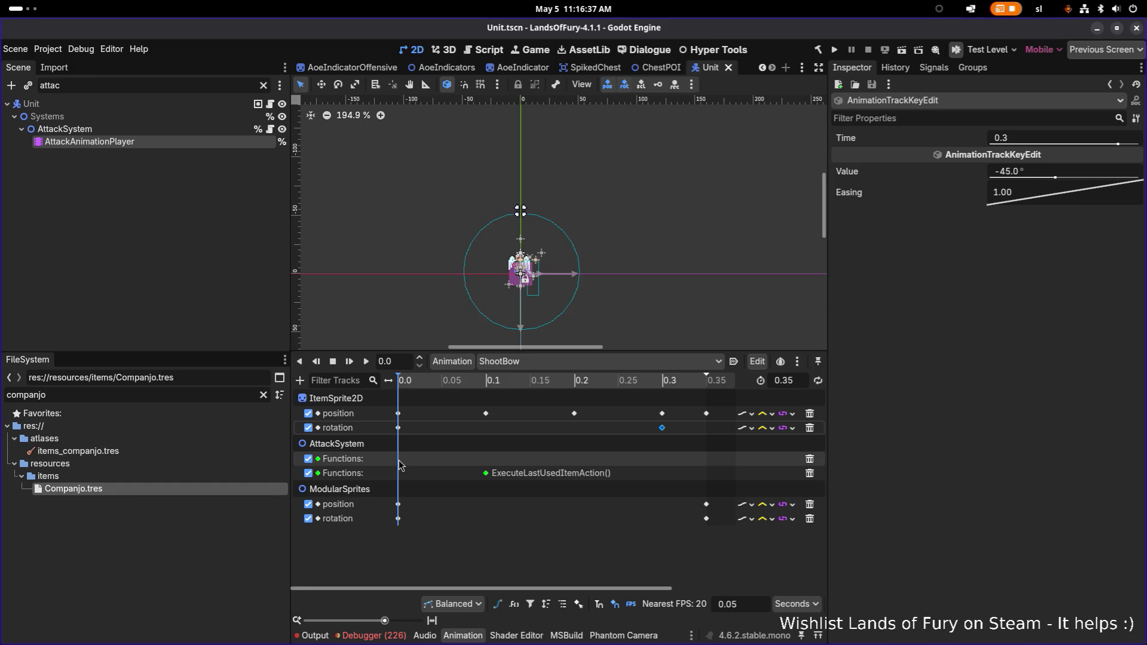
Step: Paste the copied rotate call key onto ShootBow's empty Functions track at 0.0
right_click(397, 460)
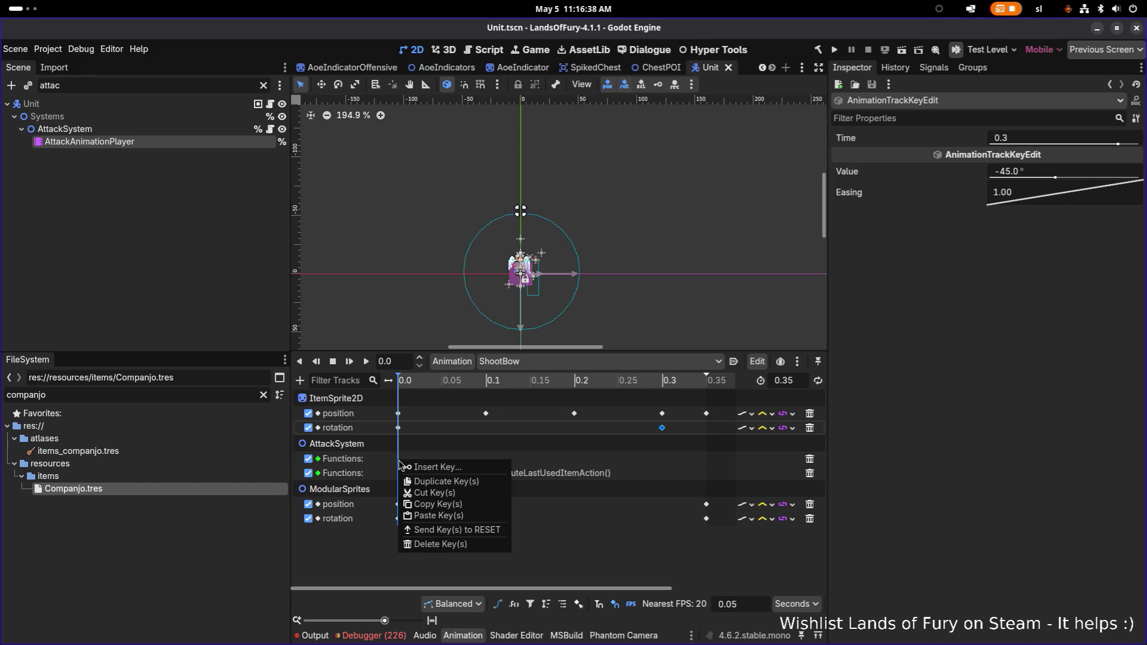
left_click(450, 516)
left_click(398, 460)
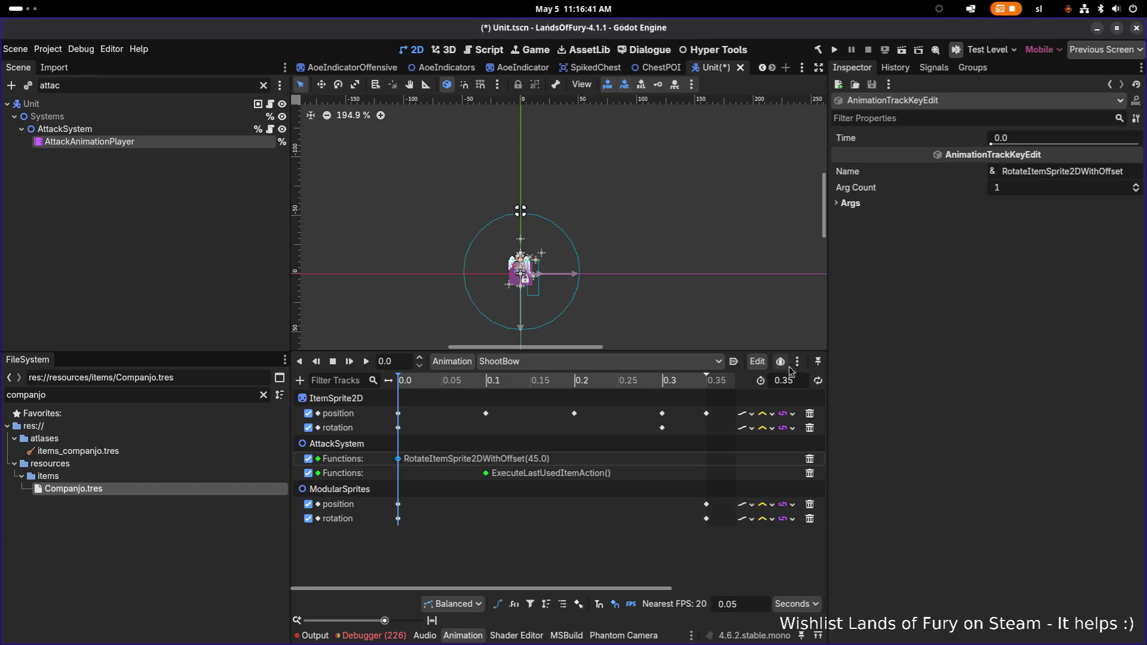
left_click(890, 206)
left_click(893, 218)
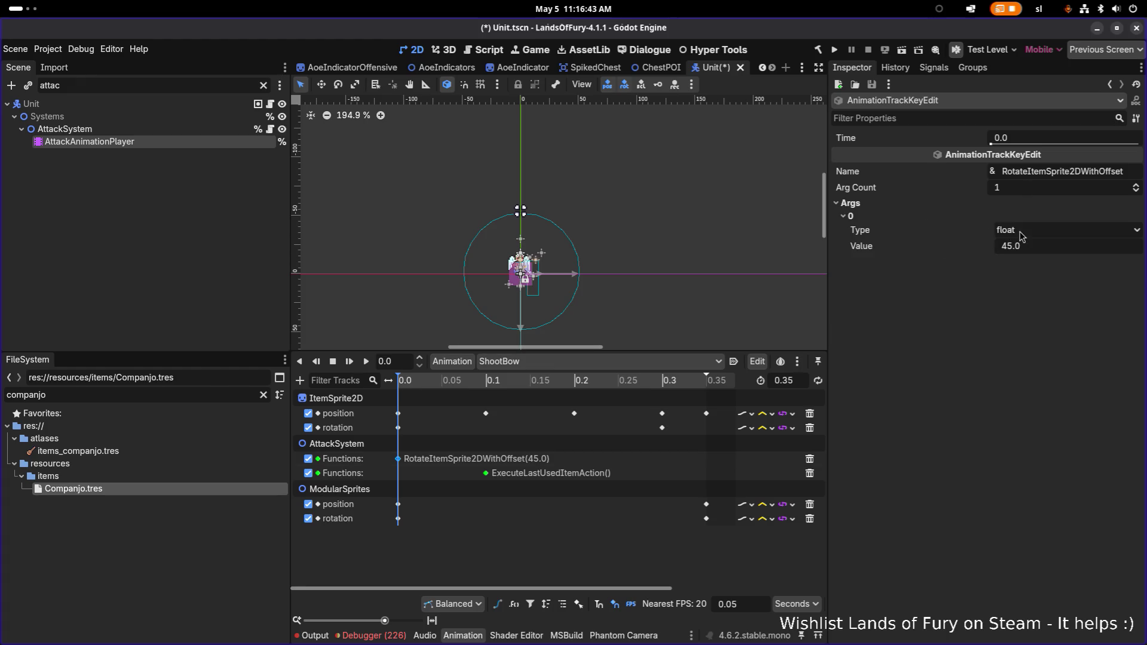
left_click(1048, 246)
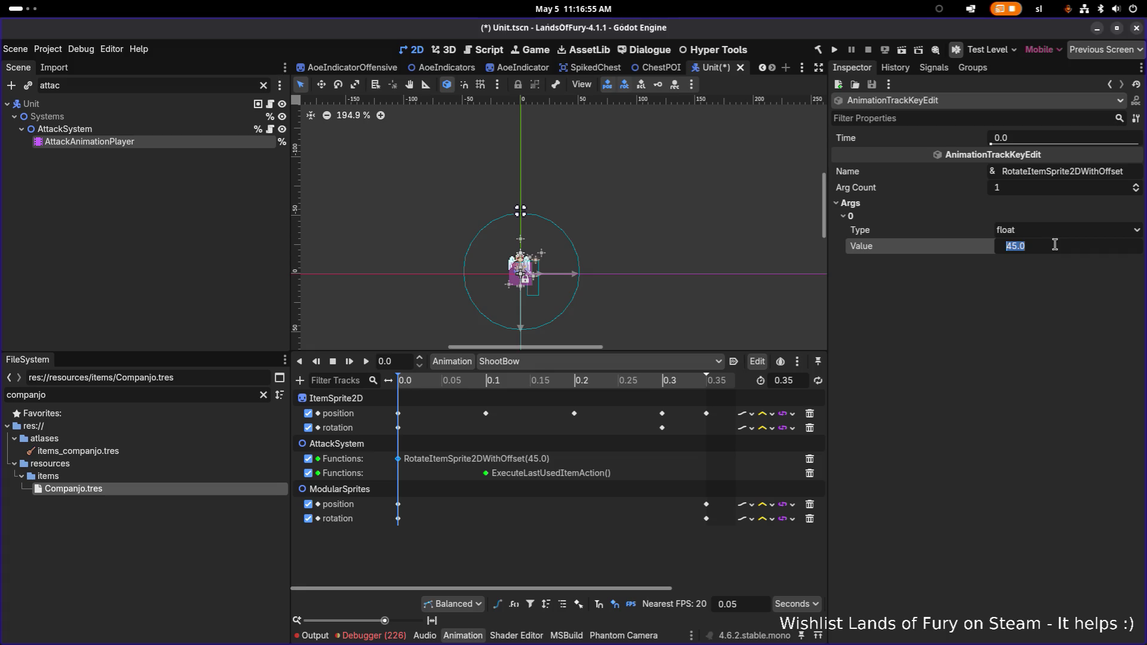
Step: Set the pasted key's rotation offset argument to -60, matching the -60° sprite rotation key
left_click(399, 428)
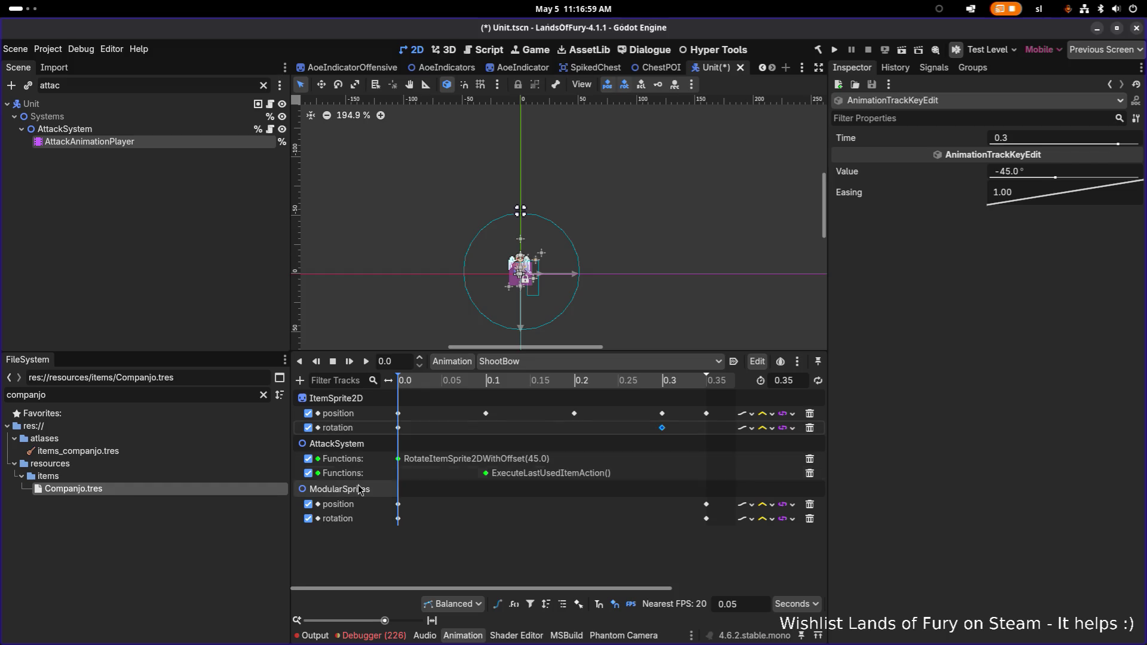
left_click(397, 459)
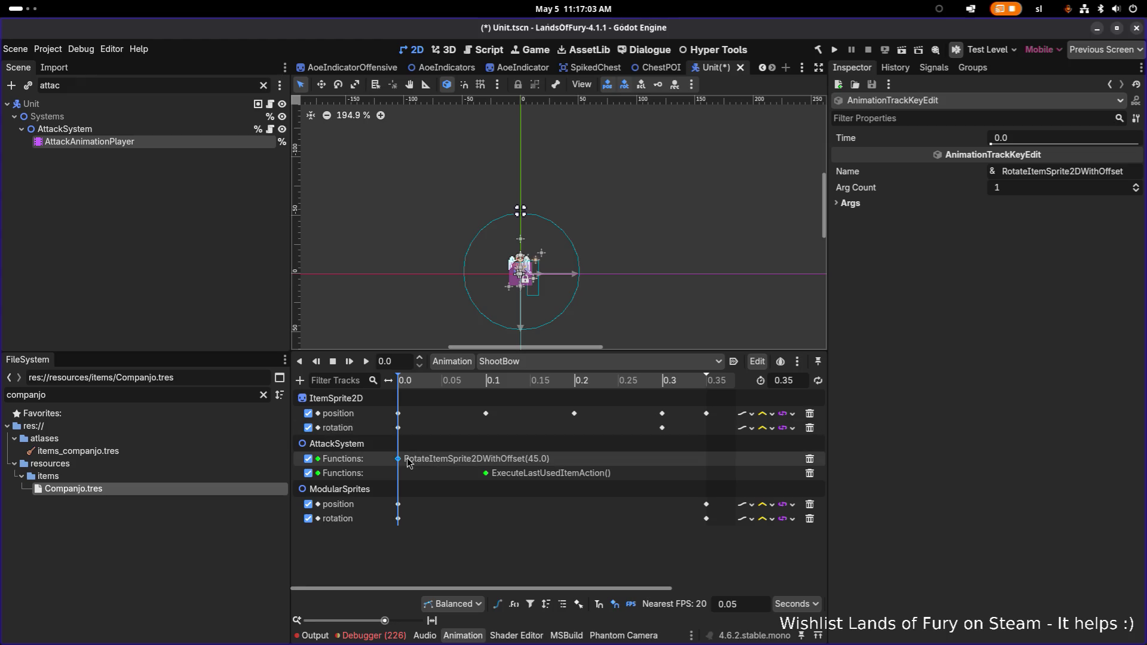
left_click(850, 203)
left_click(947, 217)
left_click(1059, 250)
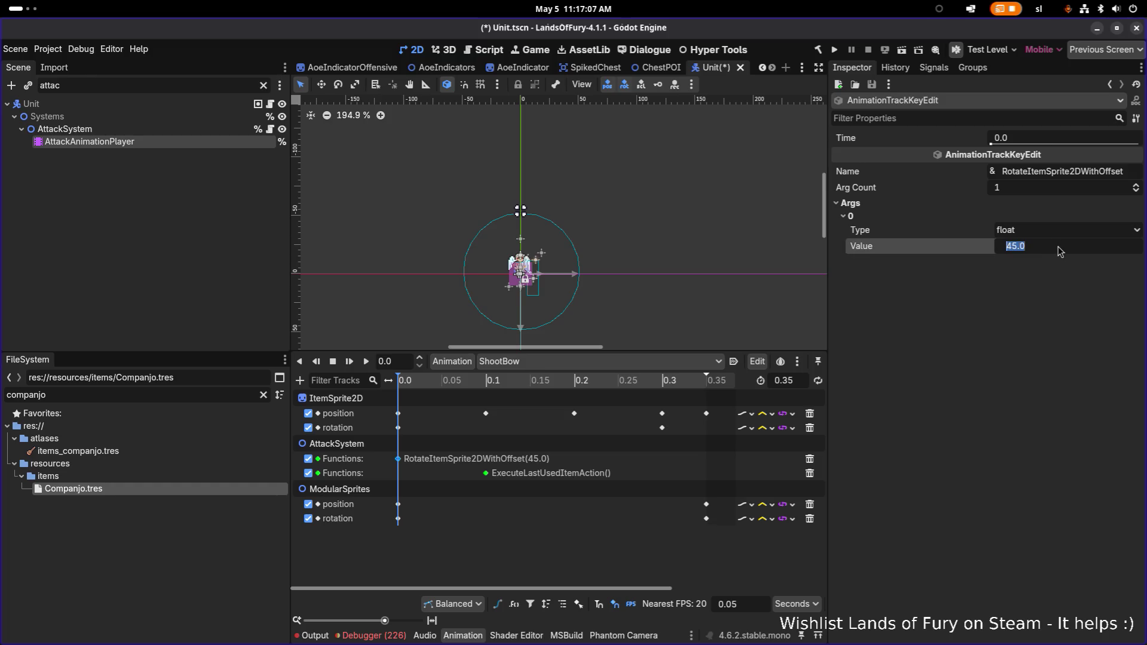
type("-60")
key("Return")
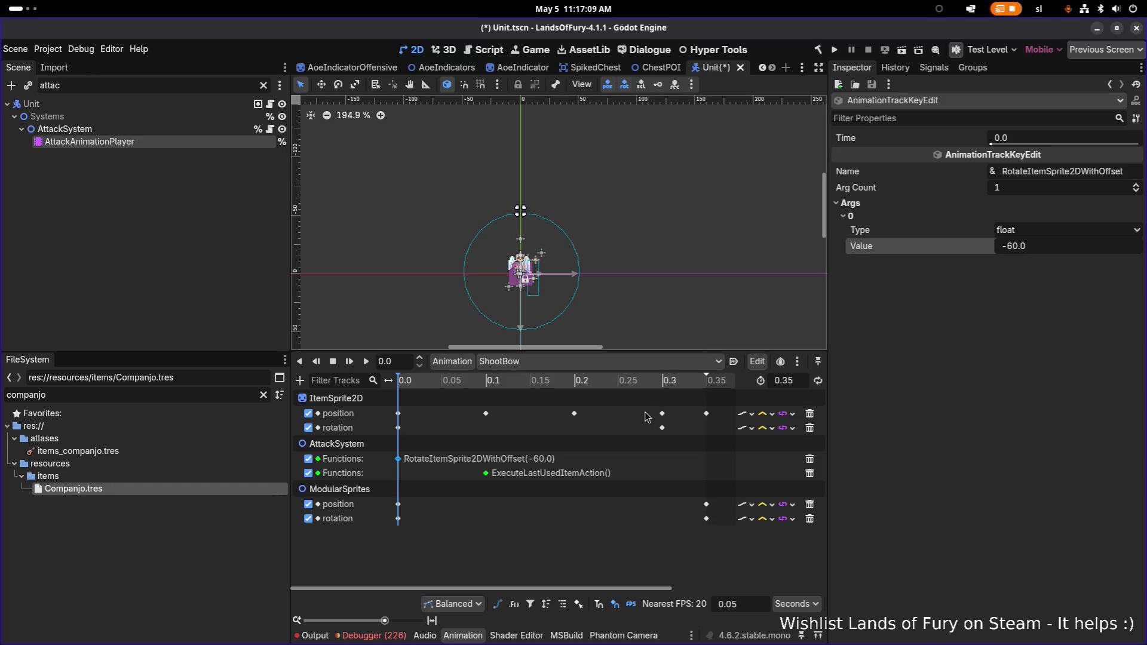
left_click(663, 428)
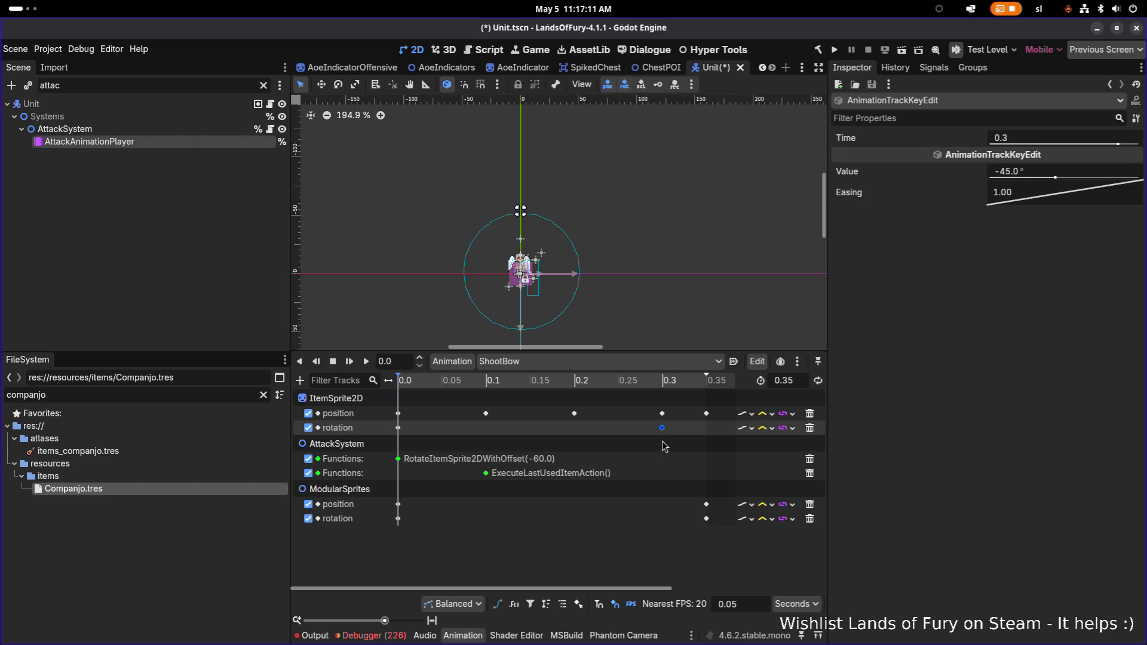
Step: Paste a second rotate call key at 0.3 and set its argument to -45.0
left_click(658, 458)
right_click(661, 458)
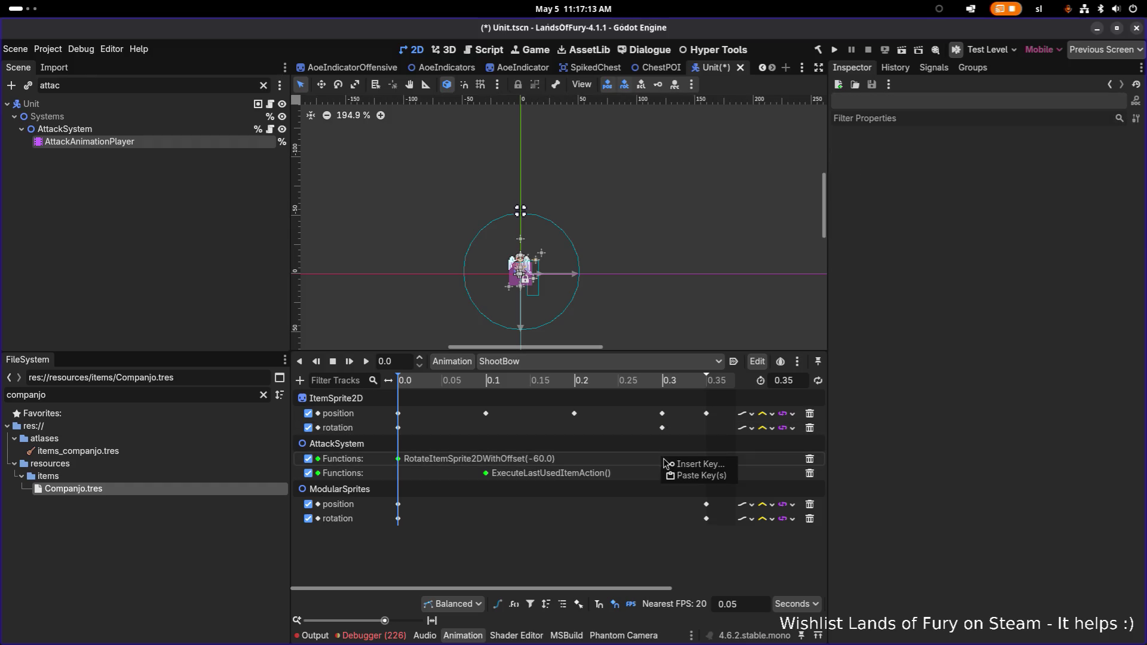
left_click(694, 476)
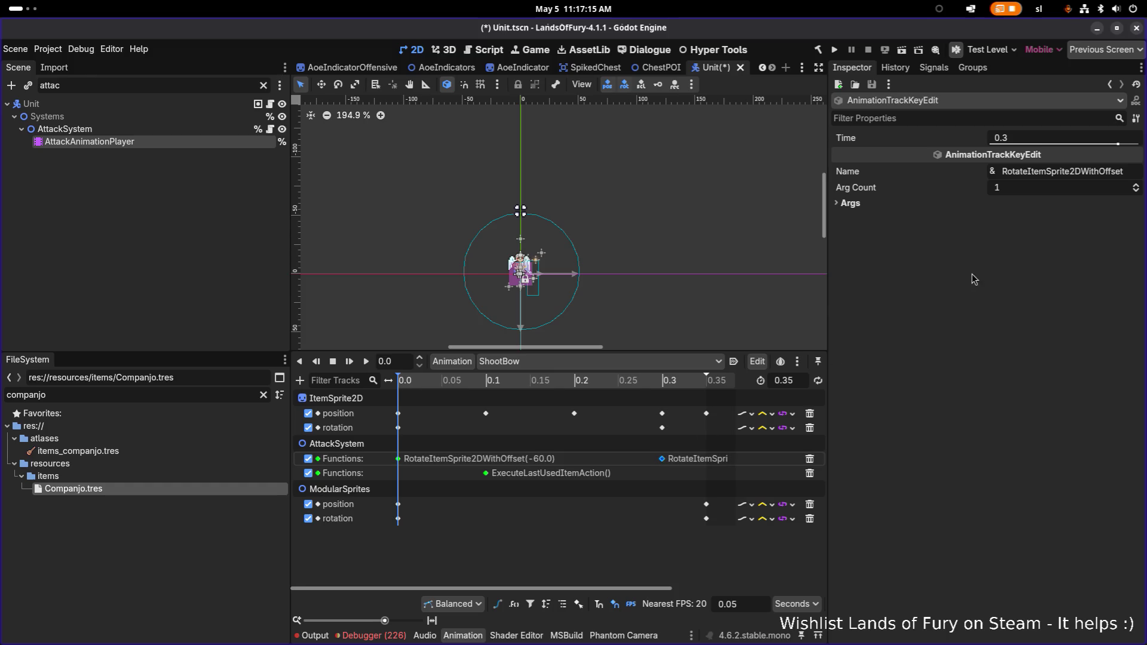
left_click(873, 206)
left_click(915, 218)
left_click(1046, 246)
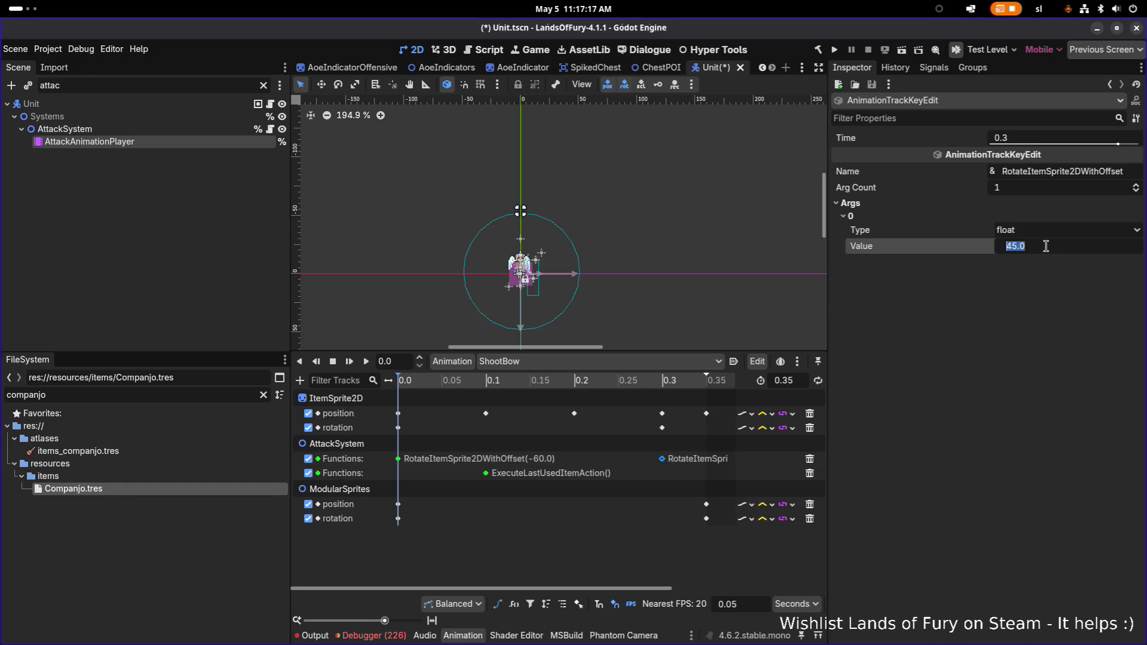
type("-45.0")
key("Return")
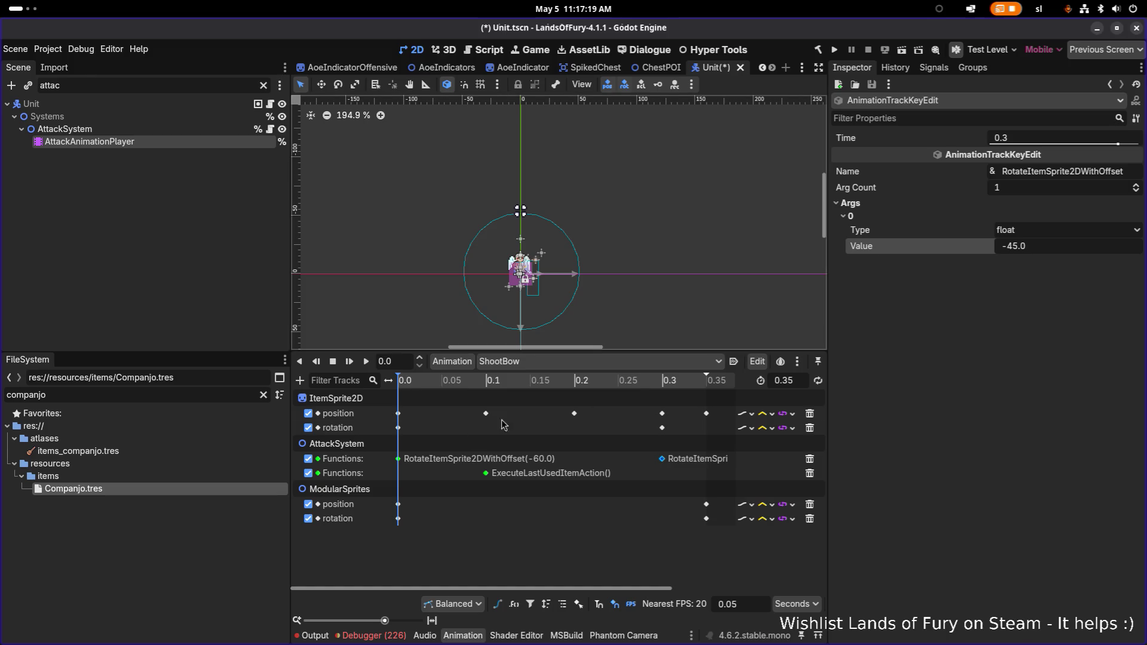
Step: Delete the sprite rotation keys at 0.3 and 0.0, save the Unit scene, and launch the game
left_click(662, 427)
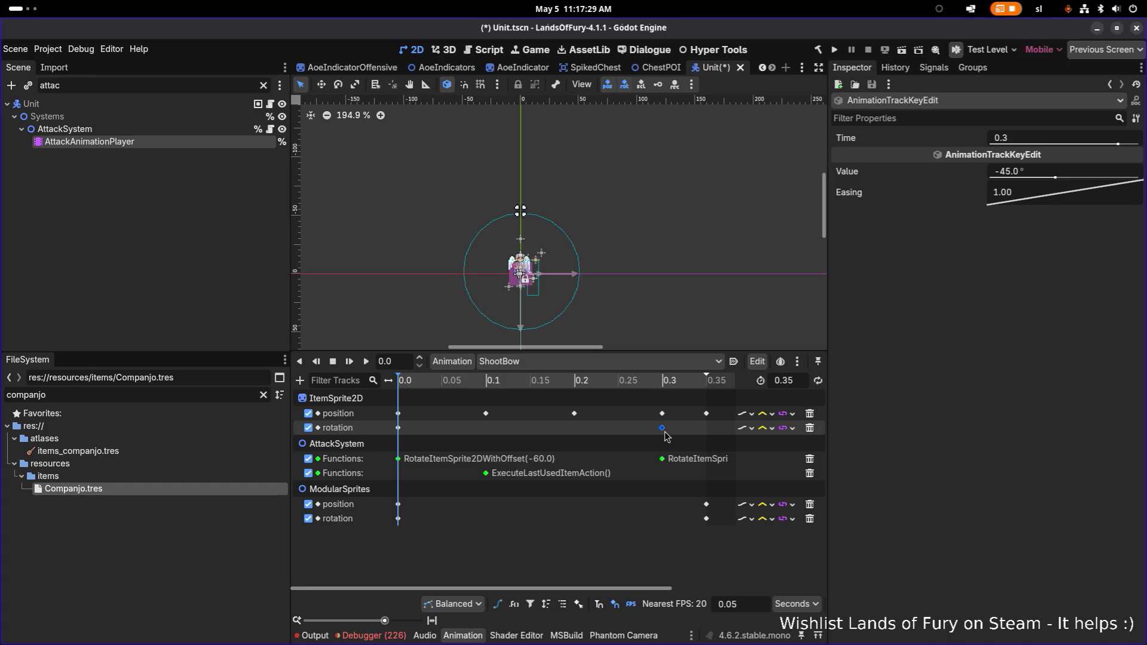
mouse_move(665, 432)
key("Delete")
left_click(398, 428)
key("Delete")
key("ctrl+s")
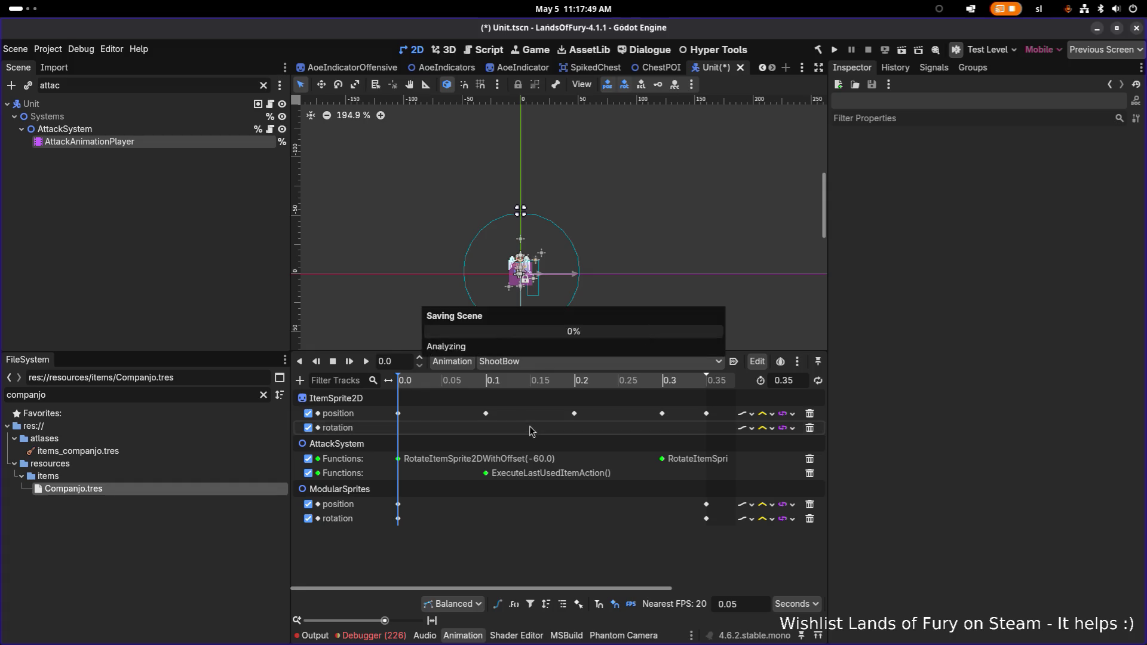
left_click(833, 51)
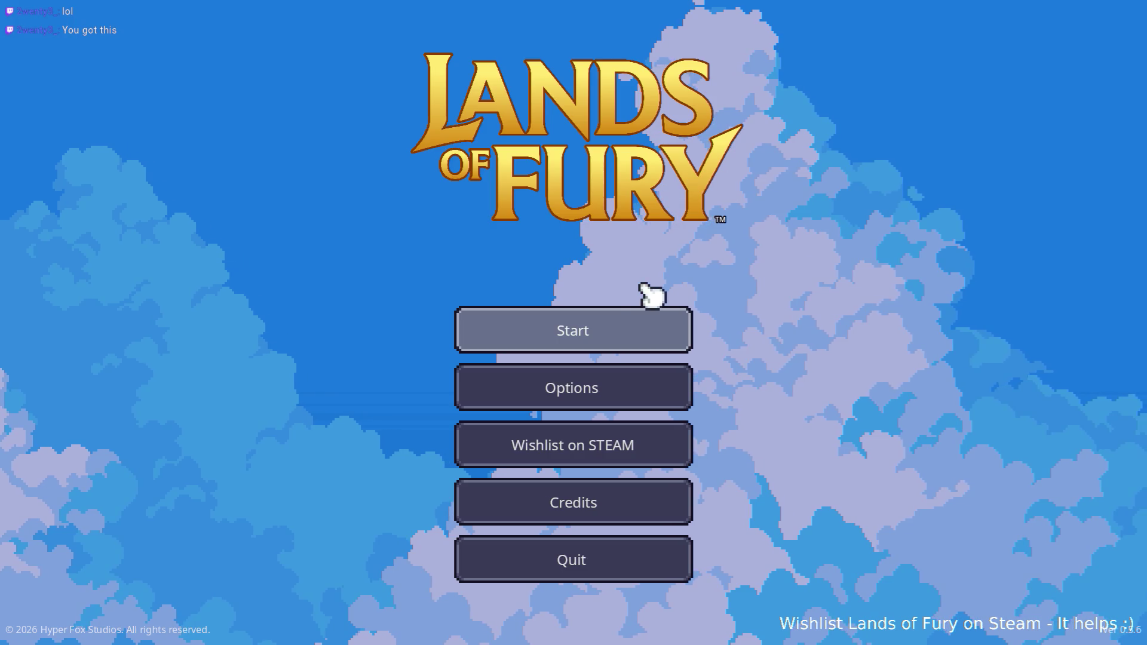
Step: Start a new game with the first profile and fire an arrow toward the upper right
left_click(627, 322)
left_click(588, 324)
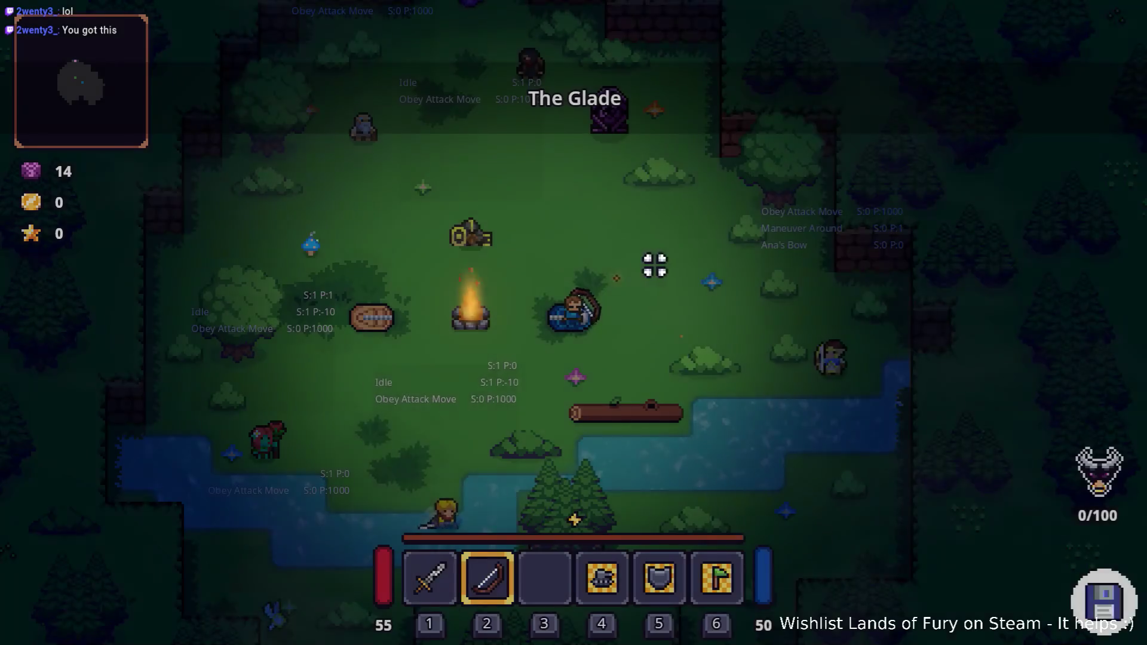
left_click(653, 264)
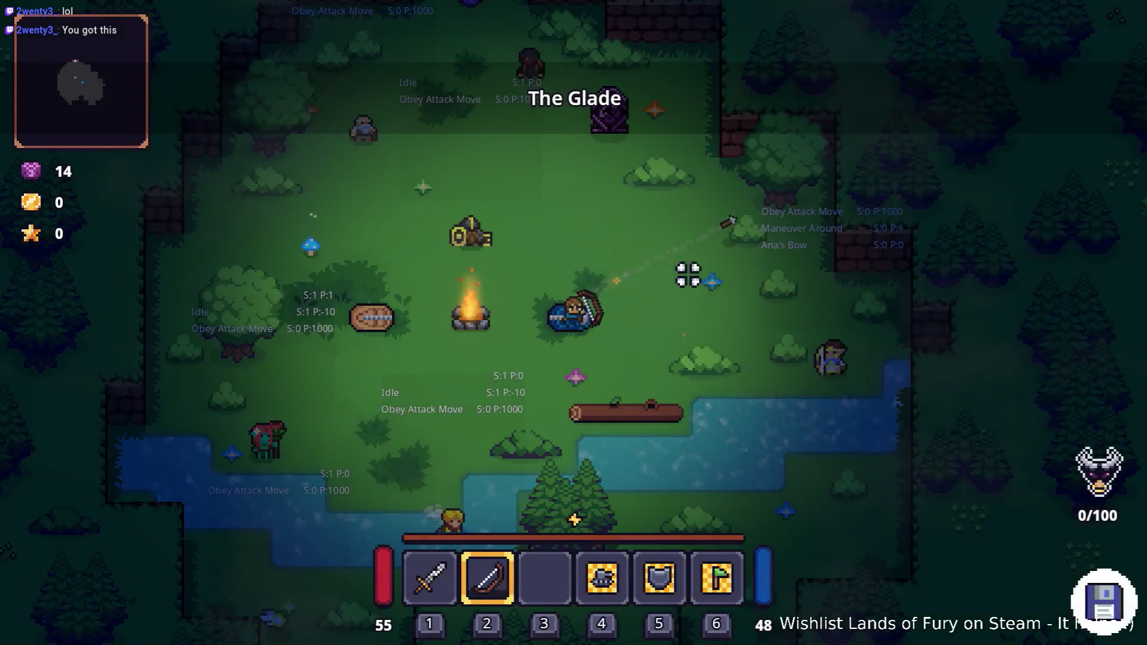
Step: Shoot arrows at enemies in every direction to test the bow's rotation
left_click(740, 328)
left_click(743, 333)
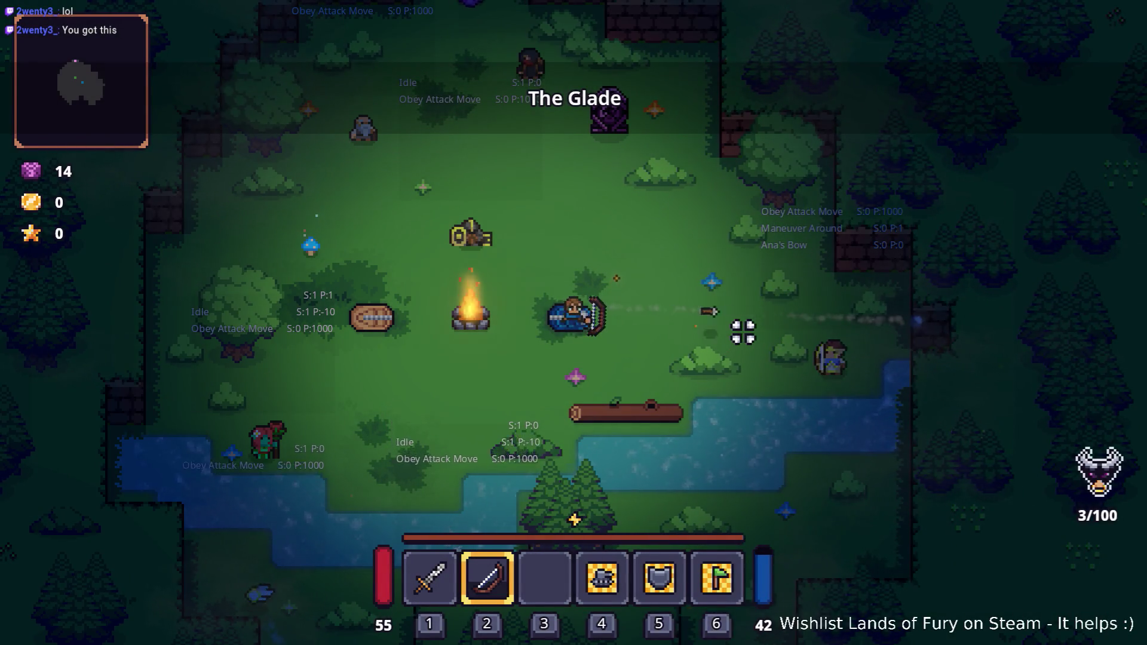
left_click(743, 333)
left_click(743, 332)
left_click(743, 333)
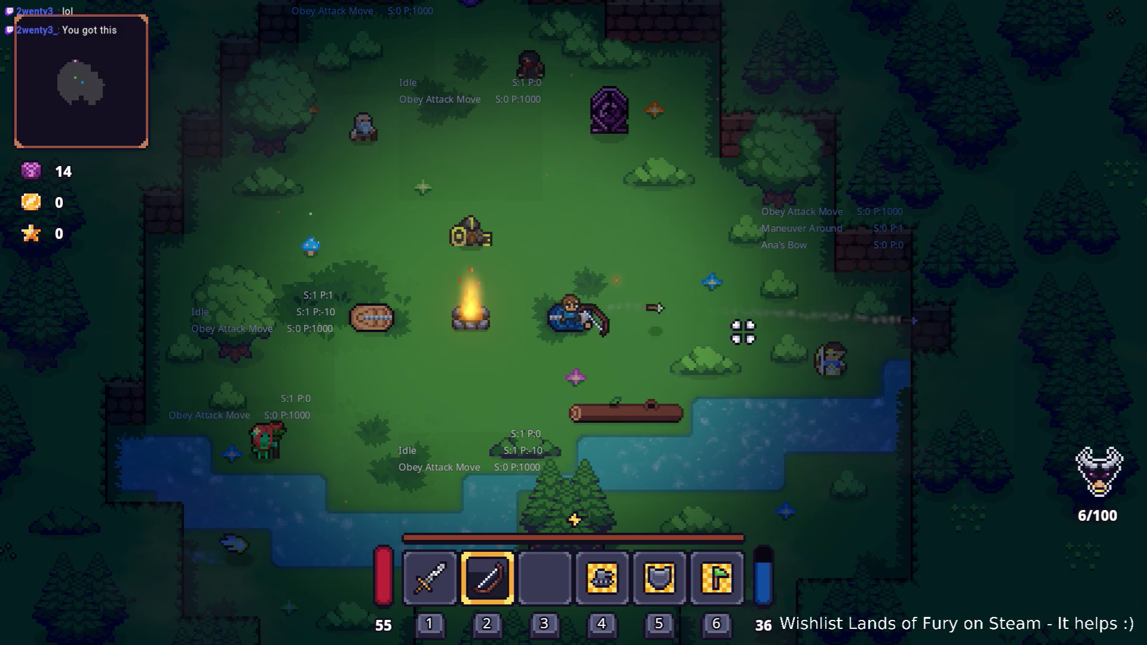
left_click(744, 322)
left_click(746, 302)
left_click(750, 275)
left_click(754, 233)
left_click(755, 222)
left_click(361, 253)
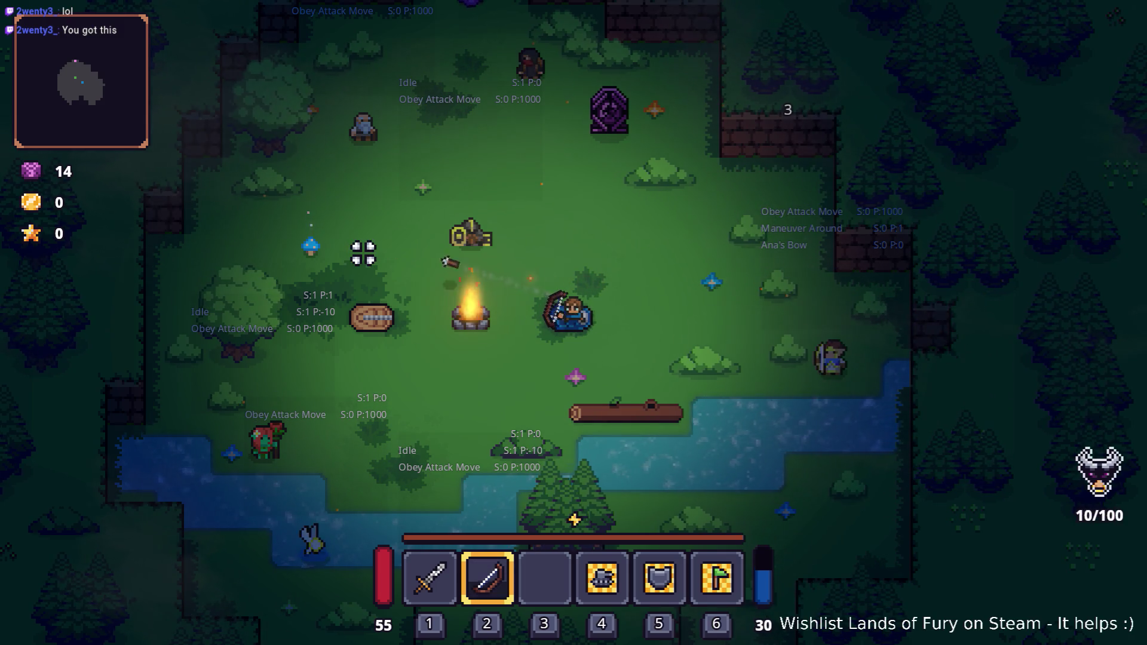
left_click(402, 369)
left_click(427, 384)
left_click(440, 342)
left_click(428, 250)
left_click(598, 263)
left_click(692, 275)
left_click(747, 311)
left_click(776, 335)
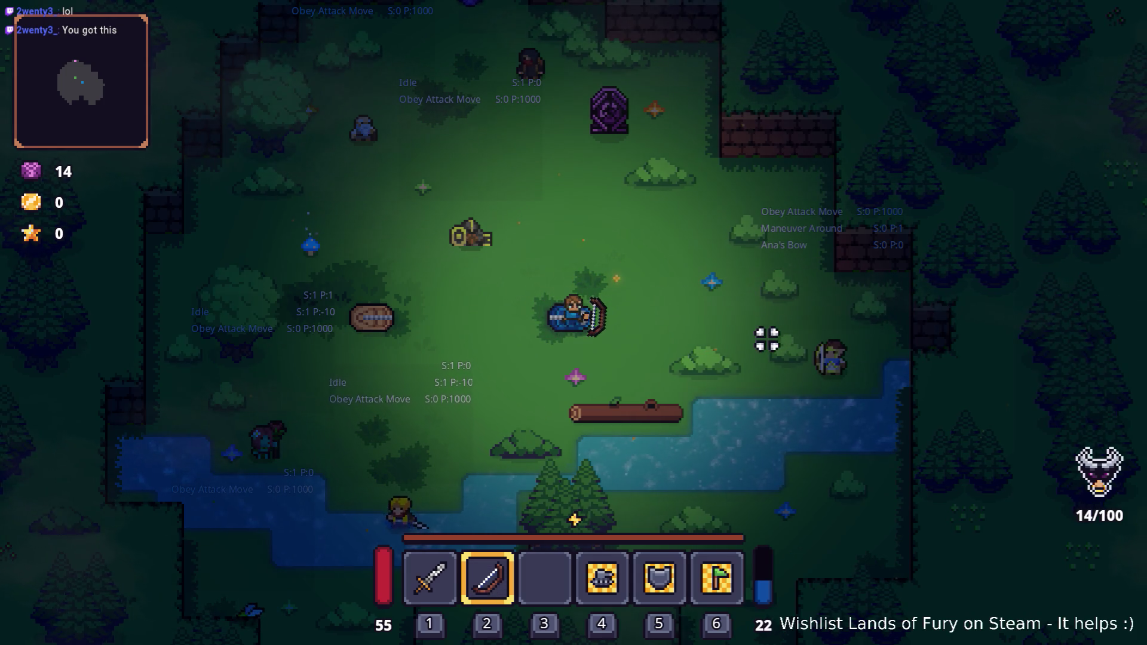
Step: Add the lute with console command Player.AddItem(companjo,1), equip slot 3, and play it
key("grave")
type("Player")
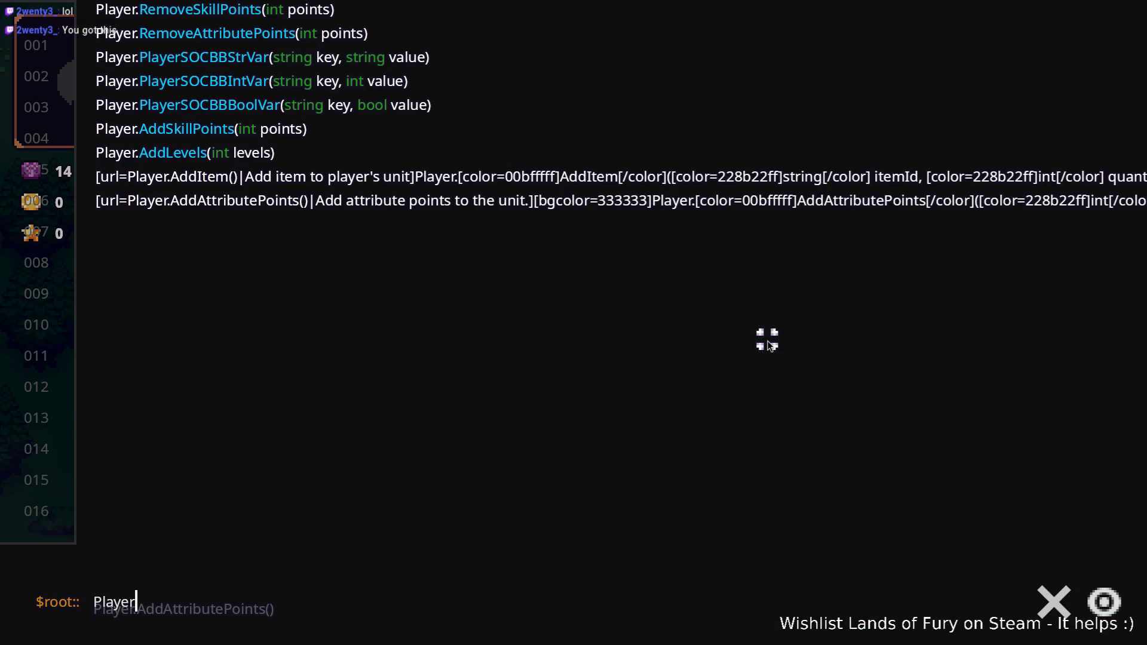
type(".Ad")
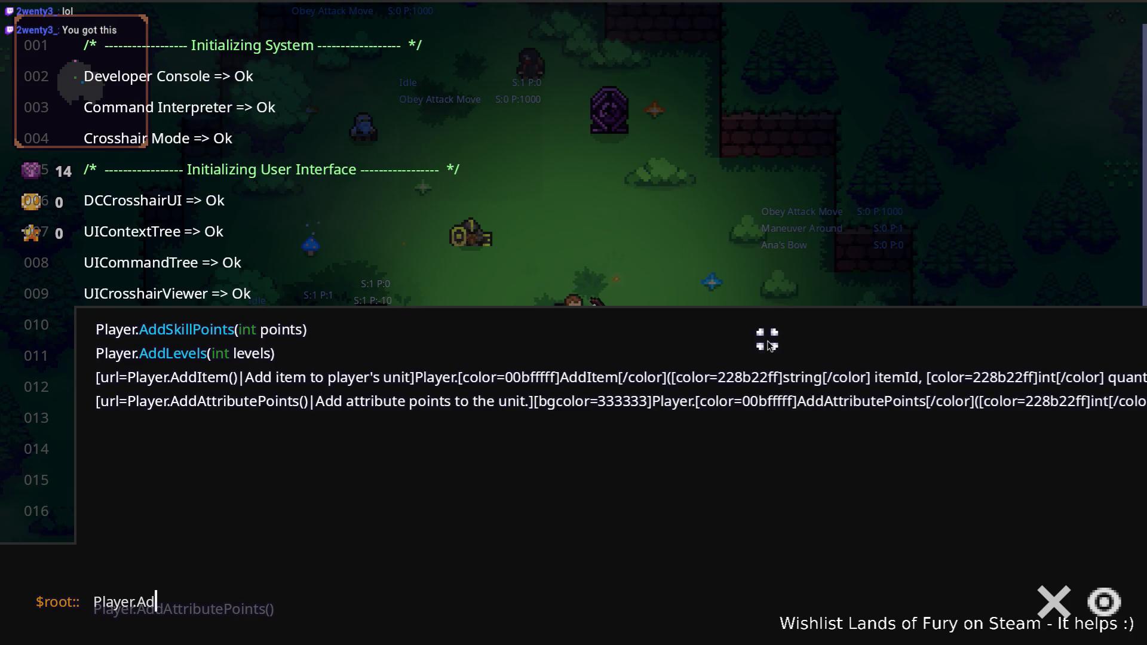
type("dItem(companjo,1)")
key("Return")
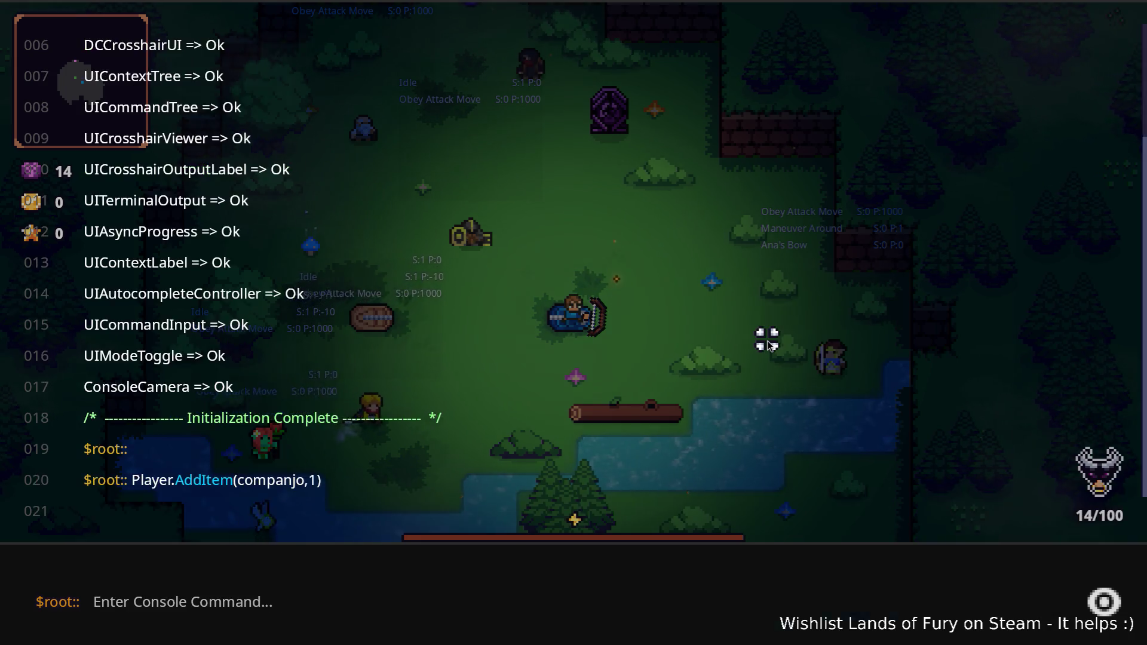
key("Escape")
key("3")
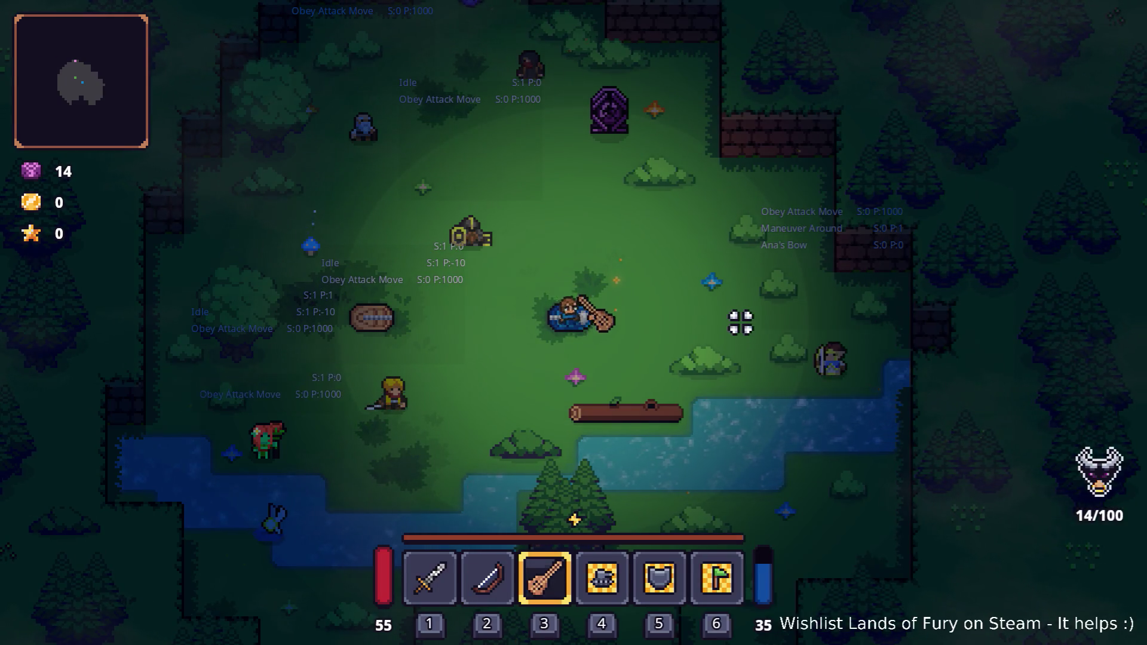
key("w")
mouse_move(746, 337)
left_mouse_down()
mouse_move(650, 369)
mouse_move(690, 351)
left_mouse_up()
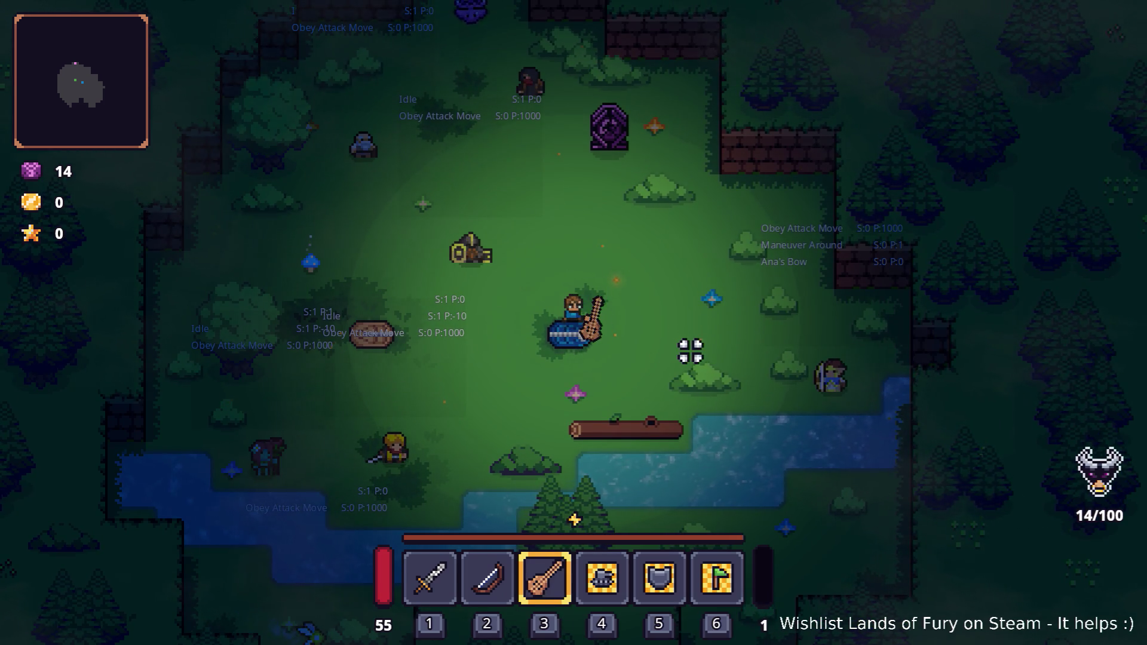
Step: Quit the game to desktop and select the AttackAnimationPlayer node
key("Escape")
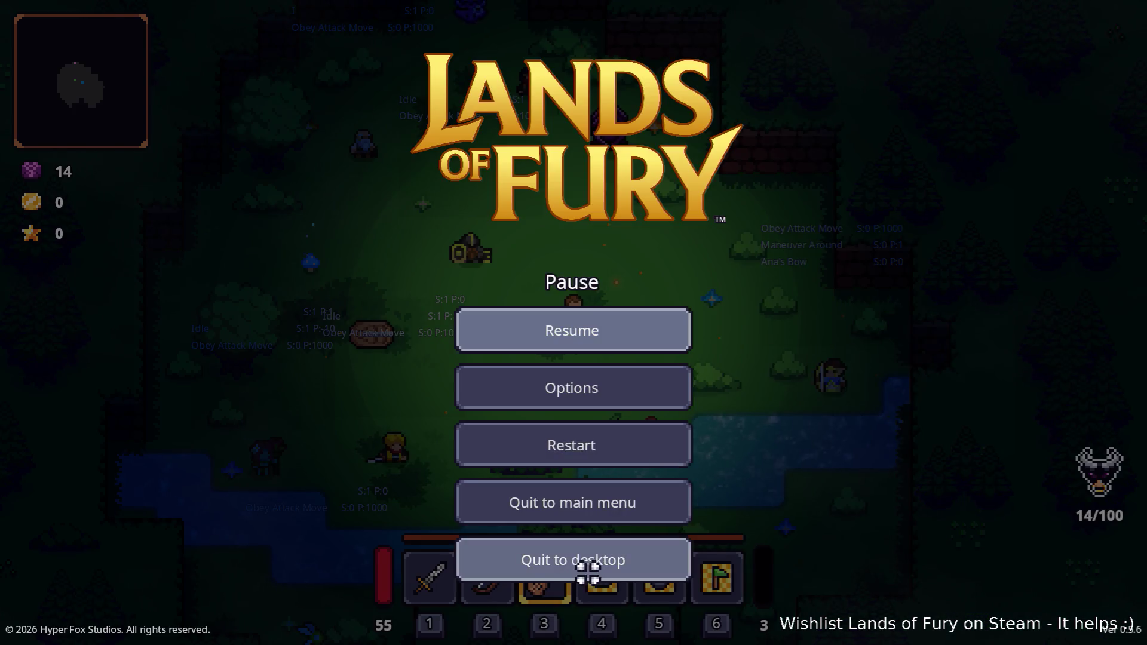
left_click(587, 572)
left_click(171, 143)
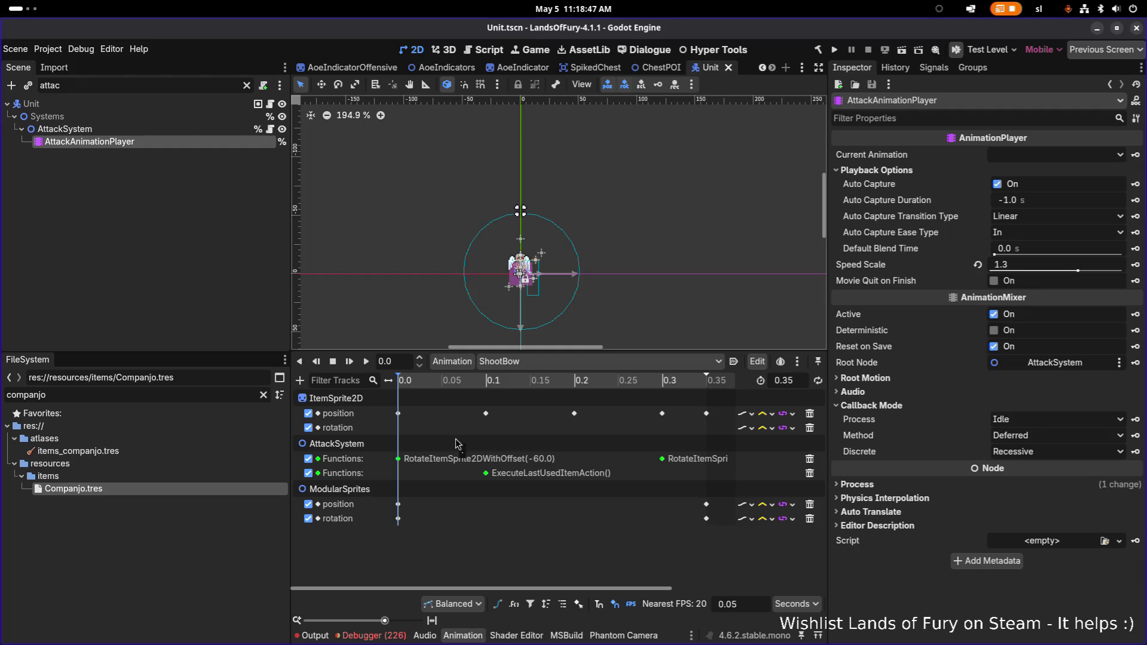
Step: Inspect the RESET_SHOOT_BOW animation's rotation function key at 0.0
left_click(578, 361)
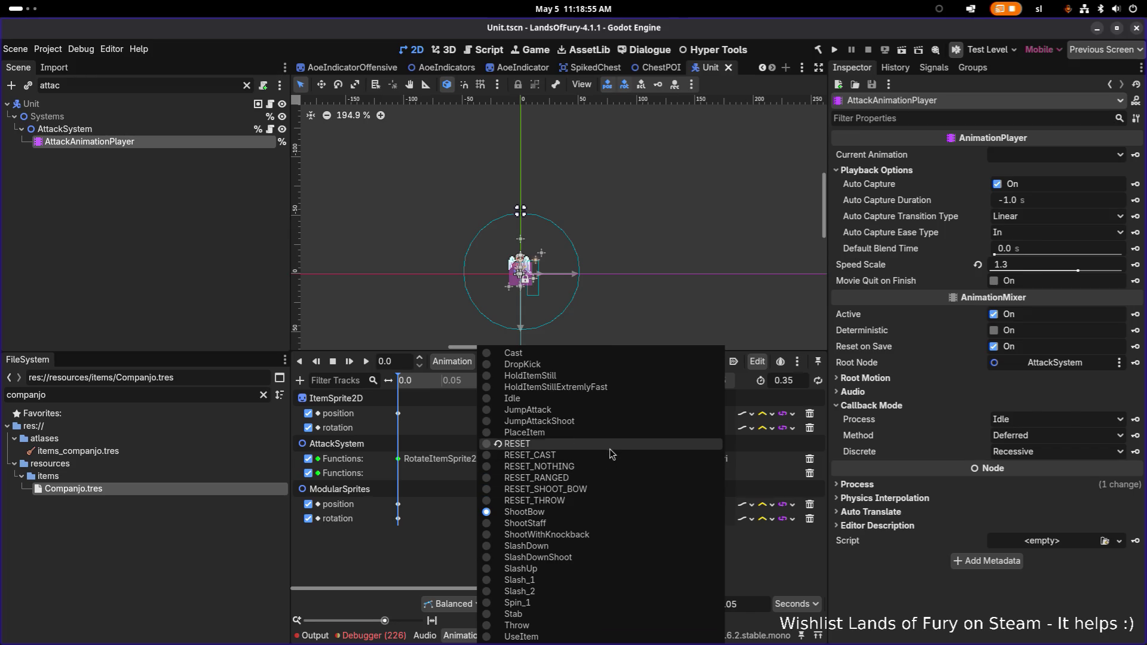
left_click(589, 493)
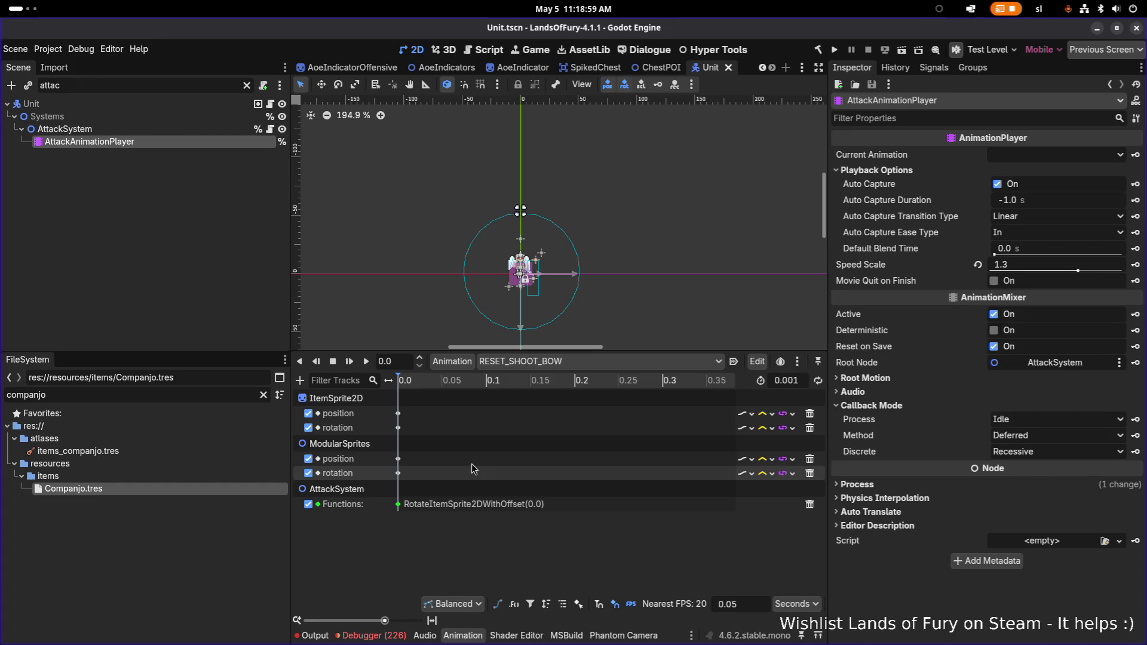
left_click(405, 505)
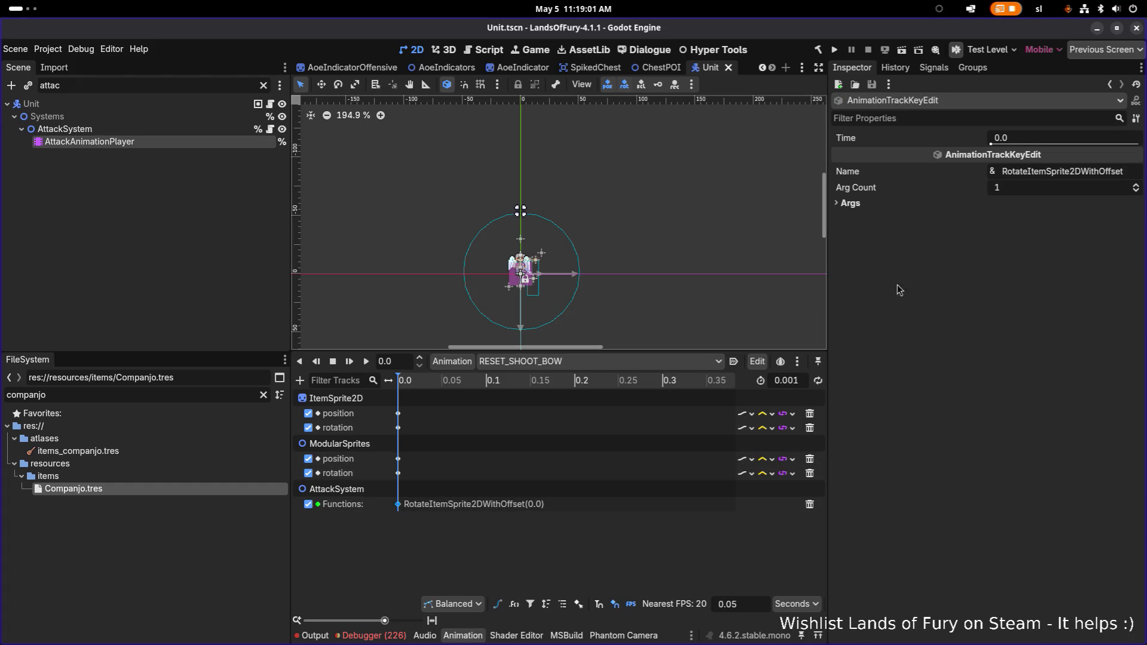
Step: Switch back to ShootBow and review its call keys at 0.0, 0.1 and 0.3
left_click(551, 363)
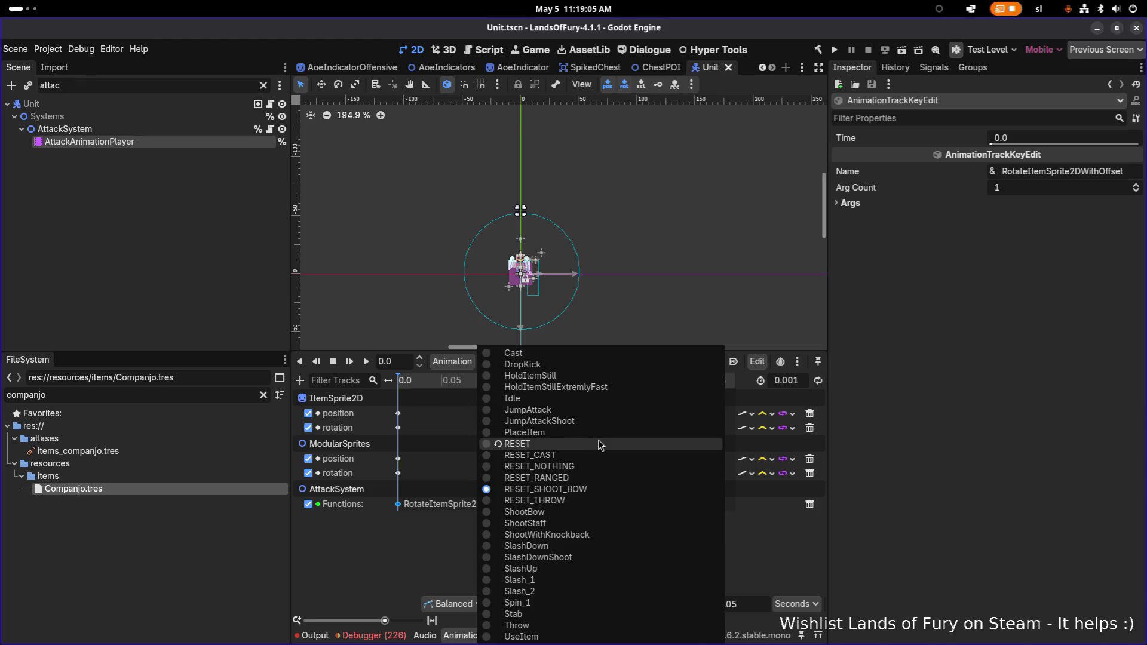
left_click(590, 513)
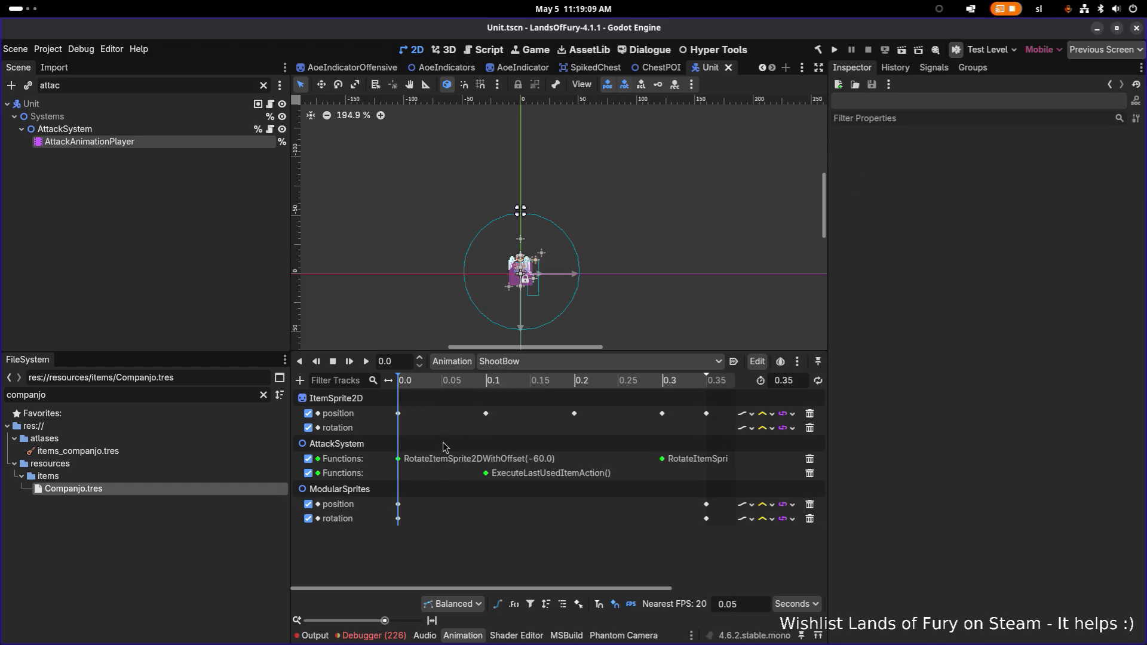
left_click(399, 459)
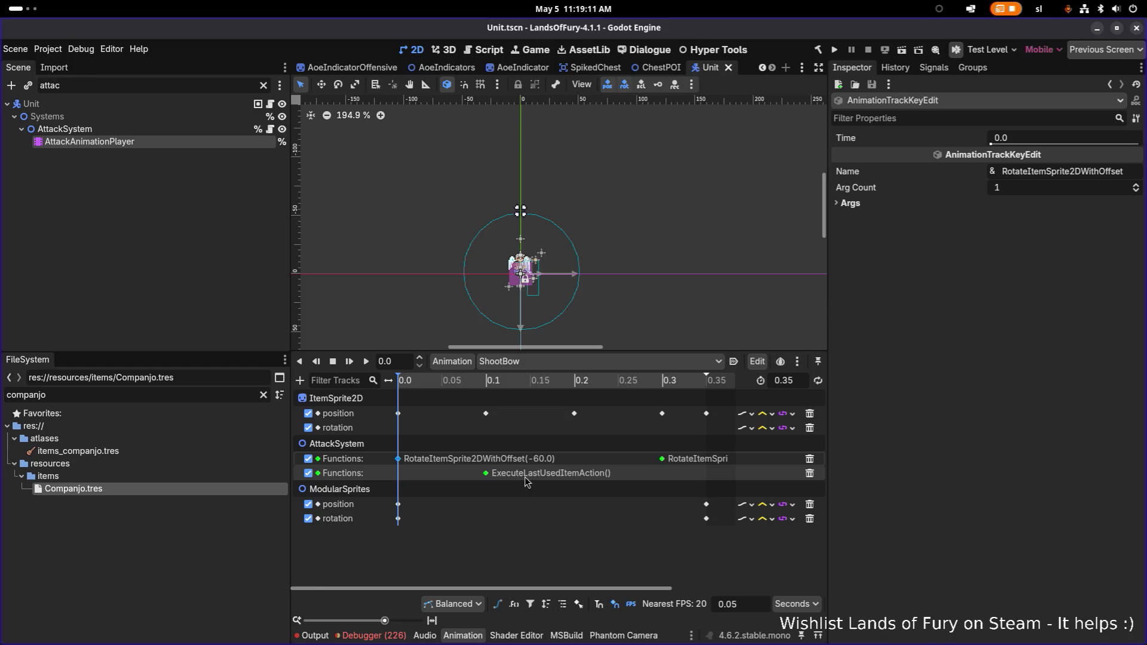
left_click(487, 474)
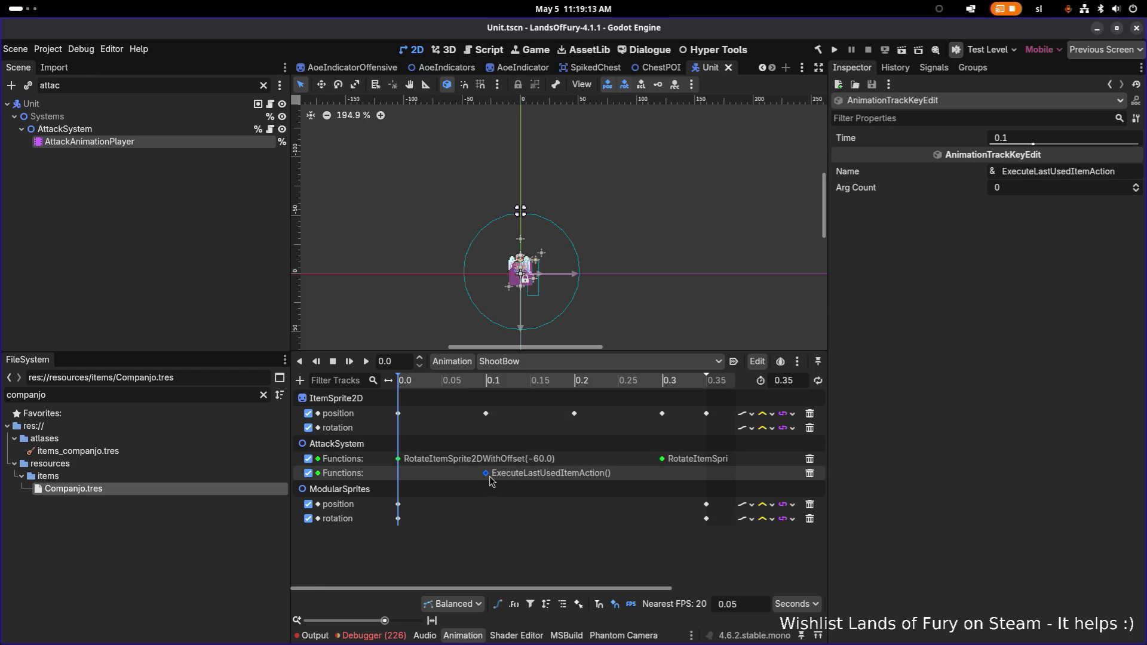
left_click(398, 459)
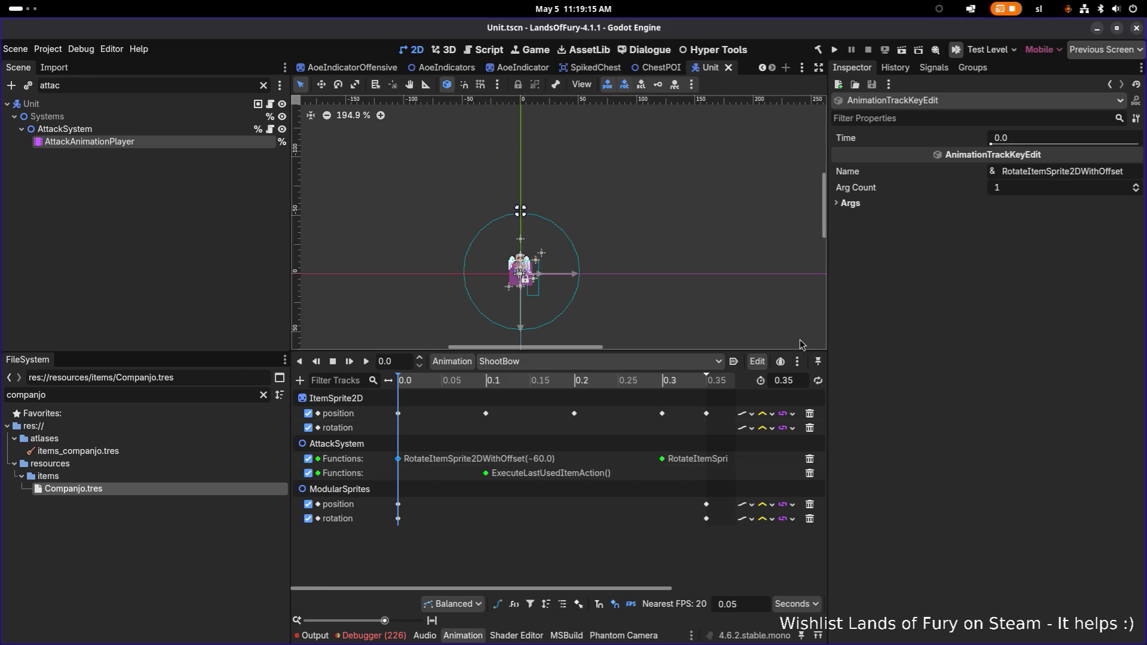
left_click(663, 458)
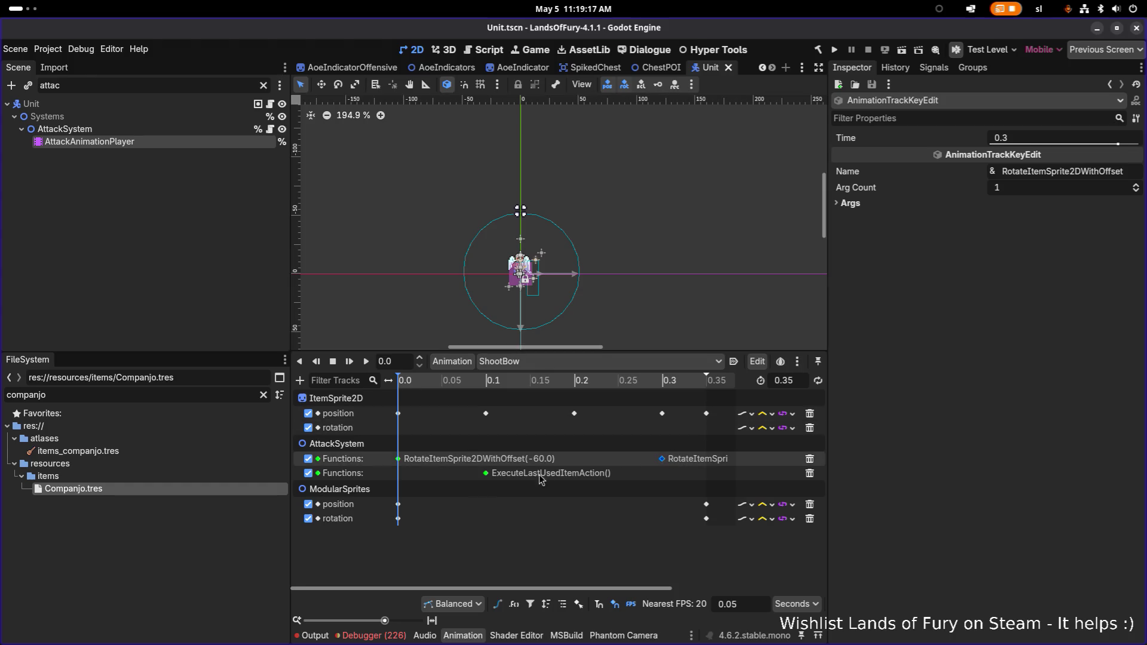
left_click(399, 459)
Step: Change the 0.0 rotate call key's offset from -60.0 to -15
left_click(905, 205)
left_click(891, 218)
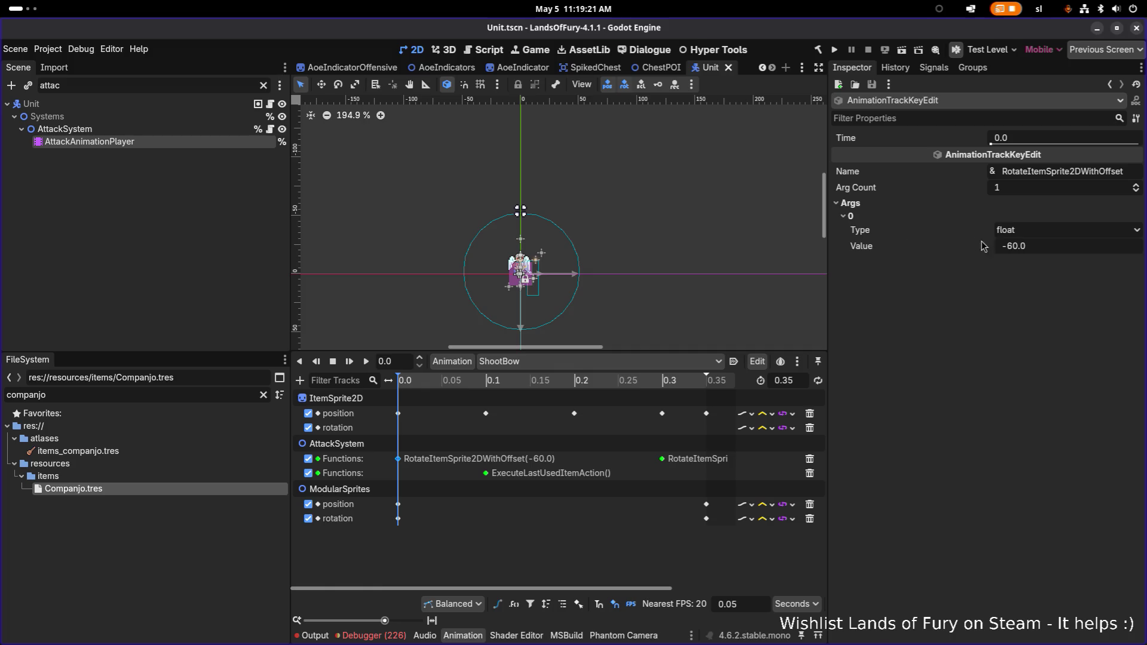
left_click(1067, 249)
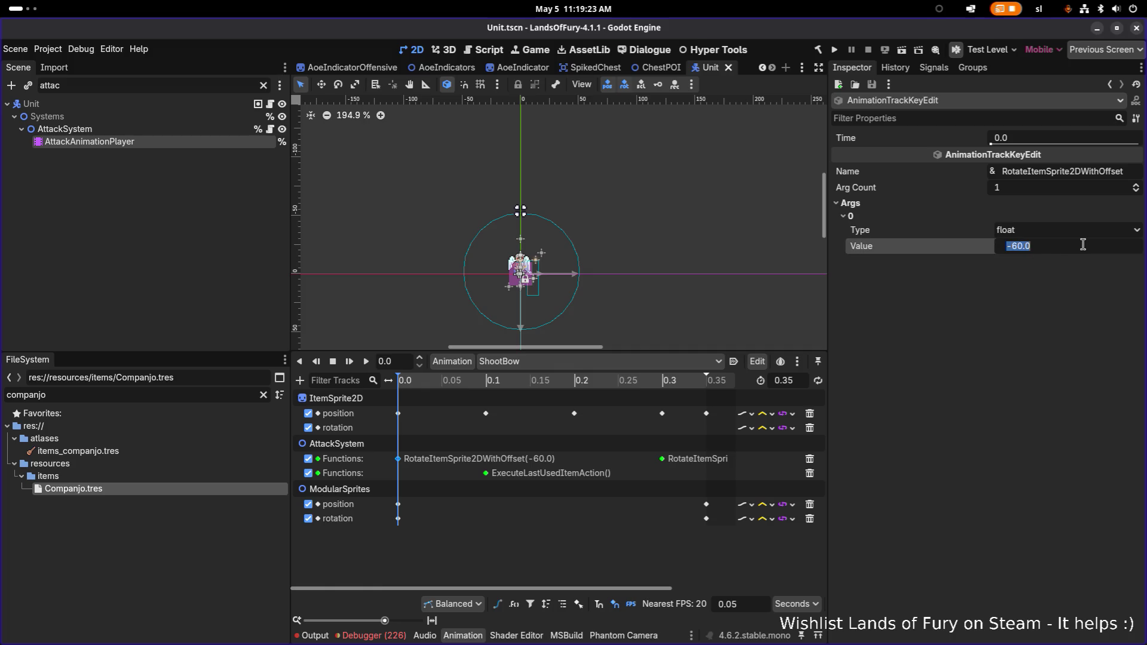
type("-15")
key("Return")
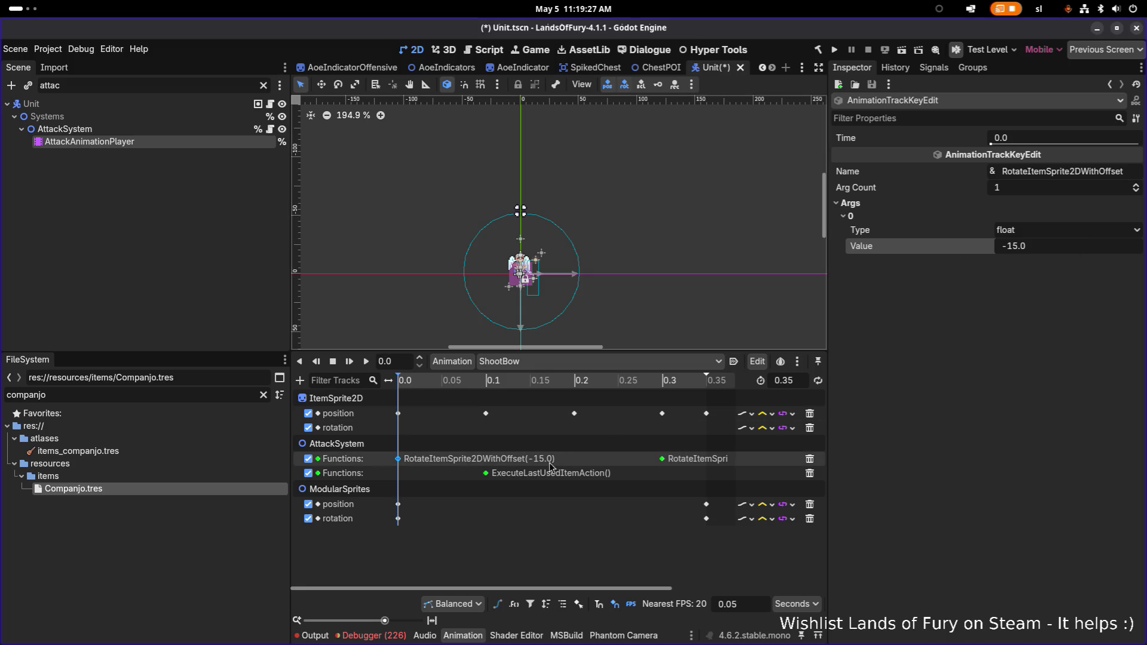
Step: Change the 0.3 key's offset from -45.0 to 0 and save the Unit scene
left_click(662, 459)
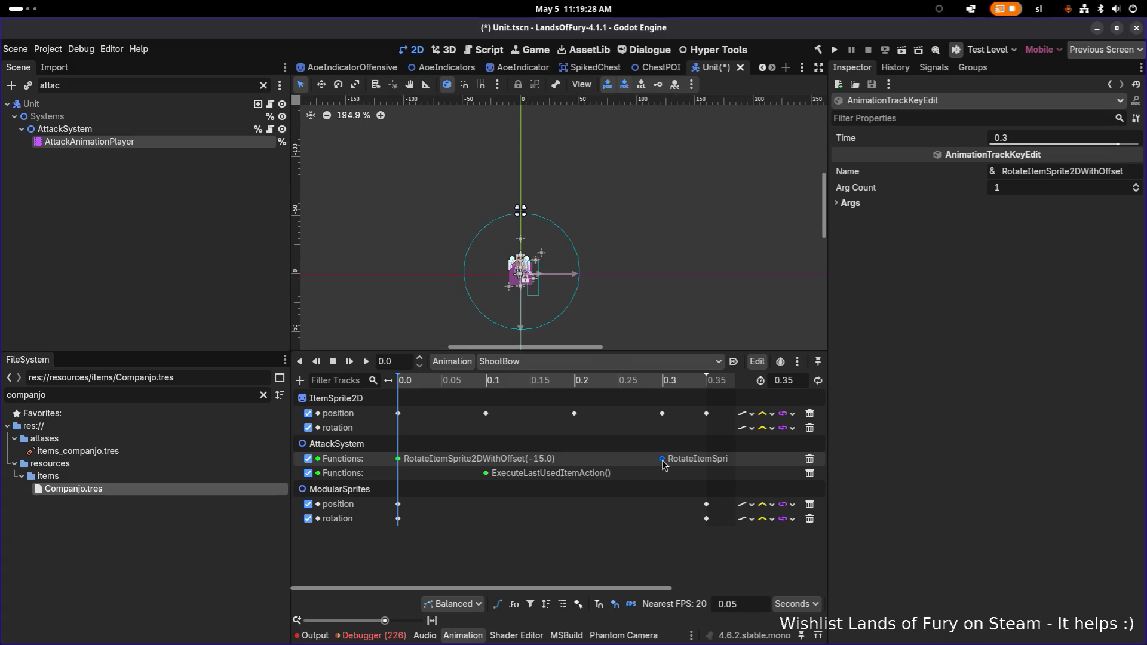
left_click(919, 204)
left_click(918, 216)
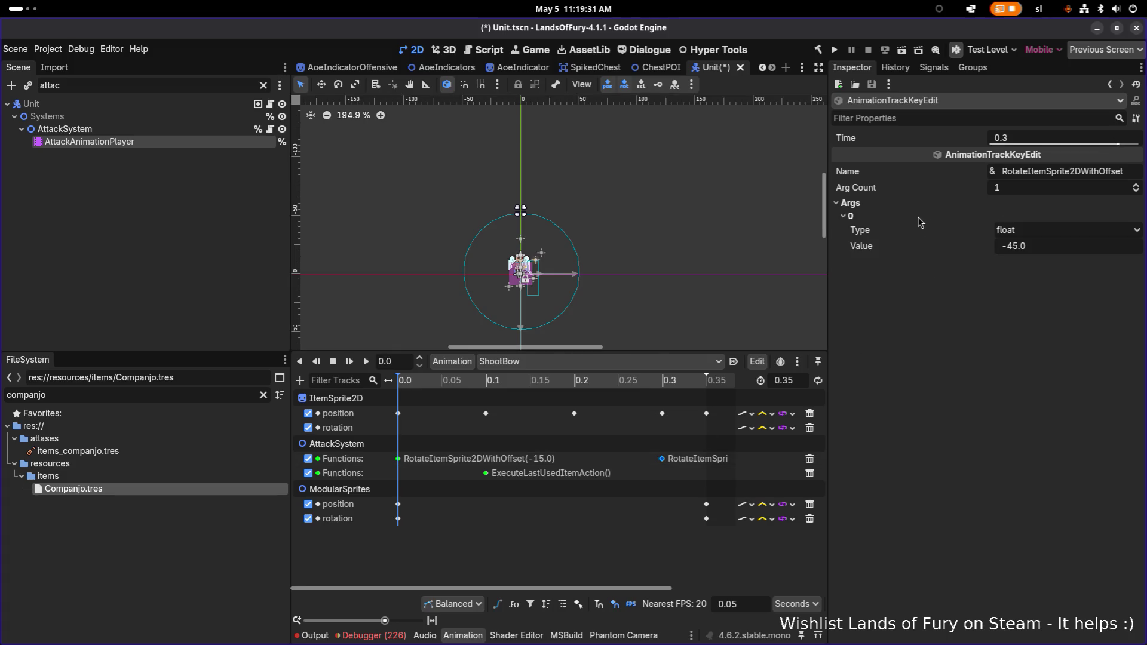
left_click(1070, 247)
type("0")
key("Return")
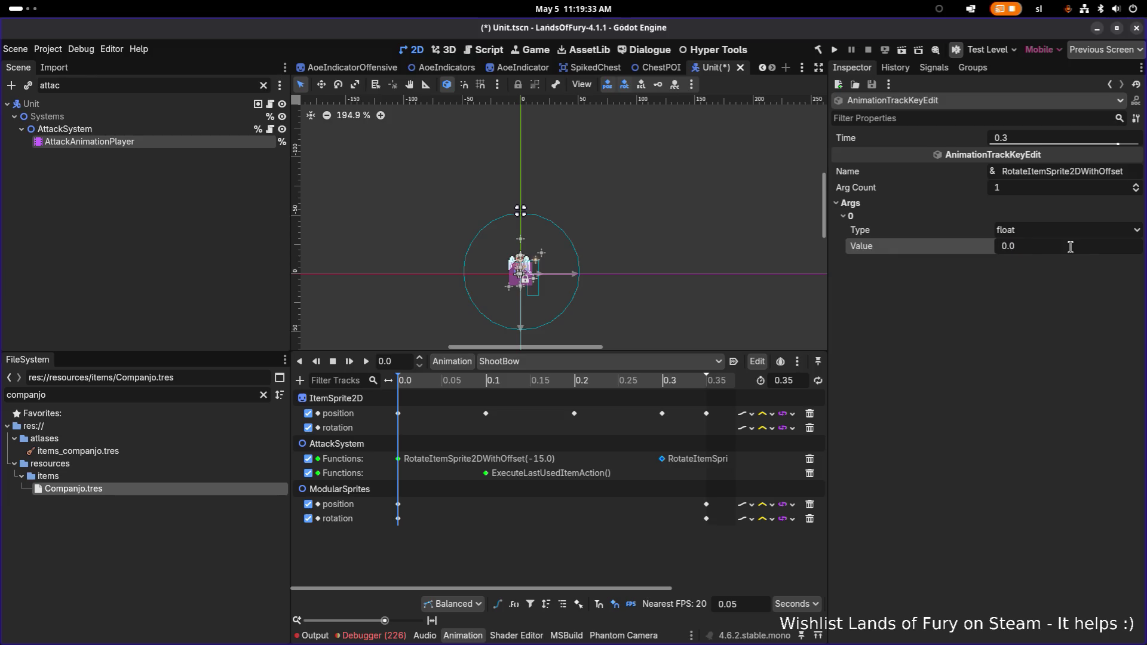
key("ctrl+s")
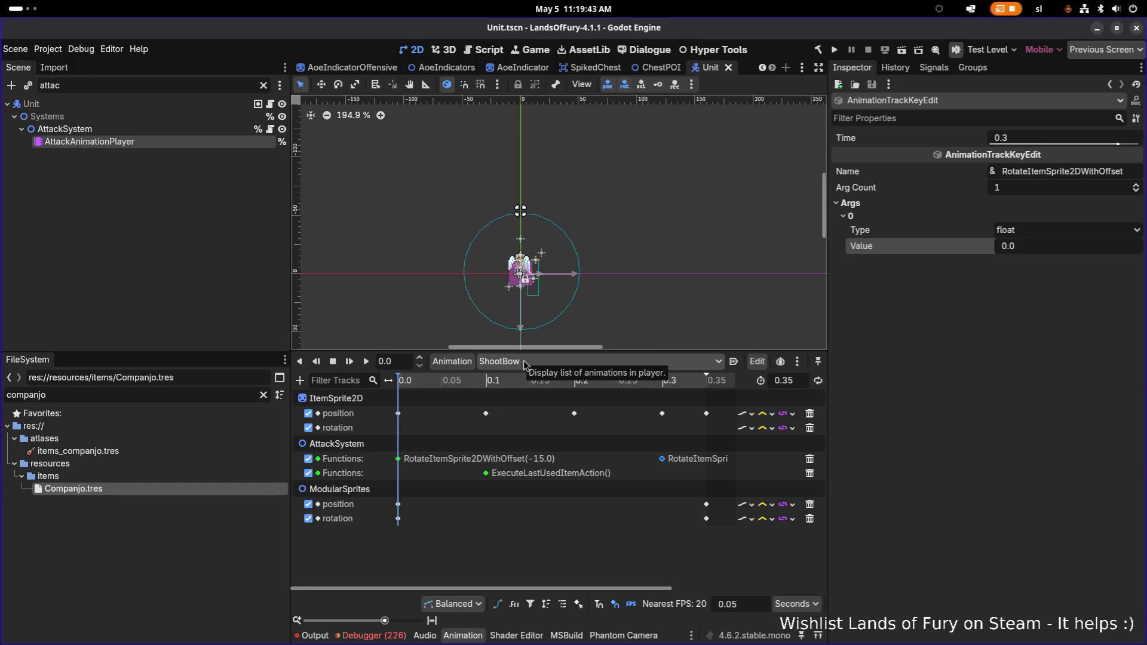
Step: Confirm RESET_SHOOT_BOW's rotate call key at 0.0 has offset 0.0, then run the game again
left_click(523, 360)
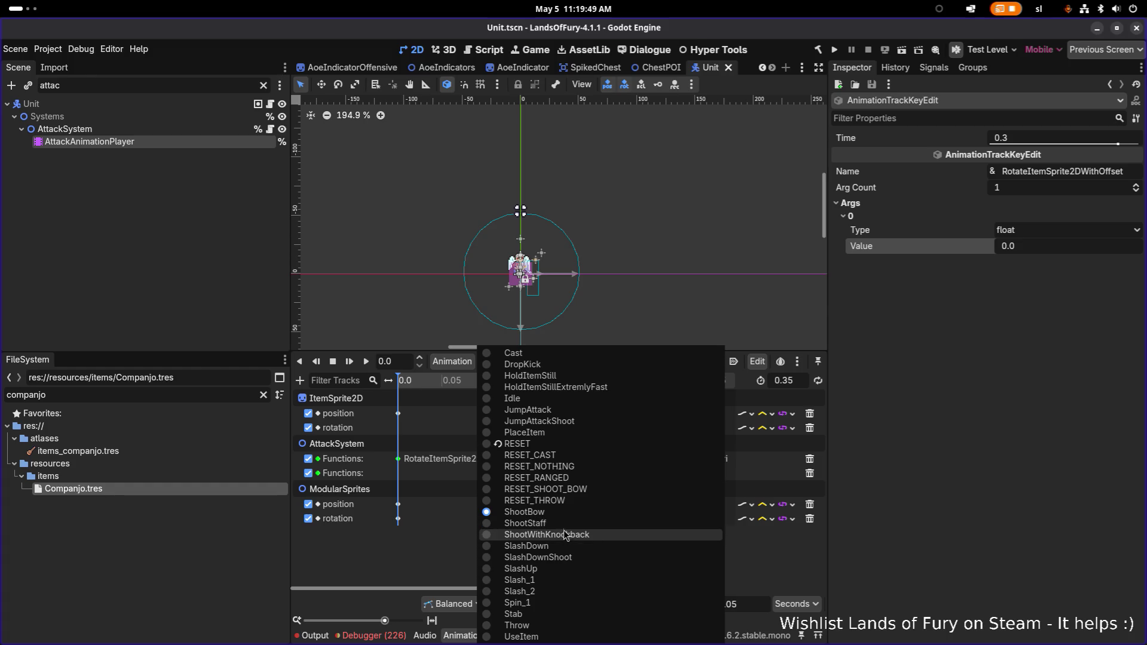
left_click(571, 494)
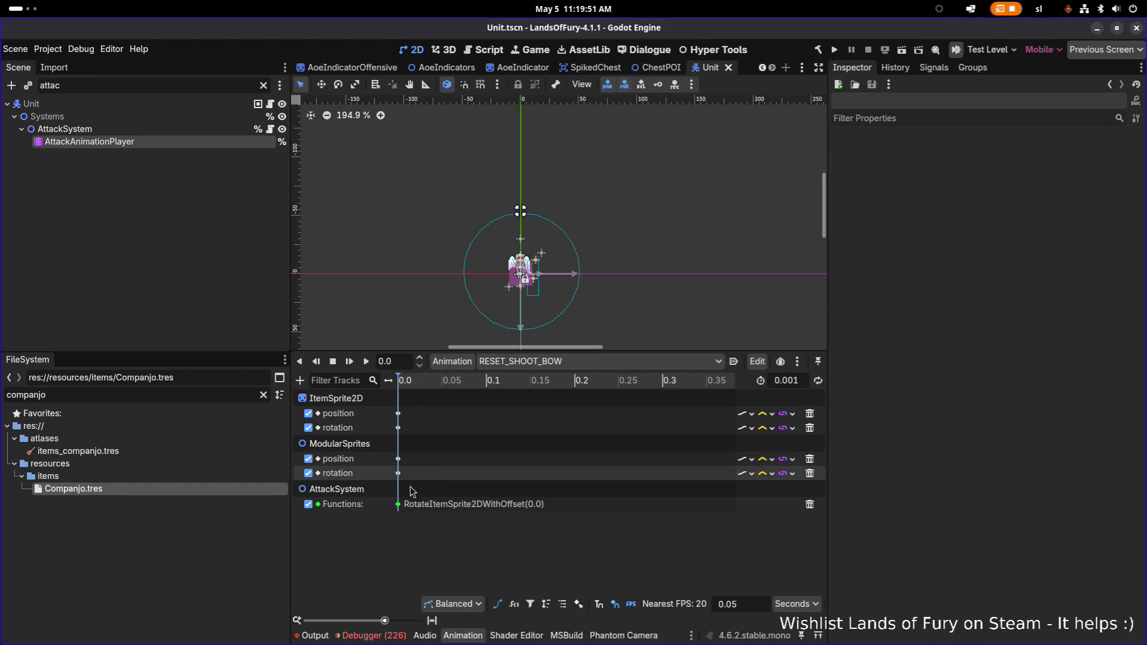
left_click(398, 504)
left_click(863, 206)
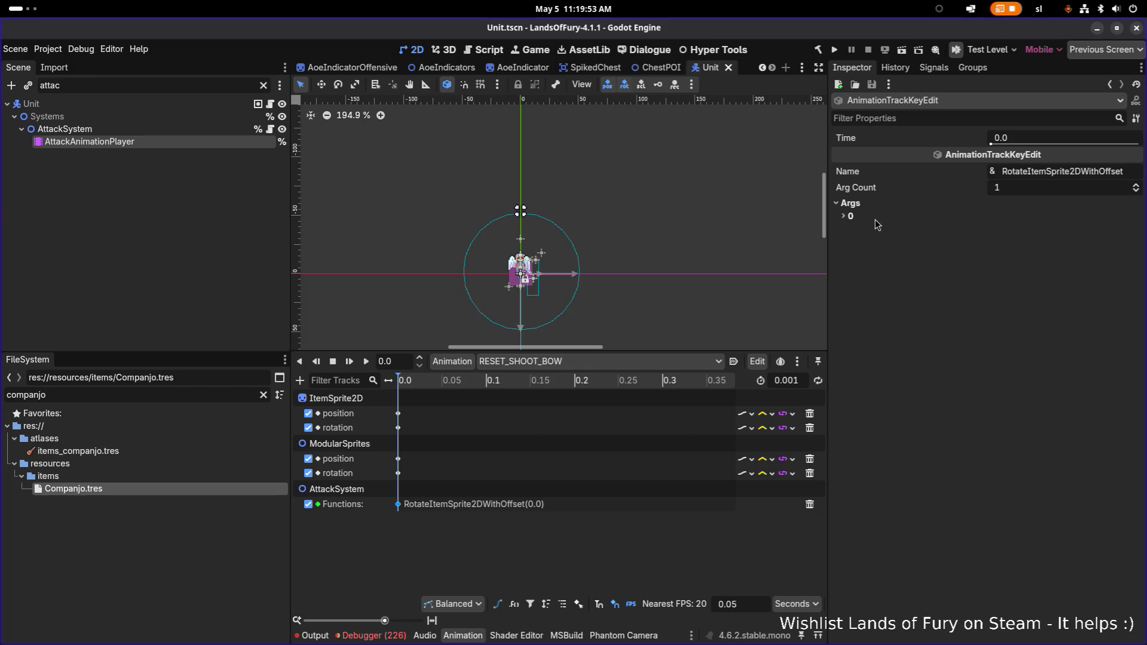
left_click(875, 218)
left_click(834, 50)
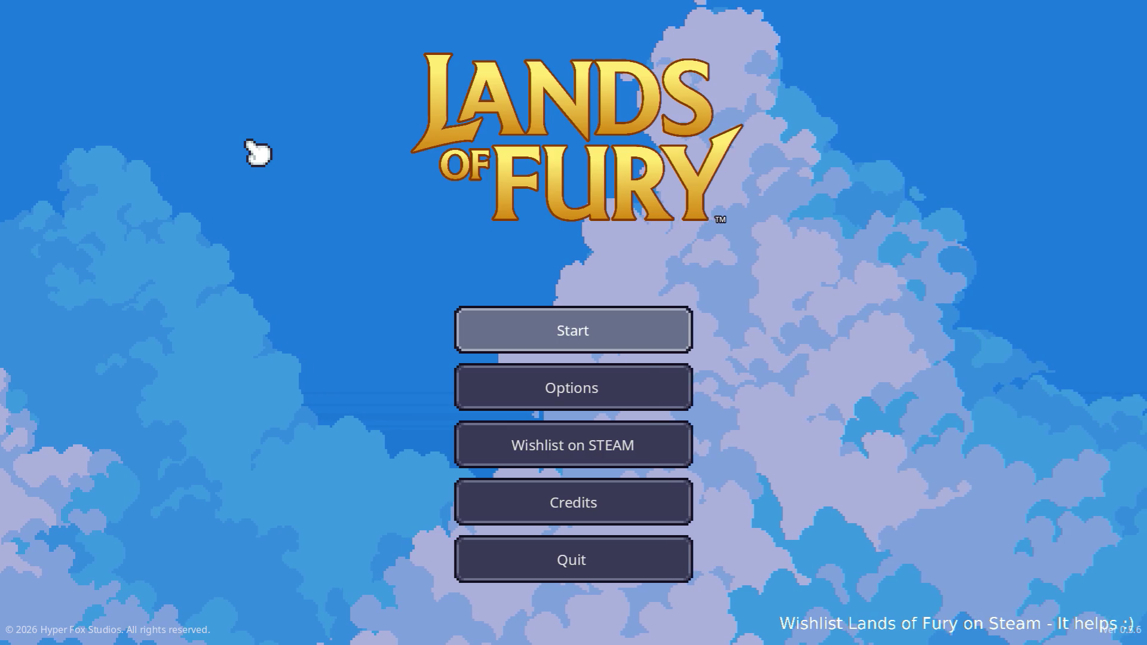
Step: Start the game and add the companjo item with the console command Player.AddItem(companjo)
key("Return")
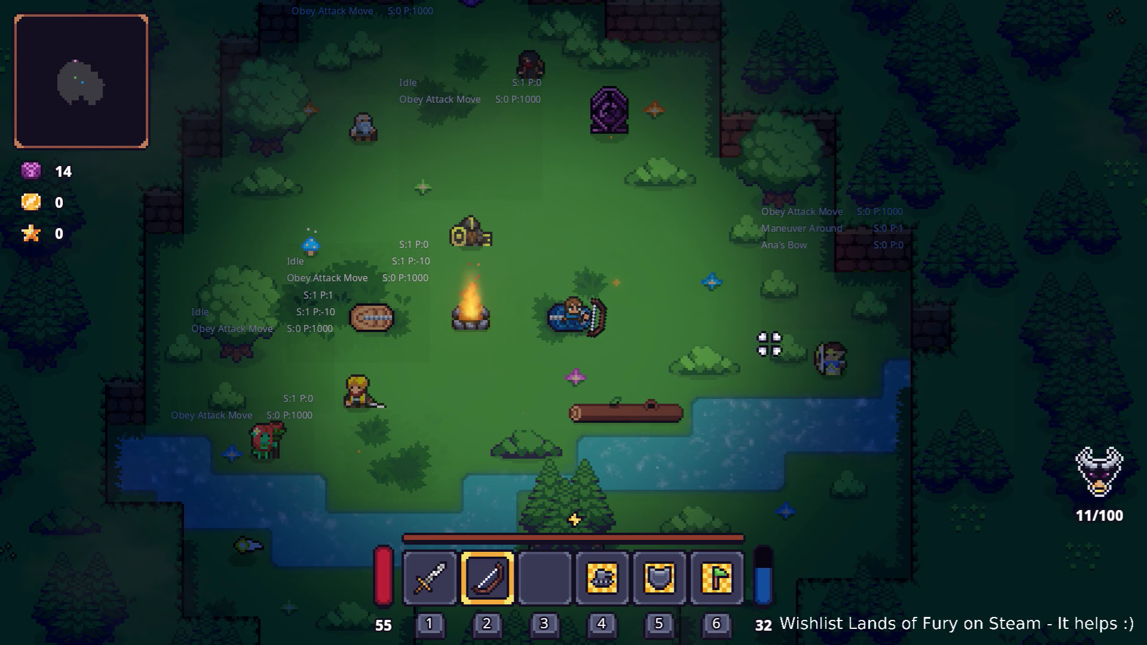
key("grave")
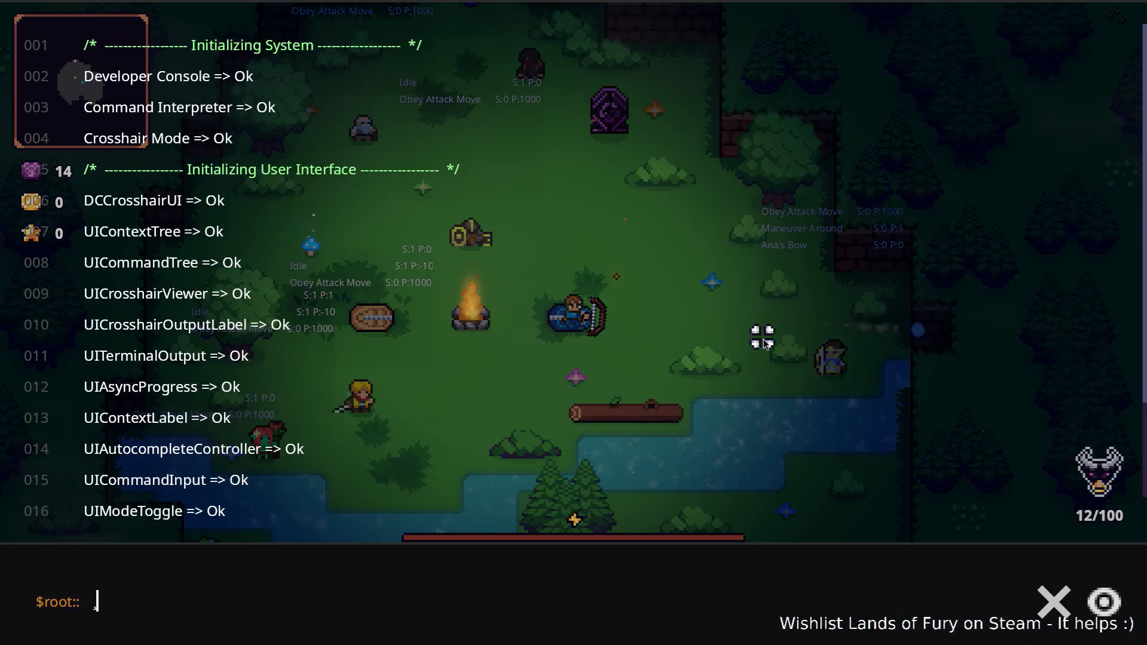
type("Play")
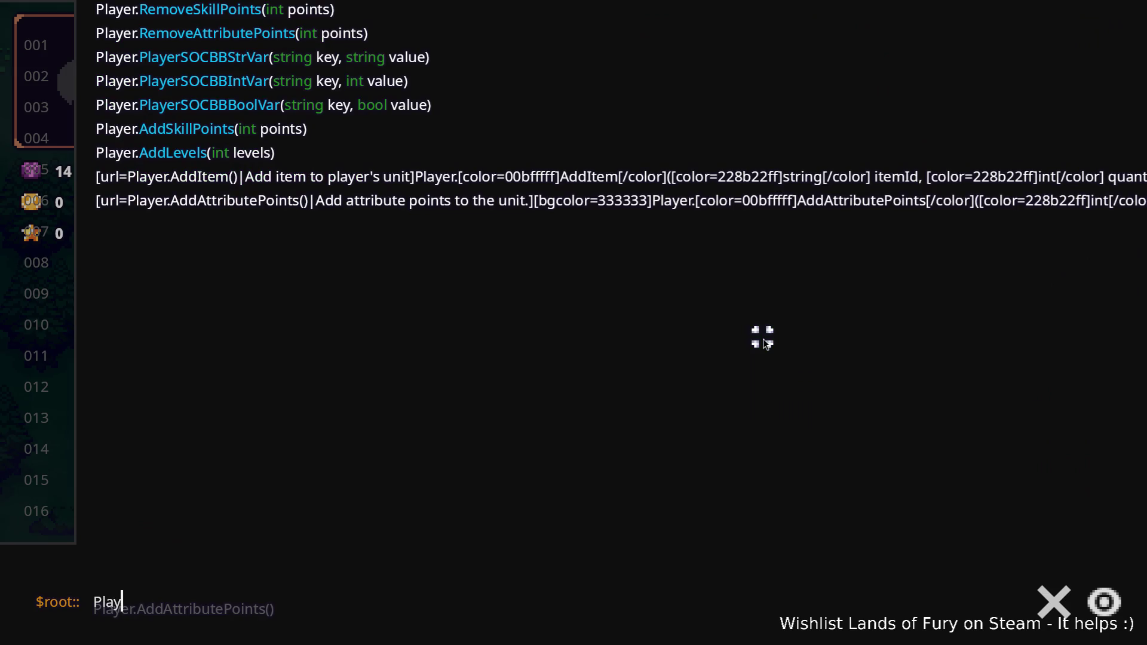
type("er.AddItme")
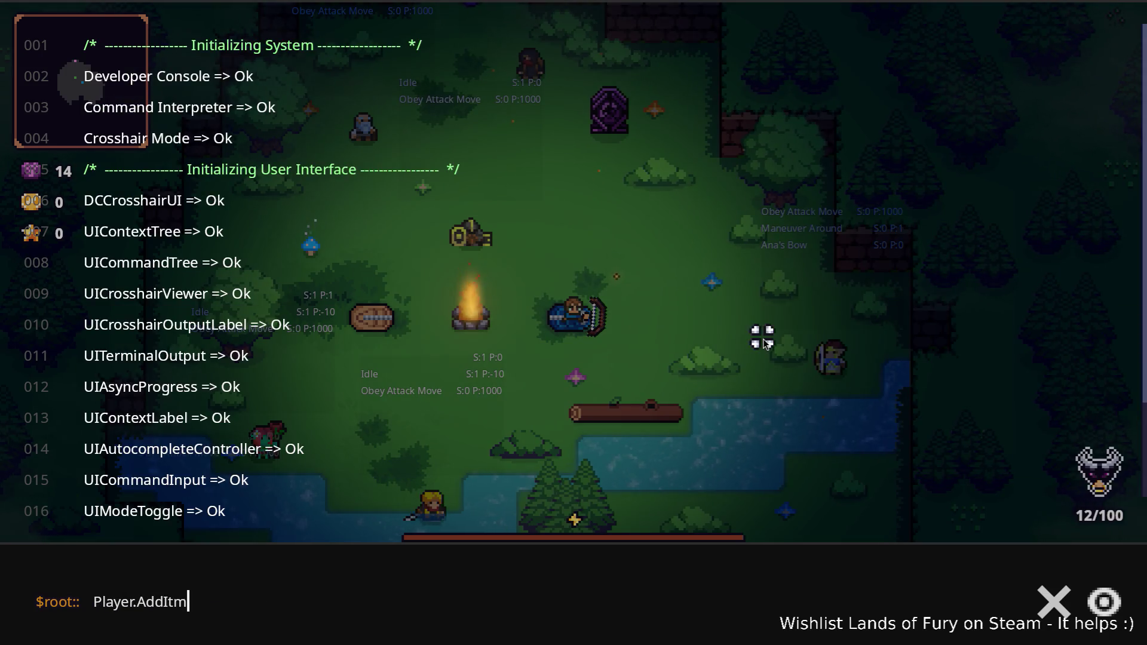
key("BackSpace")
key("BackSpace")
type("em(companjo,")
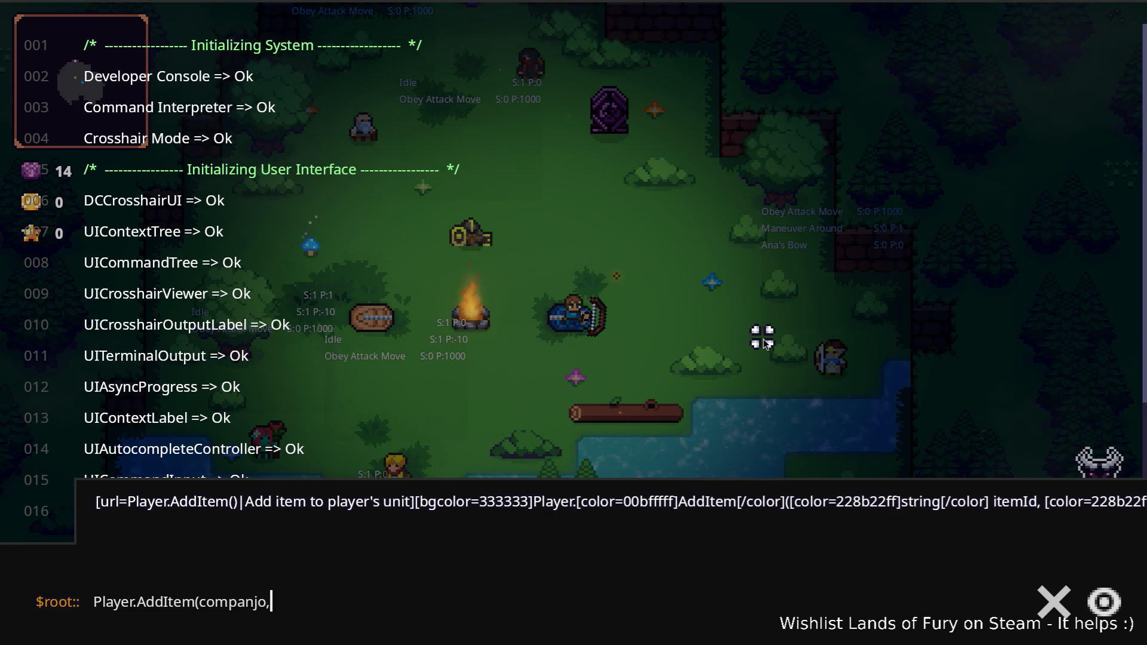
key("Return")
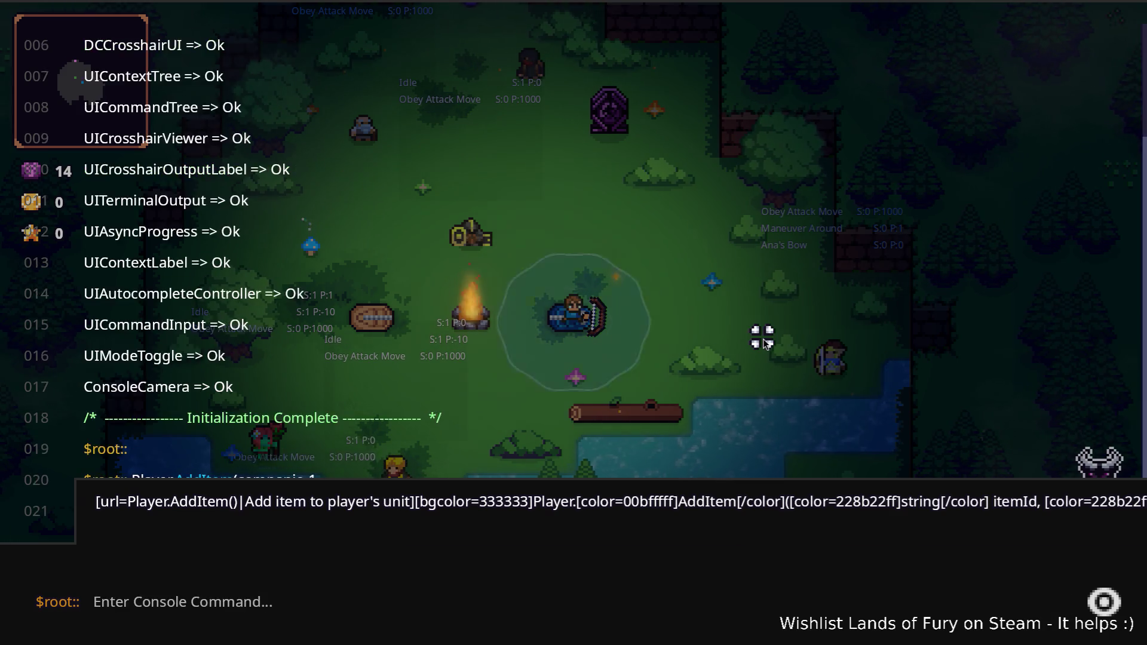
Step: Equip the lute from slot 3, play it while walking, then quit back to the editor
key("3")
mouse_move(761, 337)
left_mouse_down()
mouse_move(676, 299)
mouse_move(747, 313)
mouse_move(740, 328)
mouse_move(752, 310)
mouse_move(775, 329)
left_mouse_up()
key("d")
key("a")
key("a")
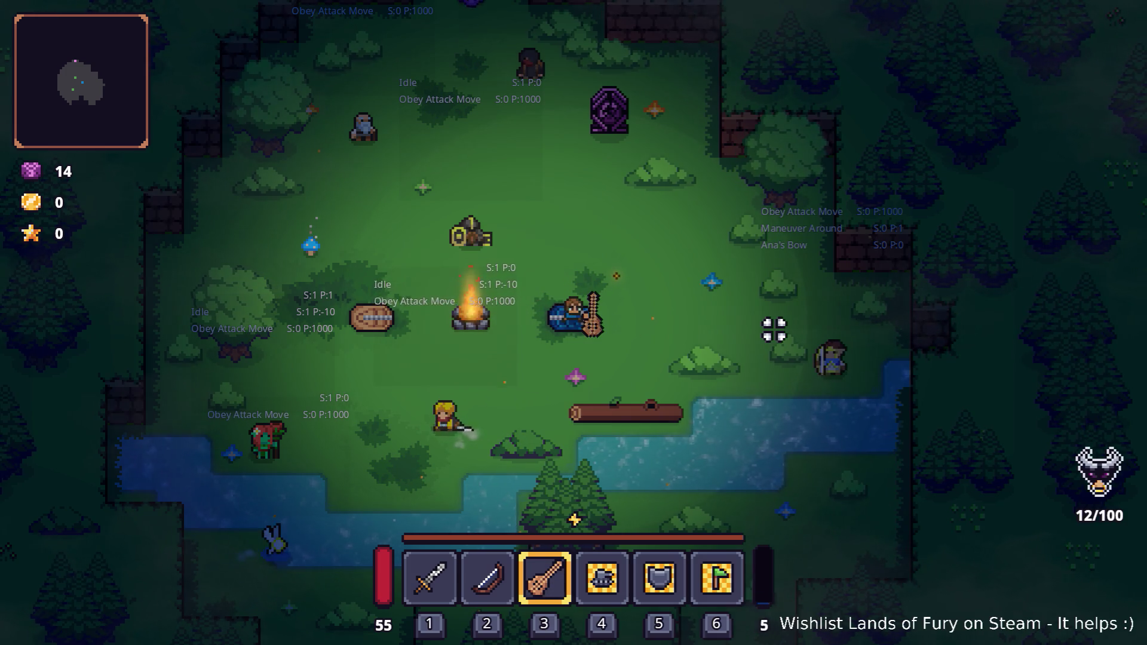
key("Escape")
left_click(614, 549)
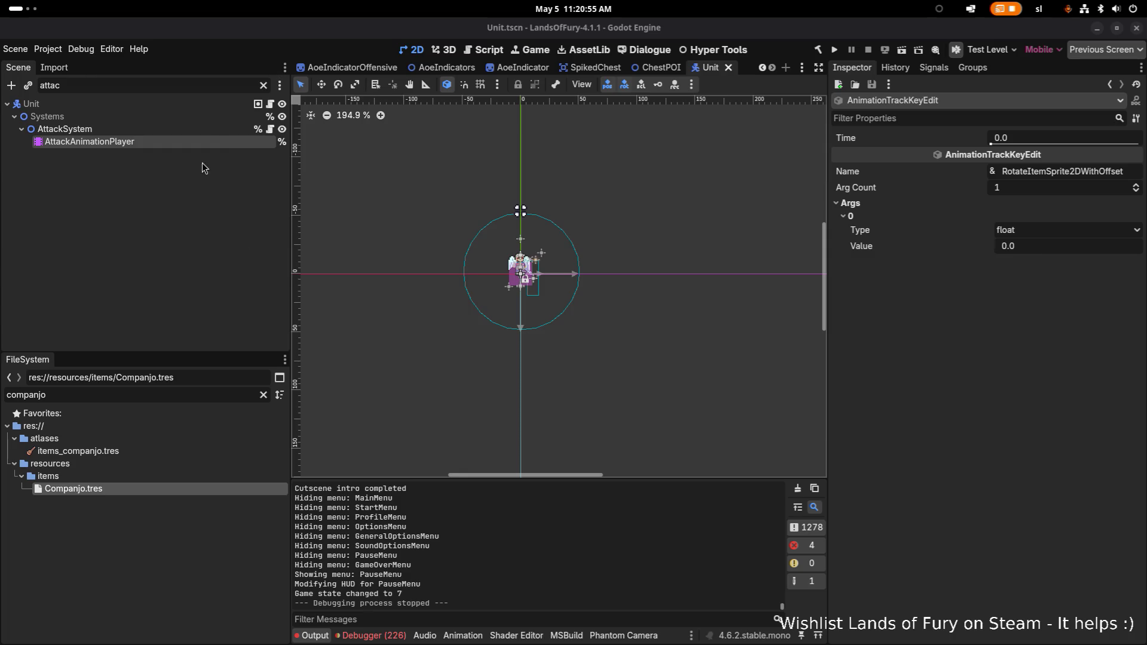
Step: Inspect the arguments of RESET_SHOOT_BOW's RotateItemSprite2DWithOffset(0.0) key, then switch to VS Code
left_click(222, 132)
left_click(222, 141)
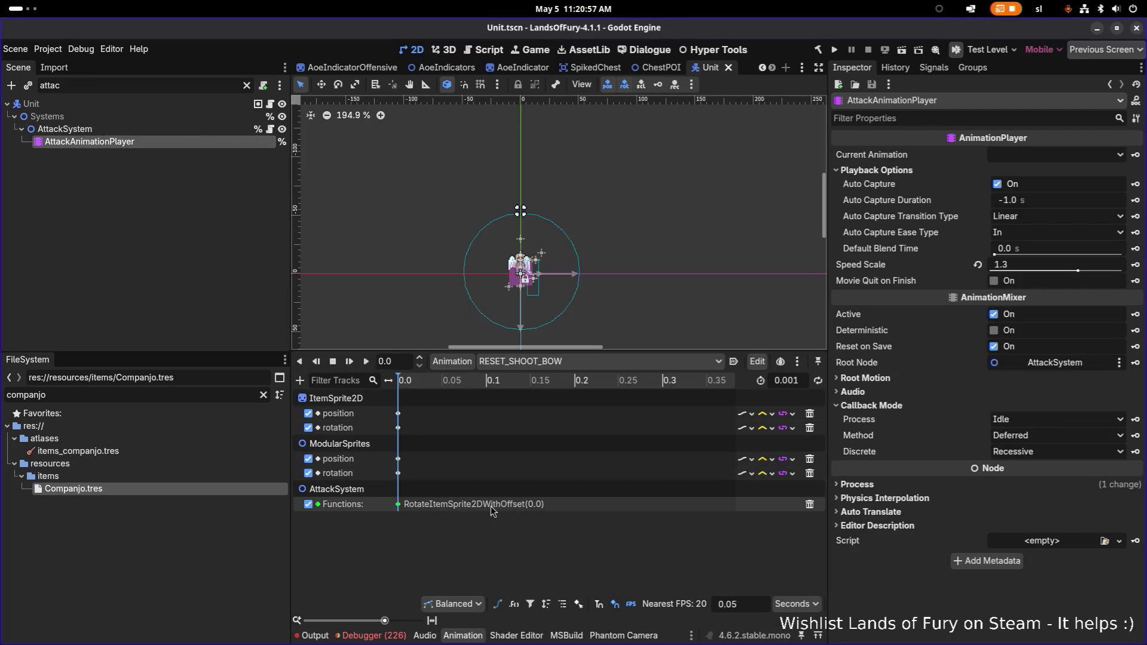
left_click(398, 504)
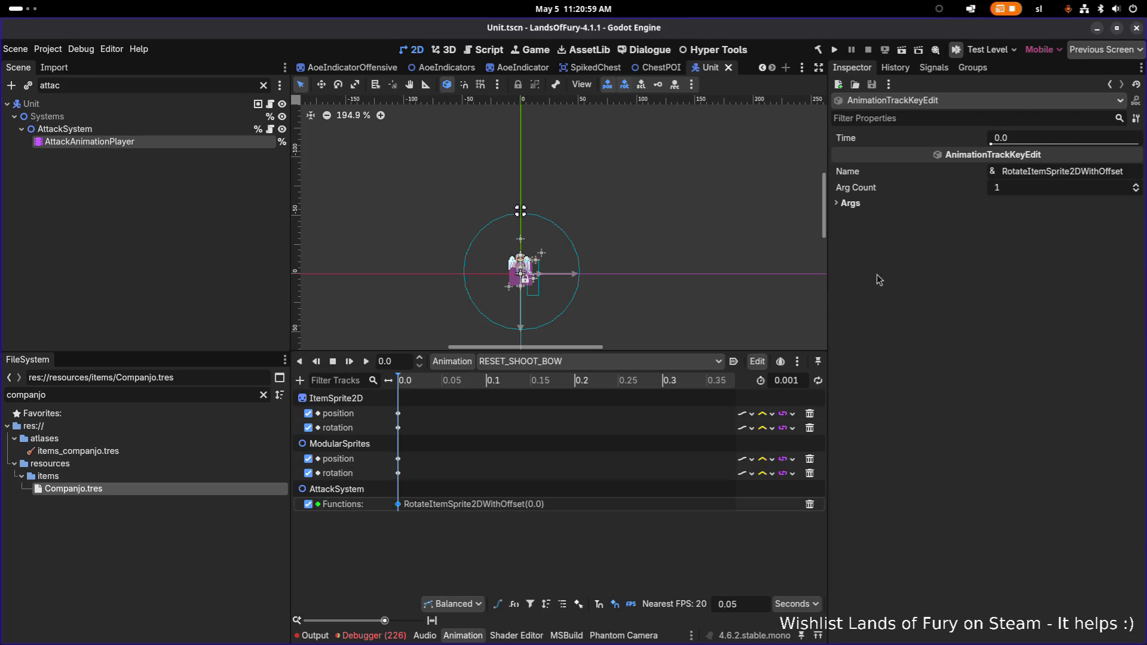
left_click(837, 205)
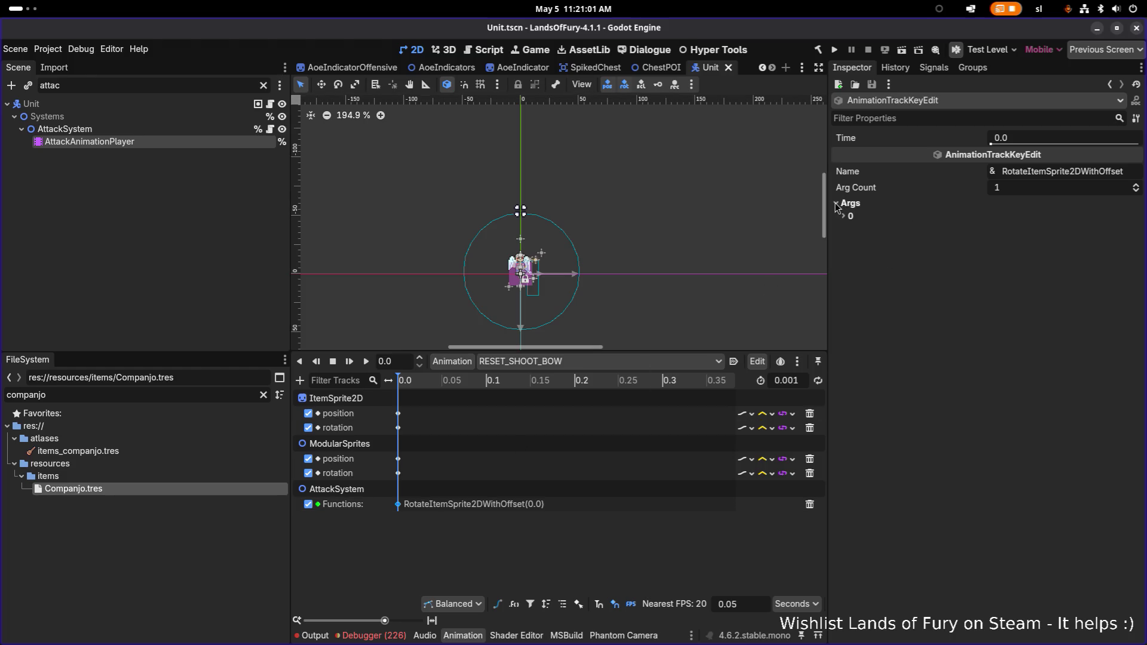
key("alt+Tab")
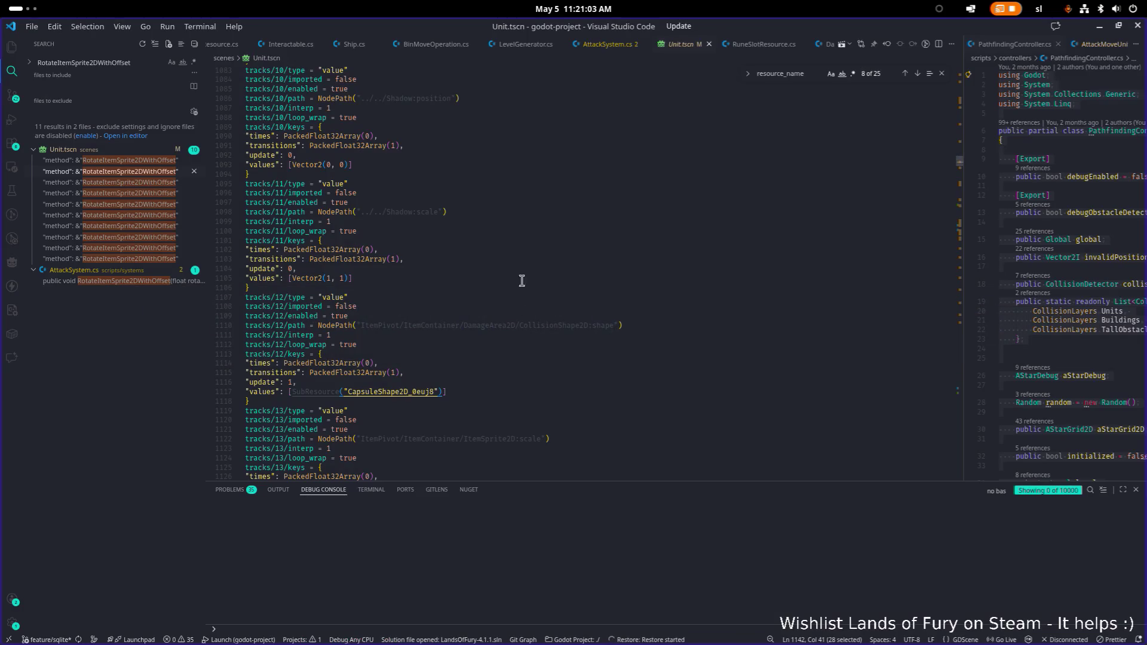
Step: Read how RotateItemSprite2DWithOffset in AttackSystem.cs adds rotationOffset to SpriteRotationOffset, then return to Godot
left_click(130, 282)
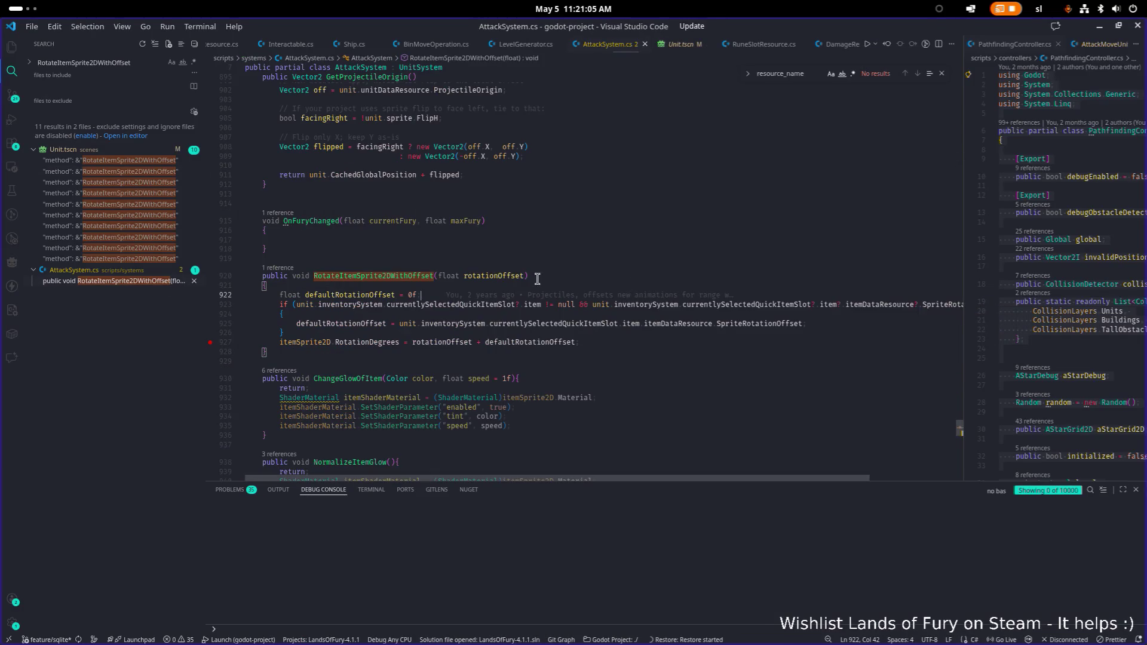
double_click(497, 276)
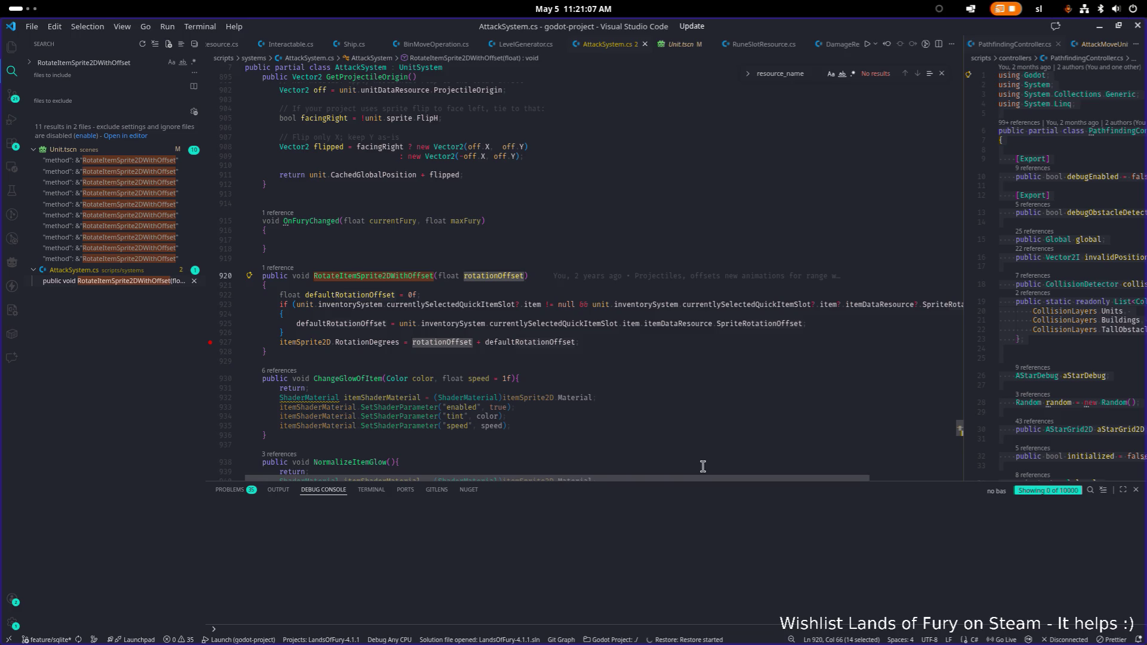
mouse_move(693, 478)
left_mouse_down()
mouse_move(834, 487)
mouse_move(666, 481)
left_mouse_up()
left_click(1098, 28)
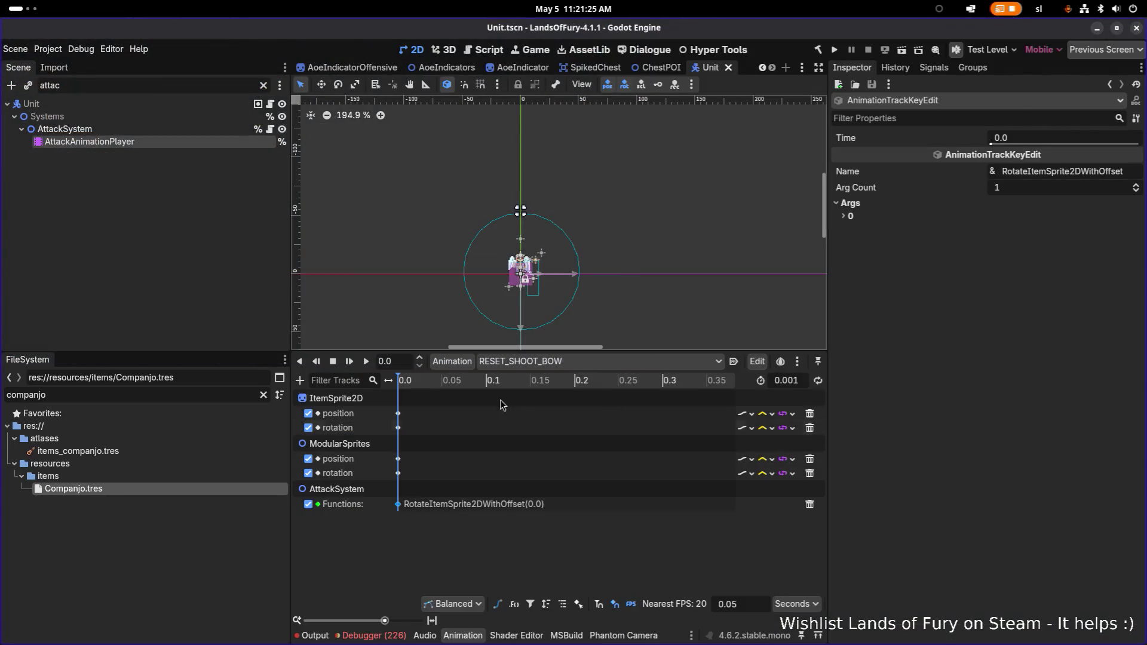
Step: Inspect the first argument value of the RESET_SHOOT_BOW call key
left_click(544, 361)
left_click(972, 445)
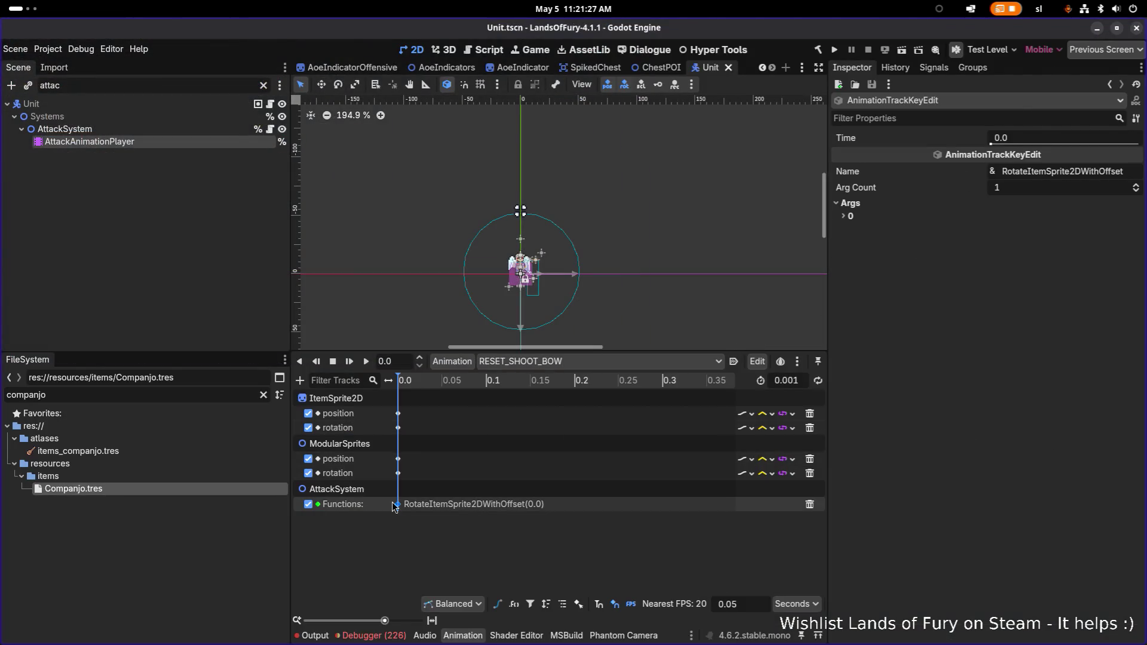
left_click(857, 204)
left_click(878, 217)
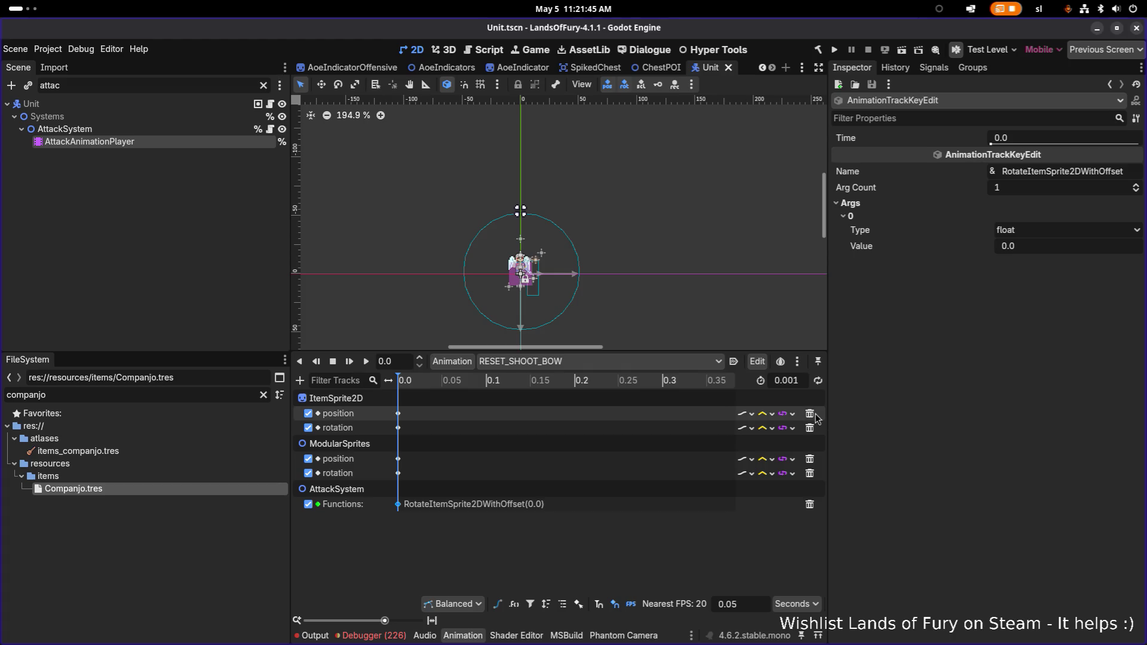
Step: Switch to the ShootBow animation and check the 0.0 rotation call key's argument, -15.0
left_click(539, 362)
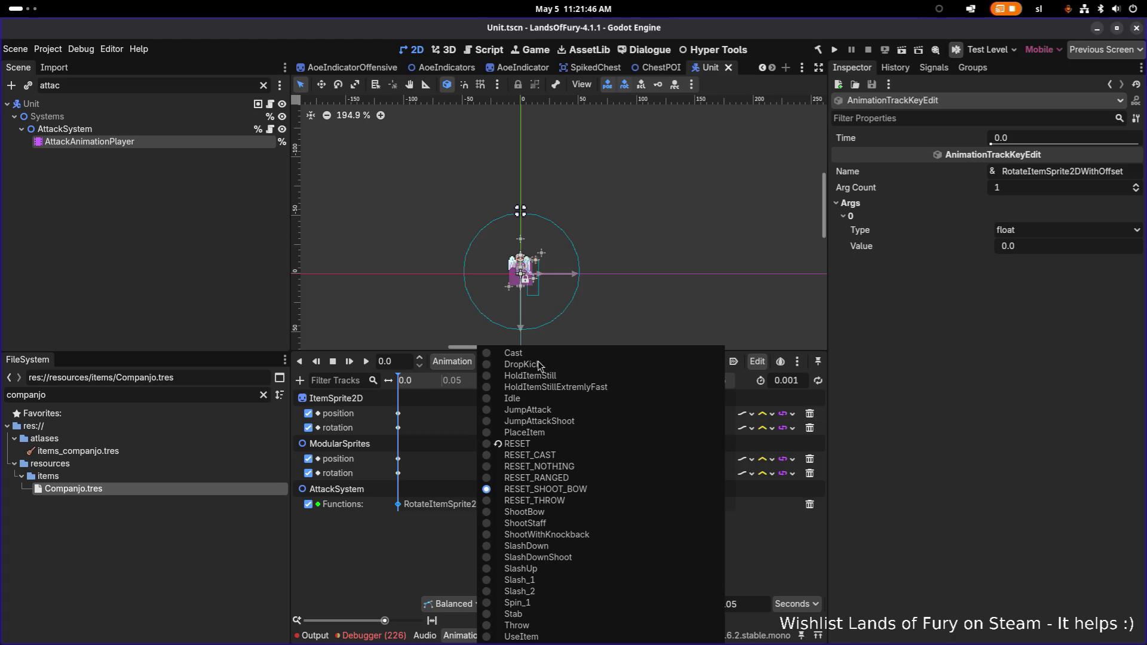
left_click(575, 514)
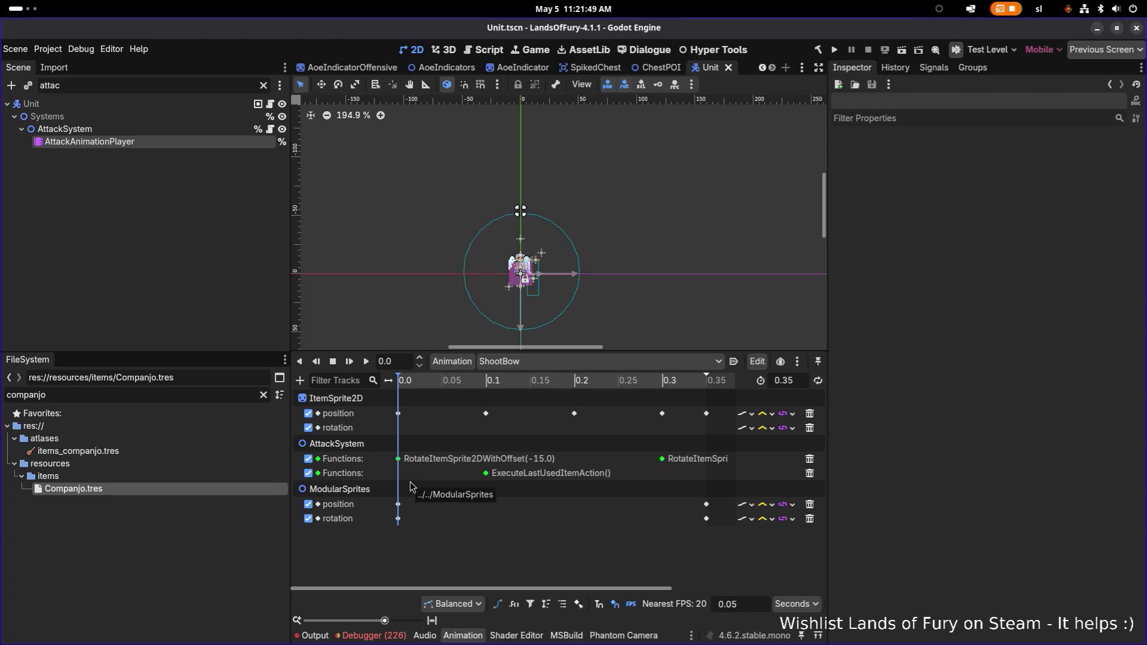
left_click(398, 459)
left_click(852, 205)
left_click(852, 215)
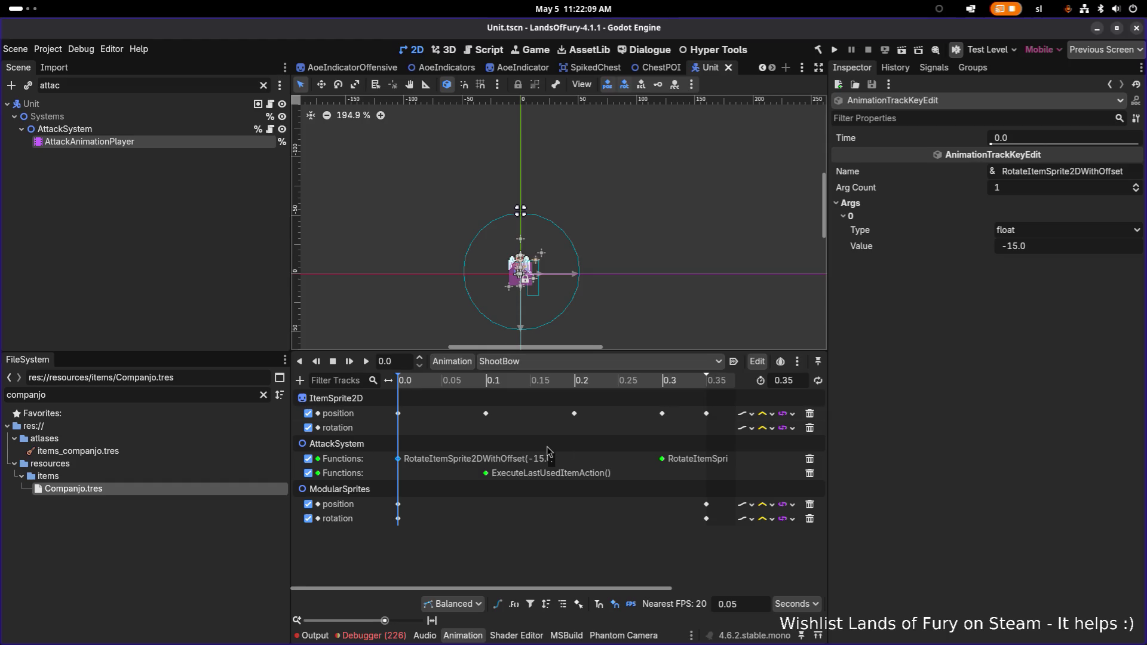
Step: Set the 0.3 rotation call key's argument to 15.0 and save the Unit scene
left_click(662, 458)
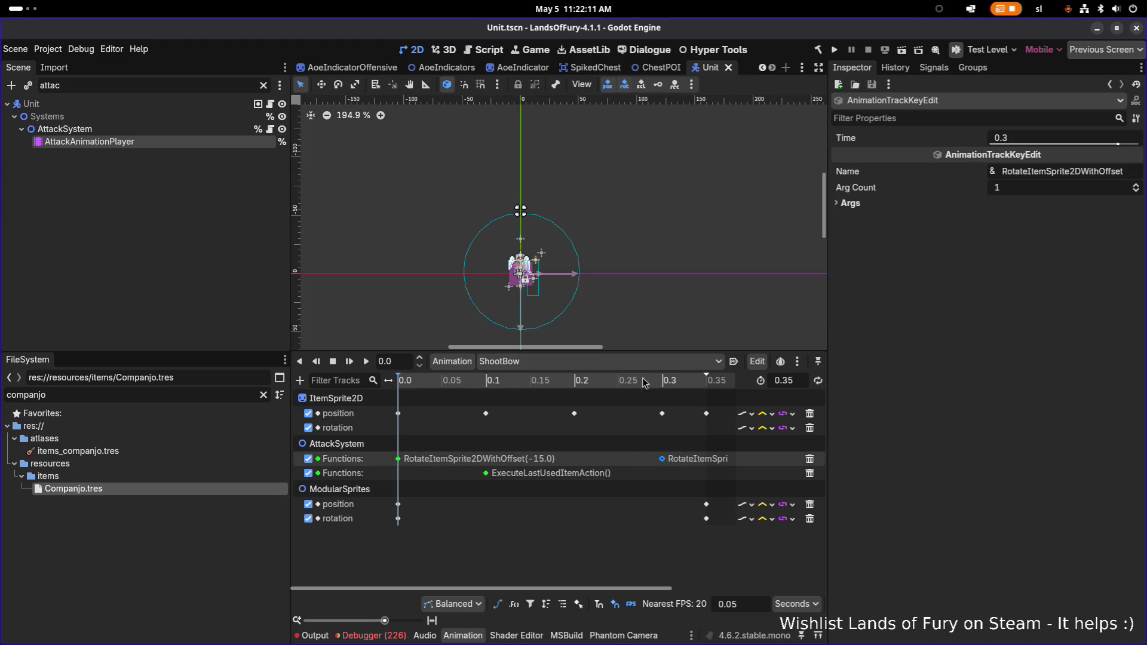
left_click(850, 203)
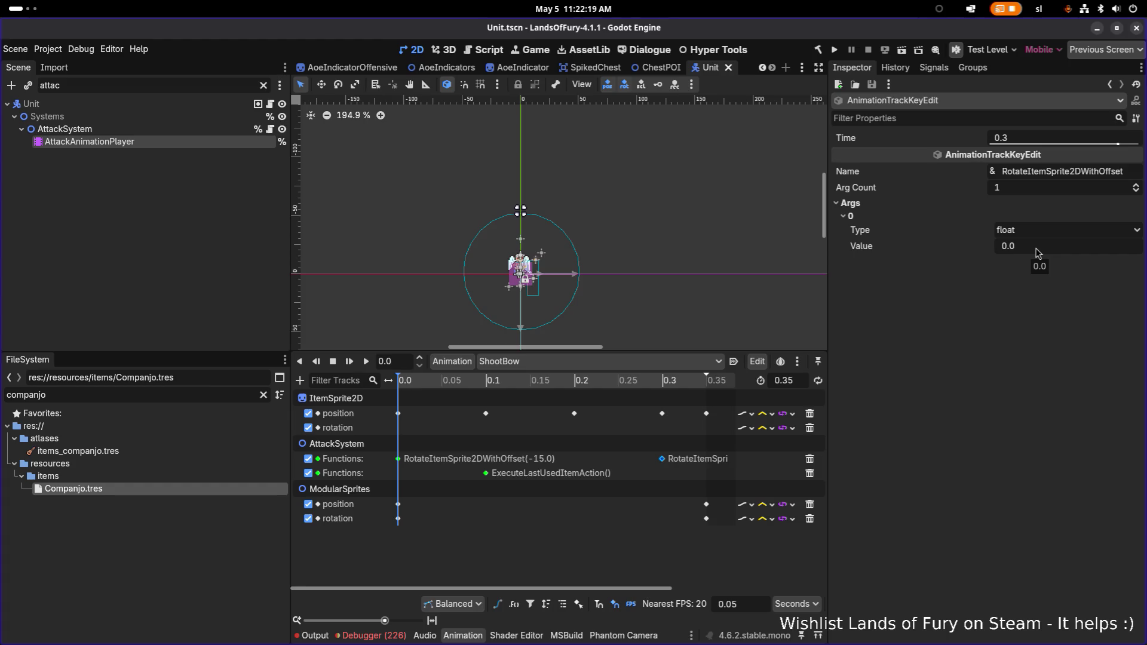
left_click(1038, 246)
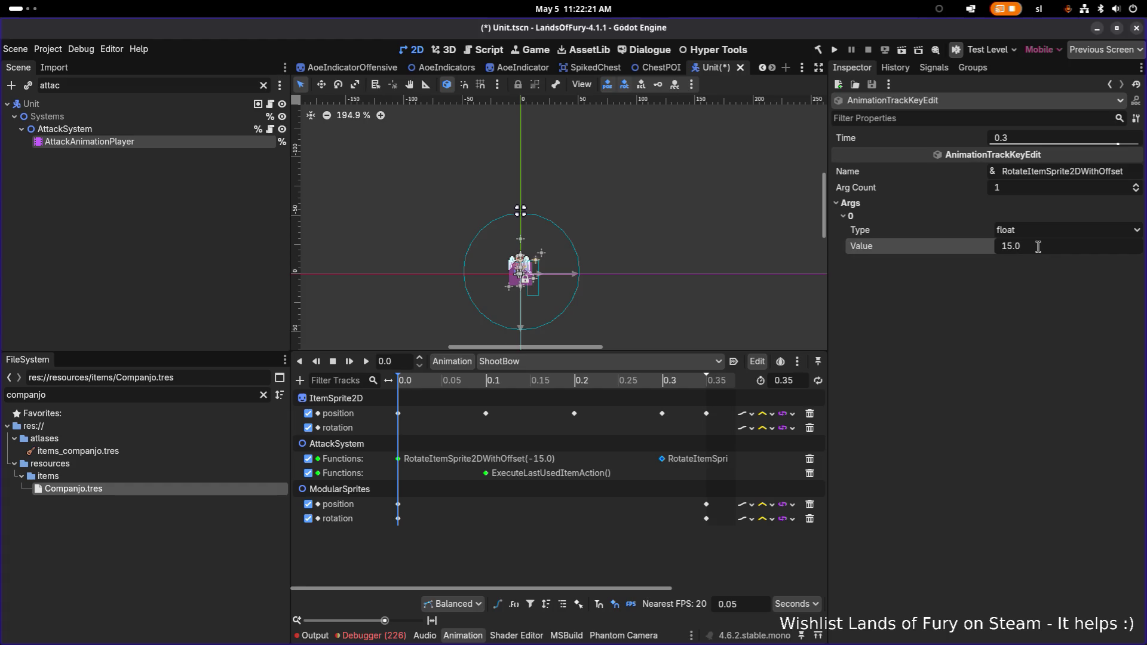
key("ctrl+s")
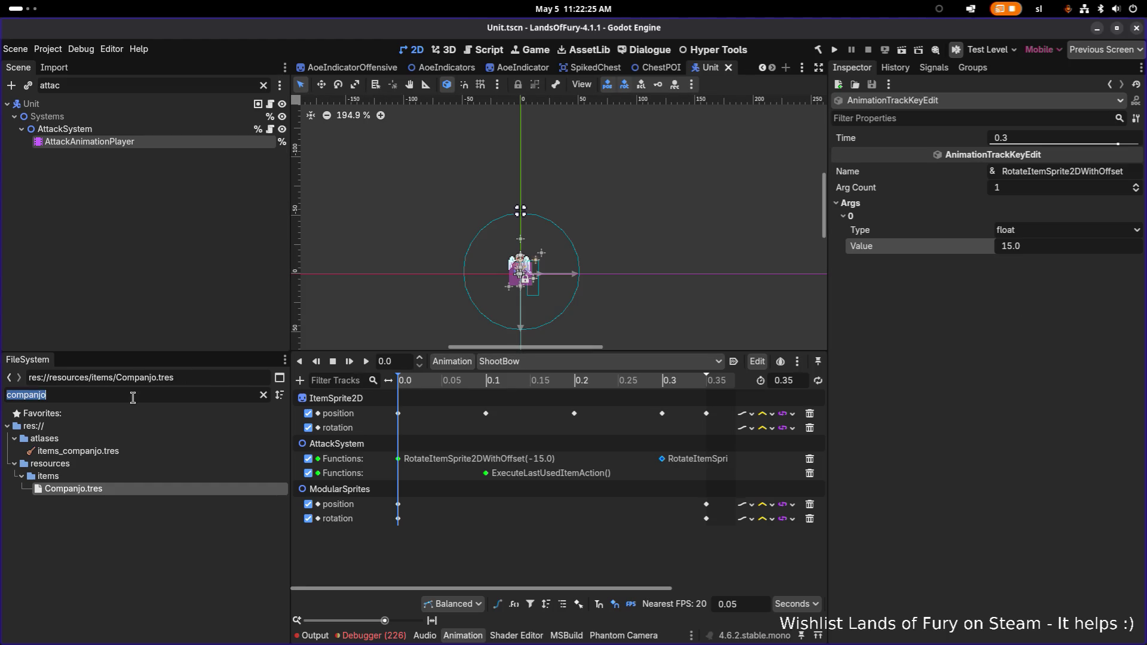
Step: Open WoodenBow.tres, show its Sprite Rotation Offset (-45.0), and launch the game
type("wo")
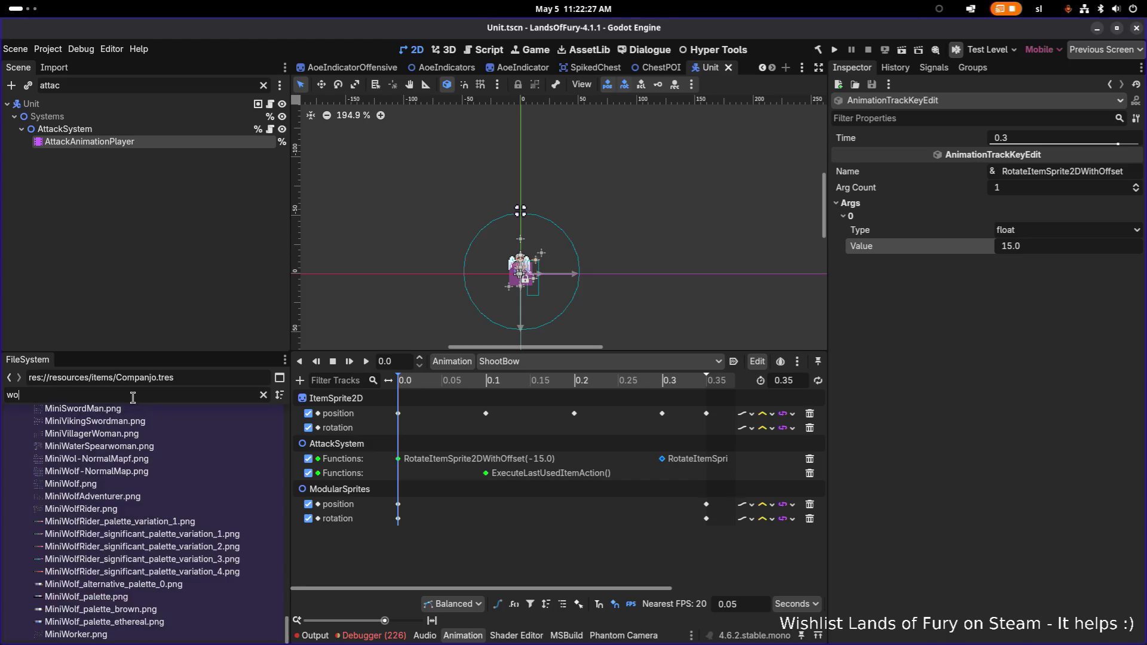
type("odenbo")
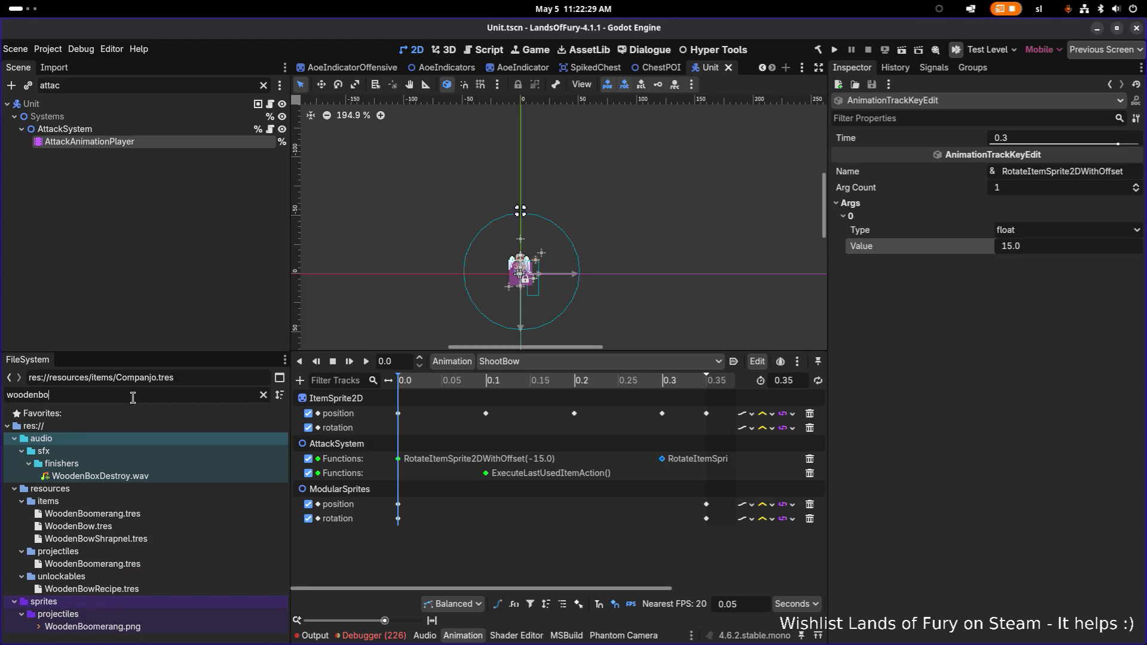
left_click(78, 525)
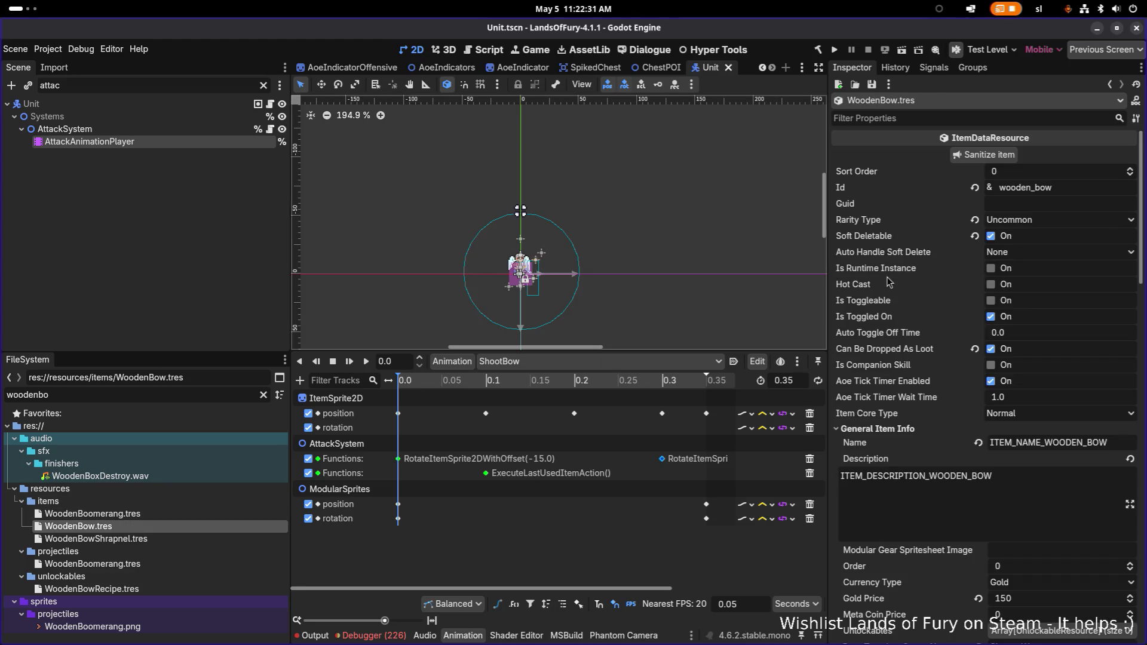
left_click(951, 118)
type("rotation")
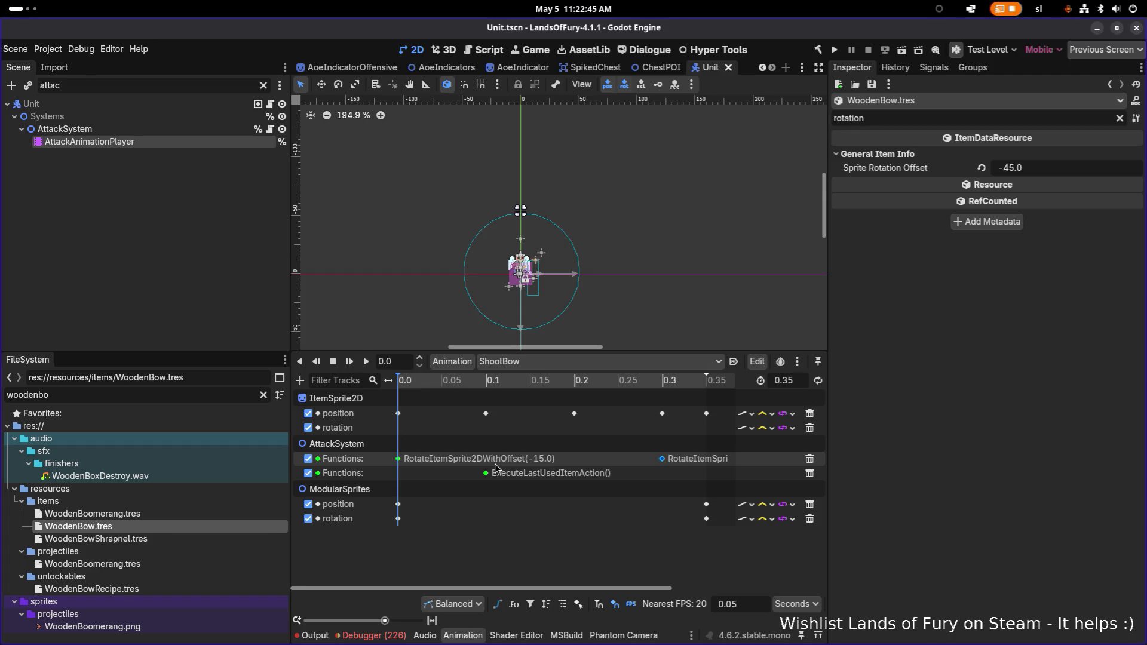
left_click(833, 50)
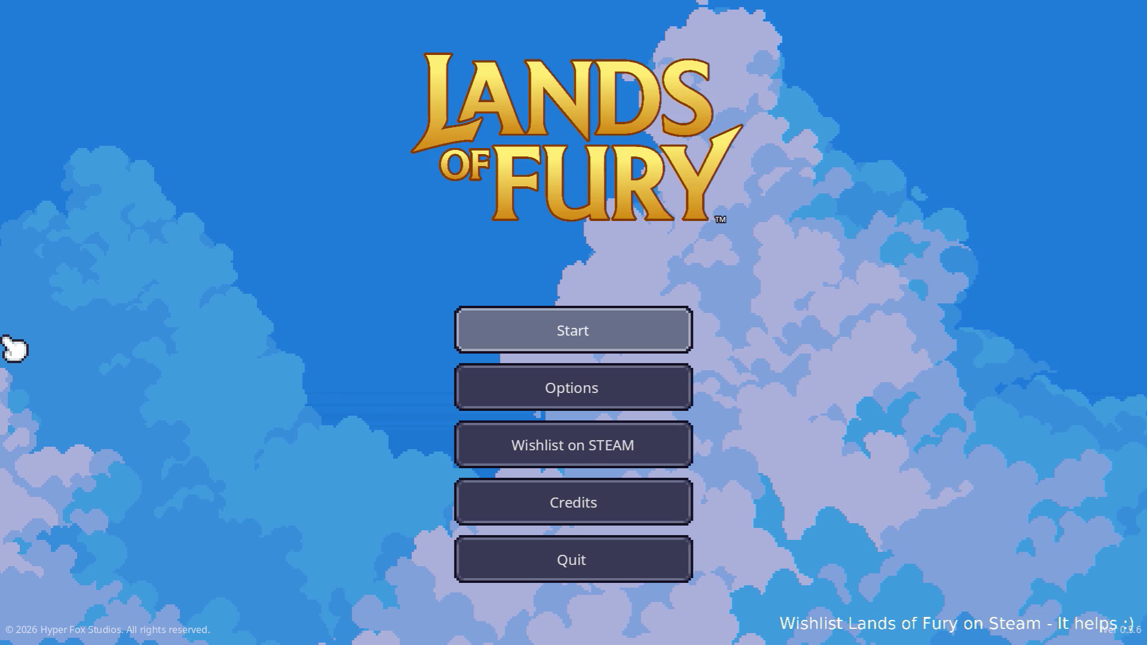
Step: Start a new game with the profile and run Player.AddItem(comion) in the developer console
left_click(539, 349)
left_click(542, 328)
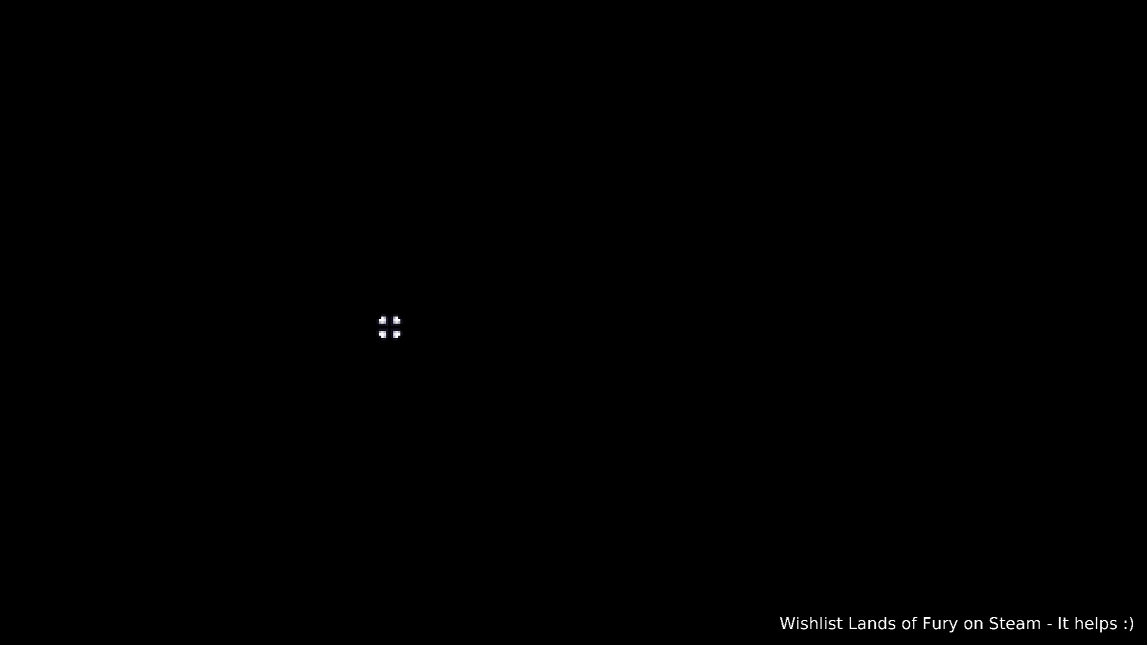
key("grave")
type("Player.AddItem(")
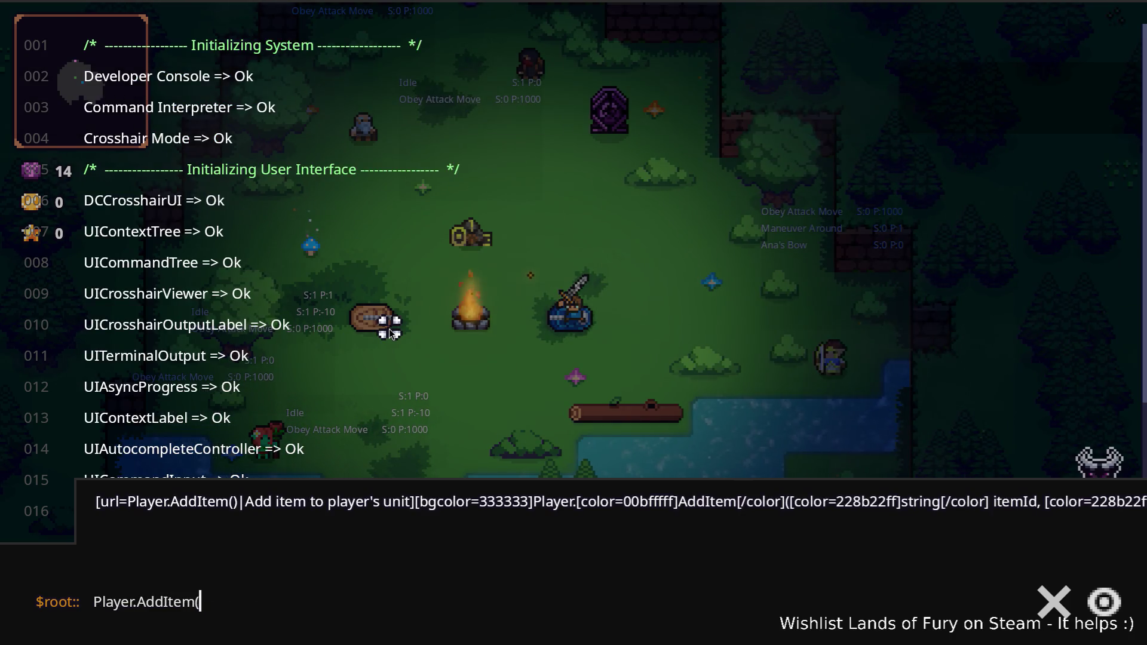
type("com")
type("ion)")
key("Return")
Step: Equip and play the lute, then cycle the hotbar slots to equip the bow
key("3")
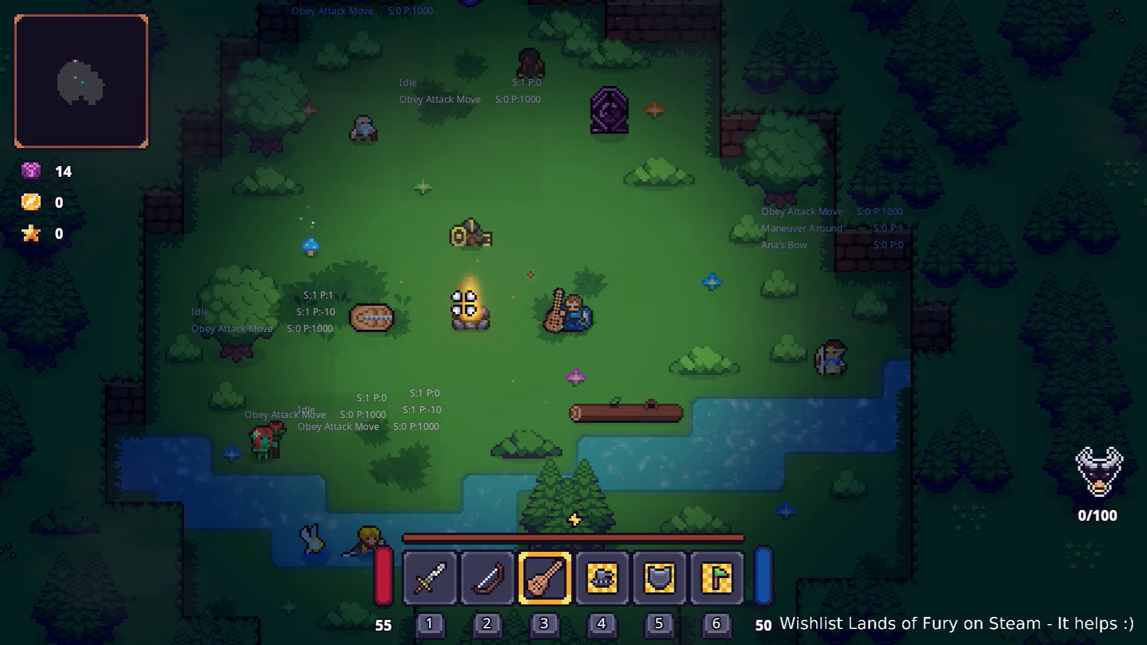
left_click(762, 315)
left_click(765, 321)
key("1")
key("3")
key("2")
Step: Fire ten arrows at the target on the right
left_click(793, 318)
left_click(791, 317)
left_click(793, 330)
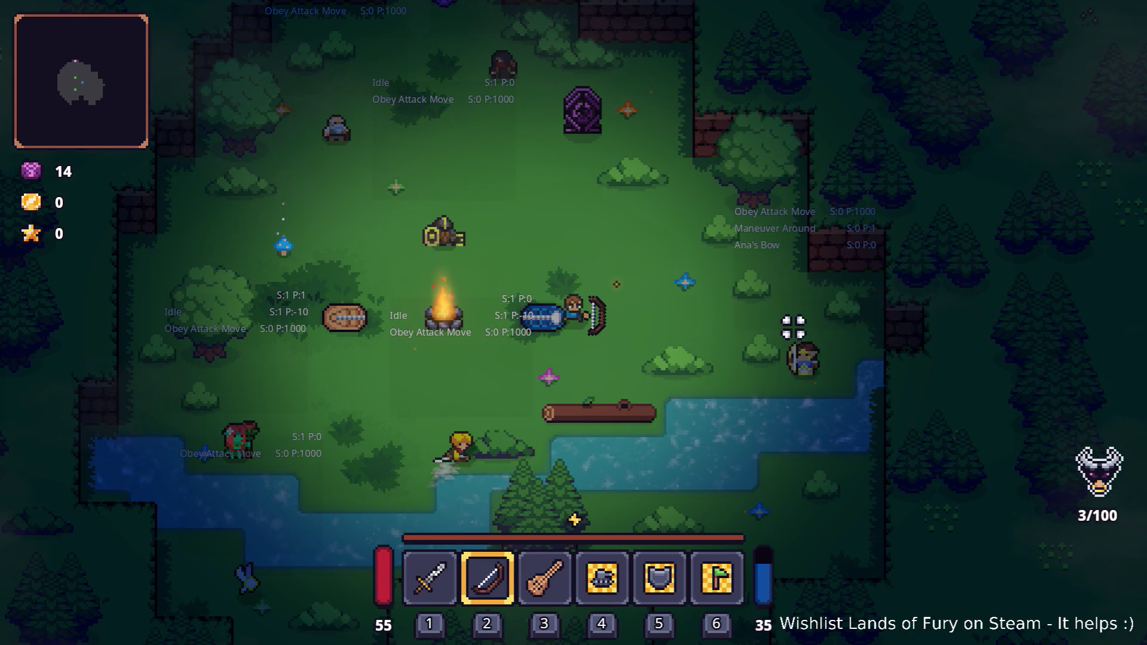
left_click(793, 326)
left_click(793, 323)
left_click(798, 318)
left_click(797, 318)
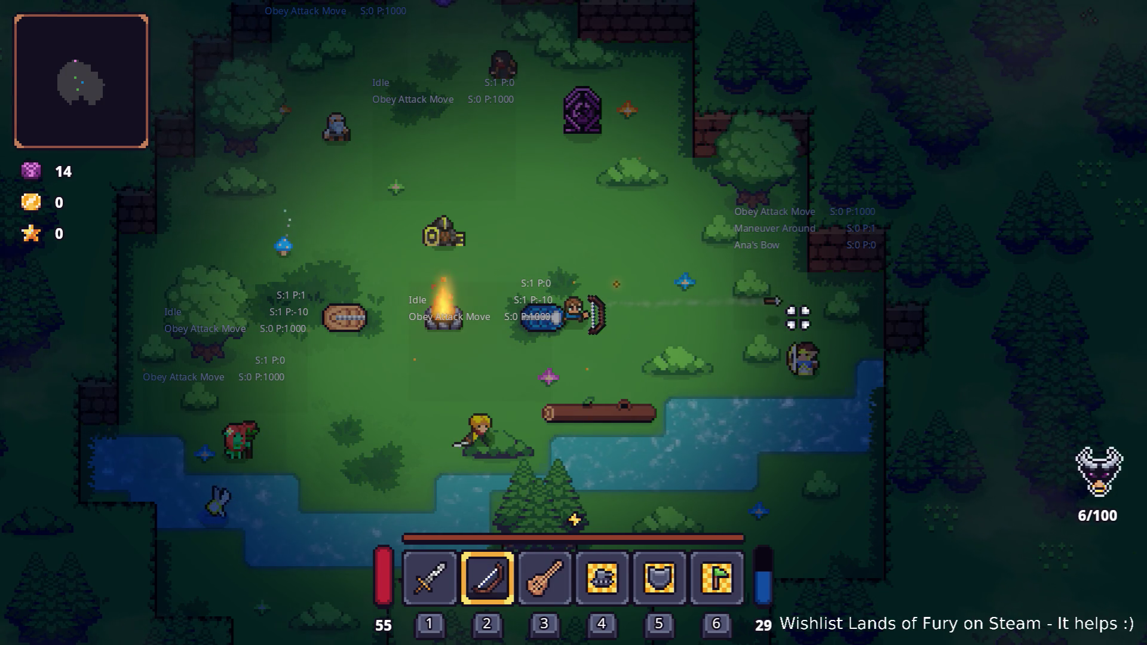
left_click(797, 318)
left_click(797, 318)
left_click(798, 317)
Step: Walk up the clearing and fire three arrows to the left
key("w")
left_click(361, 319)
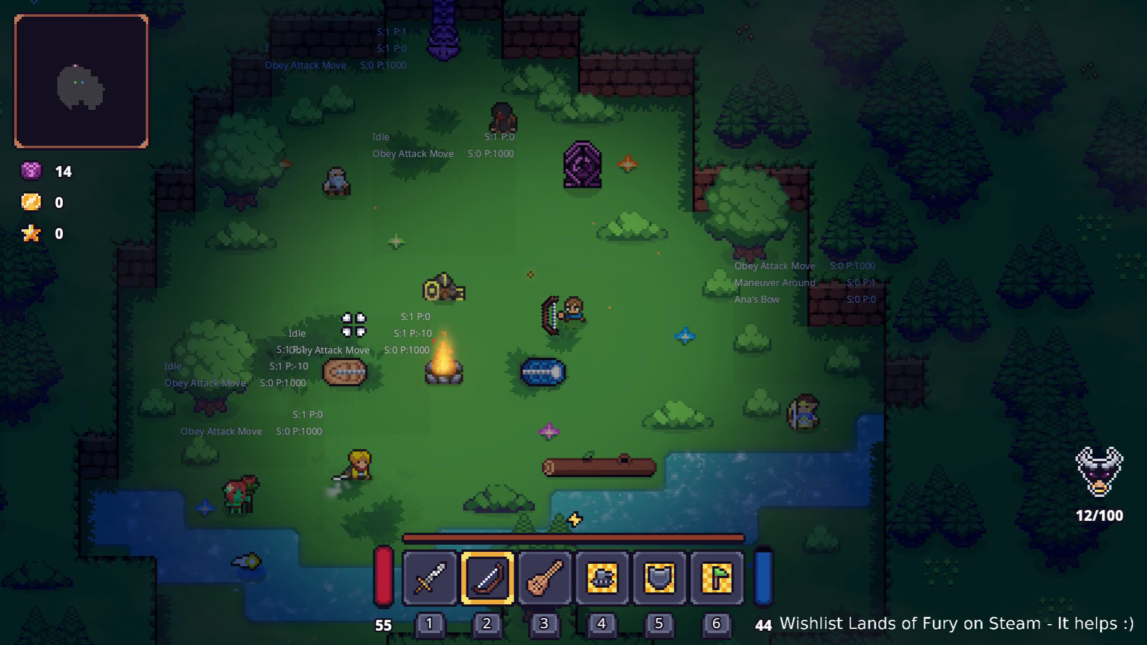
left_click(353, 325)
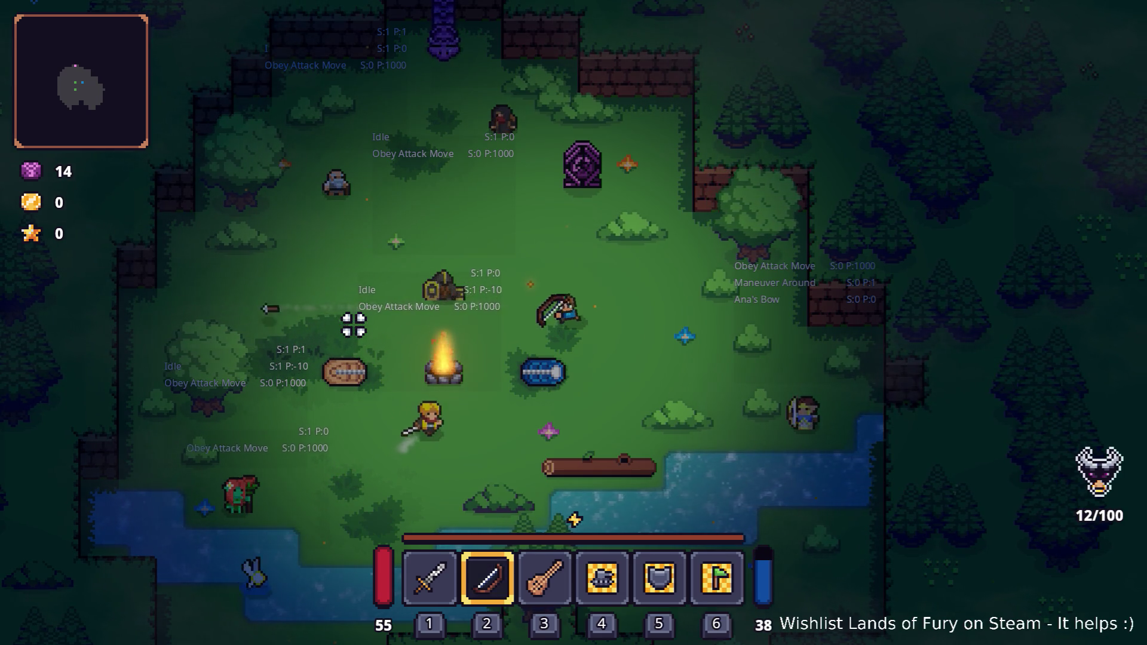
left_click(353, 325)
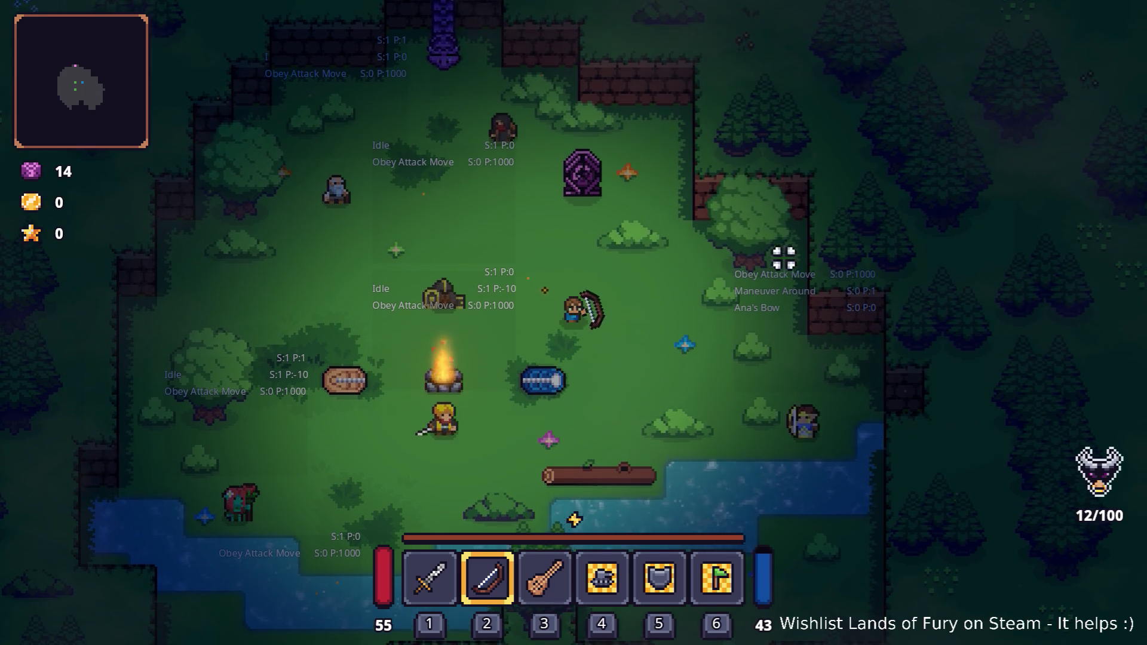
Step: Move around firing a volley of arrows toward the upper left, then return to Godot
key("w+d")
left_click(383, 276)
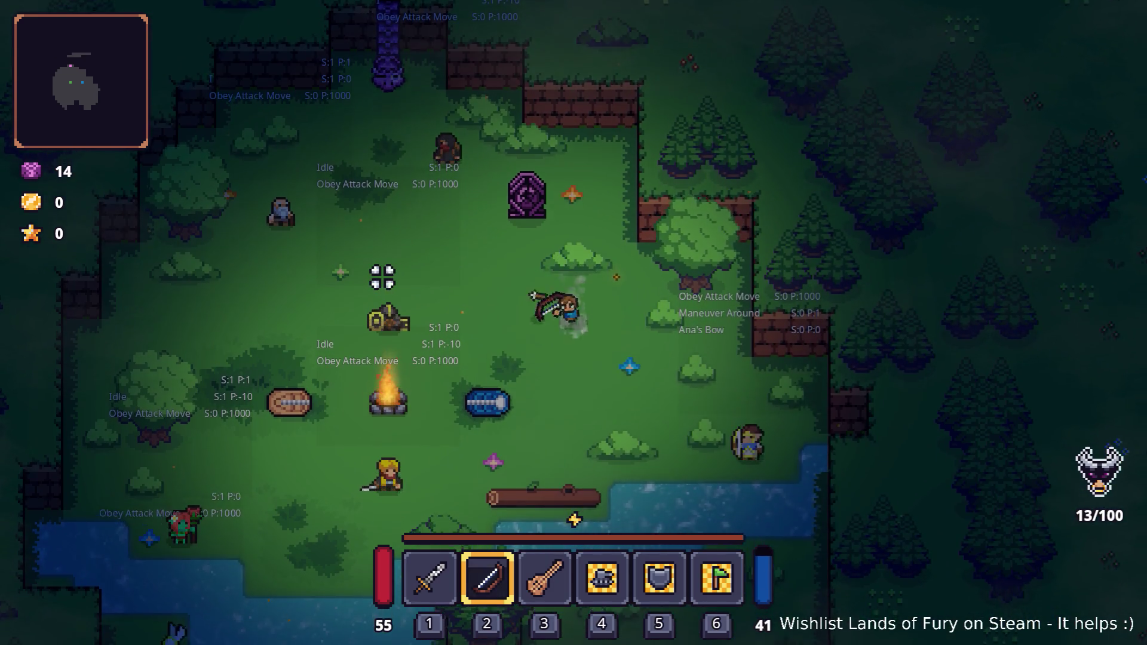
key("s")
left_click(384, 269)
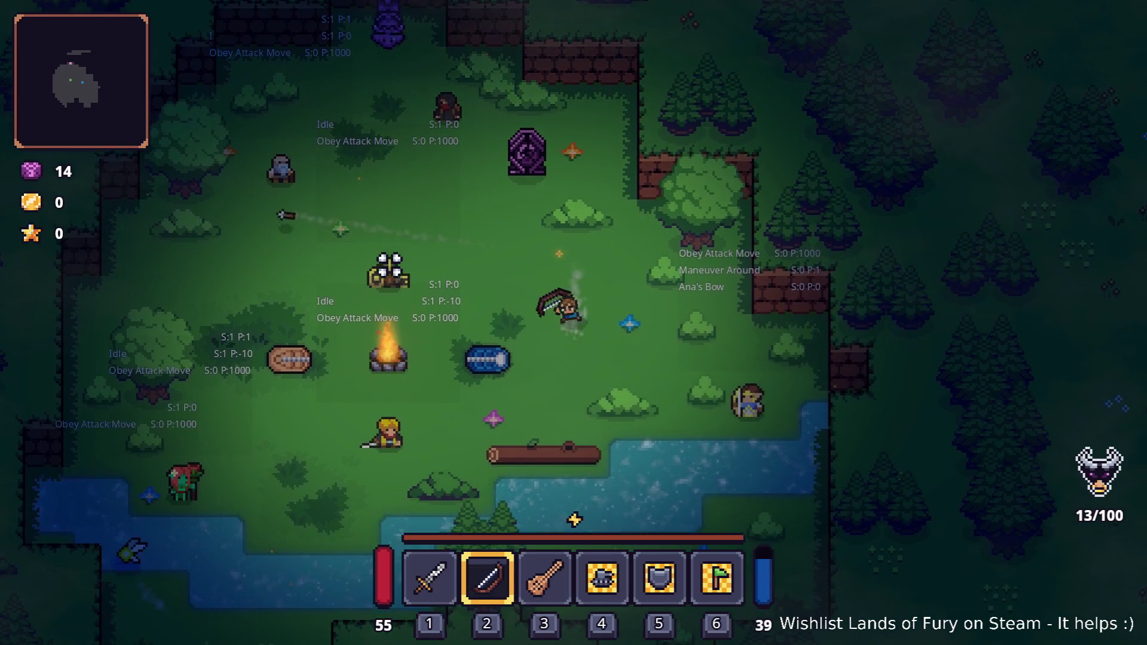
left_click(388, 267)
left_click(388, 267)
left_click(388, 267)
left_click(389, 266)
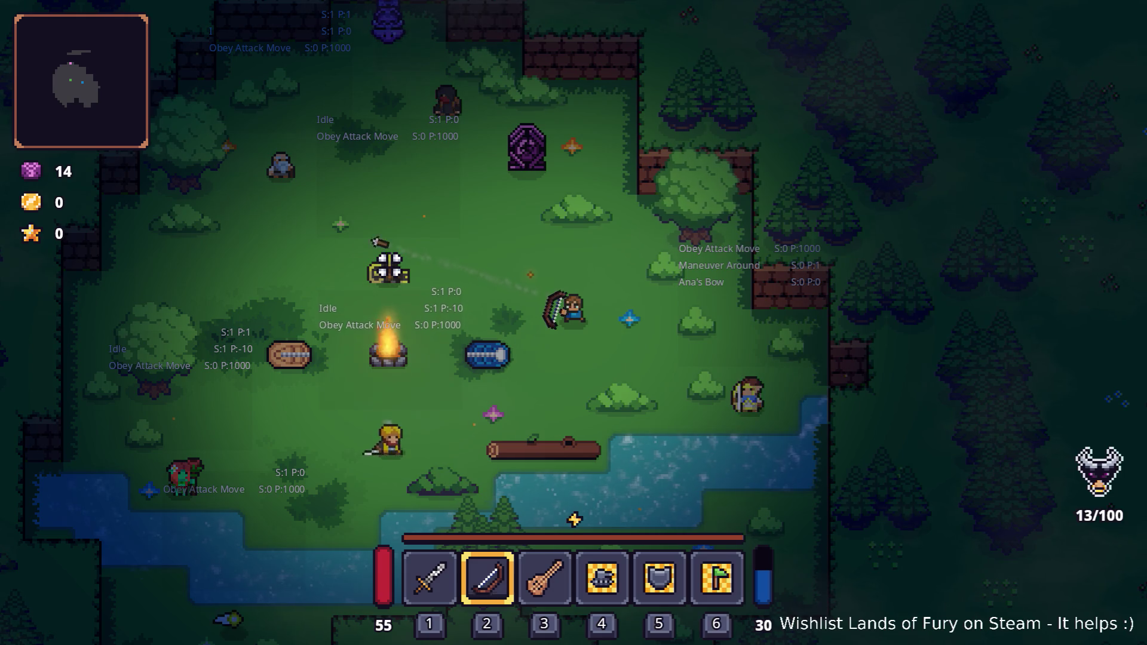
left_click(388, 267)
left_click(388, 267)
left_click(389, 267)
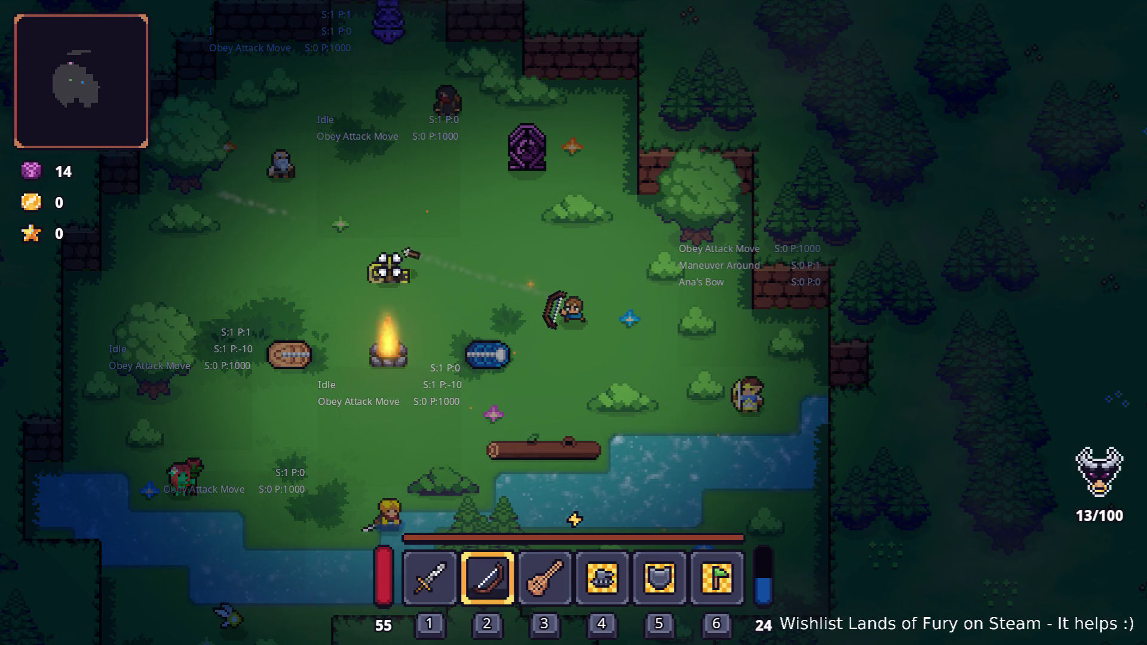
left_click(388, 267)
left_click(388, 267)
left_click(388, 267)
left_click(389, 267)
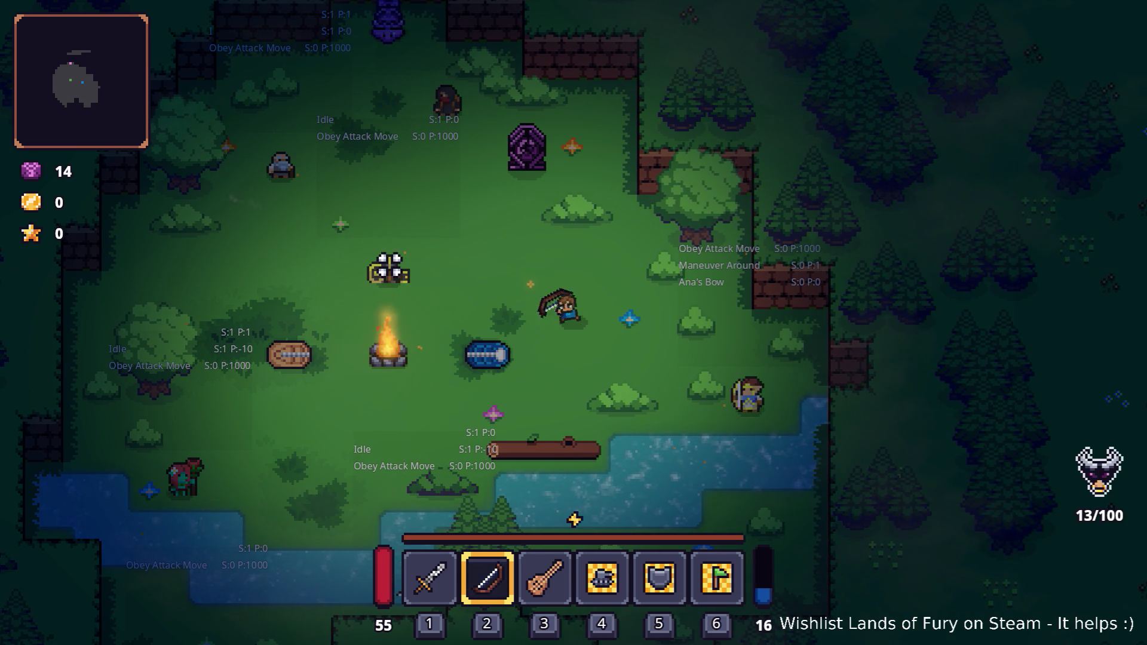
left_click(388, 267)
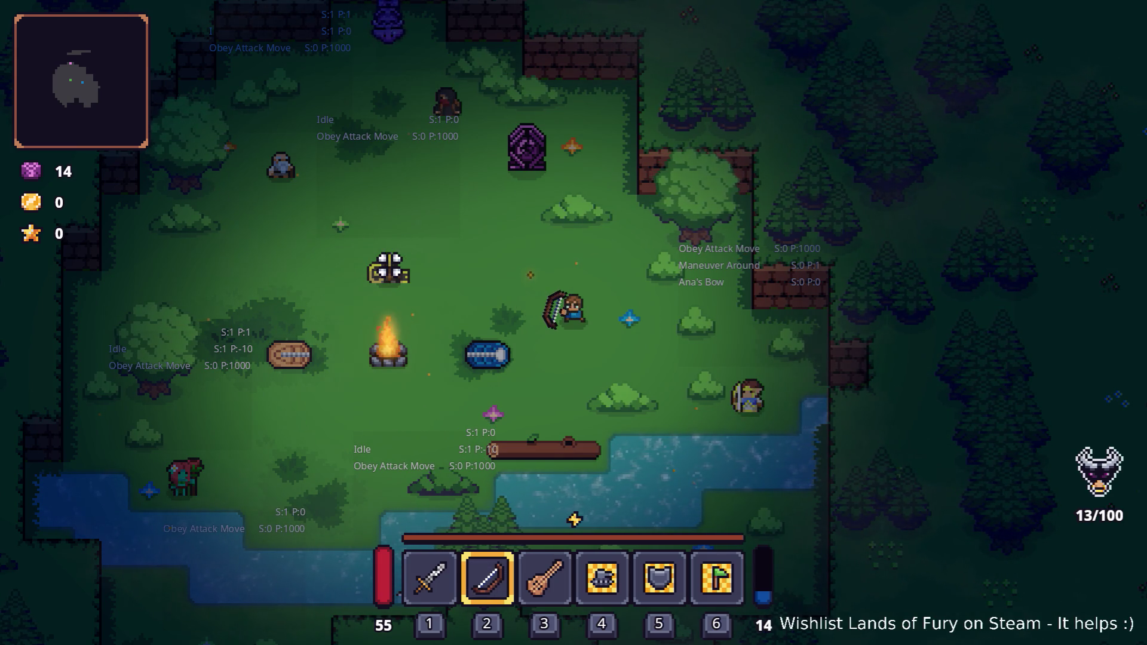
key("alt+Tab")
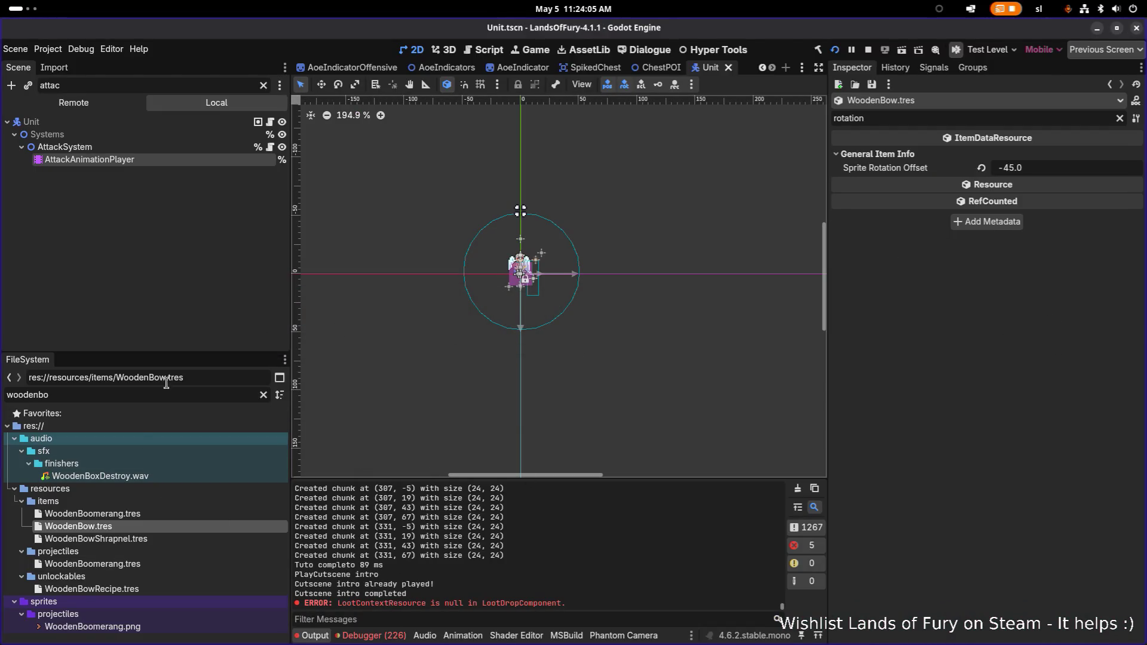
Step: Move ShootBow's RotateItemSprite2DWithOffset(15.0) key from 0.3 to 0.1, save, and rerun the game
left_click(119, 160)
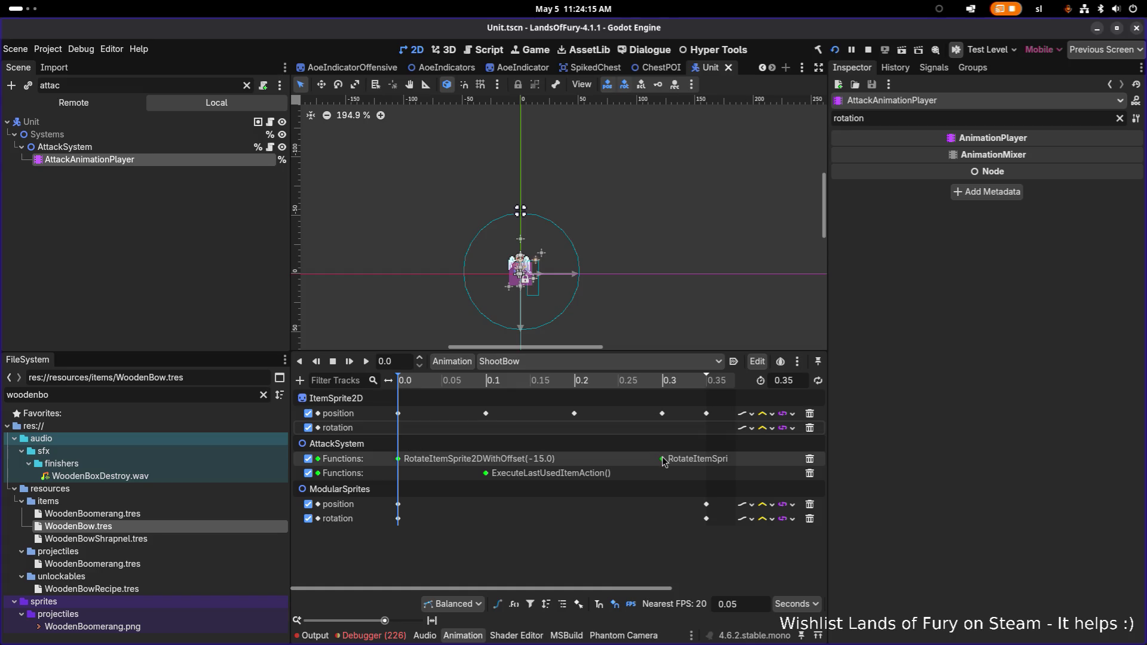
mouse_move(663, 461)
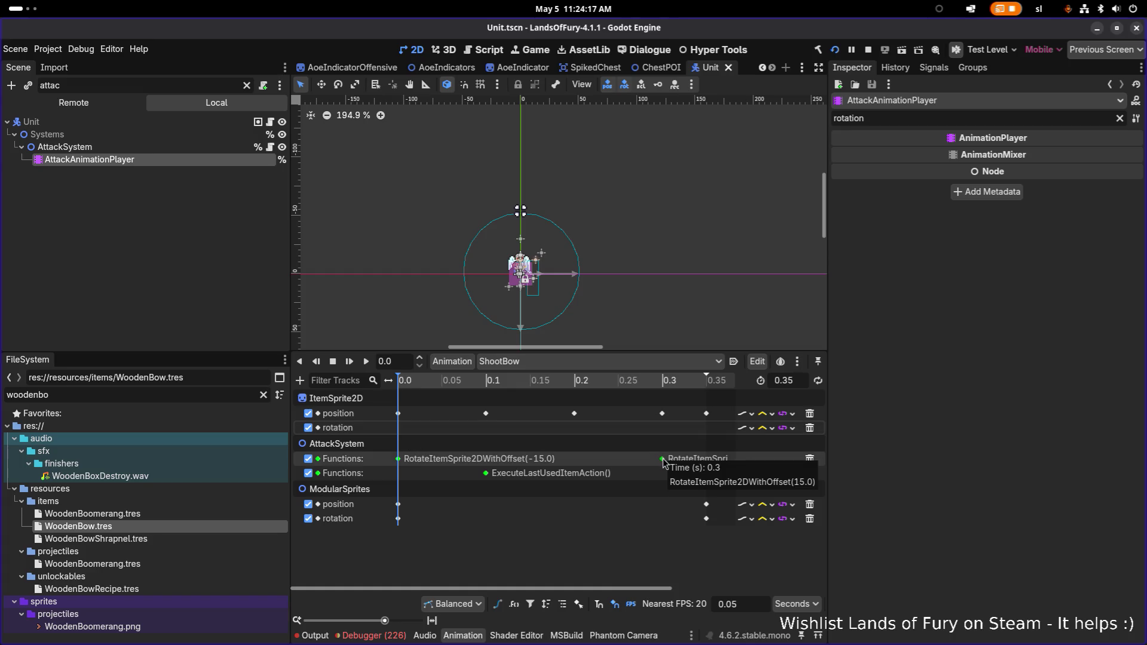
left_click(662, 459)
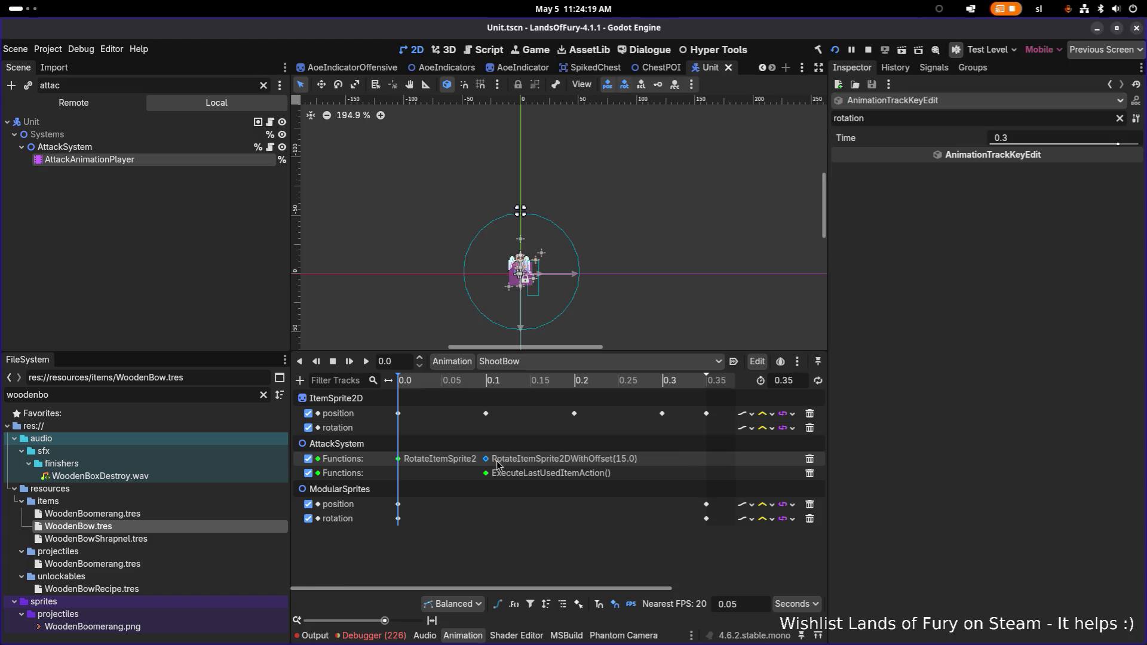
key("ctrl+s")
left_click(836, 53)
key("alt+Tab")
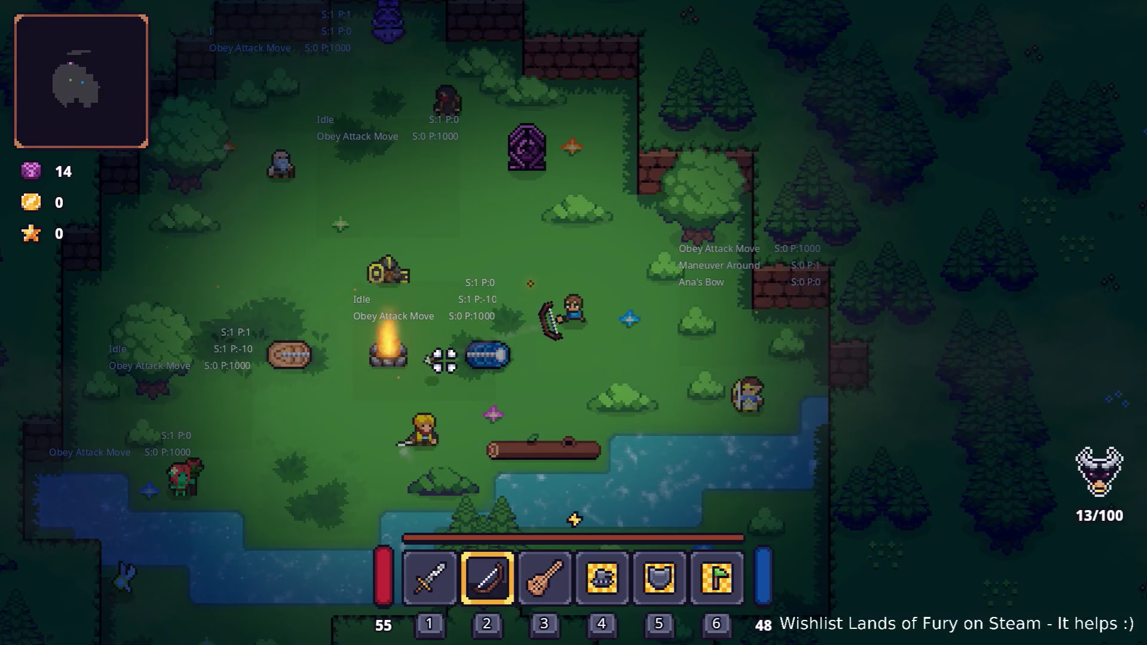
Step: Fire arrows at targets in several directions around the hero to test the bow angle
left_click(446, 359)
left_click(437, 317)
left_click(432, 307)
left_click(431, 307)
left_click(724, 323)
left_click(719, 317)
left_click(478, 306)
left_click(563, 197)
left_click(709, 289)
left_click(408, 323)
left_click(405, 334)
left_click(412, 355)
left_click(418, 359)
Step: Fire a burst of arrows toward the left
left_click(417, 357)
left_click(376, 294)
left_click(386, 326)
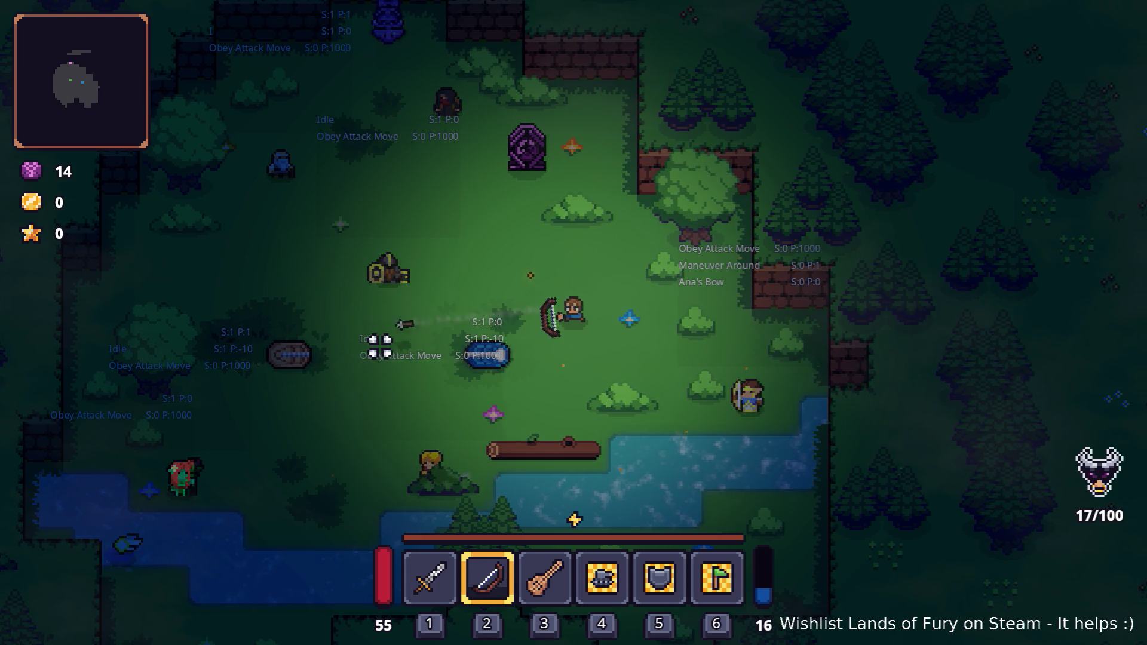
left_click(381, 343)
left_click(381, 343)
left_click(383, 344)
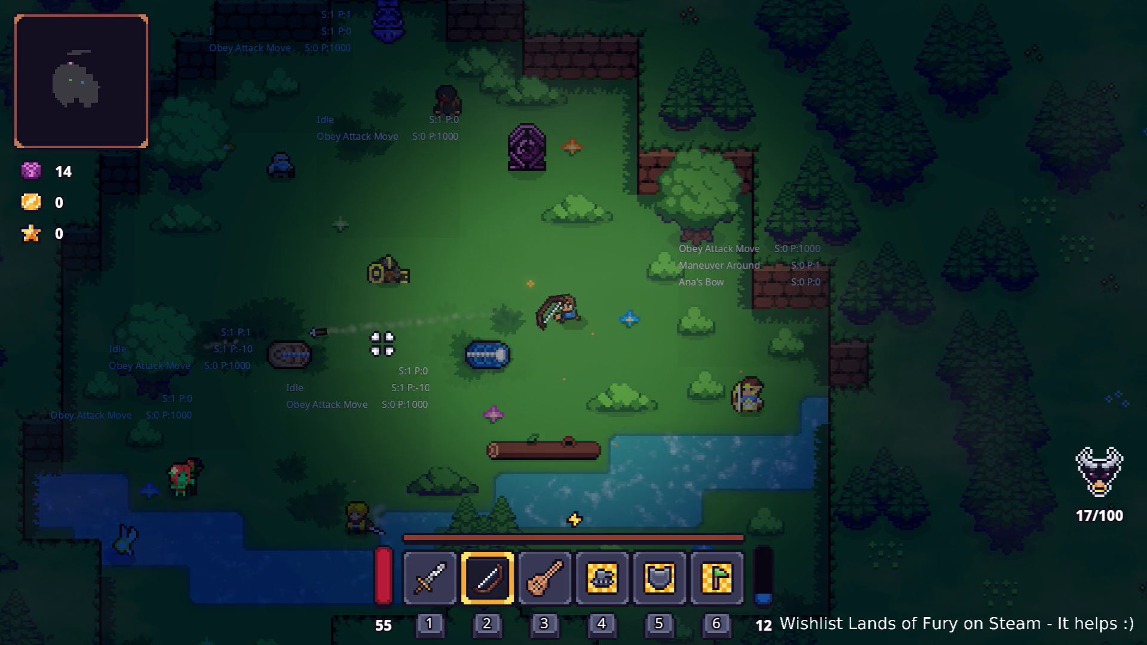
left_click(382, 342)
left_click(381, 346)
left_click(382, 357)
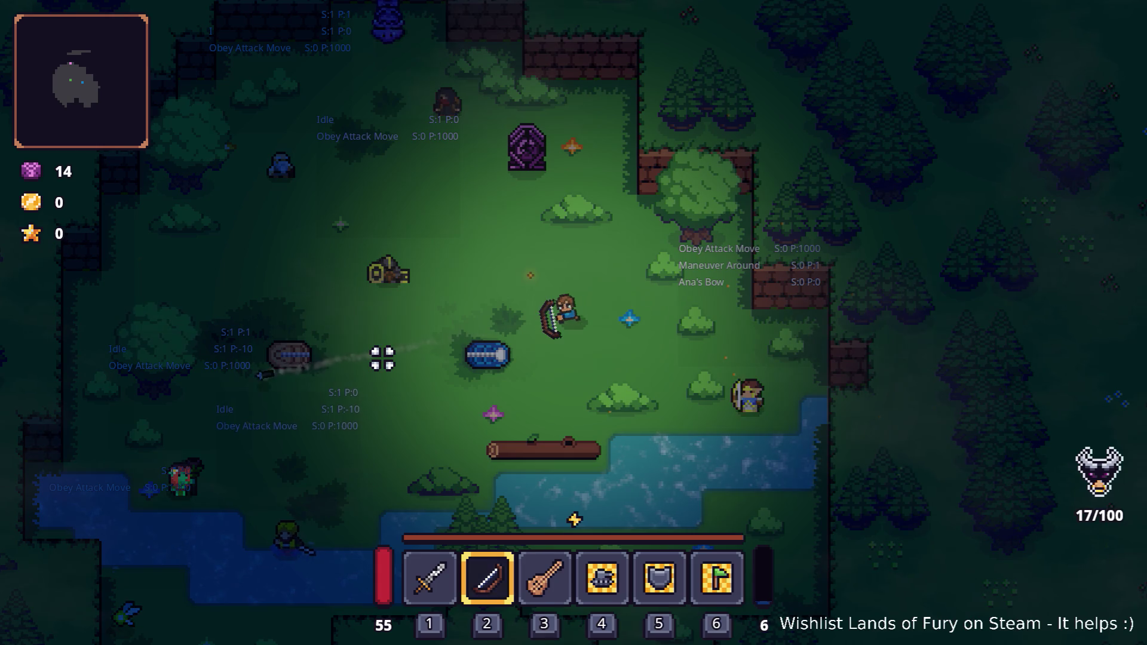
left_click(382, 357)
left_click(382, 357)
left_click(382, 357)
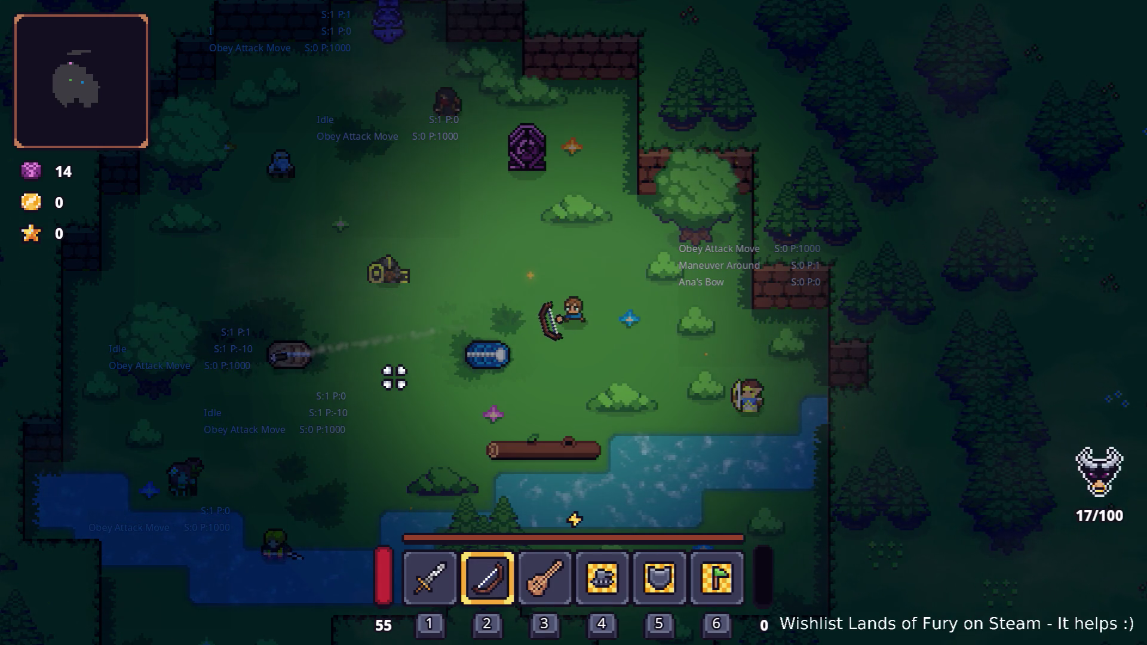
Step: Walk left and shoot arrows to the right, upper left and left
key("a")
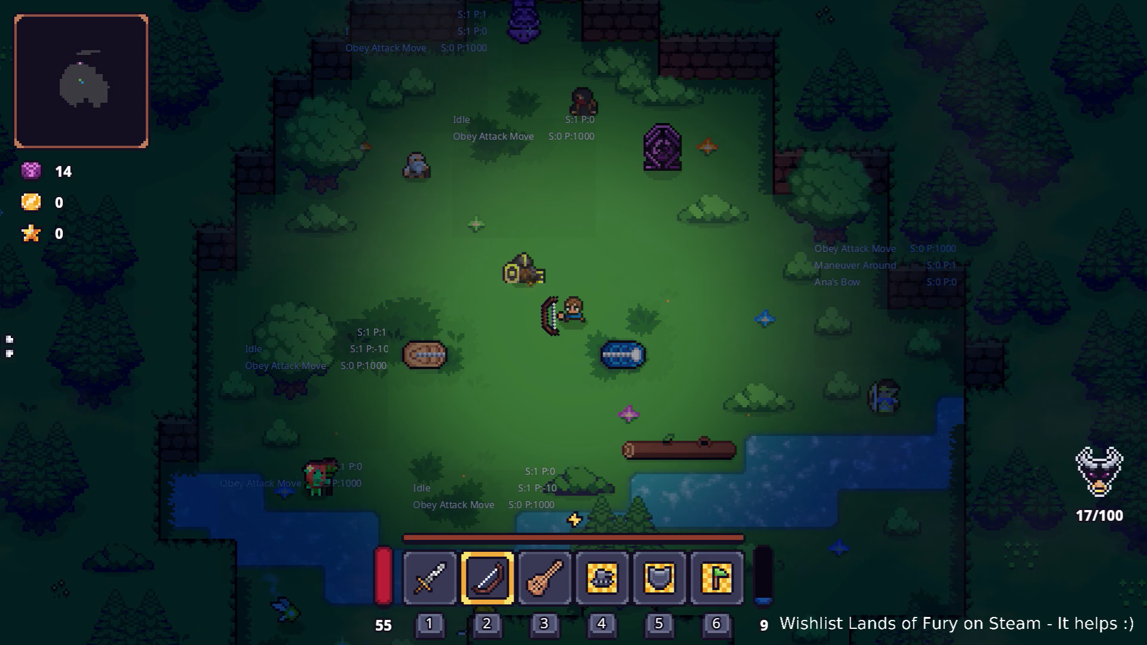
left_click(843, 328)
left_click(843, 329)
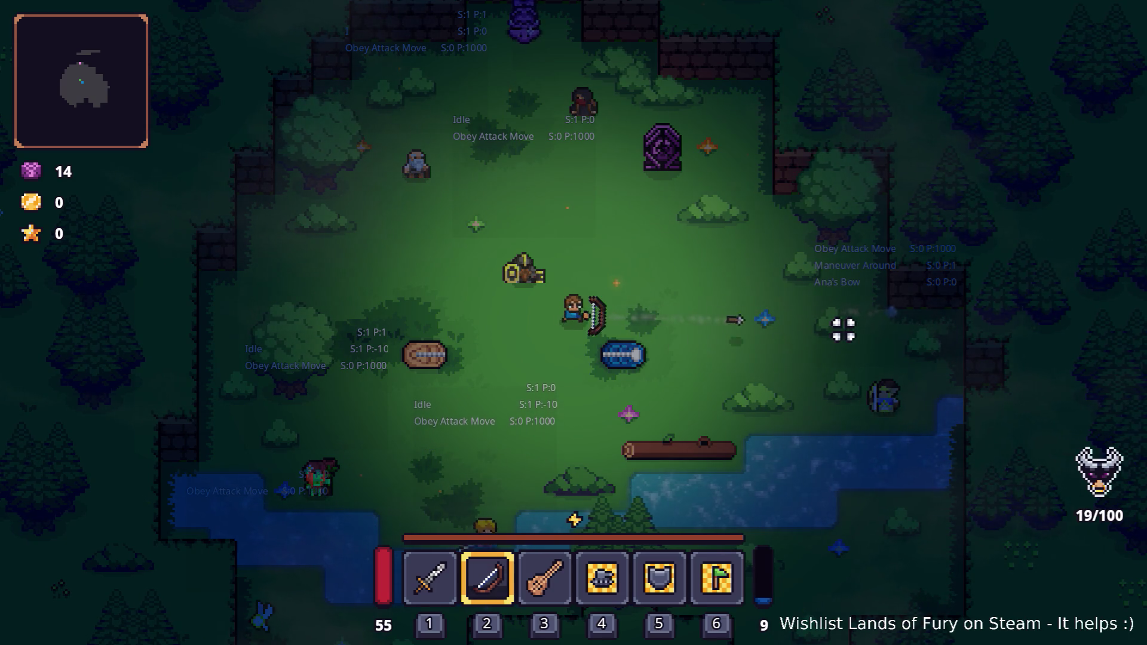
left_click(474, 259)
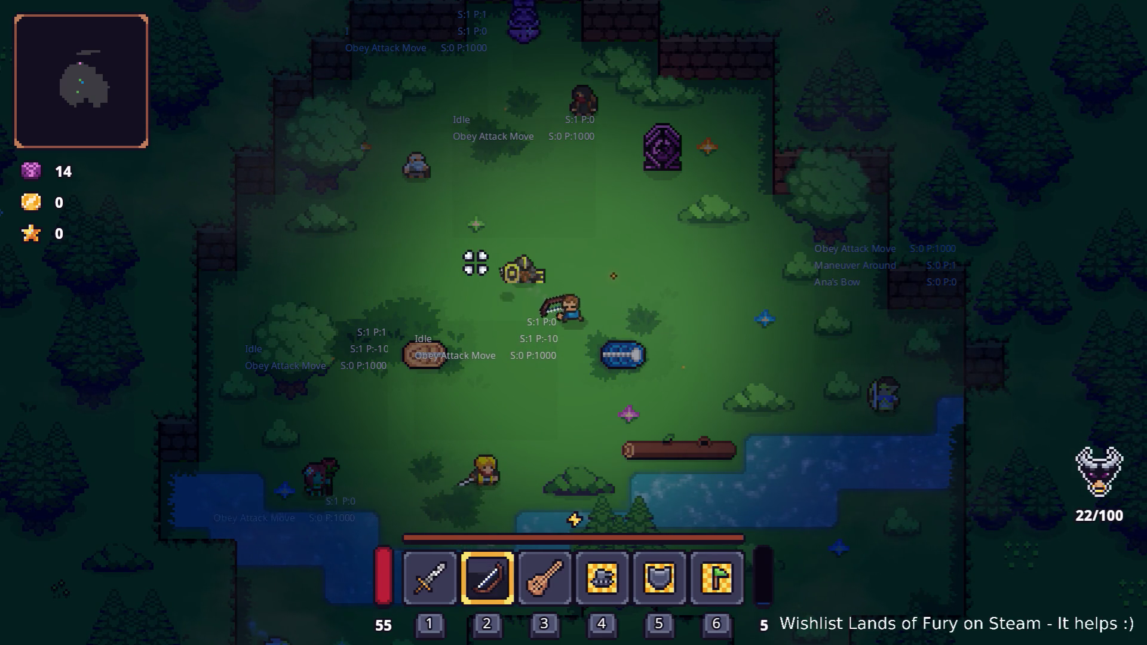
left_click(448, 259)
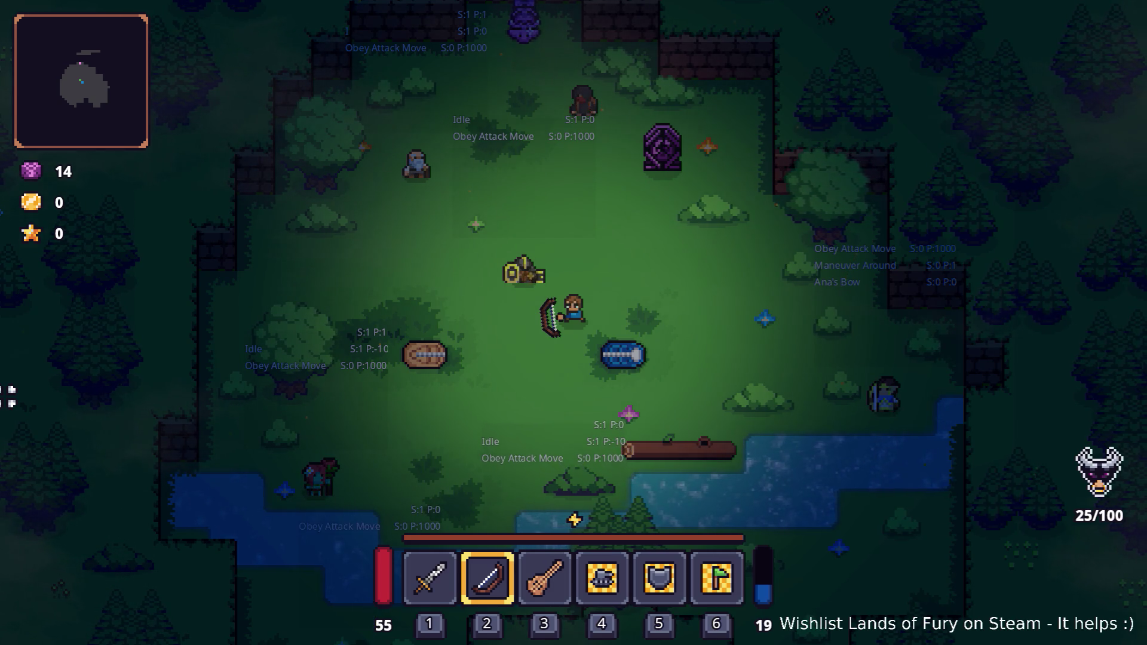
left_click(783, 297)
left_click(719, 323)
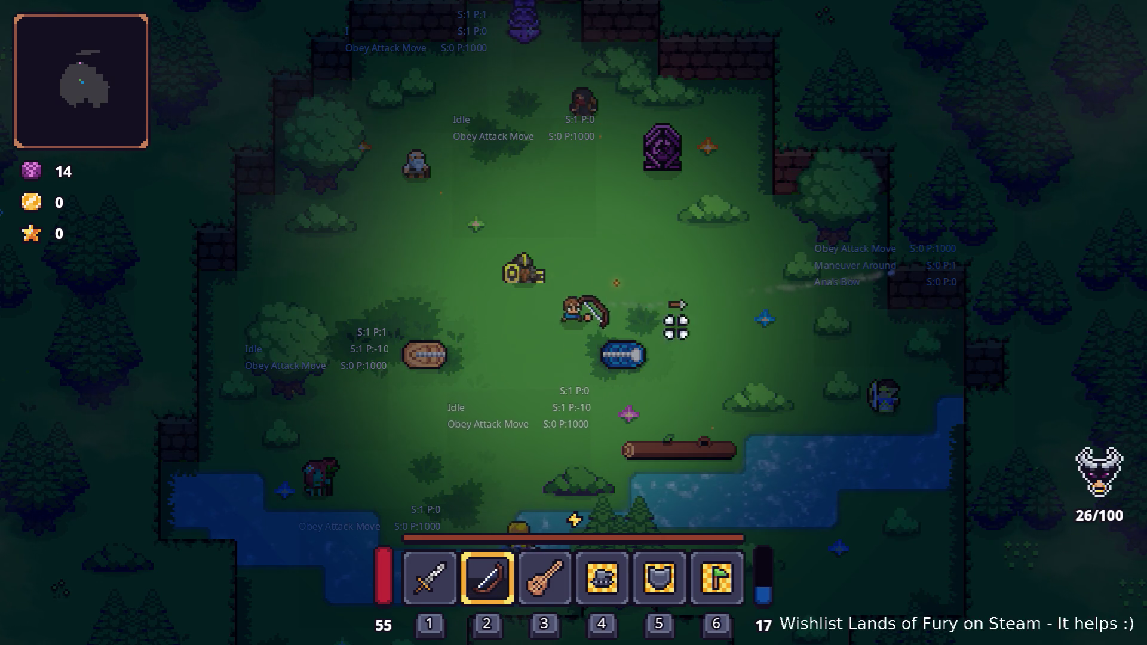
Step: Switch to the lute, play its attack, then pause and quit to desktop
key("1")
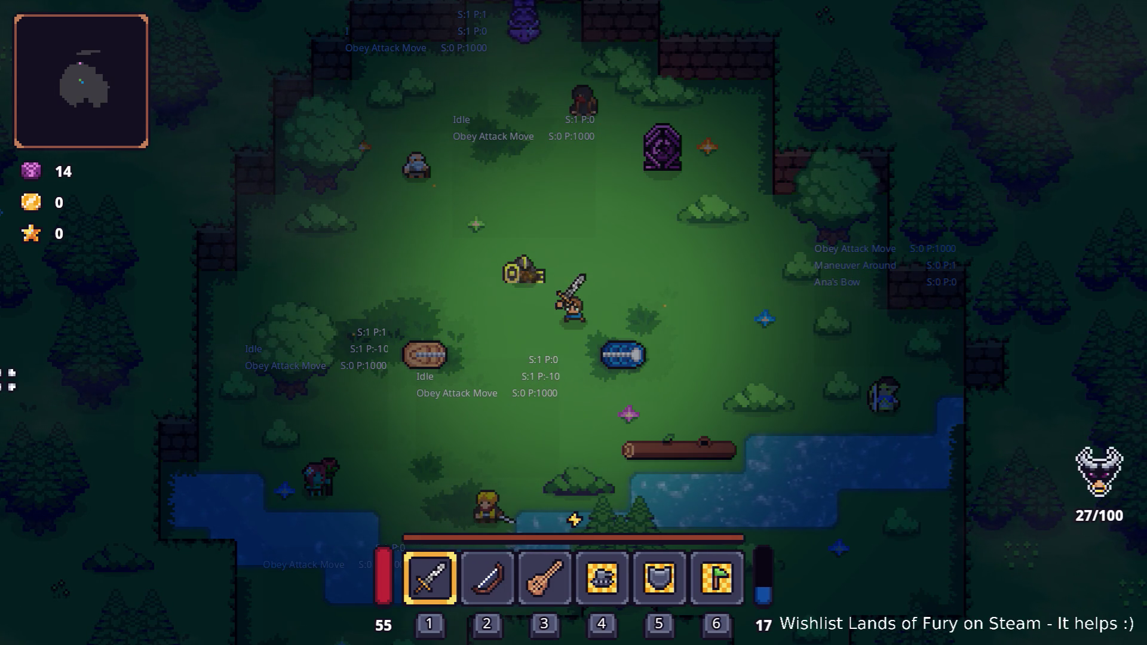
key("d")
key("3")
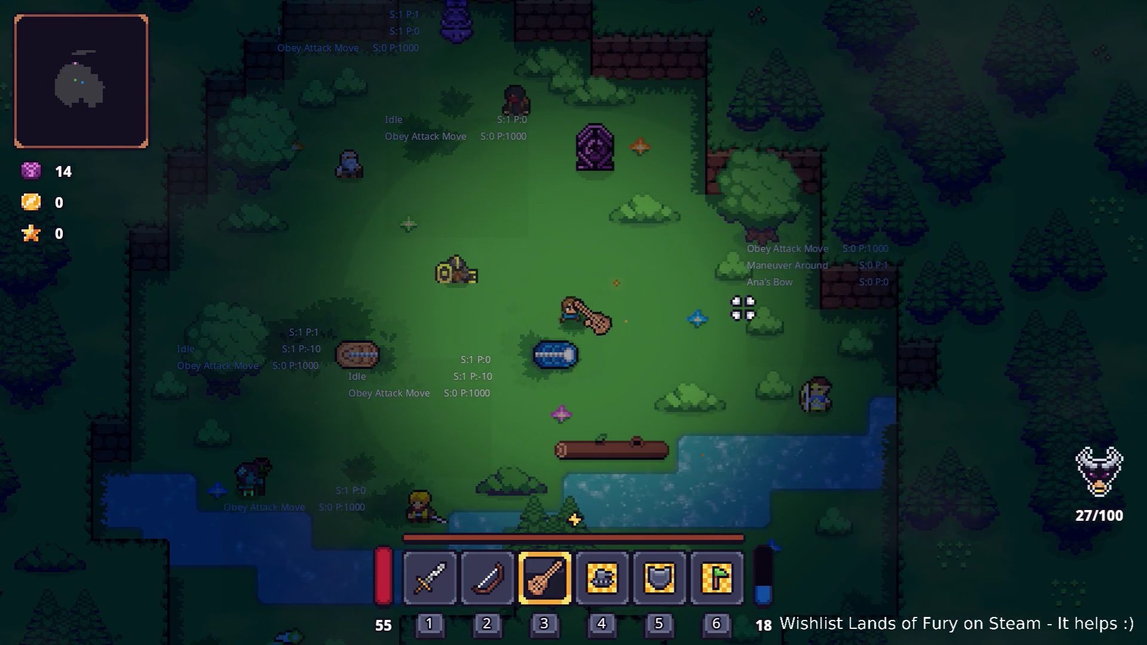
left_click(743, 309)
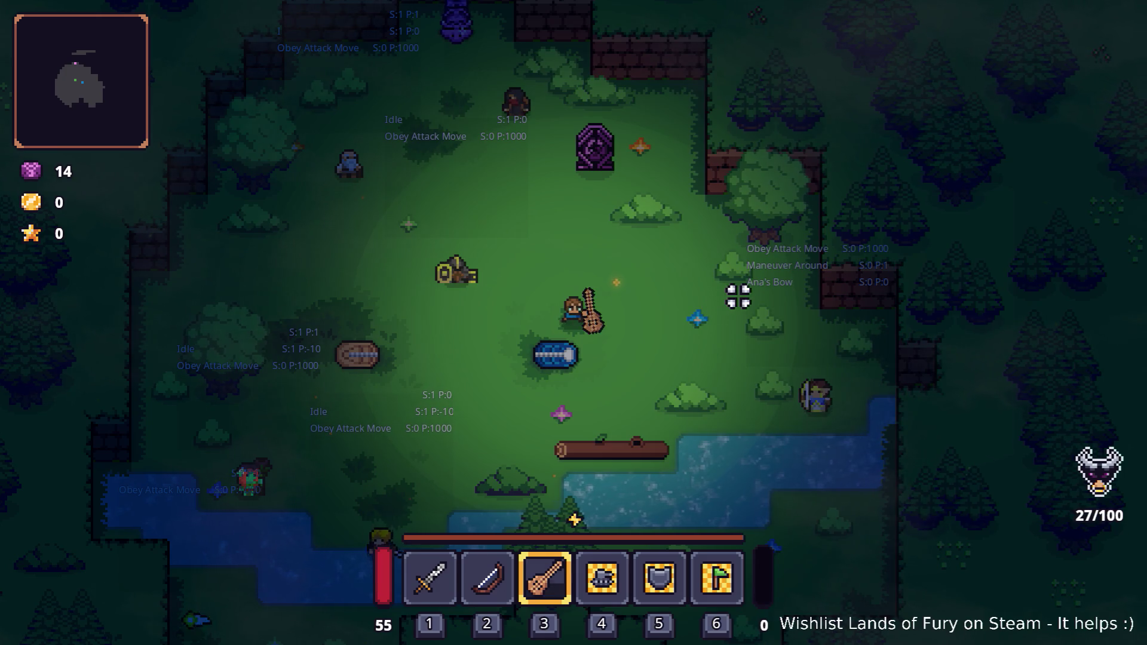
key("Escape")
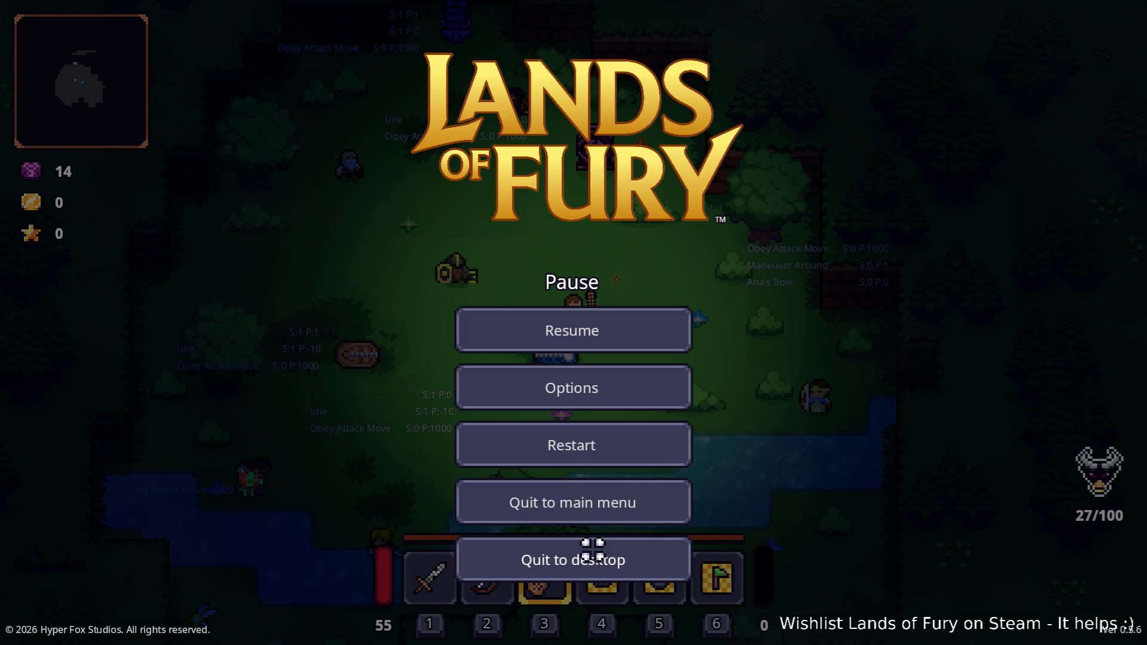
left_click(593, 550)
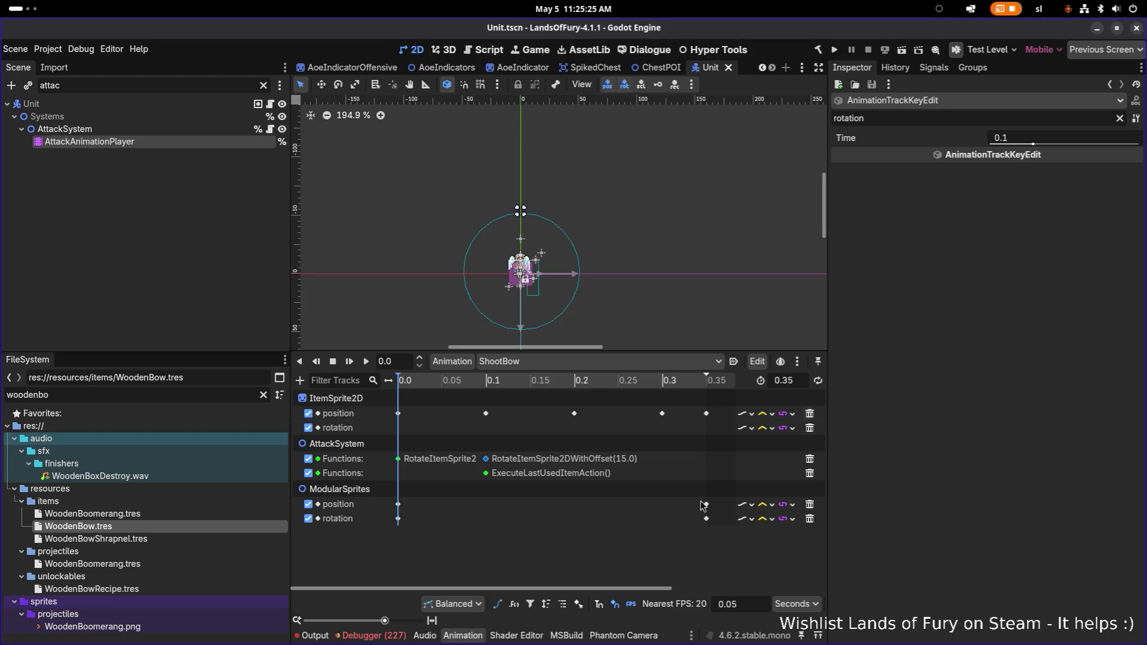
key("ctrl+z")
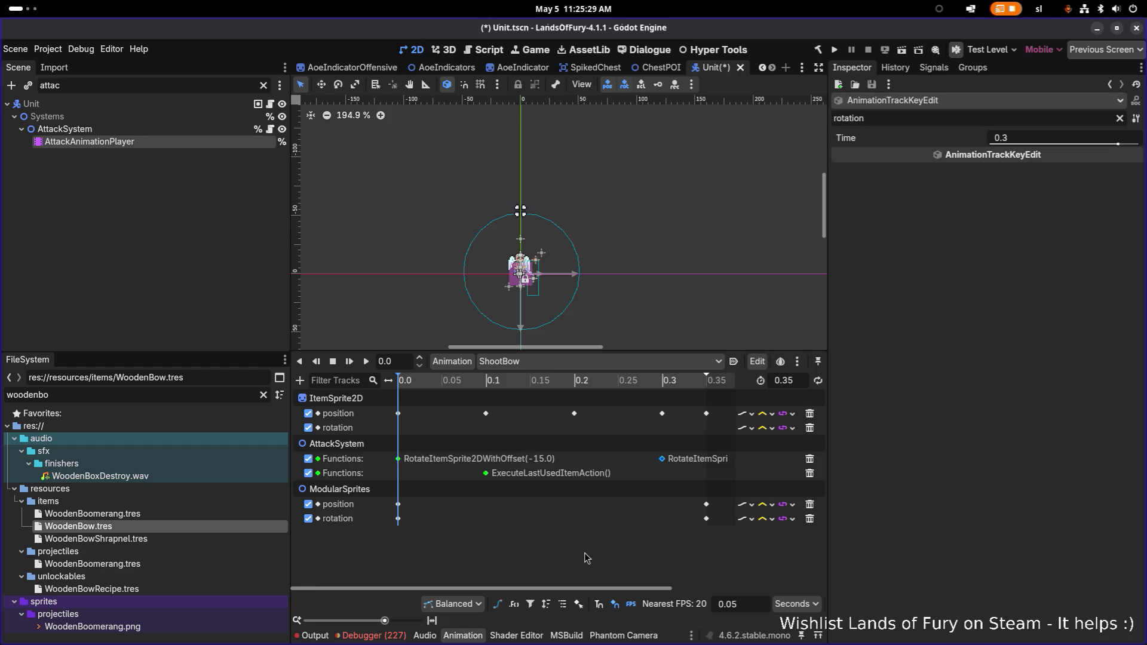
key("ctrl+z")
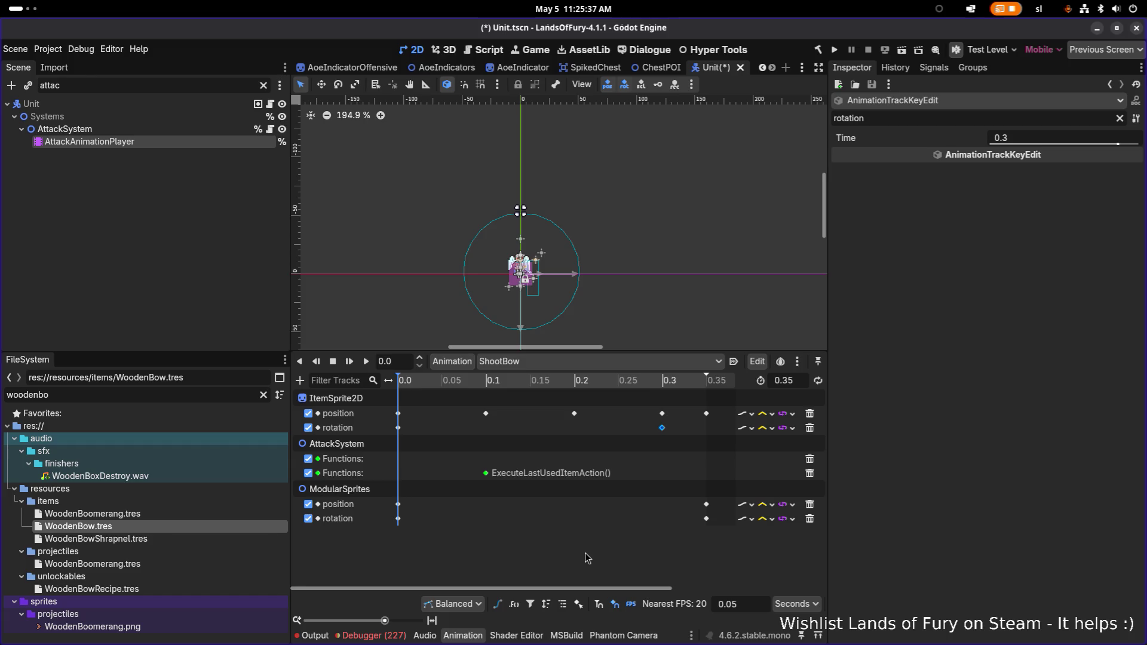
key("ctrl+v")
key("Delete")
left_click(397, 427)
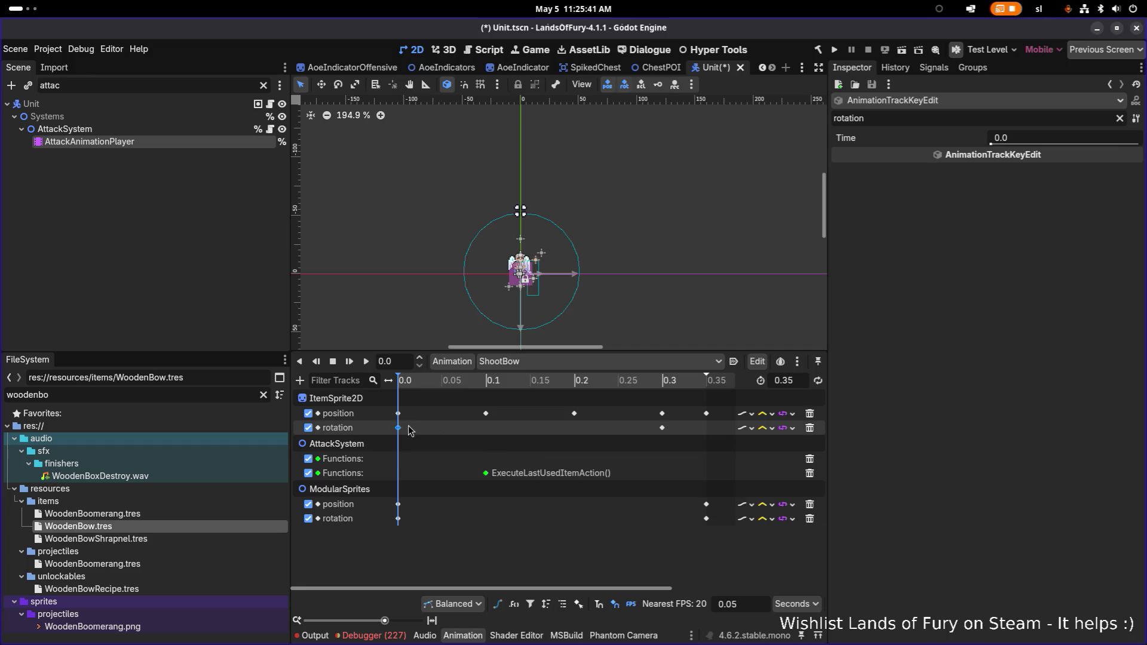
left_click(662, 428)
left_click(398, 427)
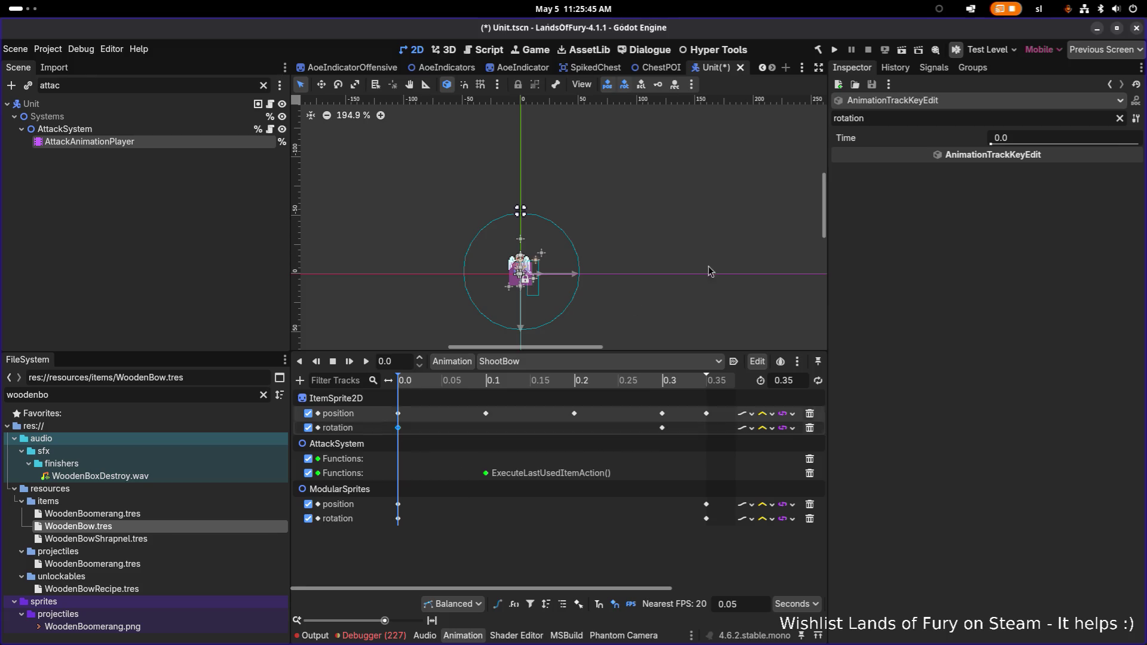
left_click(1120, 118)
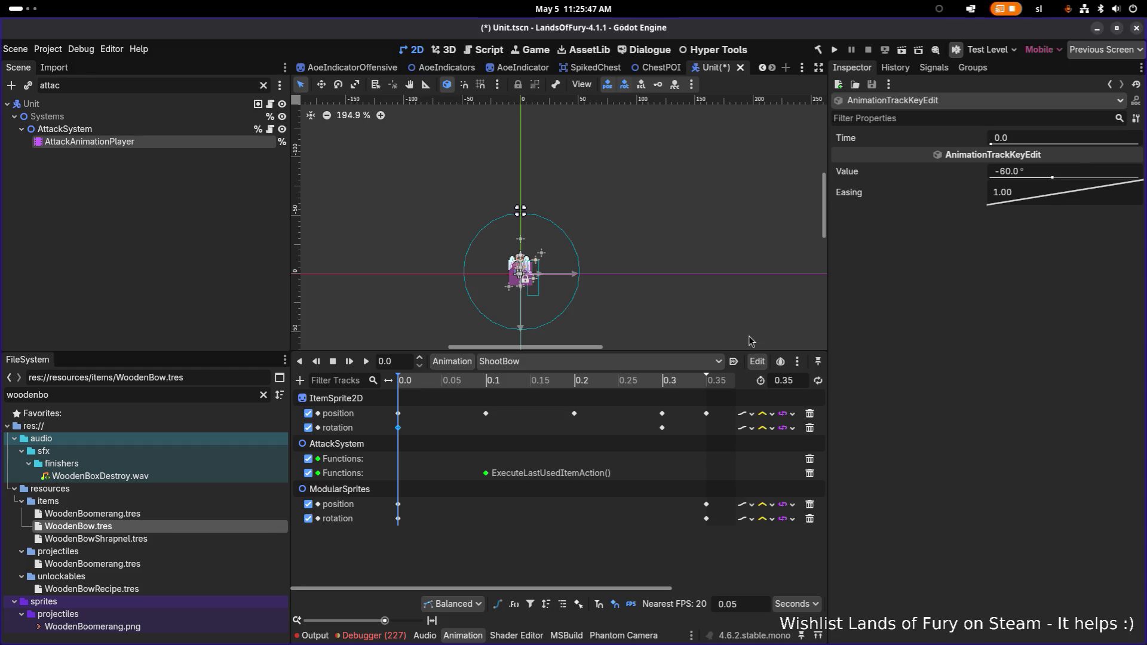
left_click(663, 428)
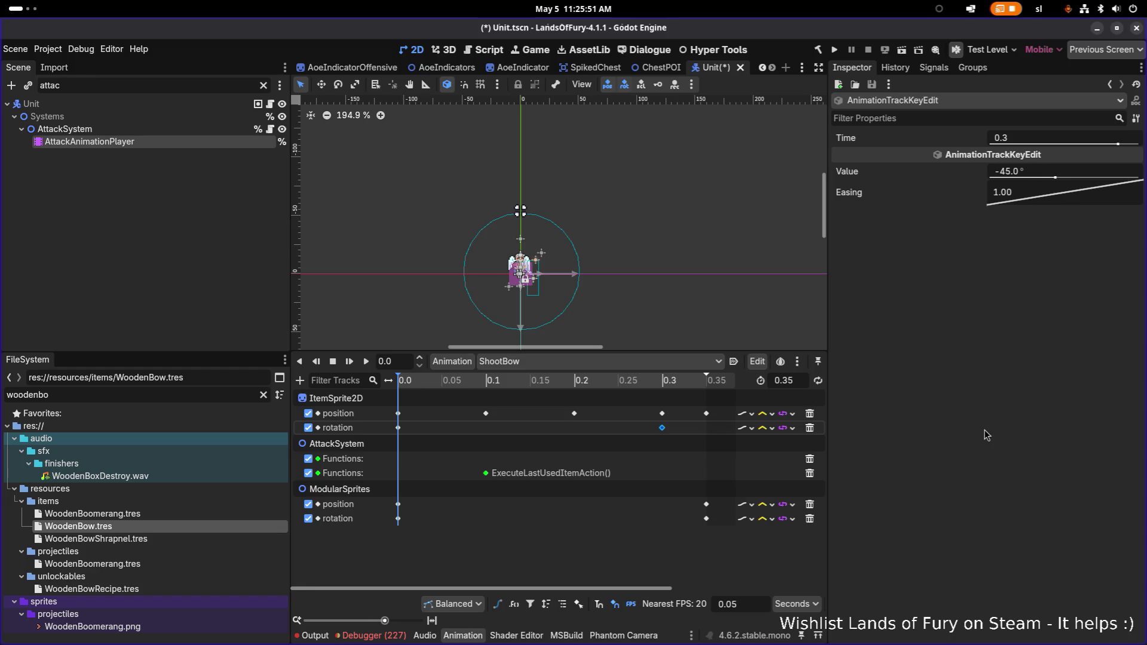
left_click(576, 579)
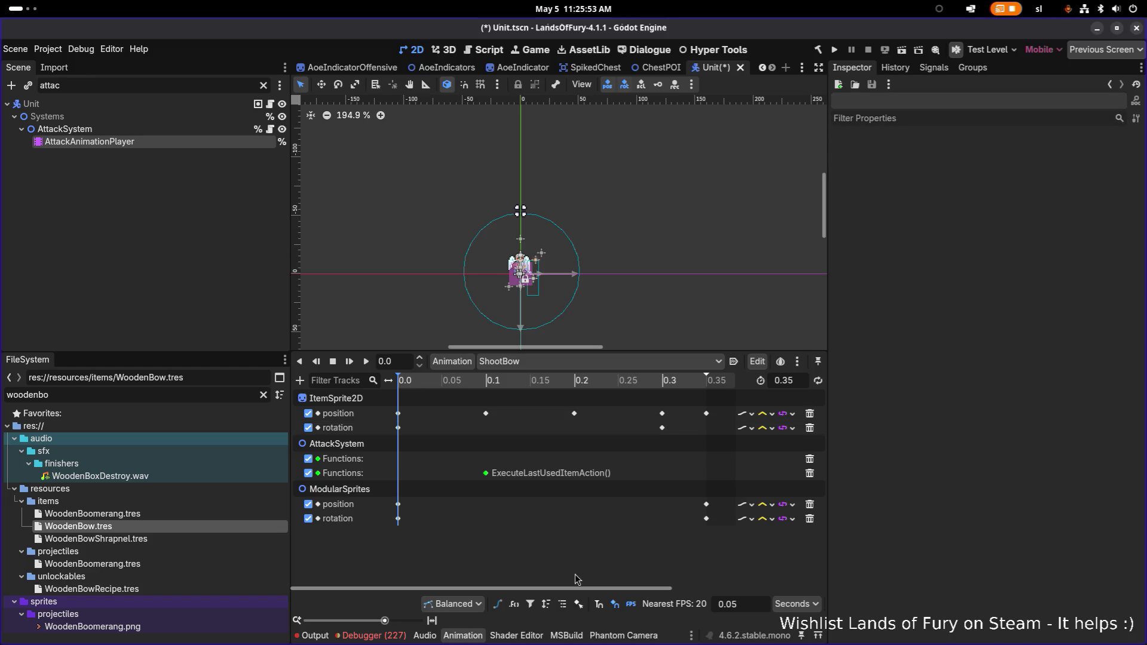
key("ctrl+v")
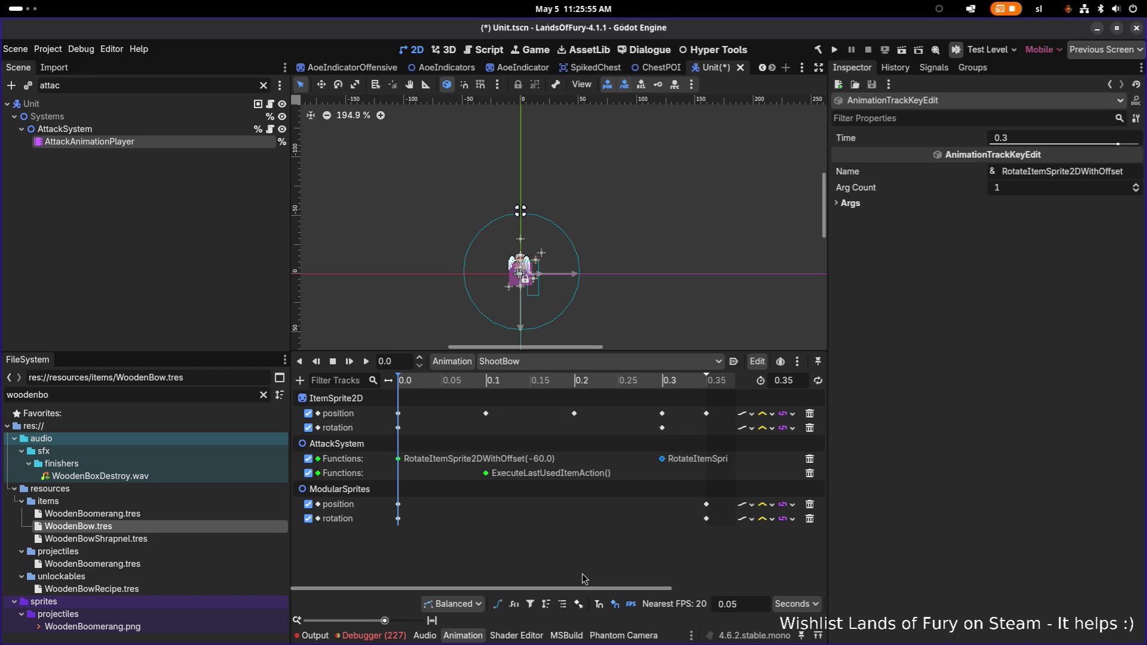
left_click(583, 578)
key("ctrl+z")
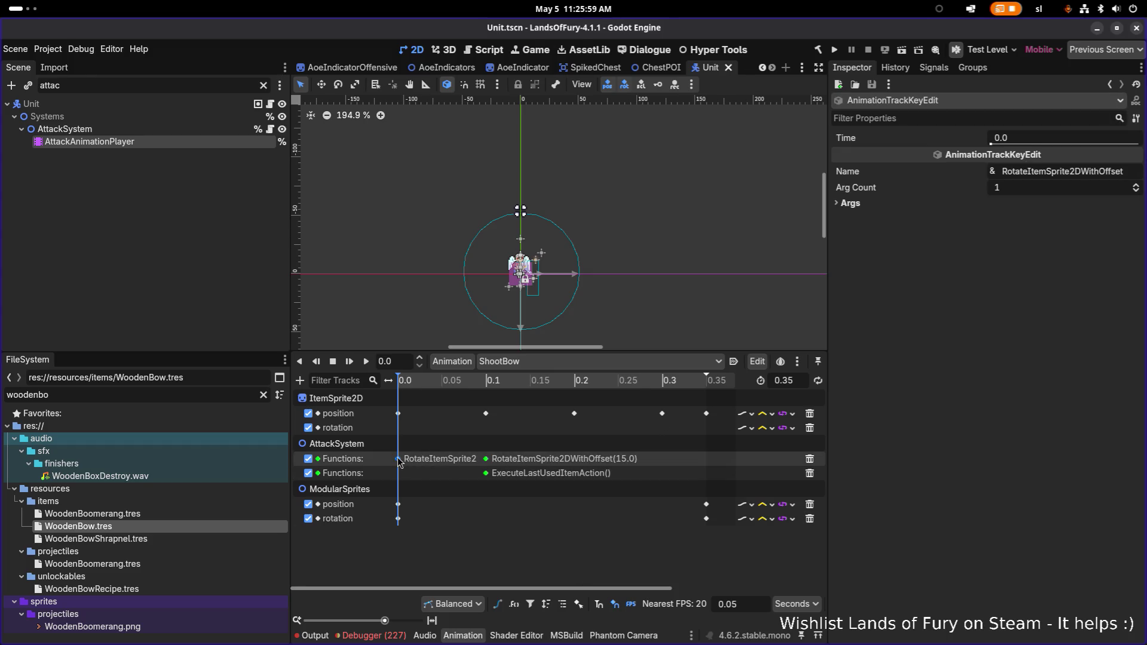
Step: Set the 0.0 RotateItemSprite2DWithOffset key's argument to -60.0
left_click(1035, 204)
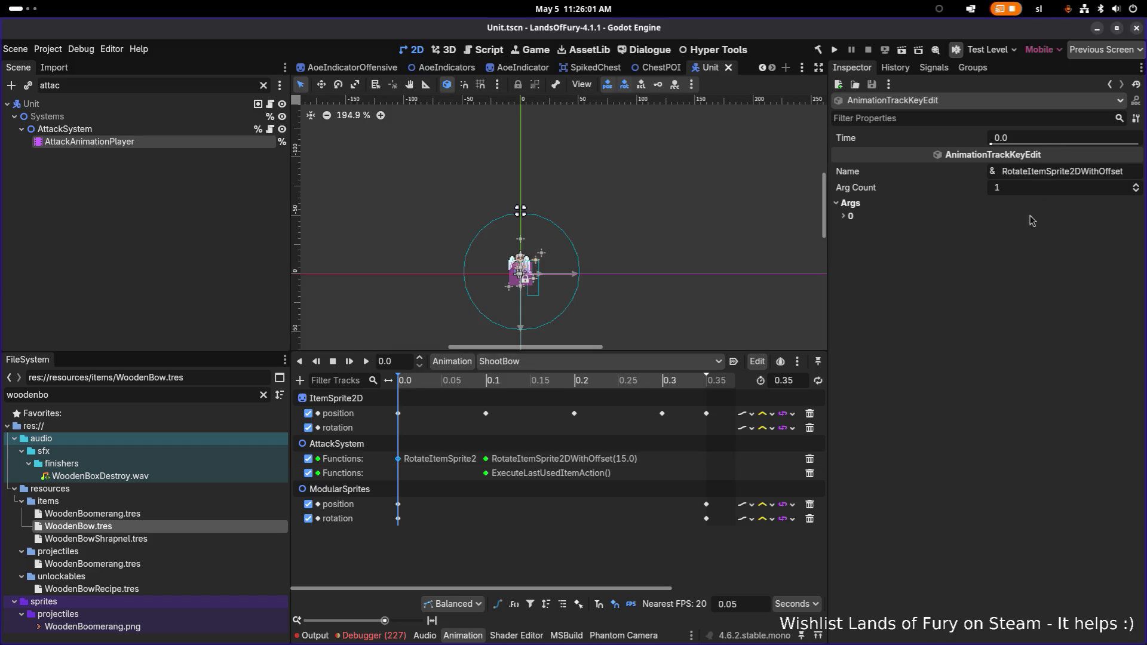
left_click(930, 216)
left_click(1062, 249)
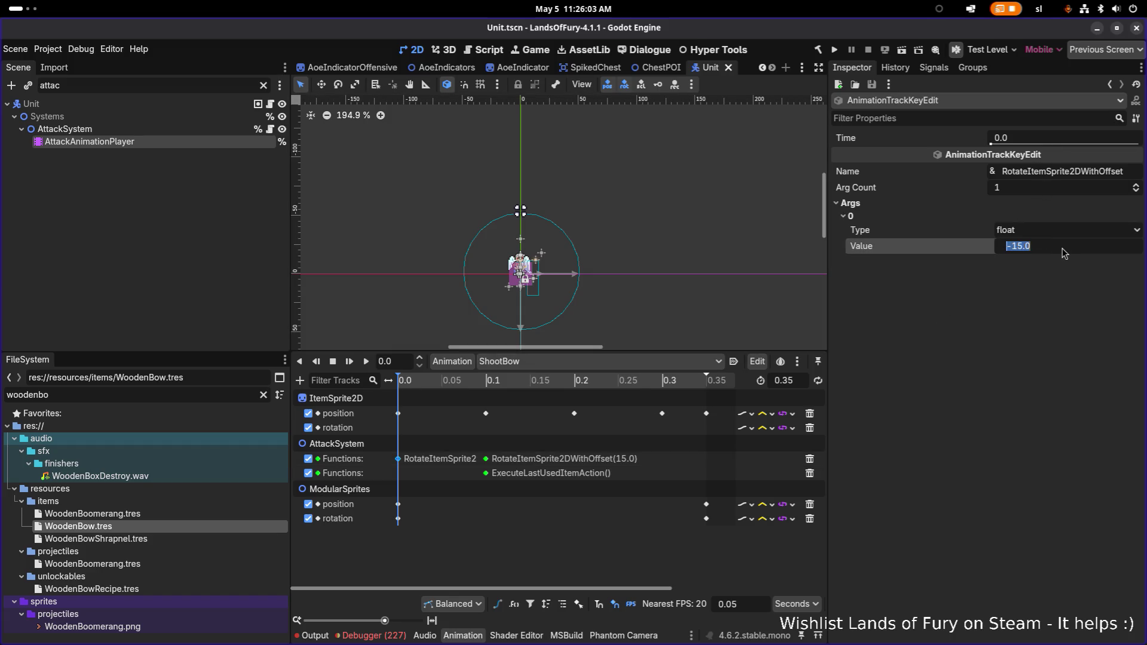
type("-60")
key("Return")
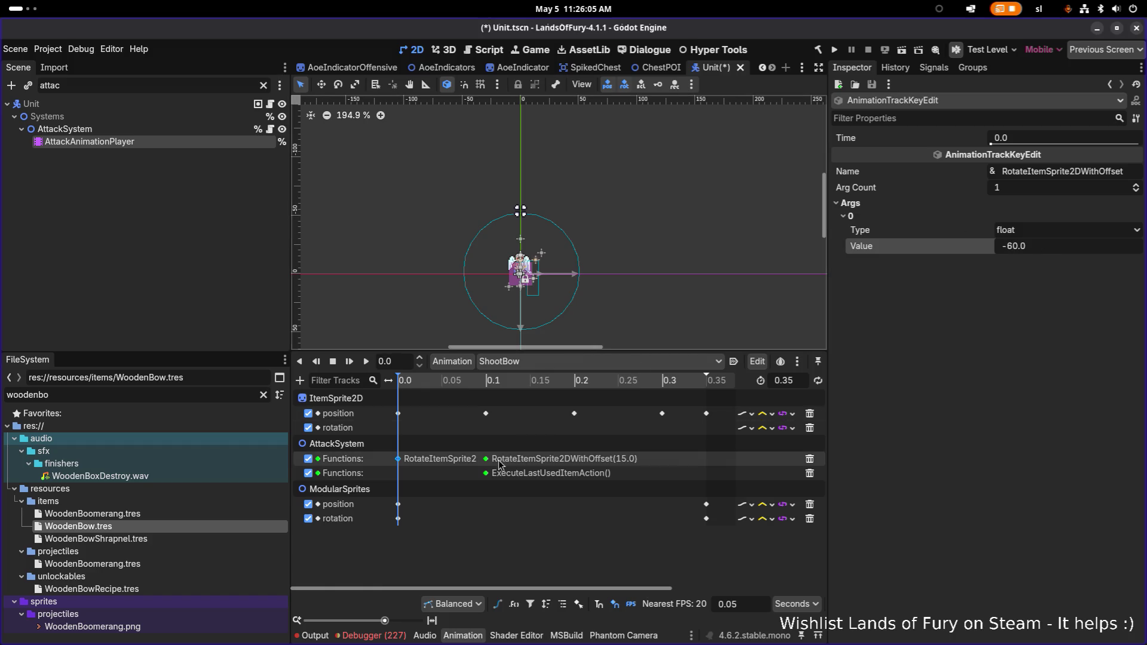
Step: Change the 0.1 key's argument from 15.0 to -45.0 and save the Unit scene
left_click(486, 459)
left_click(842, 205)
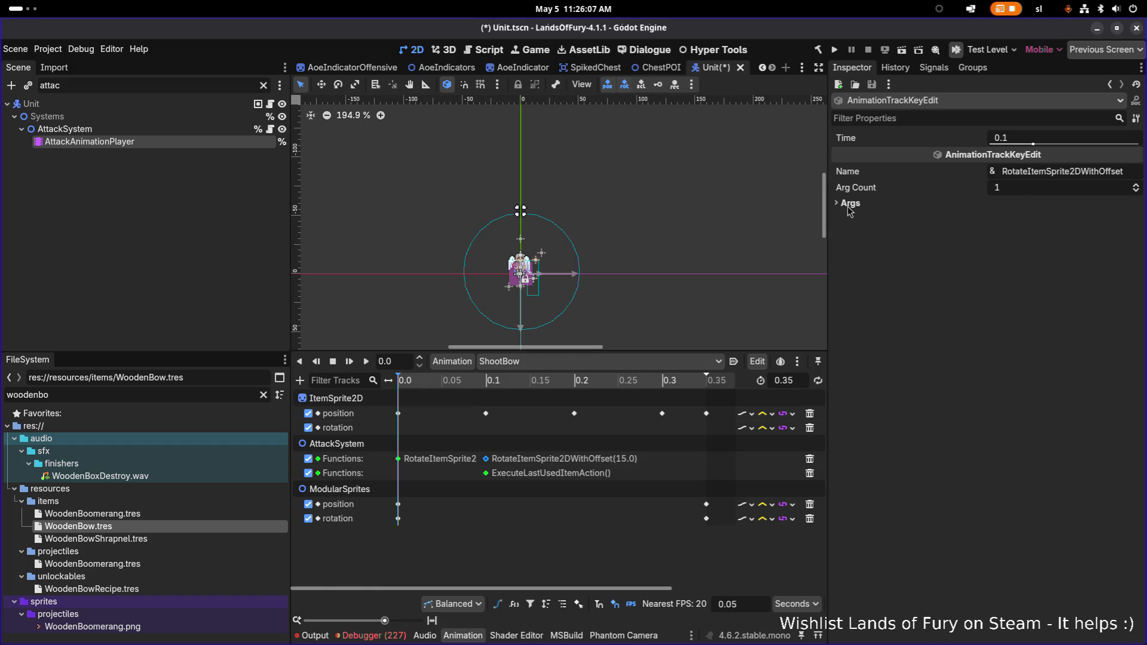
left_click(875, 217)
left_click(1057, 249)
type("-45")
key("Return")
key("ctrl+s")
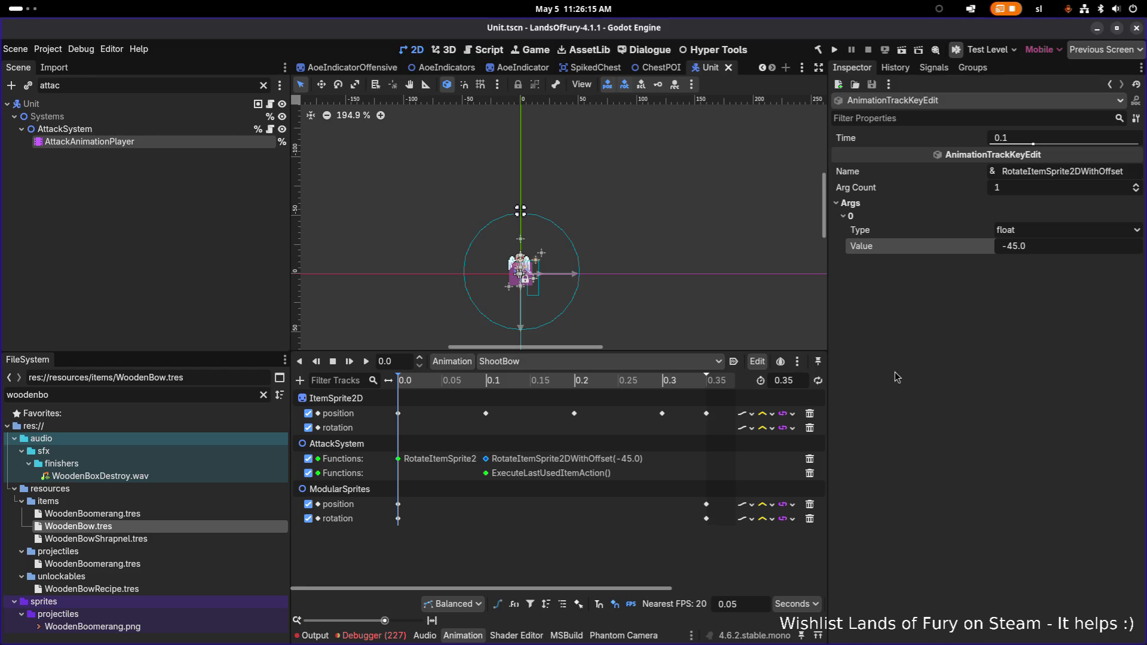
Step: Check the RESET_SHOOT_BOW reset key's offset of 0.0, then run the game
left_click(577, 363)
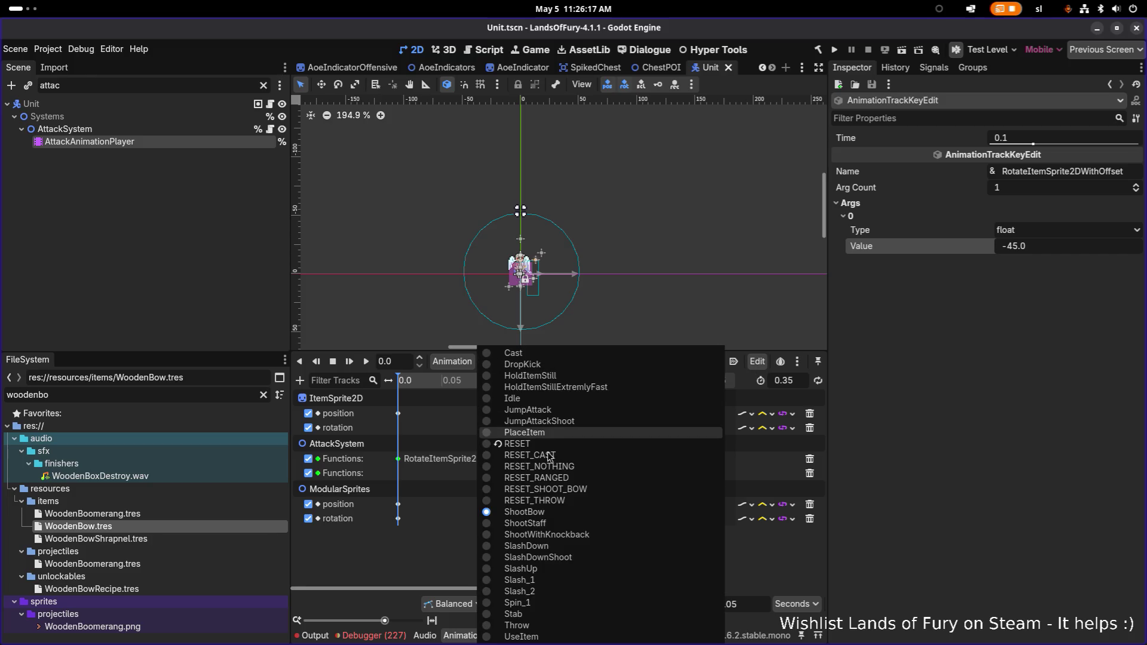
left_click(547, 489)
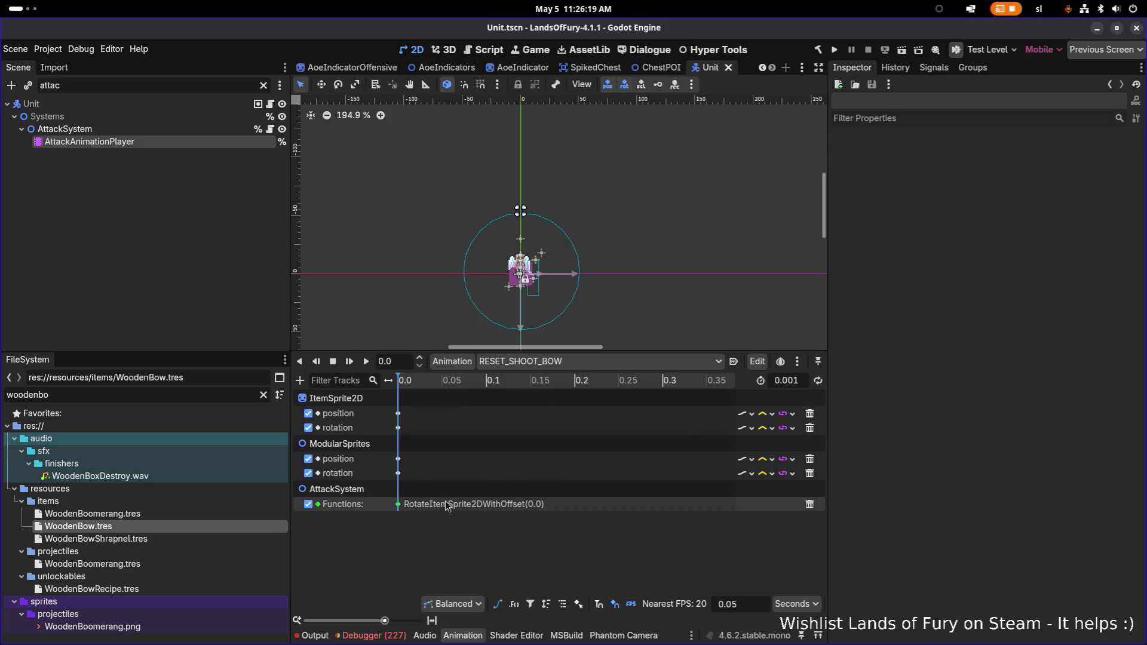
left_click(398, 504)
left_click(877, 203)
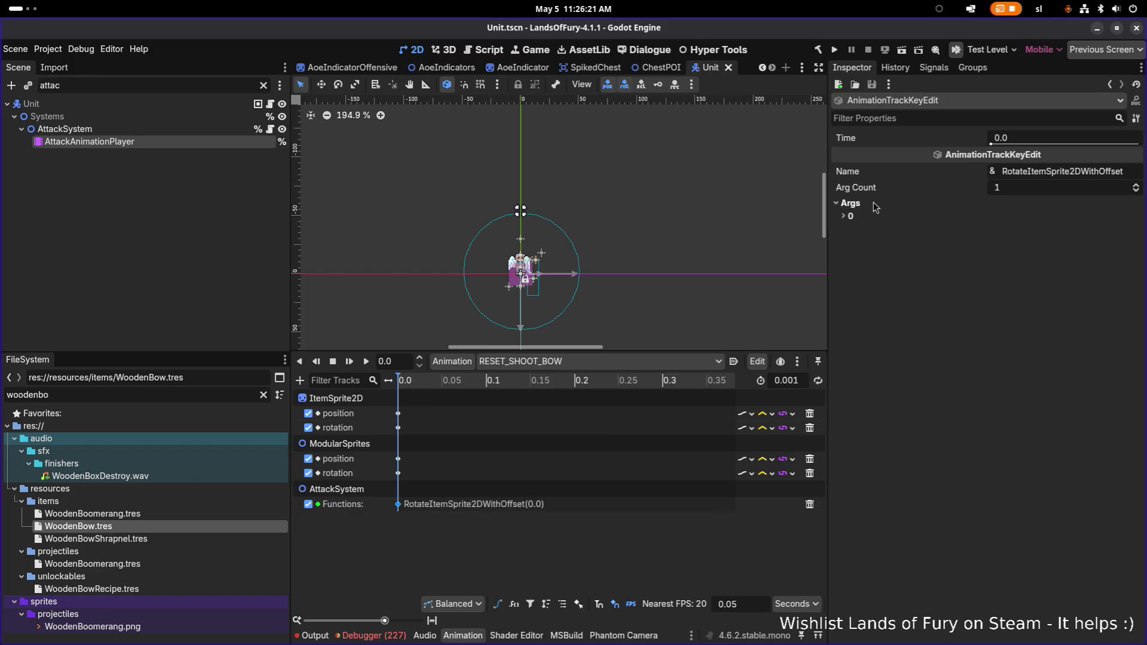
left_click(869, 217)
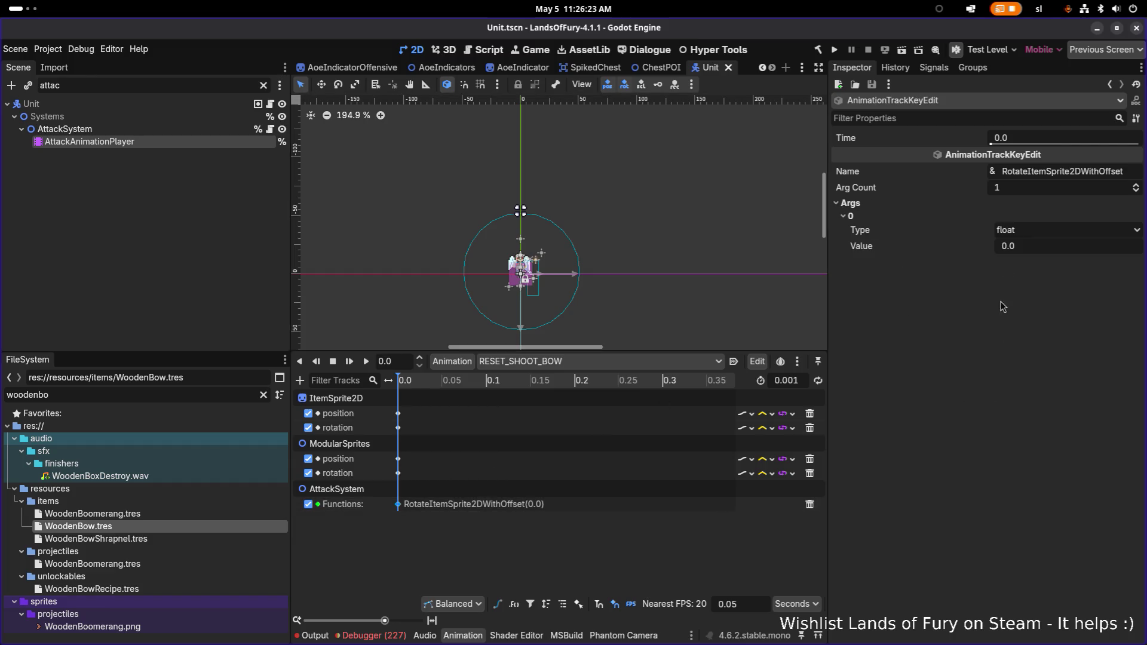
left_click(834, 50)
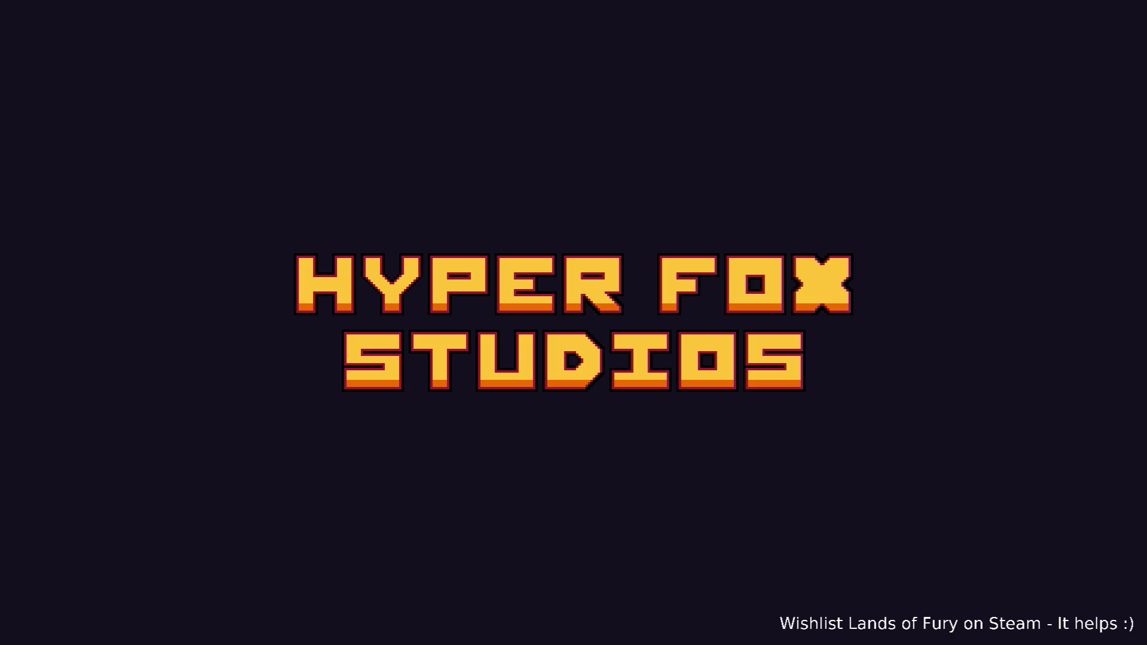
Step: Load the first profile, switch to the bow in slot 2 and fire arrows at the target
key("Return")
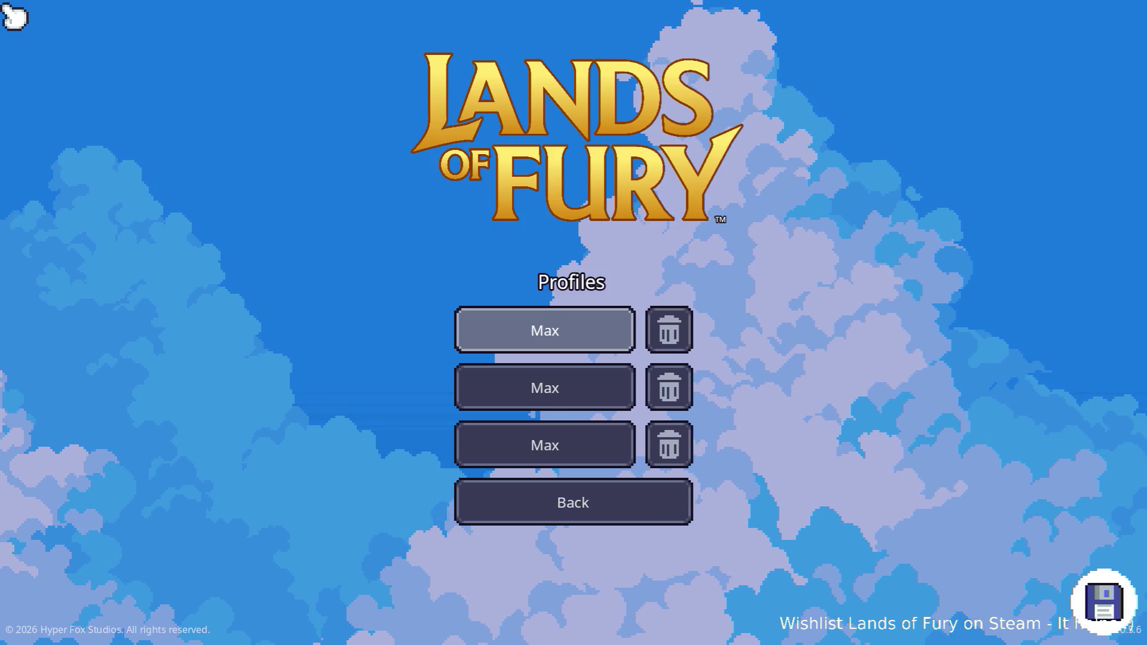
key("Return")
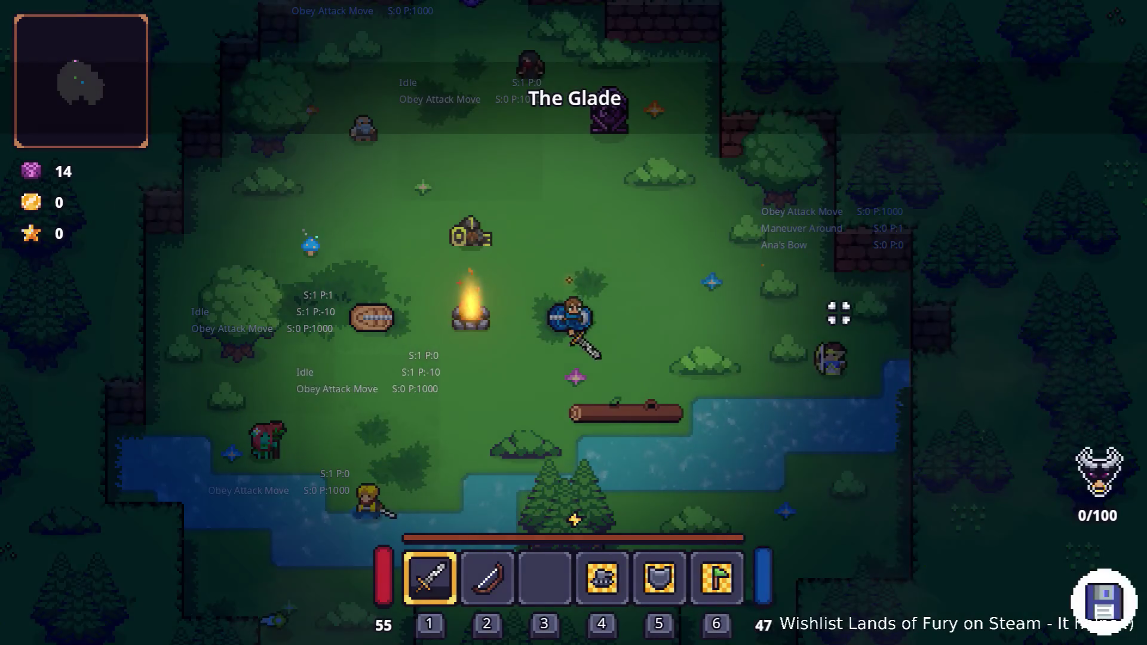
key("2")
left_click(839, 313)
left_click(839, 313)
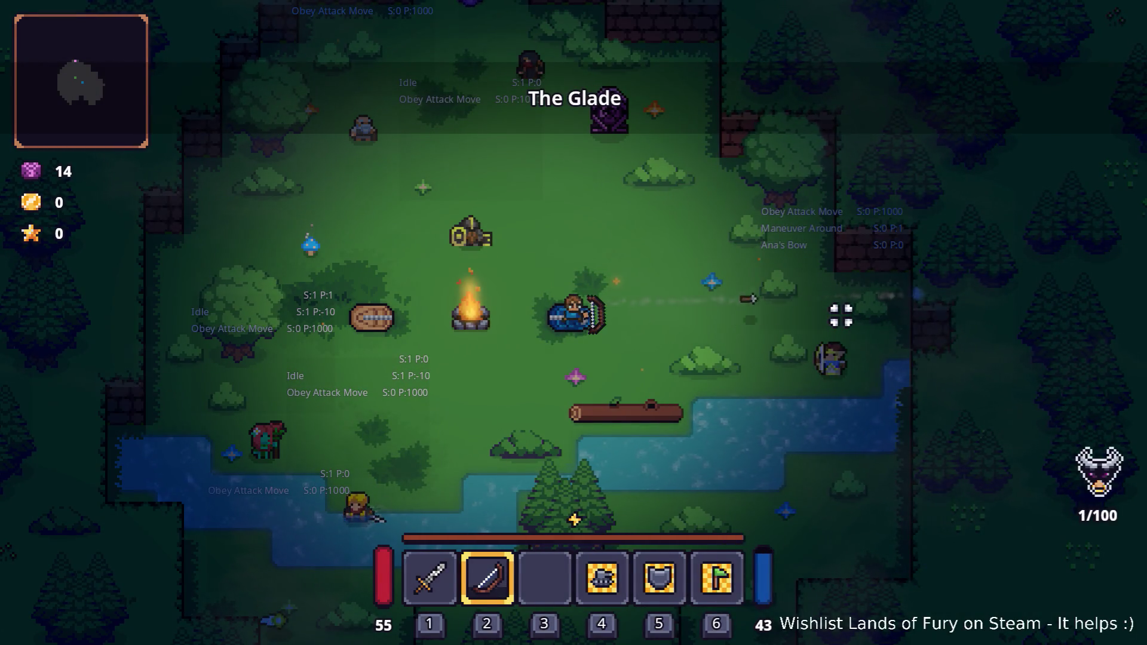
left_click(837, 312)
left_click(835, 310)
left_click(834, 310)
left_click(833, 307)
left_click(831, 306)
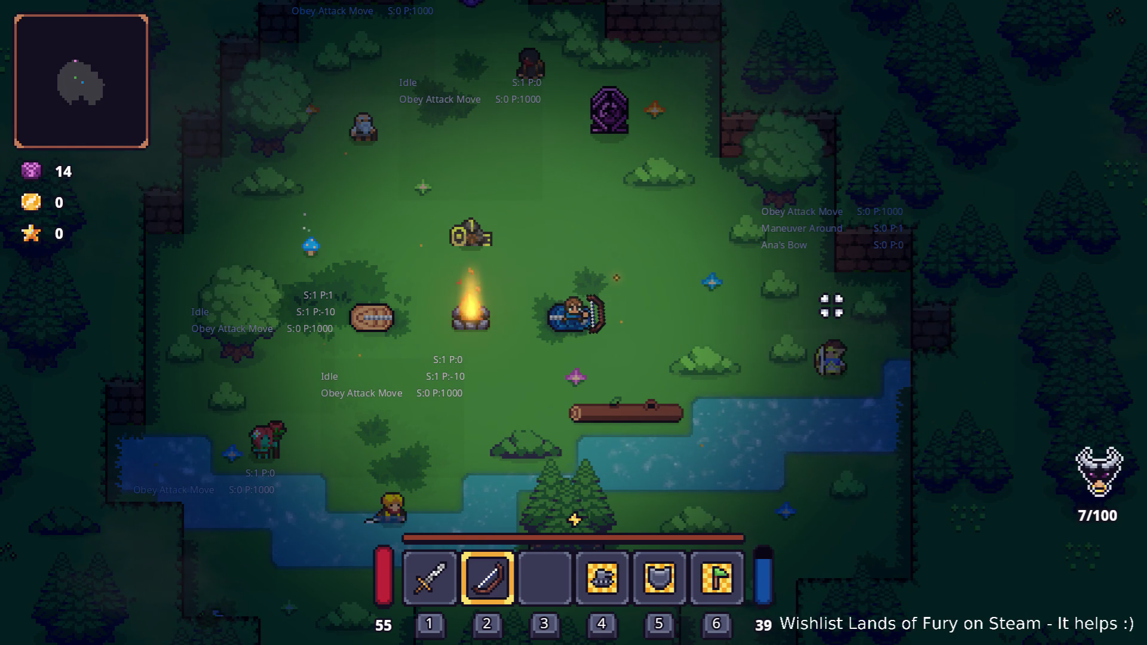
Step: Fire more arrows at the enemy on the right and in other directions to check the bow
left_click(827, 333)
left_click(827, 333)
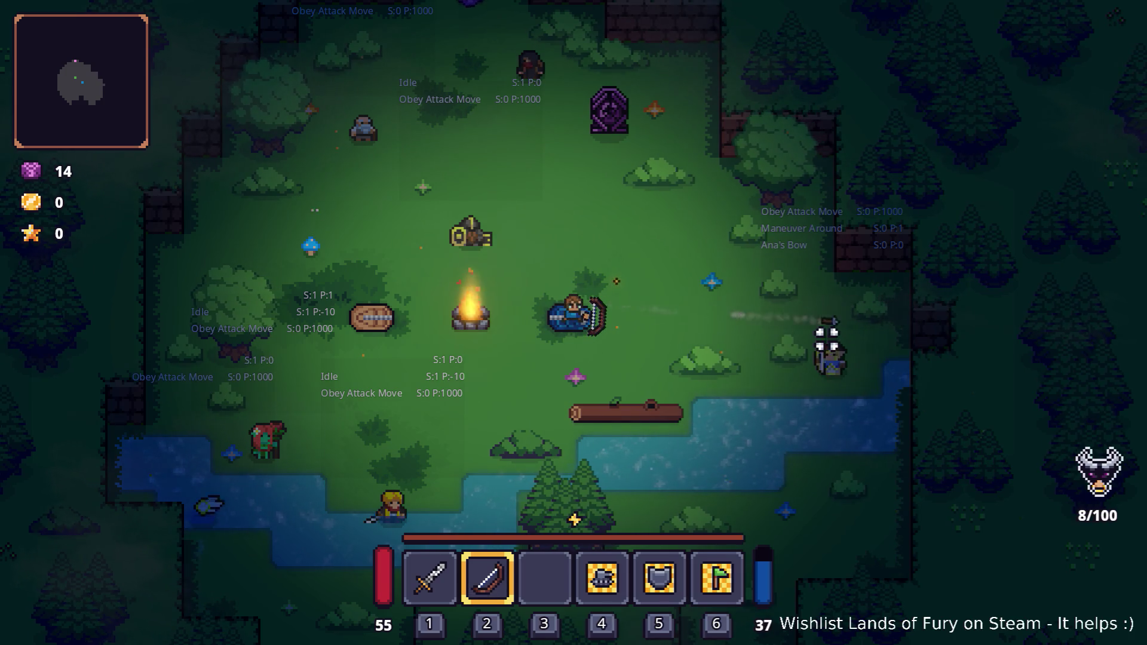
left_click(819, 342)
left_click(819, 340)
left_click(818, 339)
left_click(420, 237)
left_click(665, 225)
left_click(836, 320)
left_click(837, 320)
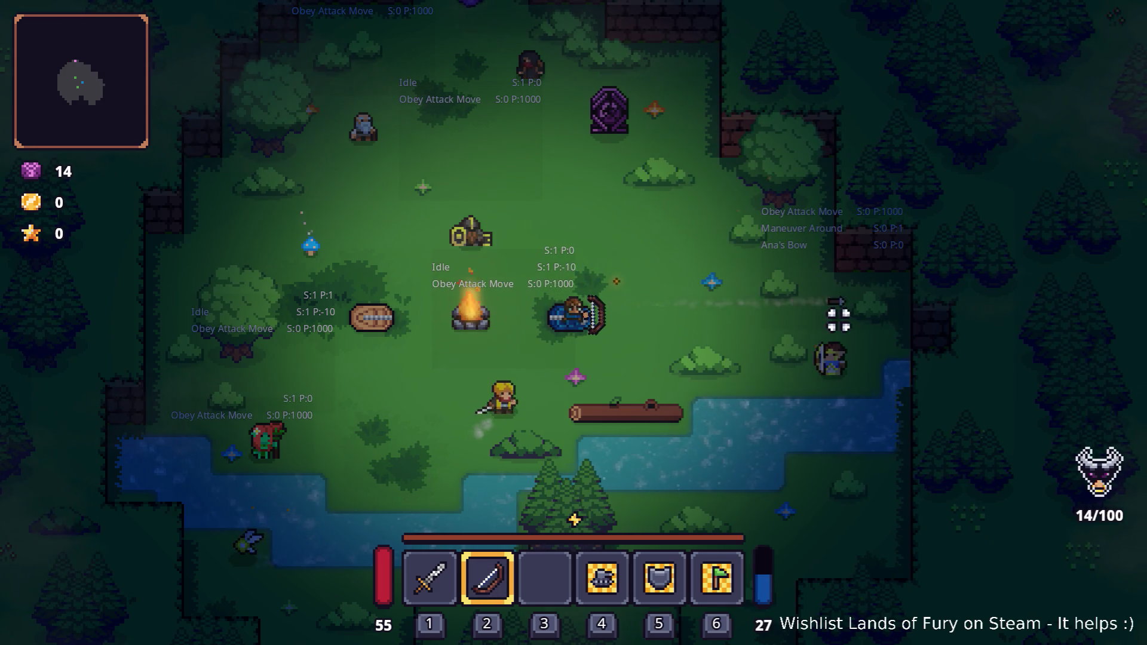
Step: Add the companjo via Player.AddItem in the console, equip it in slot 3, then quit to desktop
key("grave")
type("Player")
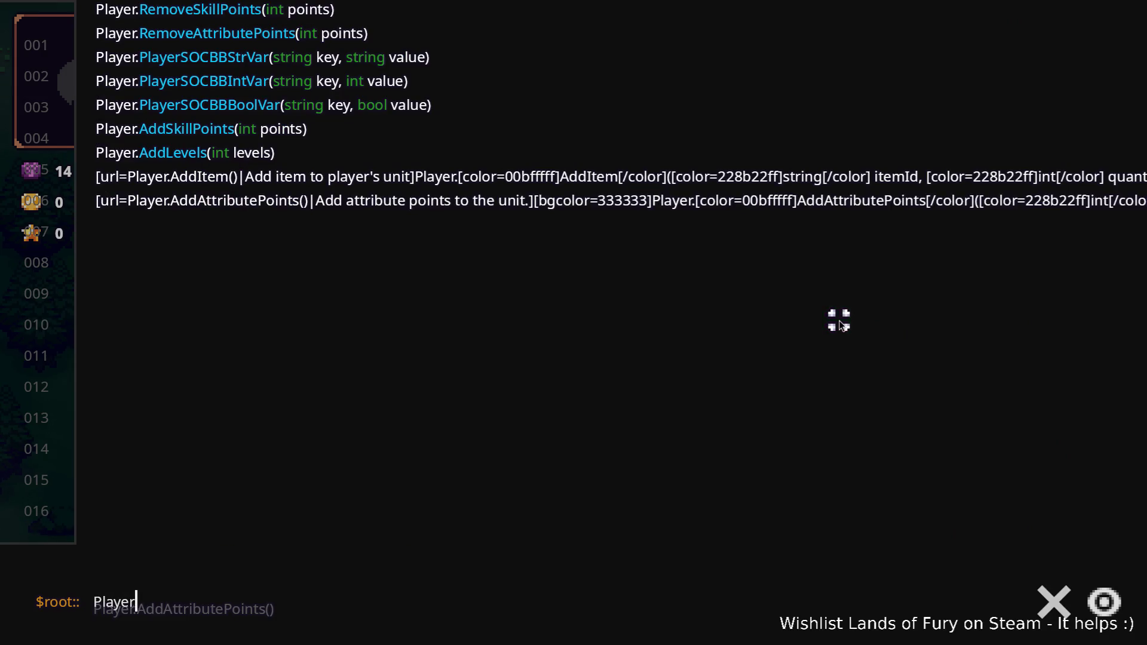
type(".AddItem(companjo,")
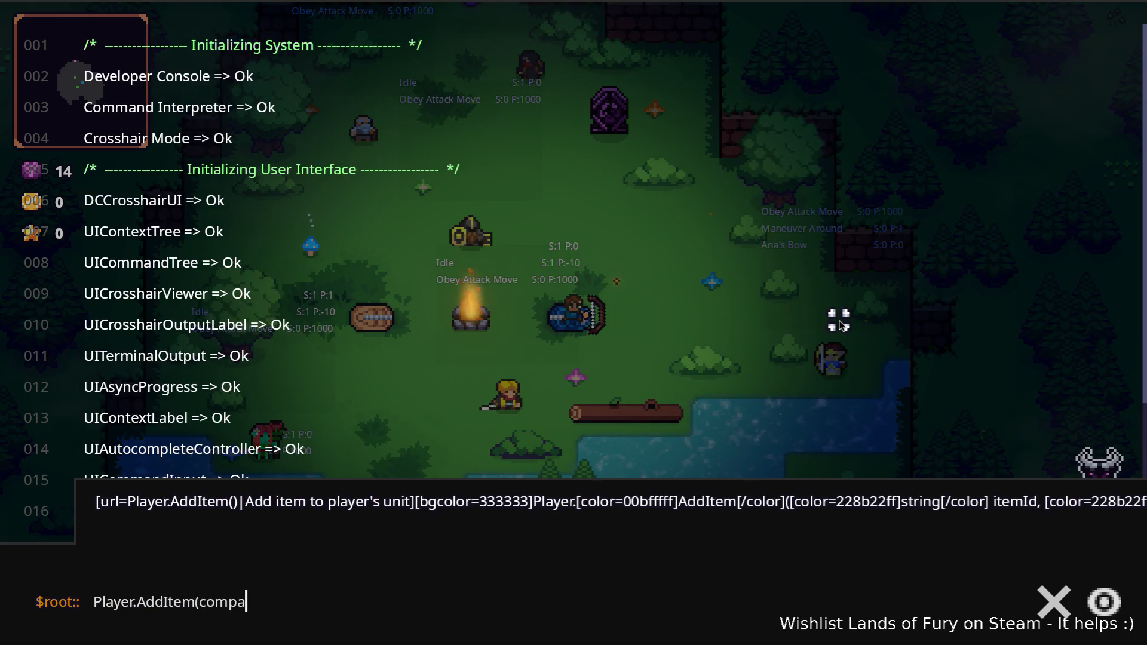
key("Return")
key("grave")
key("3")
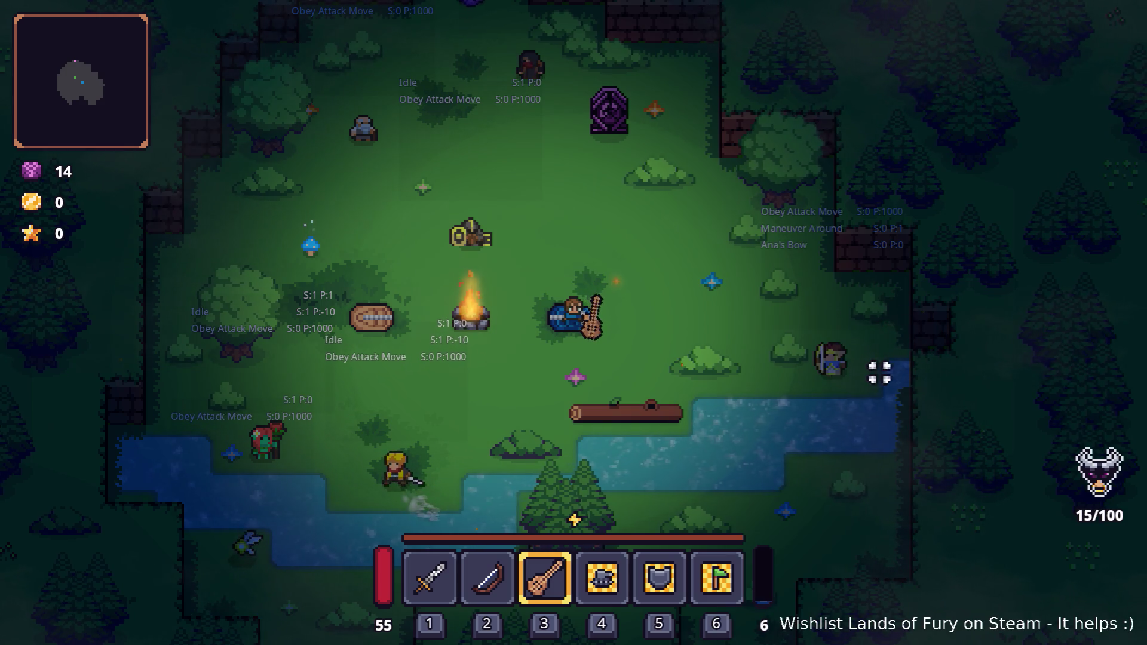
key("Escape")
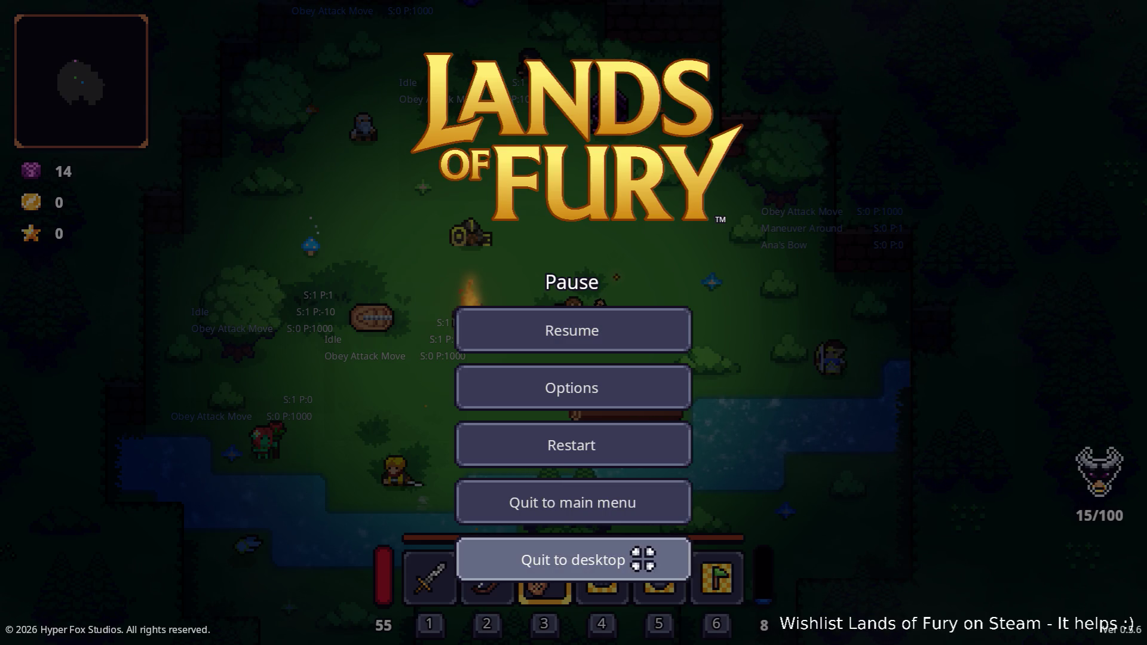
left_click(644, 555)
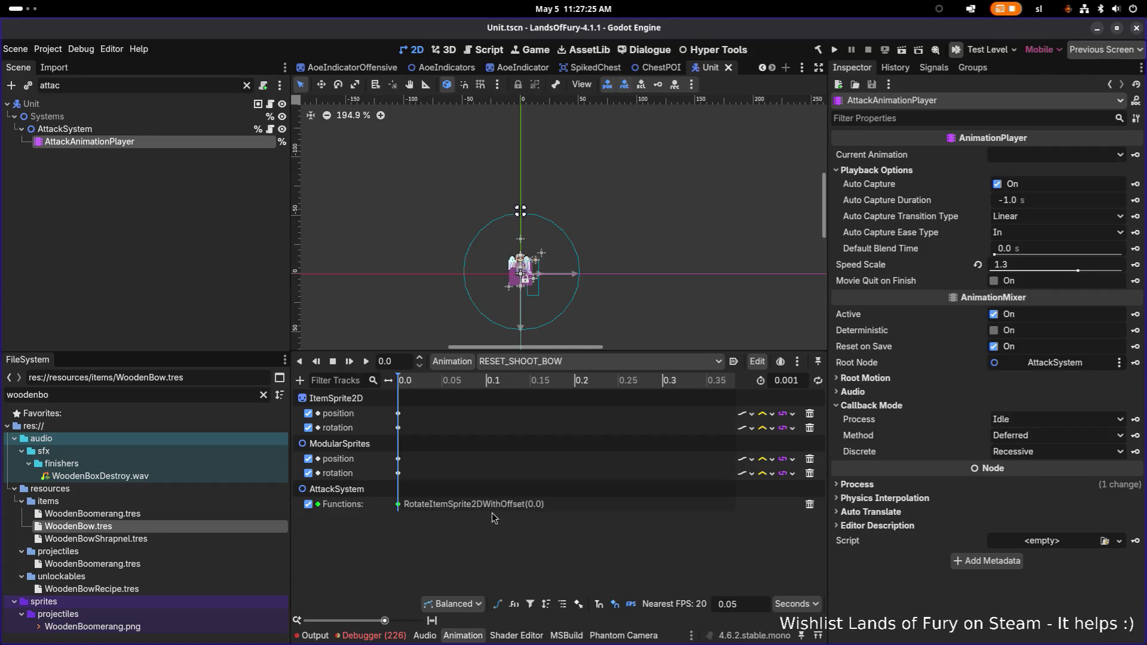
Step: Set the RESET_SHOOT_BOW Functions key's rotation offset argument to -45.0, save, and run the project
mouse_move(399, 509)
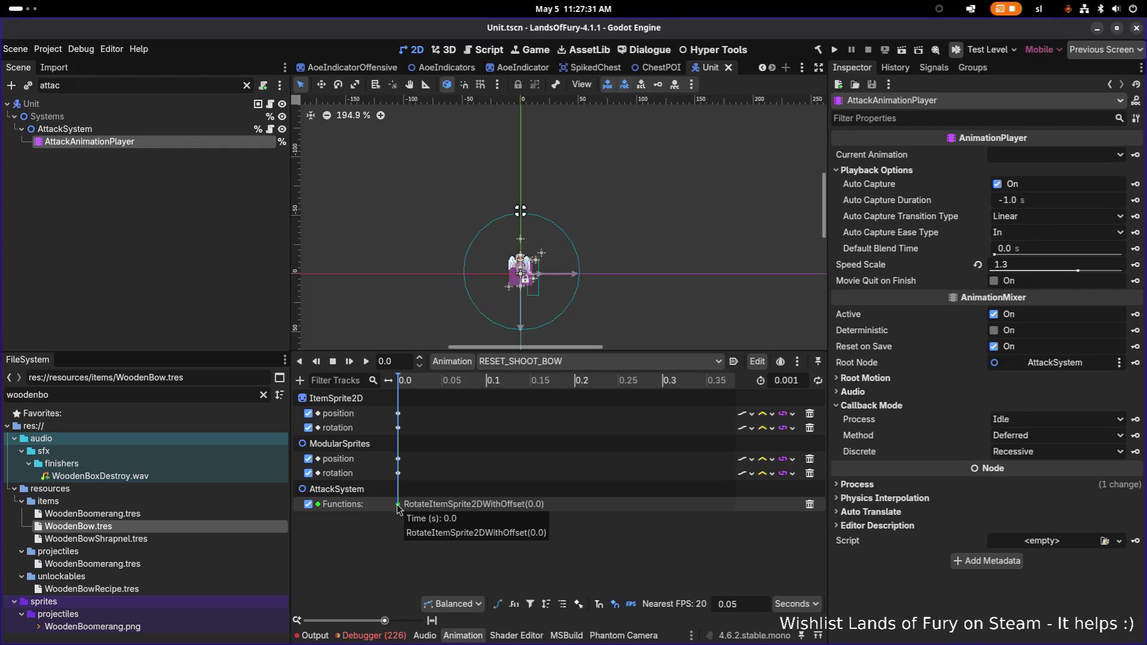
left_click(399, 505)
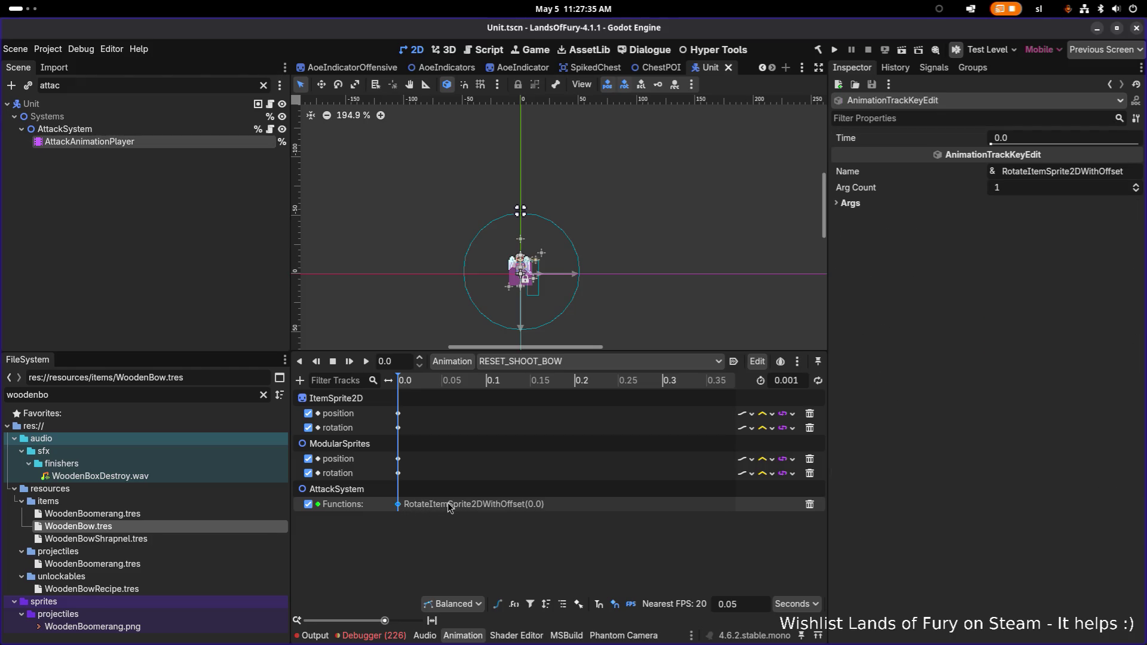
left_click(865, 208)
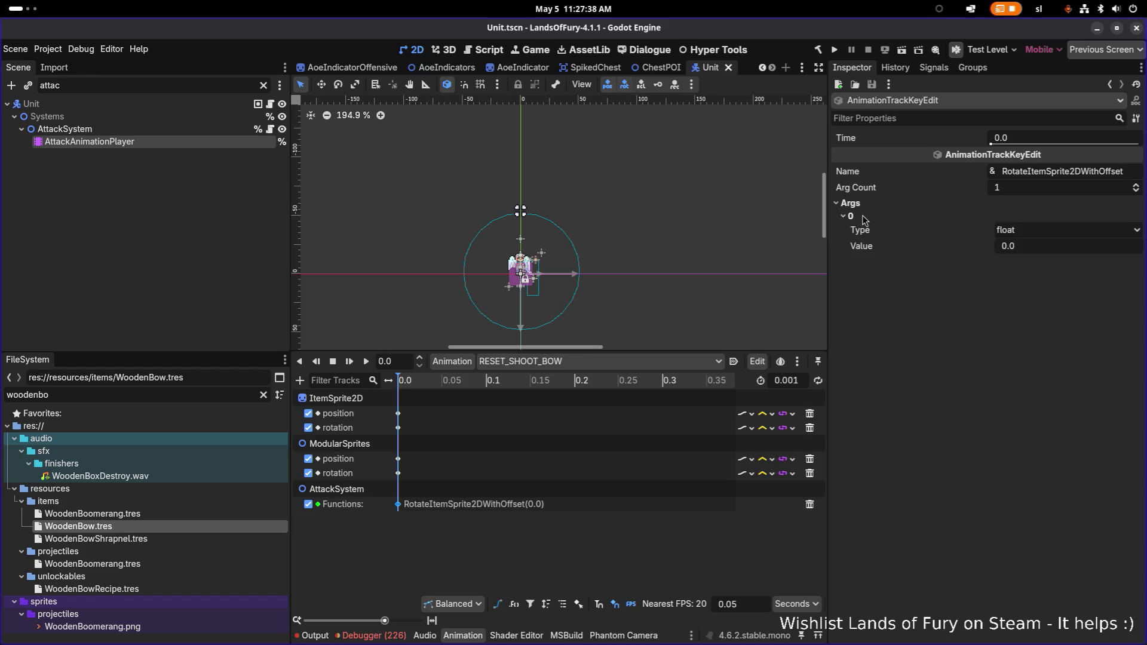
left_click(1063, 250)
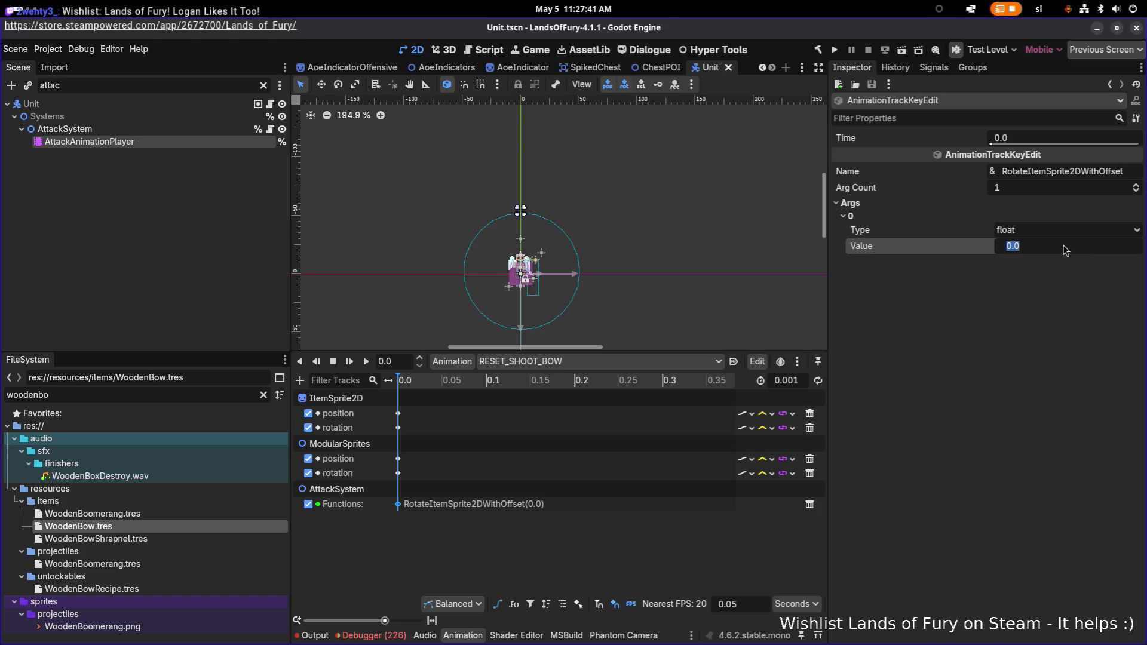
type("-45")
key("Return")
key("ctrl+s")
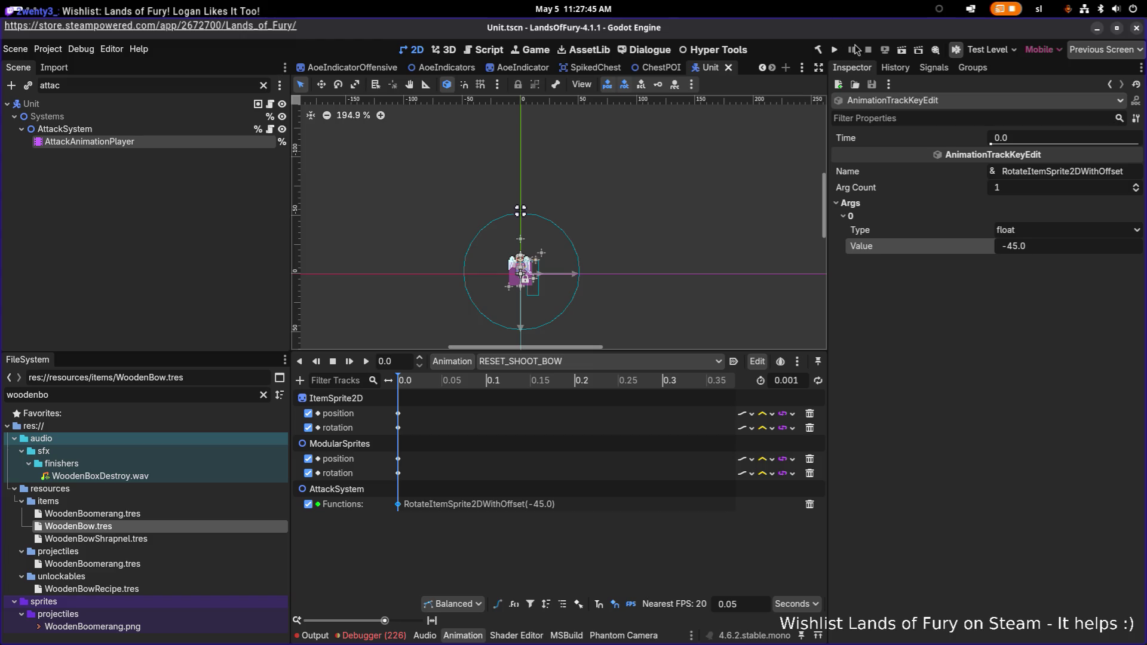
left_click(835, 50)
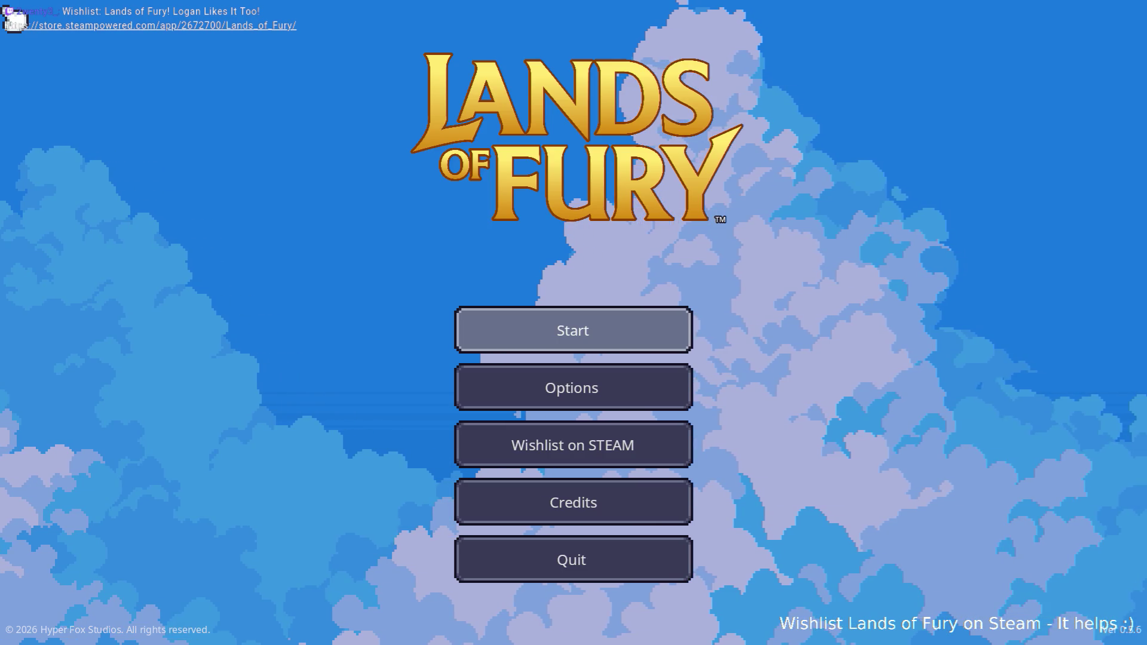
Step: Start a new game, add the companion item via Player.AddItem, and attack with the lute from slot 3
key("Return")
key("Return")
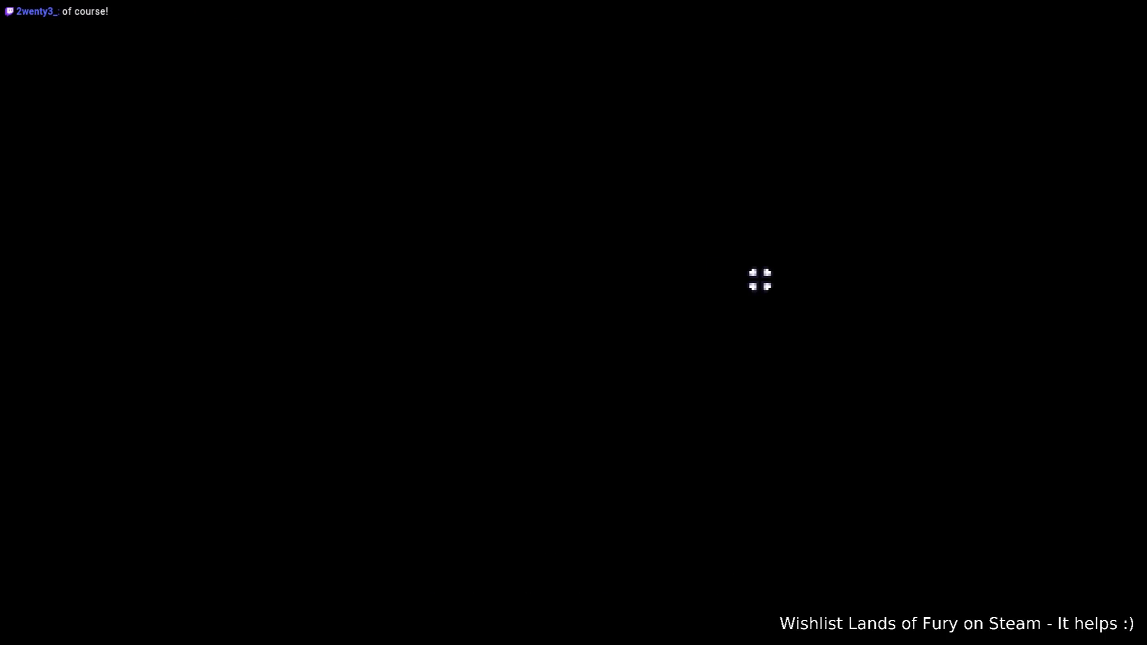
key("grave")
type("Player.AddItem(compan")
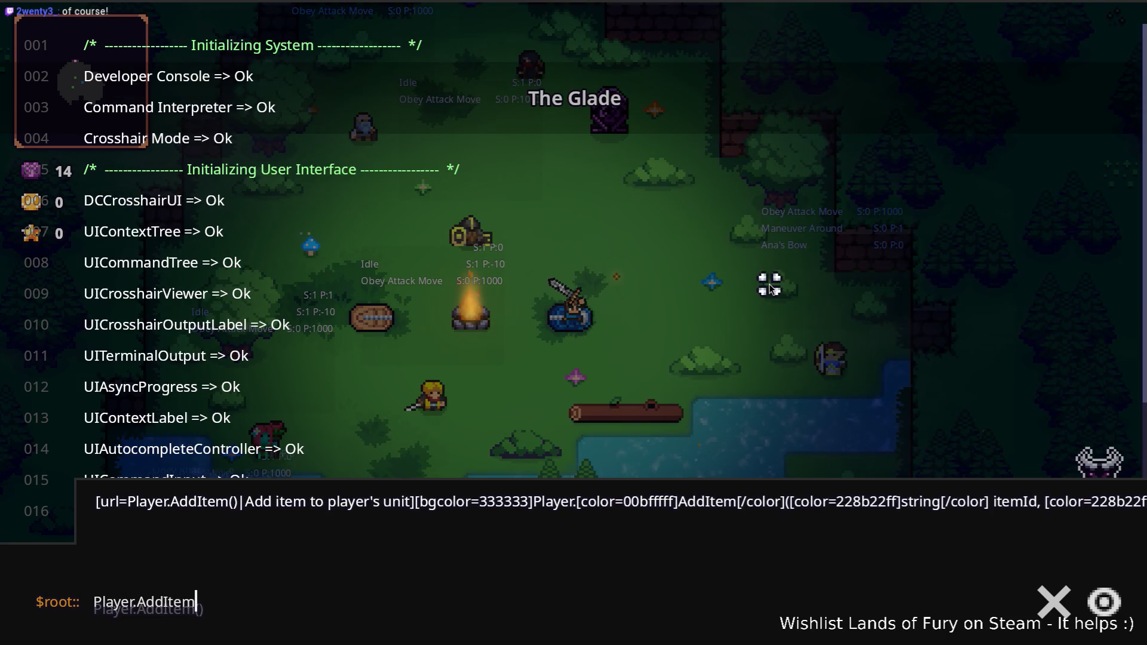
type("io, 1)")
key("Return")
key("3")
left_click(779, 284)
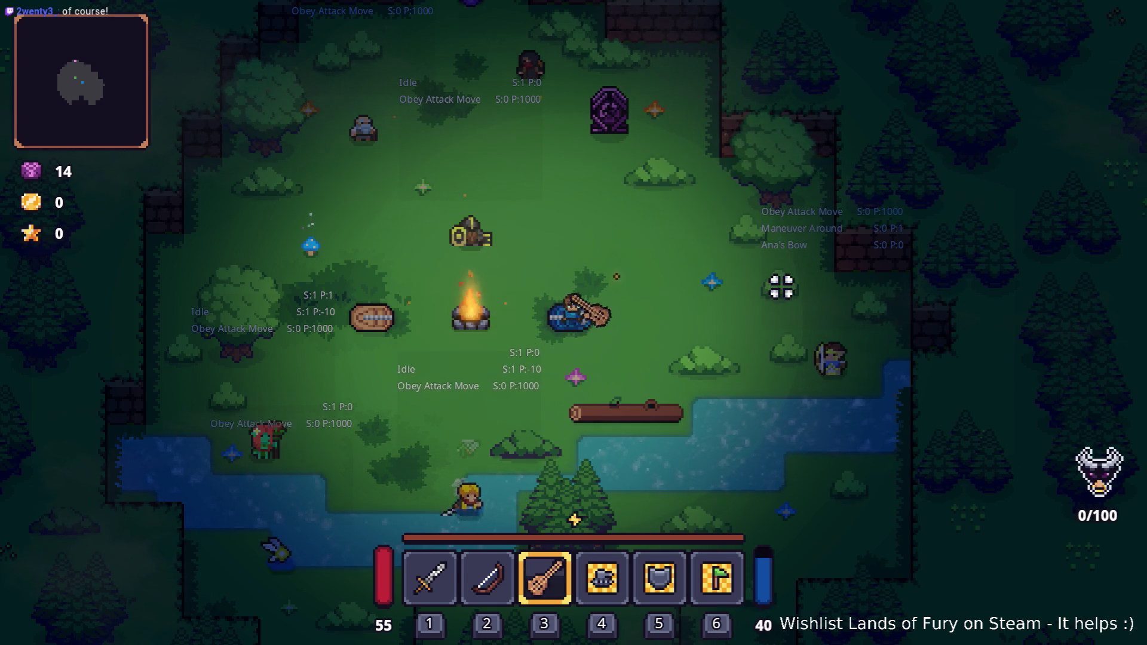
Step: Switch to the bow in slot 2, fire arrows at the enemies, then pause and quit to the editor
key("2")
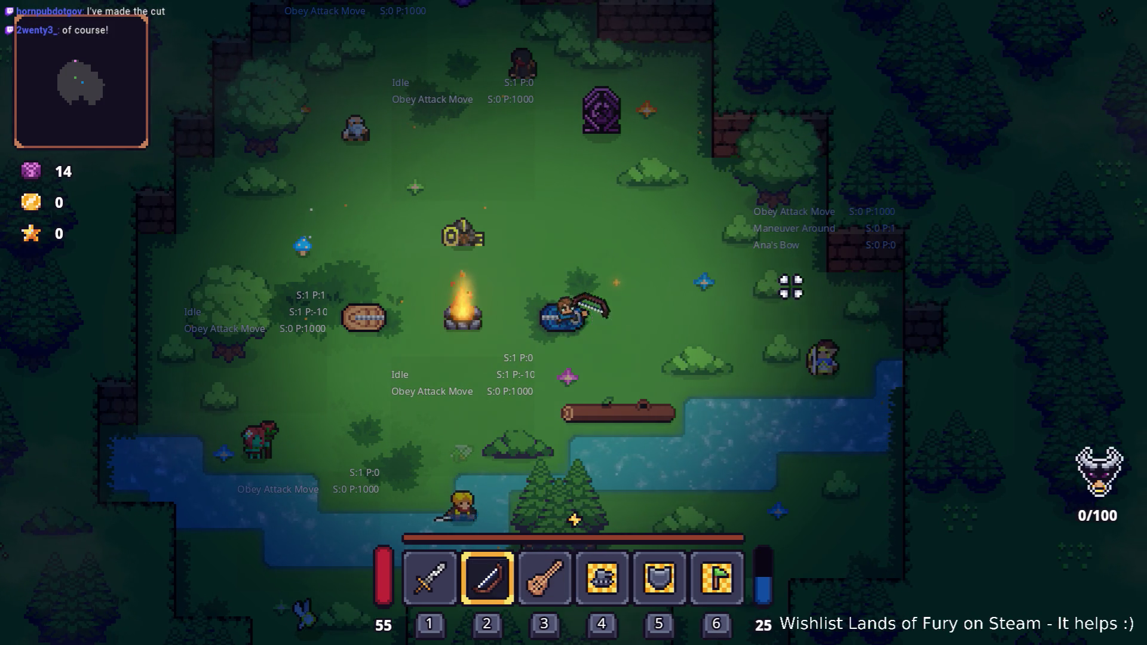
left_click(791, 291)
mouse_move(795, 313)
left_mouse_down()
mouse_move(794, 341)
mouse_move(825, 329)
mouse_move(744, 327)
left_mouse_up()
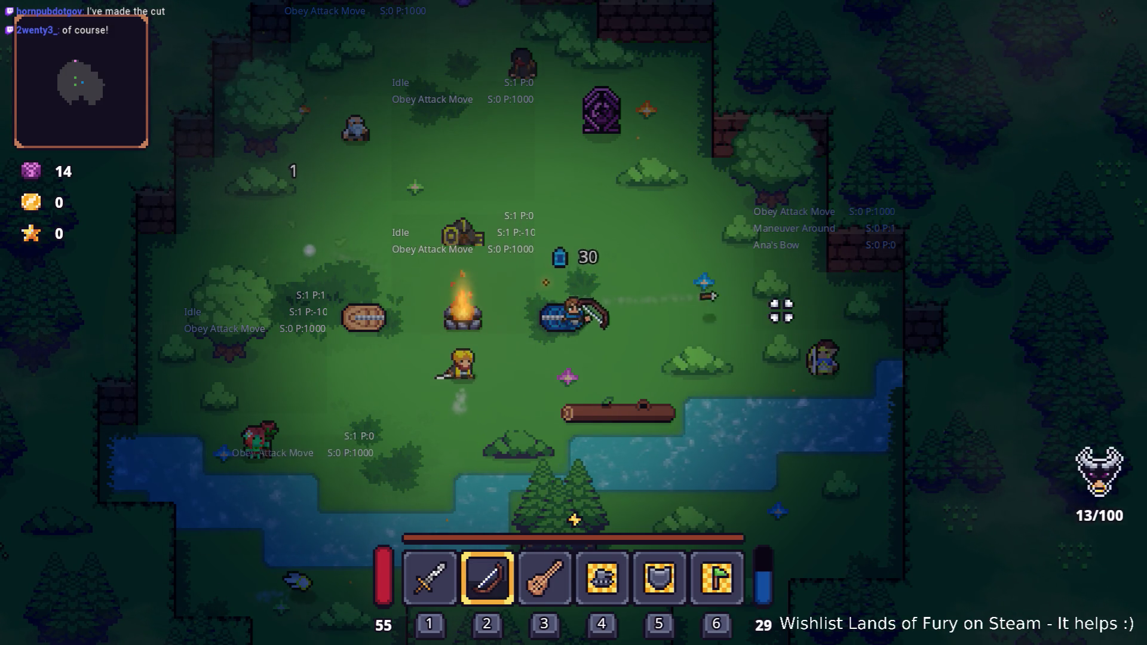
key("Escape")
left_click(602, 567)
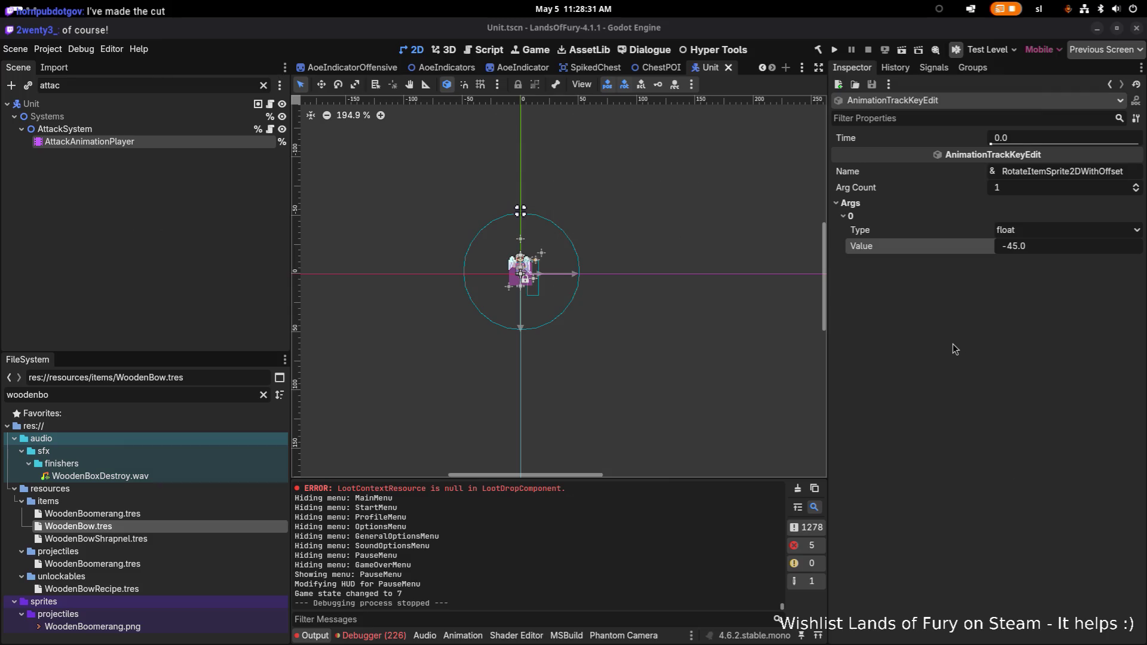
Step: Switch to VS Code and review the Unit.tscn diff from Source Control, showing the new rotation keys and debugMode line
key("alt+Tab")
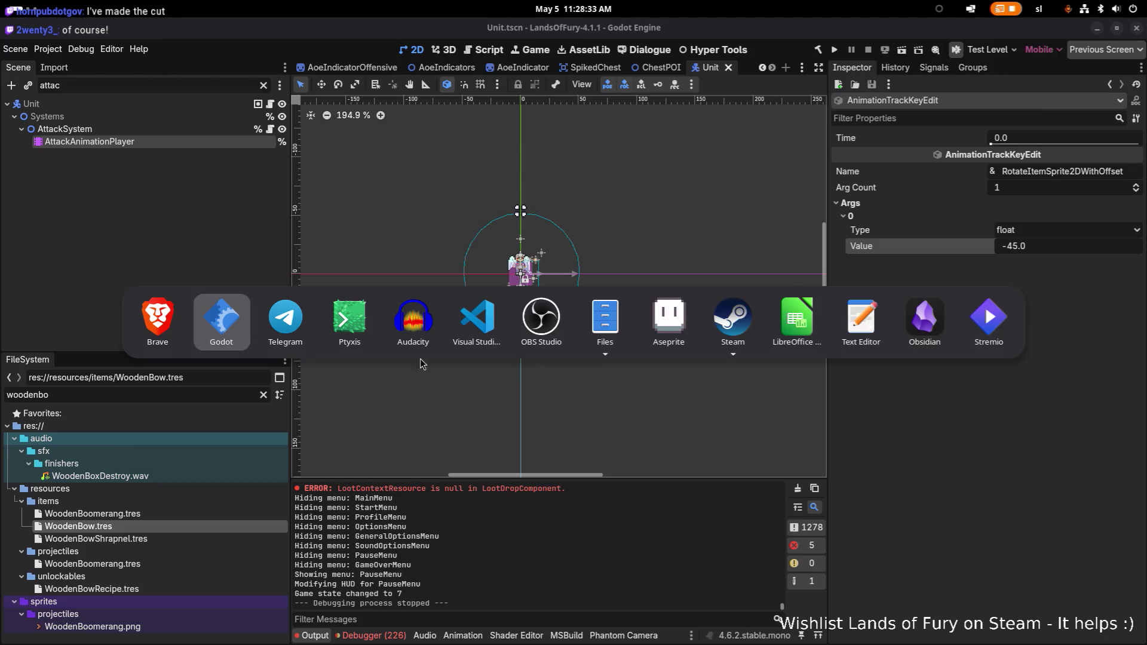
key("alt+Tab")
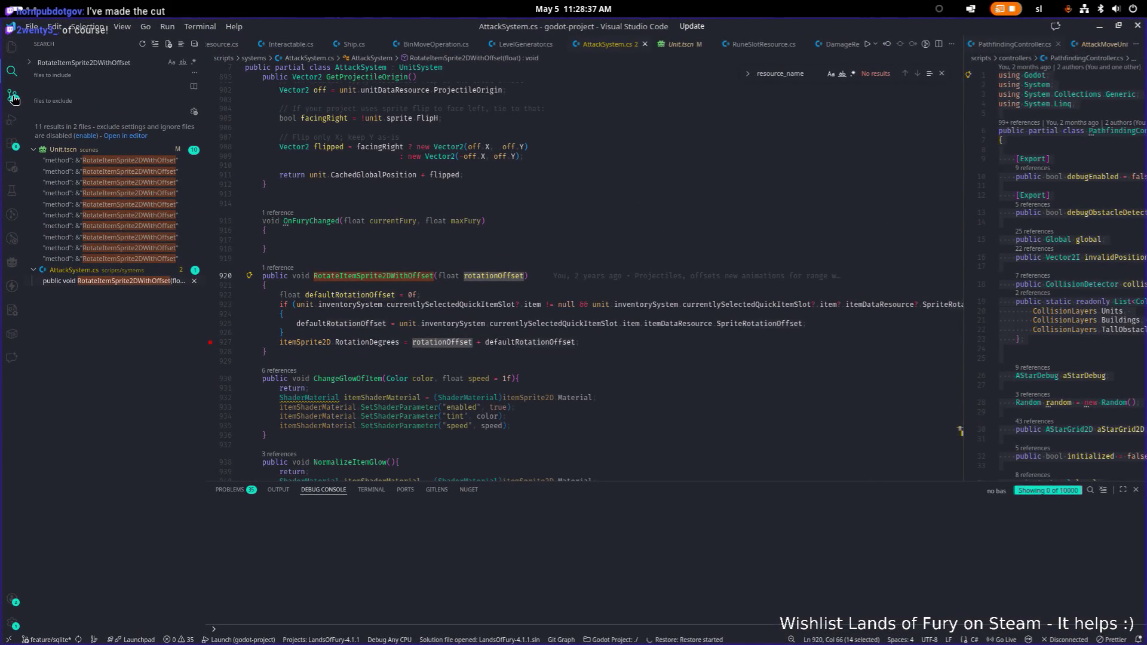
key("ctrl+shift+g")
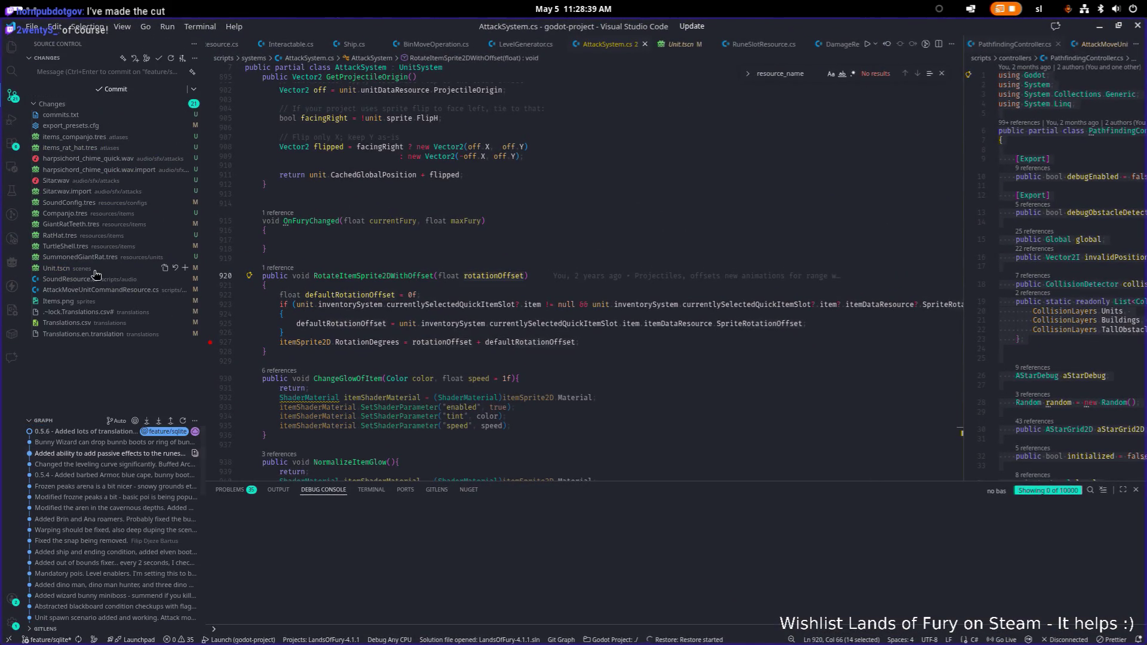
left_click(95, 269)
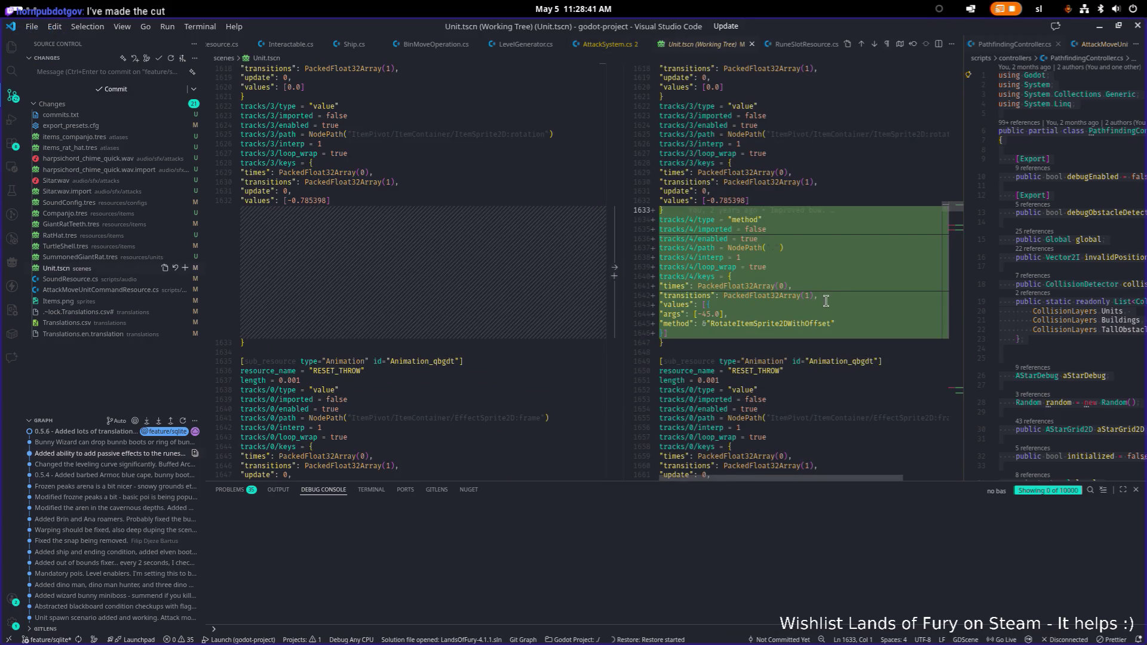
scroll(836, 301, "down", 10)
scroll(837, 300, "down", 20)
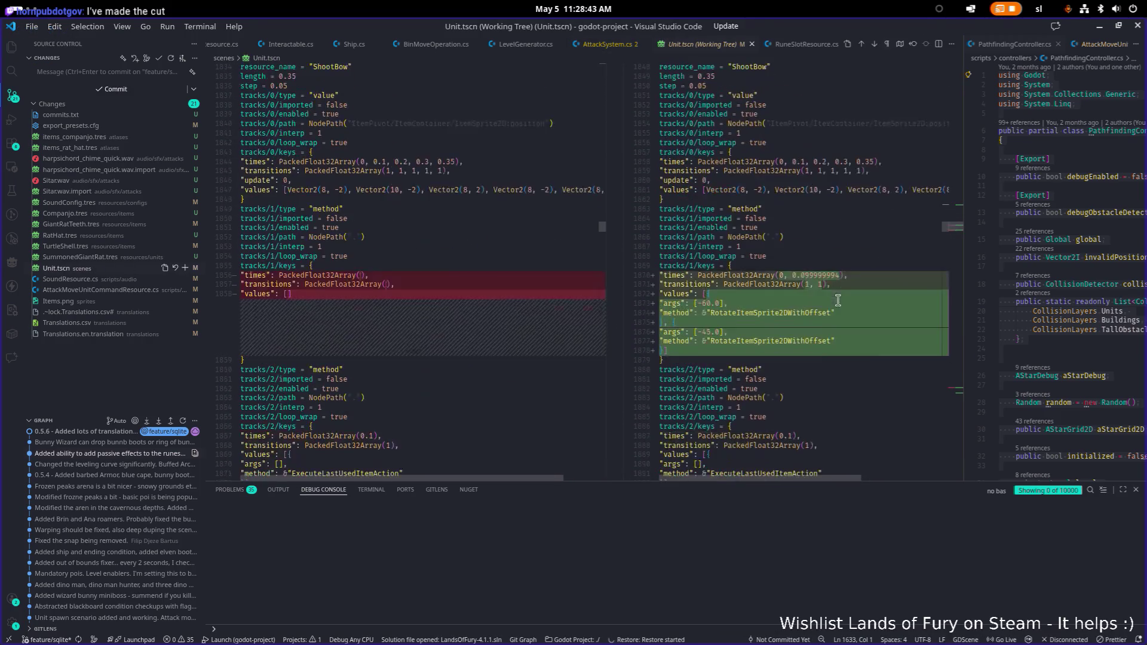
scroll(857, 305, "up", 1)
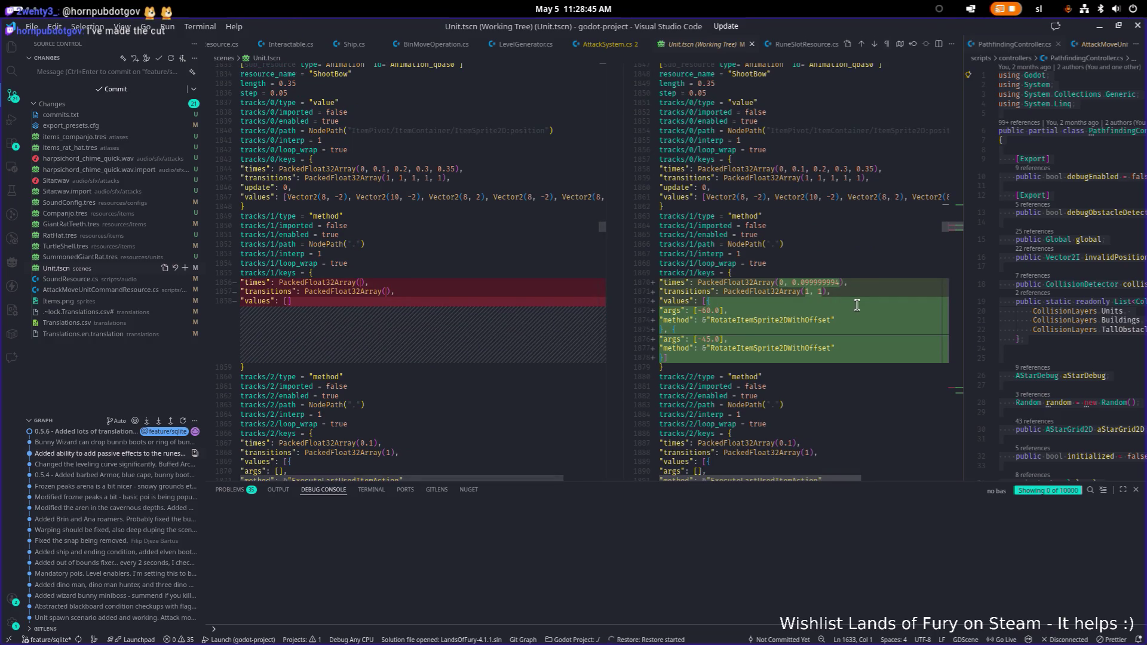
scroll(856, 305, "down", 20)
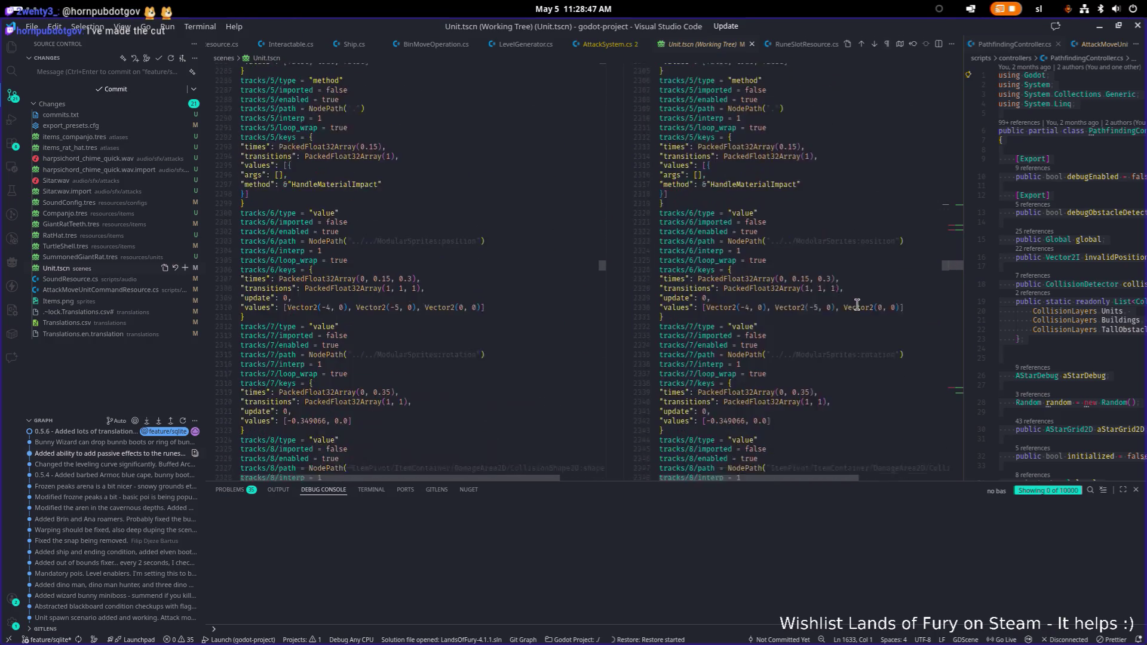
scroll(860, 307, "down", 20)
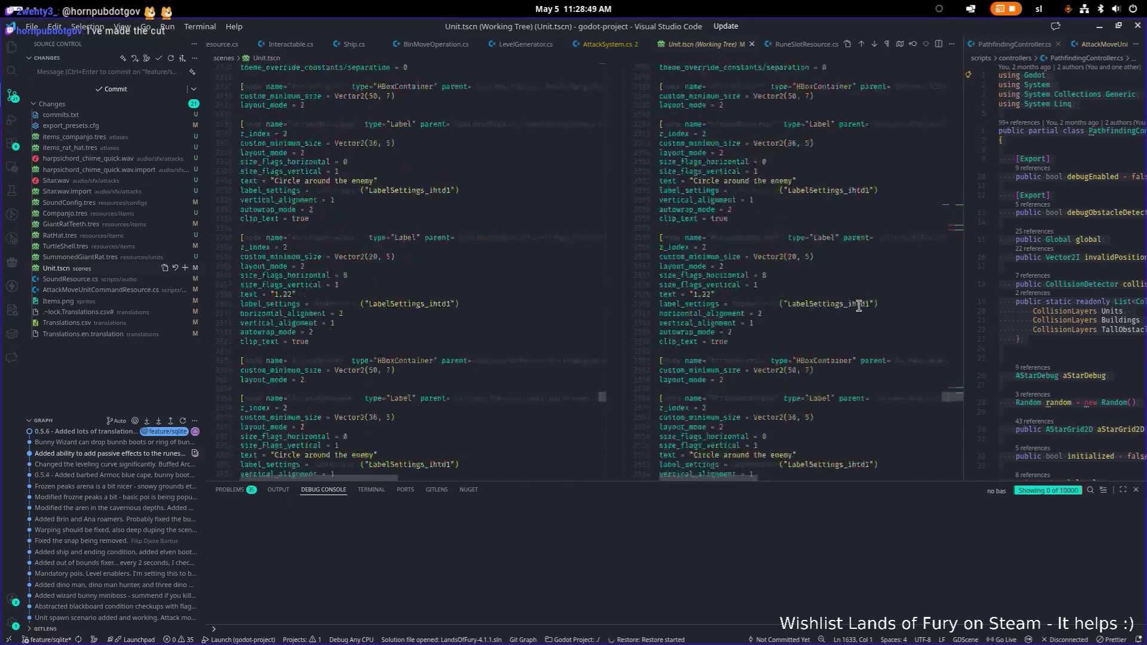
scroll(858, 306, "down", 3)
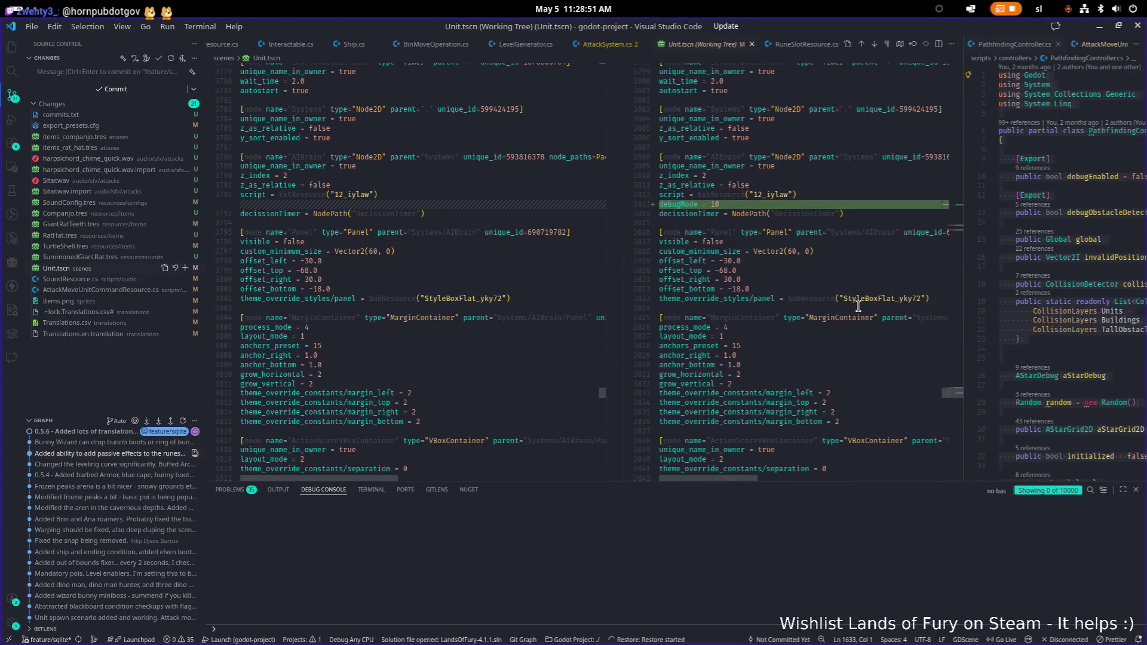
scroll(857, 306, "down", 9)
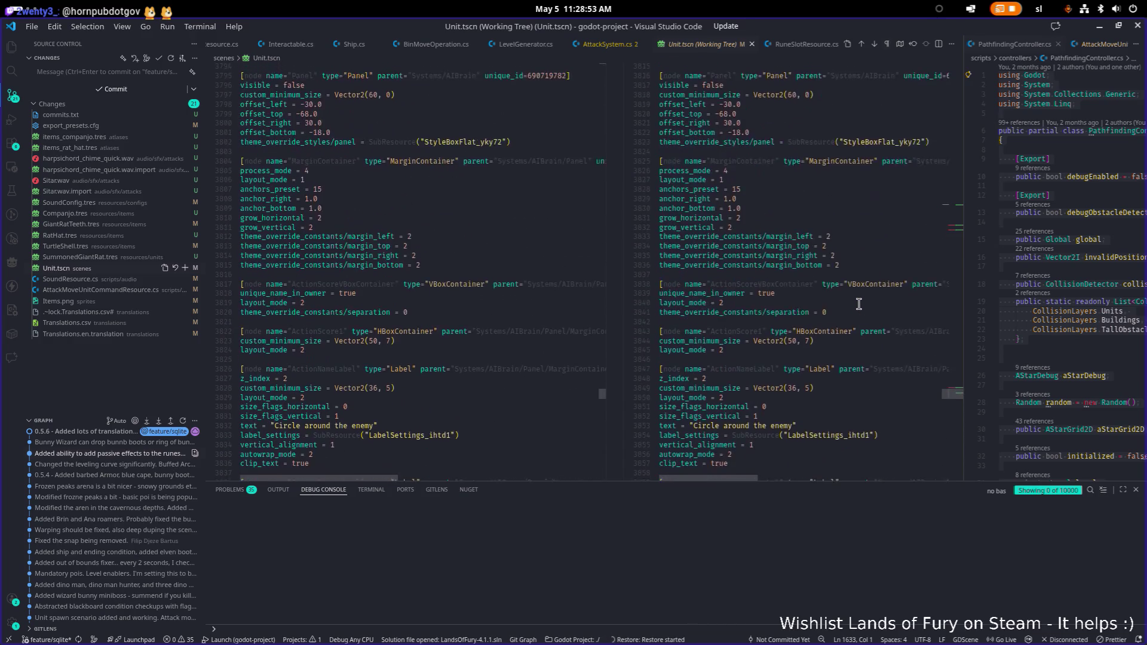
scroll(809, 296, "up", 15)
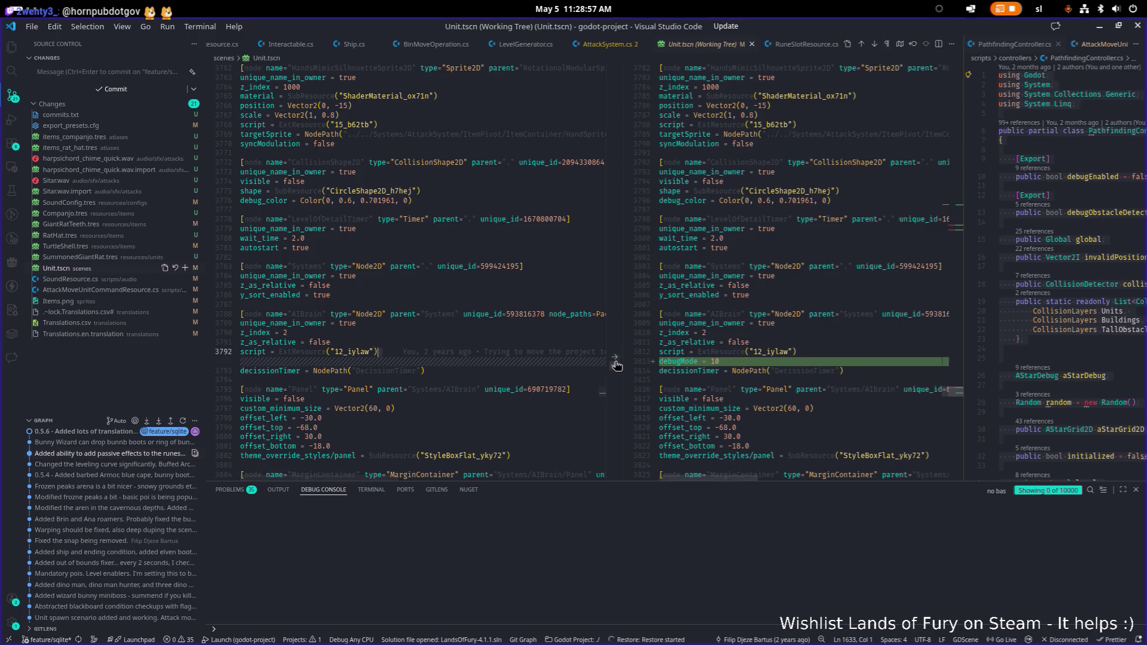
Step: Revert the added debugMode = 10 line and save Unit.tscn
left_click(615, 362)
scroll(833, 365, "down", 2)
key("ctrl+s")
Step: Revert the RotationalModularSprites position back to Vector2(0, -3) and save the scene file
scroll(833, 366, "down", 4)
scroll(833, 365, "up", 20)
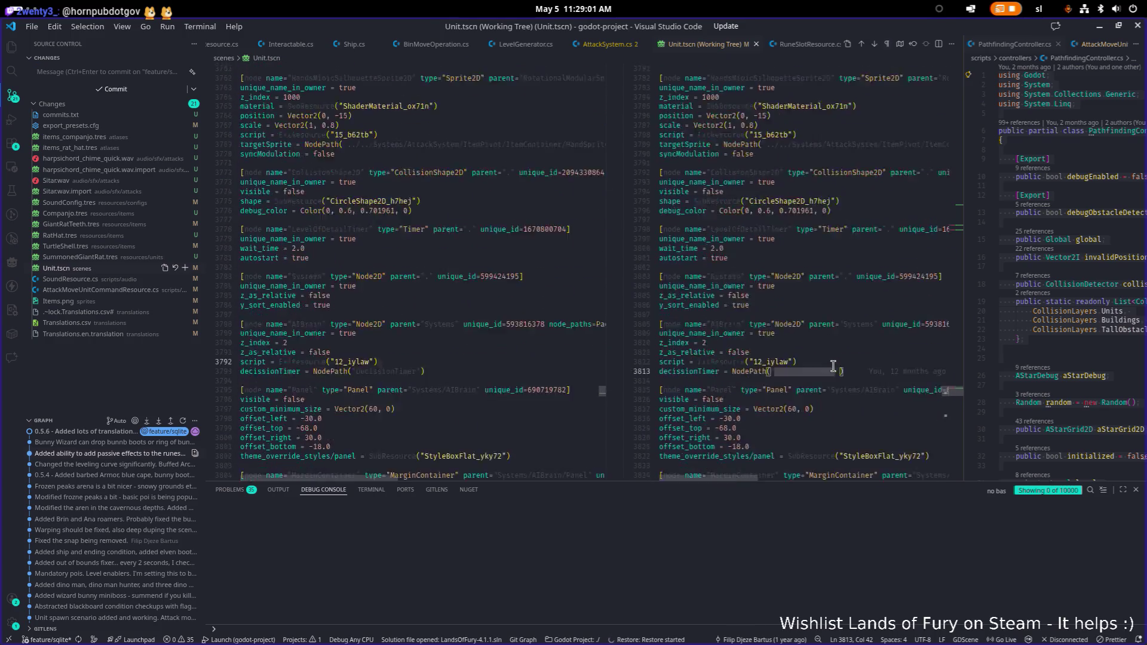
scroll(833, 366, "down", 1)
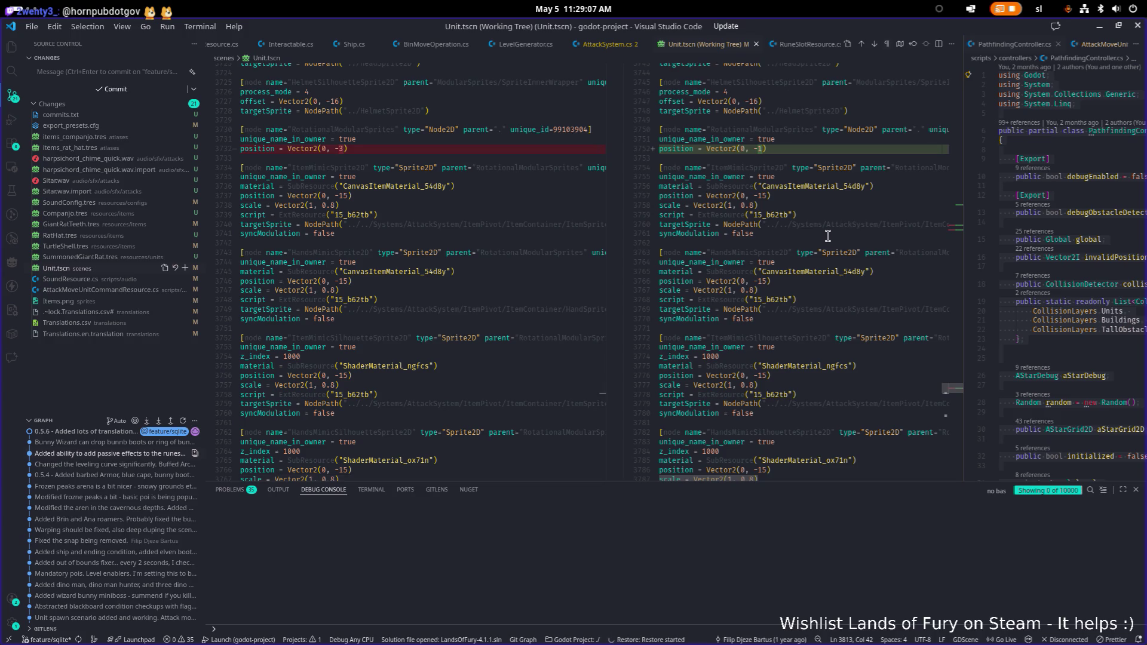
scroll(827, 236, "up", 1)
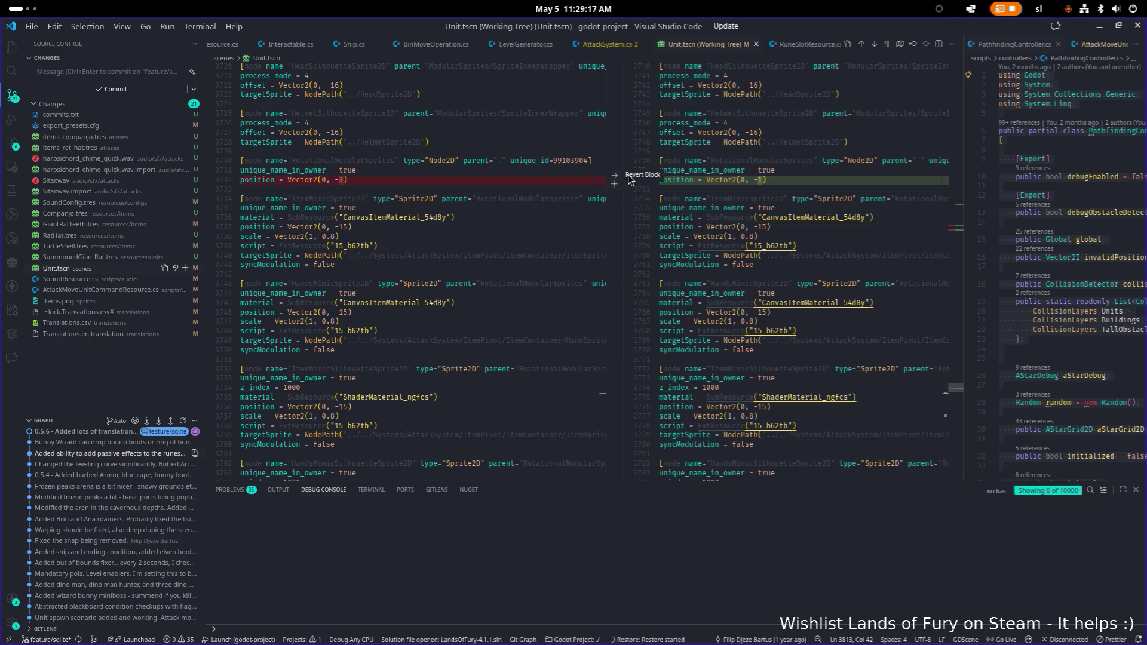
scroll(760, 181, "up", 2)
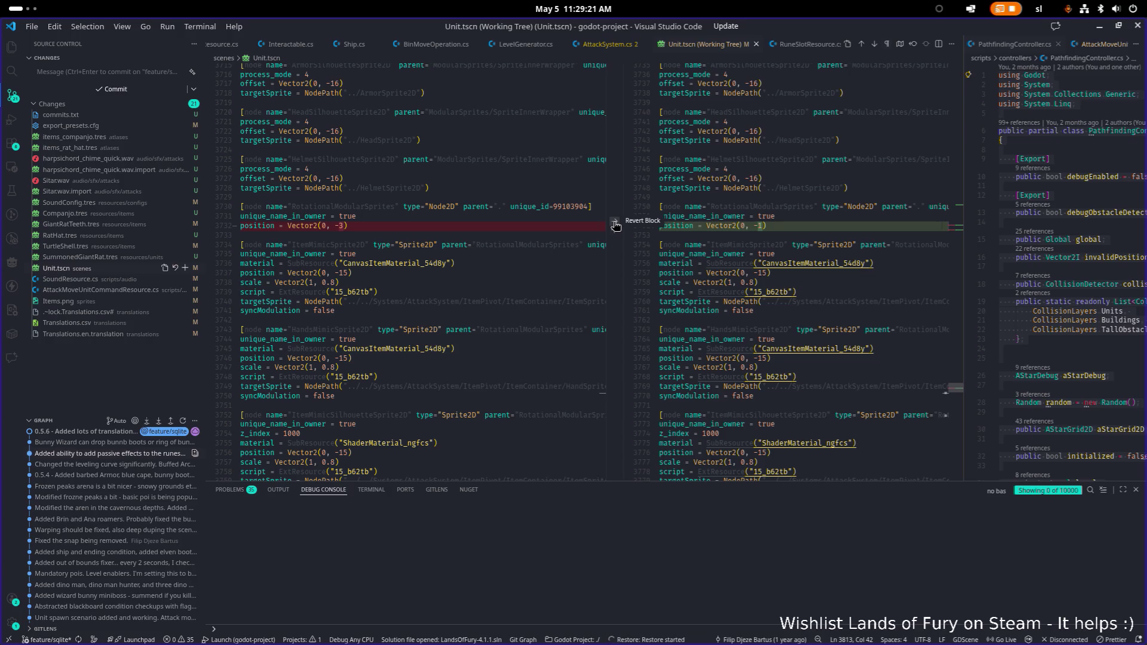
left_click(617, 222)
key("ctrl+s")
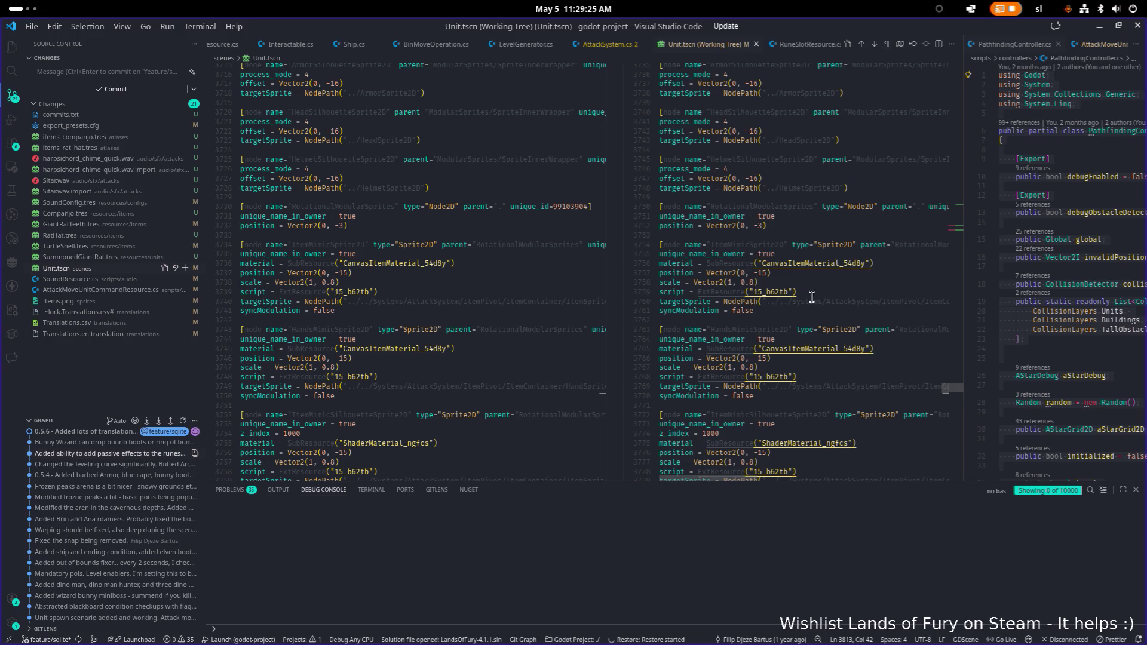
left_click(960, 227)
left_click(959, 227)
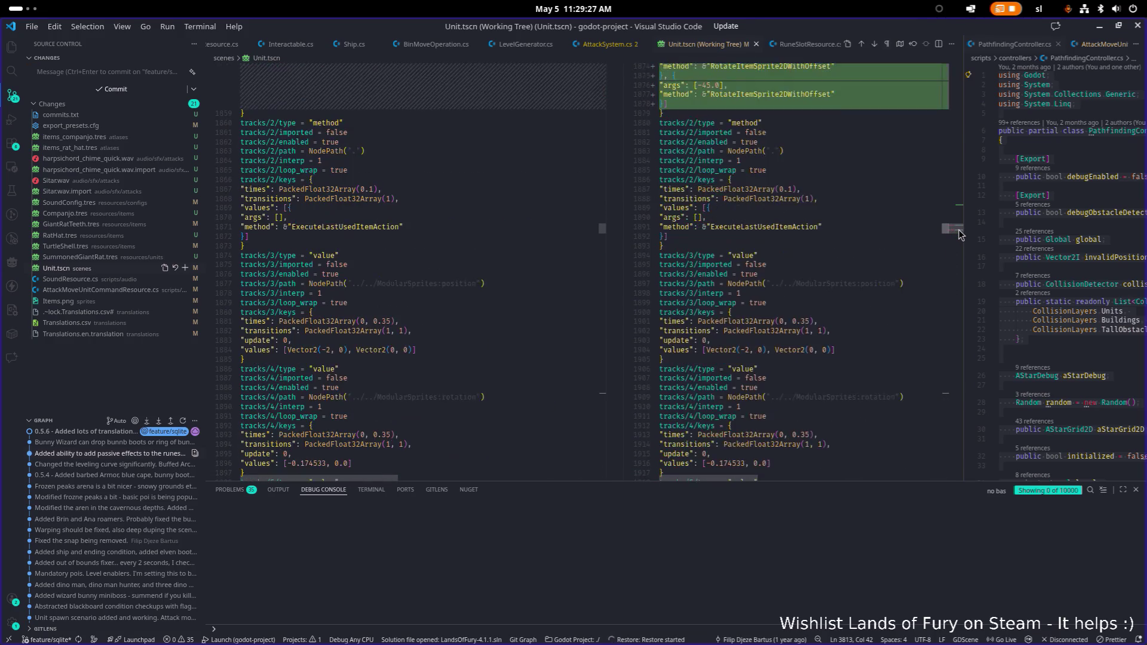
Step: Revert the added RotateItemSprite2DWithOffset(-45.0) track block in the RESET_THROW animation
scroll(889, 228, "up", 2)
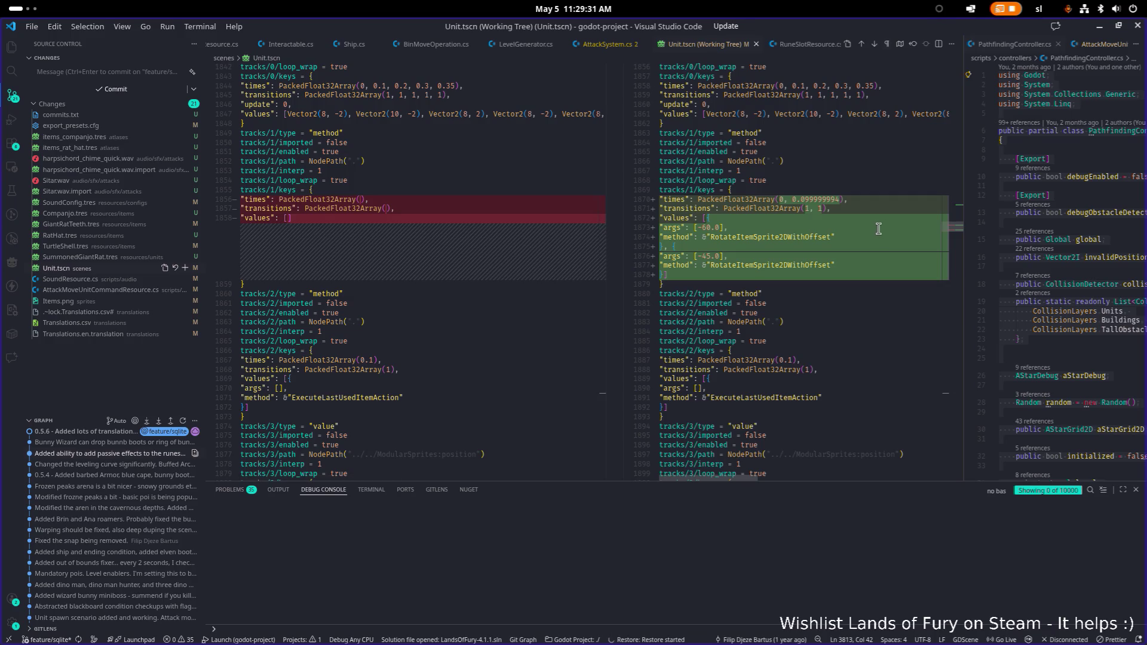
scroll(877, 229, "up", 2)
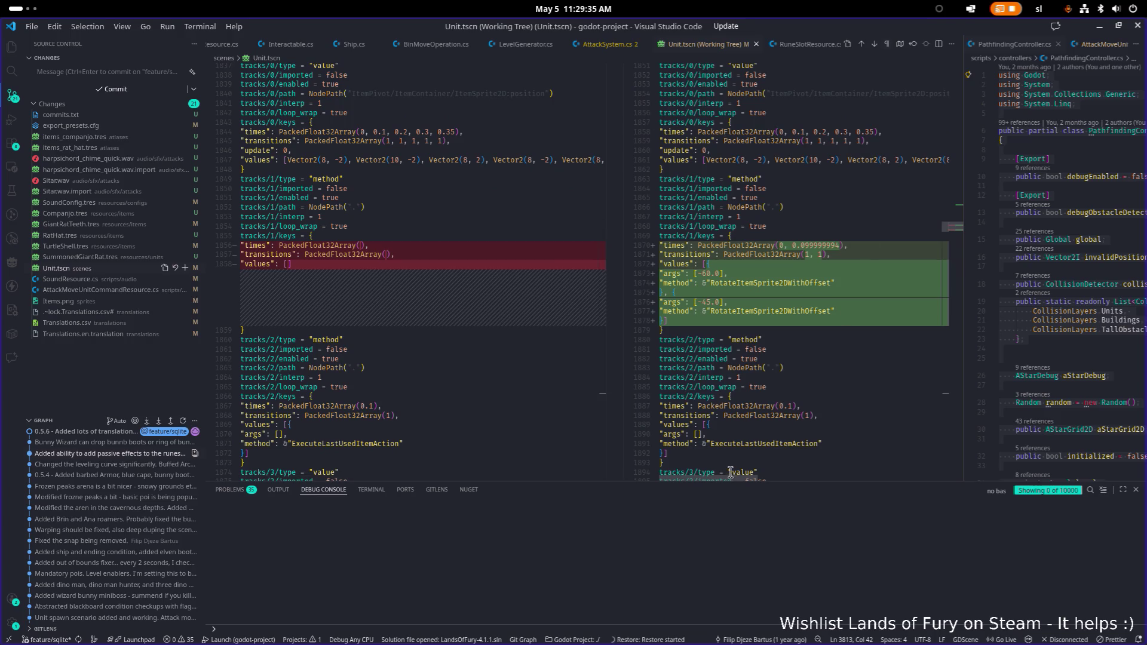
mouse_move(703, 475)
left_mouse_down()
mouse_move(740, 475)
mouse_move(710, 481)
left_mouse_up()
scroll(740, 390, "up", 15)
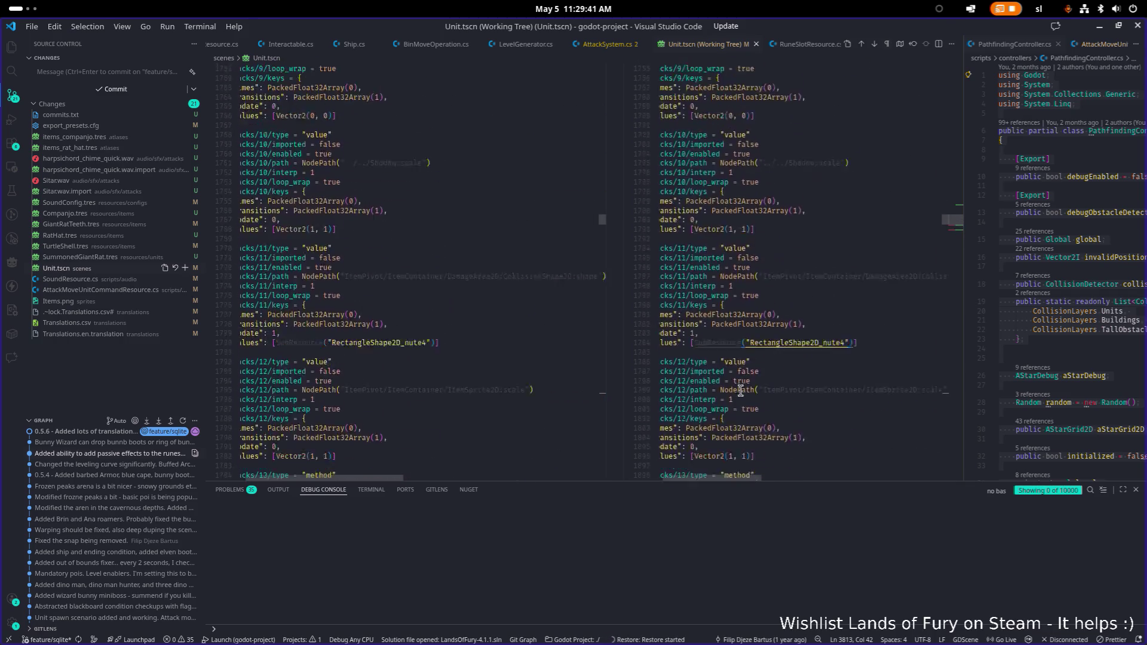
scroll(741, 390, "up", 10)
scroll(740, 390, "down", 5)
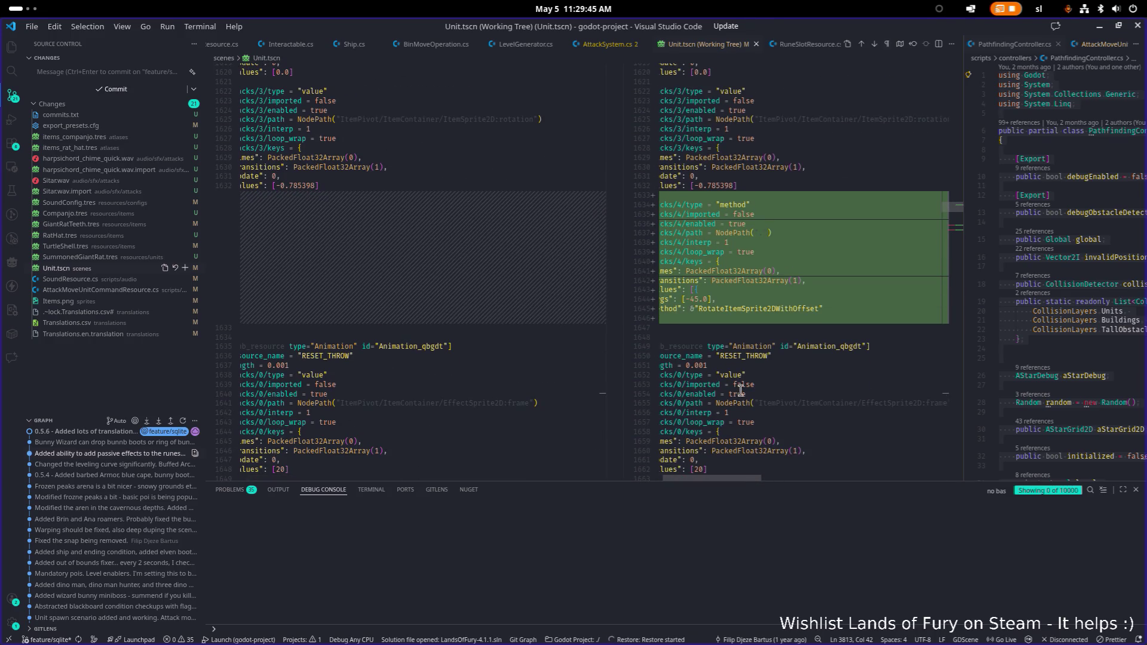
scroll(741, 390, "down", 1)
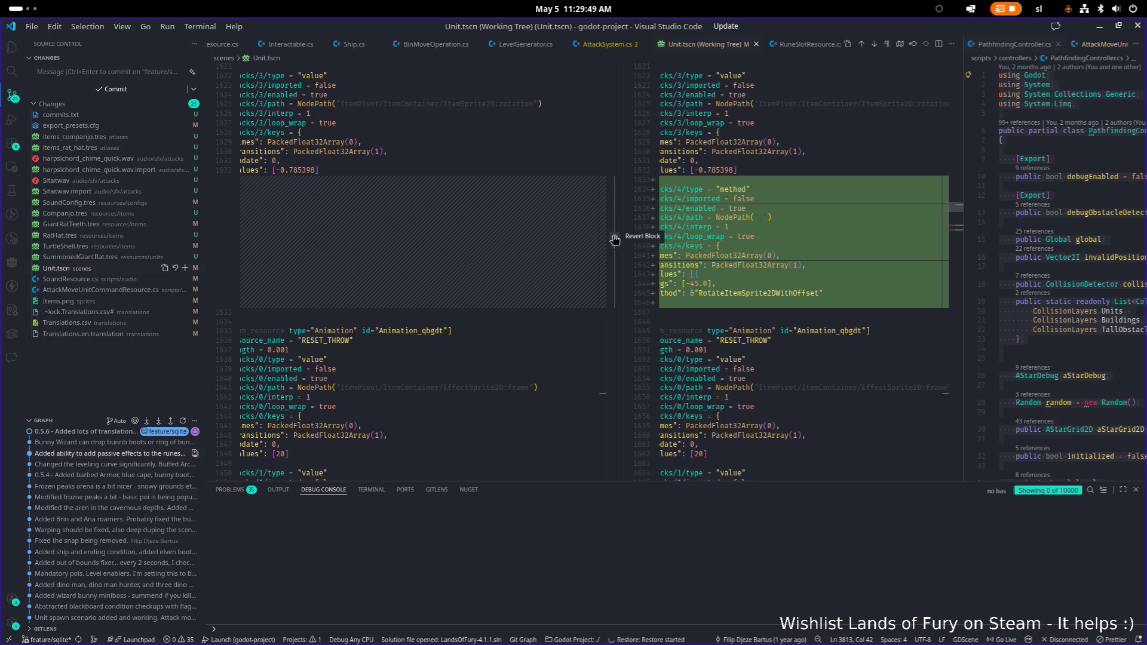
left_click(614, 239)
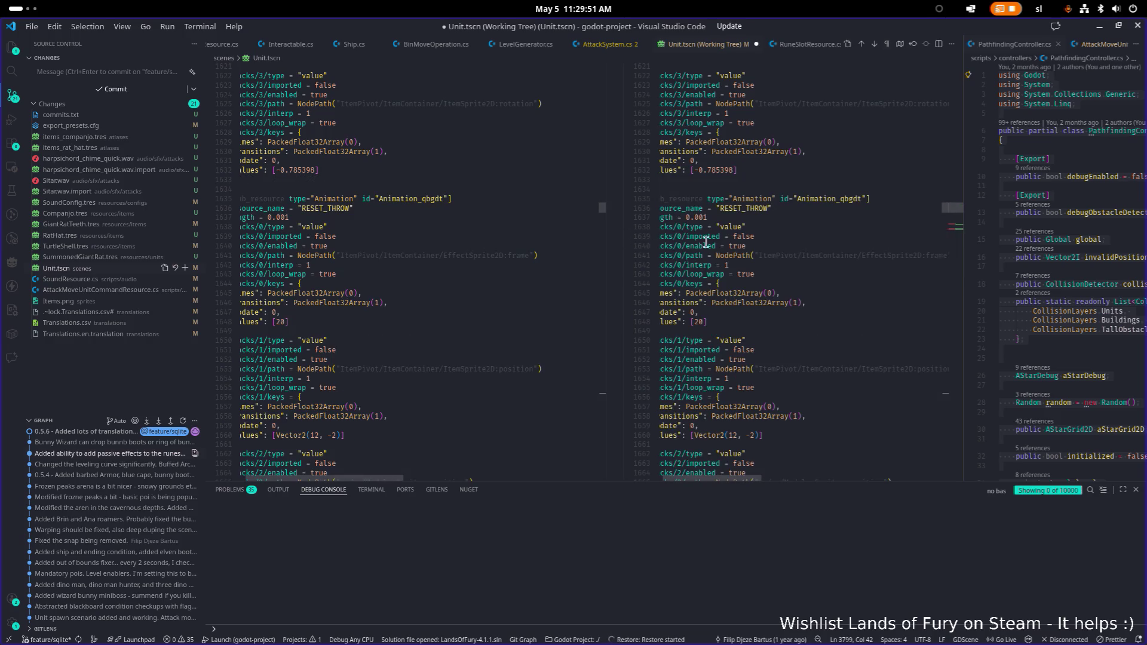
Step: Check the rest of the diff, then minimize VS Code to return to Godot
scroll(775, 266, "down", 15)
scroll(775, 265, "down", 14)
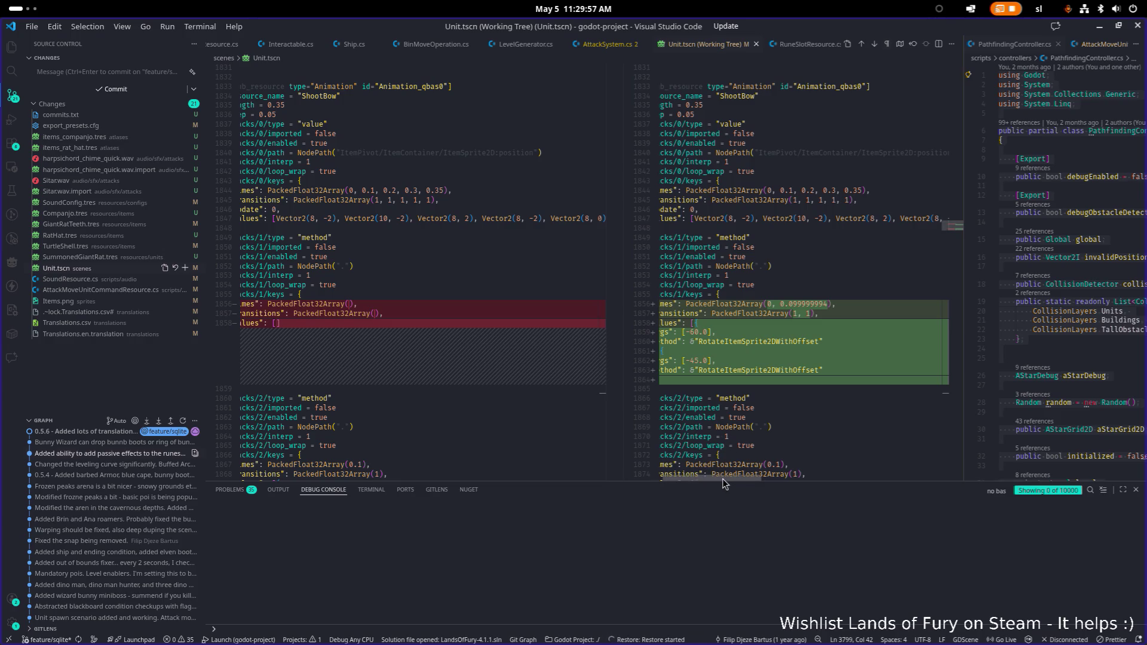
left_click_drag(742, 476, 712, 477)
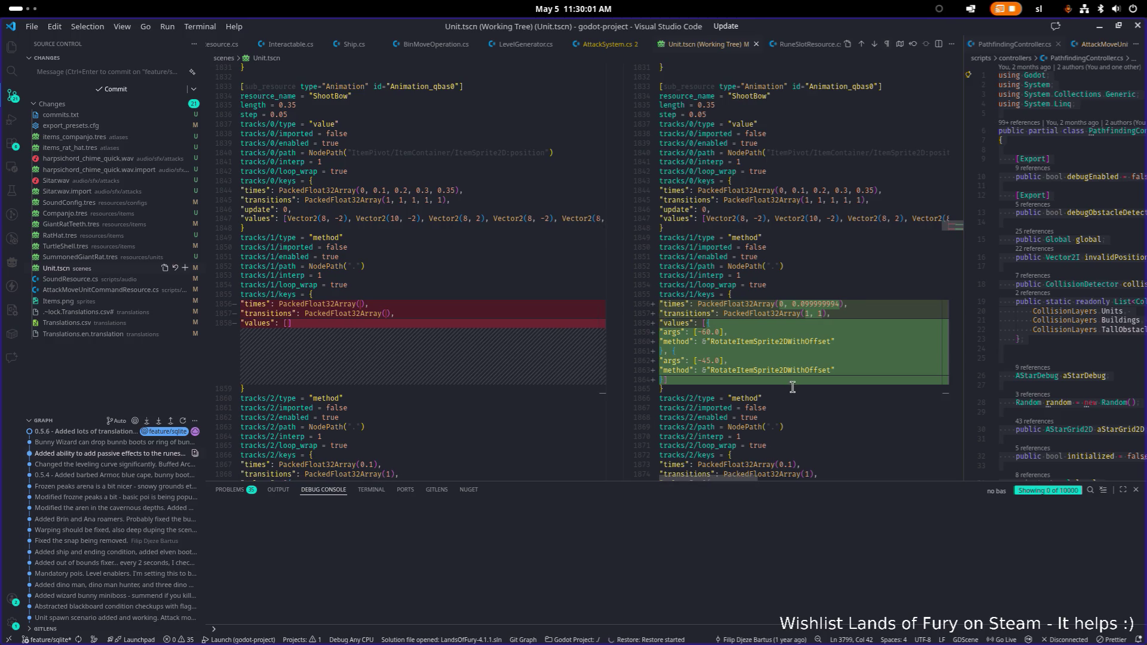
scroll(792, 387, "down", 5)
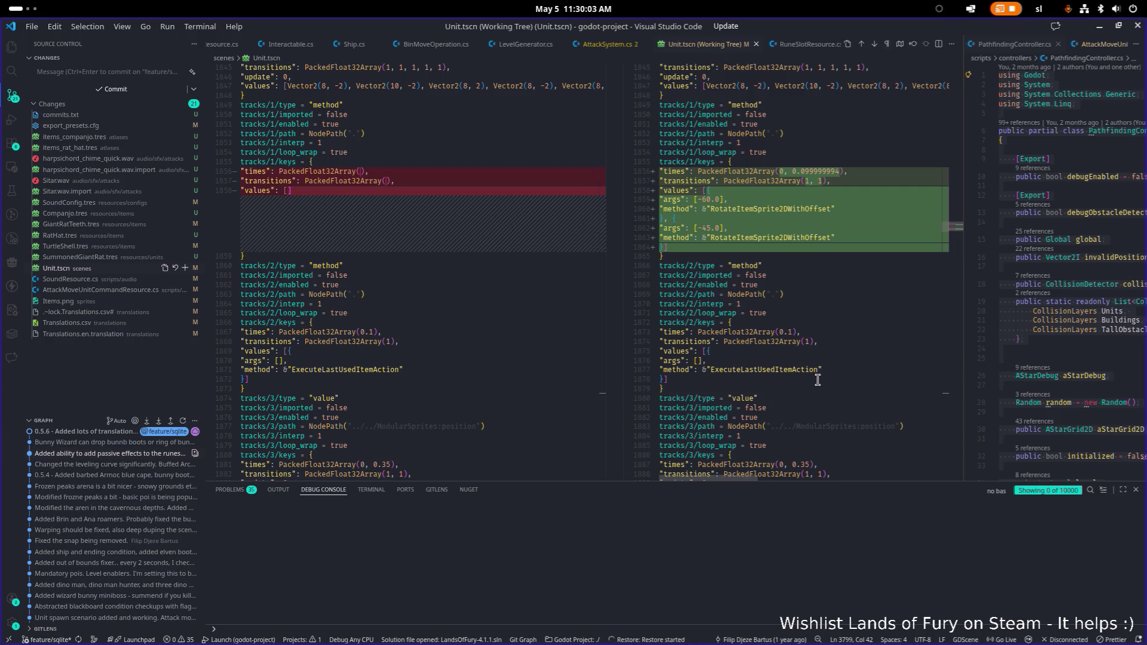
left_click(1098, 31)
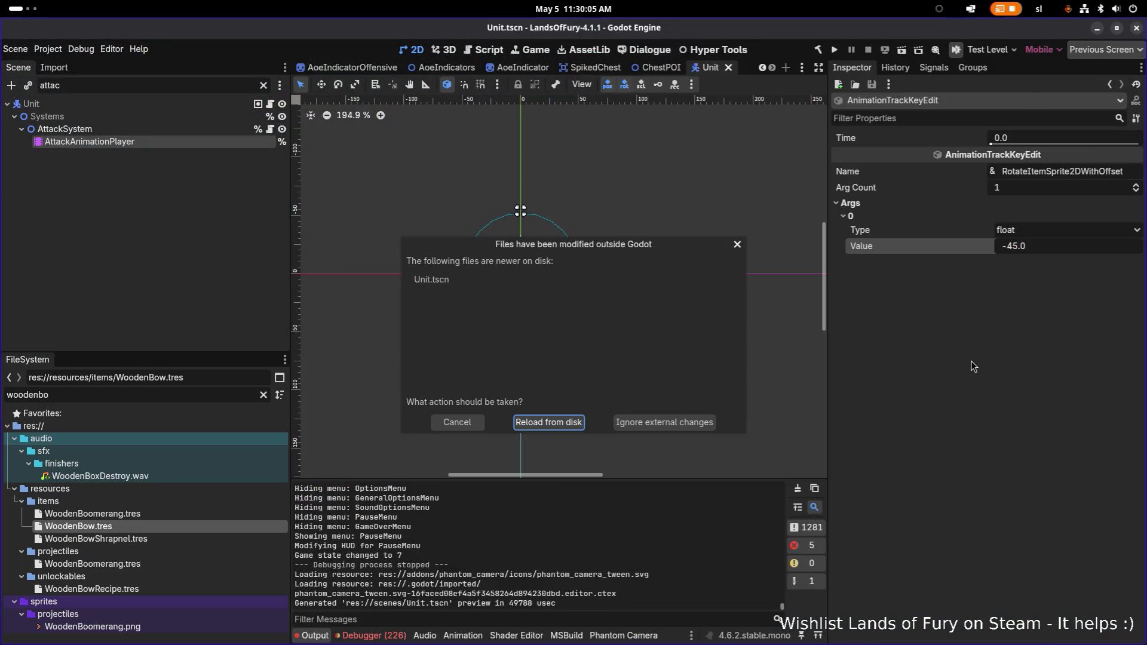
Step: Reload the externally changed Unit.tscn, select AttackAnimationPlayer, and view the RESET and RESET_CAST animations
left_click(572, 426)
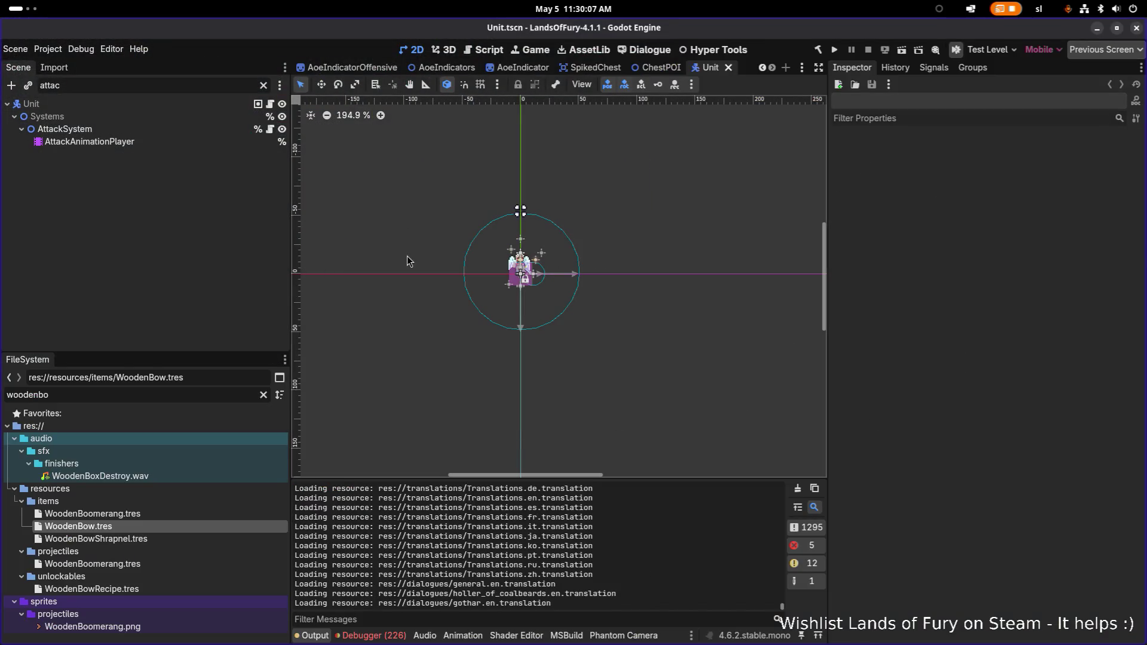
left_click(141, 144)
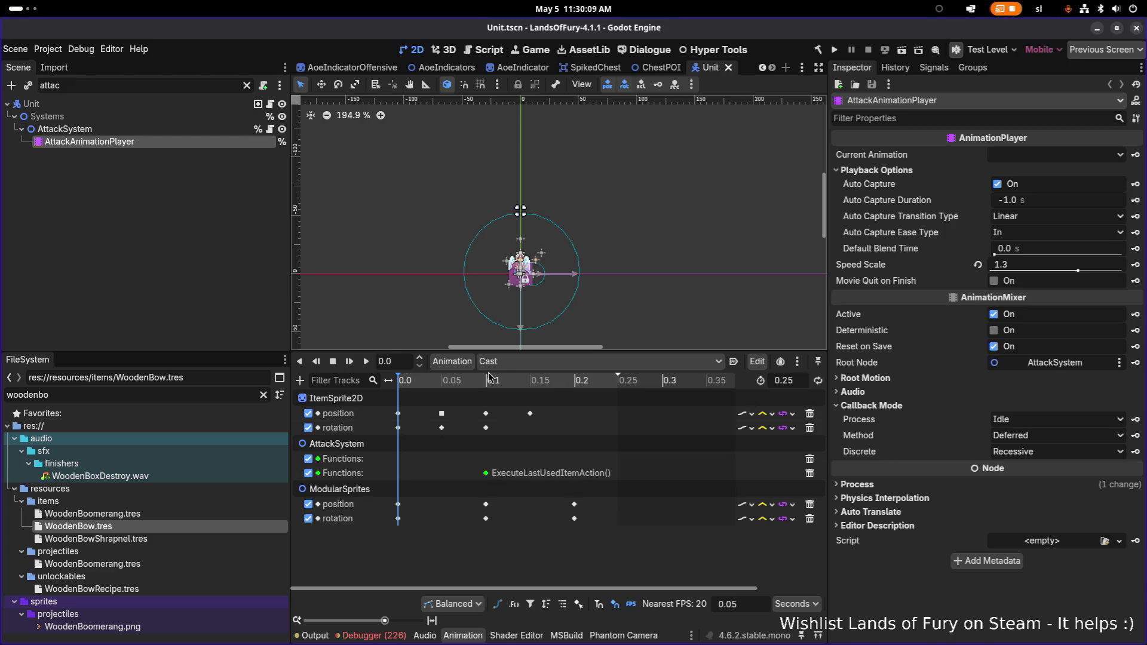
left_click(511, 362)
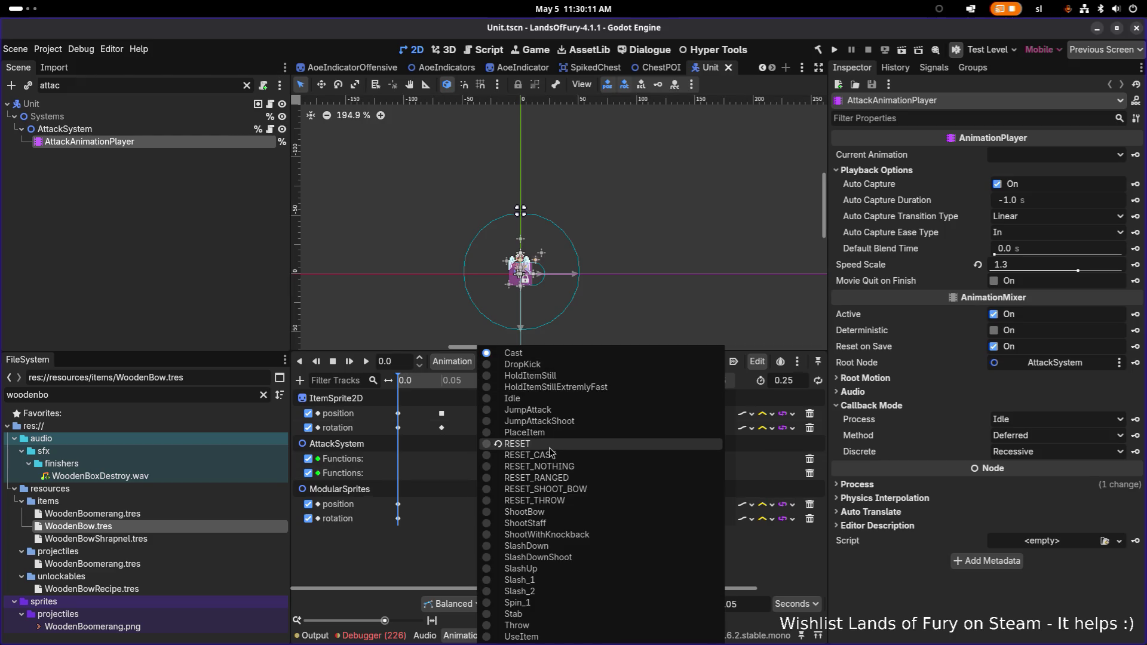
left_click(518, 443)
scroll(490, 494, "up", 4)
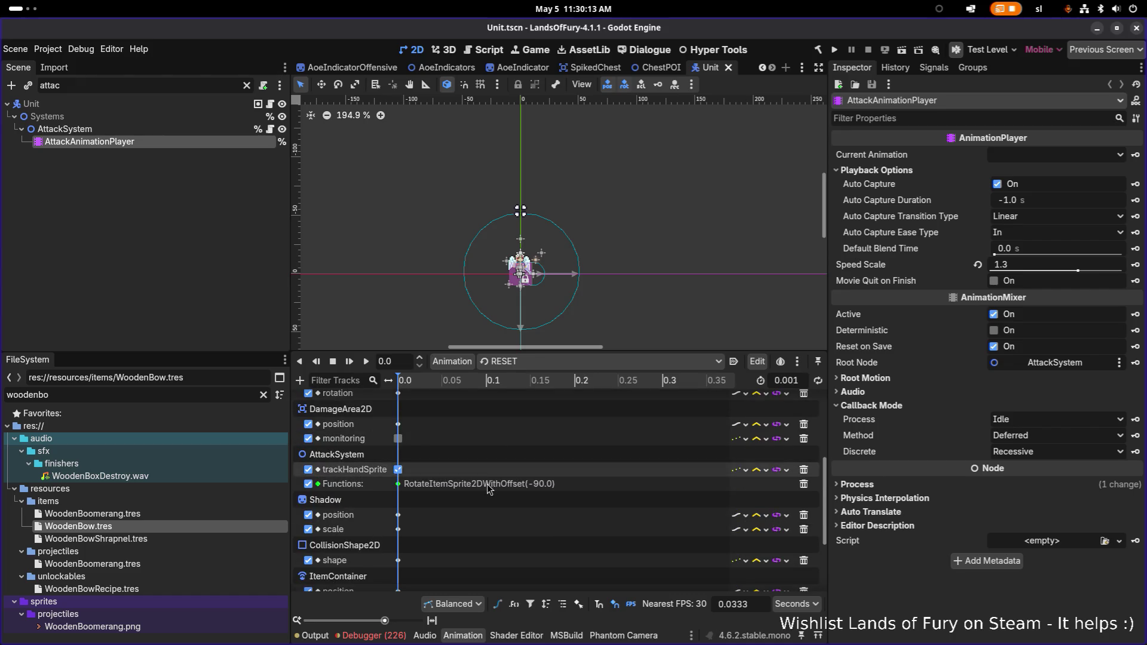
left_click(582, 361)
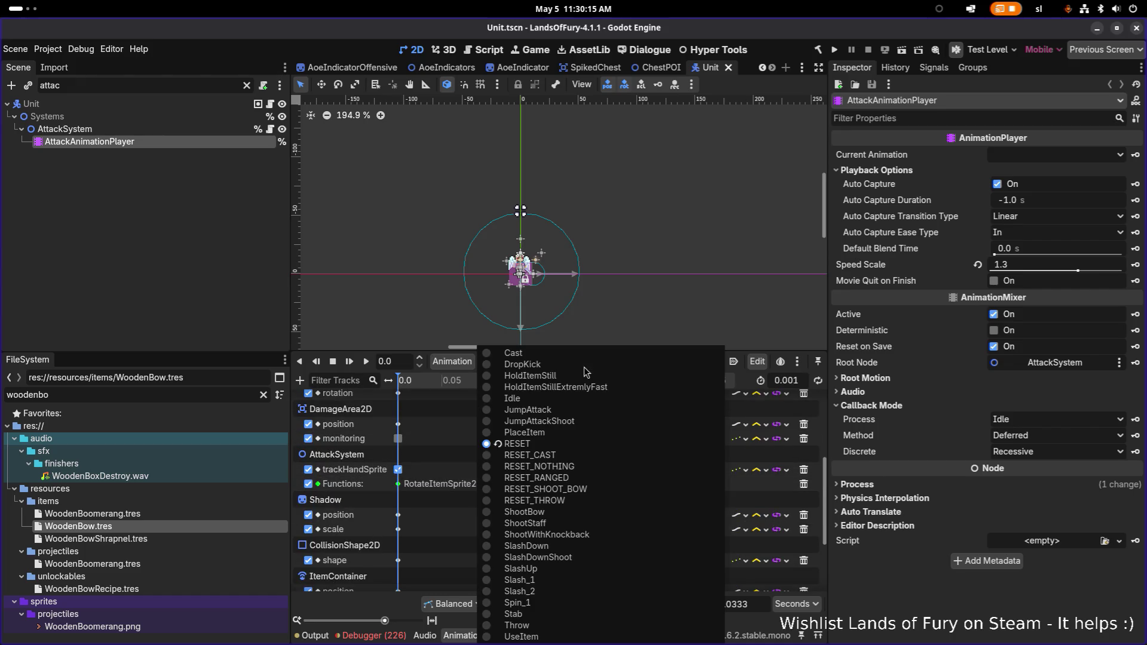
left_click(579, 468)
Step: Look through the RESET_NOTHING, RESET_RANGED and RESET_SHOOT_BOW animations' tracks
left_click(543, 362)
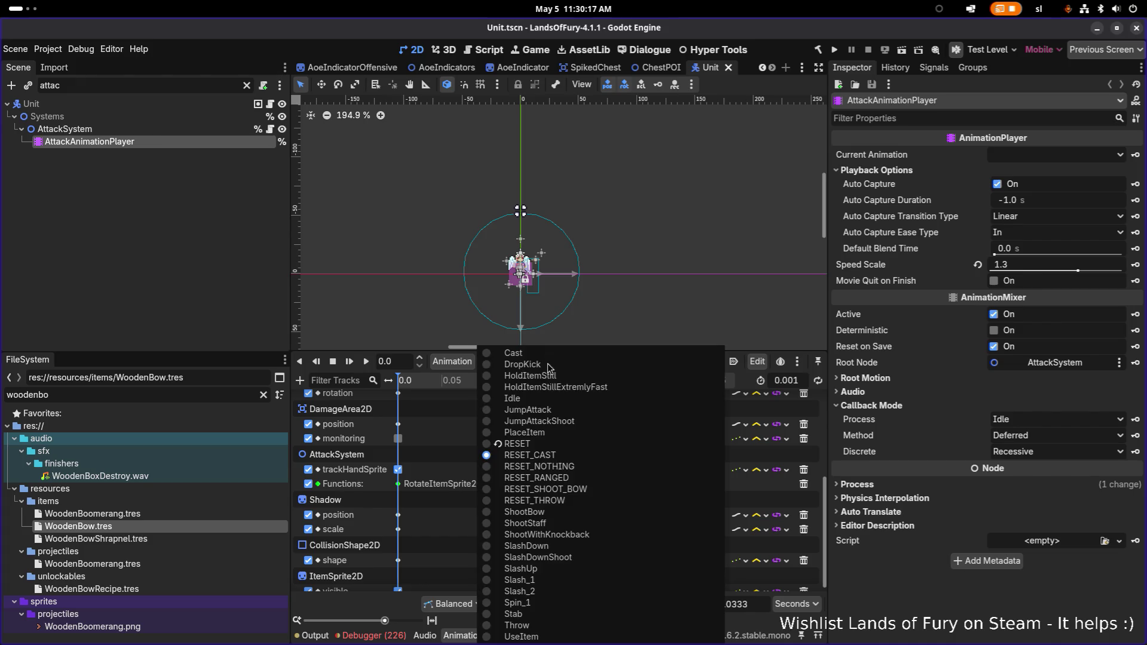
left_click(556, 467)
left_click(588, 362)
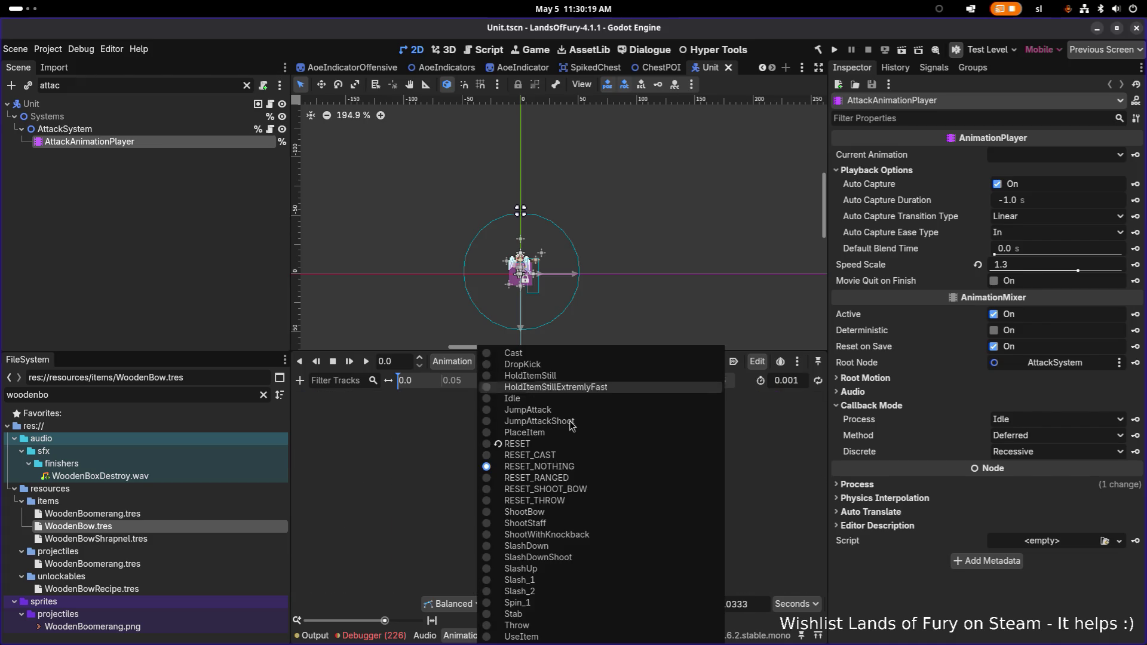
left_click(564, 477)
scroll(544, 433, "down", 4)
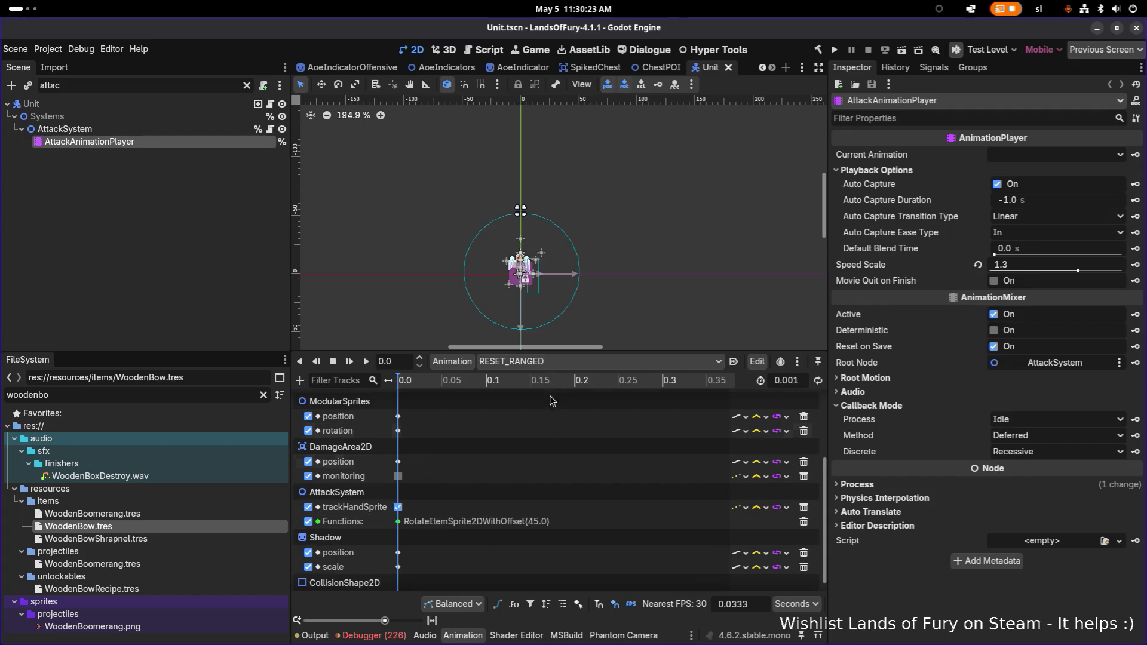
left_click(559, 363)
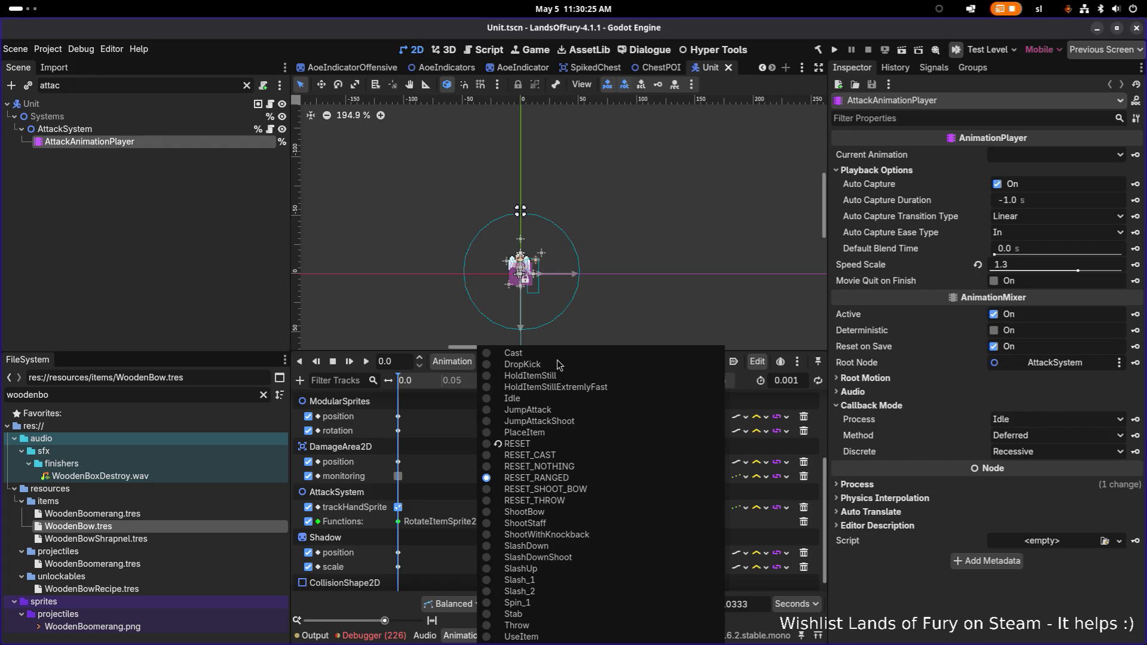
left_click(571, 490)
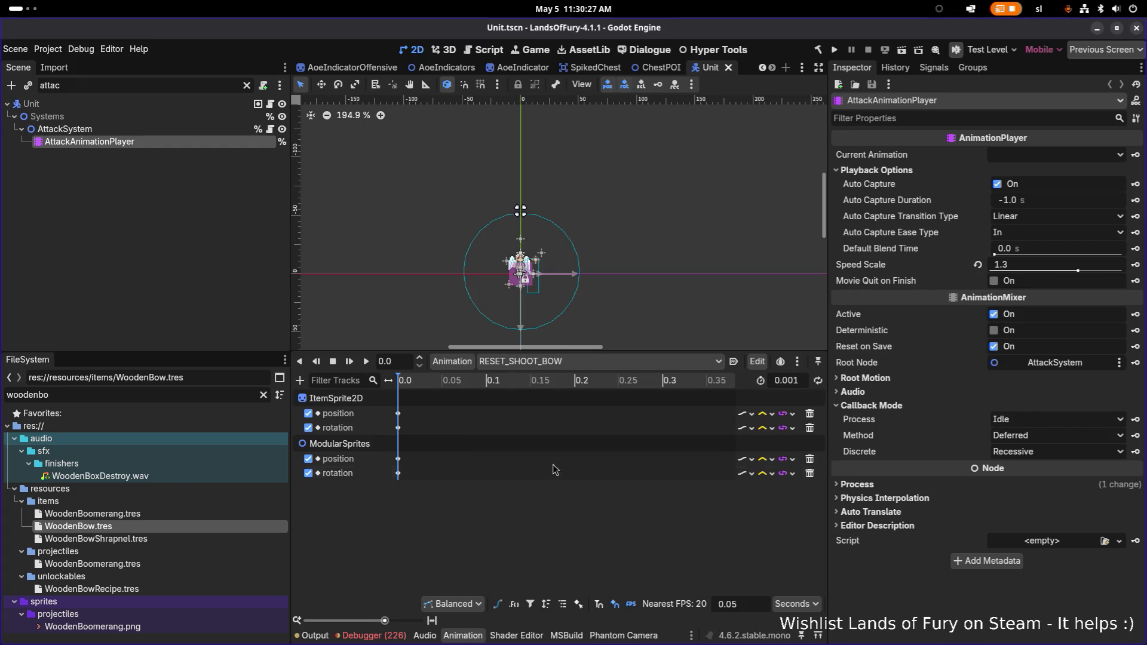
left_click(558, 361)
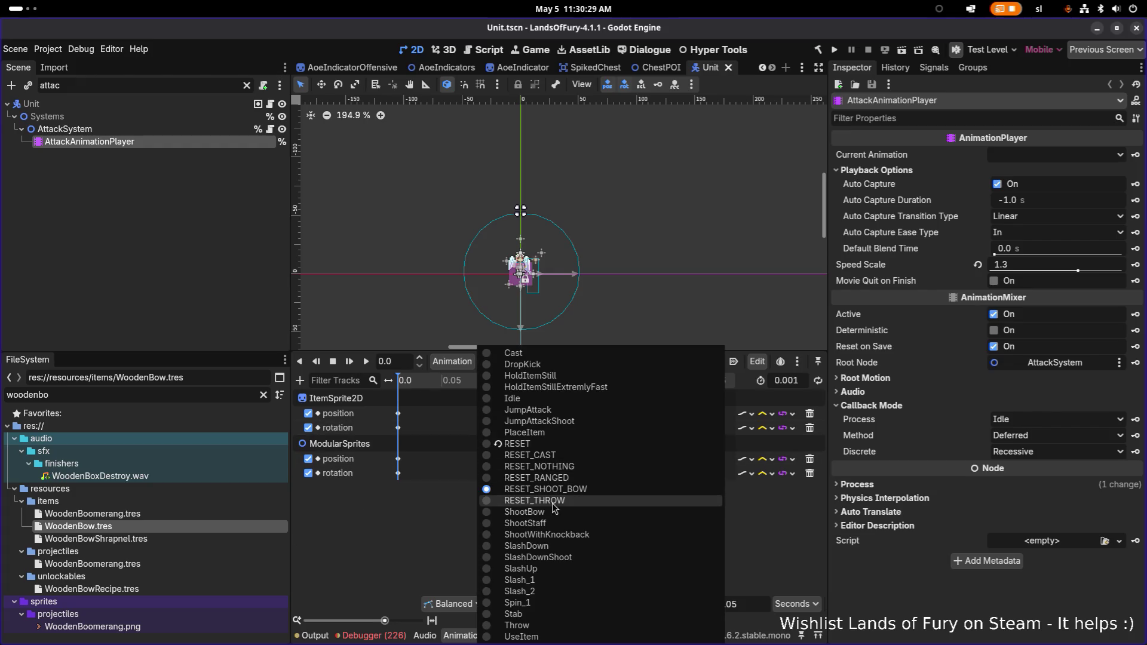
left_click(566, 478)
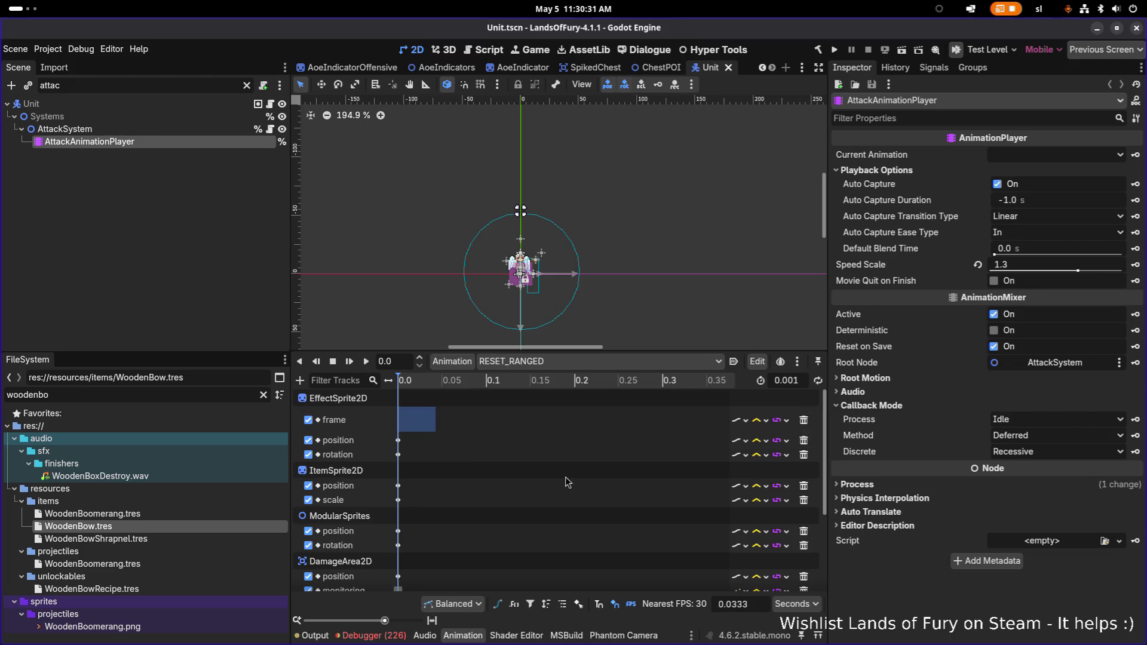
Step: View the RESET_THROW animation, then open the ShootStaff animation
scroll(524, 457, "down", 2)
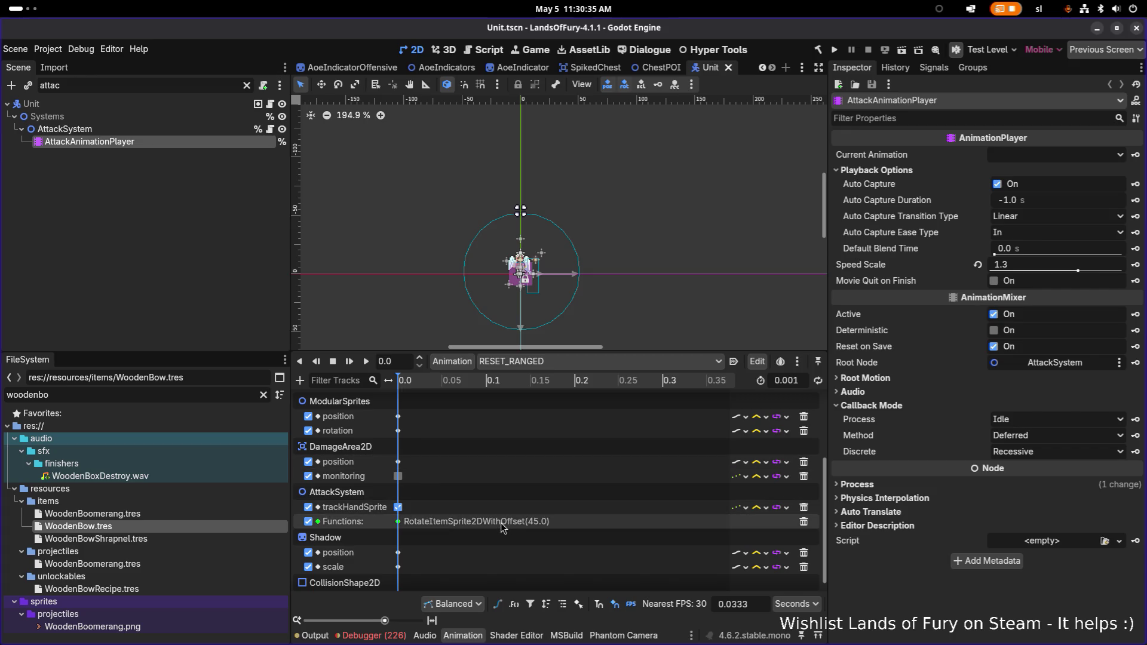
left_click(550, 361)
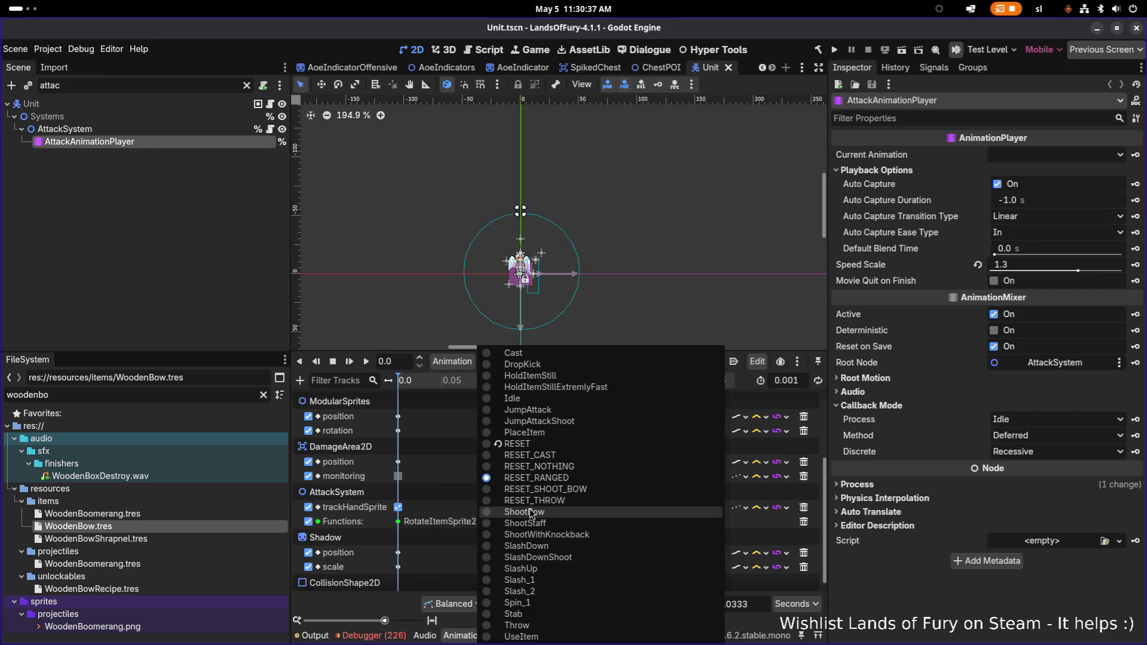
left_click(549, 501)
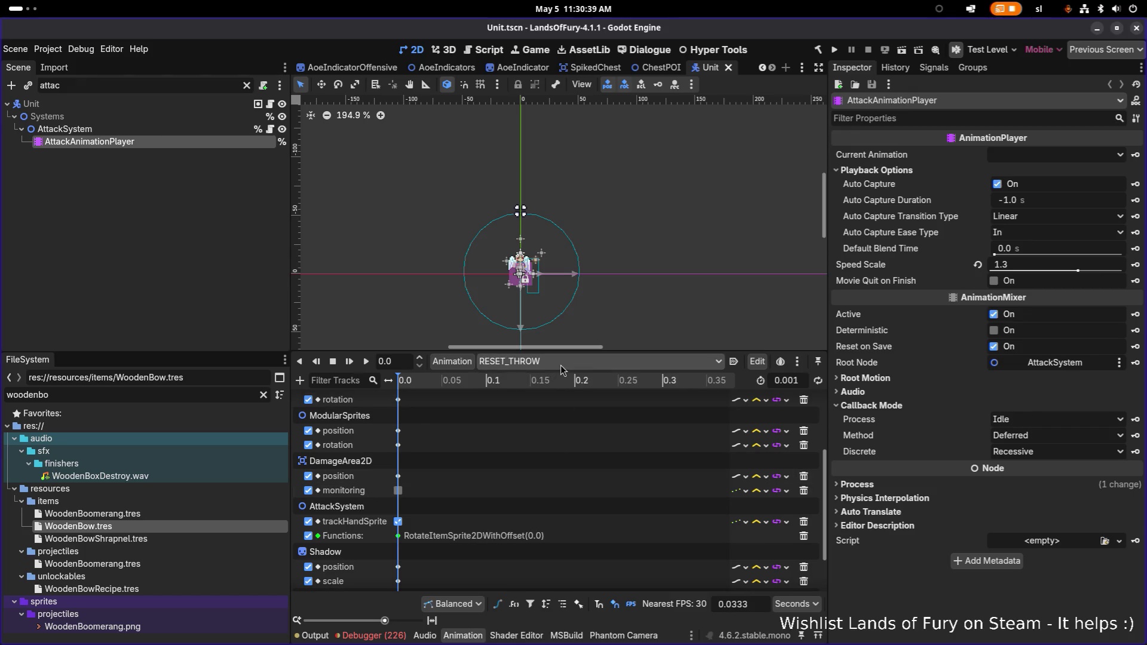
left_click(562, 365)
left_click(535, 501)
left_click(540, 363)
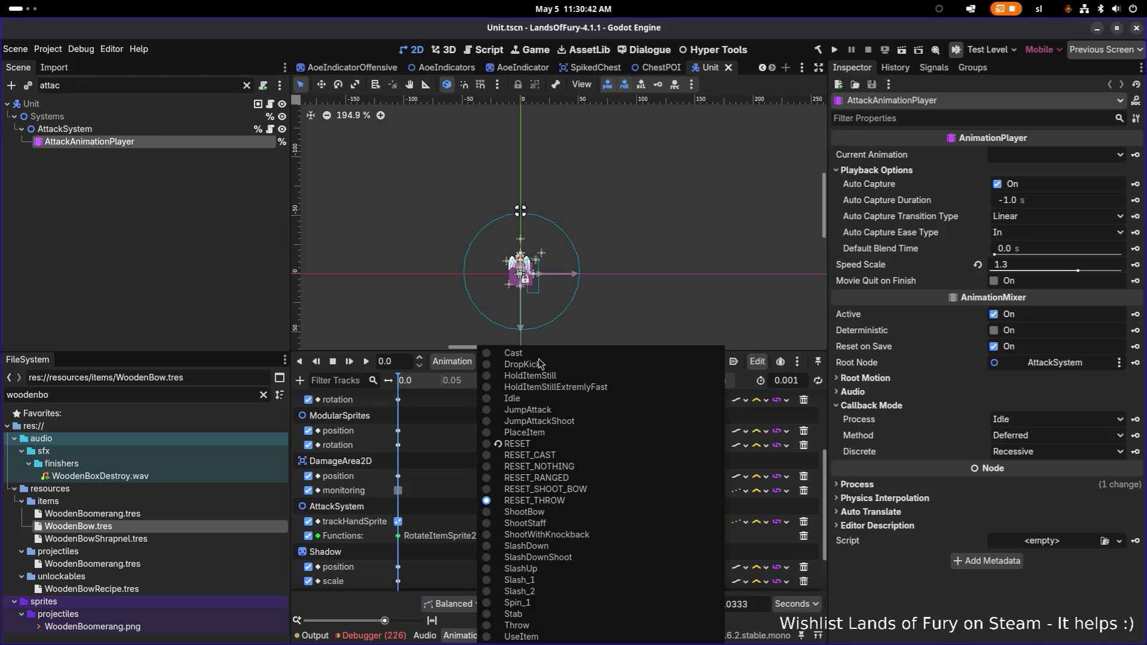
left_click(556, 523)
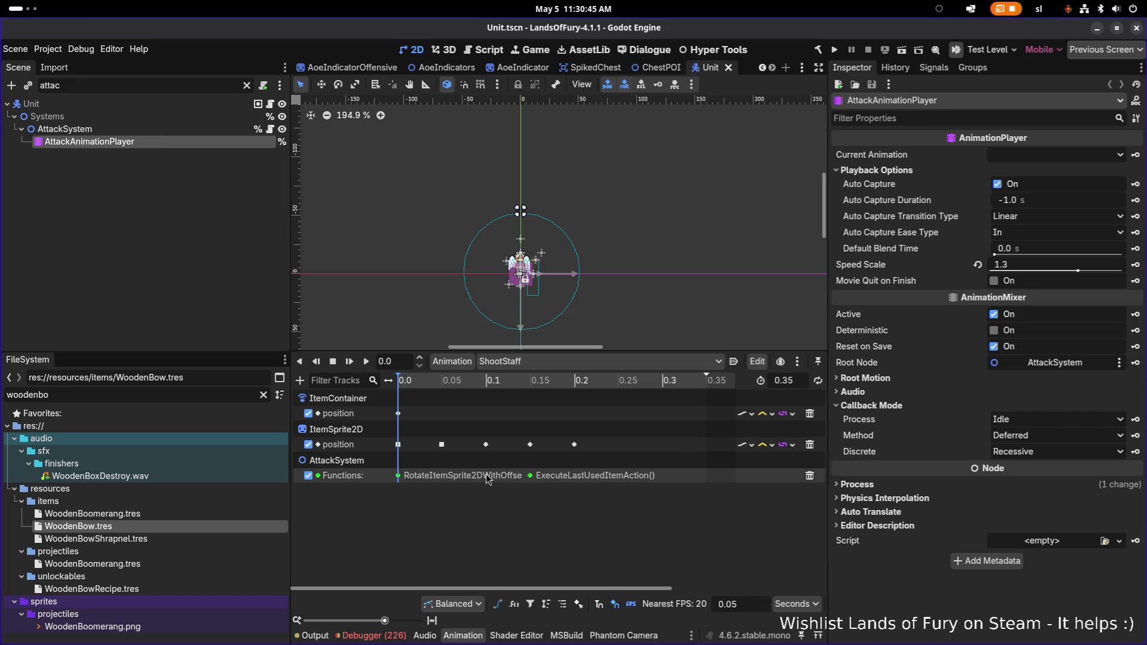
Step: Inspect ShootStaff's function calls, noting the rotate call's 45.0 angle and ExecuteLastUsedItemAction at 0.15
left_click(399, 477)
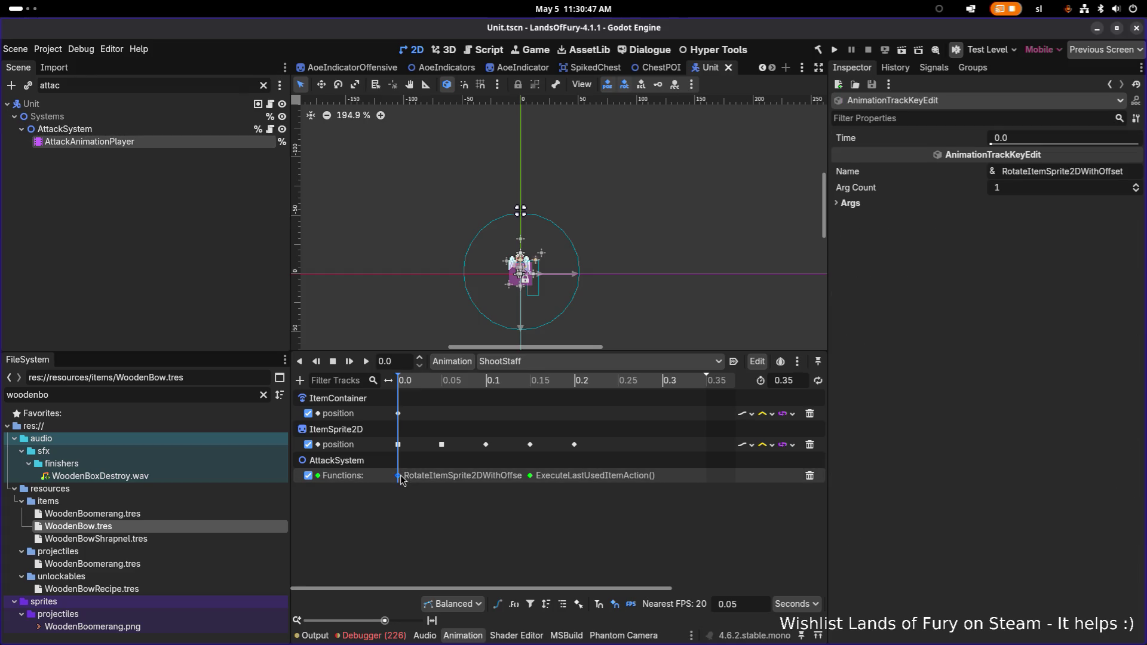
left_click(531, 476)
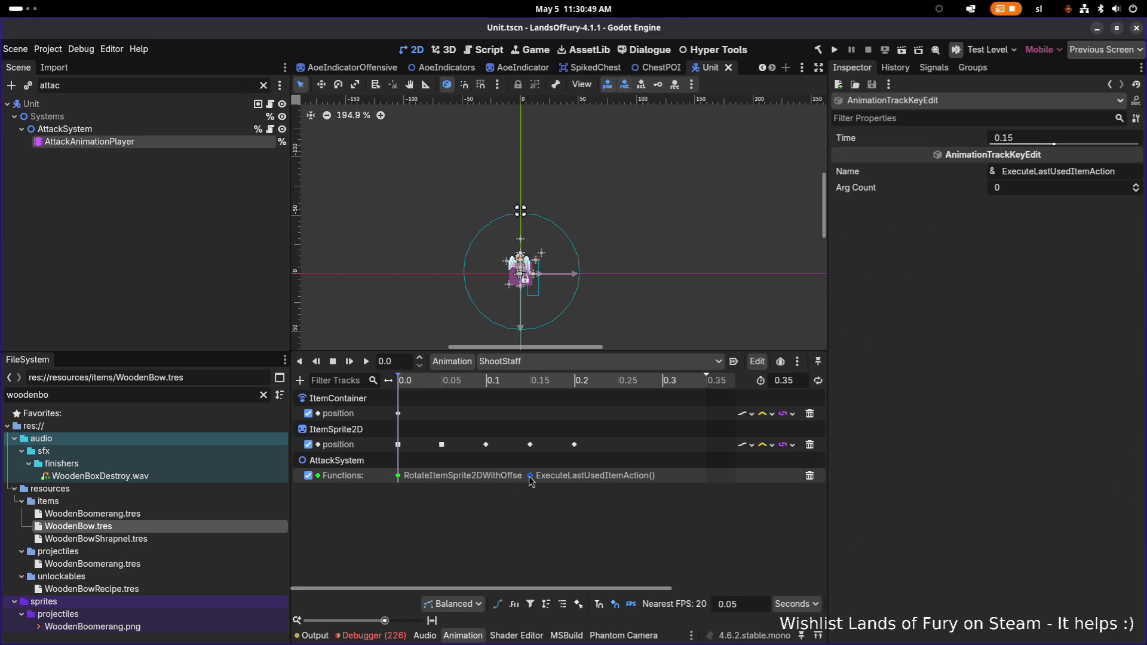
left_click(398, 476)
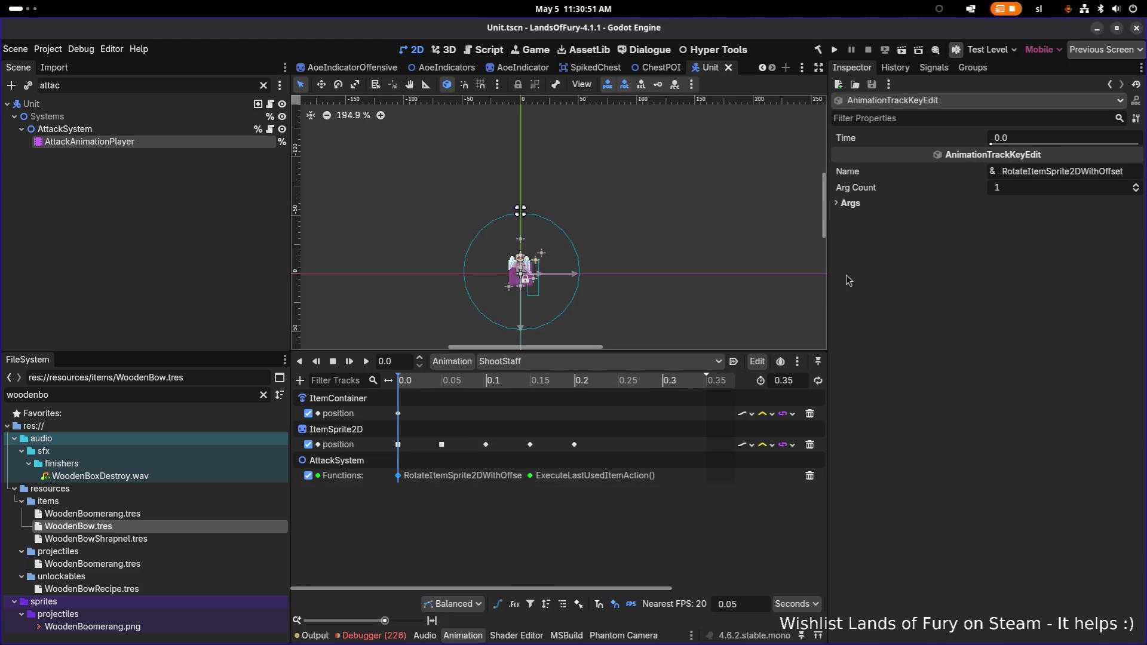
left_click(838, 204)
left_click(848, 215)
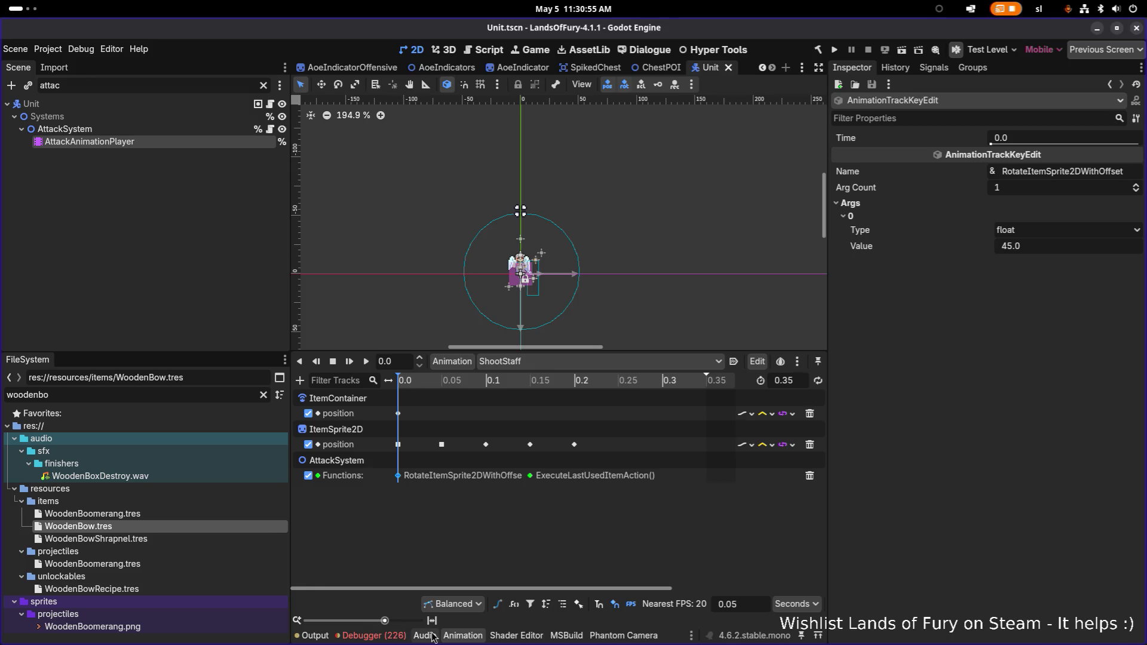
Step: Open the ShootBow animation and inspect its rotate call at 0.0 with angle -60.0
left_click(559, 361)
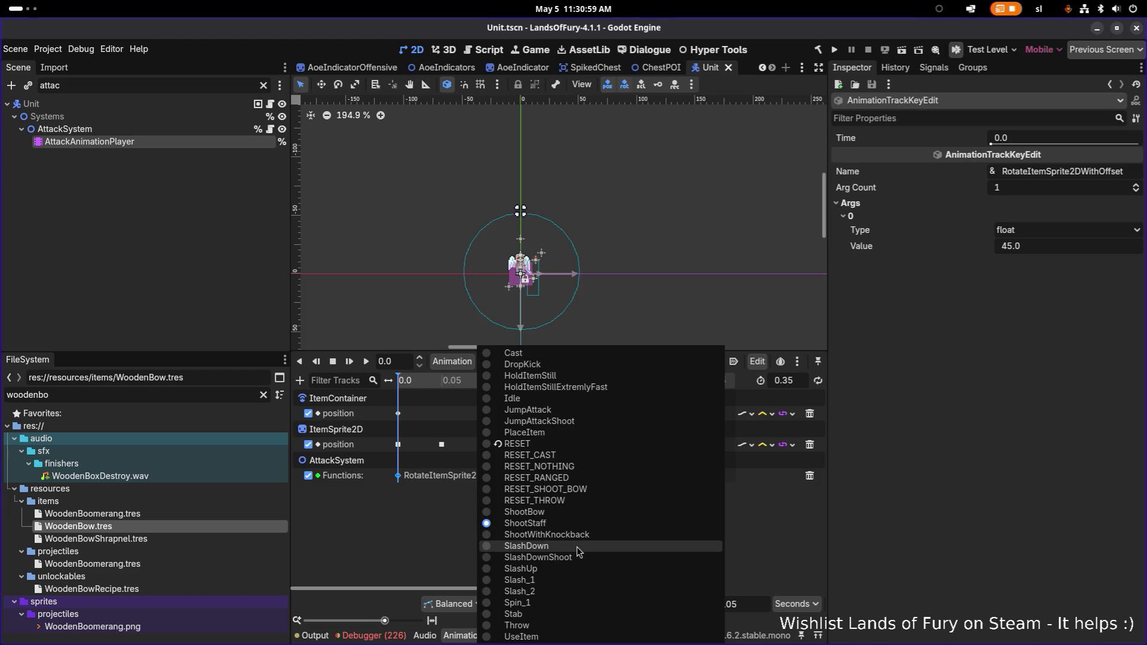
left_click(585, 512)
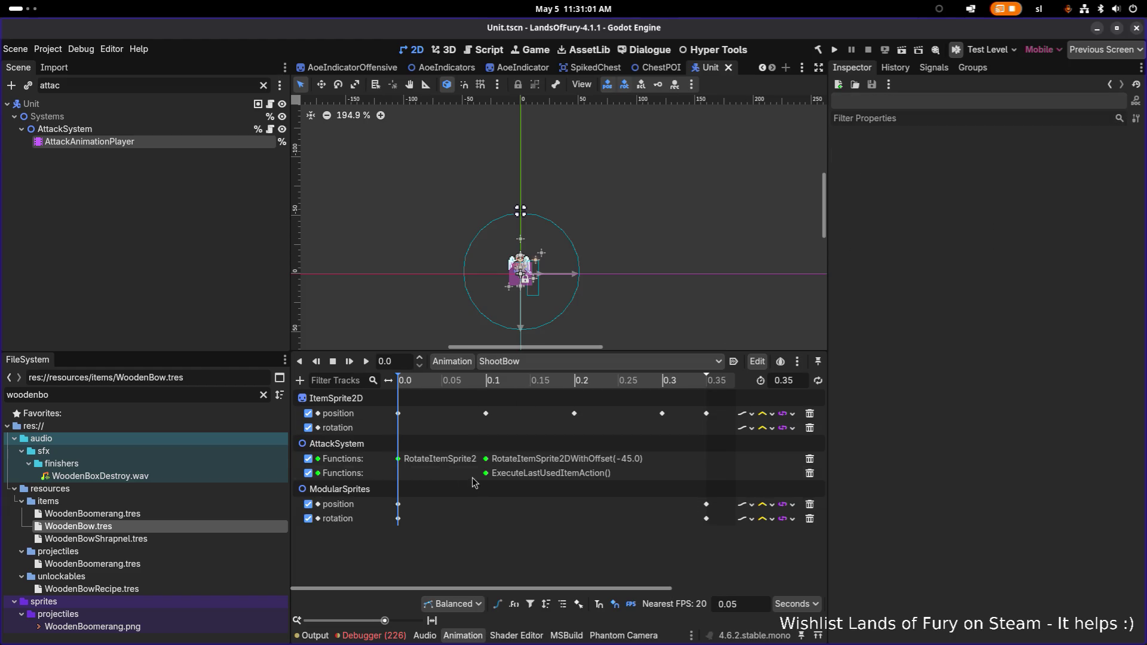
left_click(399, 459)
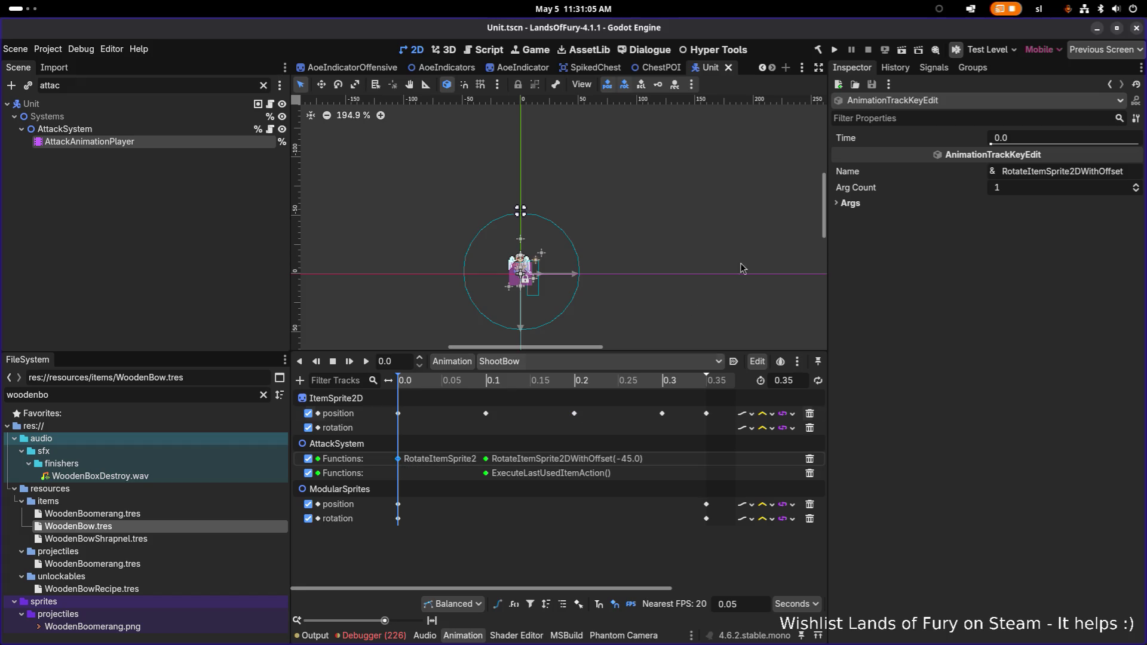
left_click(851, 204)
left_click(853, 216)
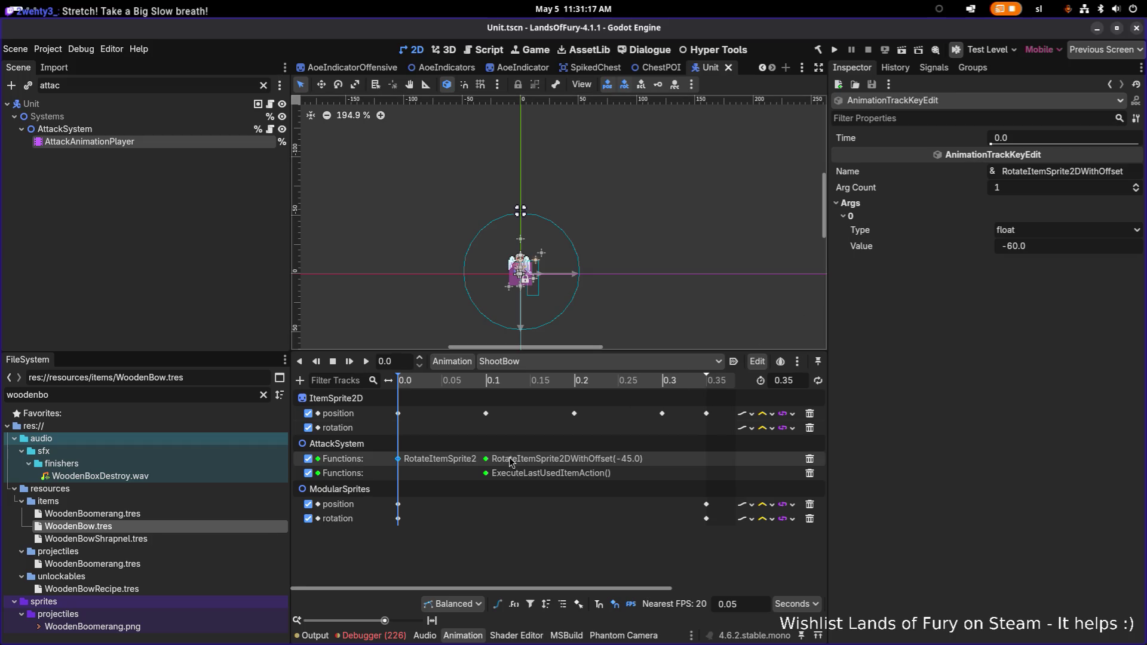
Step: Change ShootBow's rotate angle to 0.0, delete the -45.0 key at 0.1, save, and run the game
mouse_move(404, 465)
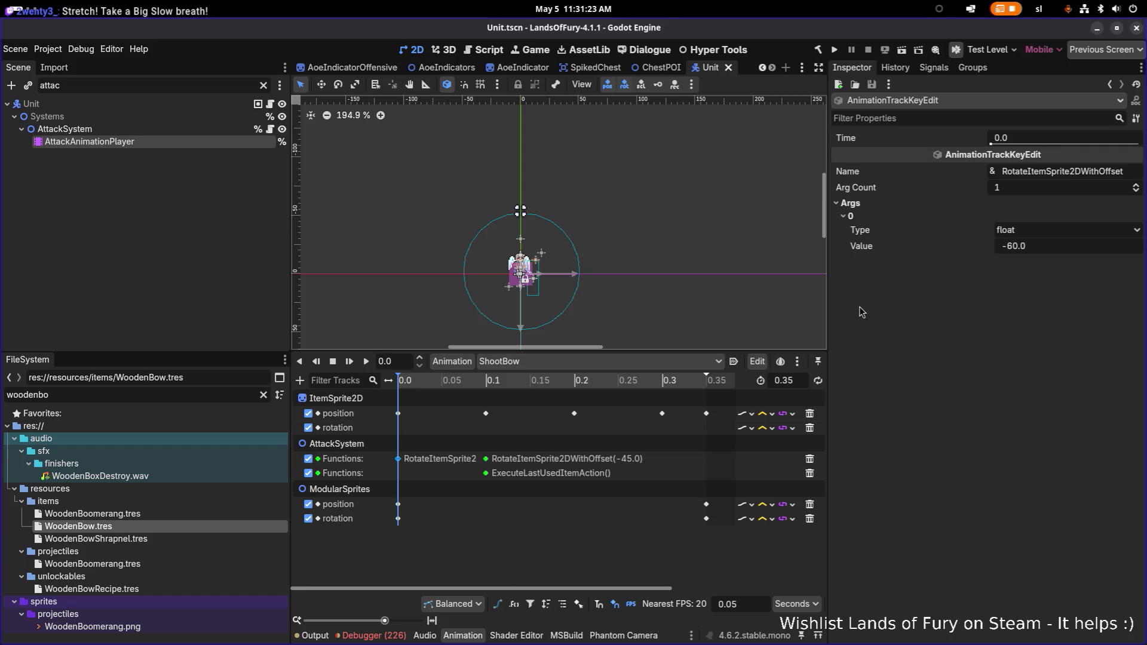
left_click(1054, 248)
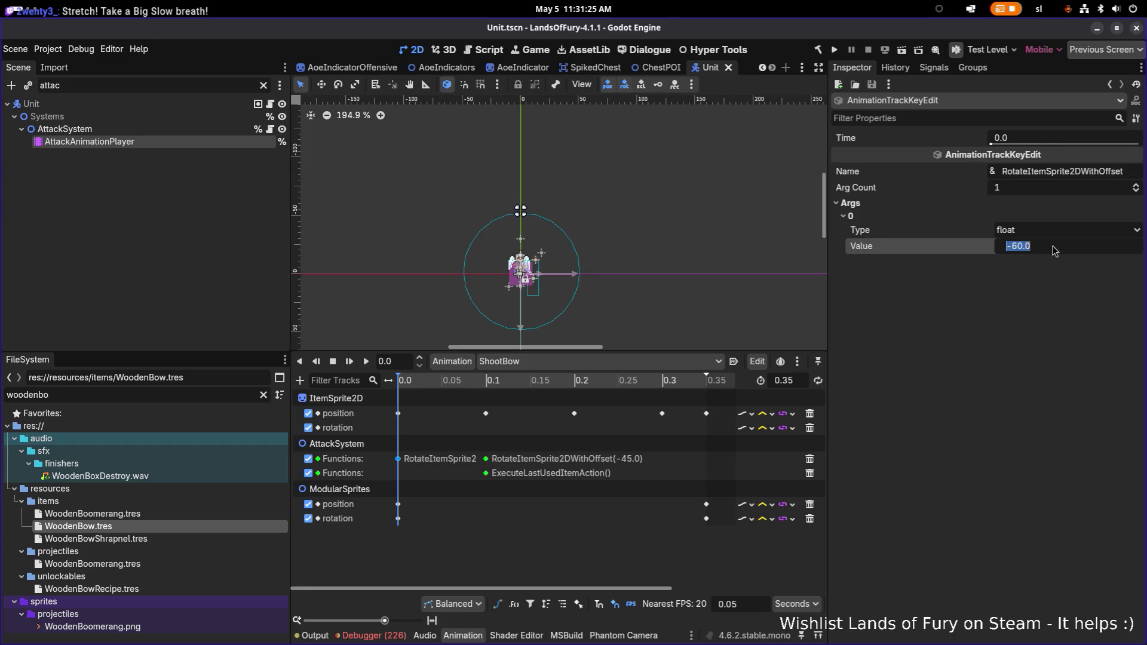
type("0")
key("Return")
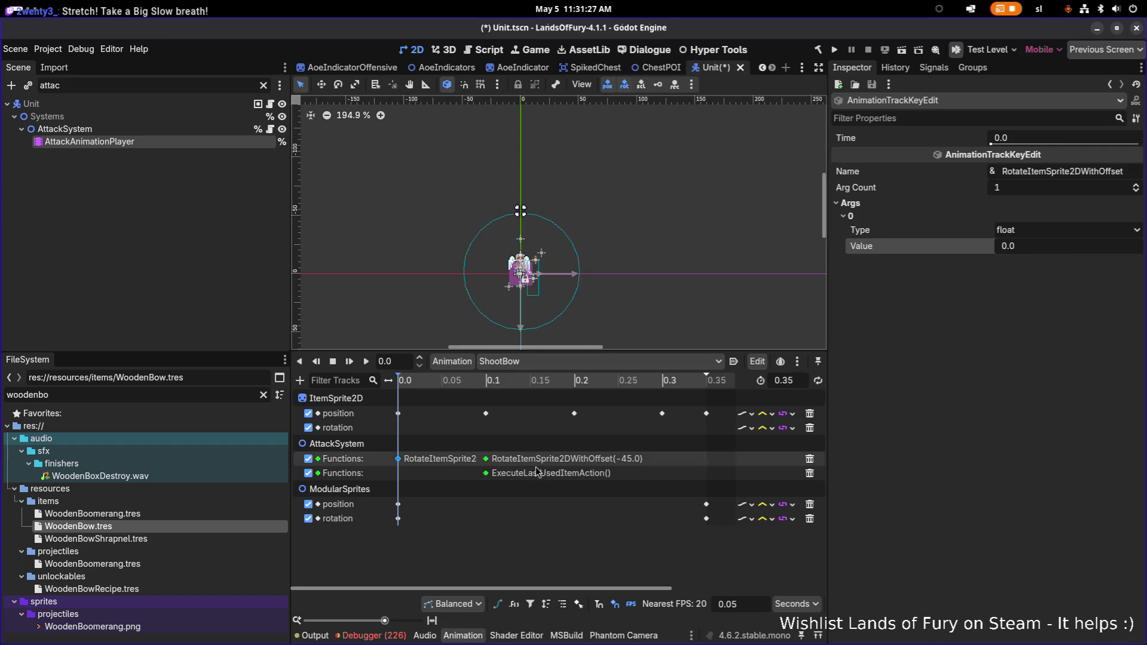
left_click(485, 459)
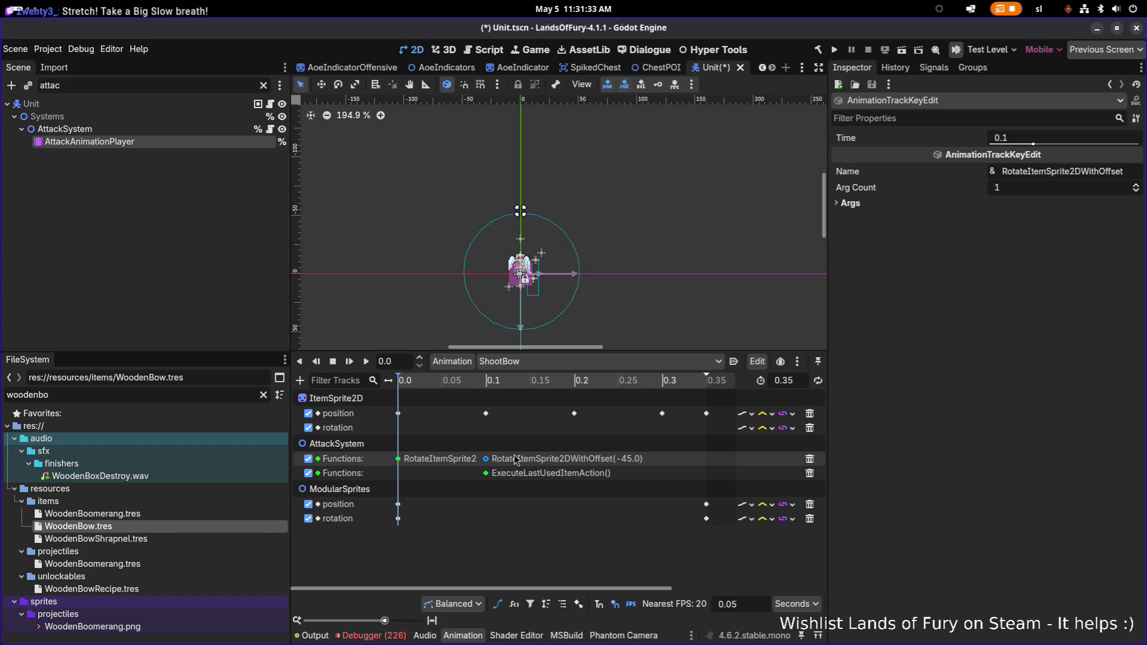
key("Delete")
key("ctrl+s")
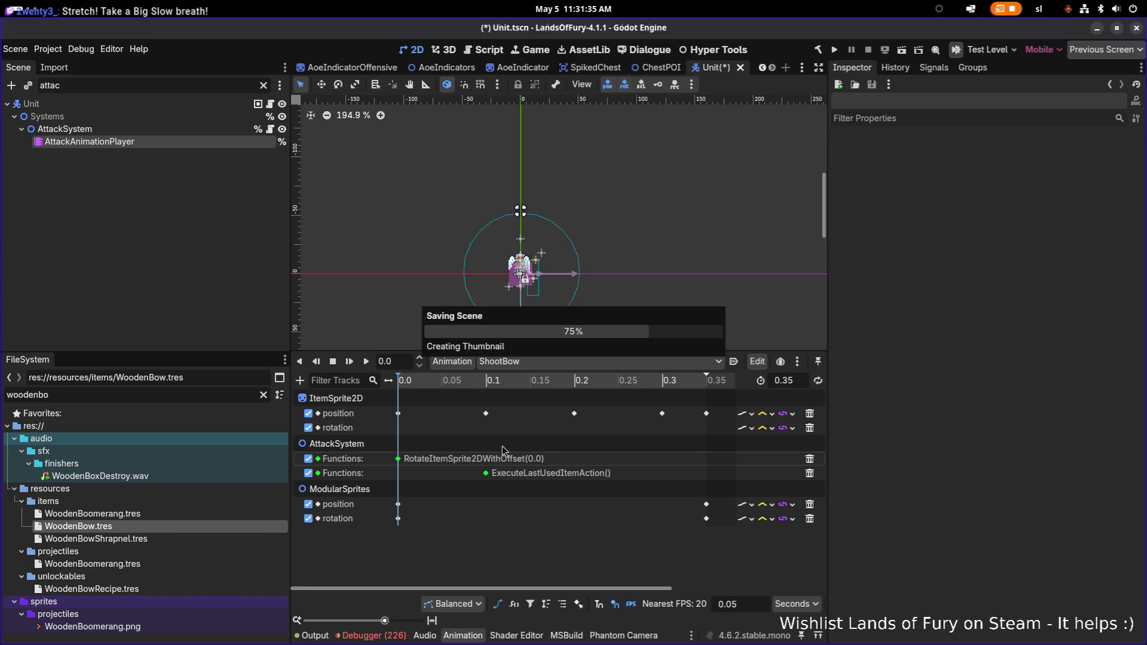
left_click(837, 53)
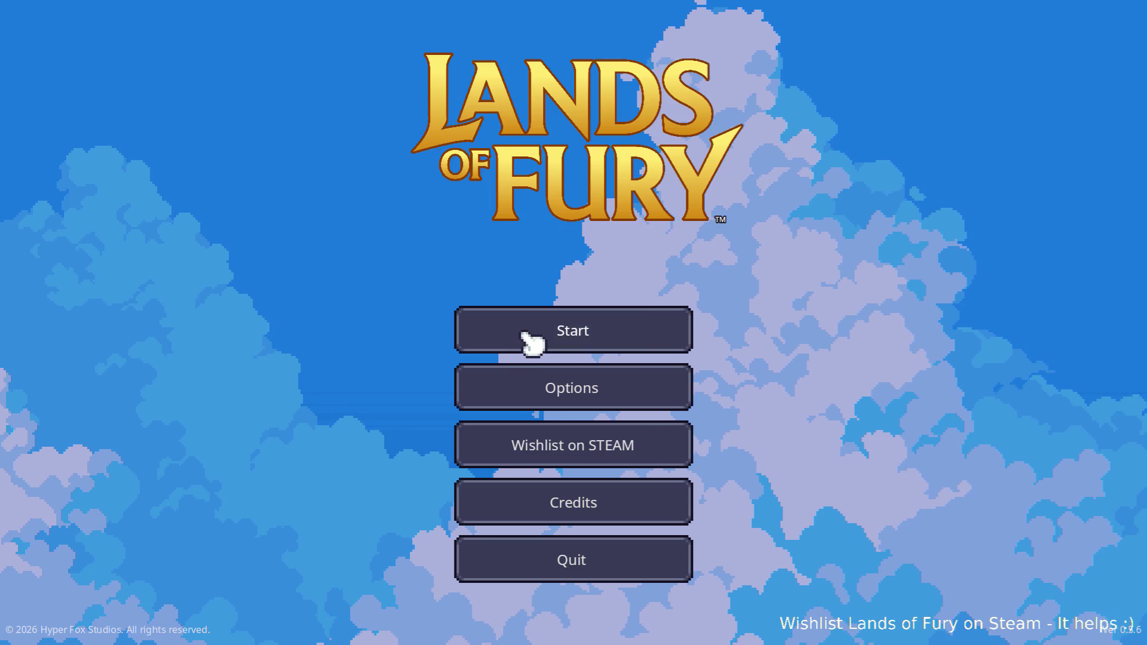
Step: Start a new session with the player profile and fire bow arrows at the enemy
left_click(530, 339)
left_click(512, 328)
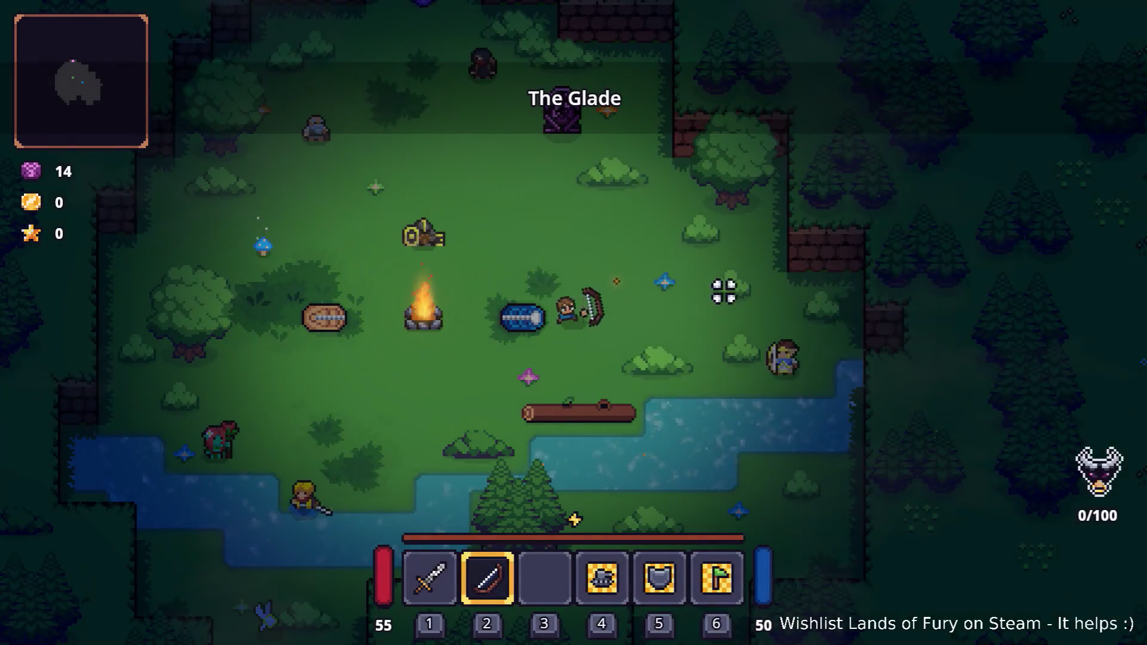
left_click(763, 333)
left_click(765, 335)
left_click(768, 342)
left_click(769, 339)
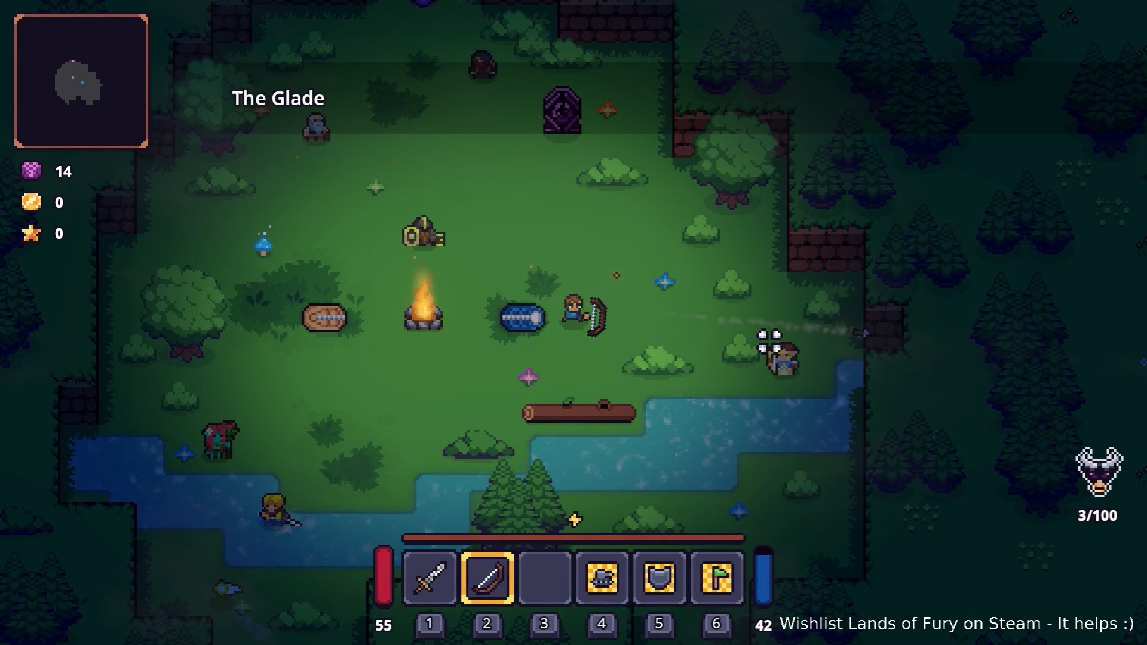
left_click(769, 338)
left_click(768, 338)
left_click(769, 332)
Step: Shoot more arrows to check the bow angle, then stop the game with F8
left_click(769, 329)
left_click(768, 329)
left_click(769, 329)
left_click(768, 329)
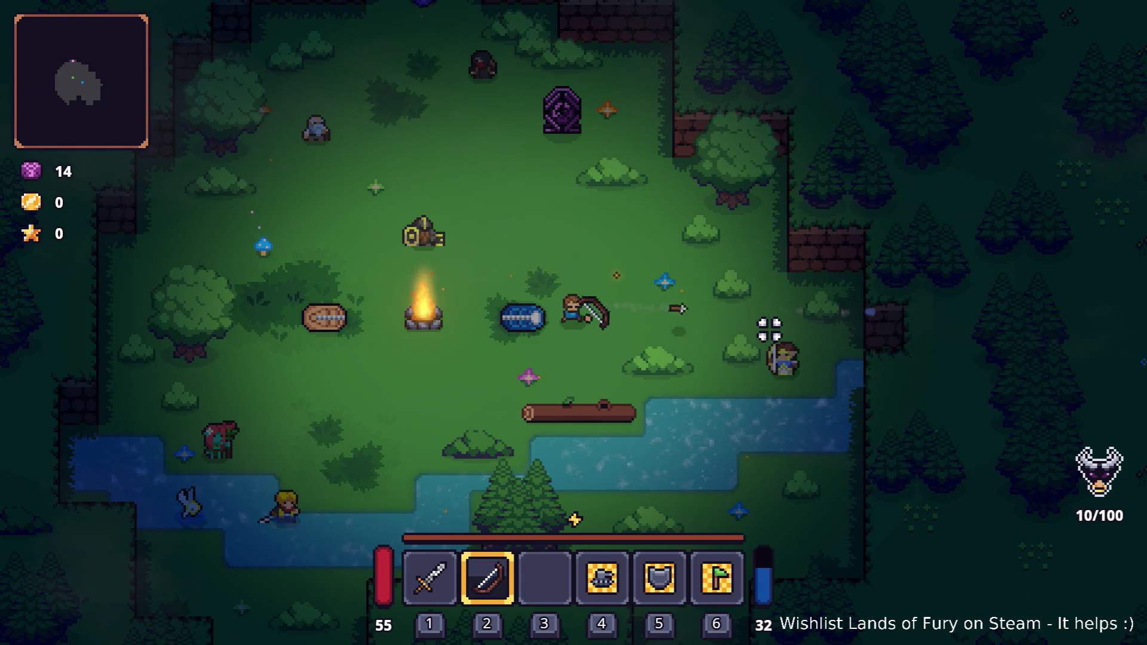
left_click(769, 329)
left_click(769, 329)
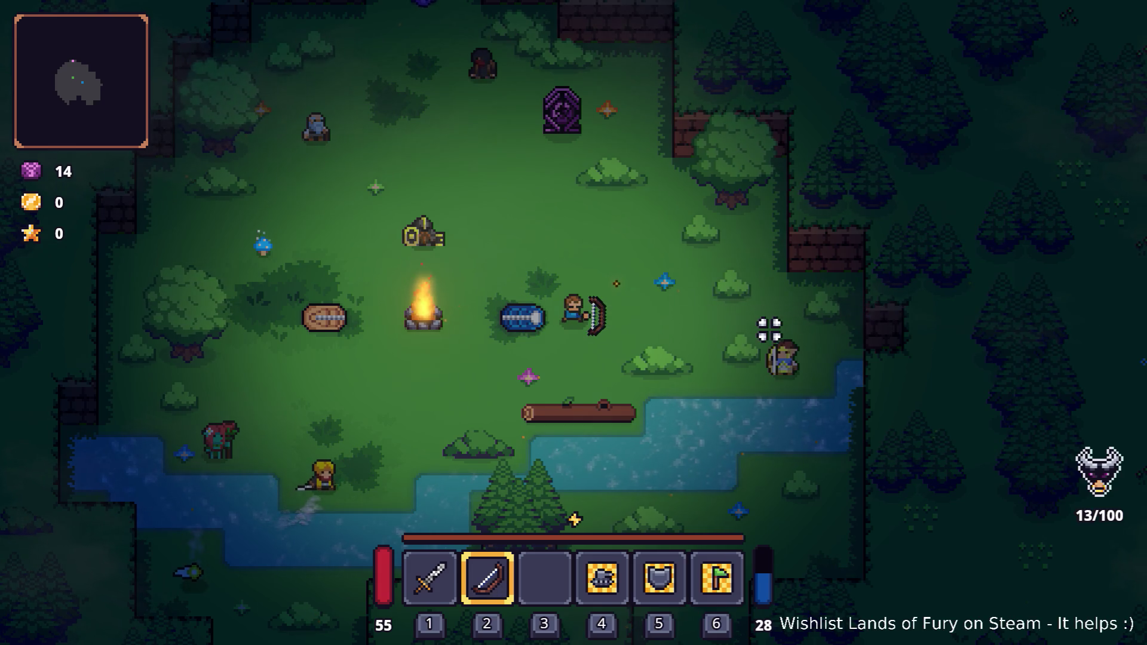
key("F8")
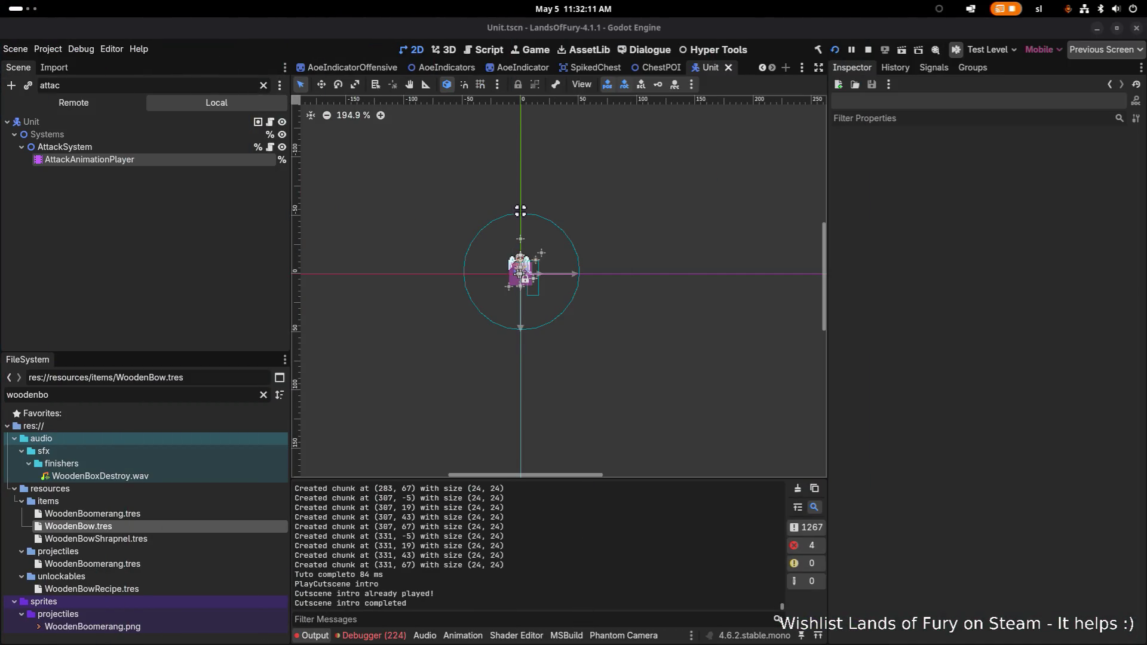
Step: Load WoodenBow.tres from the FileSystem search results into the Inspector
double_click(157, 393)
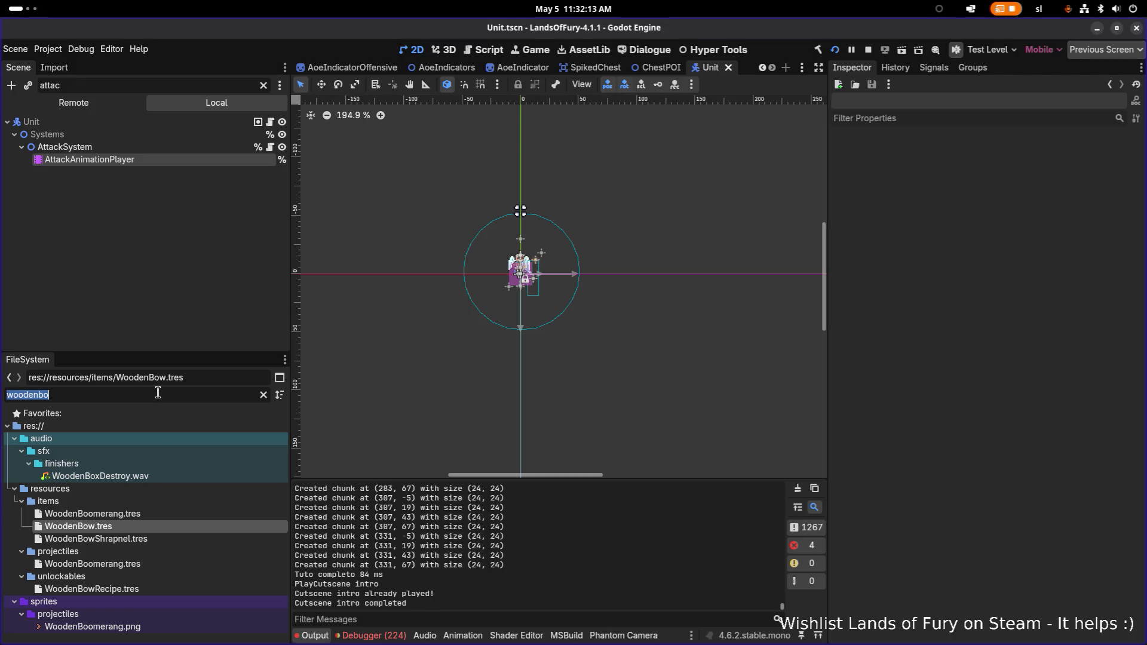
left_click(78, 526)
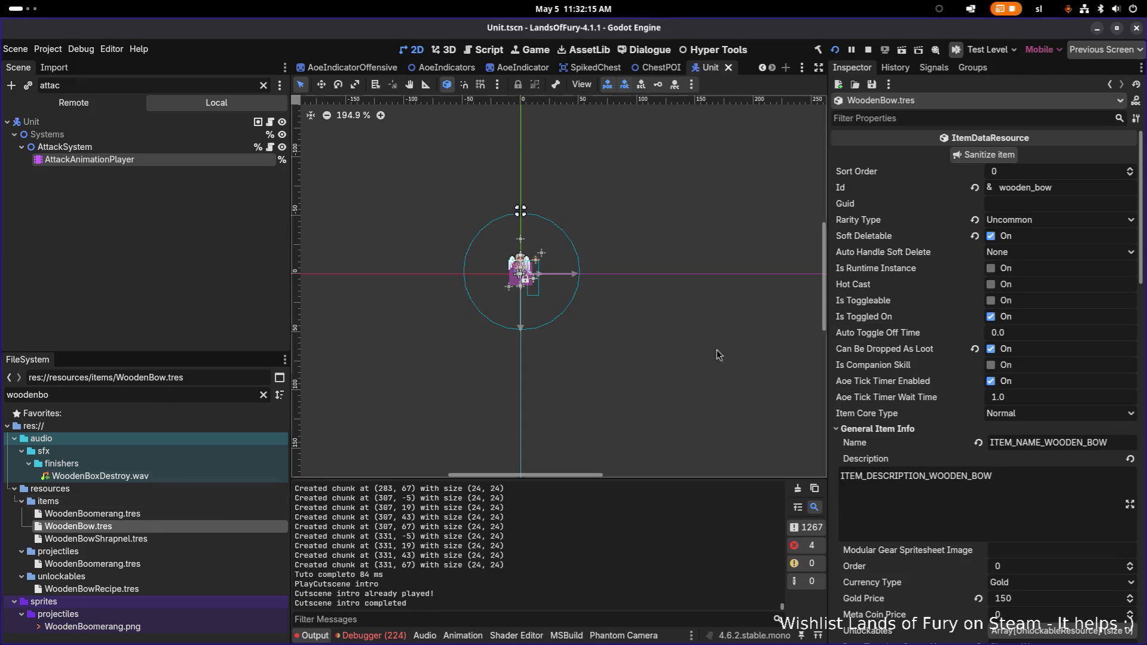
scroll(992, 333, "down", 5)
scroll(995, 334, "down", 5)
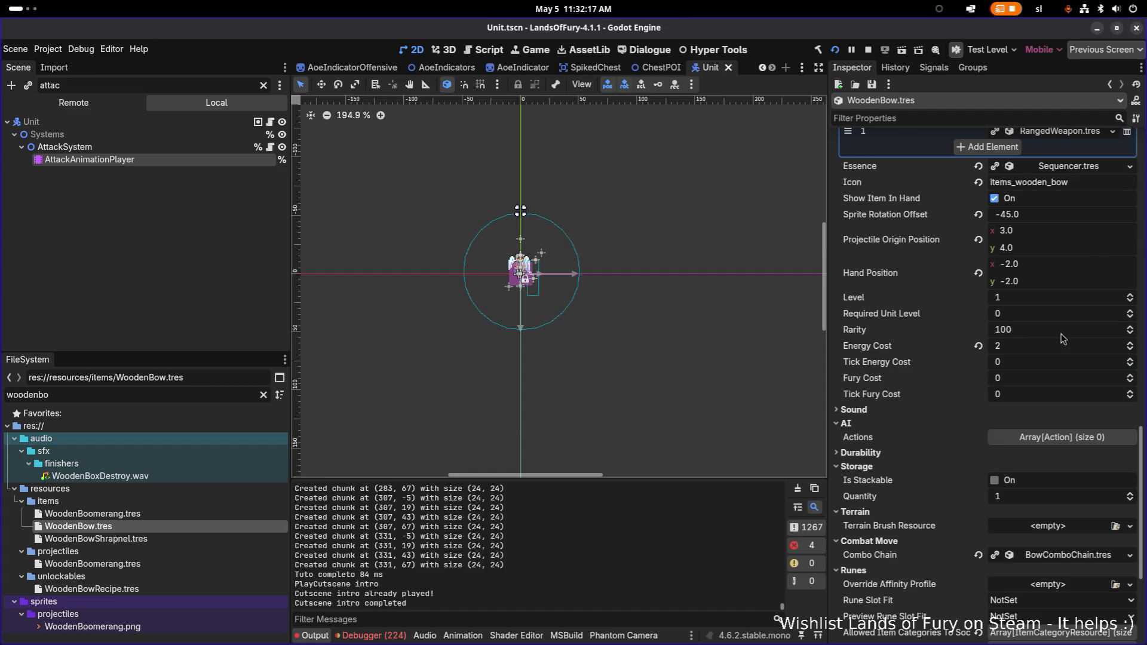
scroll(1063, 338, "down", 3)
scroll(1063, 339, "up", 4)
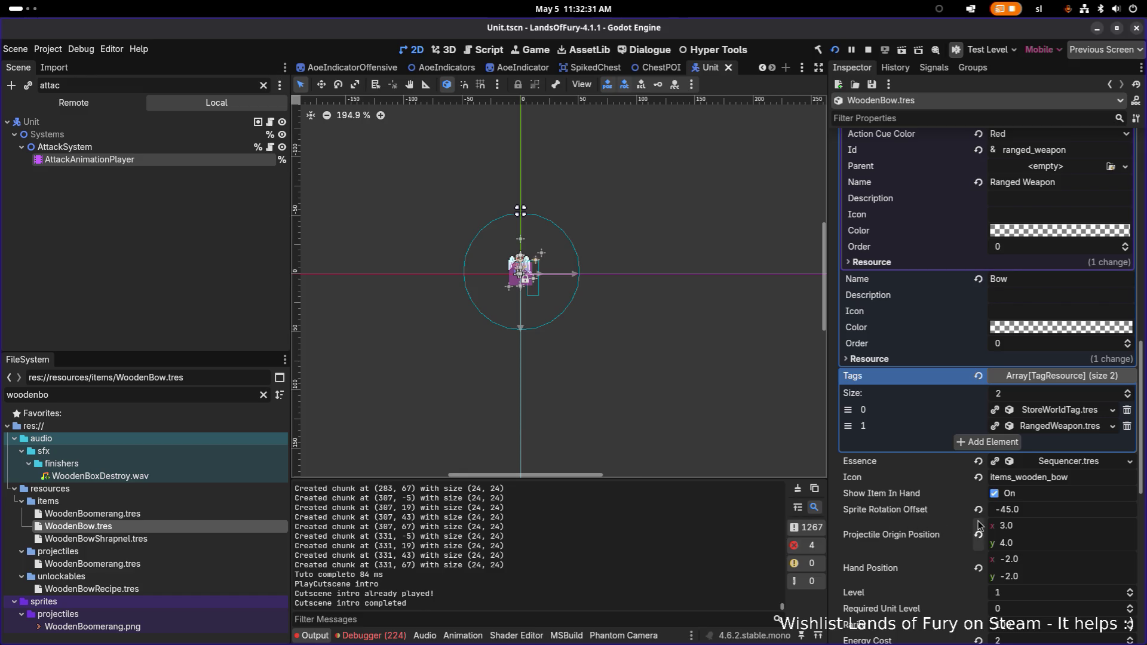
Step: Change the bow's Sprite Rotation Offset from -45 to 0.0, save, and relaunch the game
left_click(1062, 514)
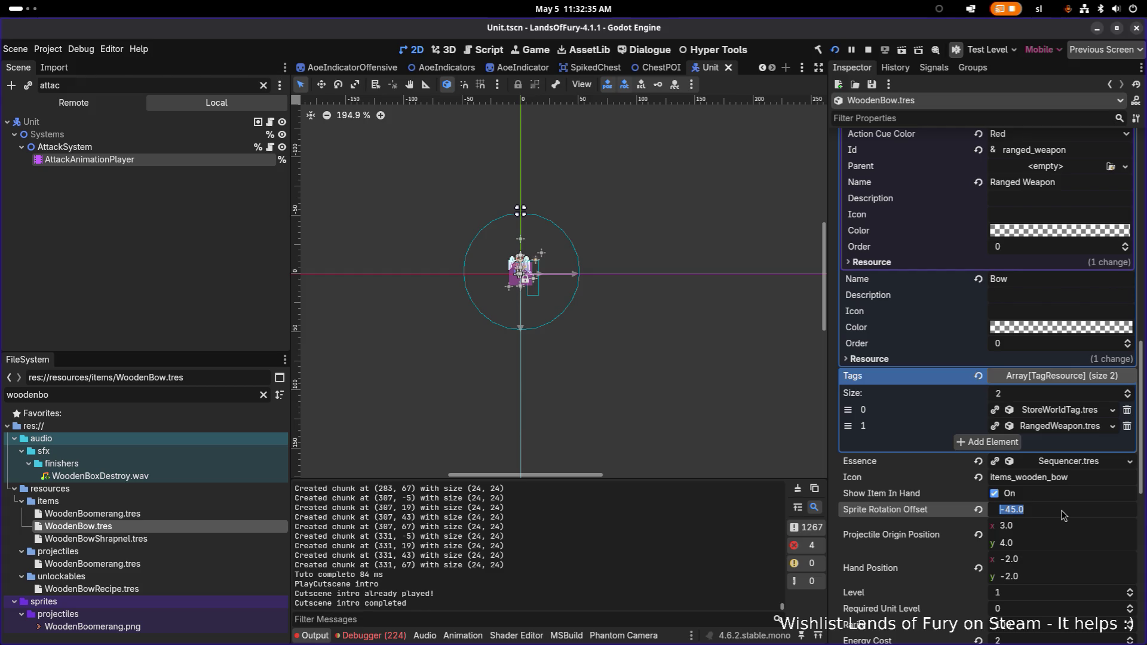
type("0")
key("Return")
key("ctrl+s")
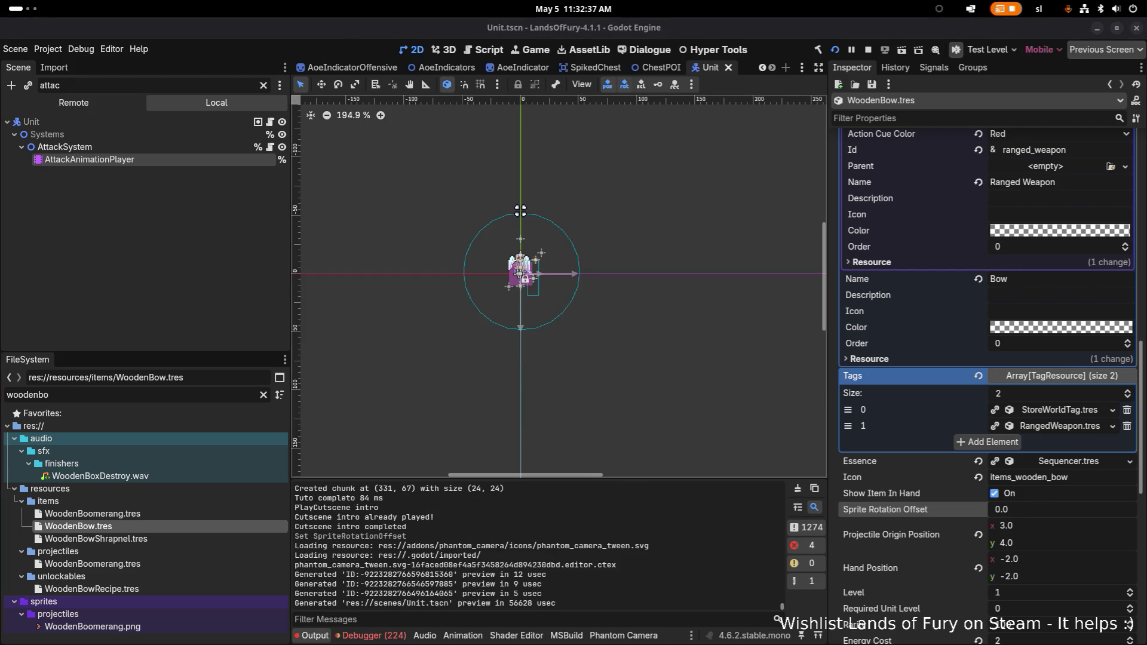
left_click(835, 50)
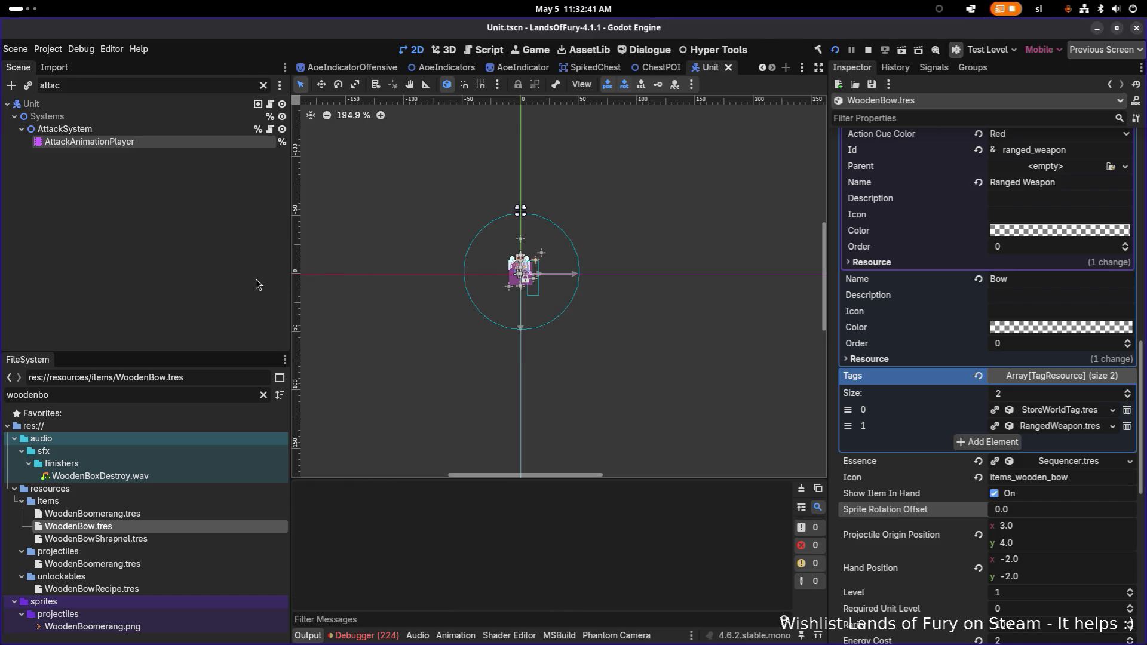
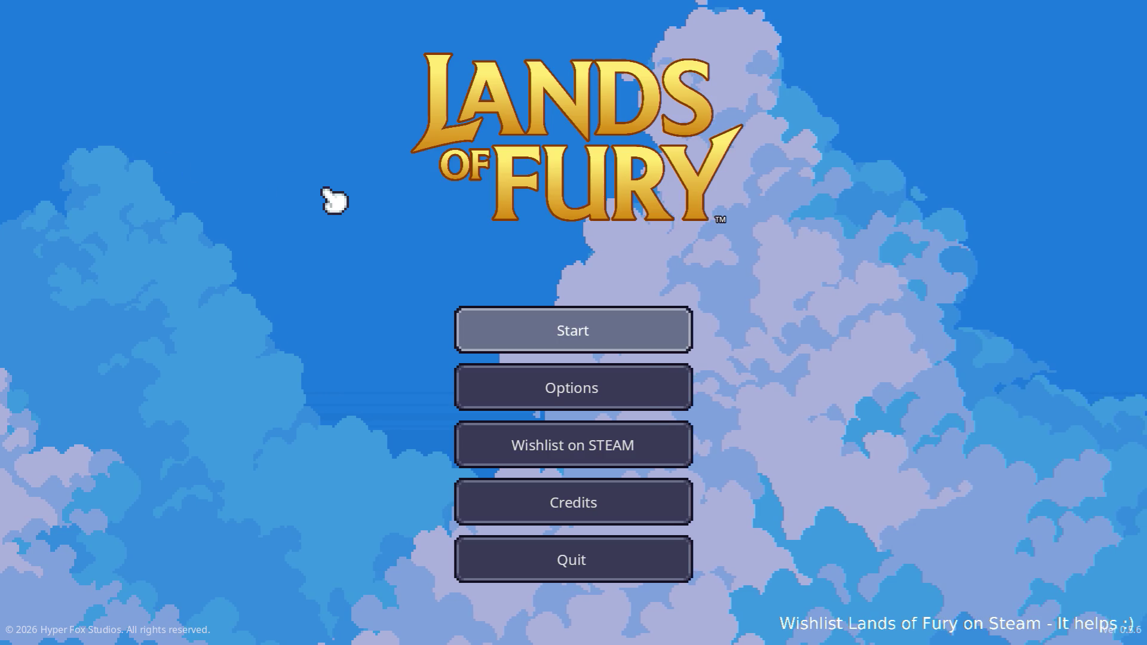
Step: Start the game, equip the bow with 2, fire six arrows at the enemy, then pause and quit
key("Return")
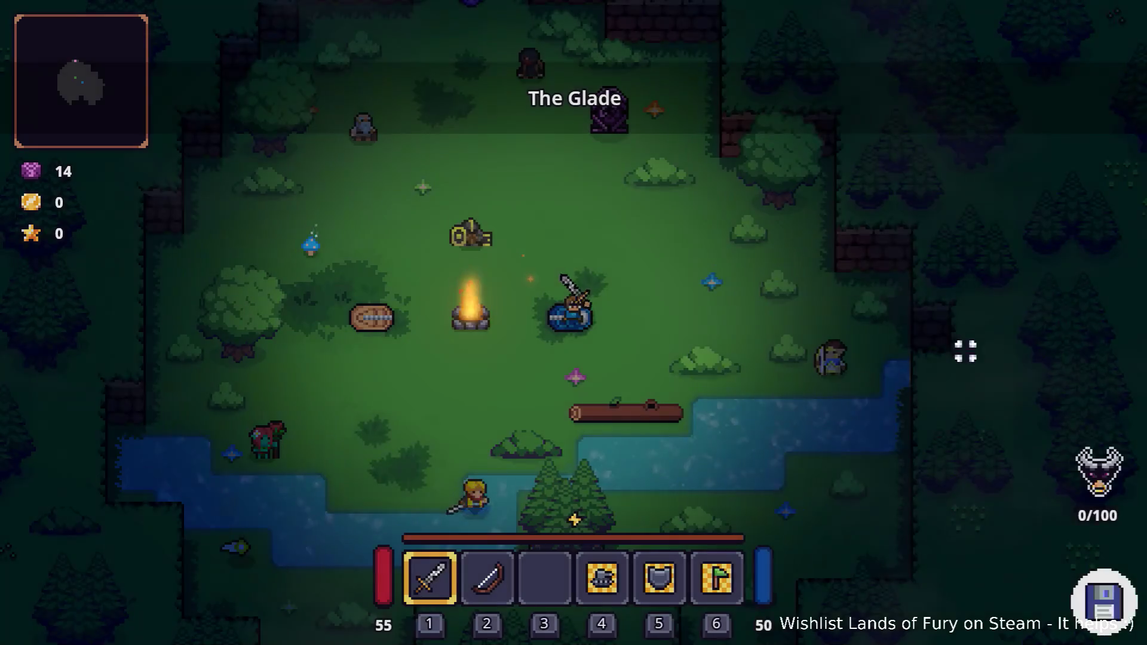
key("2")
left_click(951, 349)
left_click(950, 346)
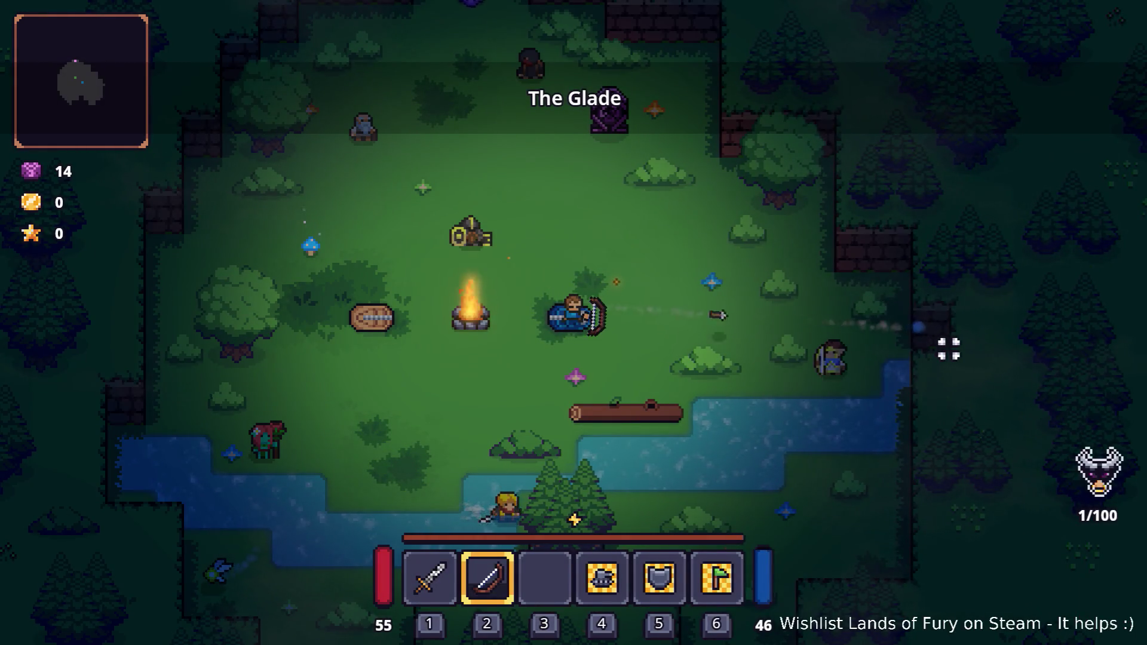
left_click(949, 344)
left_click(947, 340)
left_click(944, 337)
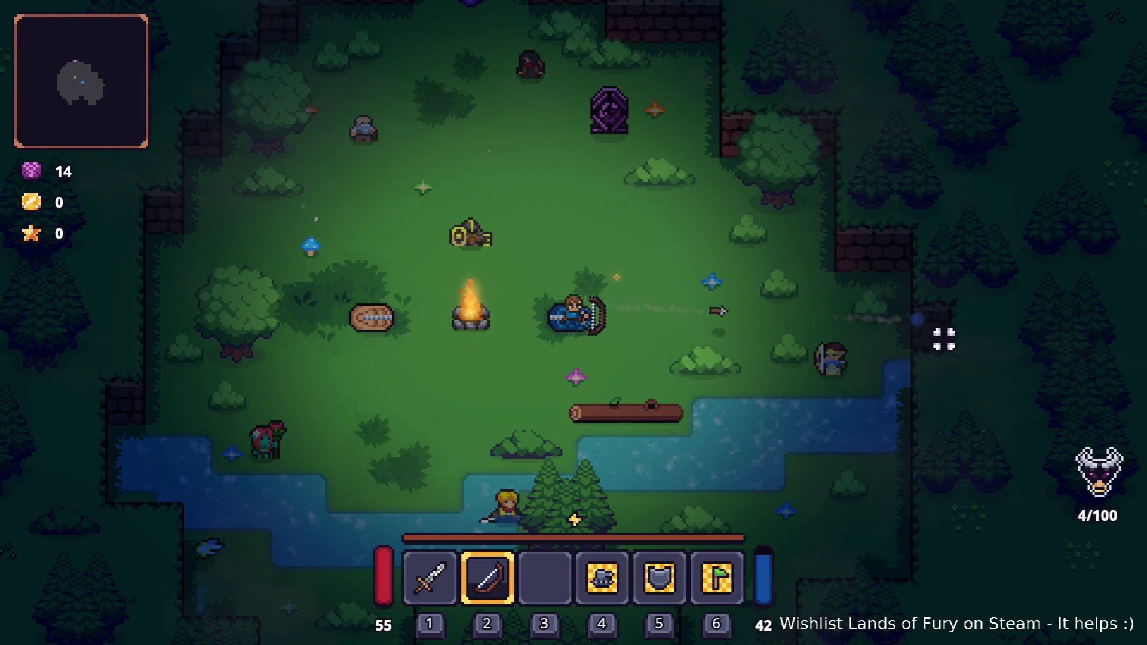
left_click(938, 335)
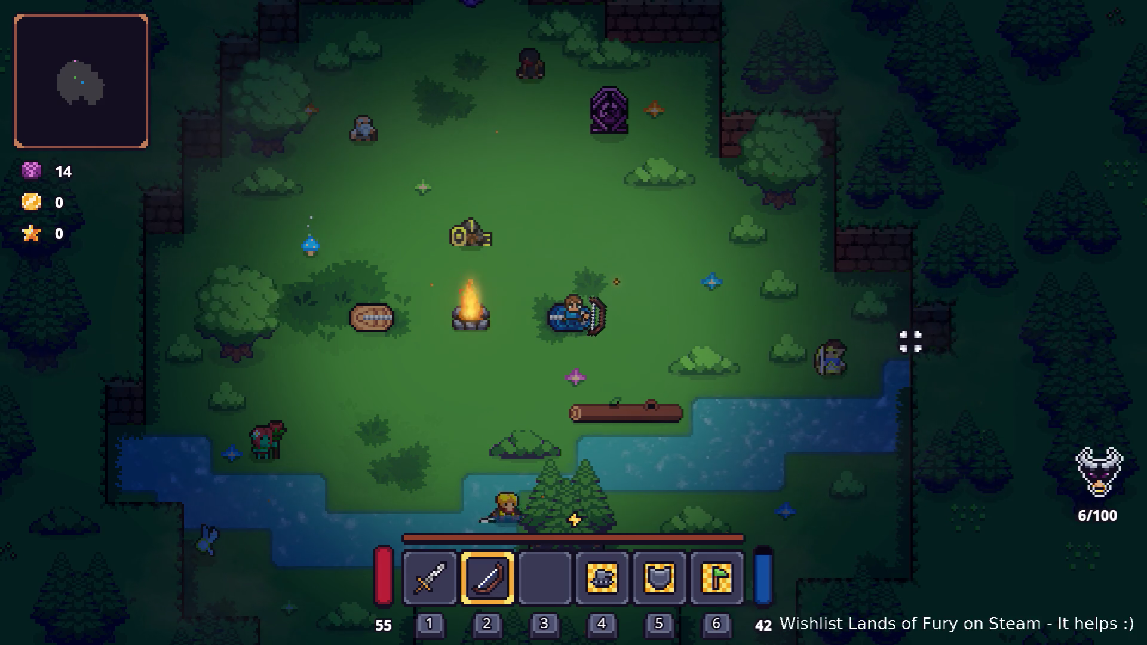
key("Escape")
left_click(657, 560)
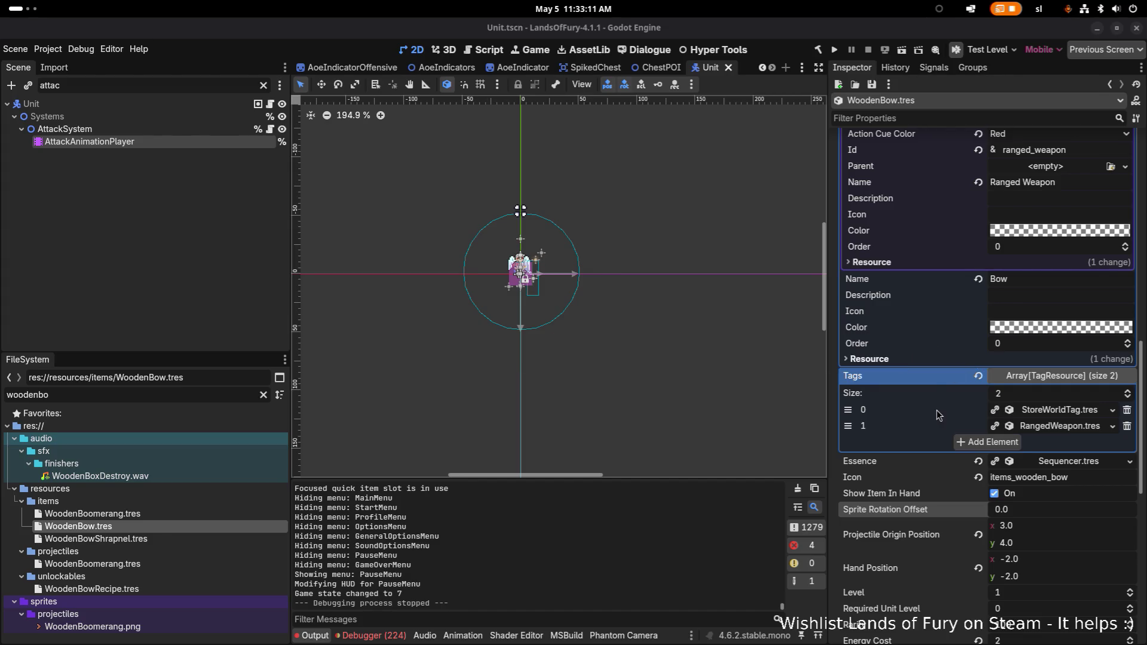
Step: Set WoodenBow's Sprite Rotation Offset to 1.0, save, and relaunch the game
left_click(1053, 512)
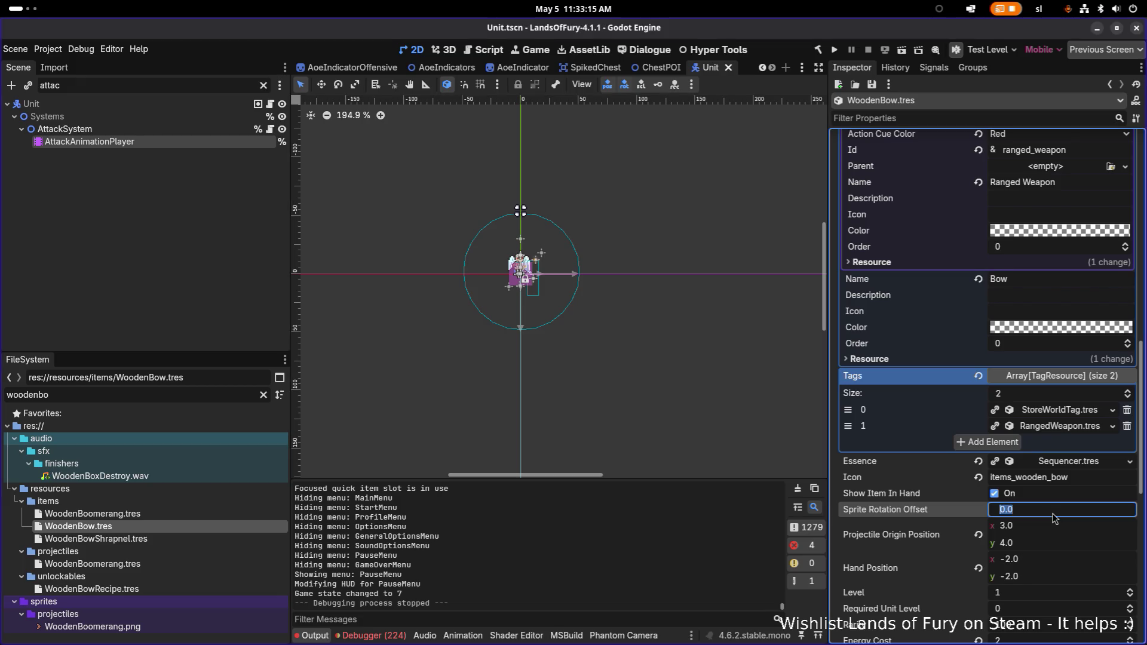
type("1")
key("Return")
key("ctrl+s")
left_click(836, 51)
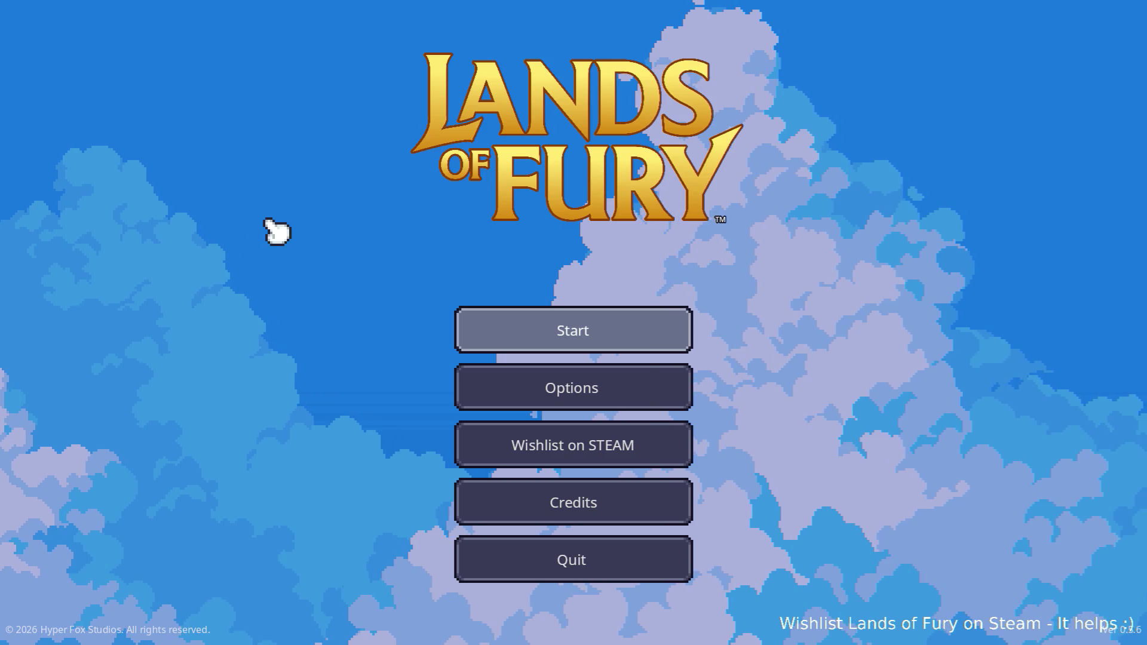
Step: Start a new game and switch from the sword to the bow
left_click(574, 328)
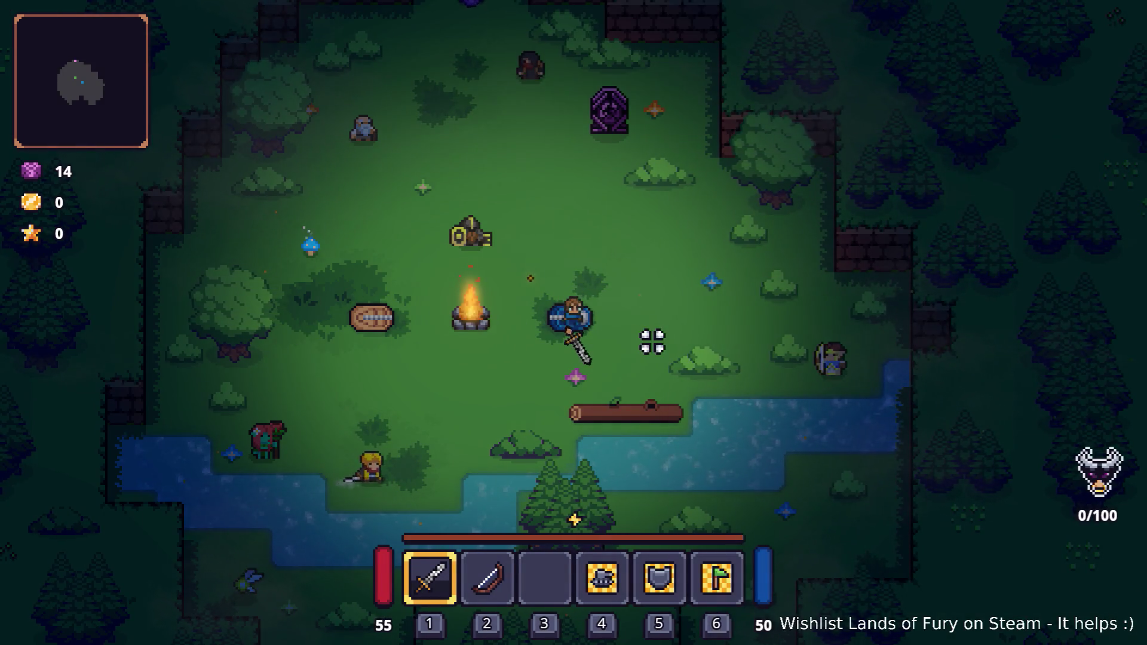
key("3")
key("2")
Step: Fire ten arrows at the enemy on the right, then pause and quit to the editor
left_click(721, 335)
left_click(722, 335)
left_click(722, 335)
left_click(722, 335)
left_click(722, 335)
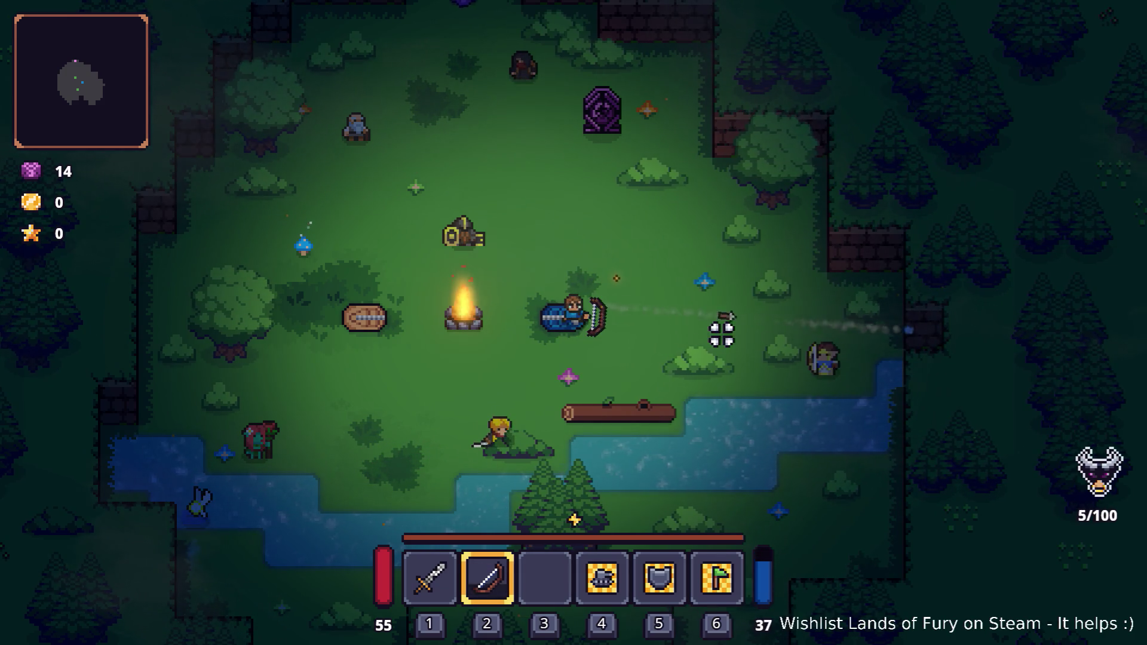
left_click(721, 335)
left_click(722, 335)
left_click(721, 335)
left_click(722, 335)
left_click(721, 335)
key("Escape")
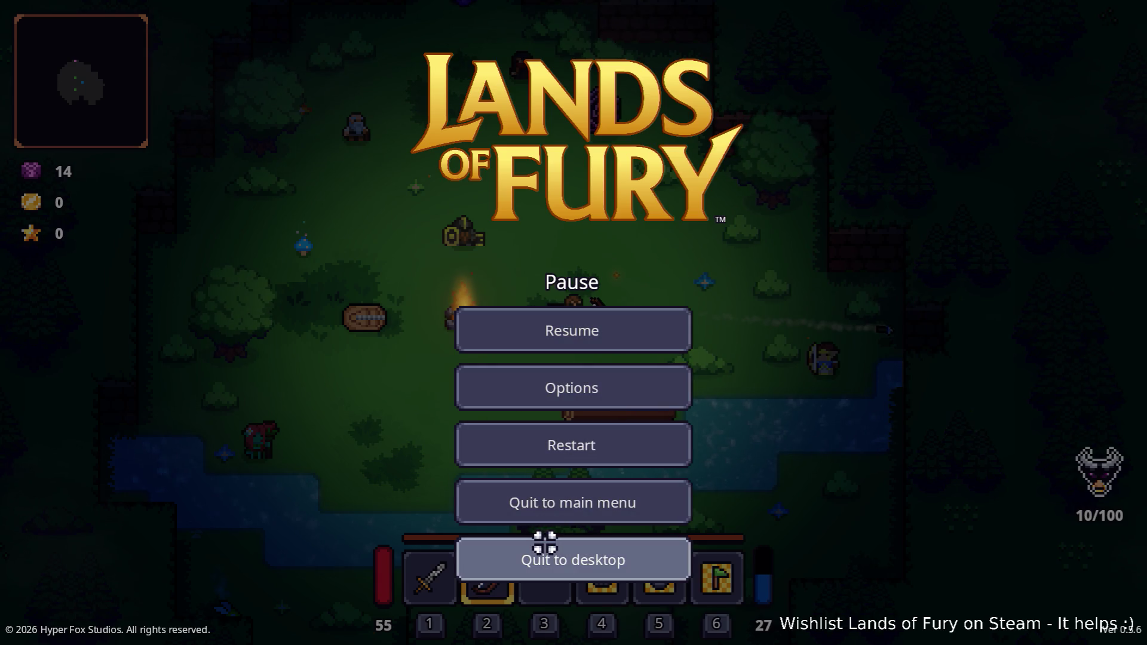
left_click(544, 542)
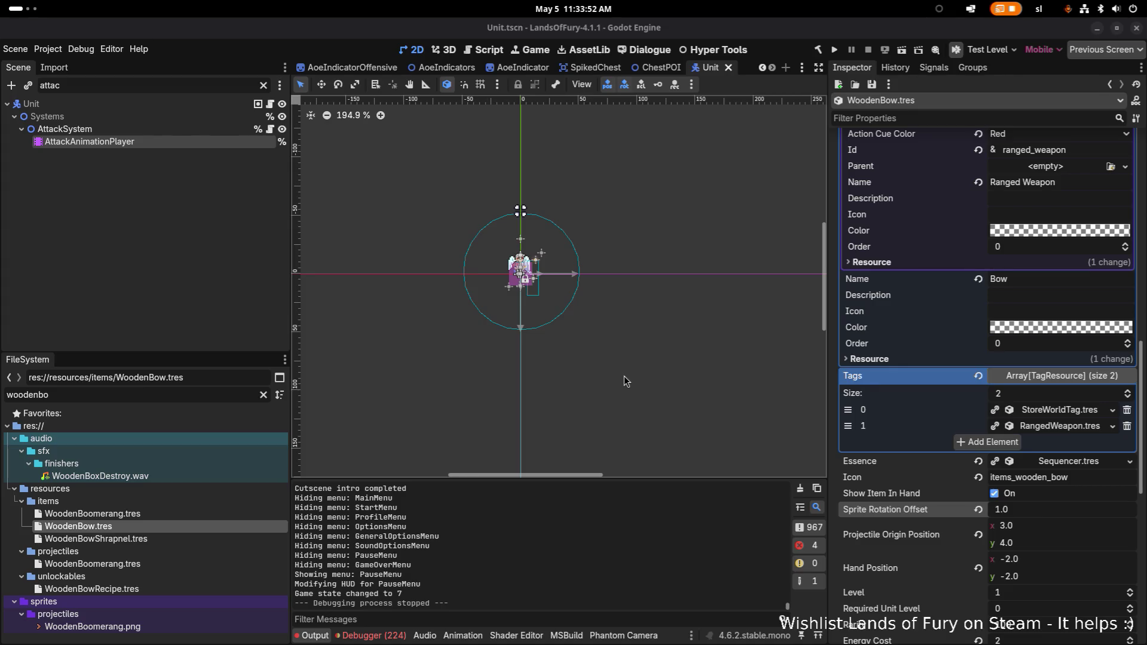
Step: Delete ShootBow's RotateItemSprite2DWithOffset call key at 0.0, save the scene, and run the game
left_click(217, 514)
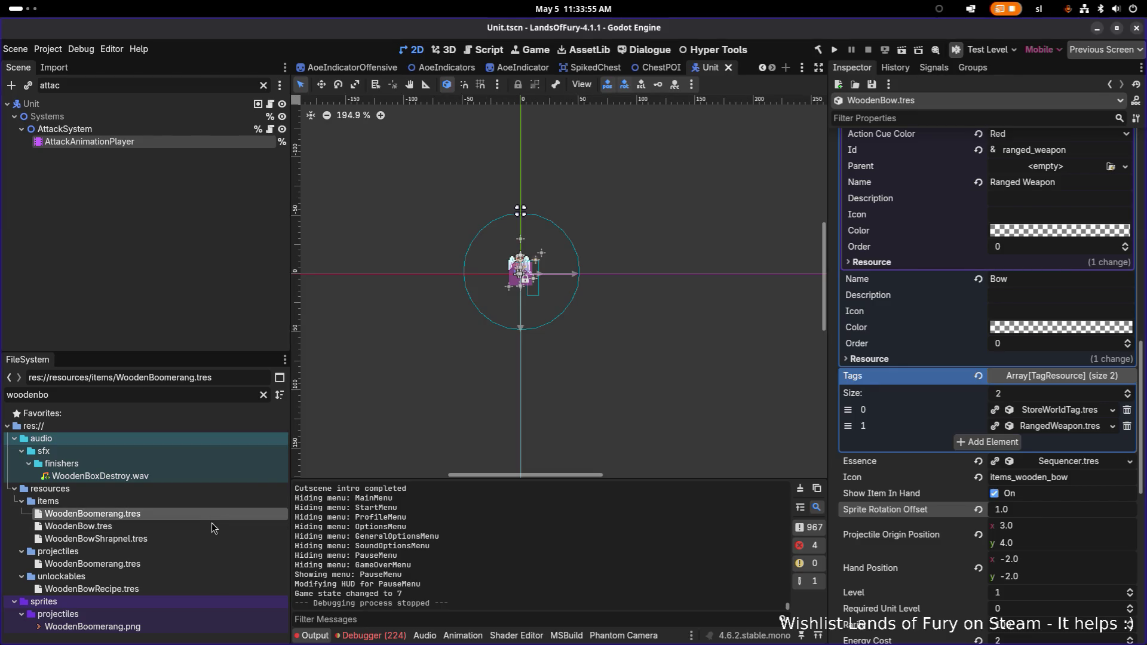
left_click(192, 146)
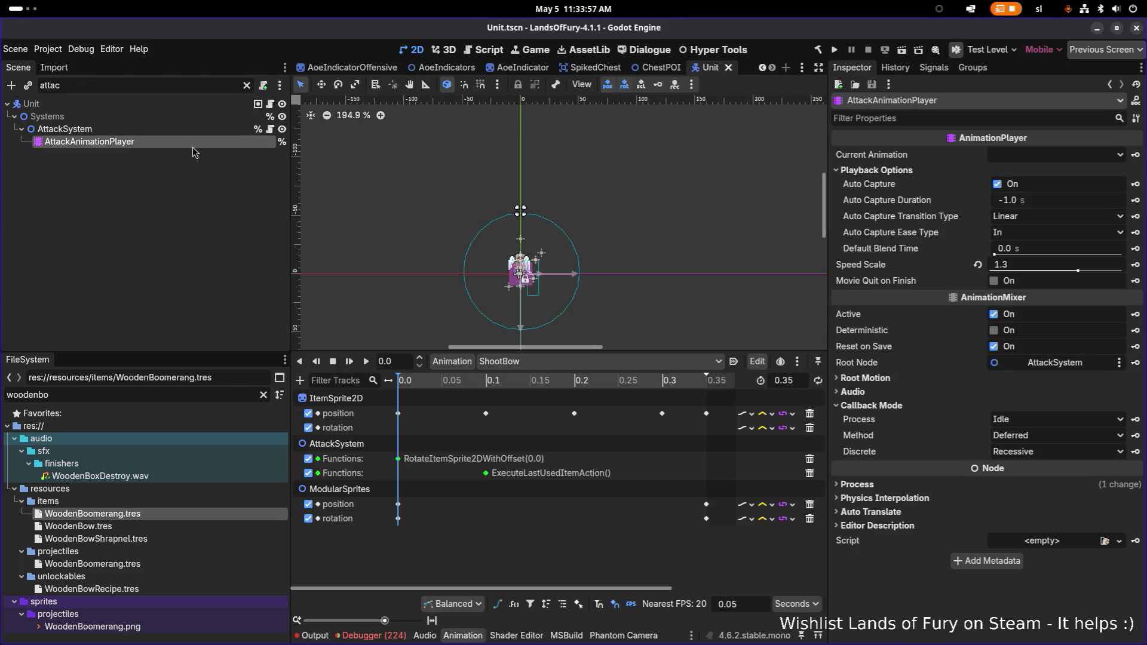
left_click(398, 459)
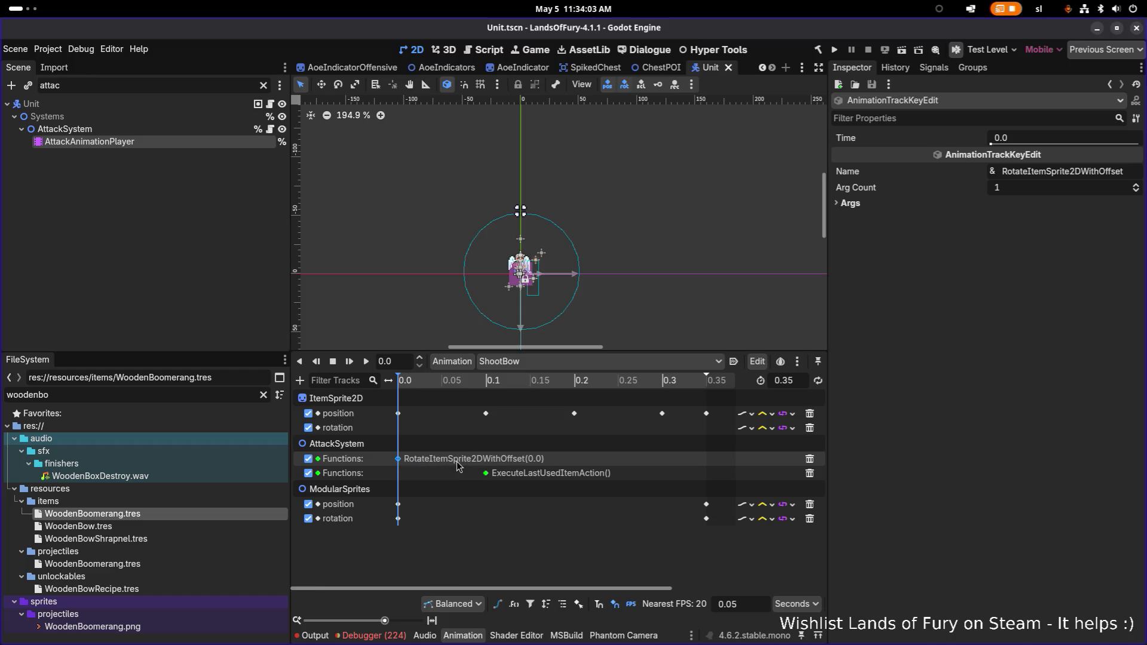
key("Delete")
key("ctrl+s")
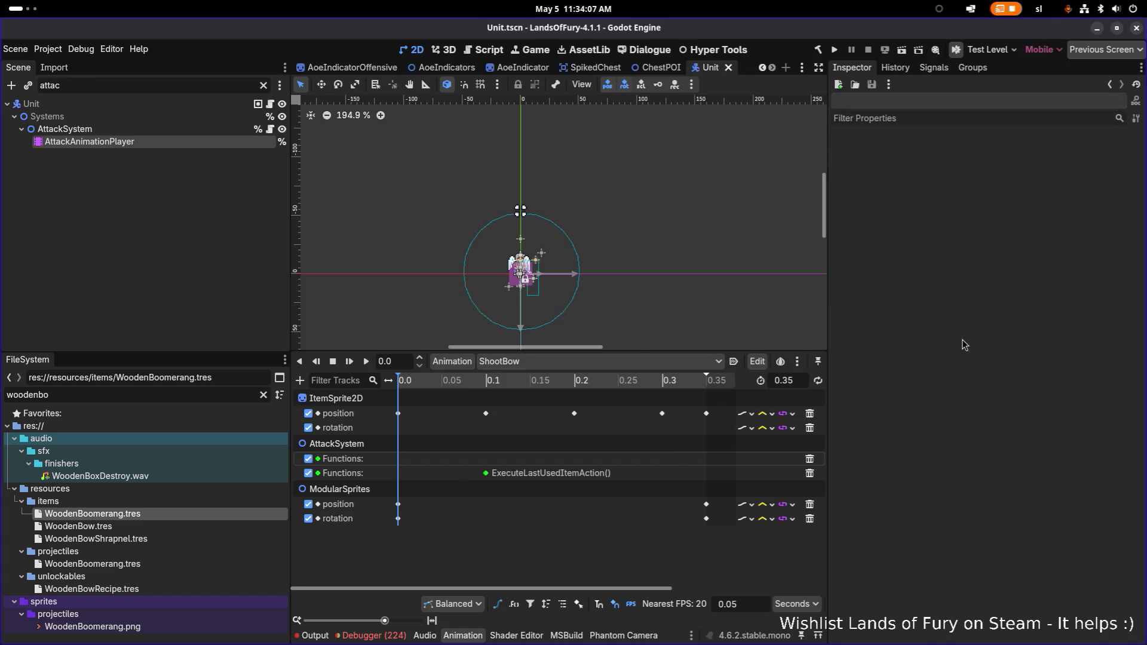
left_click(834, 50)
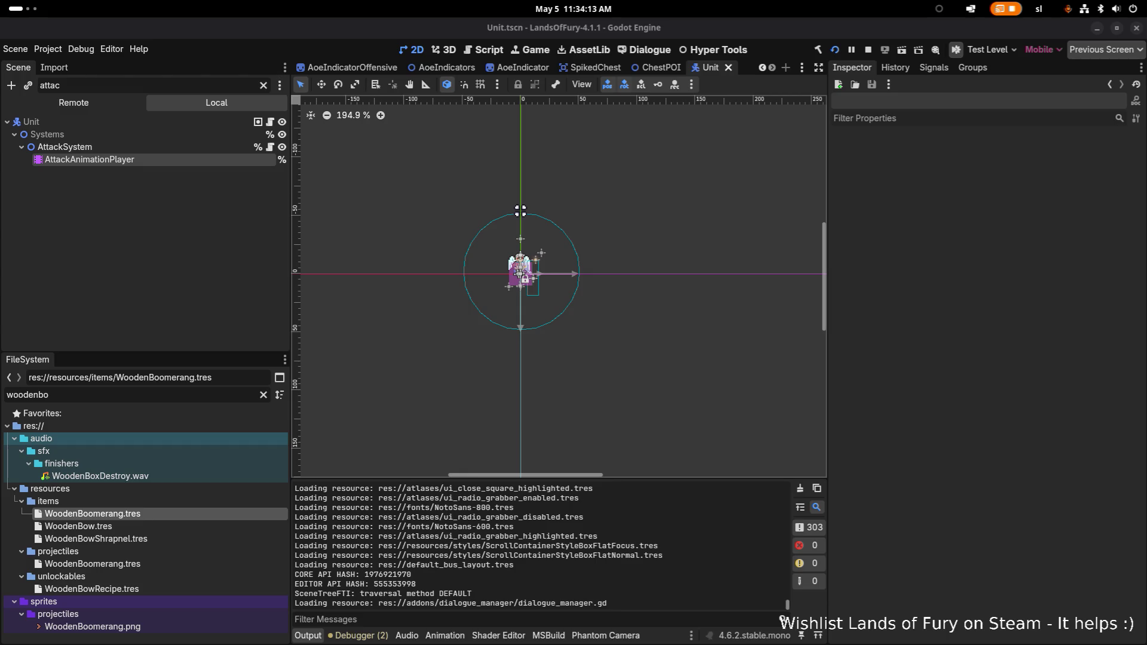
Step: Adjust the audio volume, start a new game, and equip the bow
key("XF86AudioRaiseVolume")
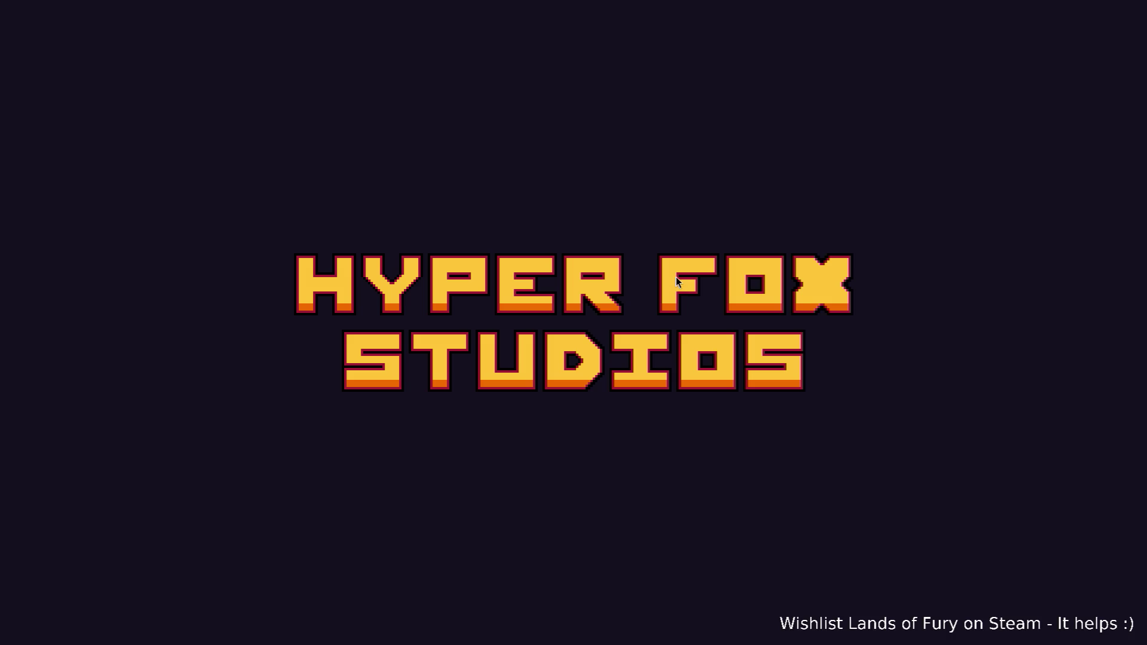
key("XF86AudioLowerVolume")
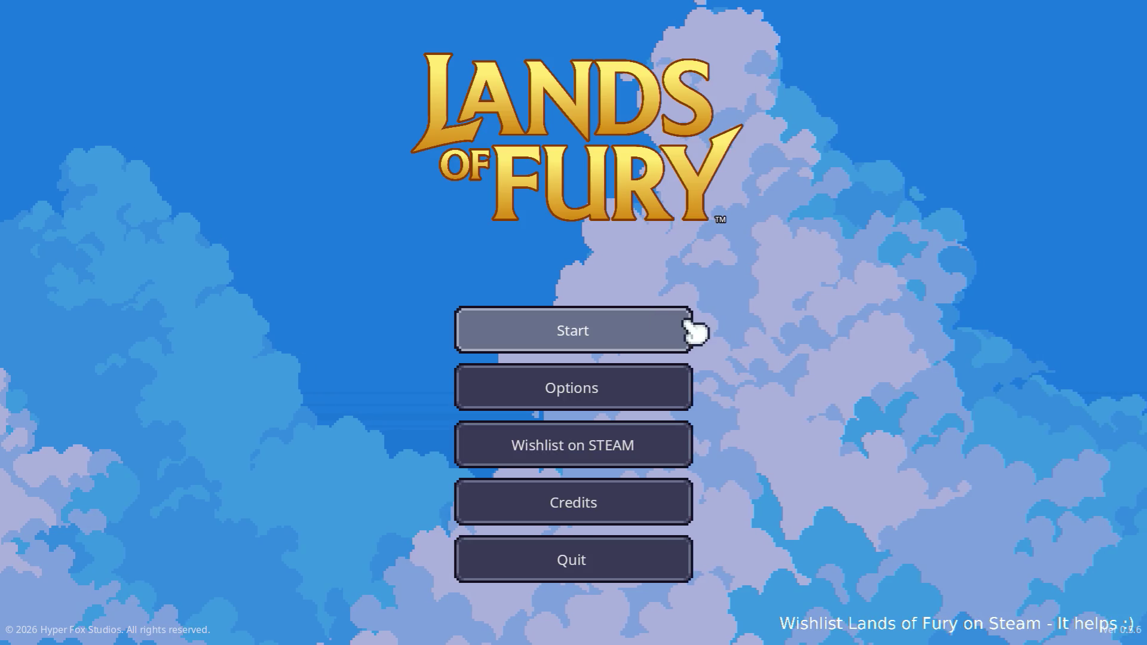
left_click(663, 328)
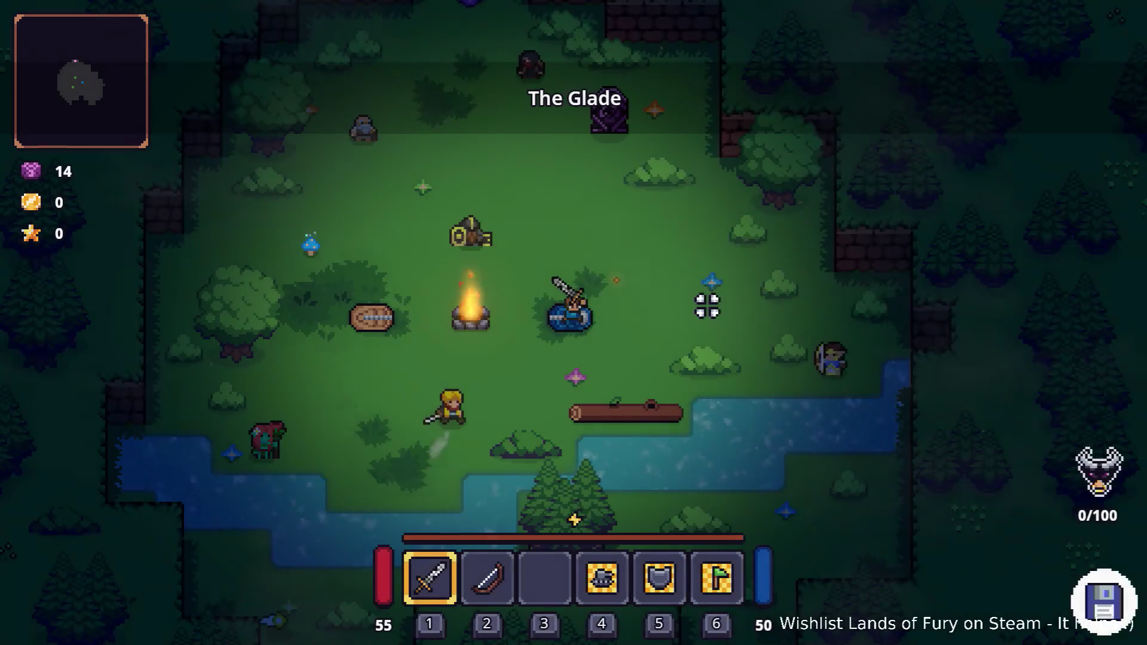
key("2")
Step: Fire five arrows at the enemy, then pause and quit to the editor
left_click(720, 312)
left_click(735, 318)
left_click(734, 318)
left_click(727, 318)
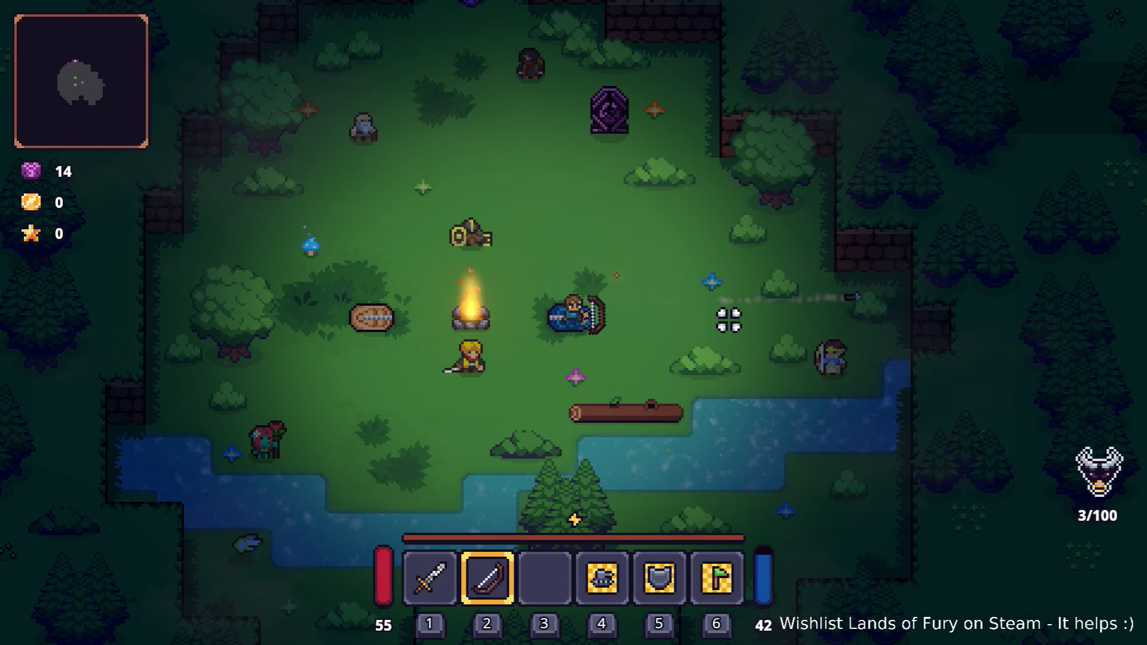
left_click(723, 331)
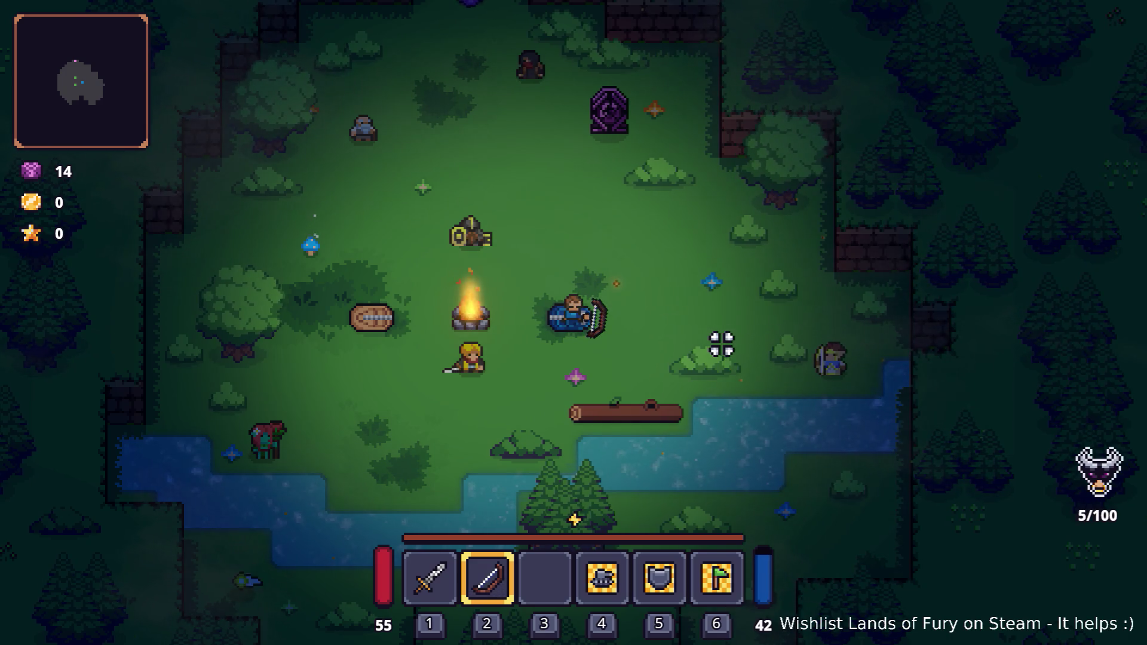
key("Escape")
left_click(654, 550)
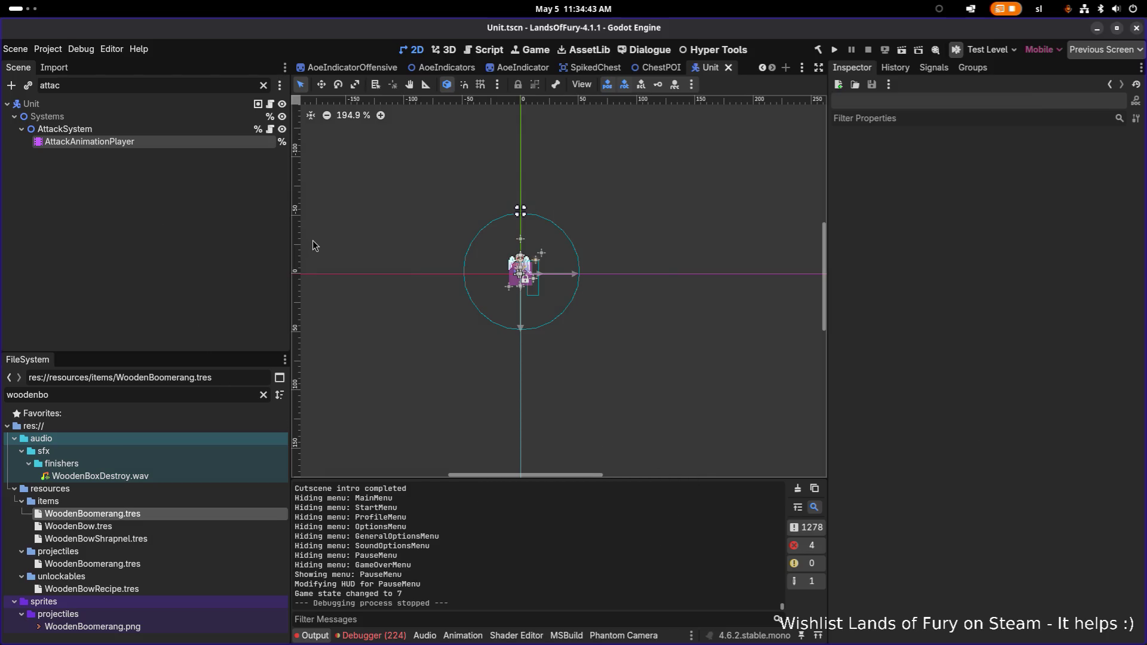
Step: In VS Code Source Control, discard Unit.tscn's uncommitted changes, then return to Godot
key("alt+Tab")
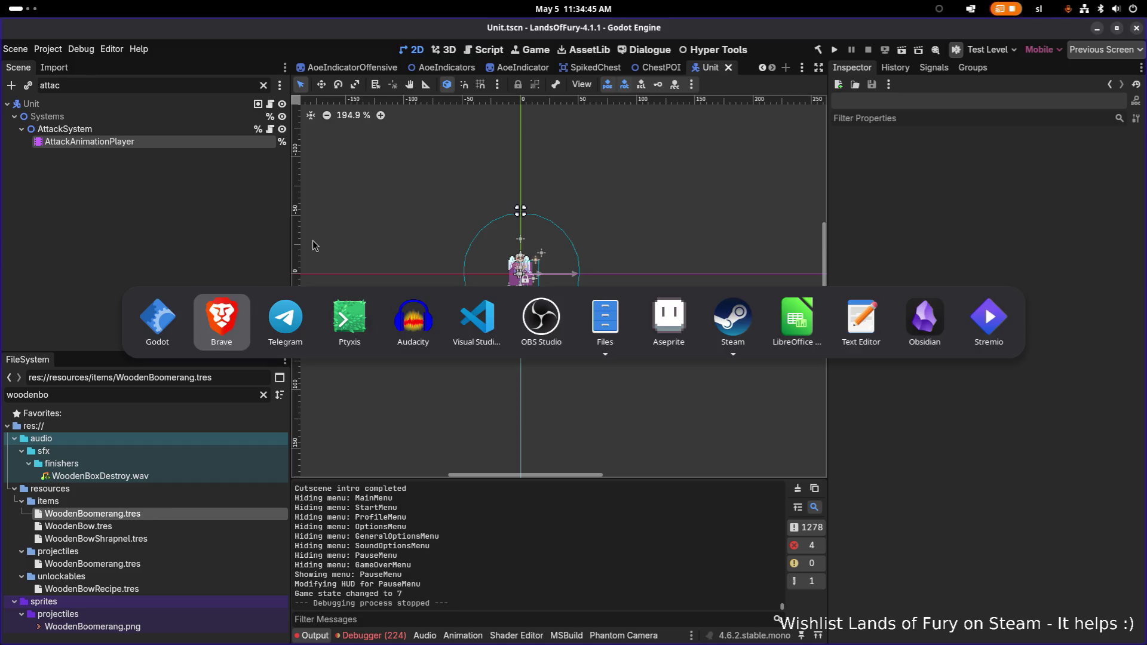
key("alt+shift+Tab")
key("alt+Tab")
key("alt+shift+Tab")
key("alt+shift+Tab")
key("alt+shift+Tab")
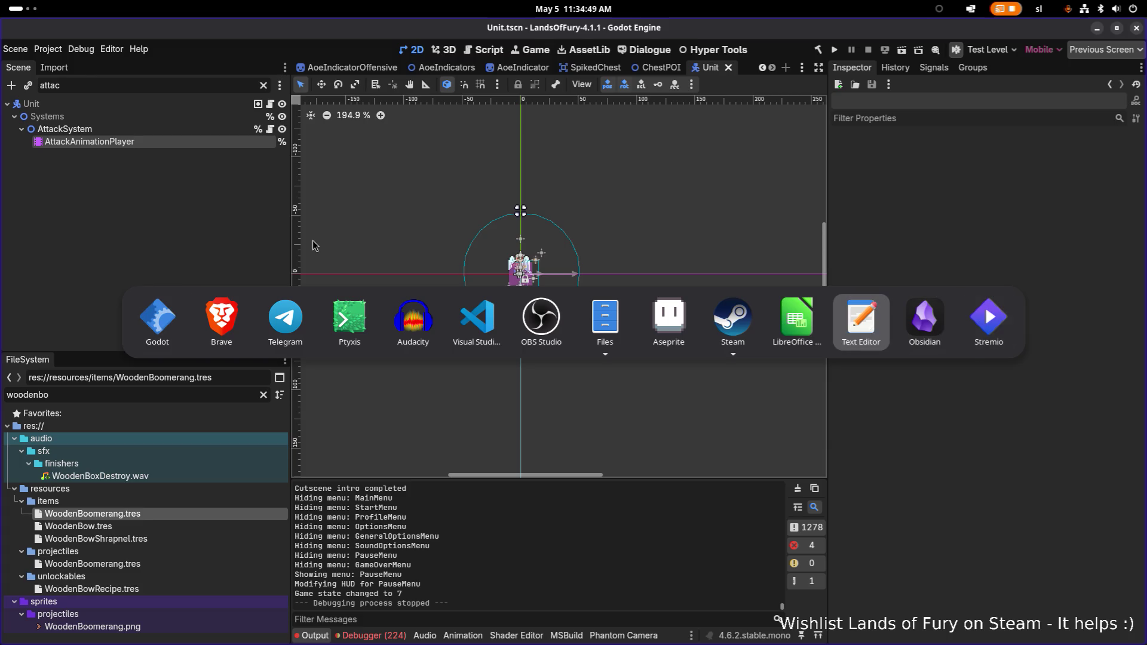
key("alt+shift+Tab")
key("alt+shift+Tab")
key("alt+shift+Tab")
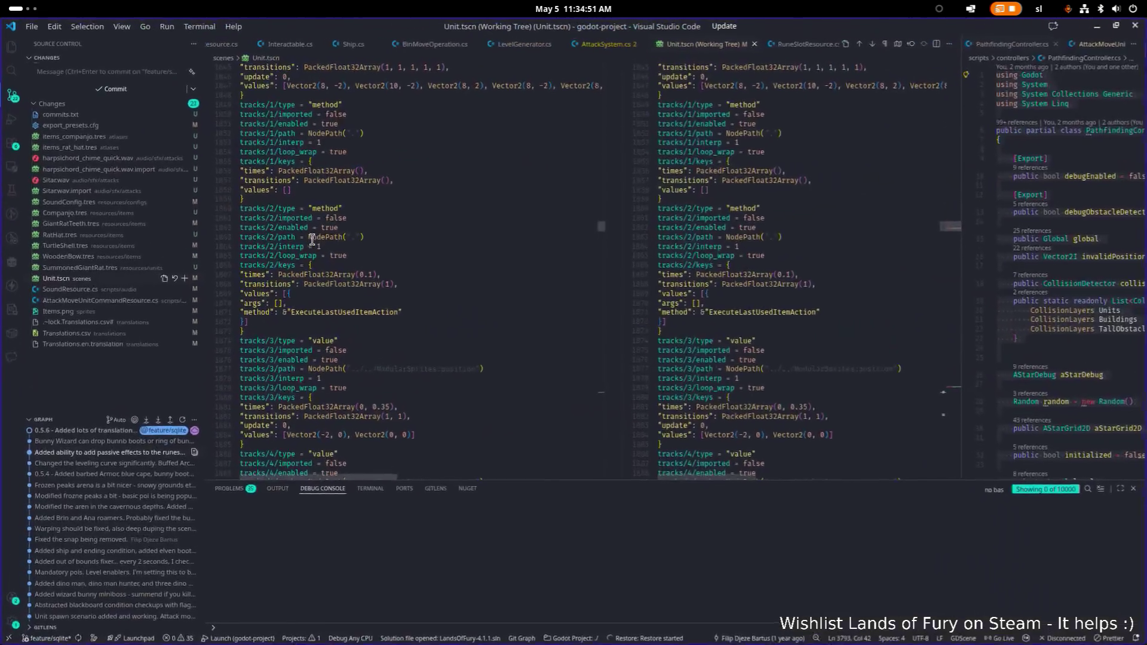
left_click(175, 279)
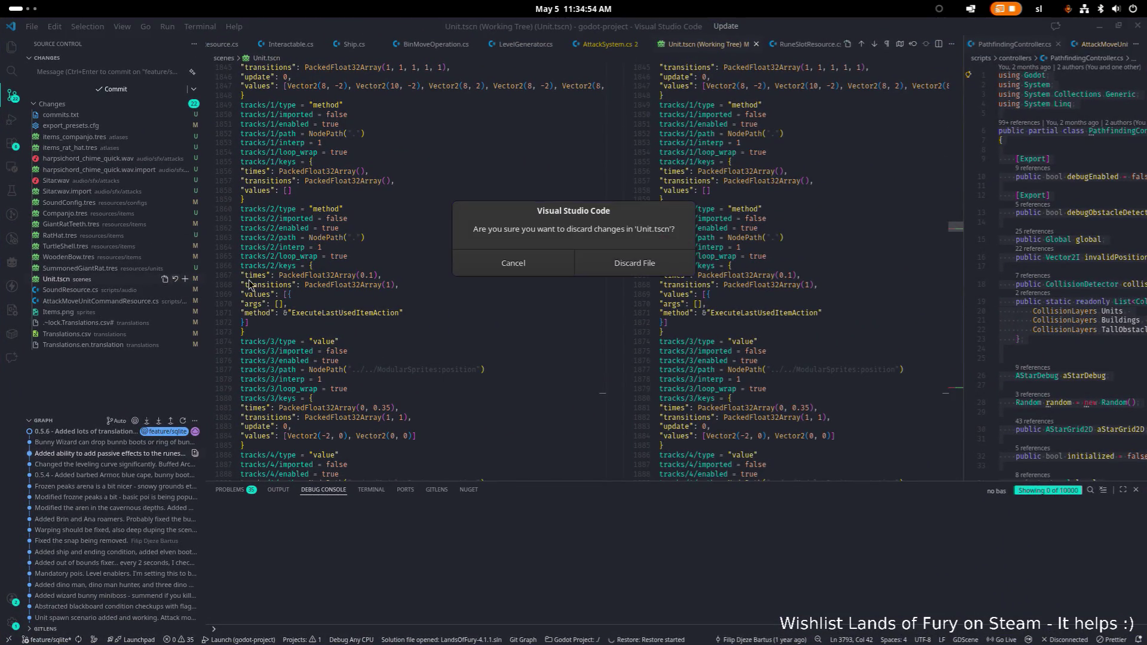
left_click(638, 264)
left_click(1099, 26)
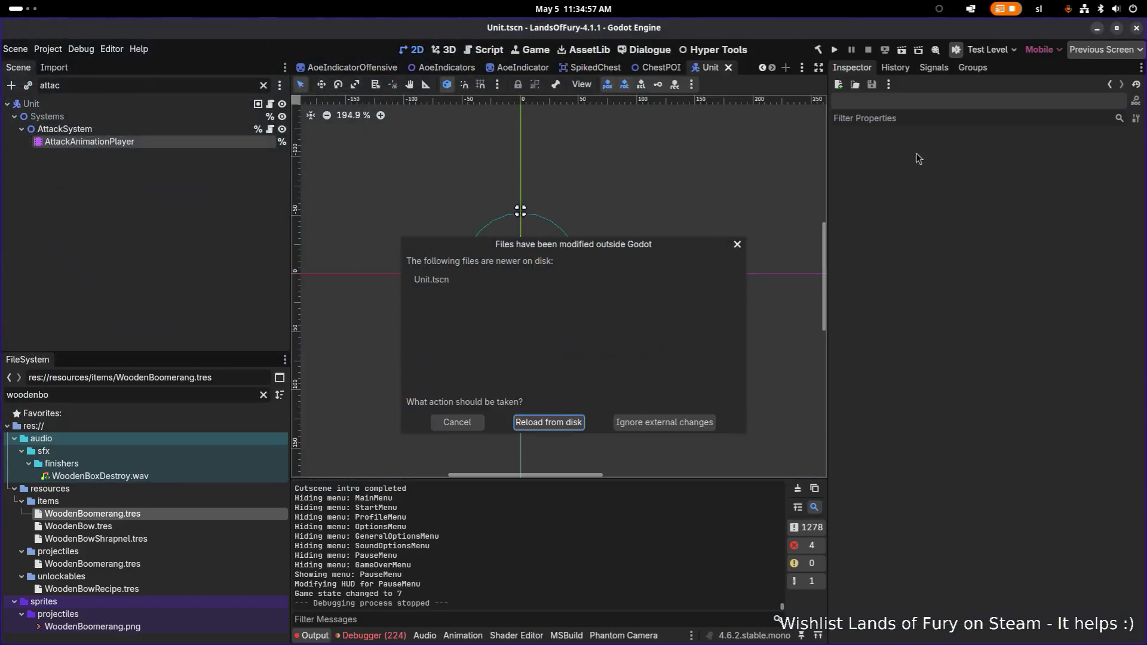
Step: Reload Unit.tscn from disk, show AttackAnimationPlayer's tracks, and filter the FileSystem by 'shoo'
left_click(553, 421)
left_click(168, 143)
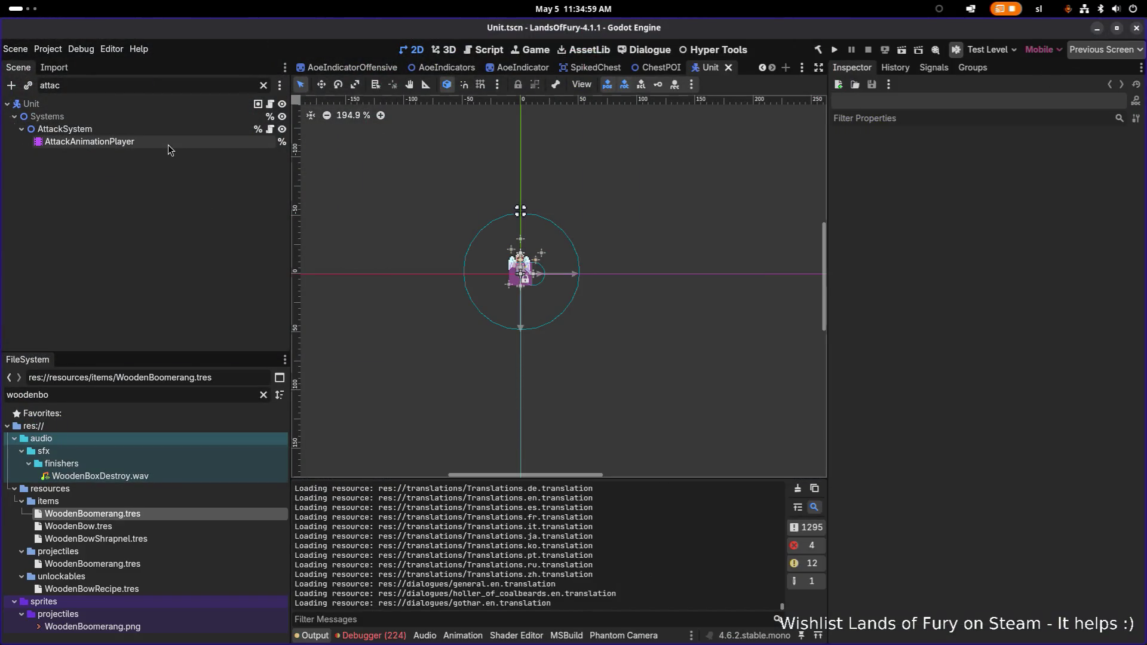
double_click(176, 388)
type("shoo")
Step: Change the FileSystem filter to 'bow' and browse the bow-related resources
double_click(177, 388)
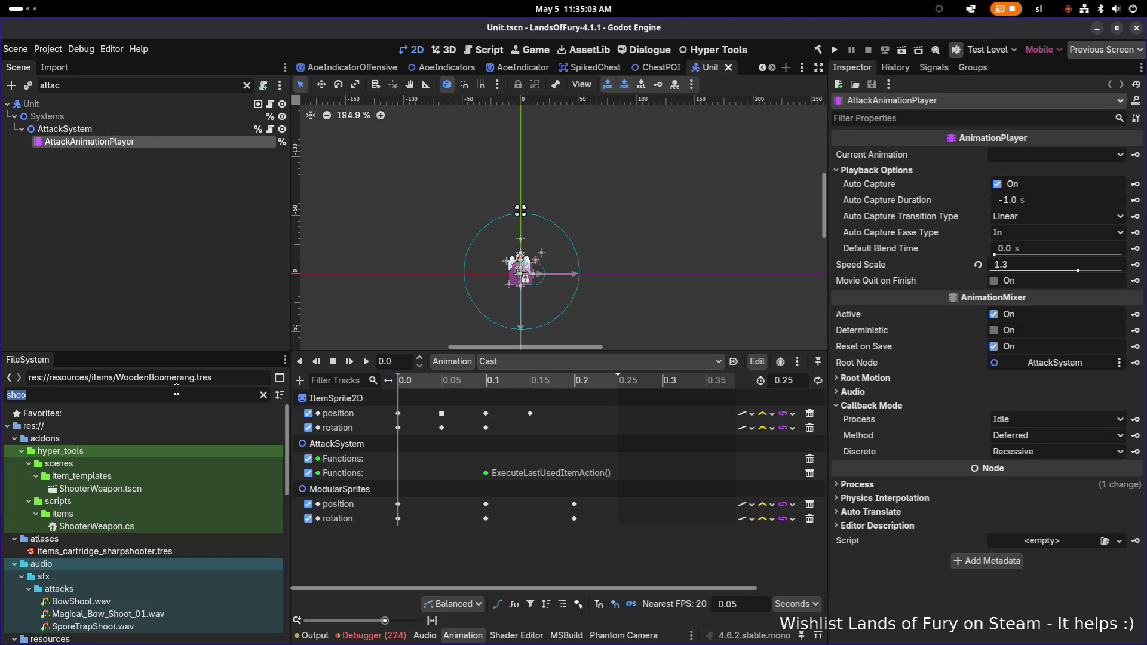
type("bow")
double_click(177, 389)
left_click(177, 389)
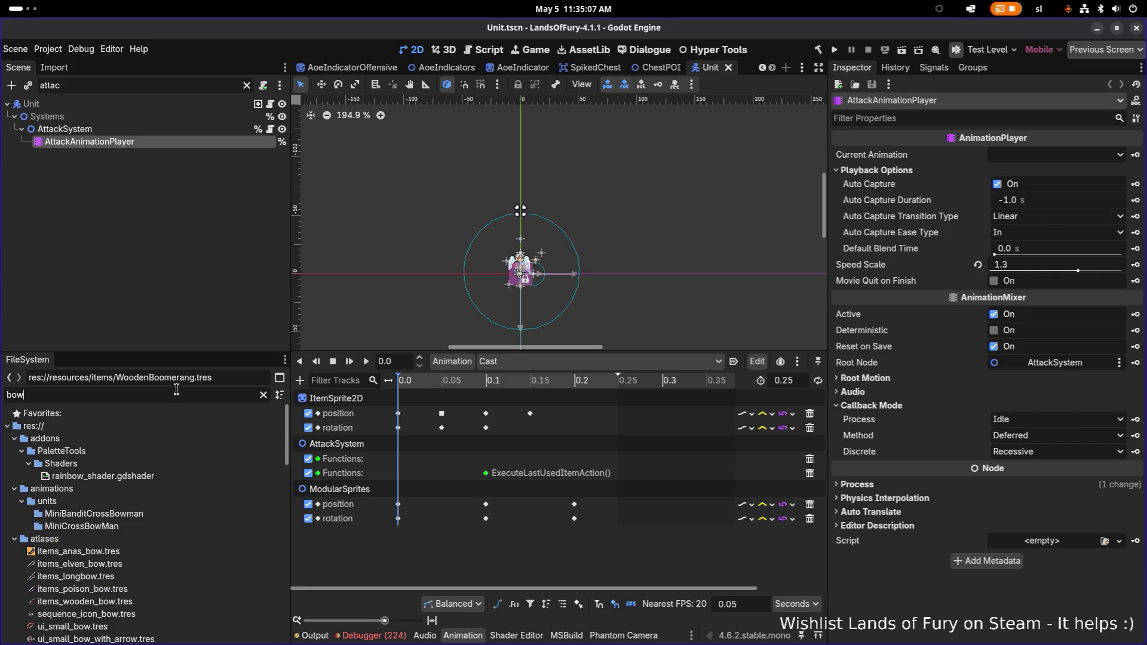
scroll(174, 461, "down", 10)
scroll(179, 472, "up", 10)
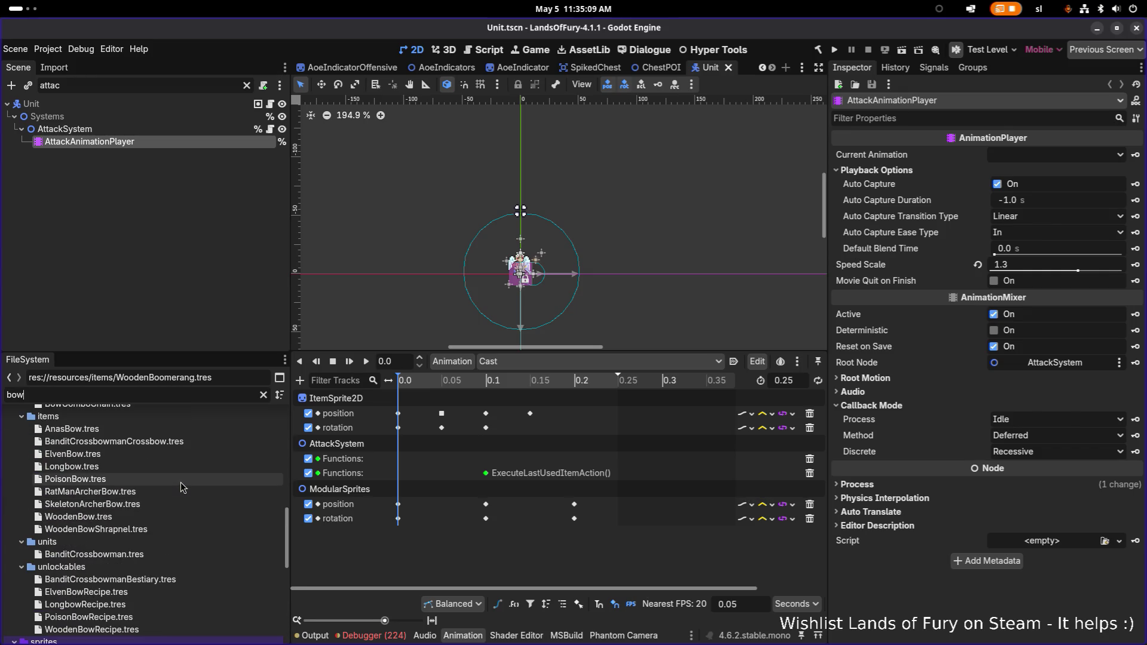
scroll(153, 520, "up", 4)
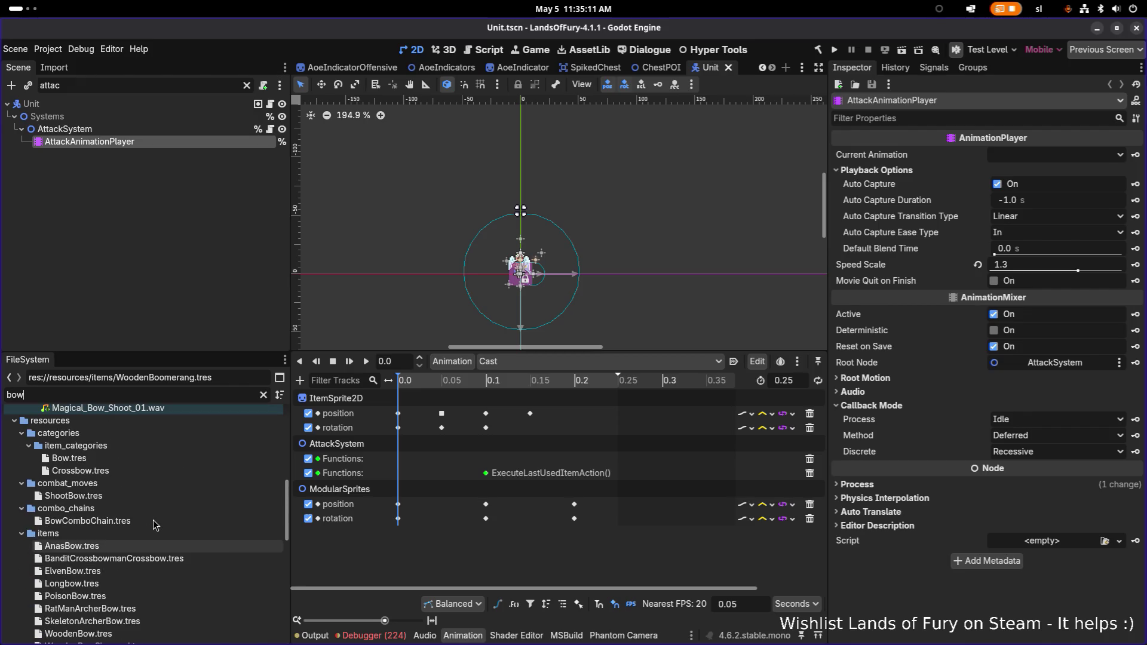
Step: Open BowComboChain.tres, expand element 0's ShootBow.tres combat move, and load the ShootBow animation
left_click(141, 520)
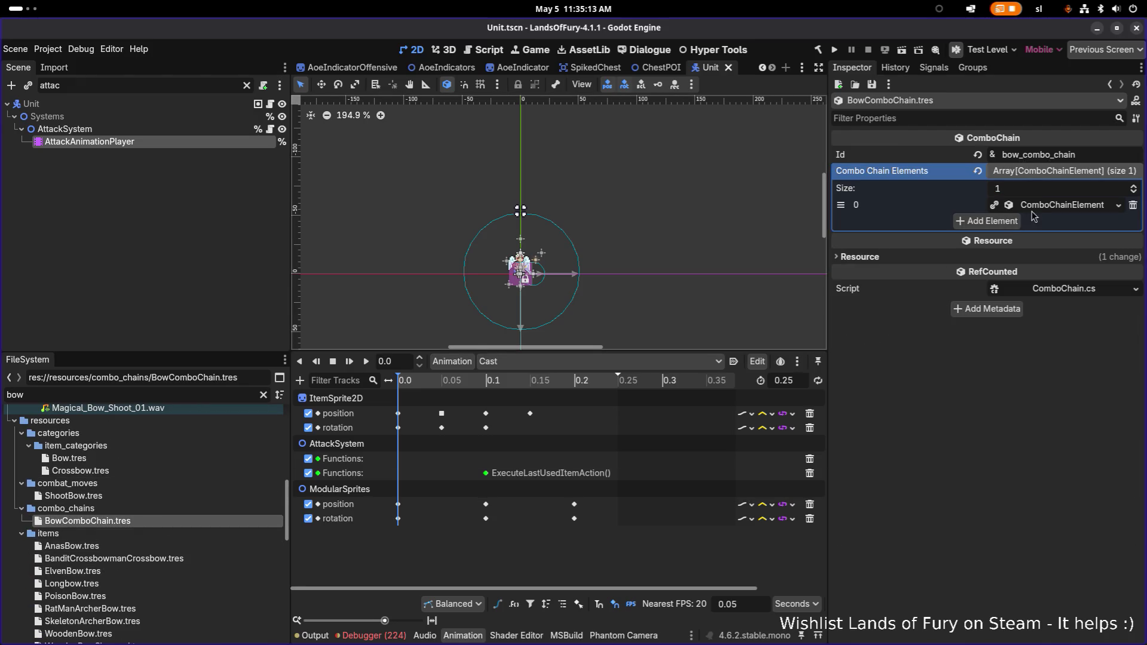
left_click(1039, 206)
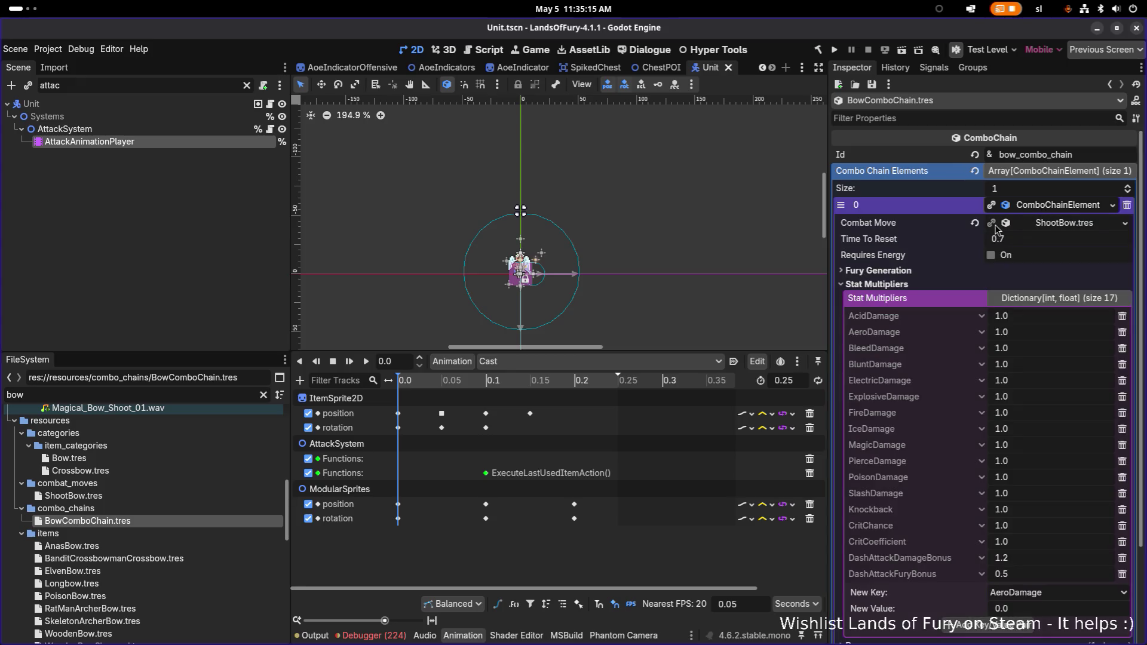
left_click(1068, 224)
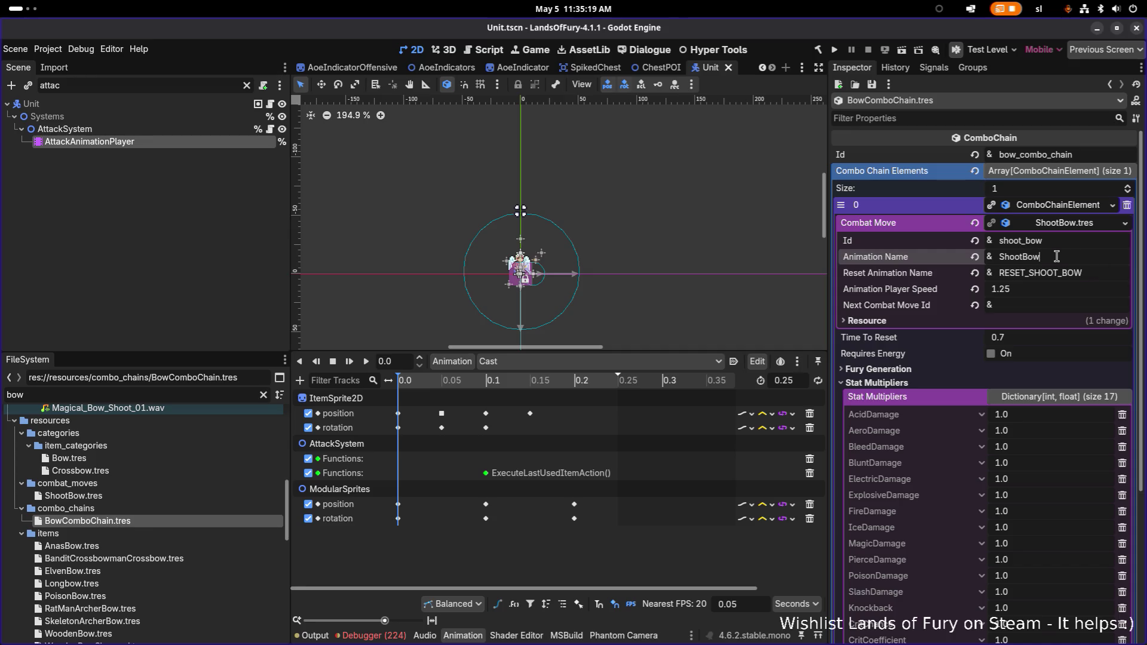
double_click(1061, 256)
left_click(1092, 272)
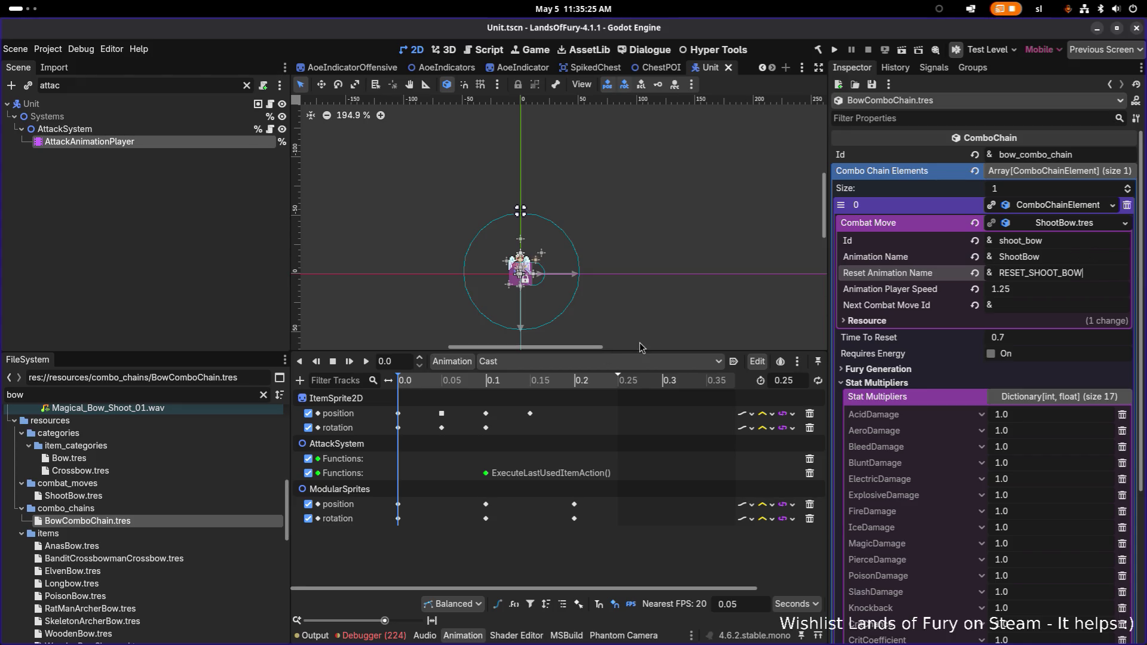
left_click(579, 361)
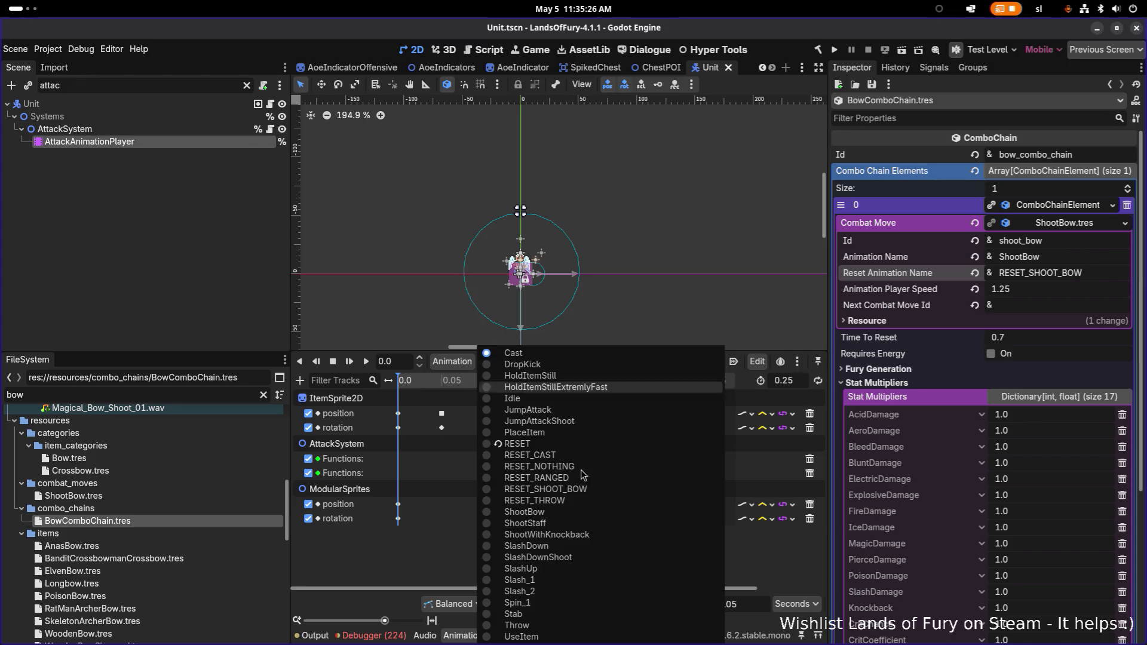
left_click(597, 515)
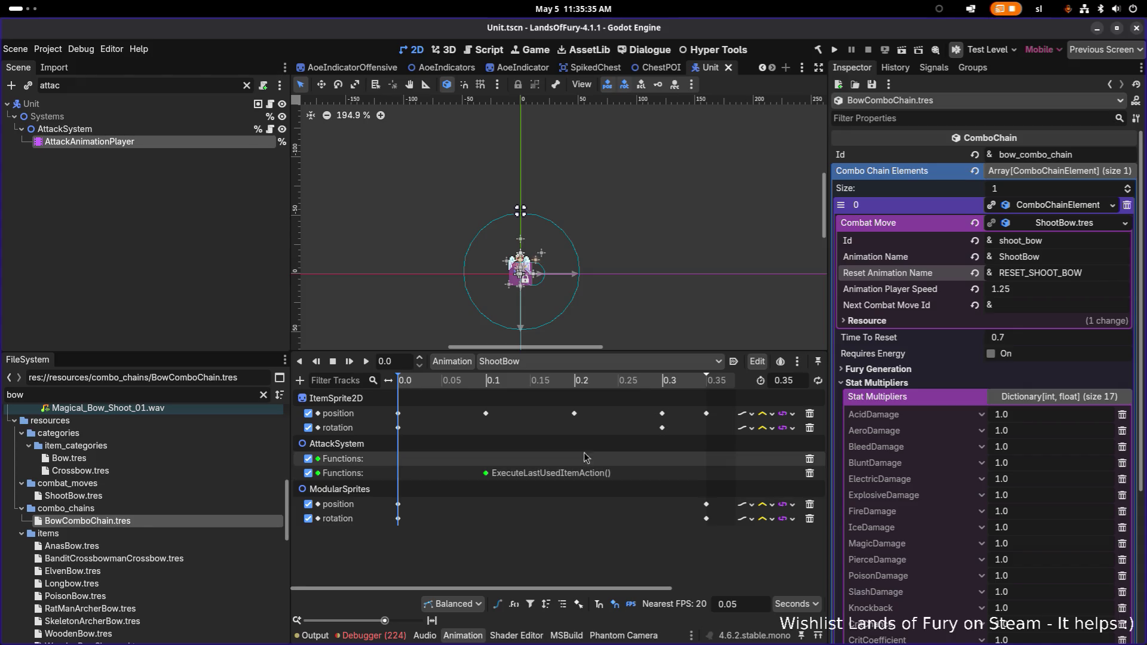
Step: Glance at RESET_SHOOT_BOW, then check ShootBow's ItemSprite2D rotation keys at 0.0 and 0.3
left_click(533, 363)
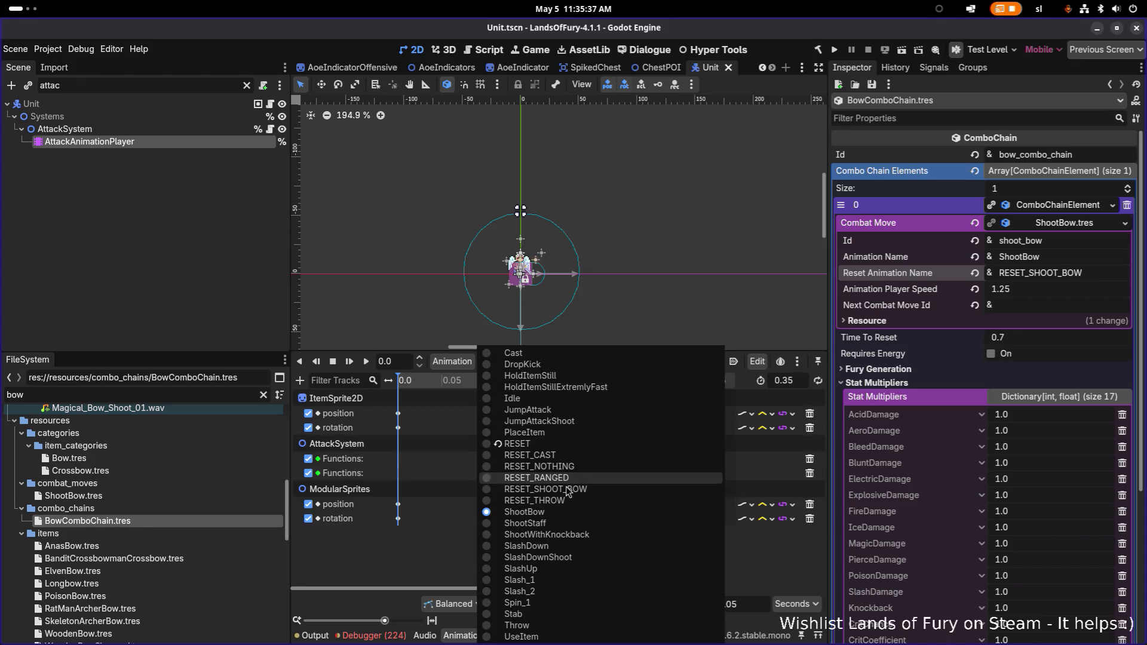
left_click(566, 486)
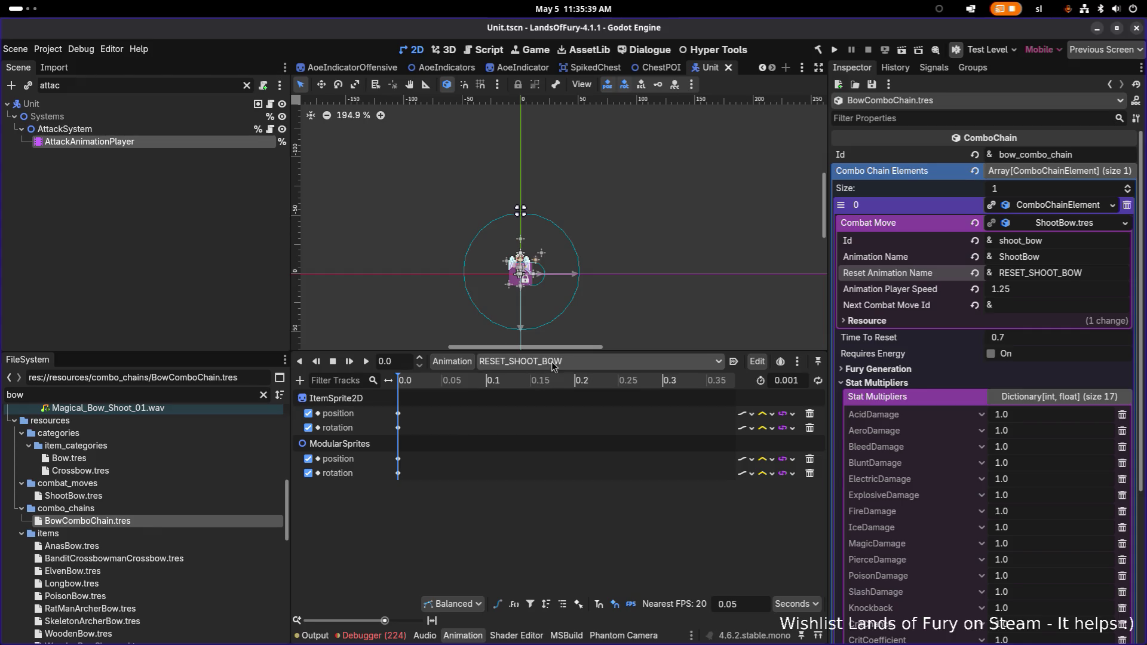
left_click(553, 362)
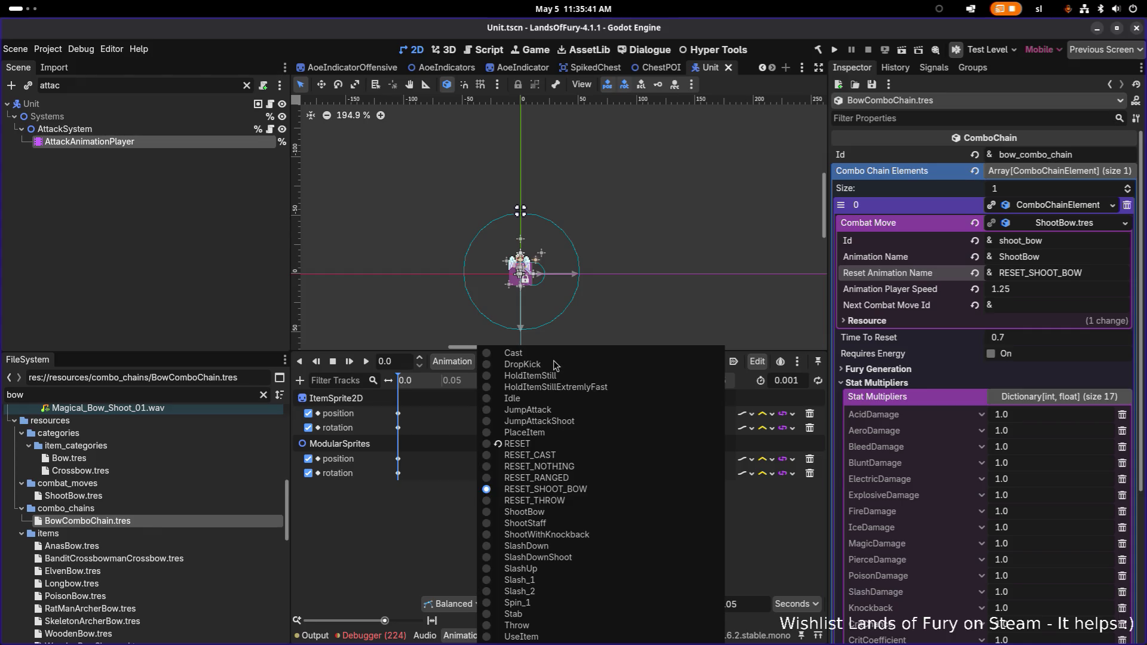
left_click(580, 515)
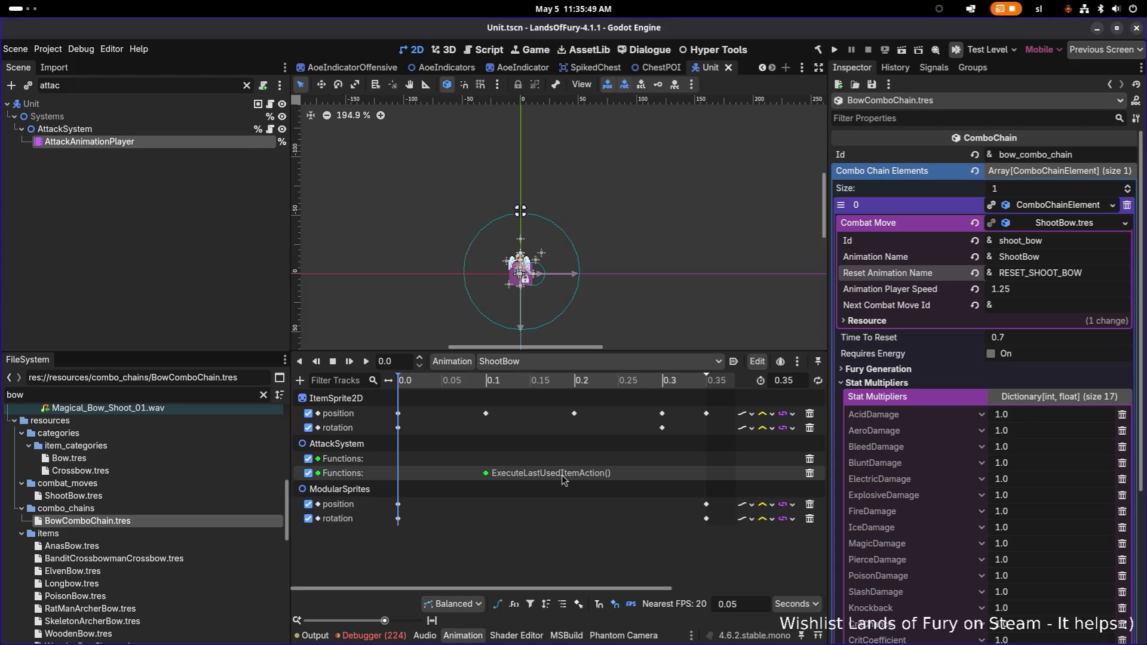
left_click(399, 428)
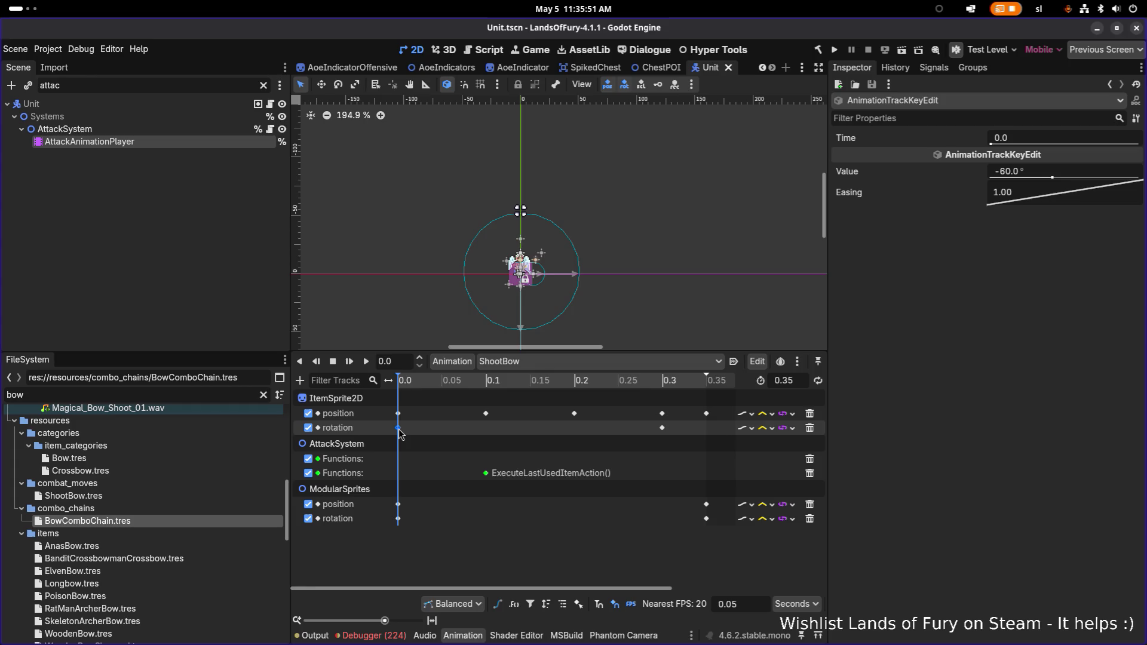
left_click(665, 429)
Step: Switch to RESET_SHOOT_BOW and check its ItemSprite2D rotation key of -45°
left_click(536, 362)
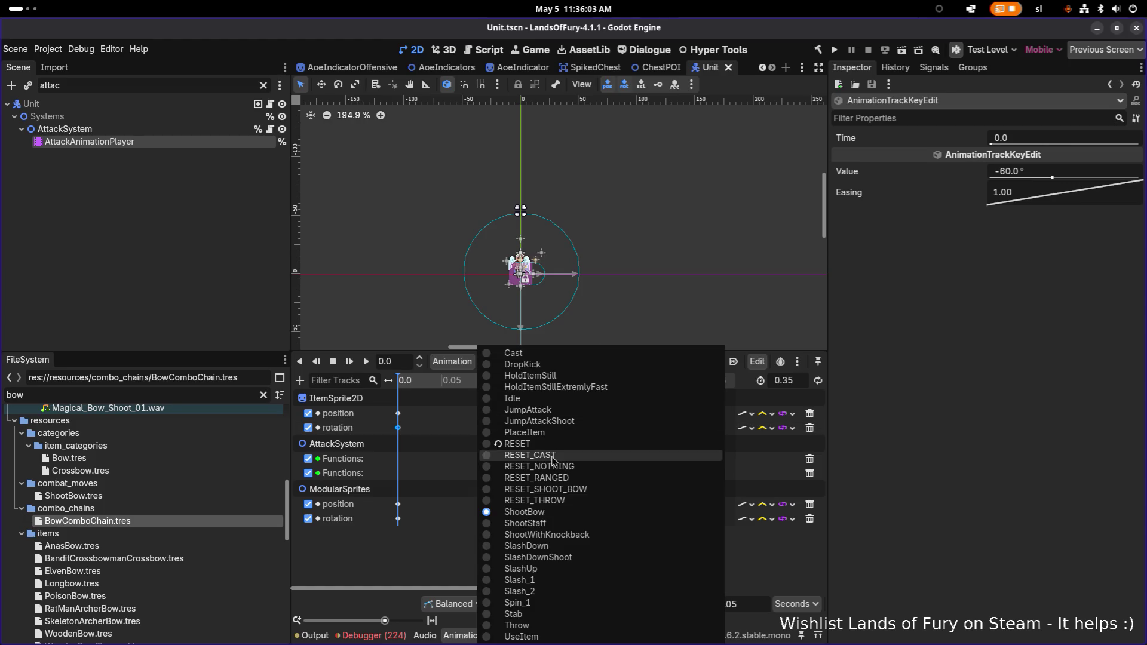
left_click(585, 490)
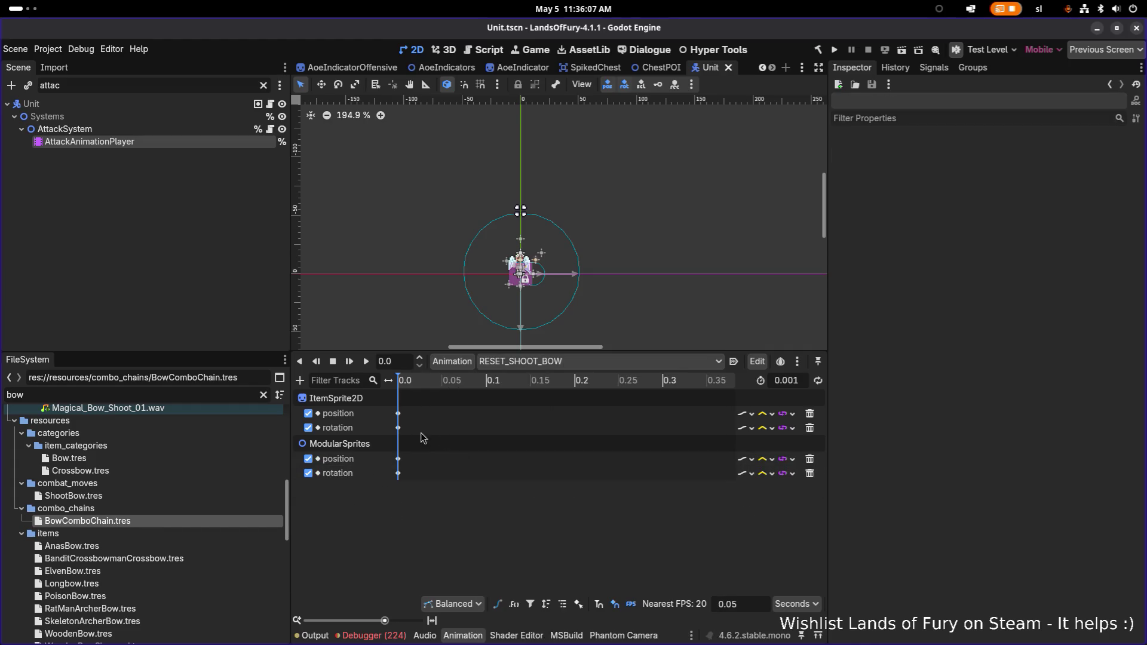
left_click(398, 428)
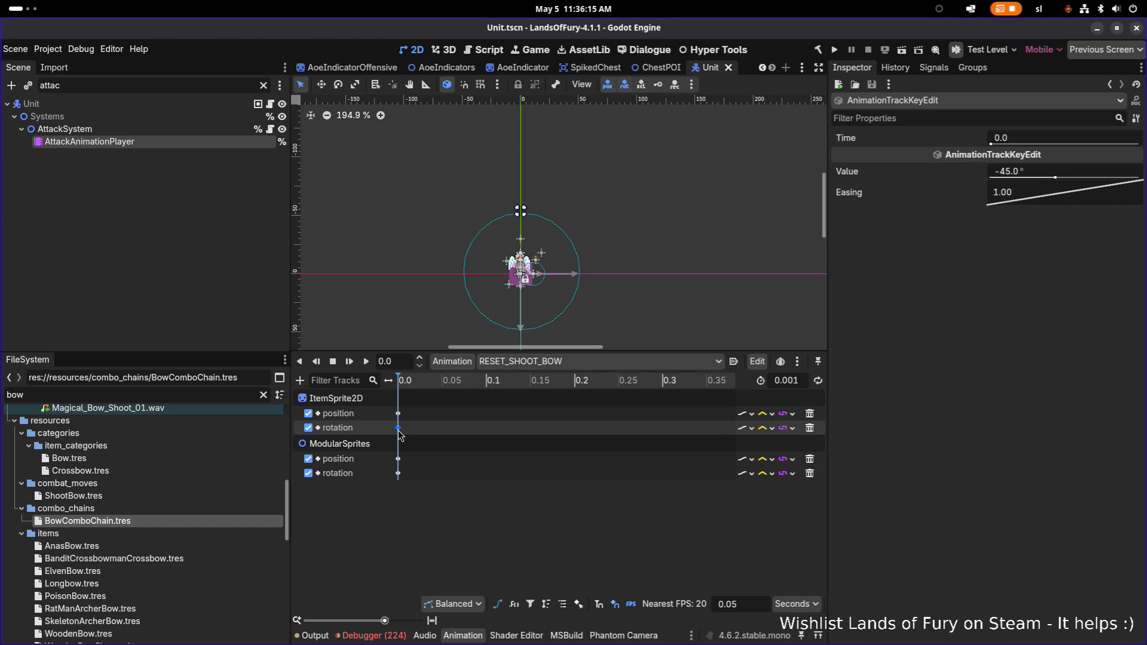
left_click(300, 380)
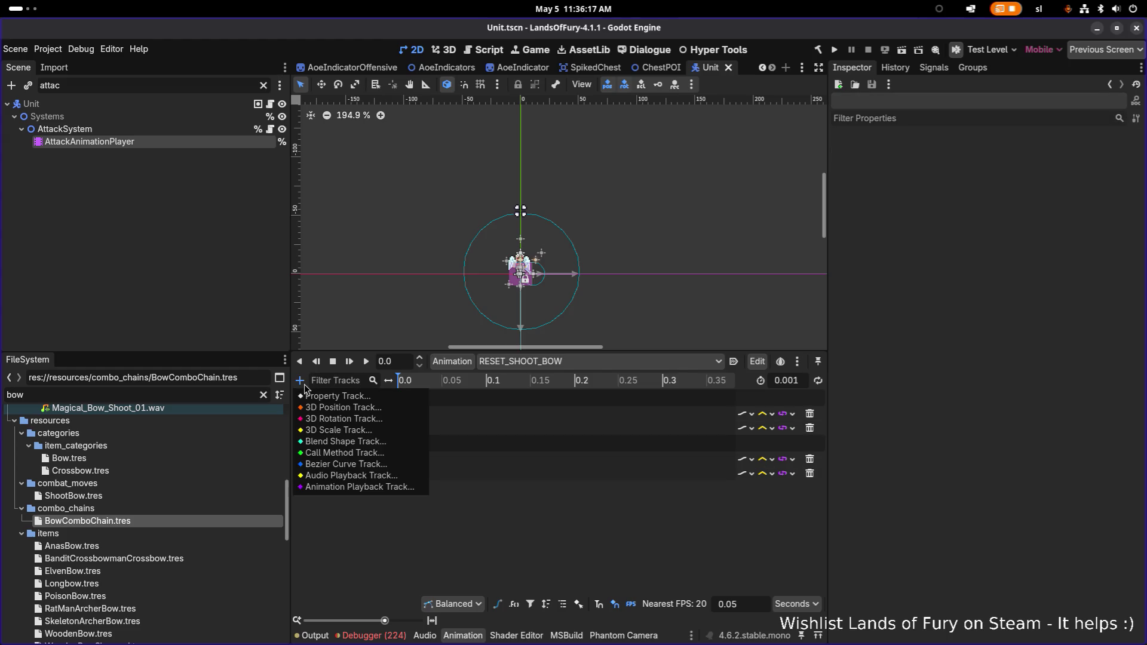
Step: Add an AttackSystem Call Method Track with a RotateItemSprite2DWithOffset key at time 0
left_click(353, 452)
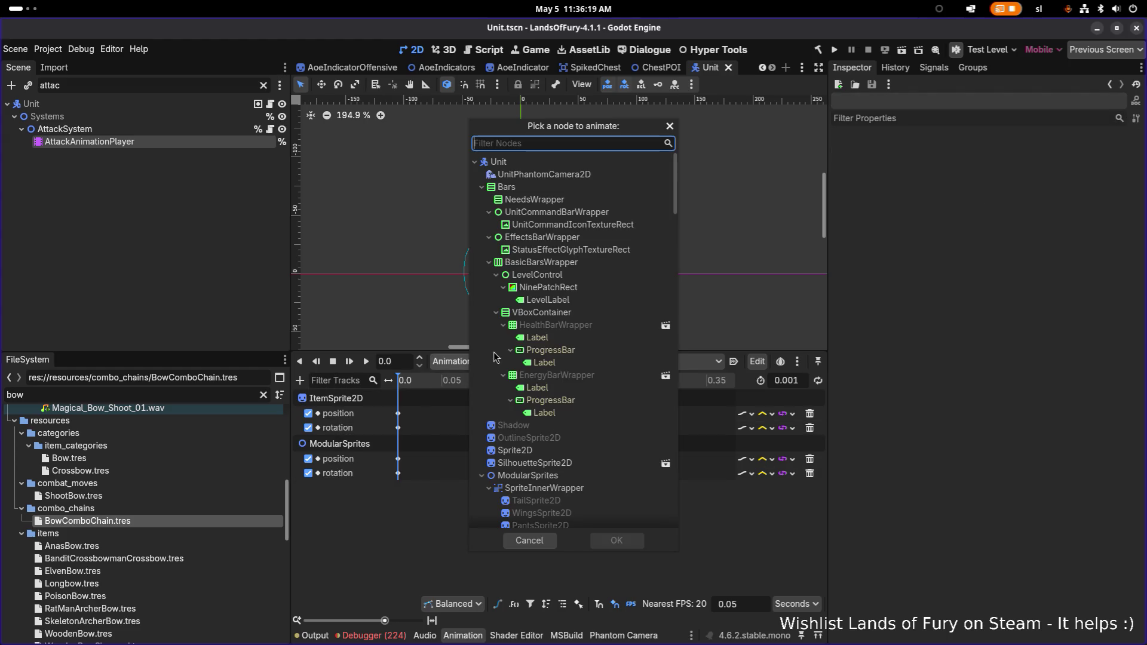
type("a")
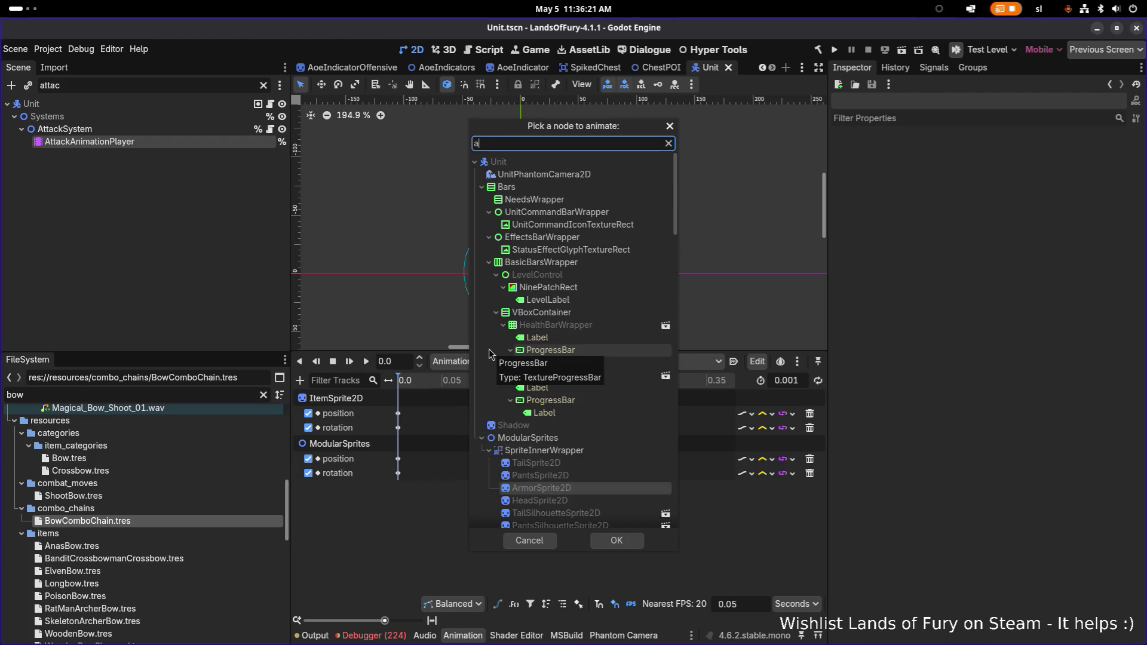
type("ttack")
key("Return")
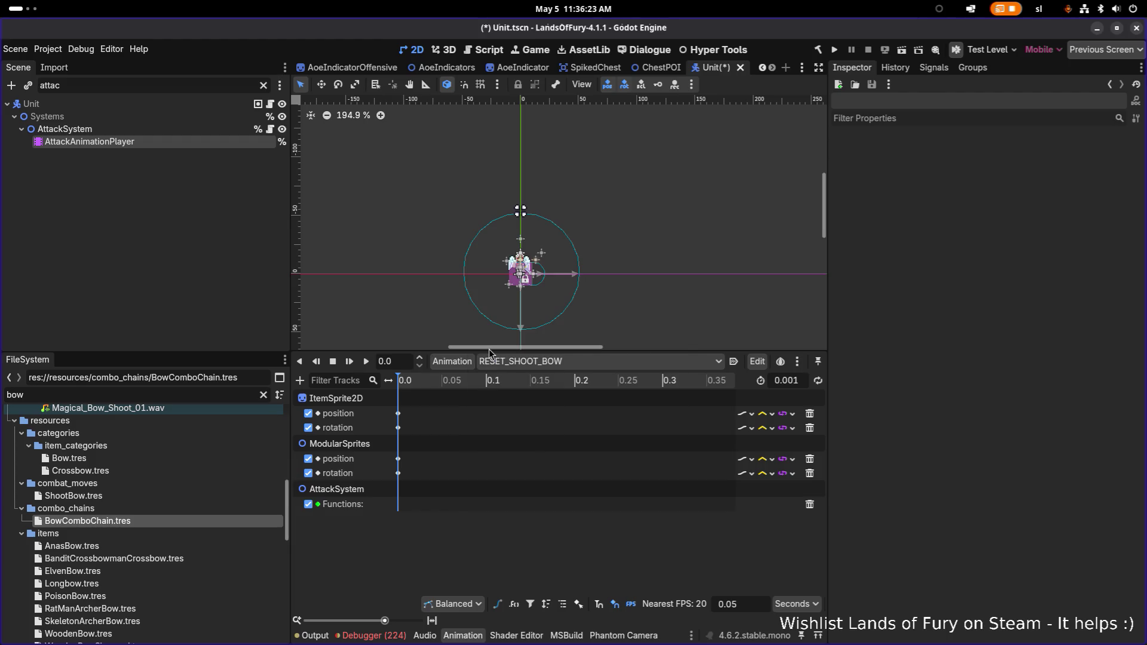
right_click(405, 508)
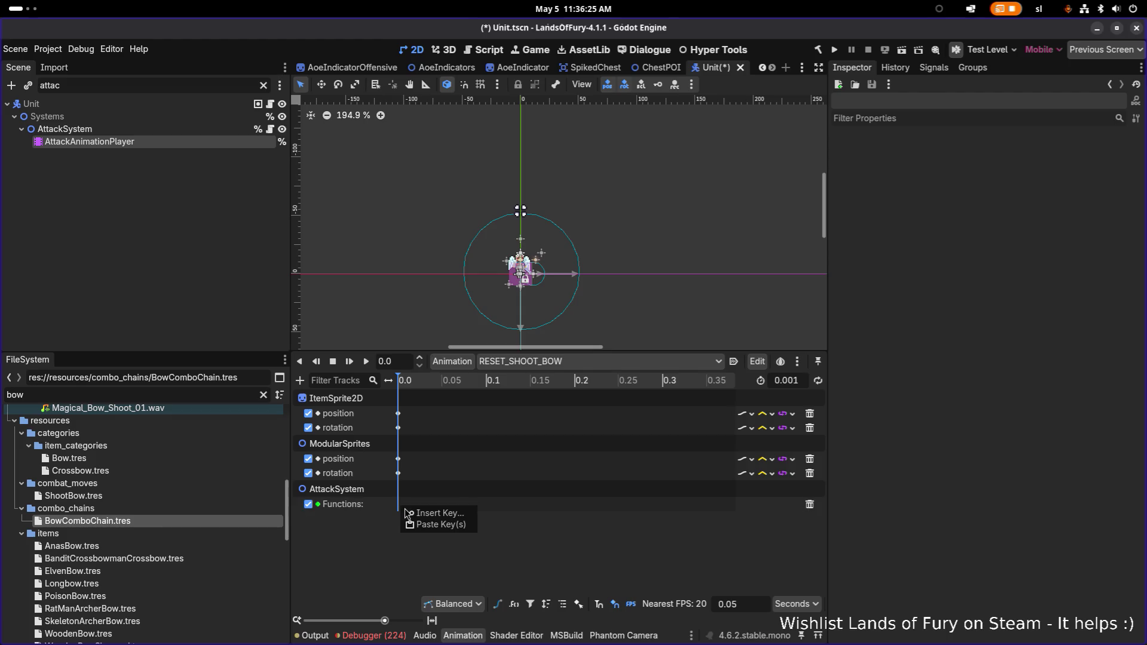
left_click(432, 524)
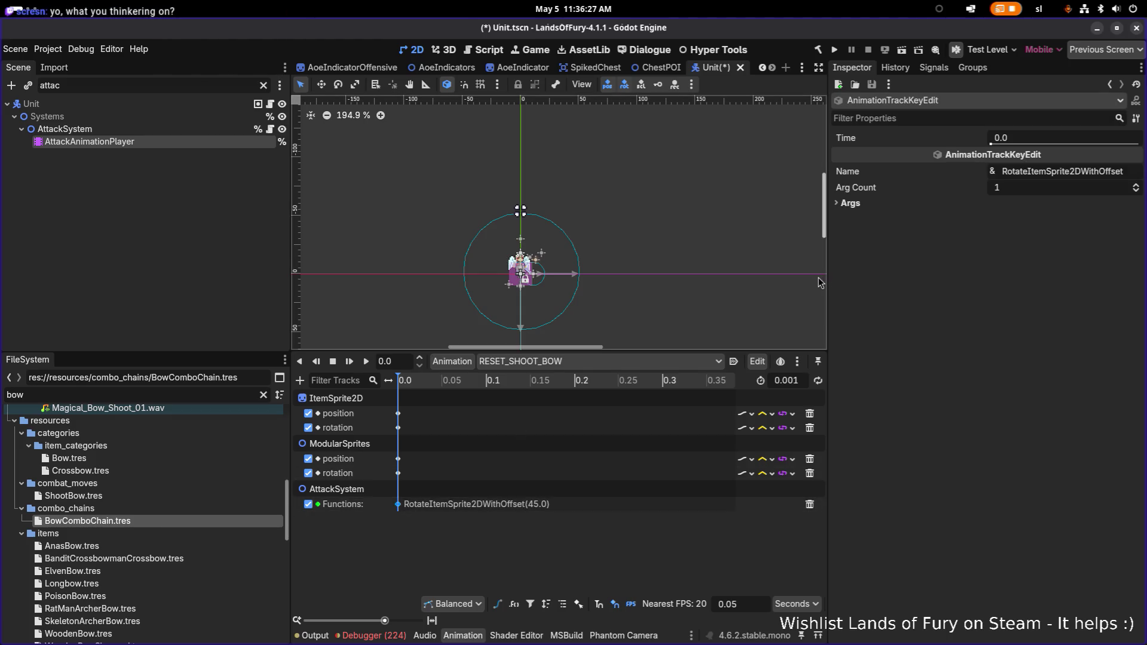
Step: Set the call key's first argument to 0.0 instead of 45.0
left_click(884, 206)
left_click(876, 221)
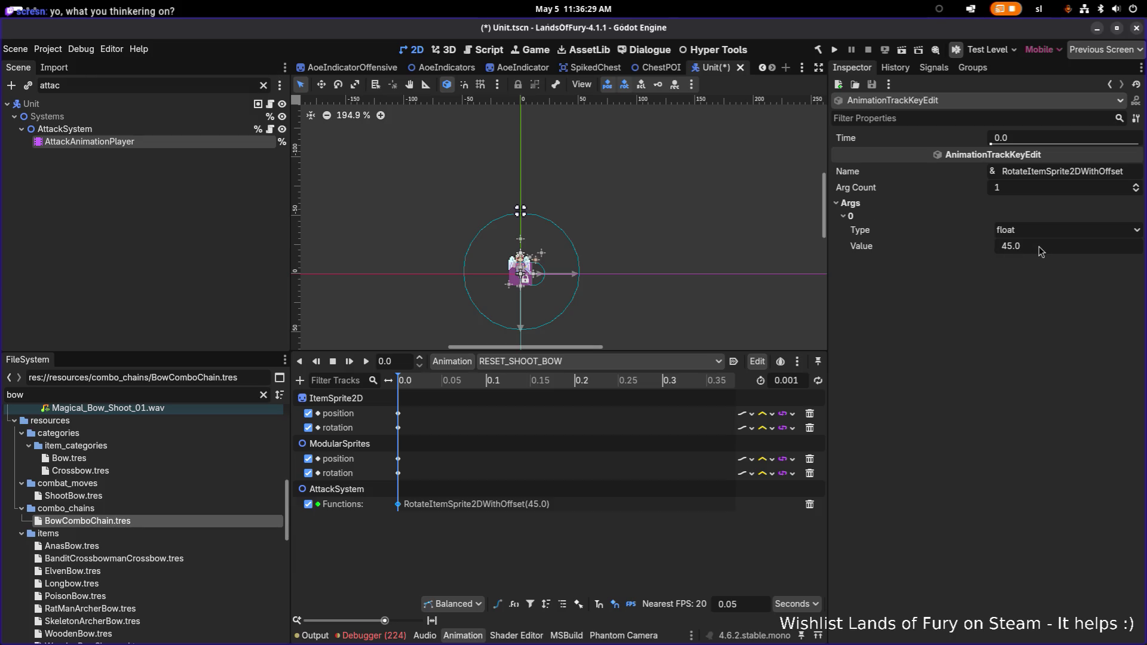
left_click(398, 428)
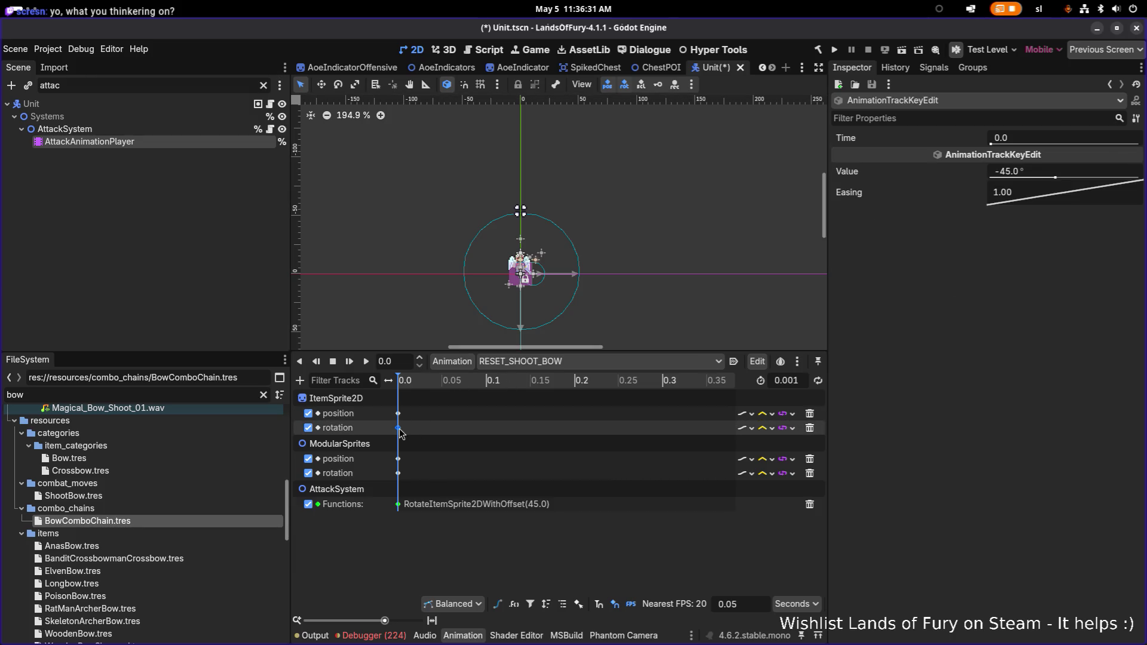
left_click(398, 505)
left_click(884, 205)
left_click(866, 222)
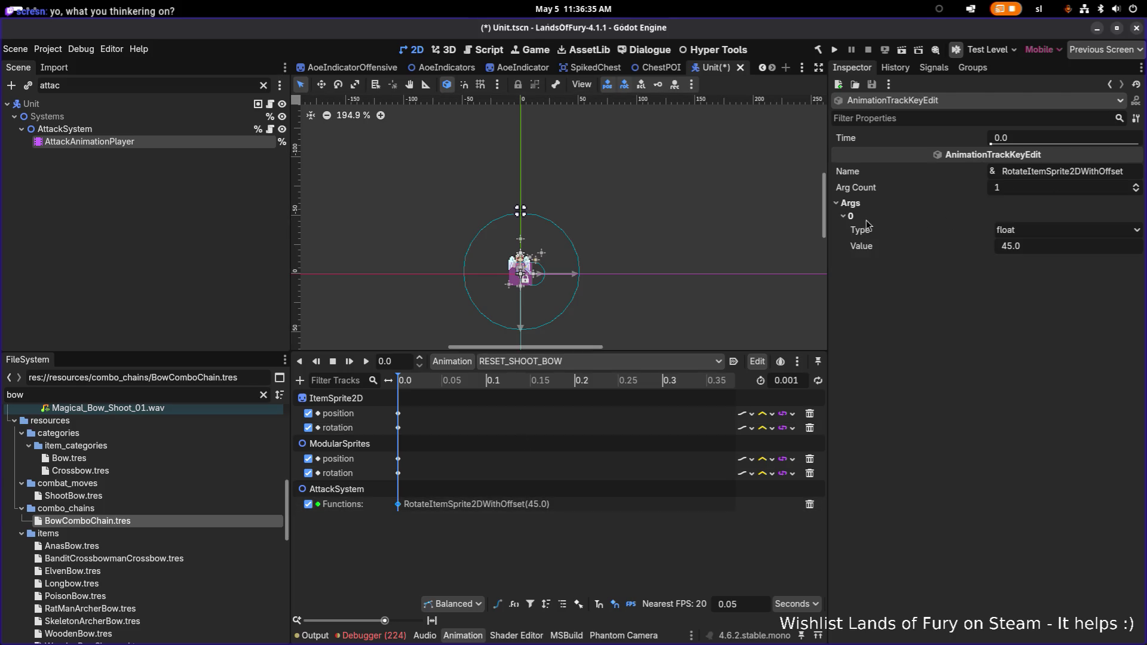
left_click(1044, 245)
type("0")
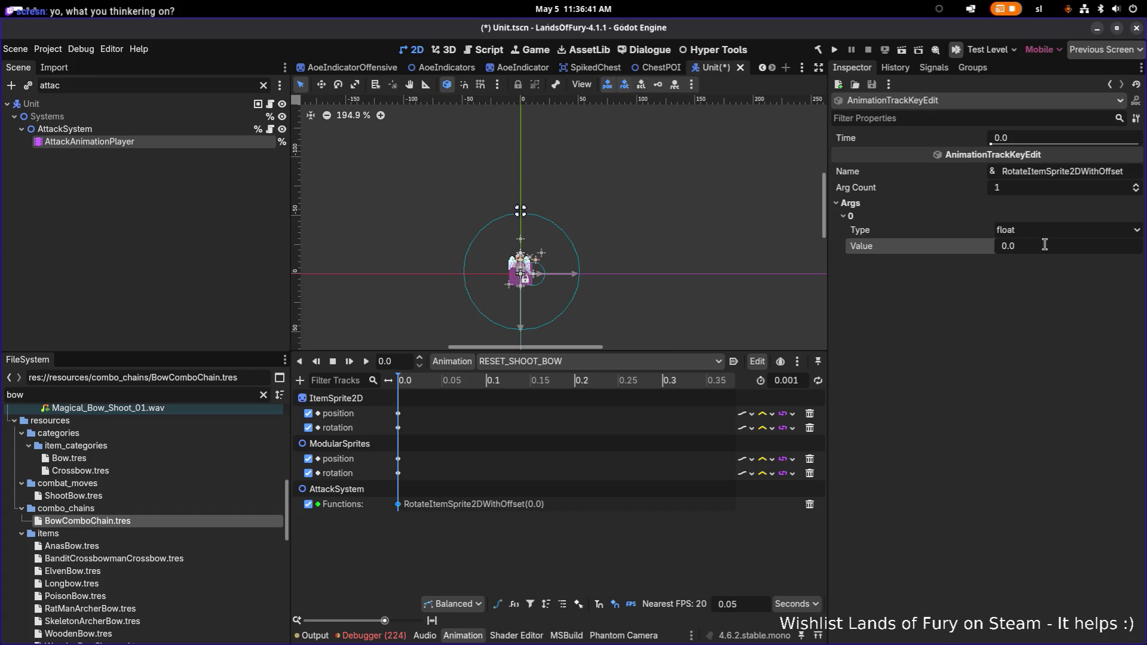
Step: Delete the ItemSprite2D rotation track, save the scene, and run the game
left_click(399, 429)
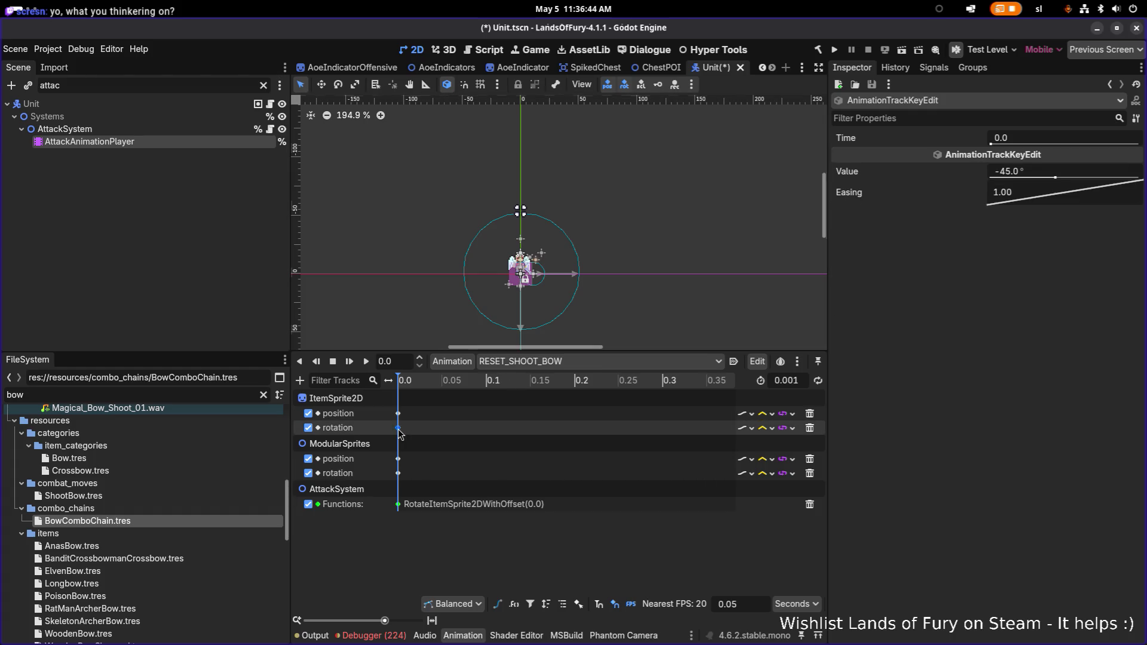
left_click(461, 428)
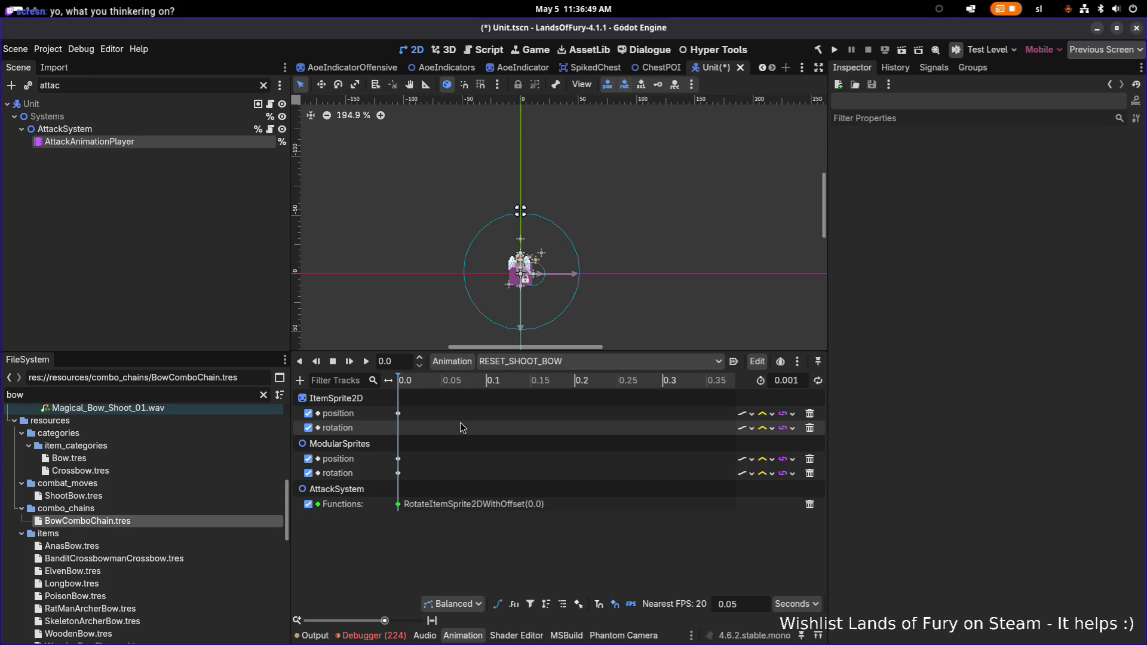
left_click(809, 428)
key("ctrl+s")
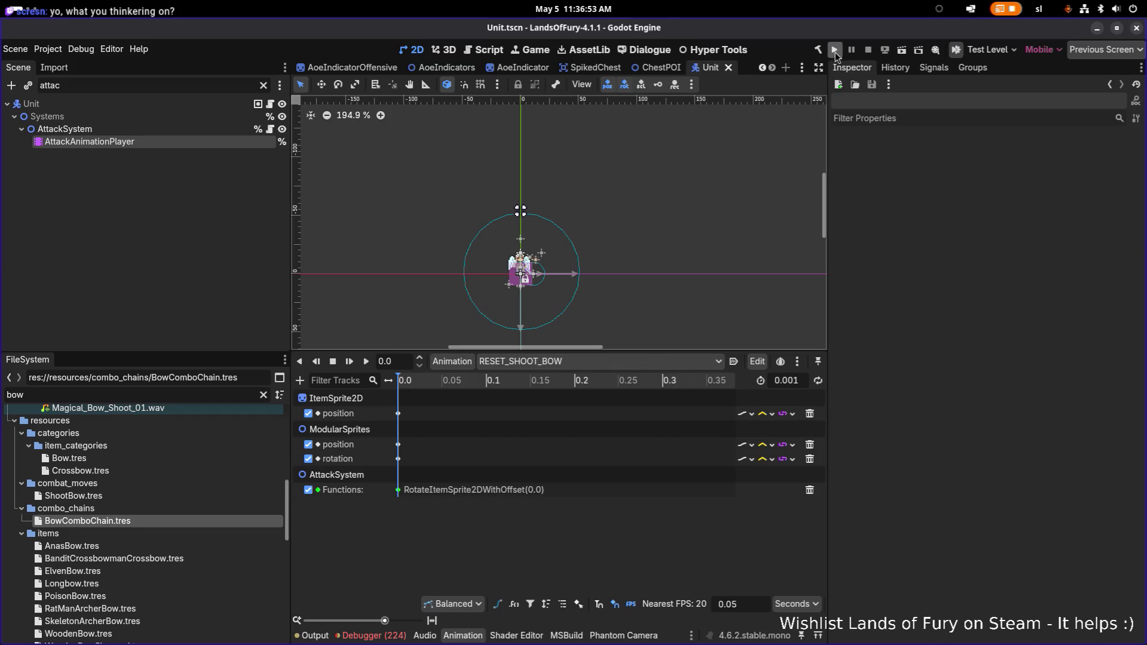
left_click(836, 51)
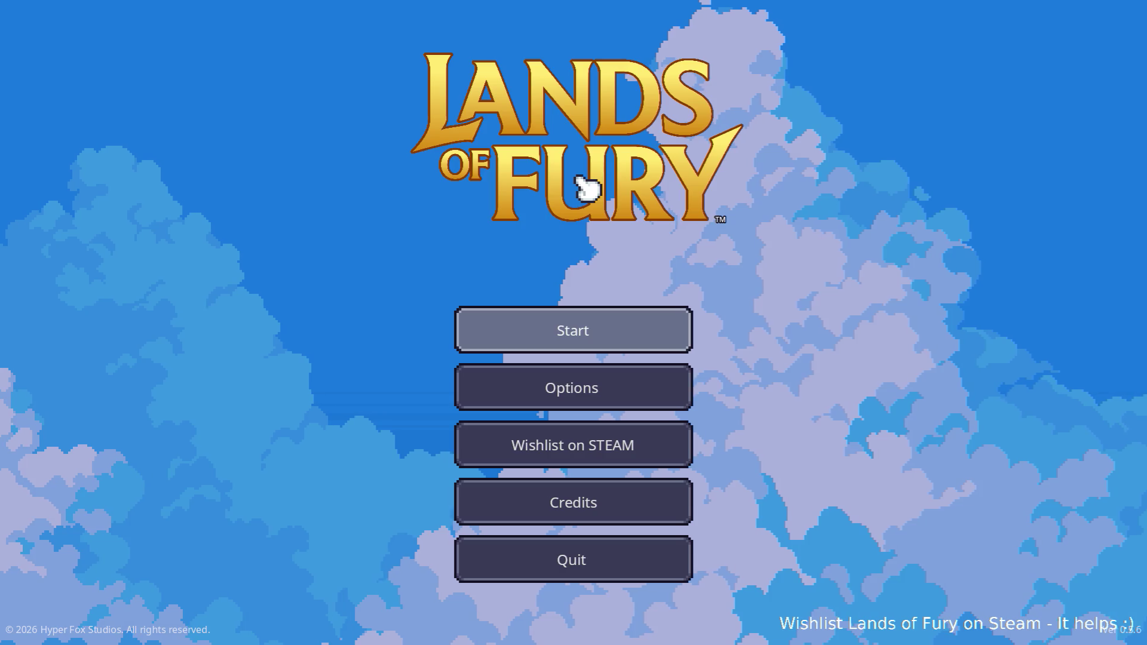
Step: Start a run and add the companion with Player.AddItem(companjo,1) from the console
key("Return")
key("Return")
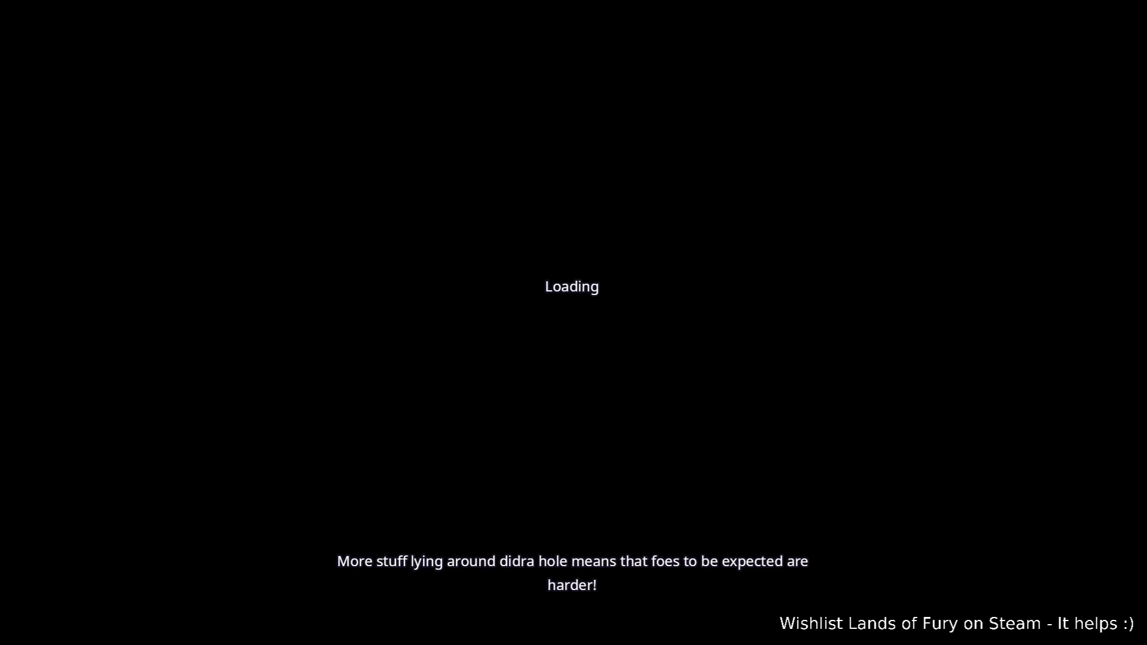
type("Player.Add")
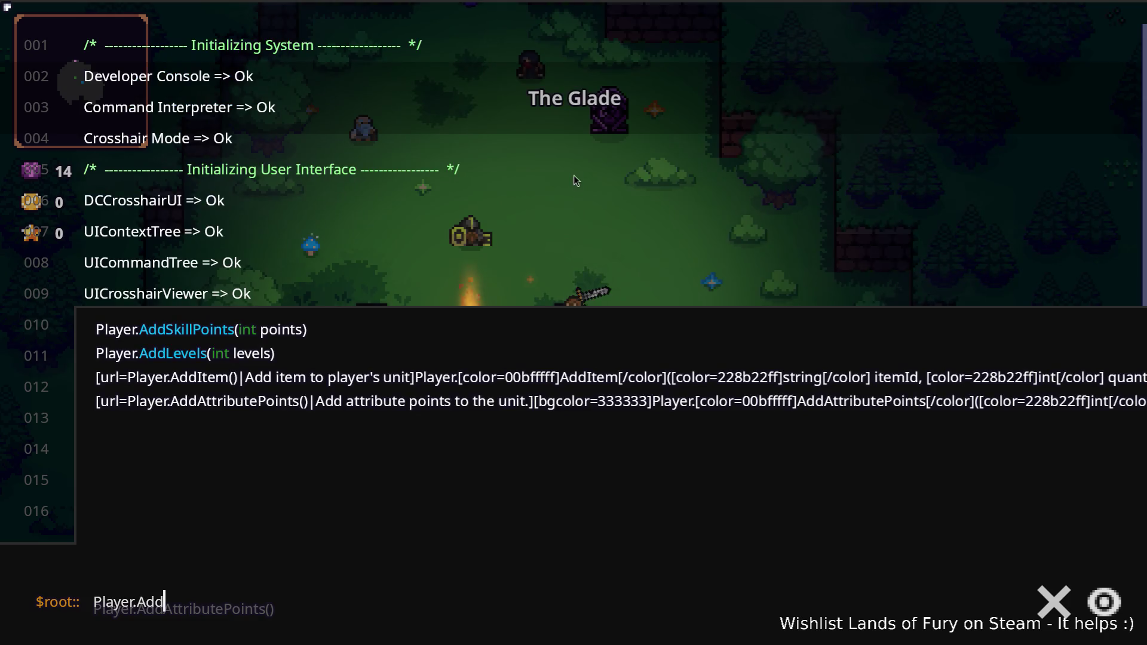
type("I")
key("Tab")
type("companjo")
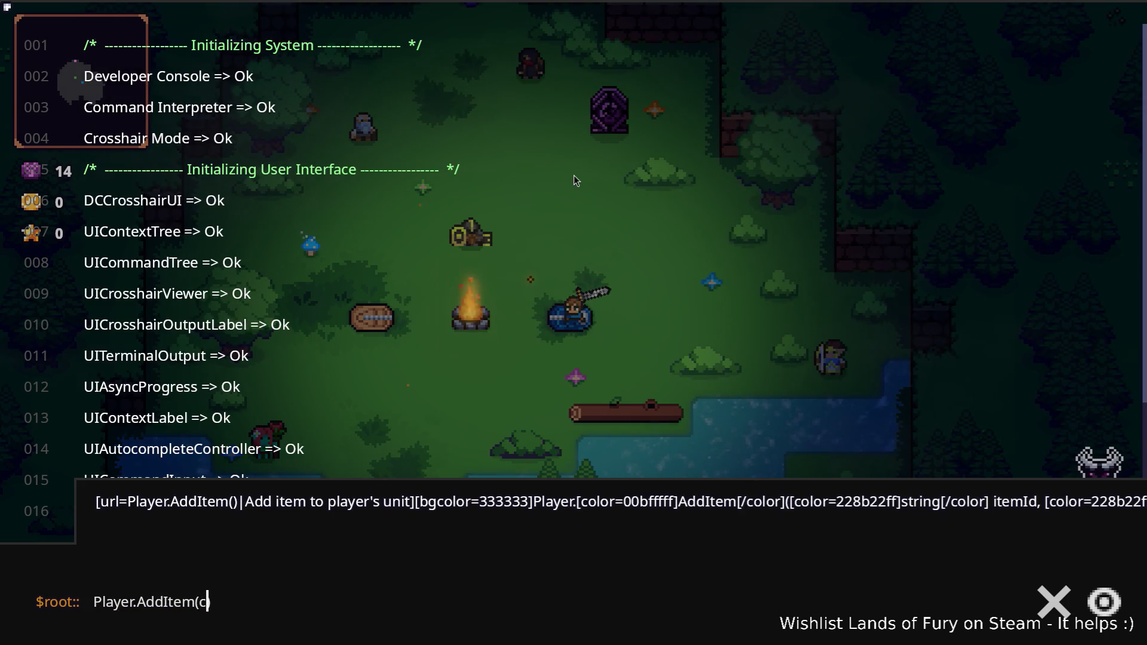
type(",1")
key("Return")
Step: Re-run Player.AddItem with the item id changed to rat_ and close the console
key("Up")
key("Left")
key("Left")
key("ctrl+shift+Left")
type("rat_")
key("Return")
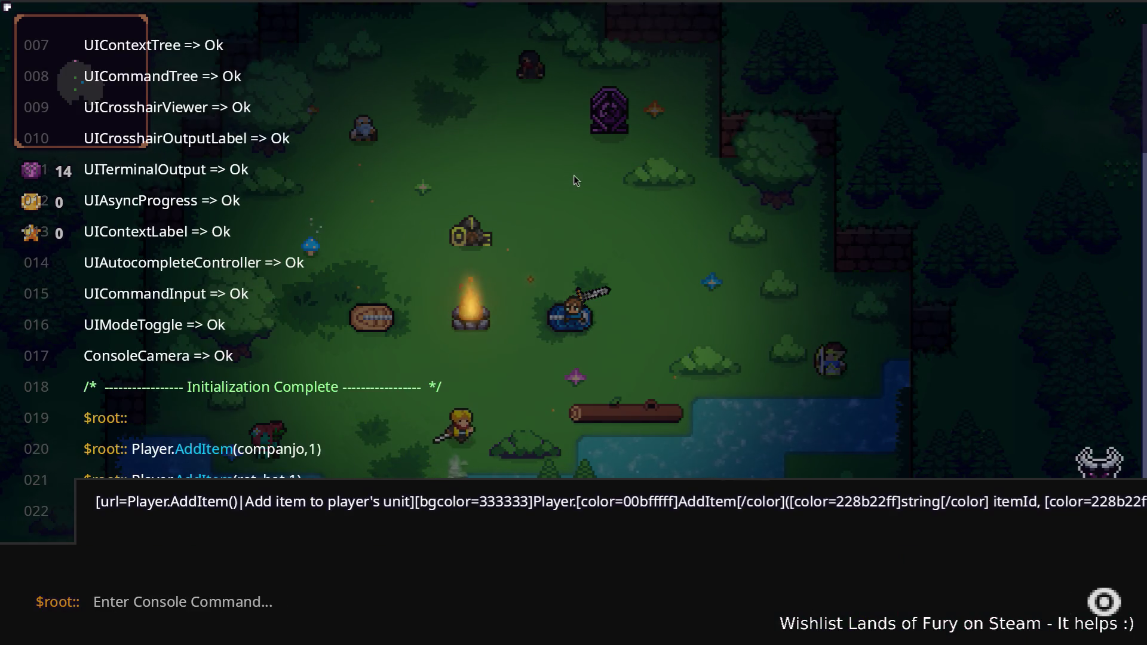
key("Escape")
Step: Check the new Rat Hat in the inventory, equip the lute (3) and test an attack
key("i")
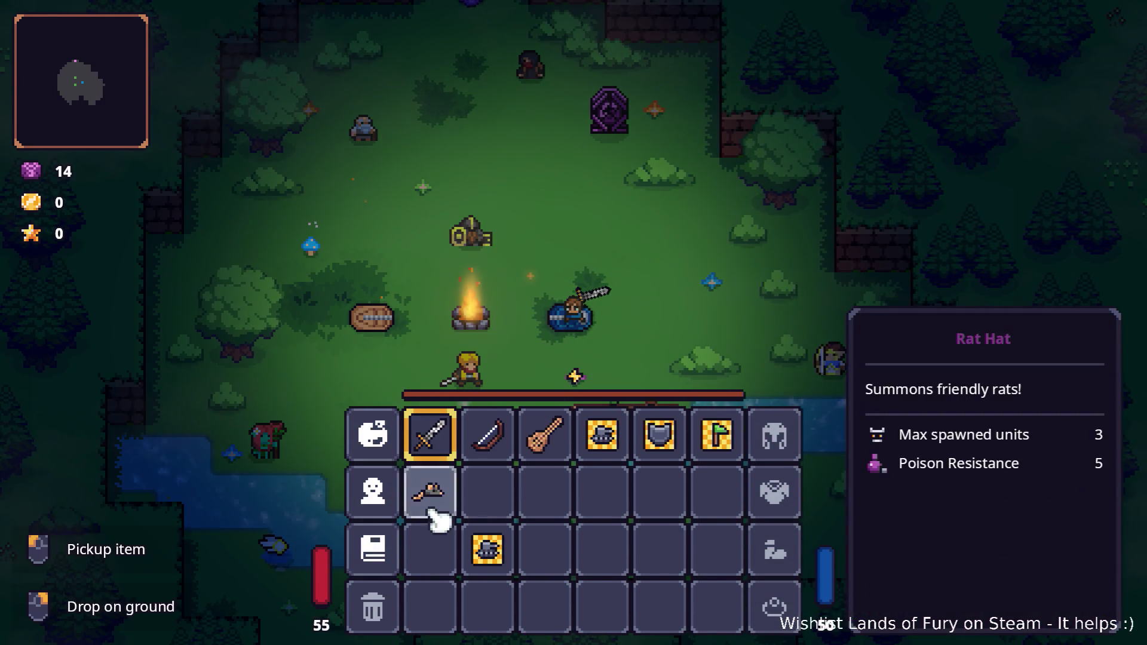
key("i")
key("3")
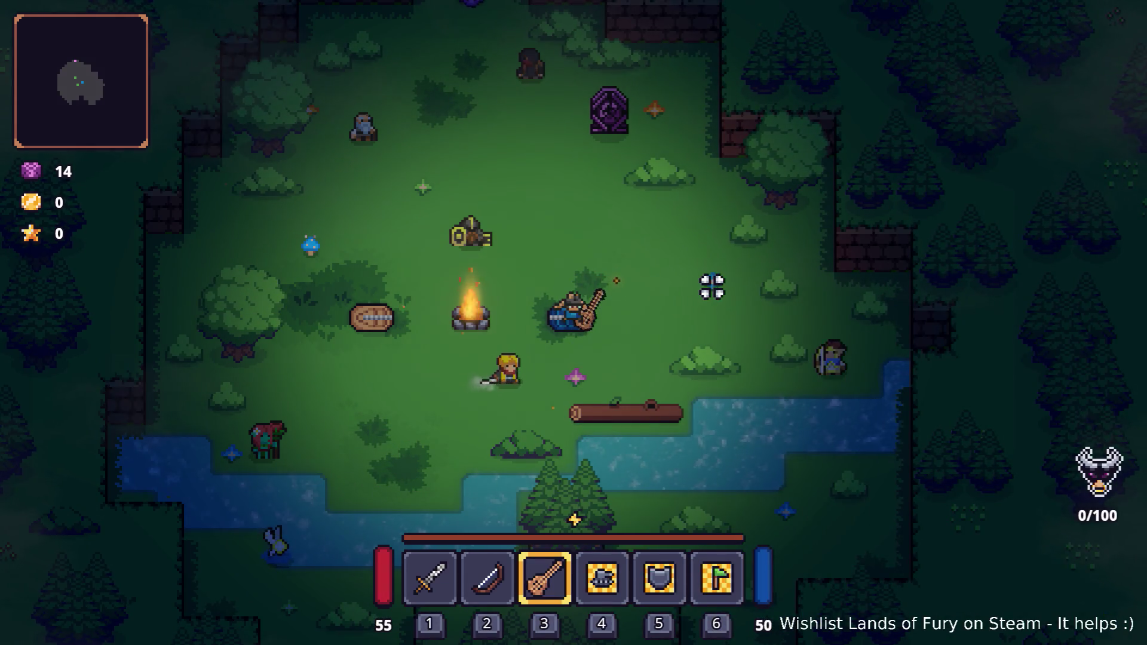
key("w")
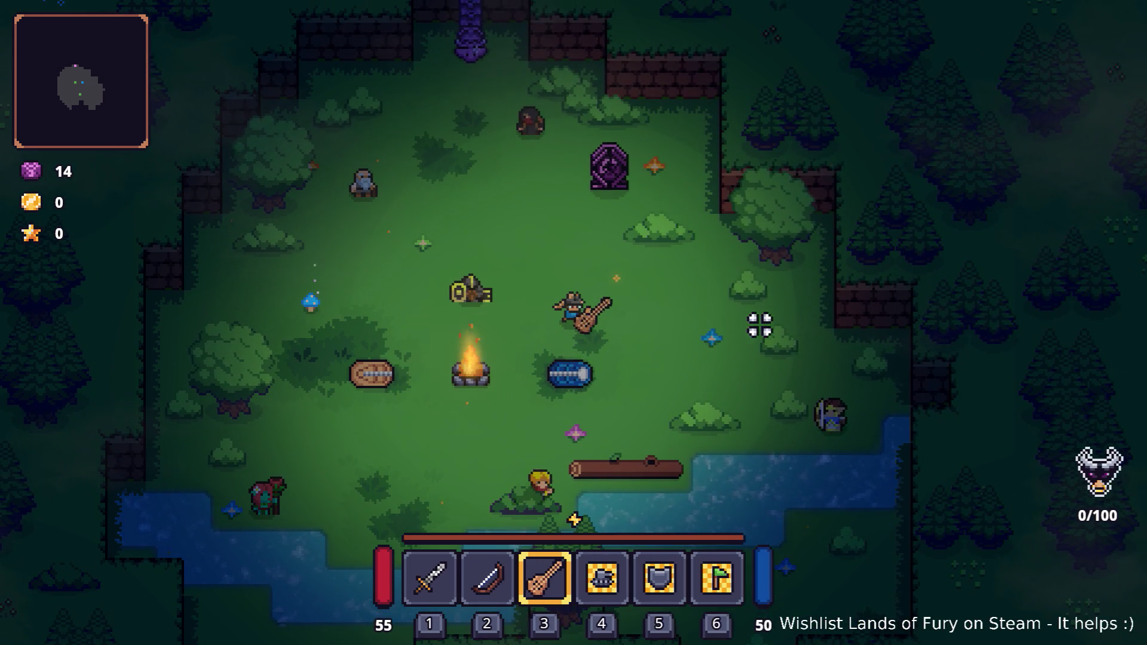
left_click(788, 328)
Step: Dash and walk north onto the purple portal and use it with E
key("space")
key("w")
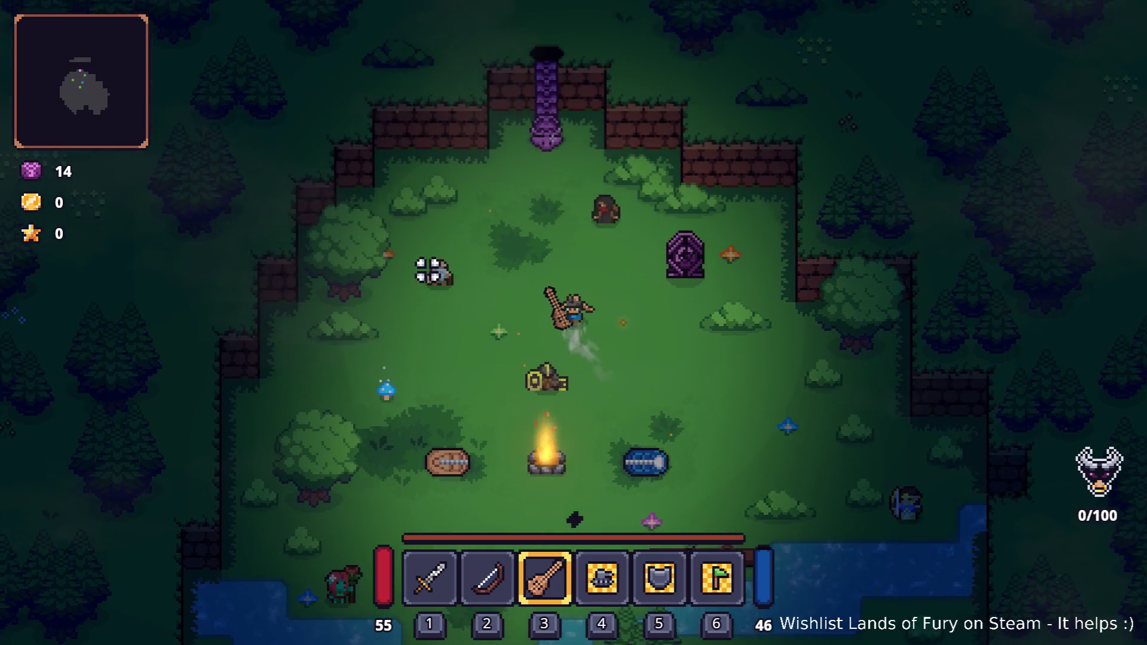
key("w")
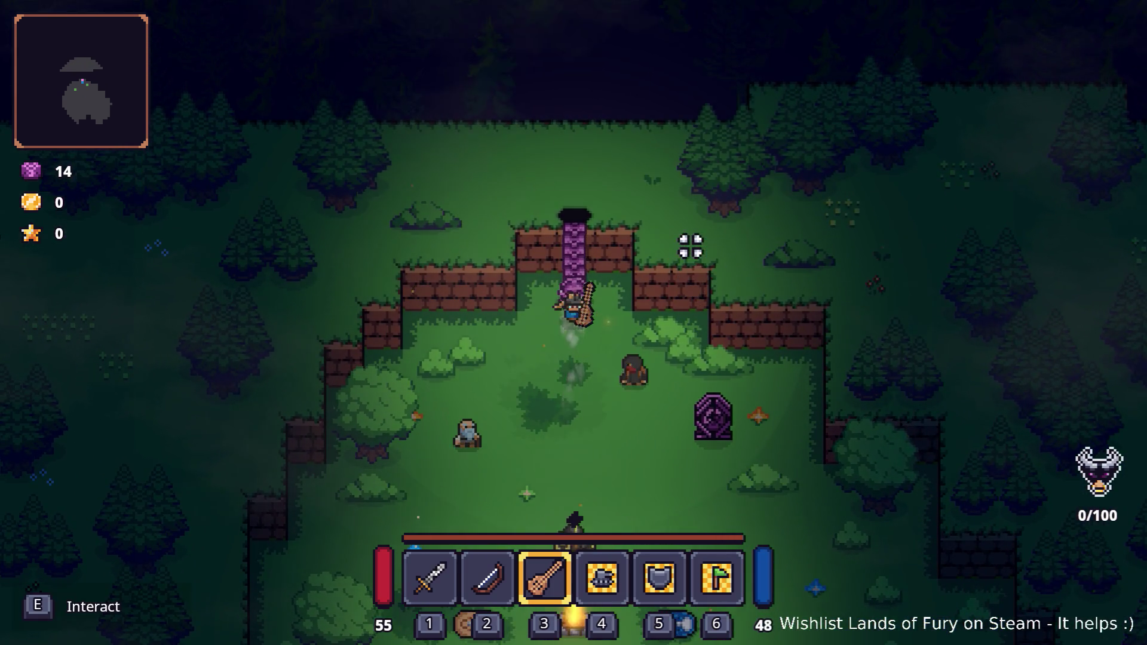
key("e")
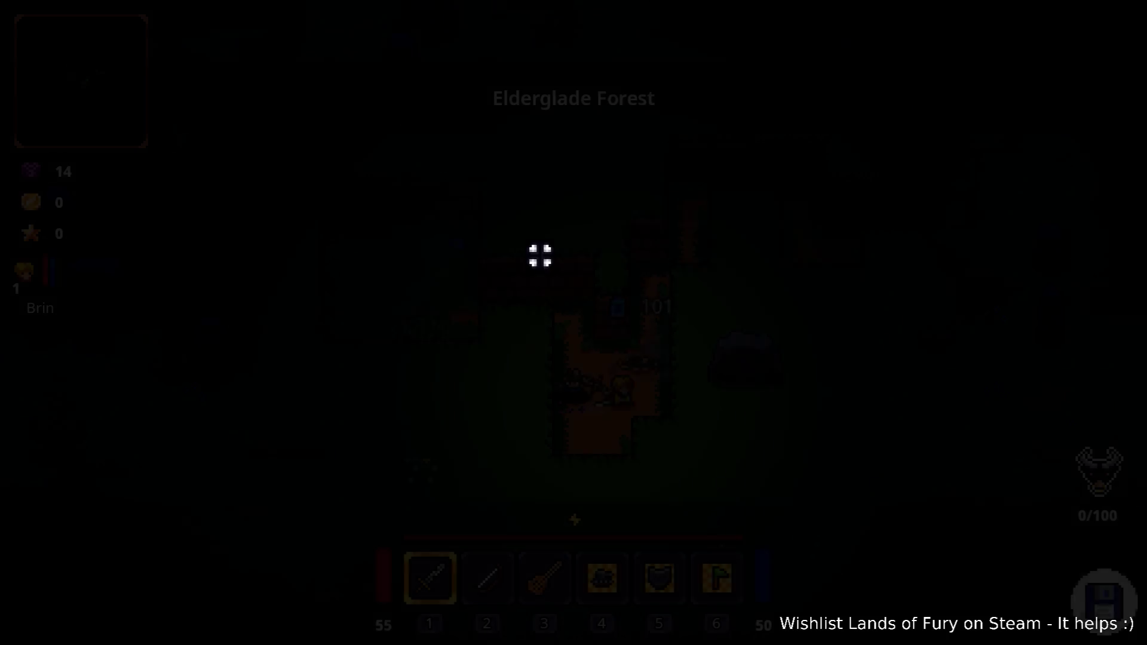
Step: Switch between lute and sword, then walk up the forest path north-west toward the enemies
key("3")
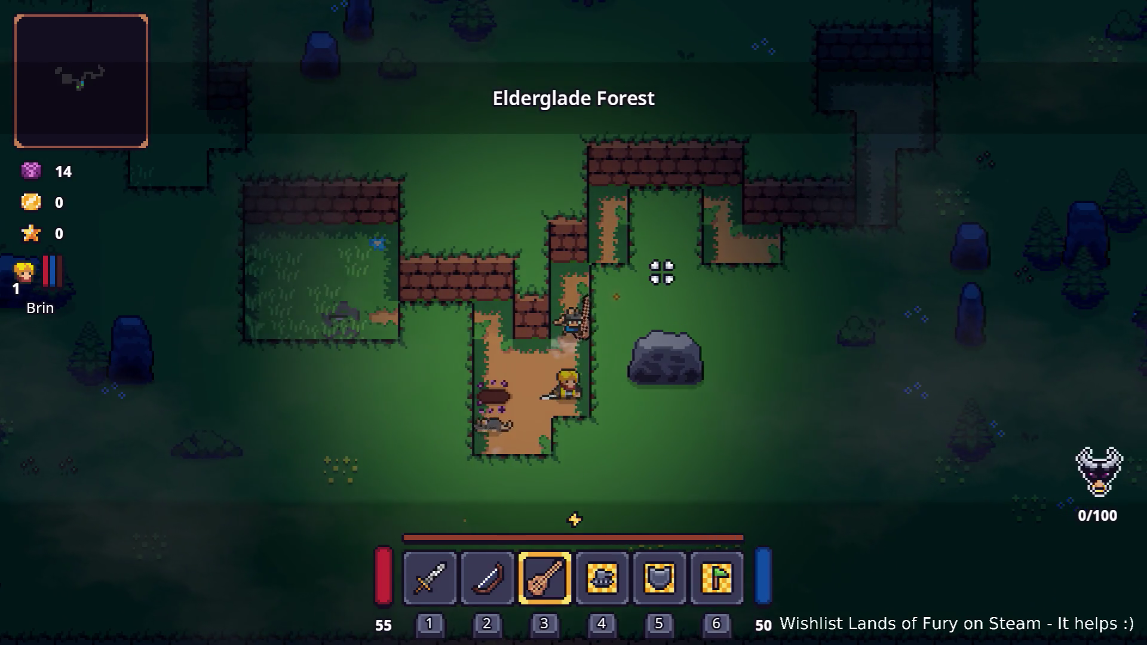
key("1")
key("w")
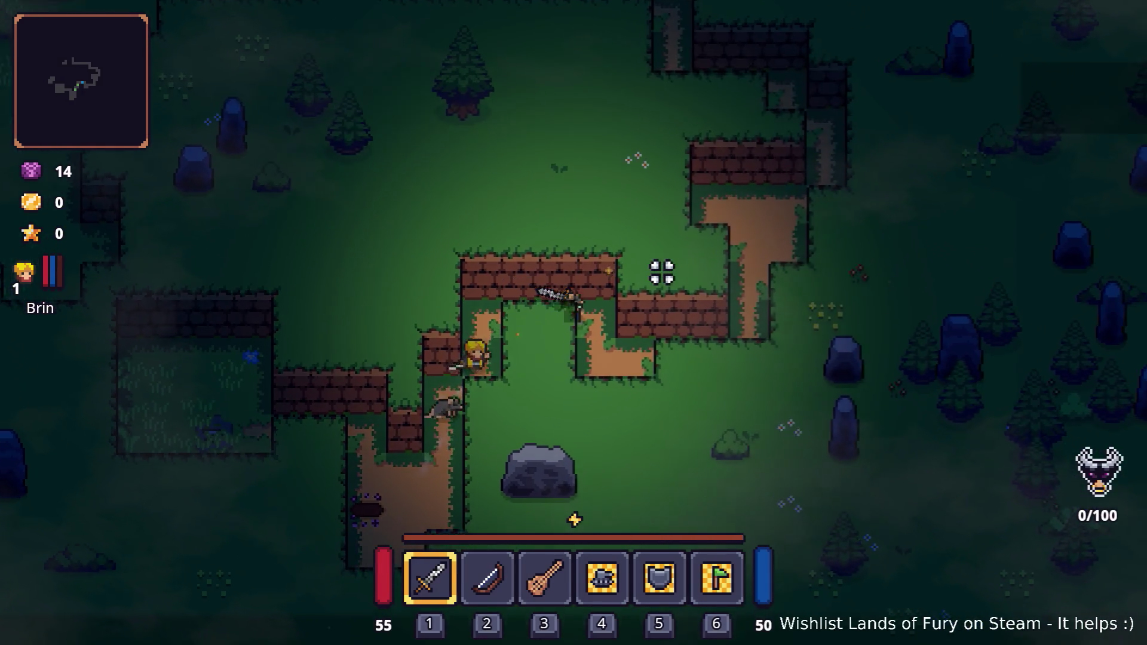
key("d")
key("w")
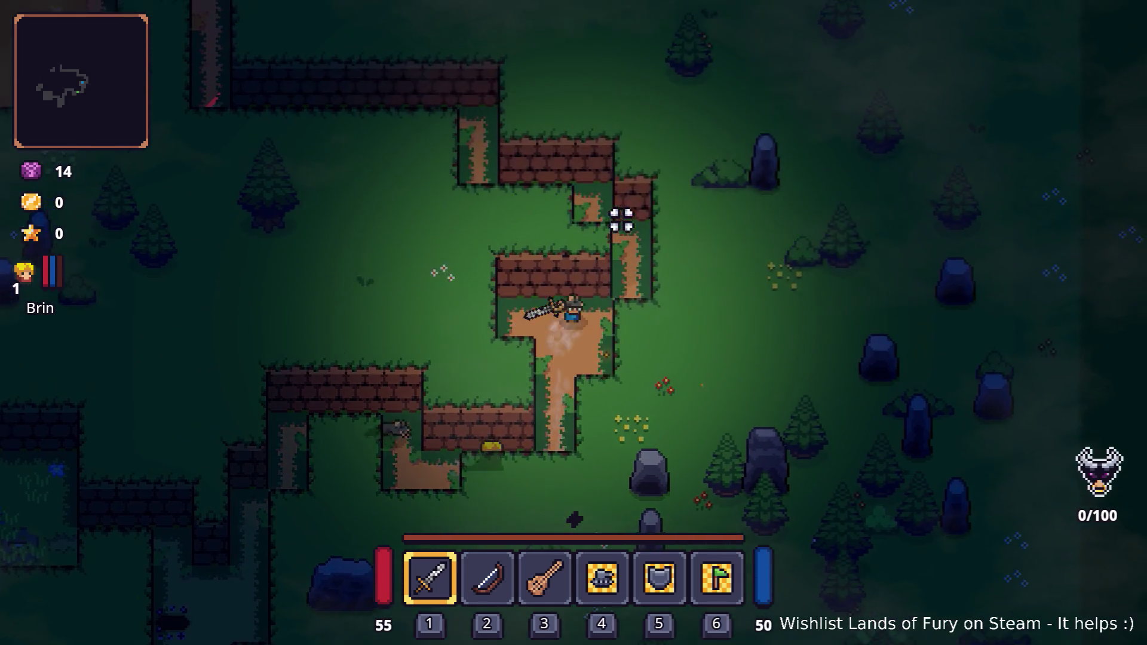
key("w")
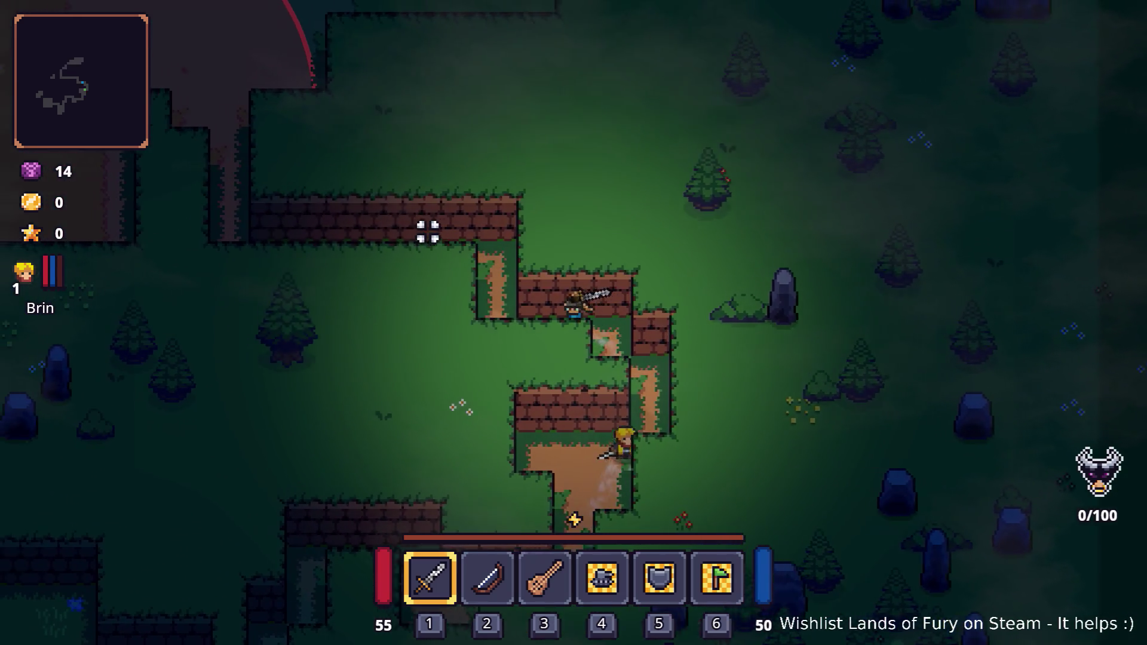
key("a")
key("w")
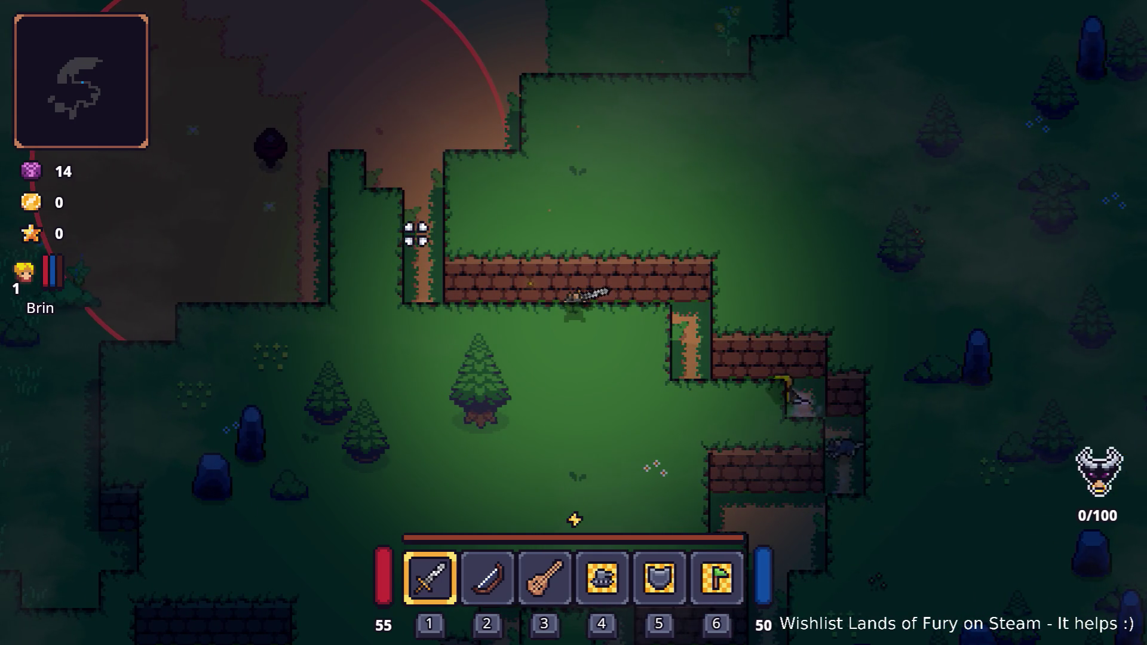
key("a")
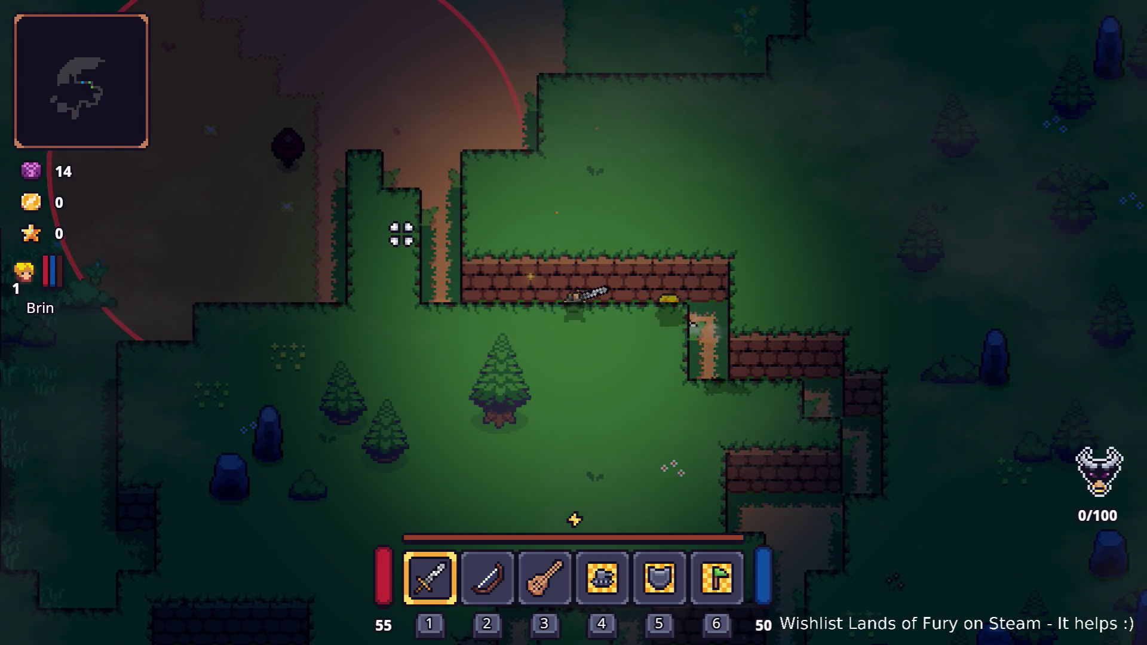
key("a")
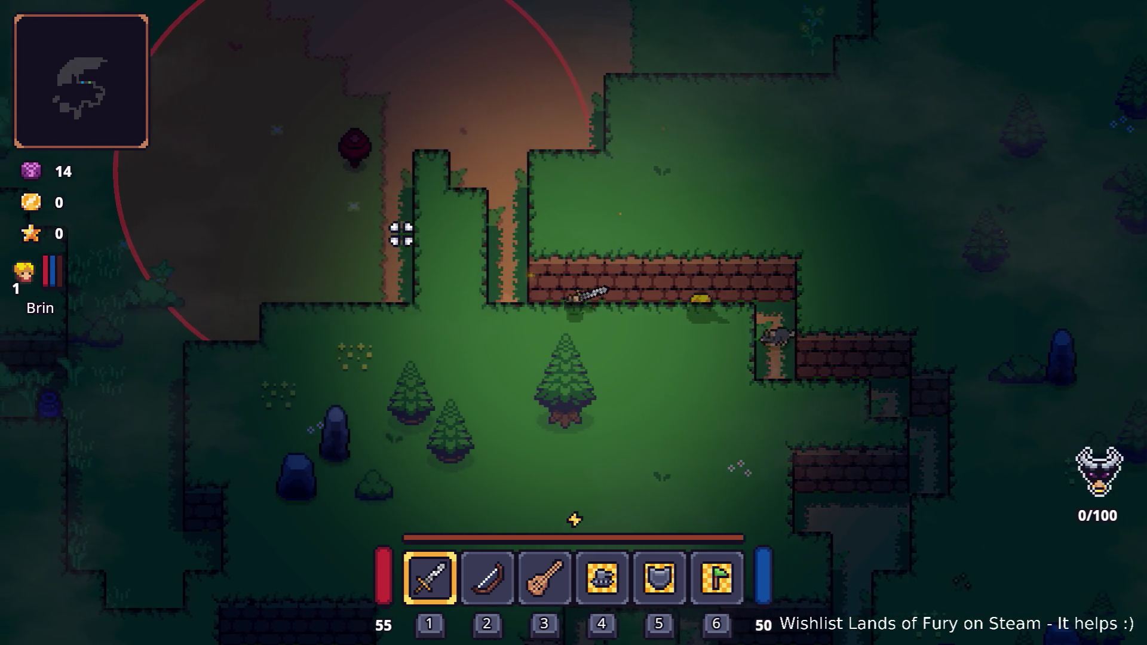
key("w")
key("a")
key("w")
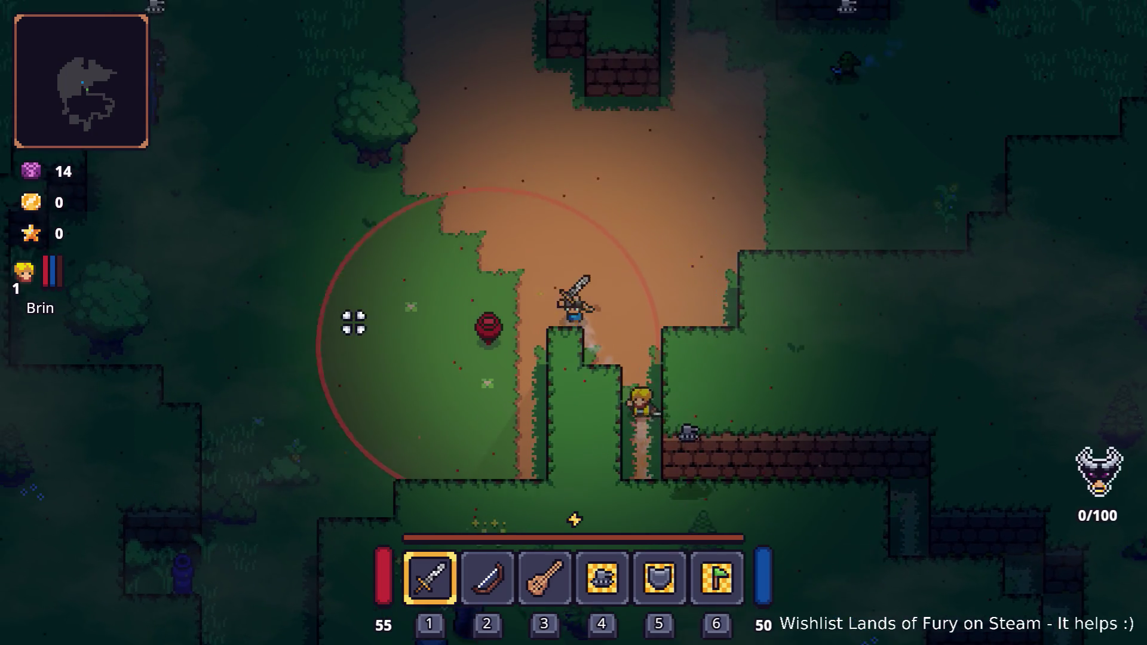
Step: Swing the sword twice, then switch to the lute and attack the enemies while moving right
left_click(371, 365)
left_click(384, 366)
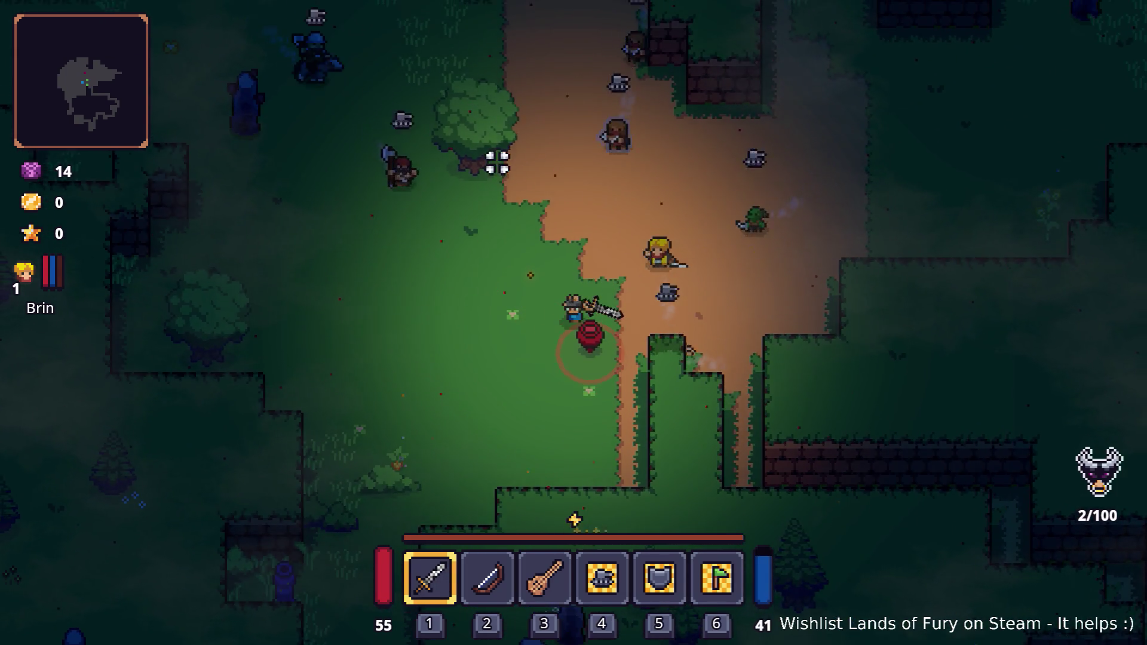
key("w")
key("3")
key("d")
key("w")
left_click(530, 191)
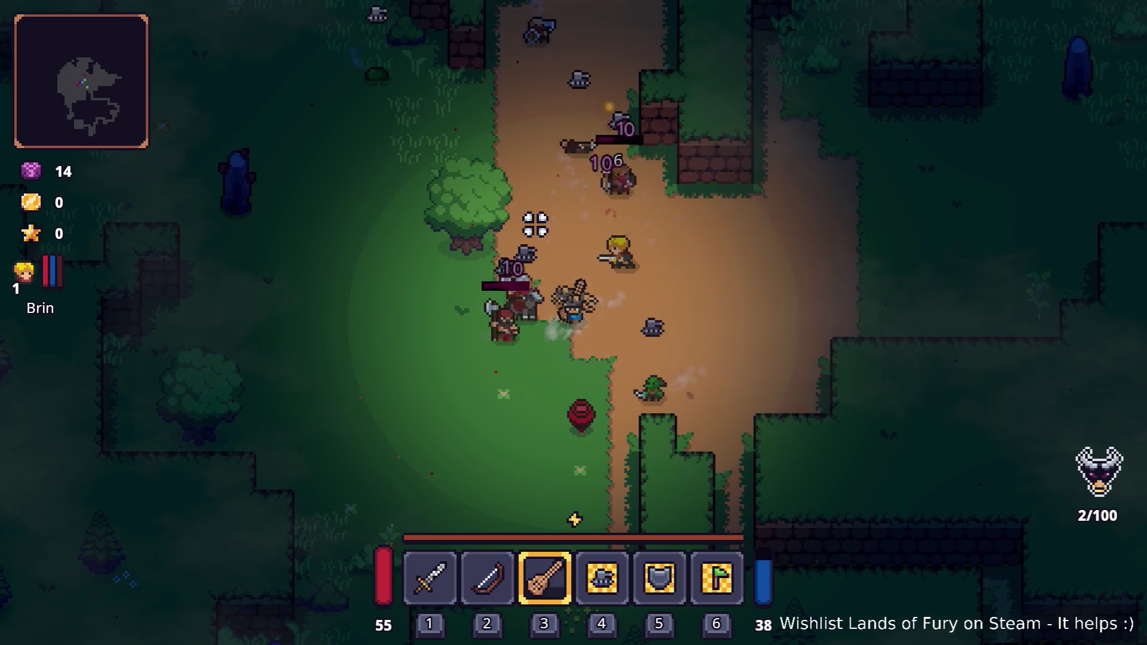
key("d")
left_click(511, 245)
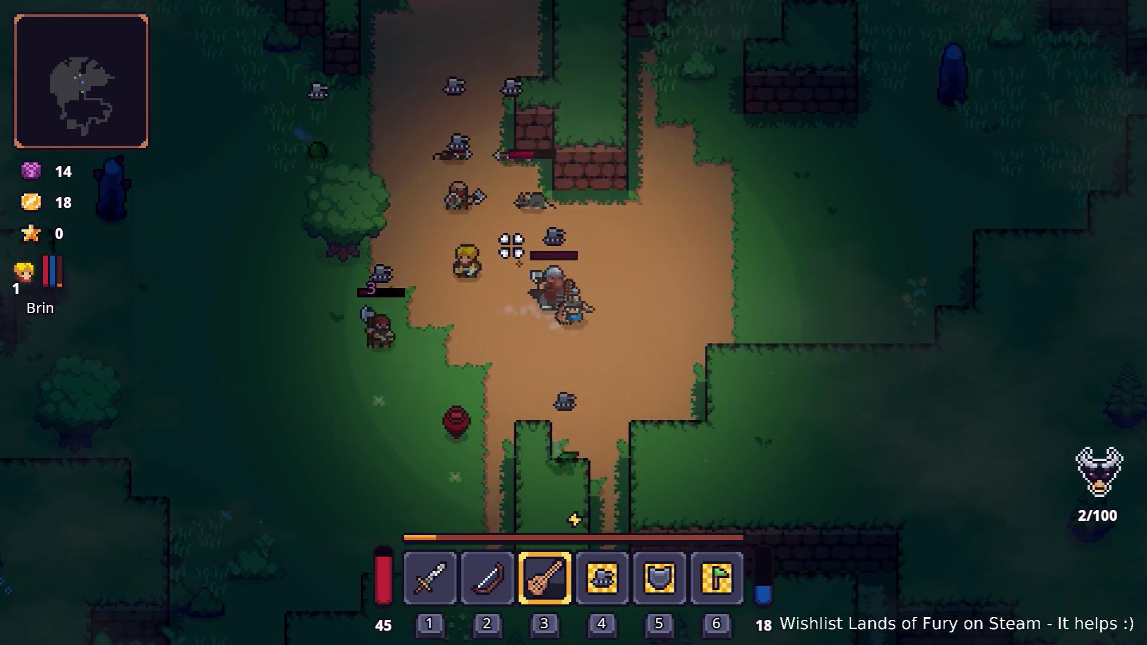
key("d")
left_click(497, 251)
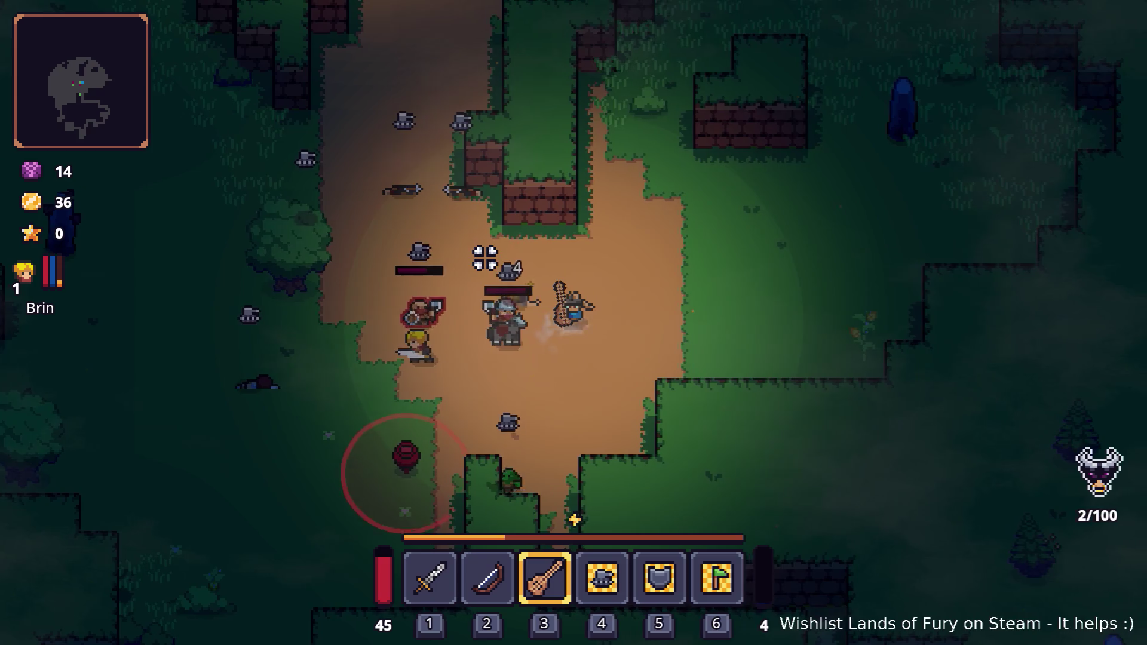
left_click(481, 259)
Step: Circle around the attacking enemies with WASD, ending back on the dirt path heading up-right
key("d")
key("w")
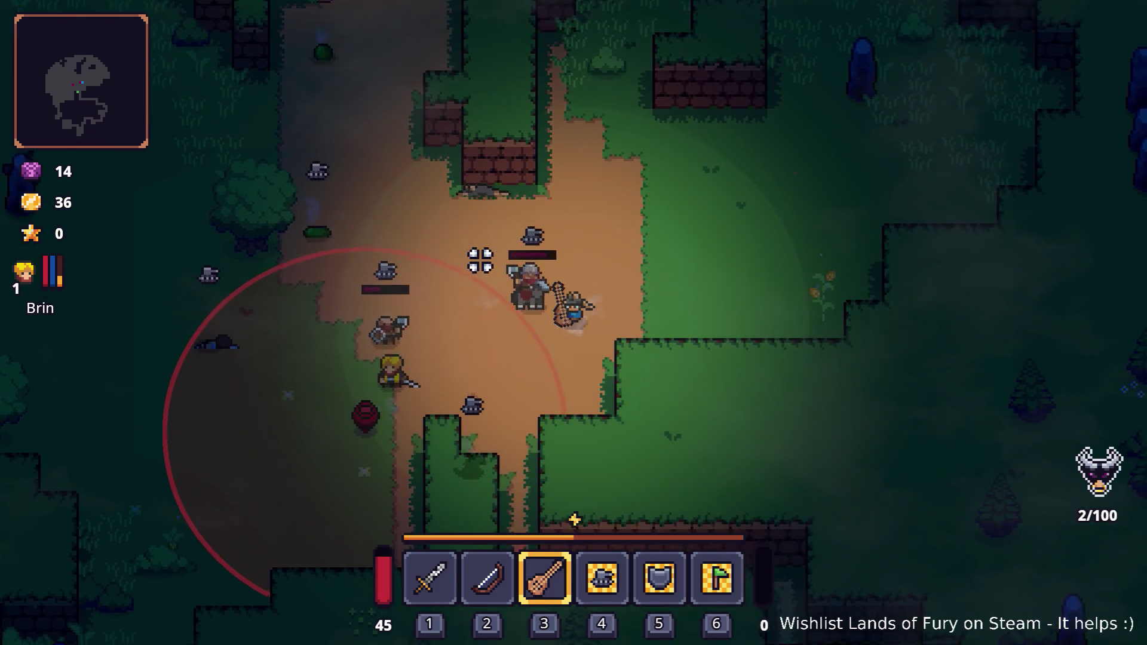
key("d")
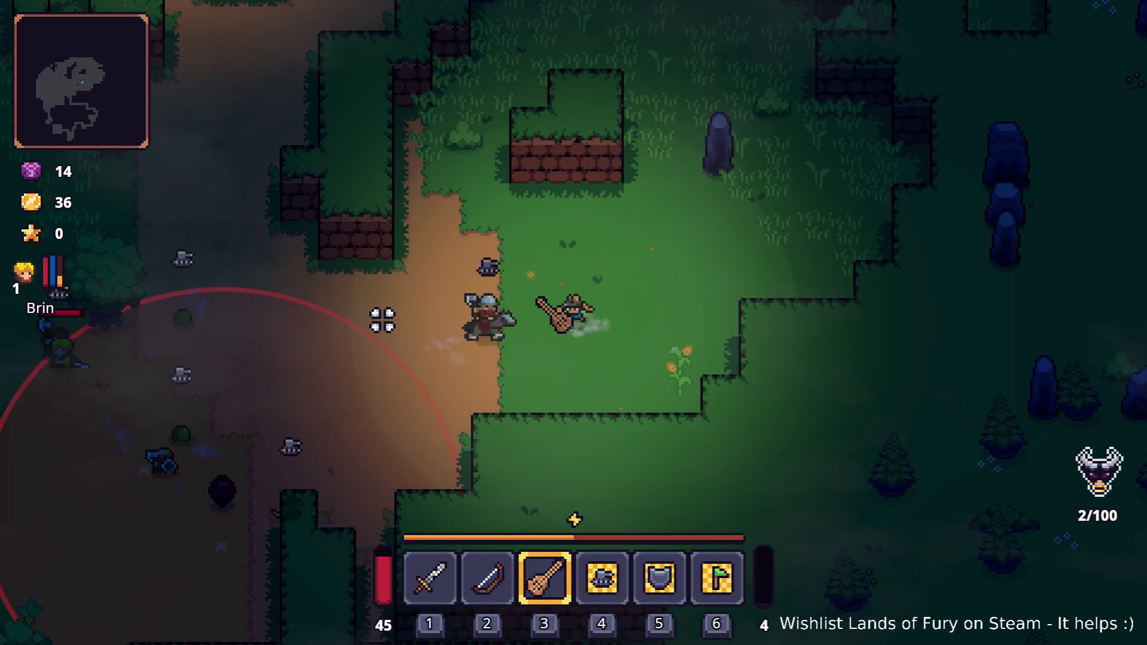
key("d")
key("s")
key("a")
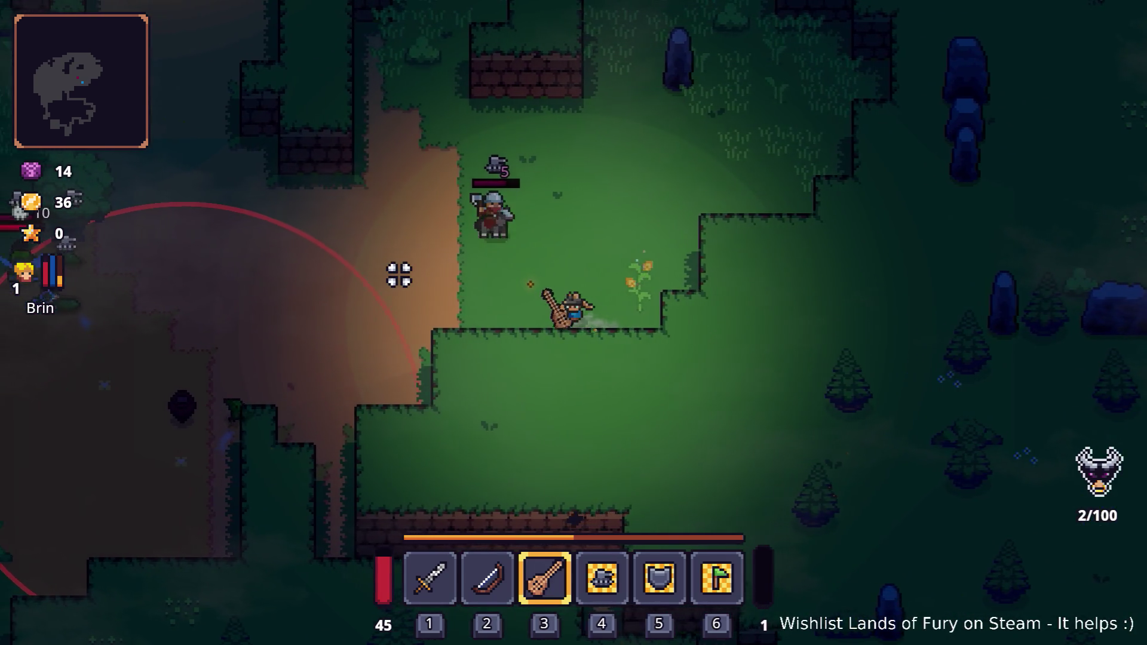
key("a")
key("w")
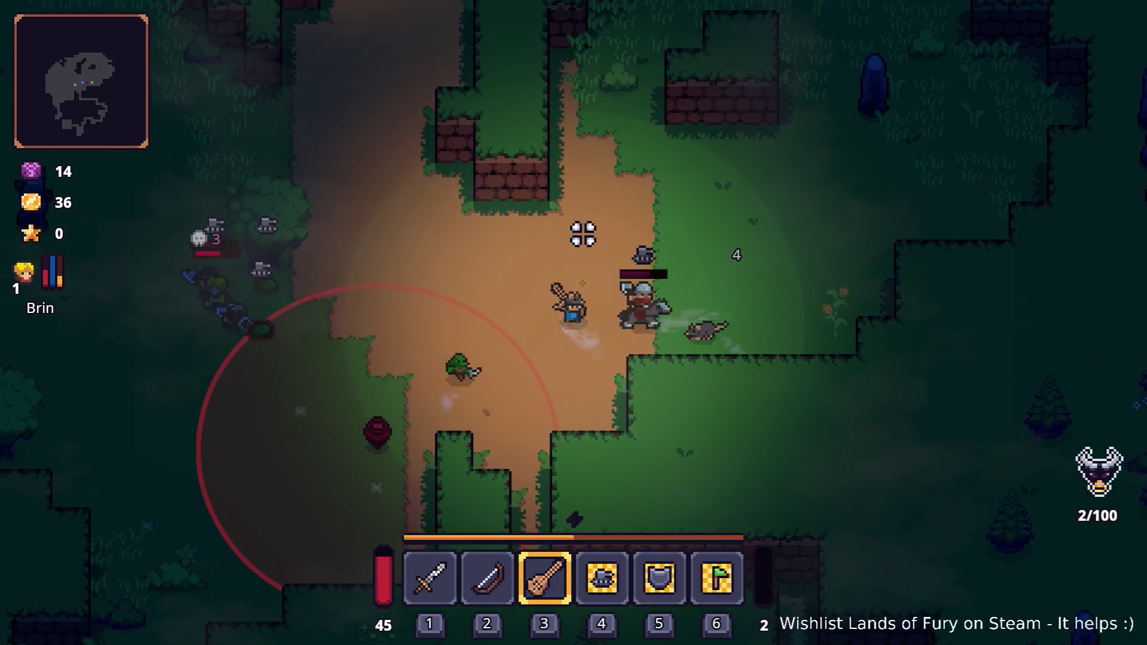
key("a")
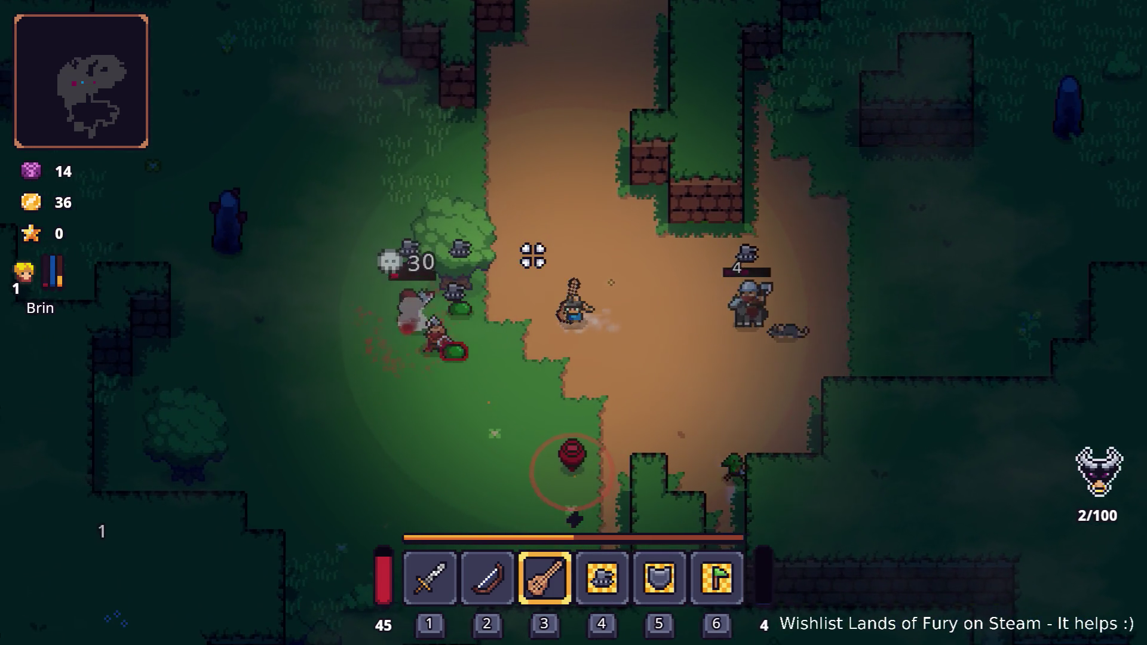
key("s")
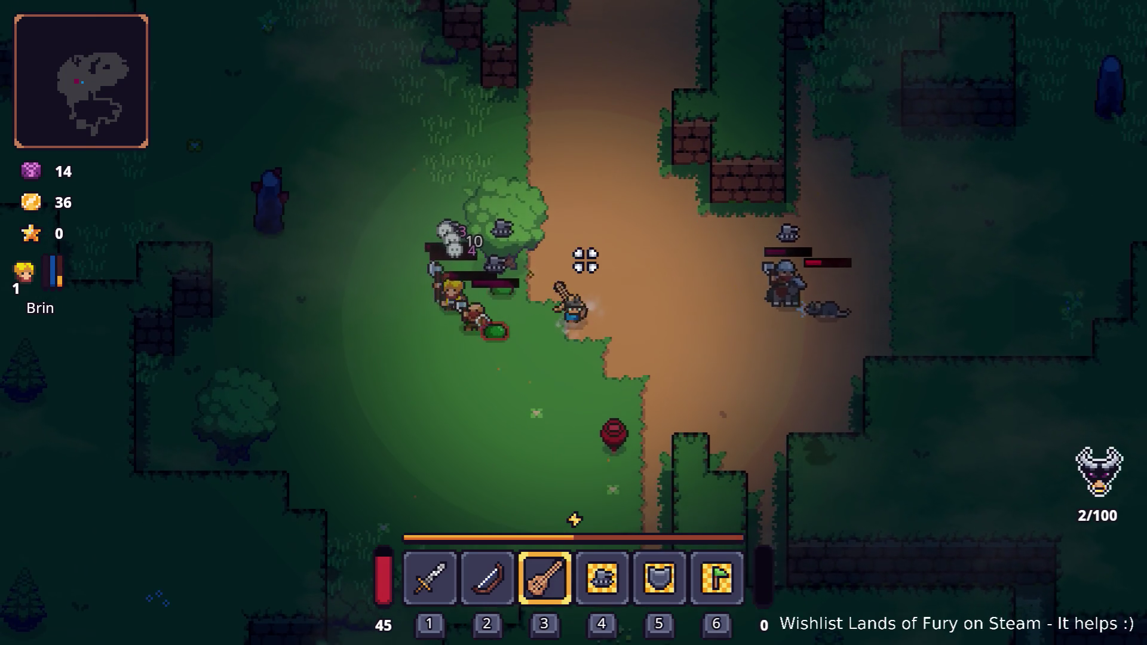
key("d")
key("d")
key("s")
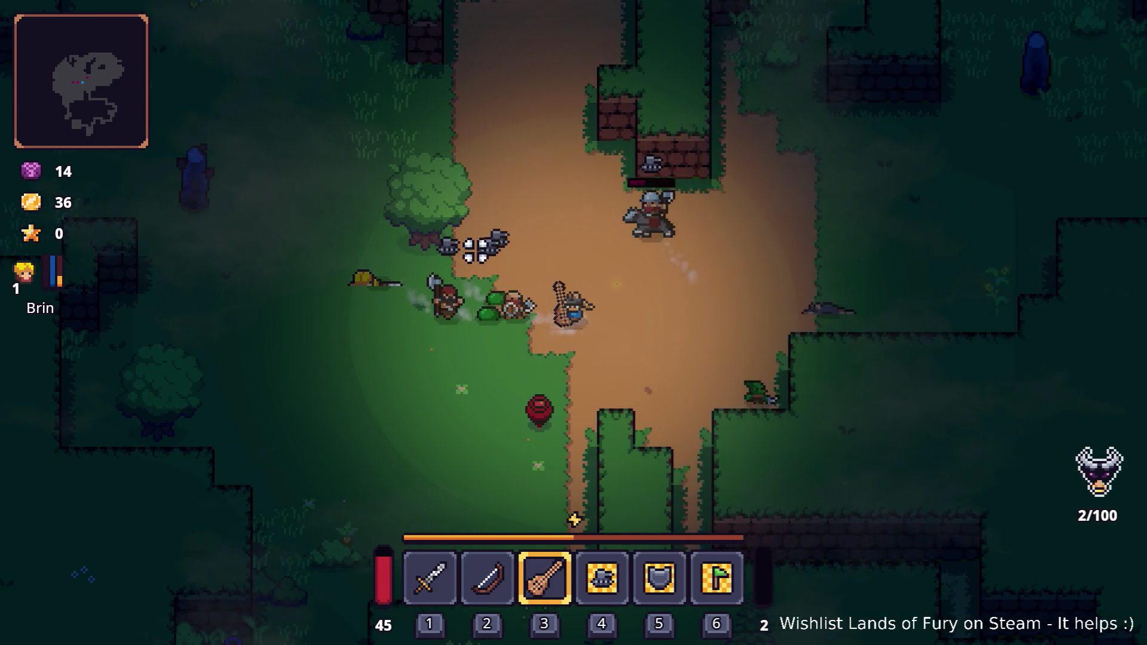
key("d")
key("w")
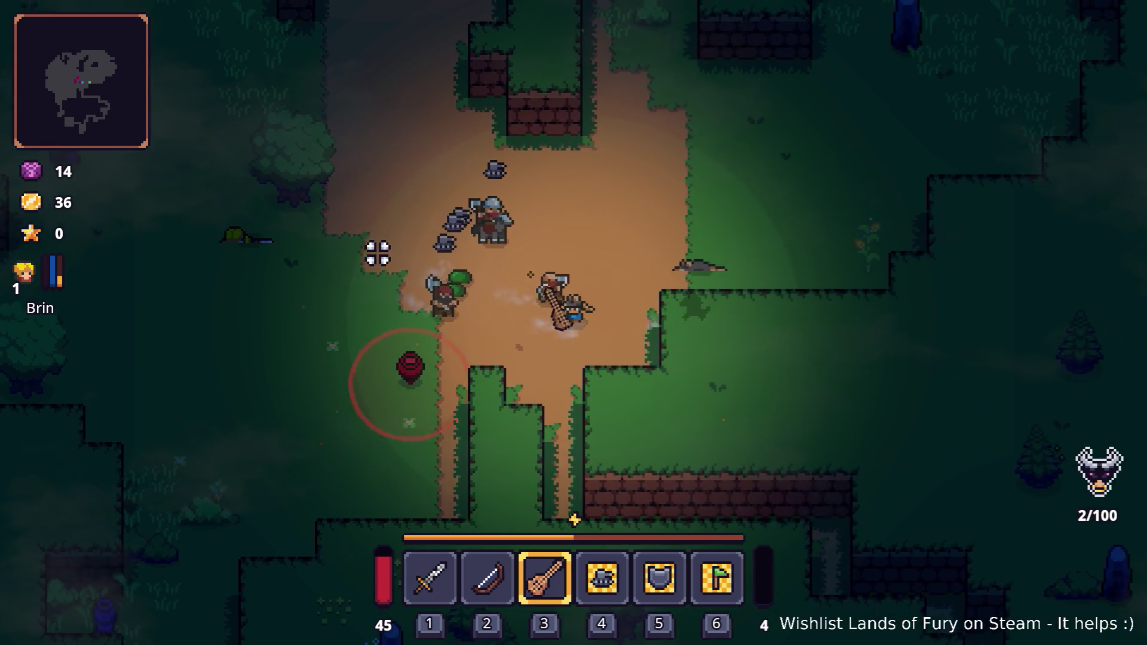
key("w")
key("a")
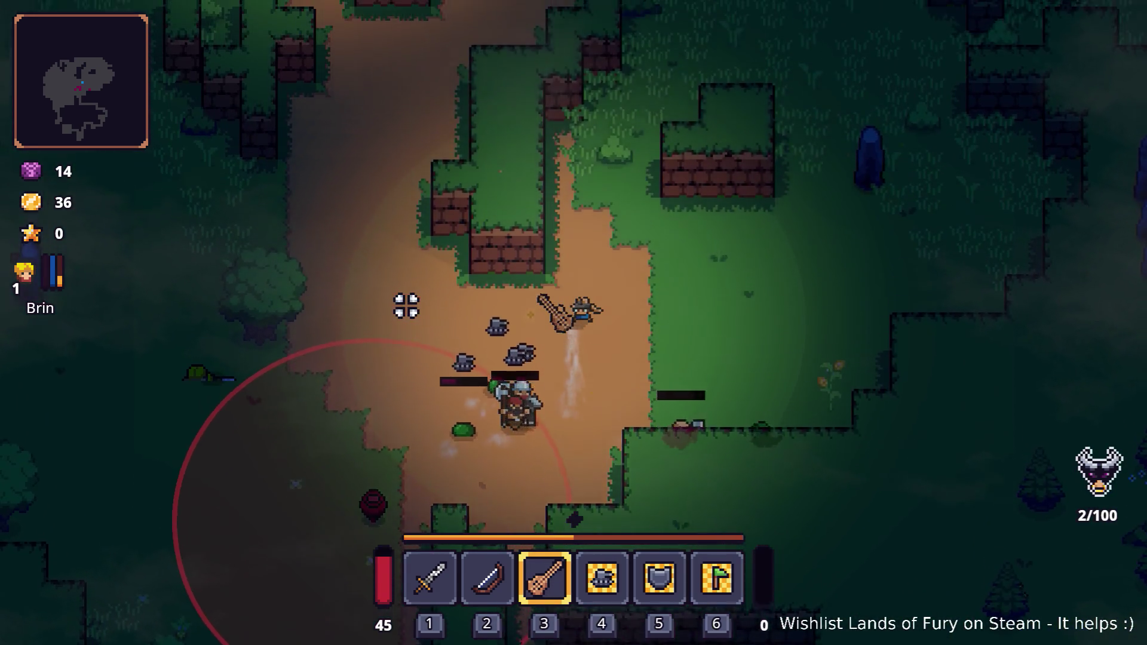
key("a")
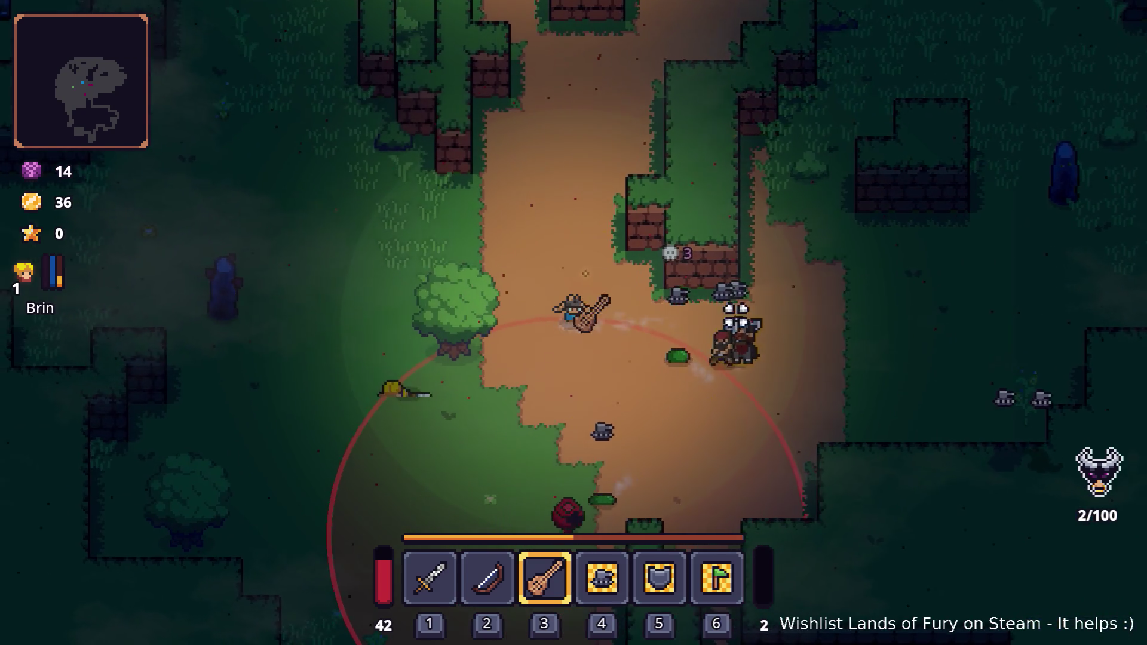
key("s")
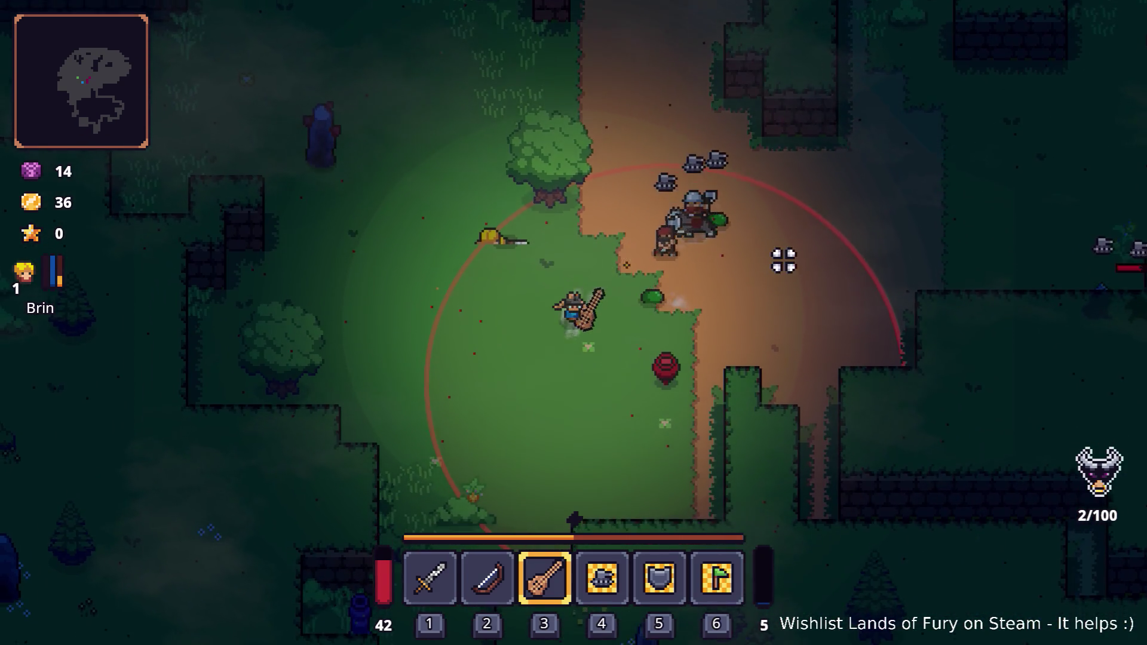
key("d")
key("s")
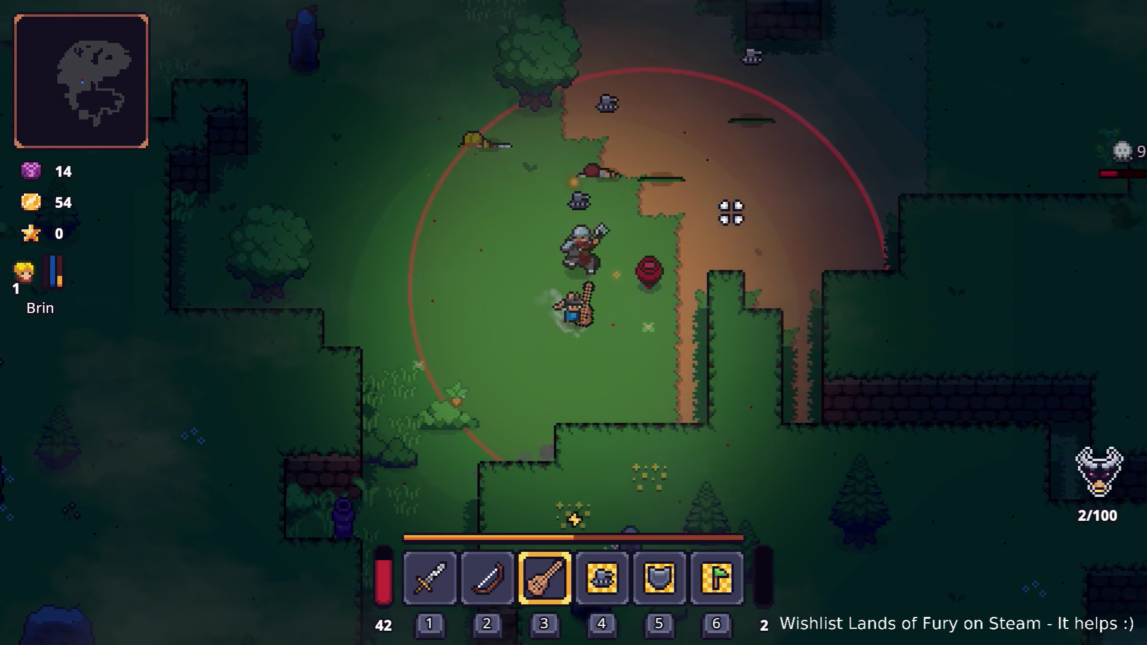
key("w")
key("a")
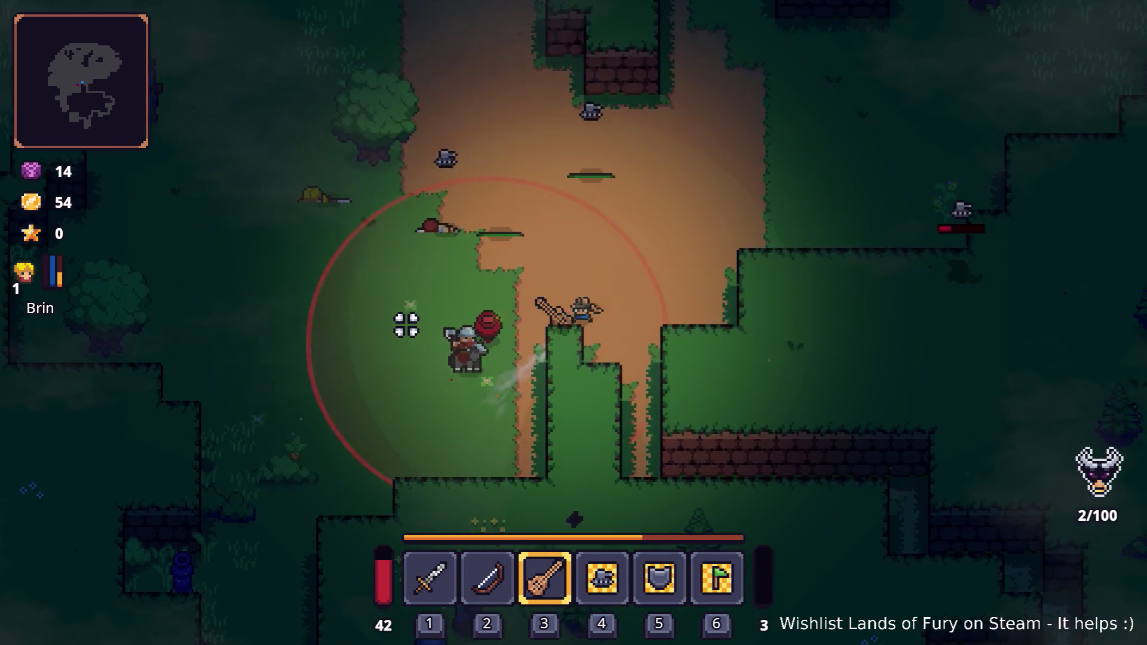
key("w")
key("a")
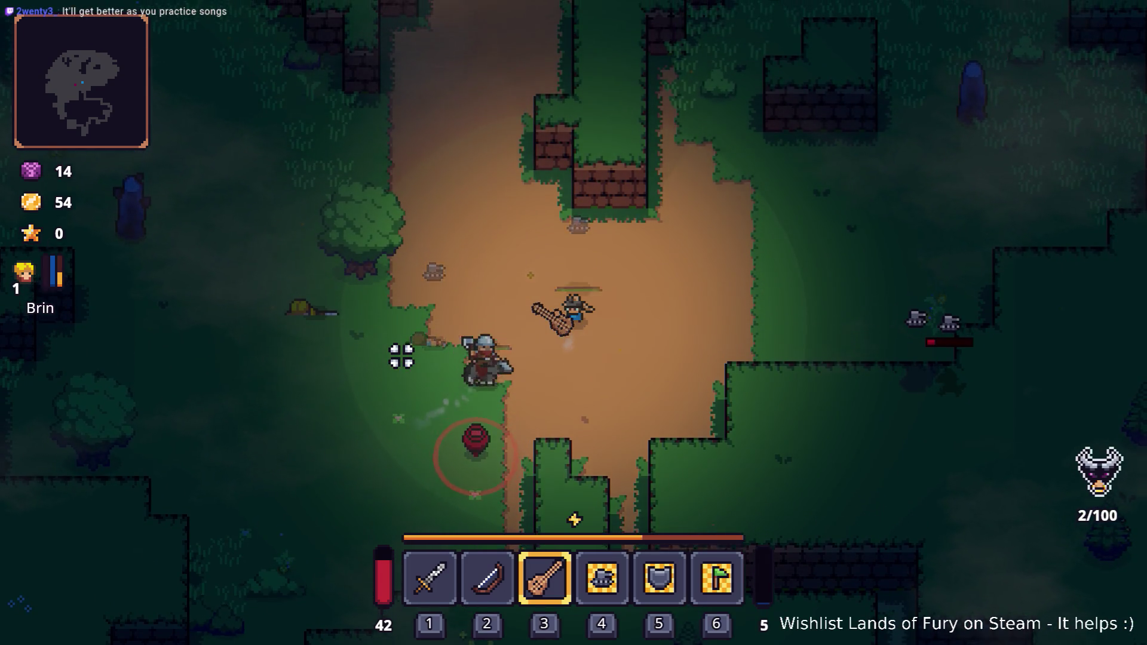
key("s")
key("a")
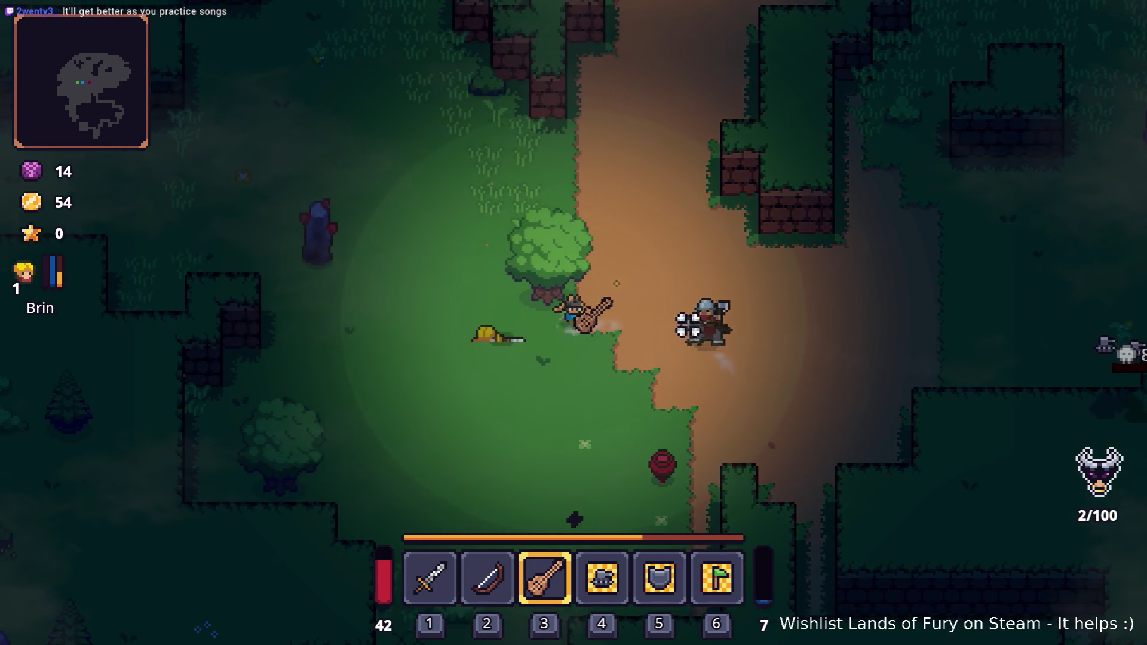
key("a")
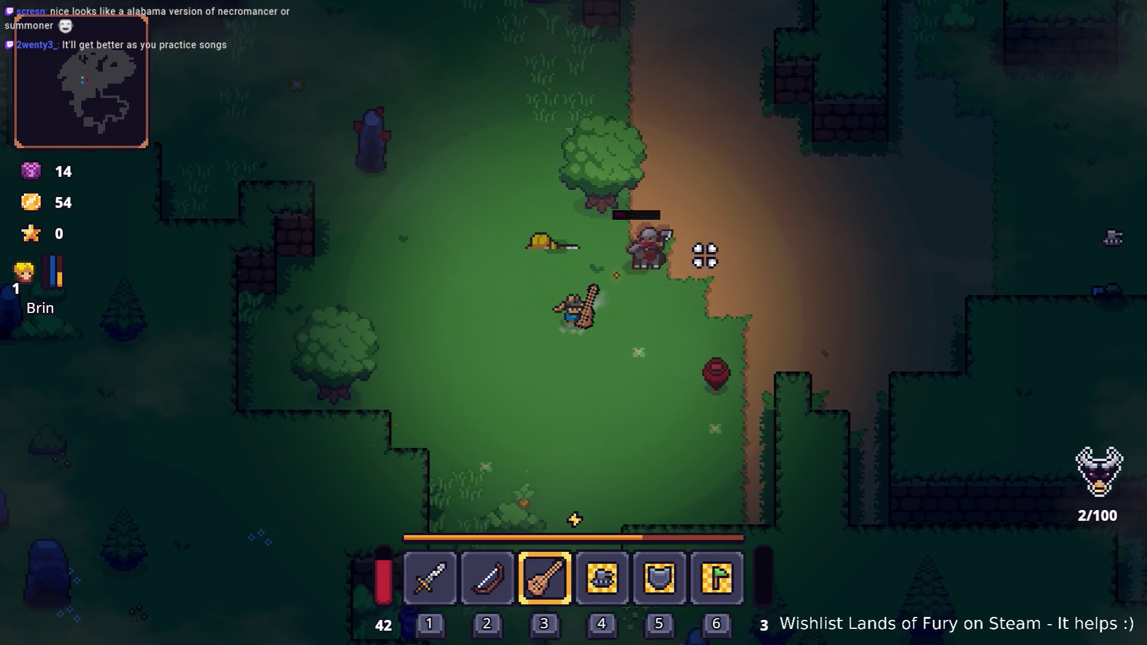
key("s")
key("d")
key("w")
key("d")
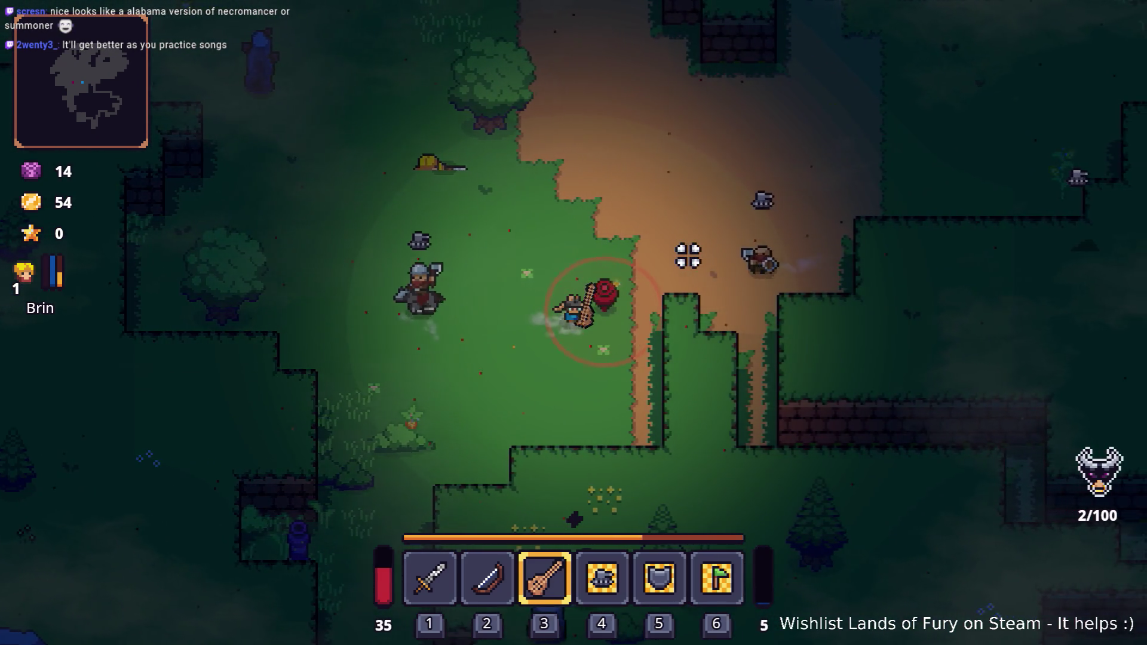
key("w")
key("d")
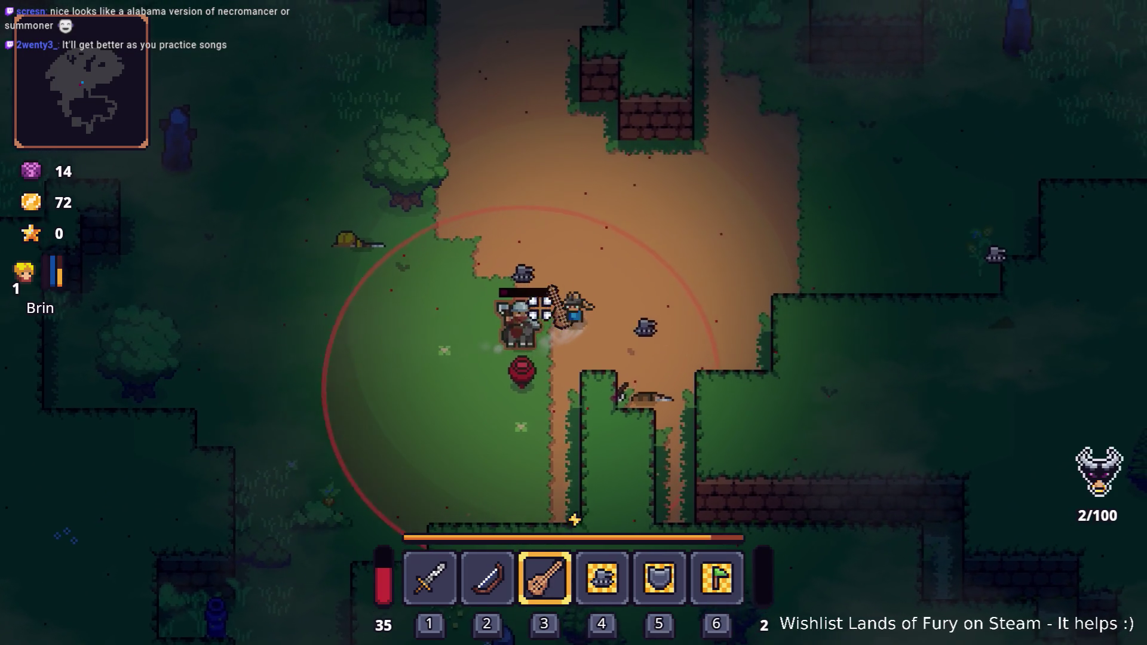
key("d")
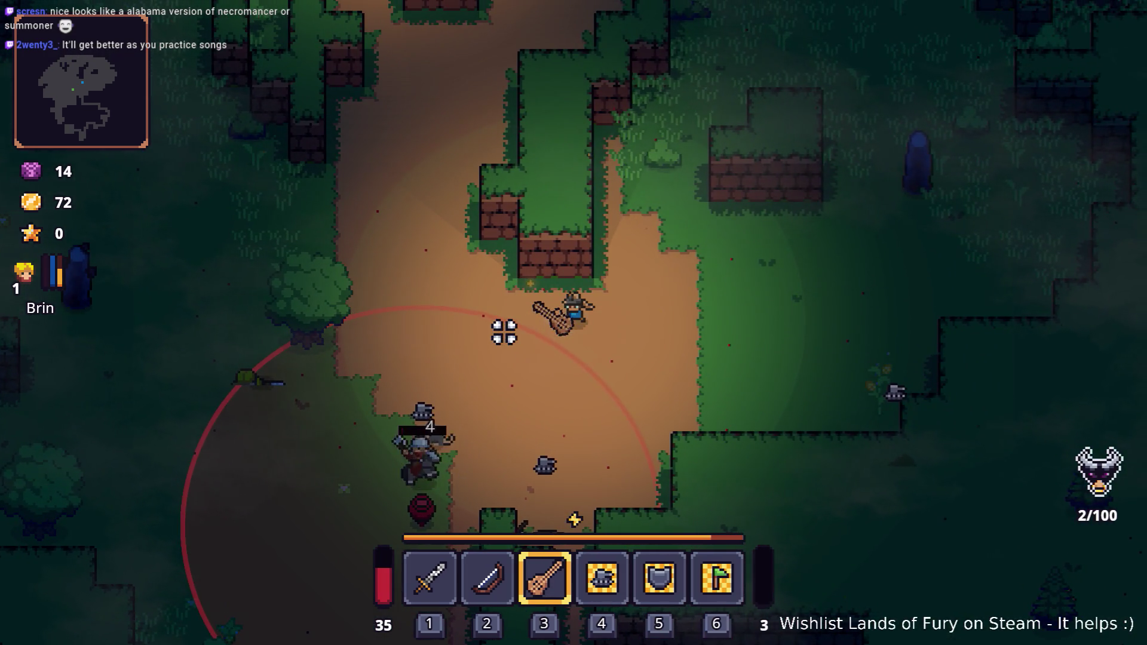
Step: Head down-left to kill the rat, loop past the tree and use the lute's special attack
key("a")
key("s")
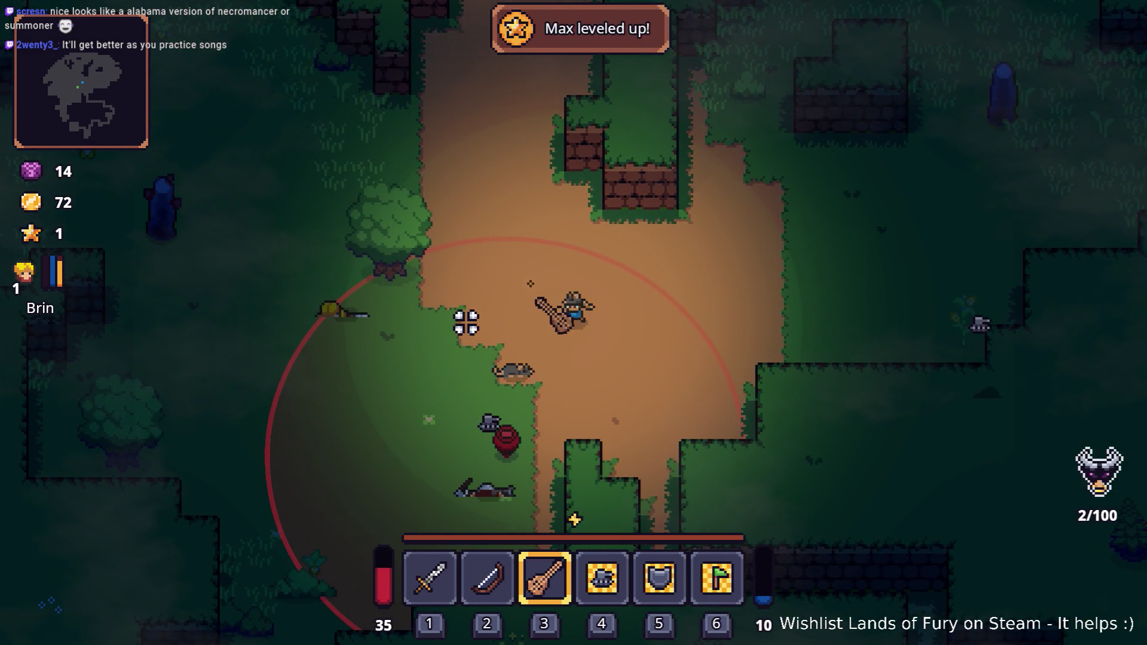
key("a")
key("s")
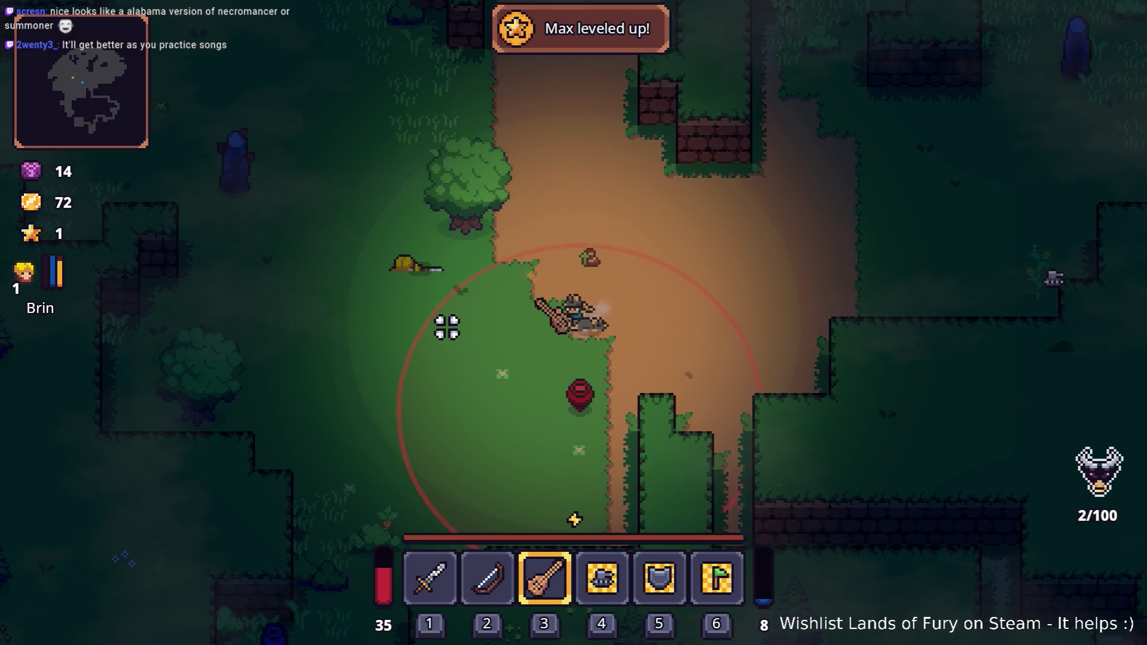
key("a")
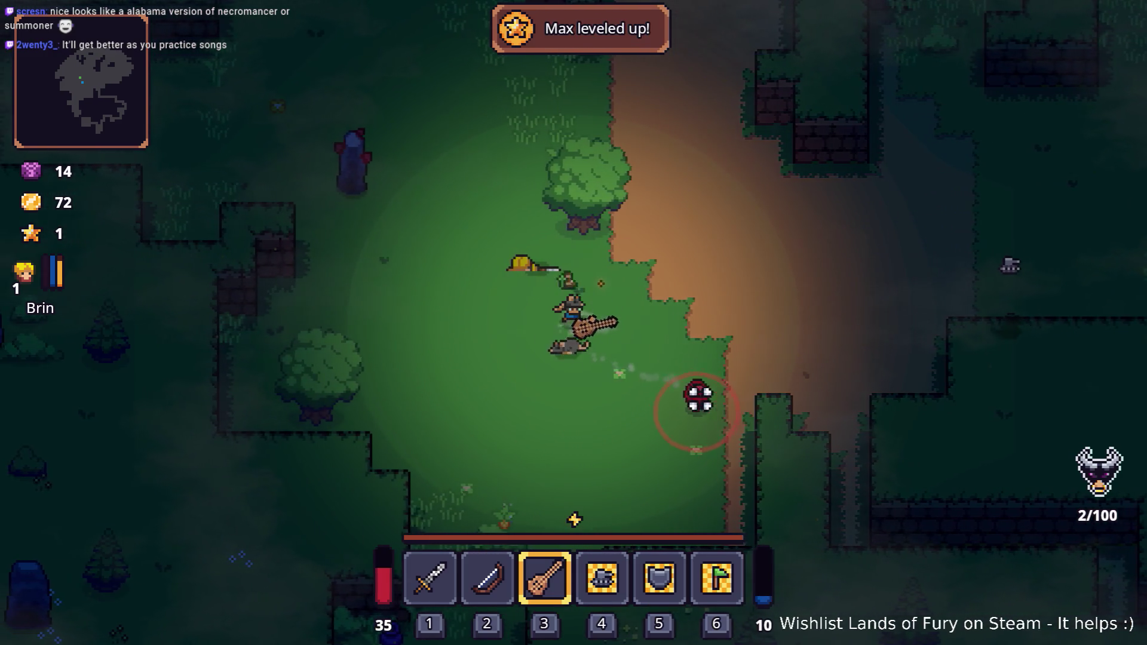
key("a")
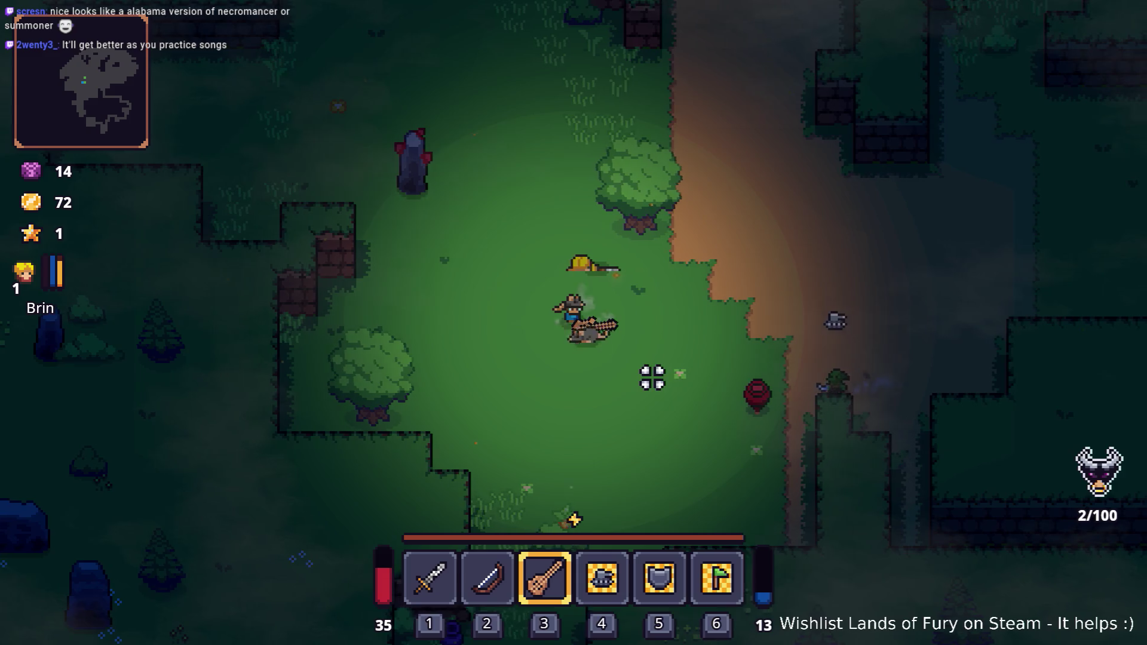
key("s")
key("d")
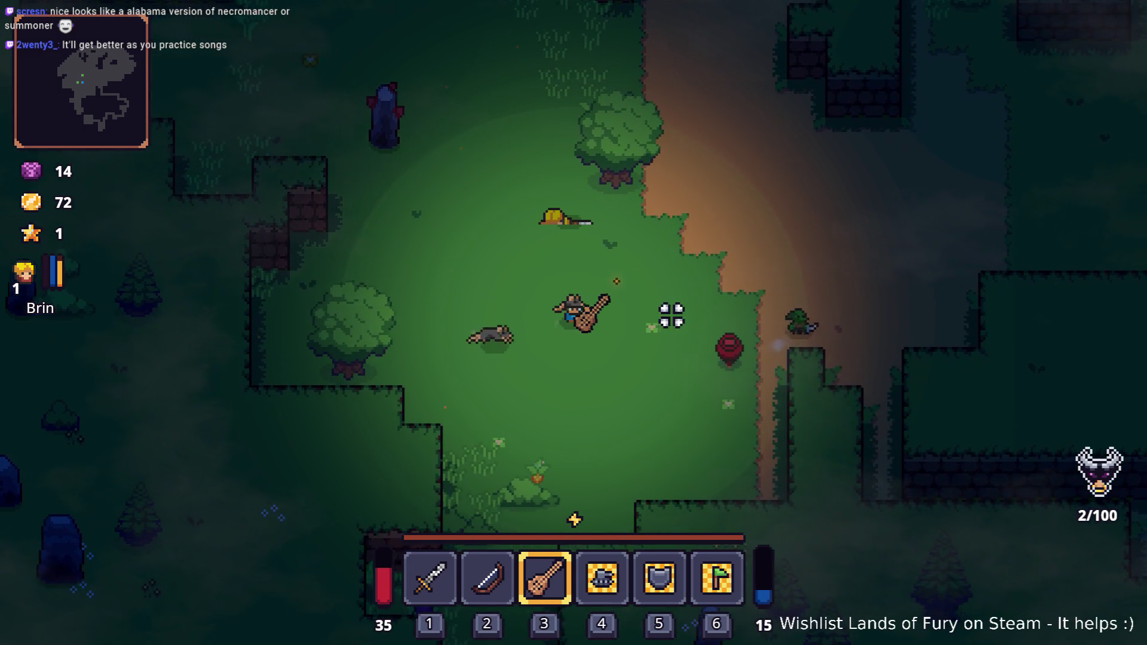
key("w")
key("d")
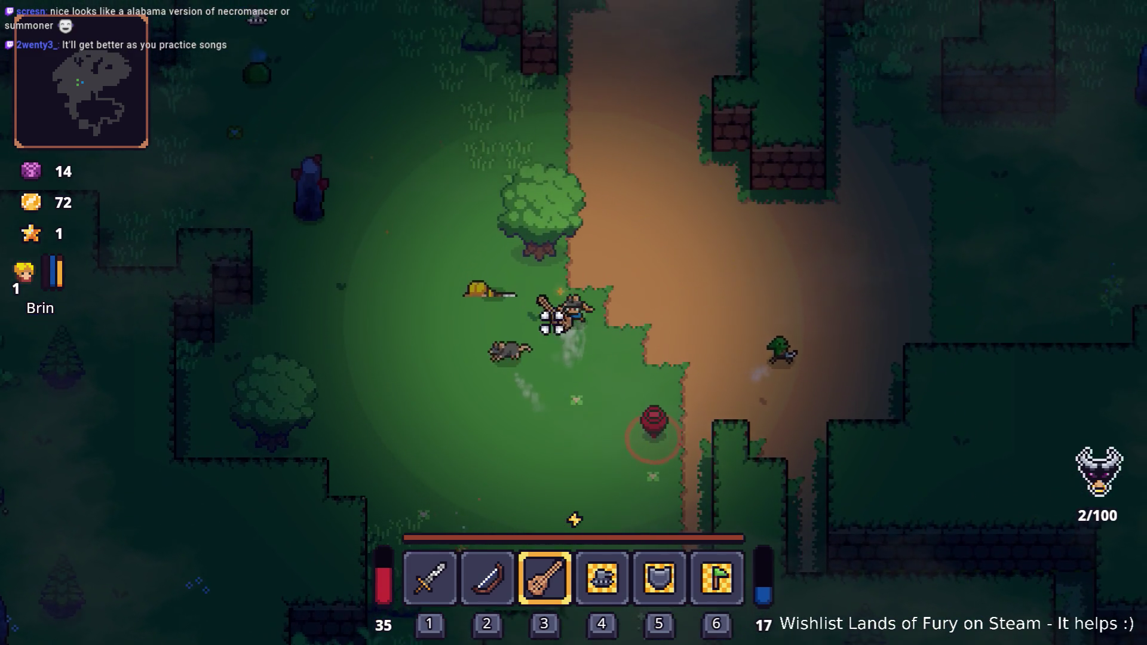
key("w")
key("a")
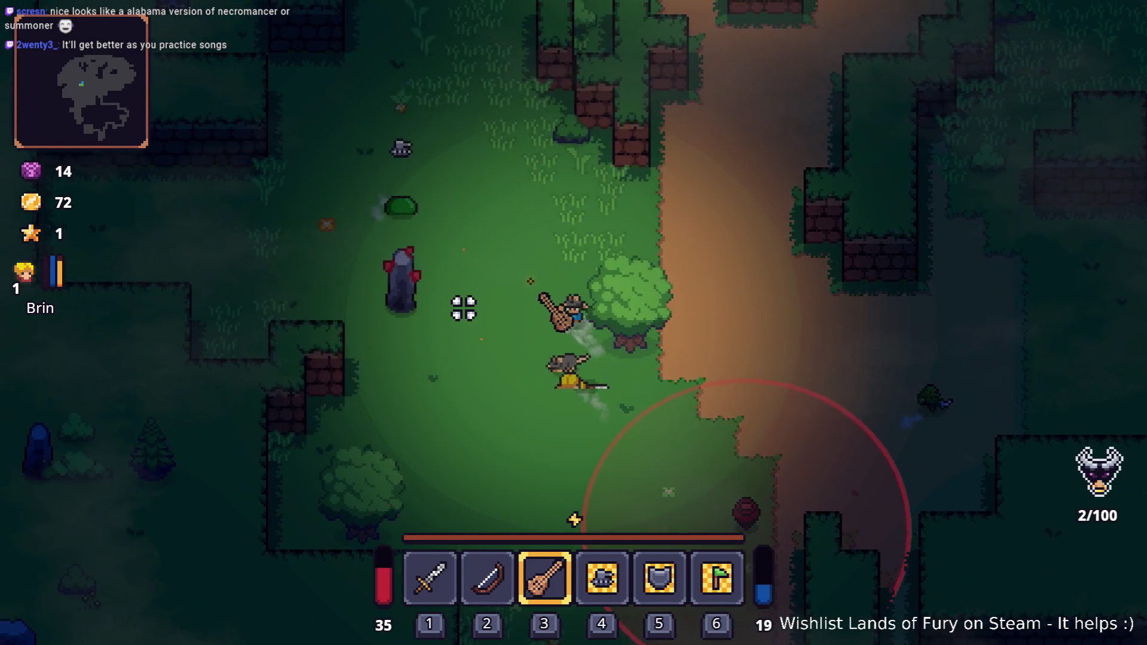
key("w")
key("a")
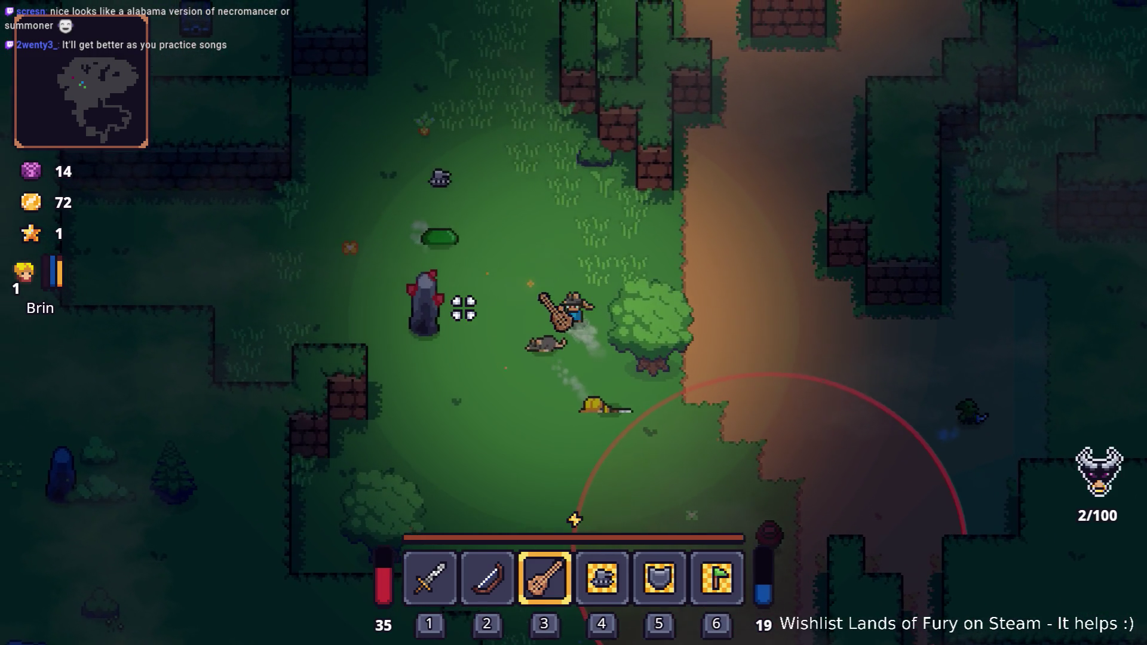
left_click(464, 308)
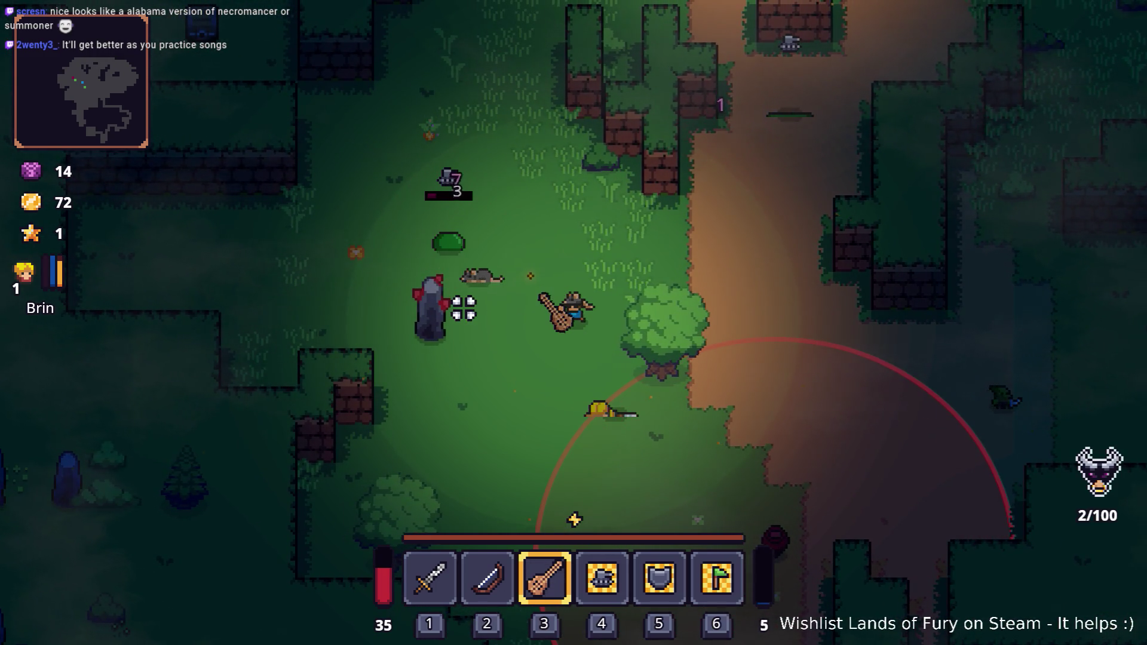
Step: Chase the slime across the clearing, then walk up to the campfire and attack the plant enemy
key("w")
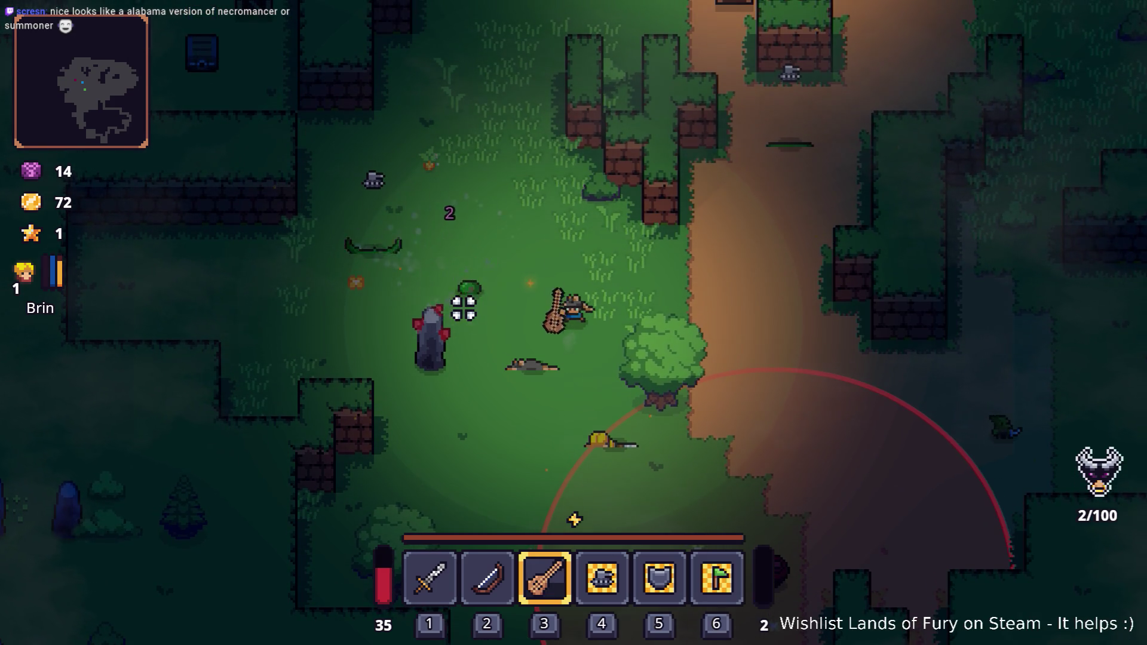
key("d")
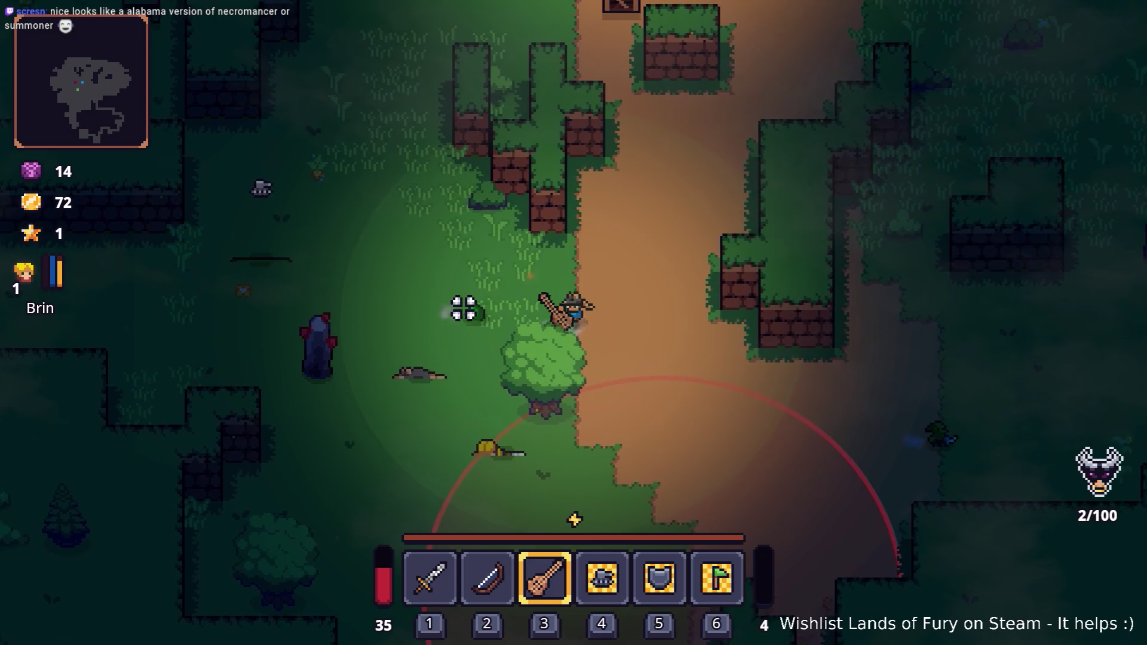
key("w")
key("d")
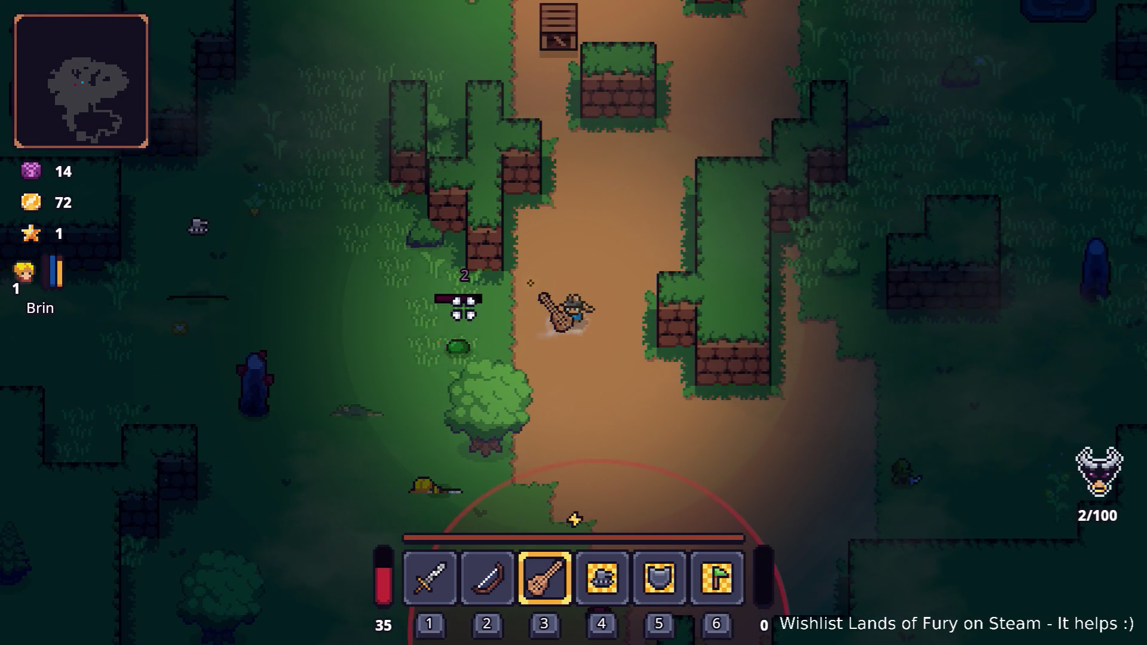
key("a")
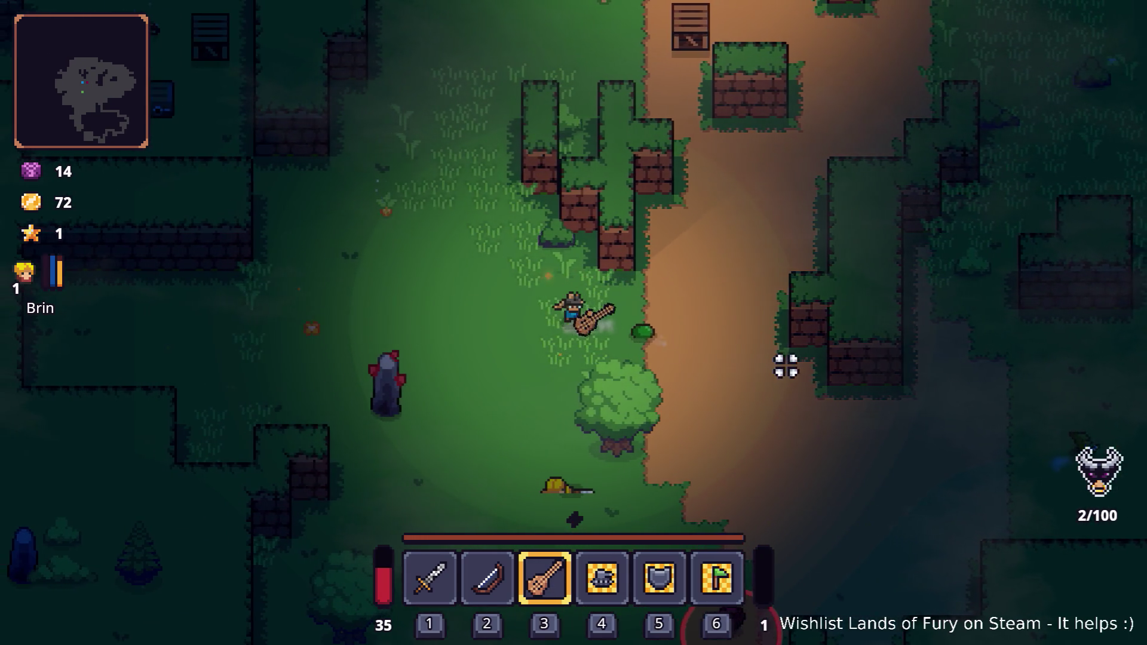
key("a")
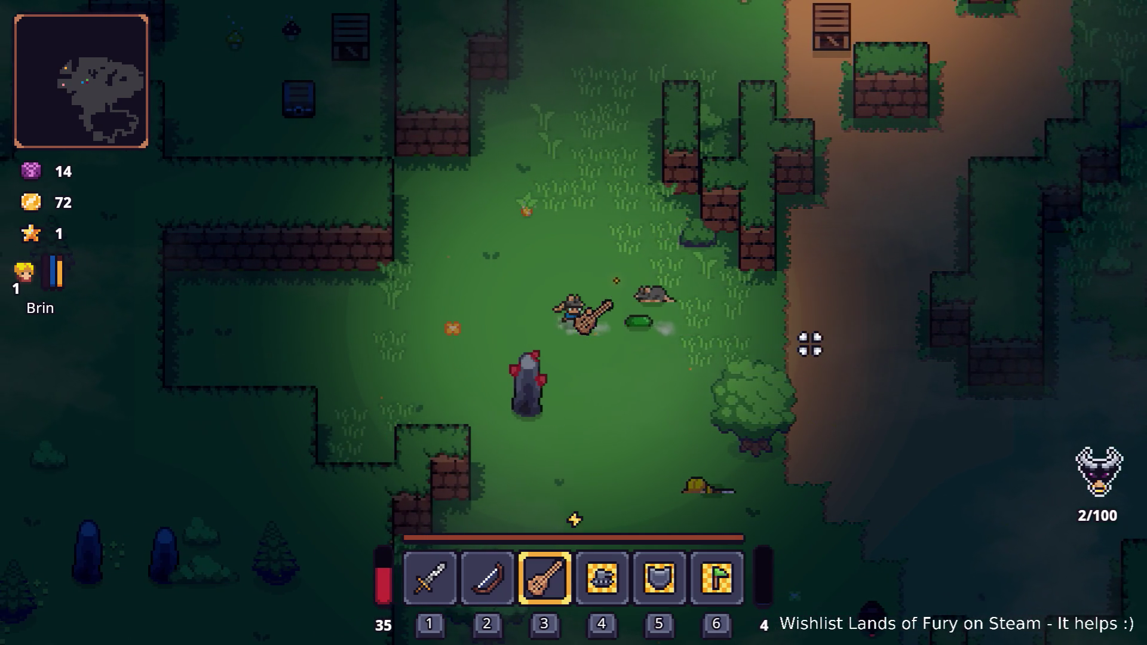
key("a")
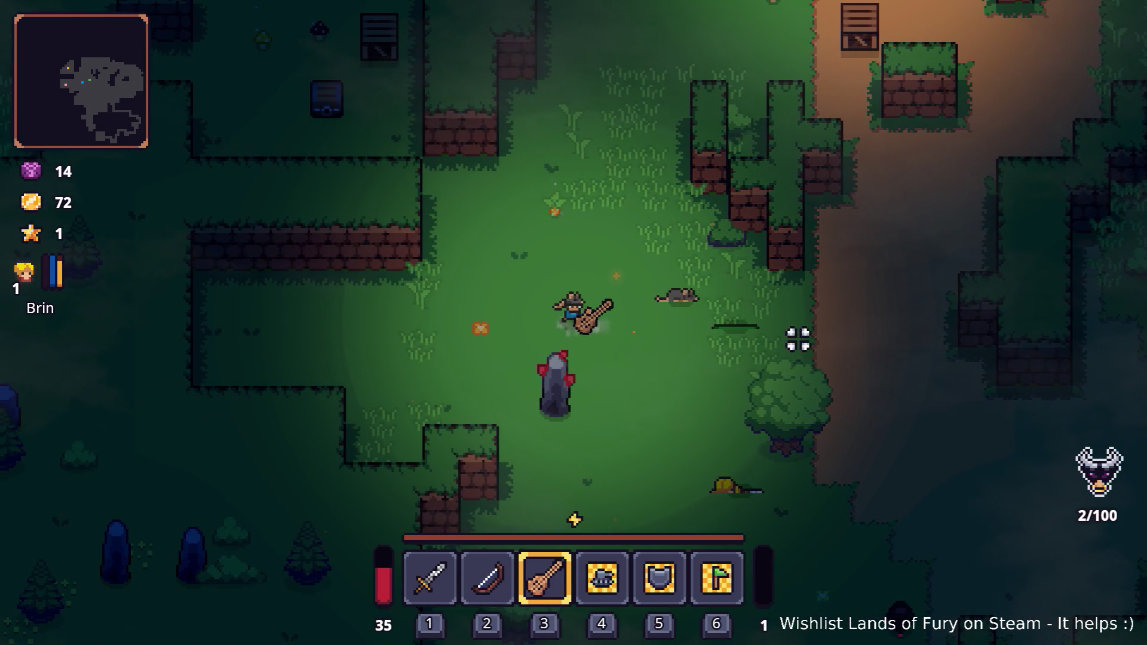
key("d")
key("s")
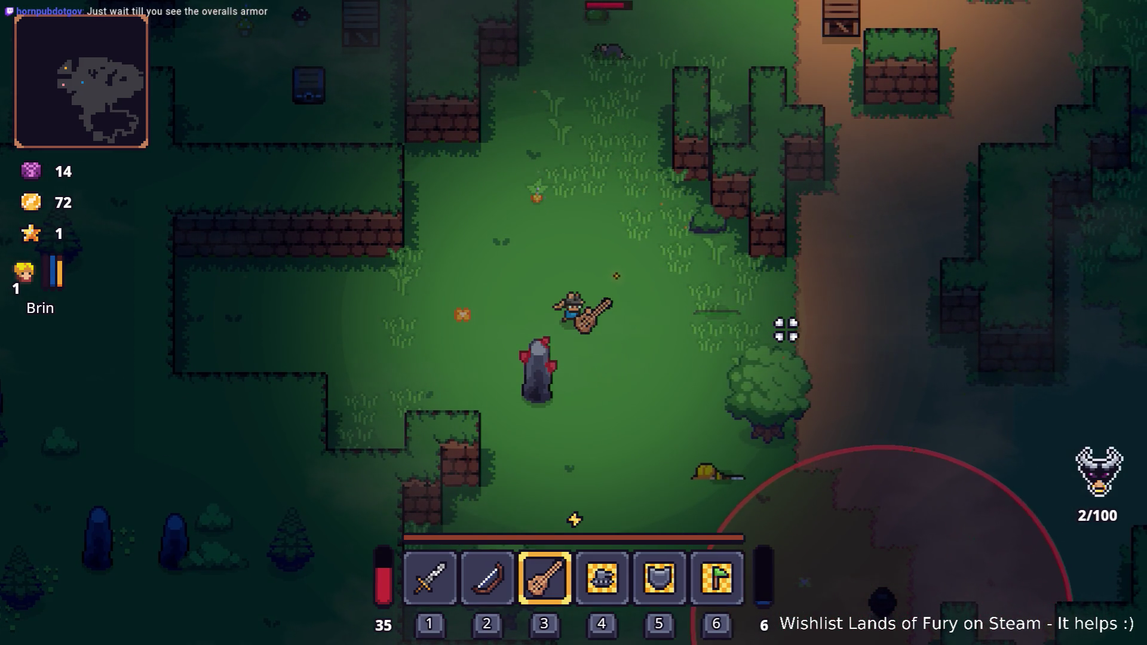
key("w")
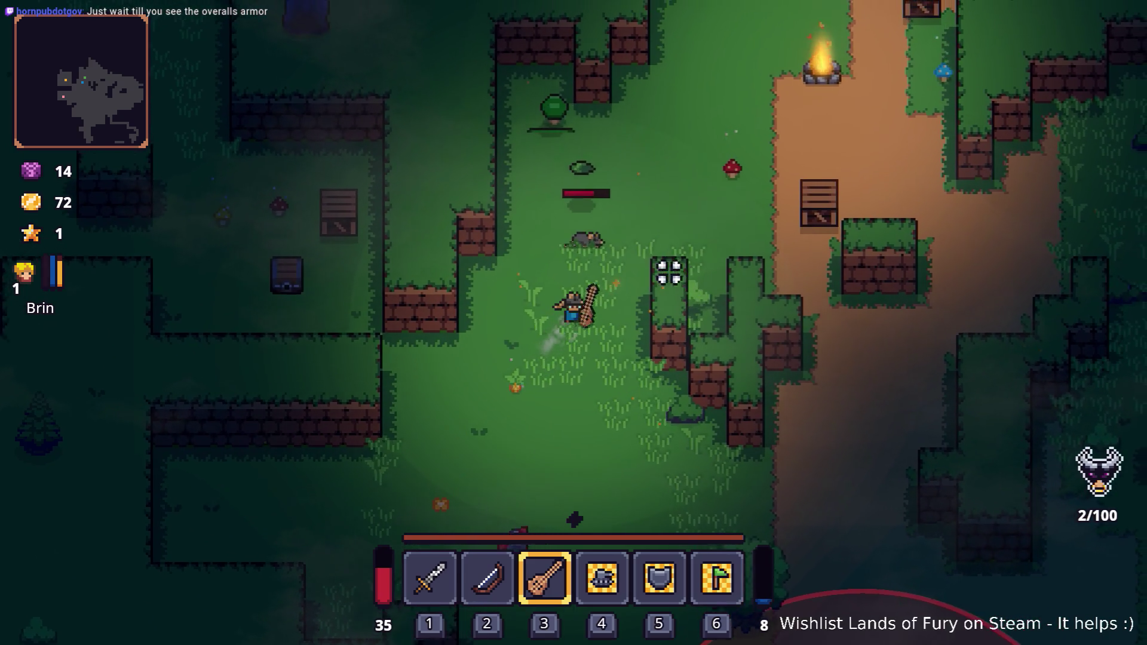
key("w")
key("d")
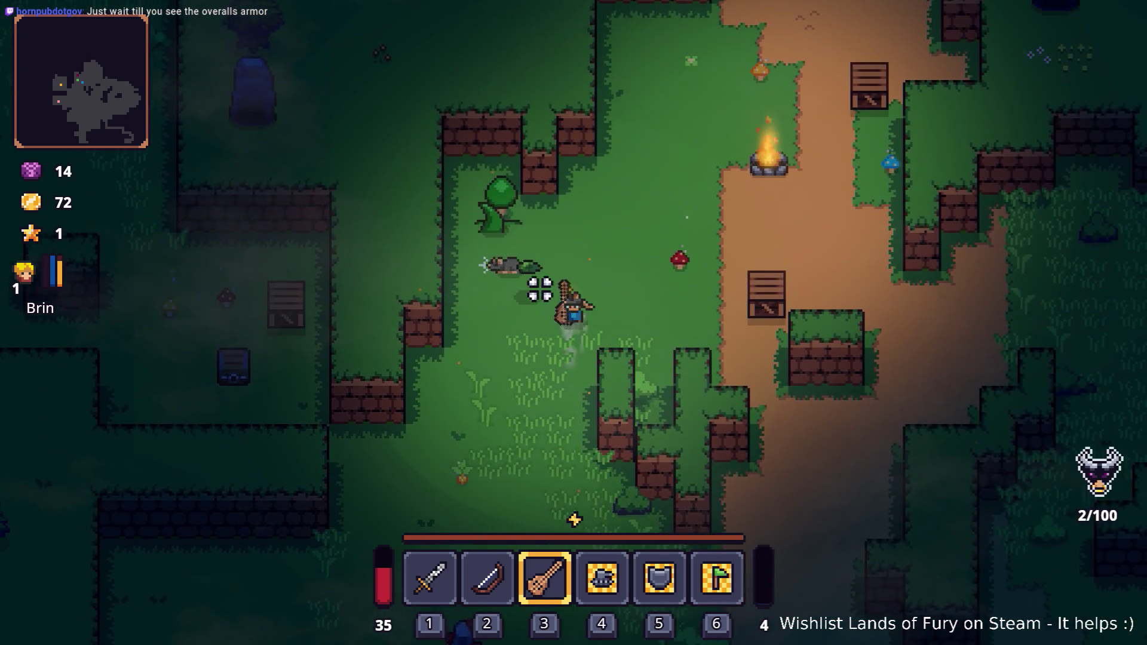
key("w")
key("d")
left_click(494, 304)
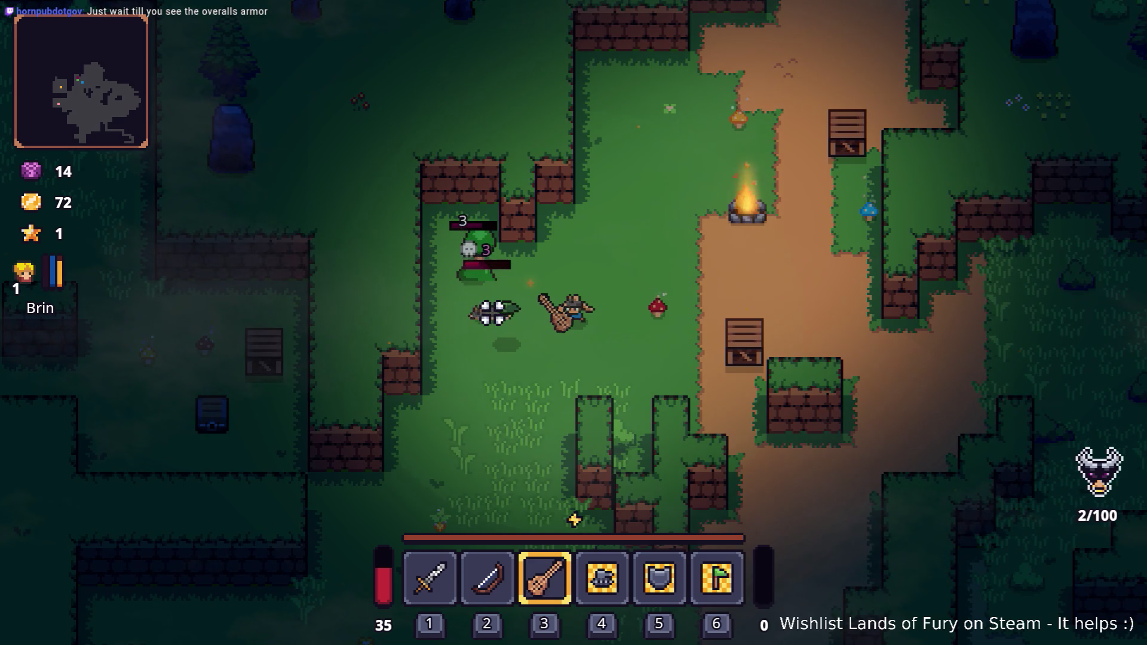
Step: Equip the sword and kill the green plant enemy
key("1")
key("w")
key("a")
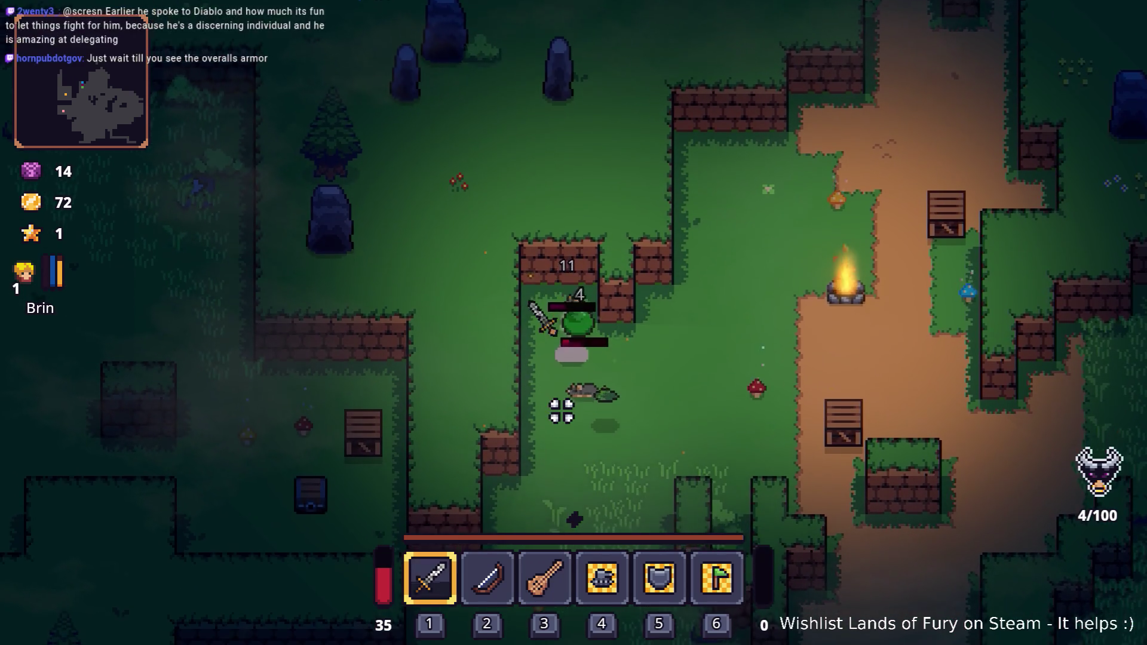
left_click(563, 389)
left_click(563, 389)
key("s")
key("d")
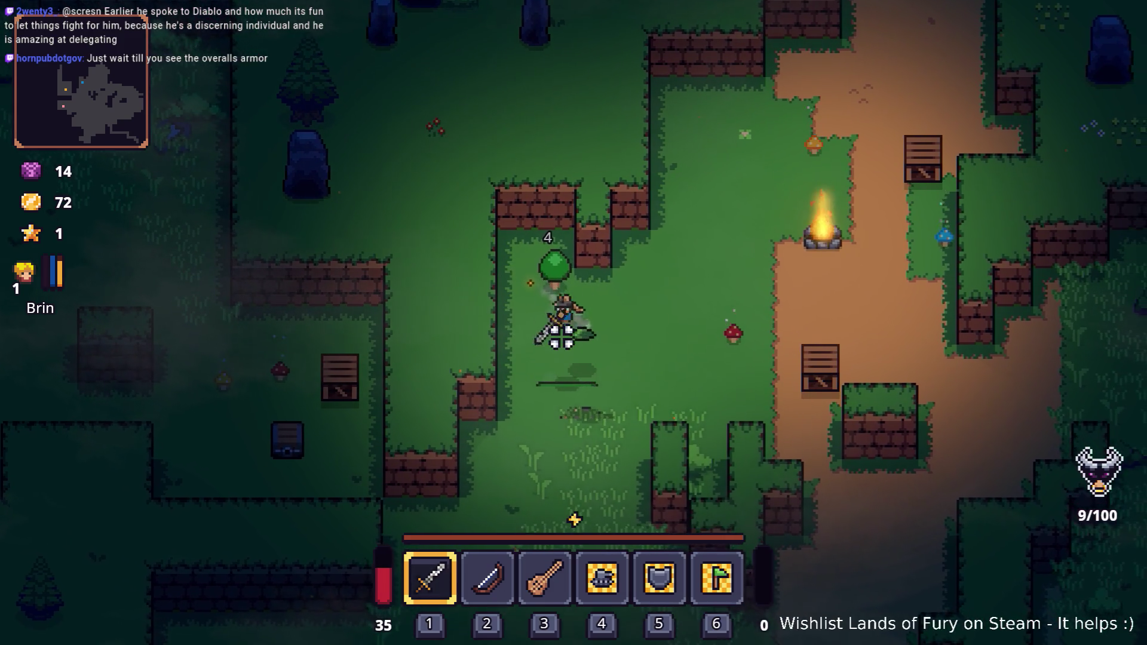
Step: Walk the hero right along the path, past the campfire and stone shrine
key("d")
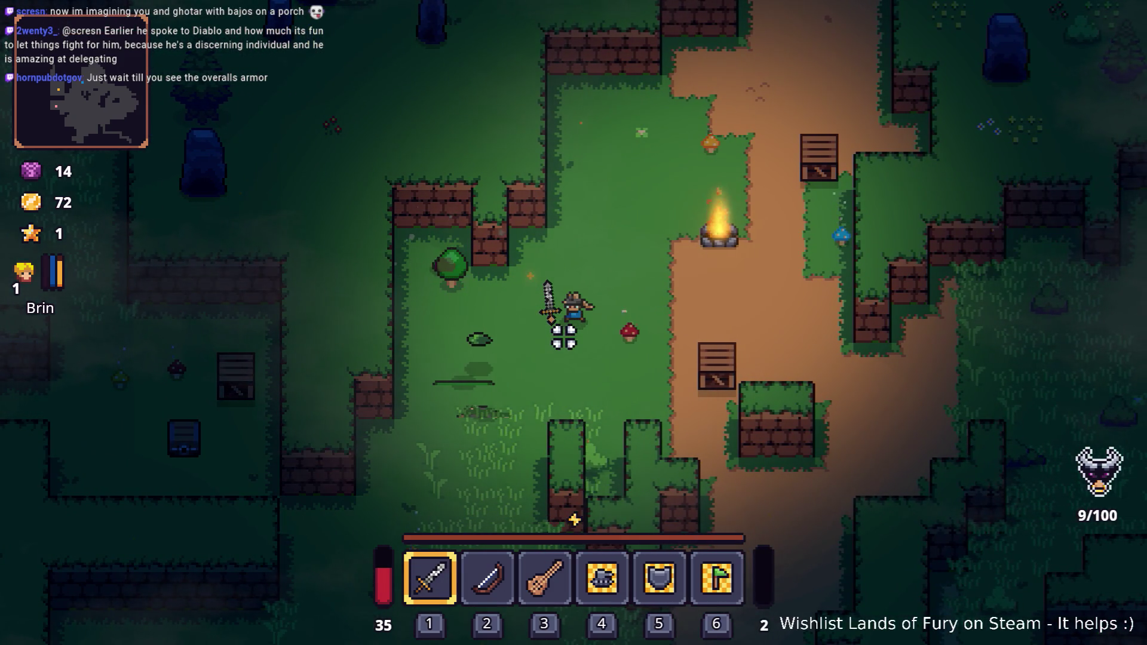
key("d")
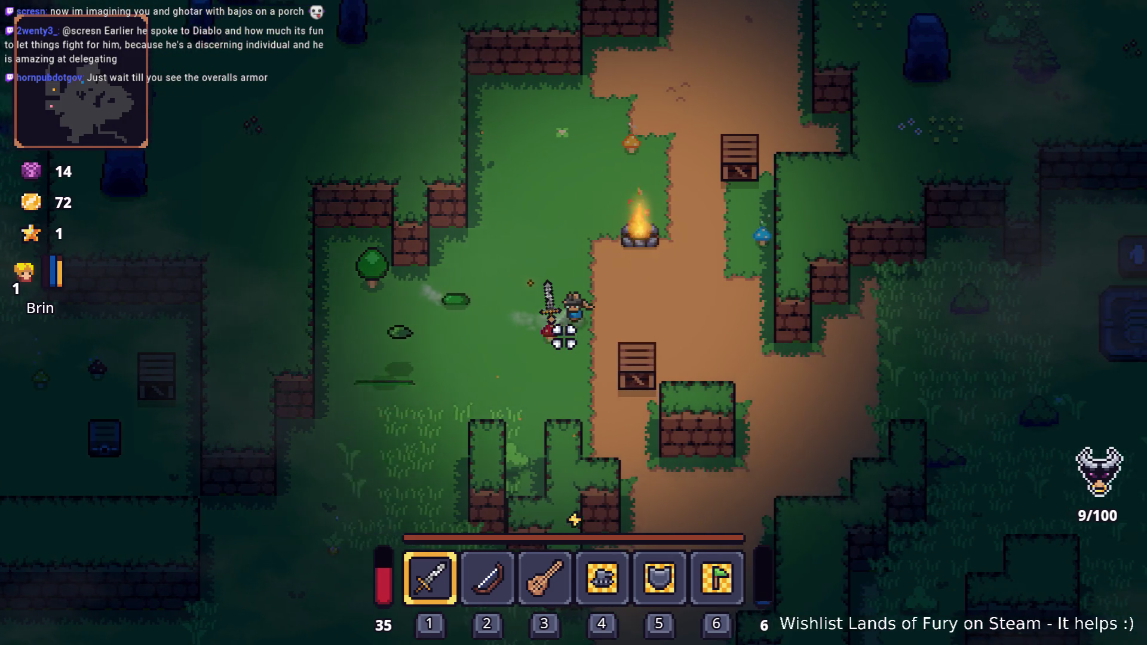
key("d")
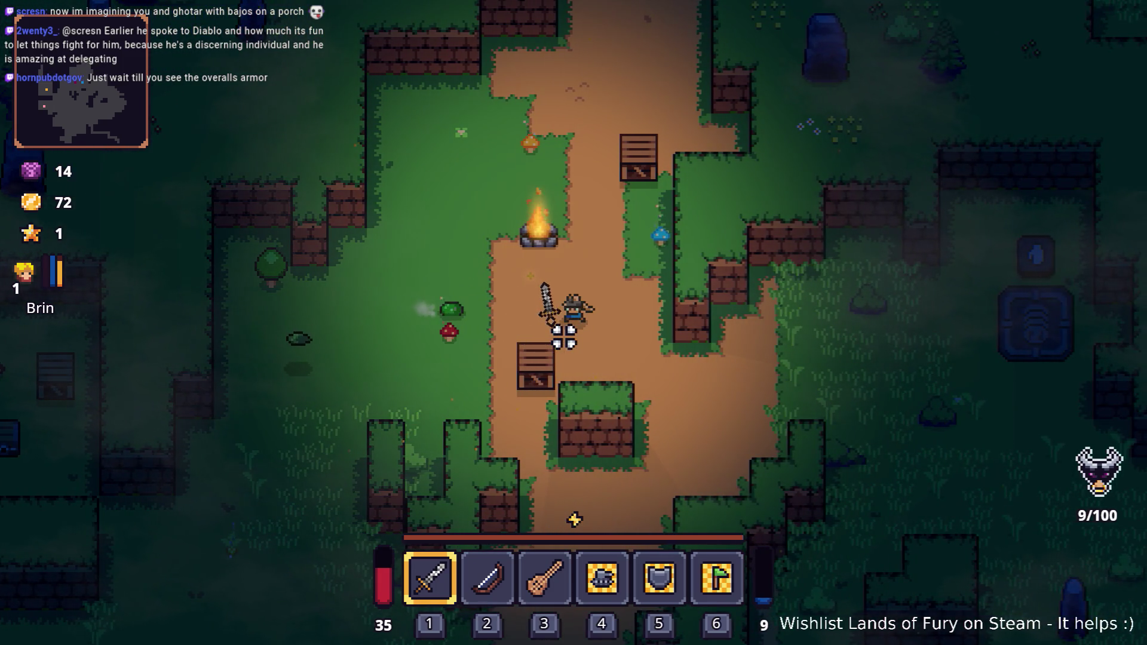
key("d")
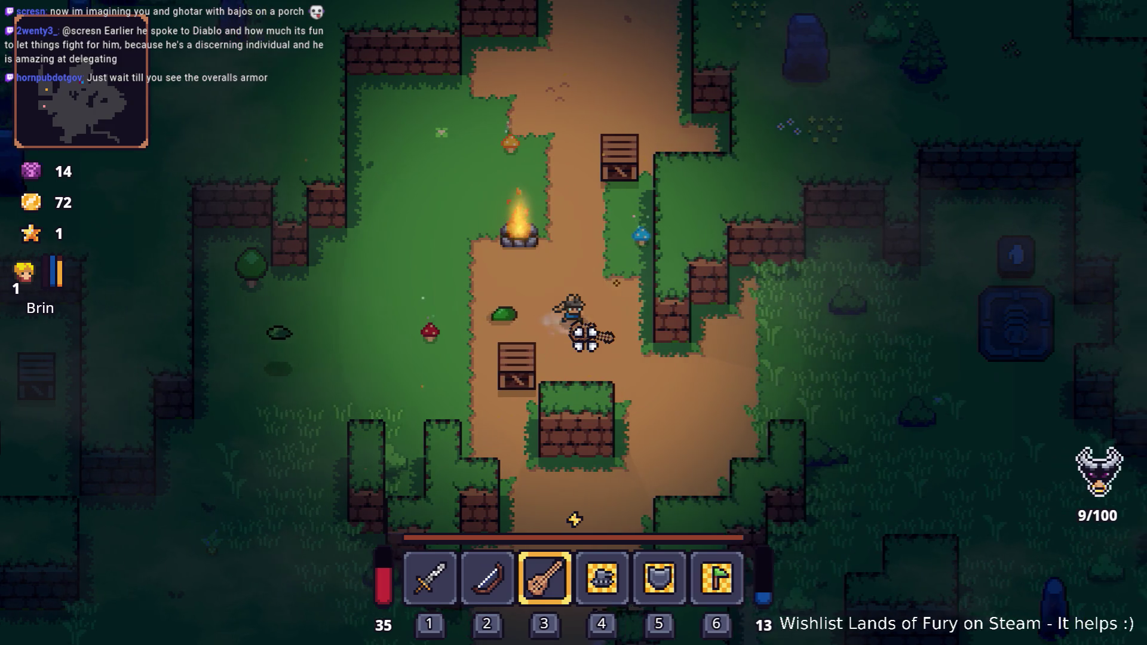
key("s")
key("d")
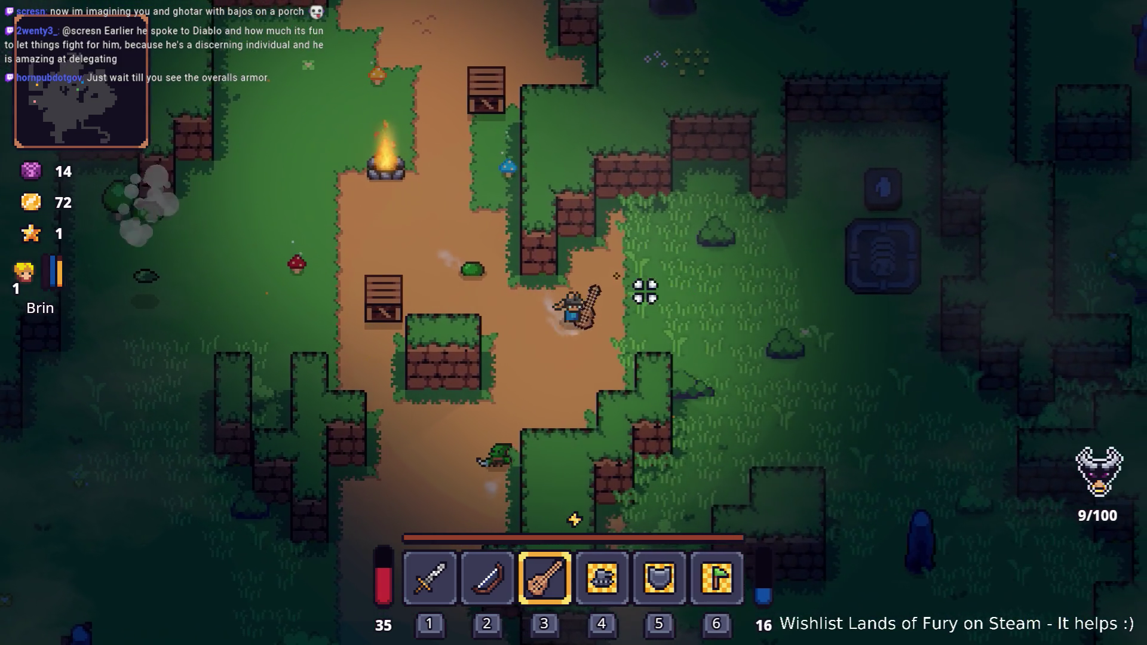
key("d")
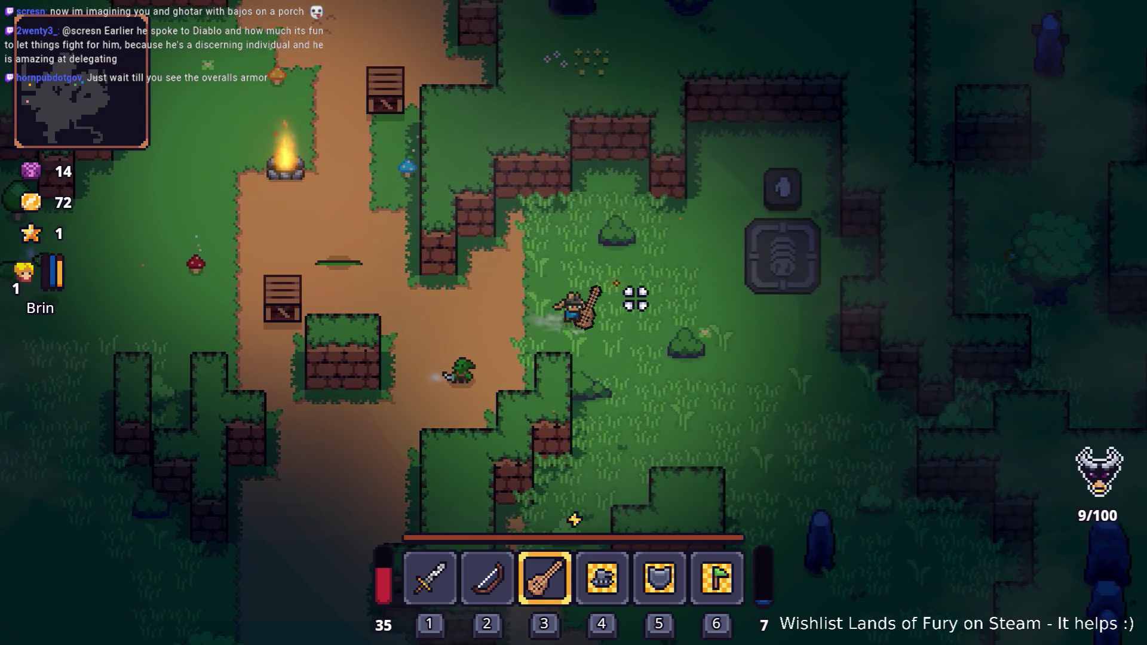
key("d")
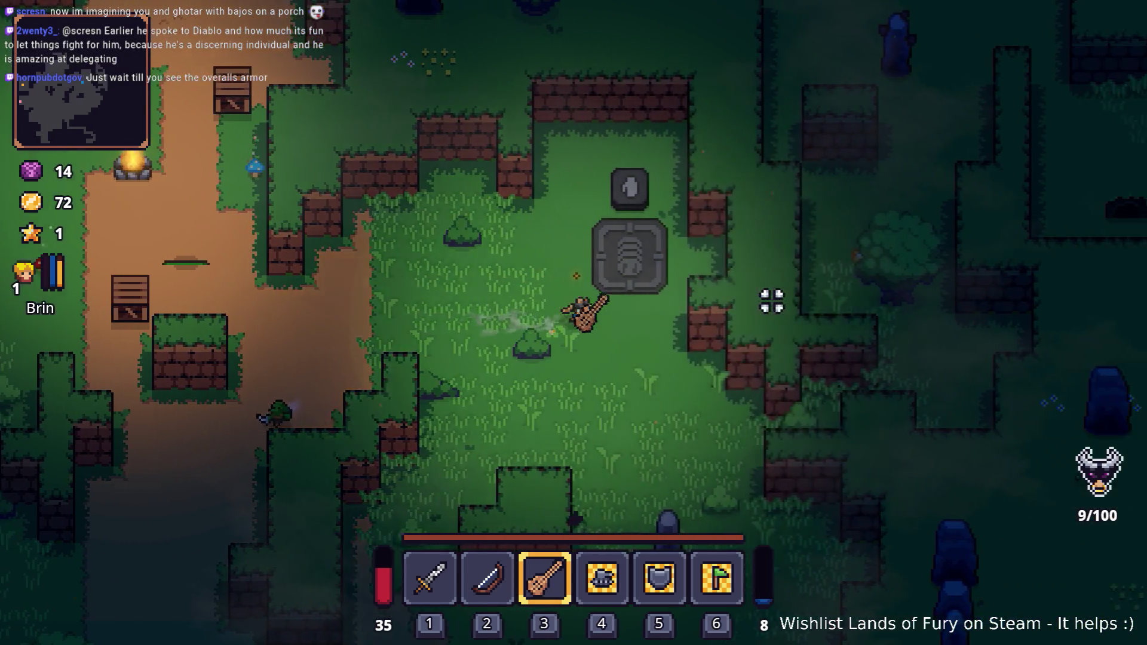
key("d")
key("s")
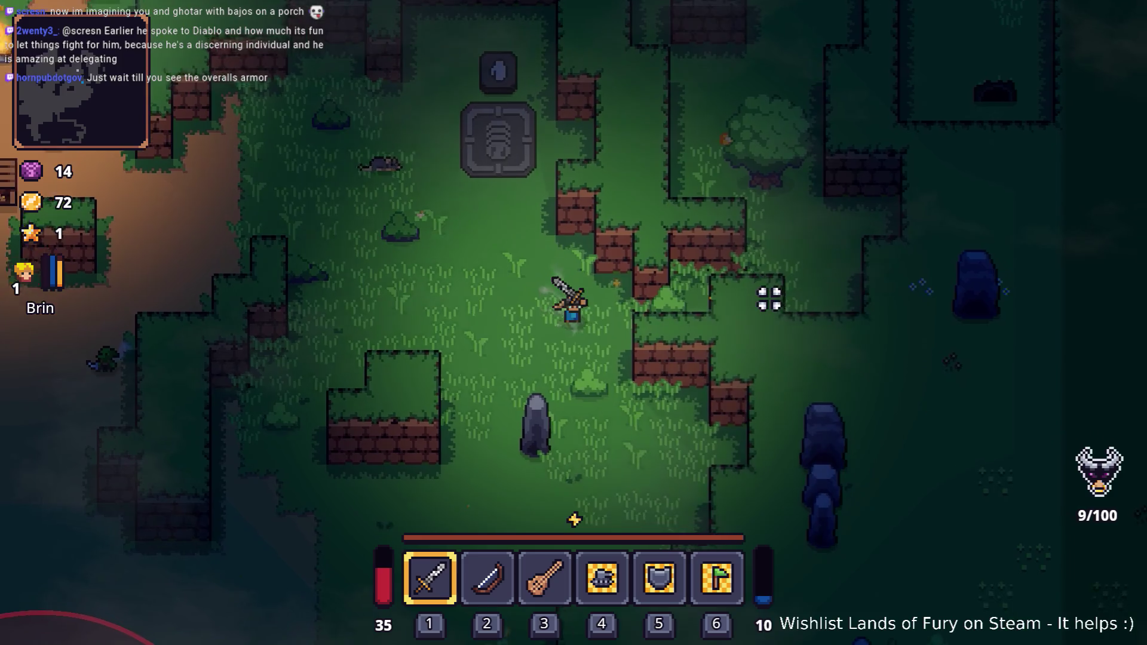
key("1")
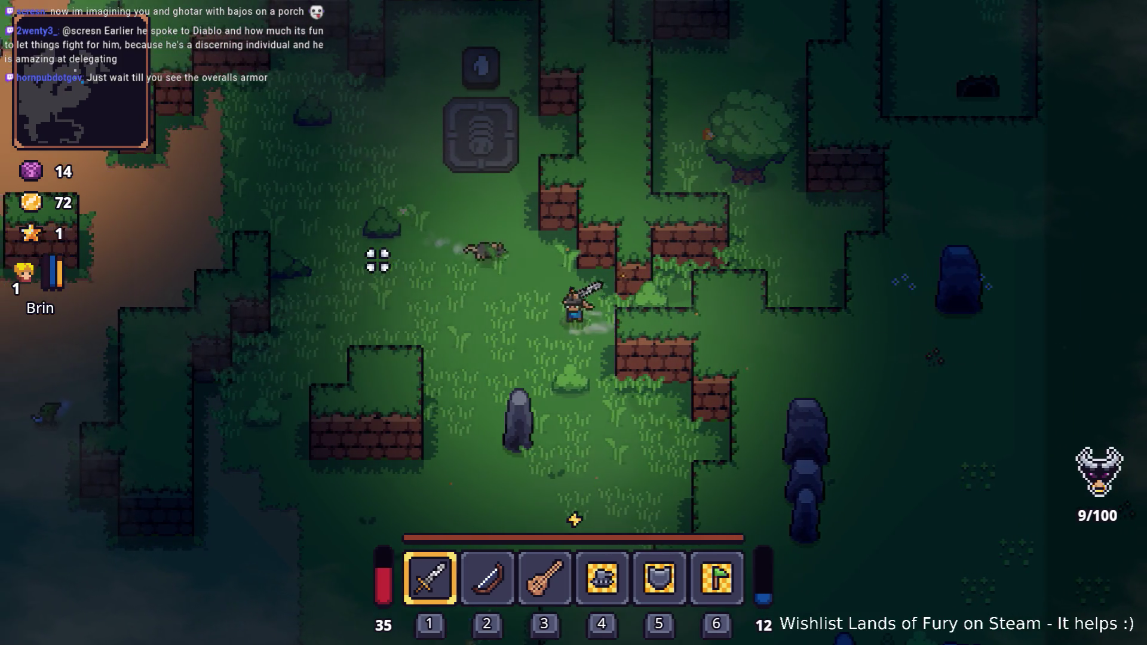
Step: Head north and attack the nearby rats with the sword
key("w")
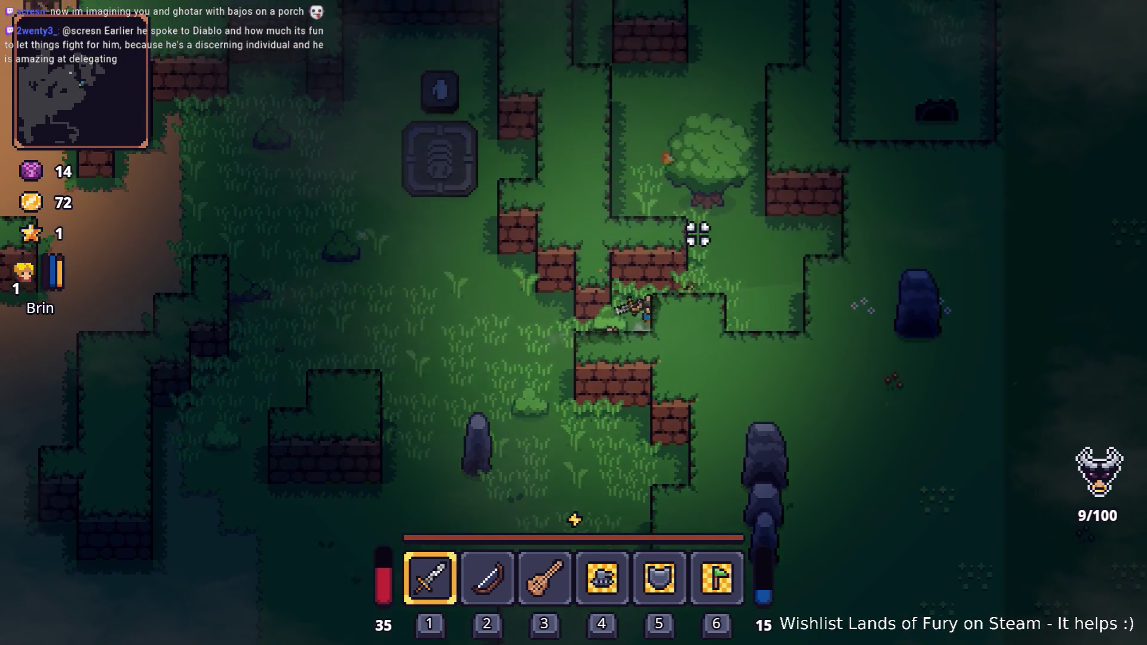
key("w")
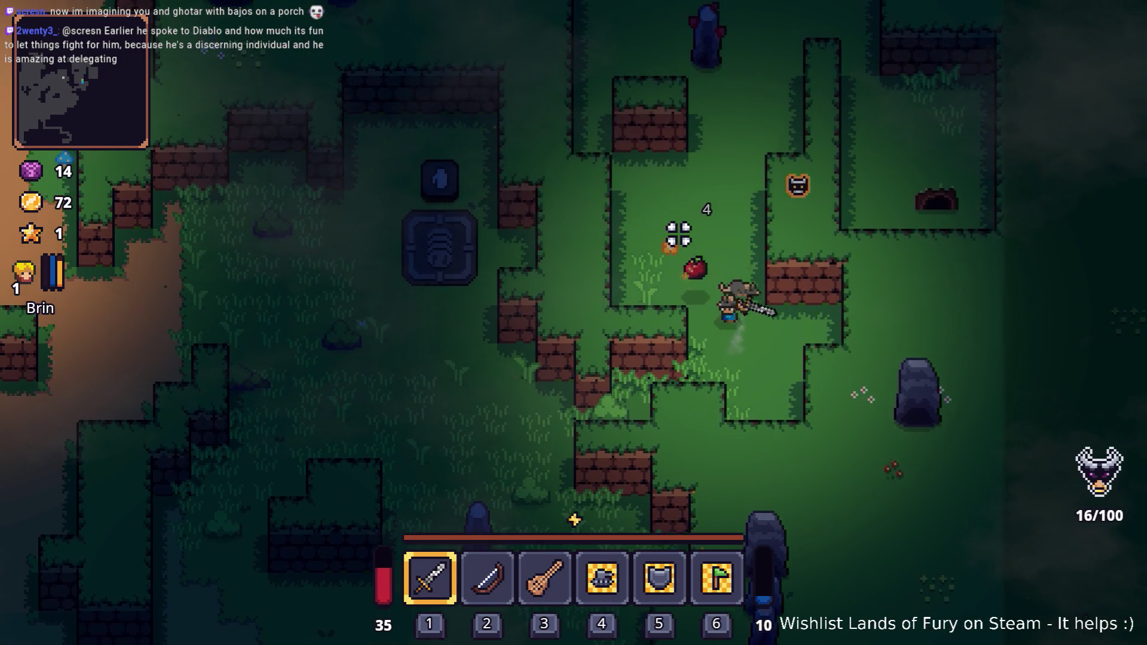
left_click(678, 234)
key("w")
key("d")
left_click(859, 317)
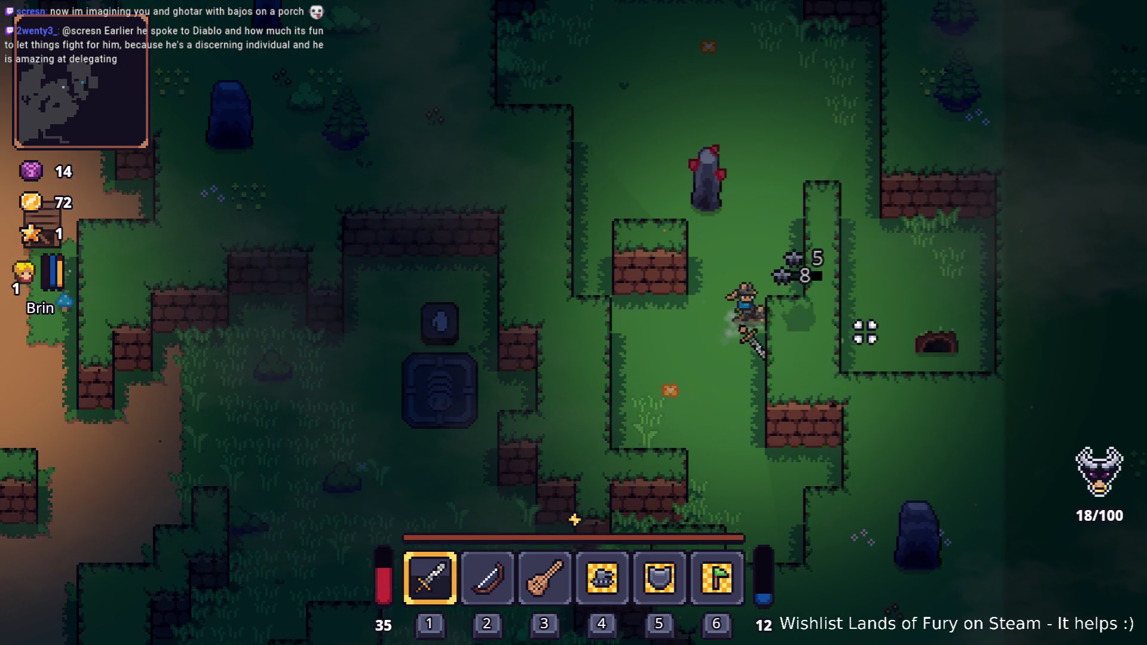
Step: Strike the red stone pillar until it breaks, then move away
key("w")
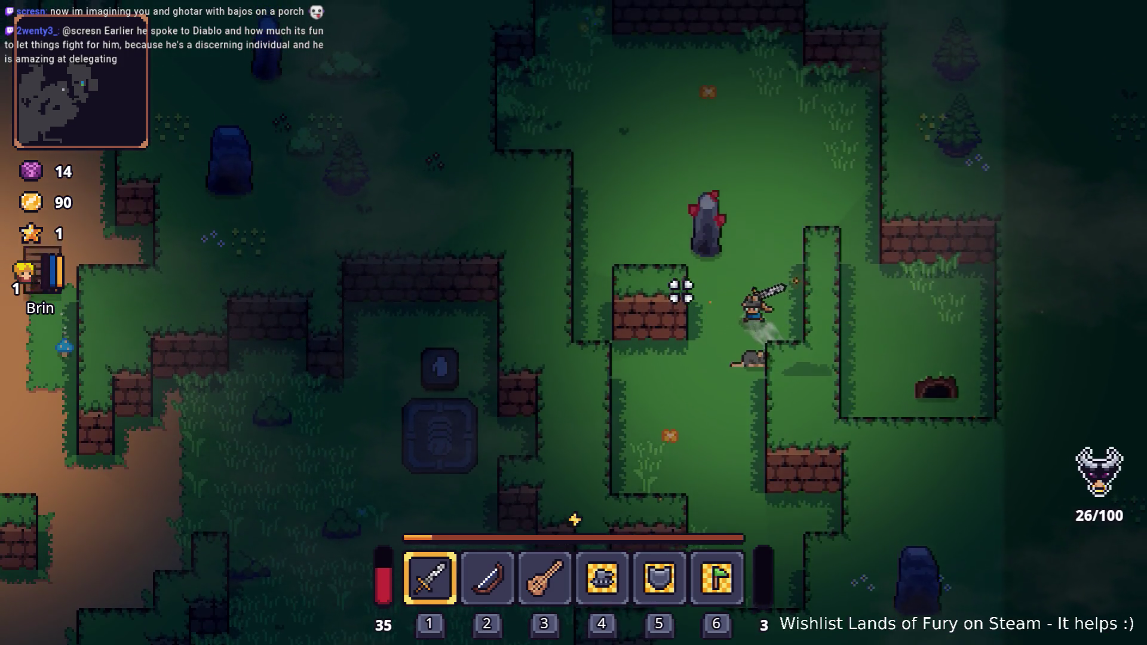
key("w")
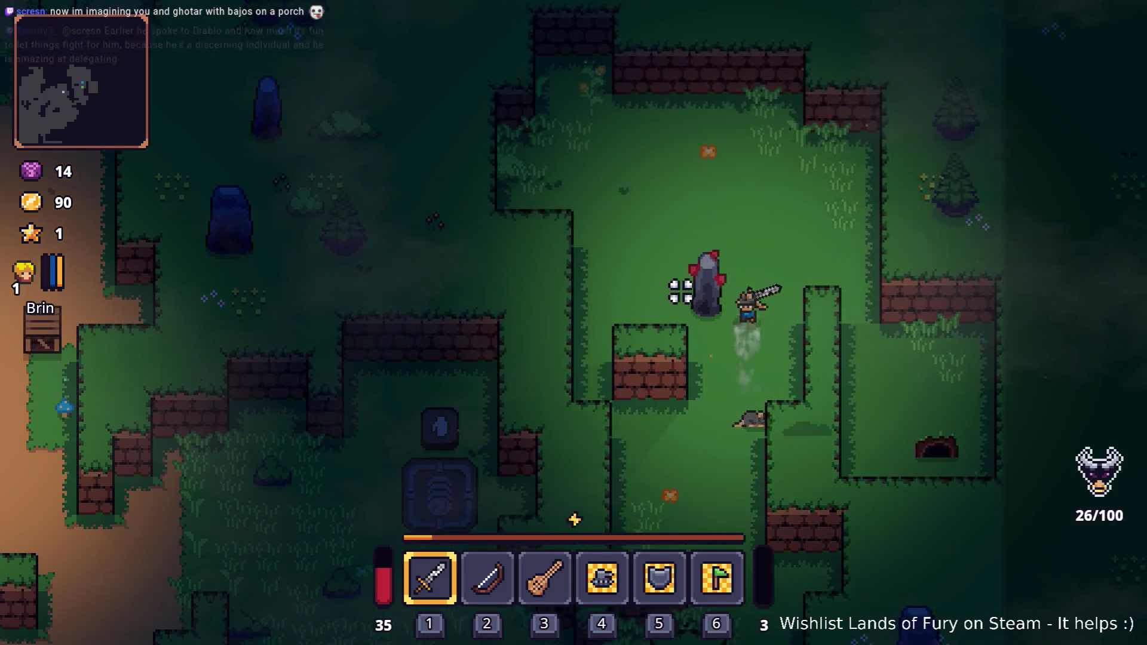
left_click(665, 328)
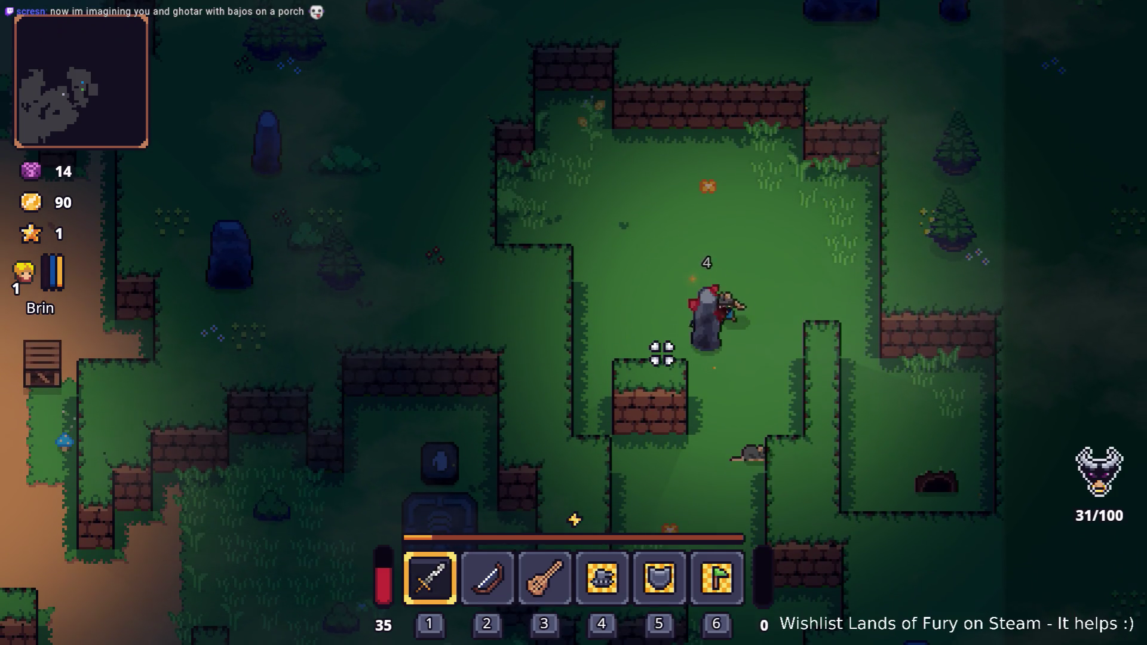
left_click(662, 353)
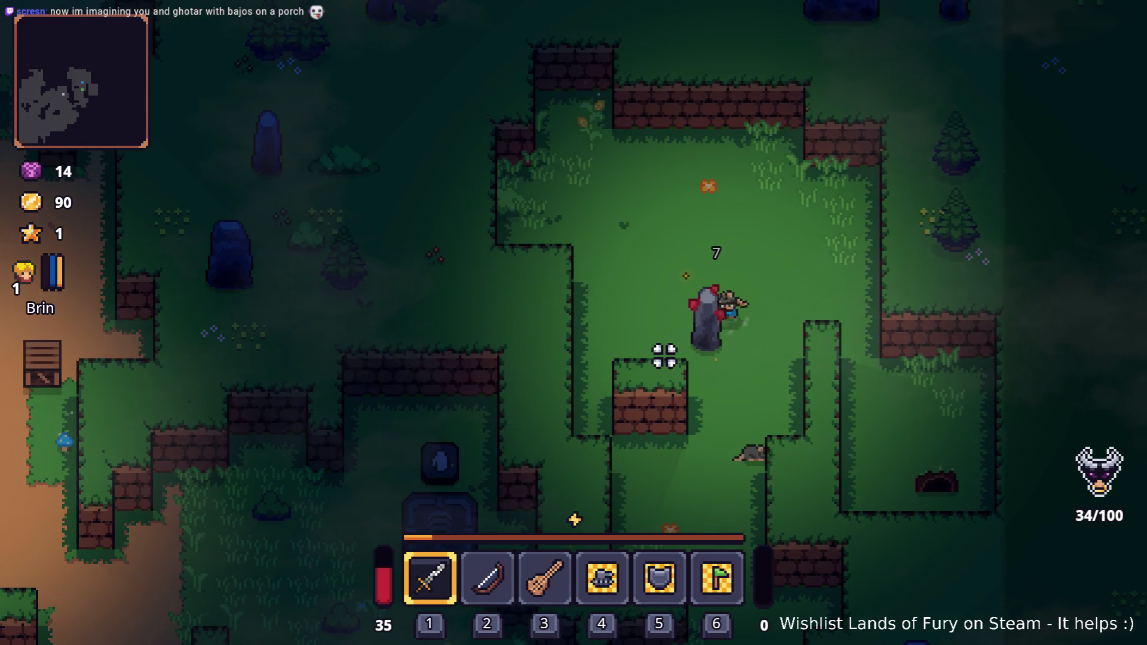
key("s")
key("s")
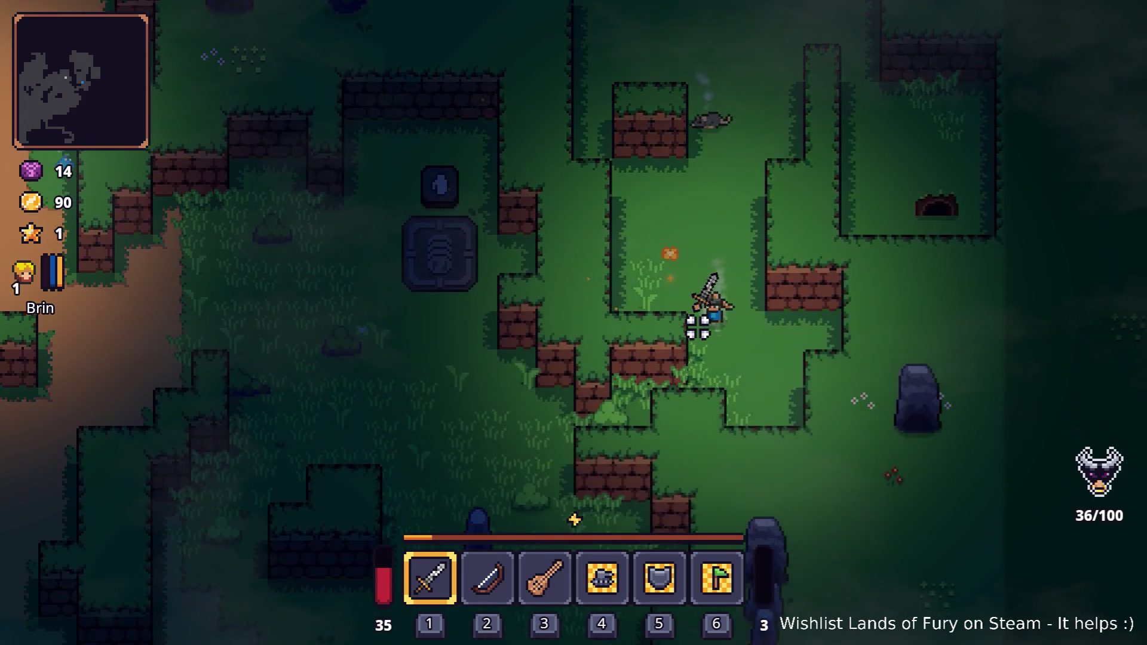
key("s")
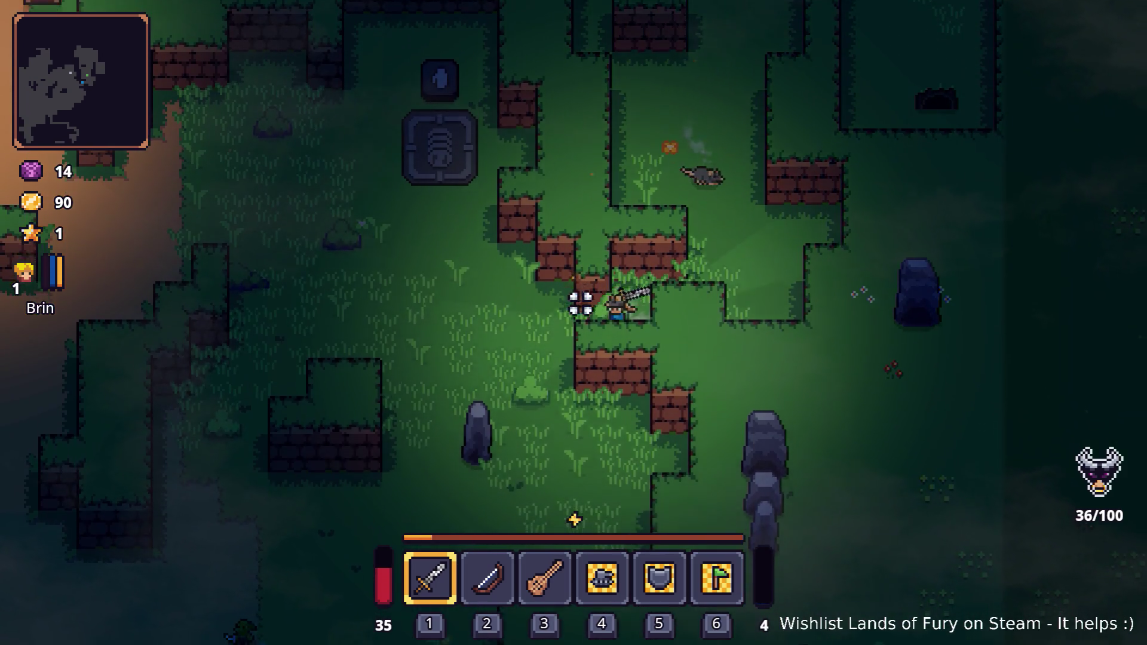
Step: Walk west across the grass to the wall and slash the rat there
key("a")
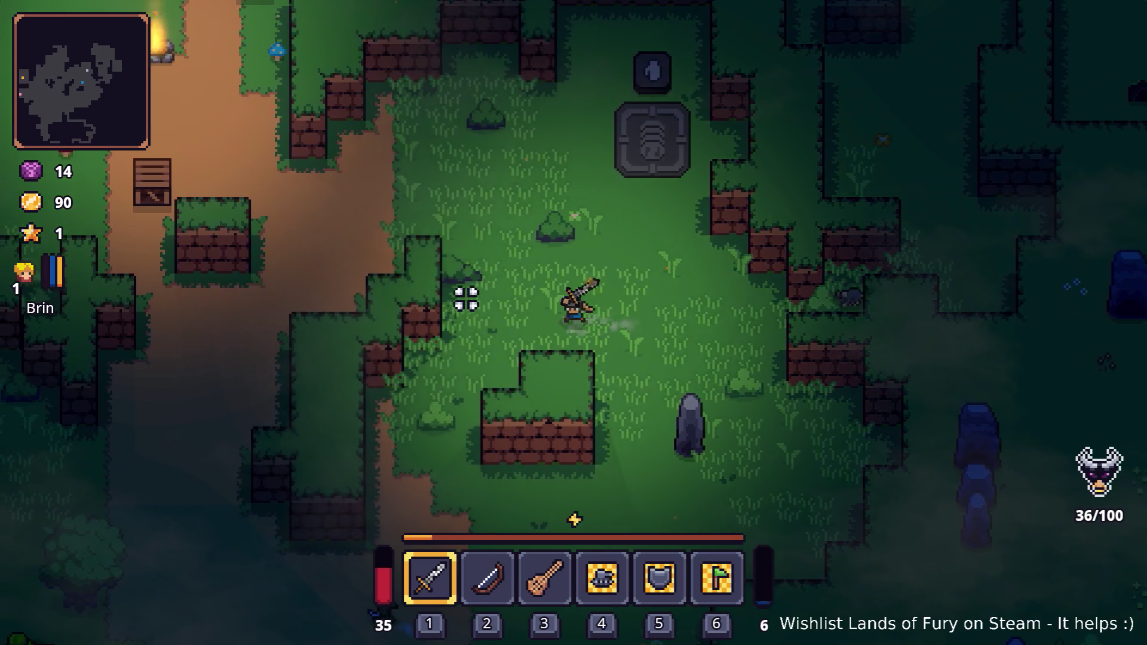
key("a")
key("w")
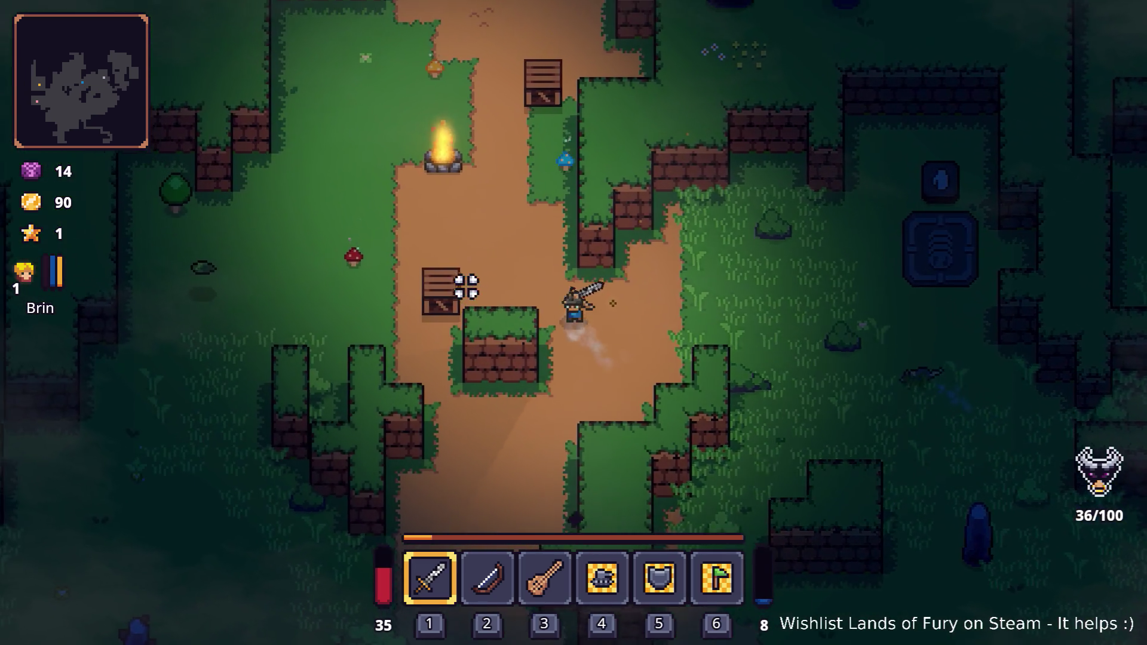
key("a")
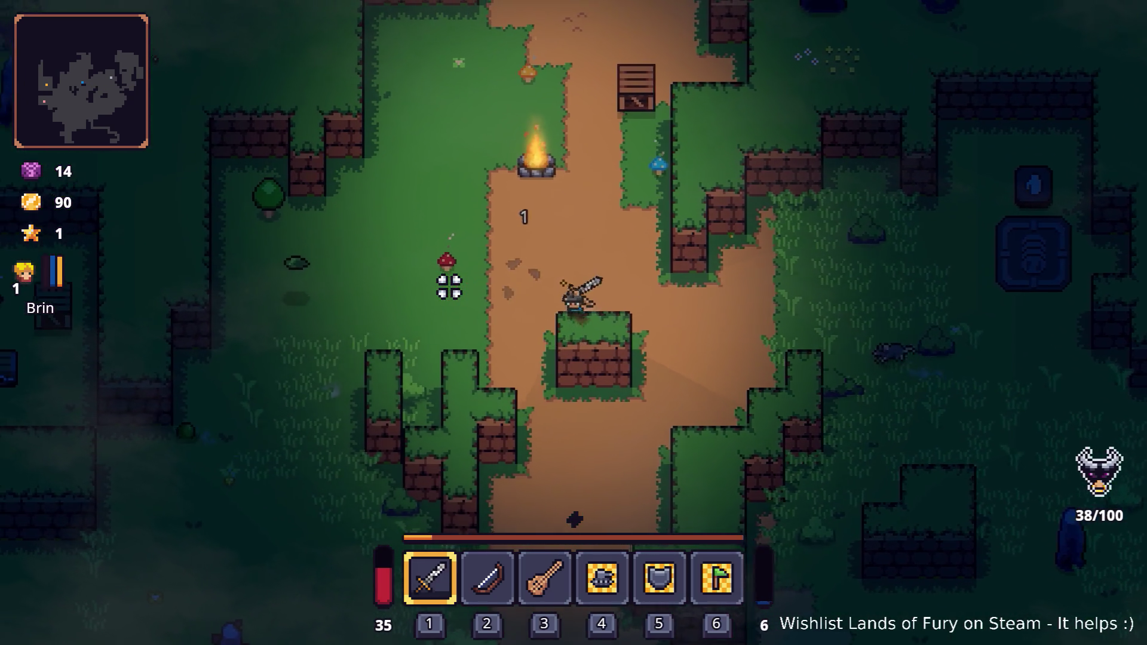
key("w")
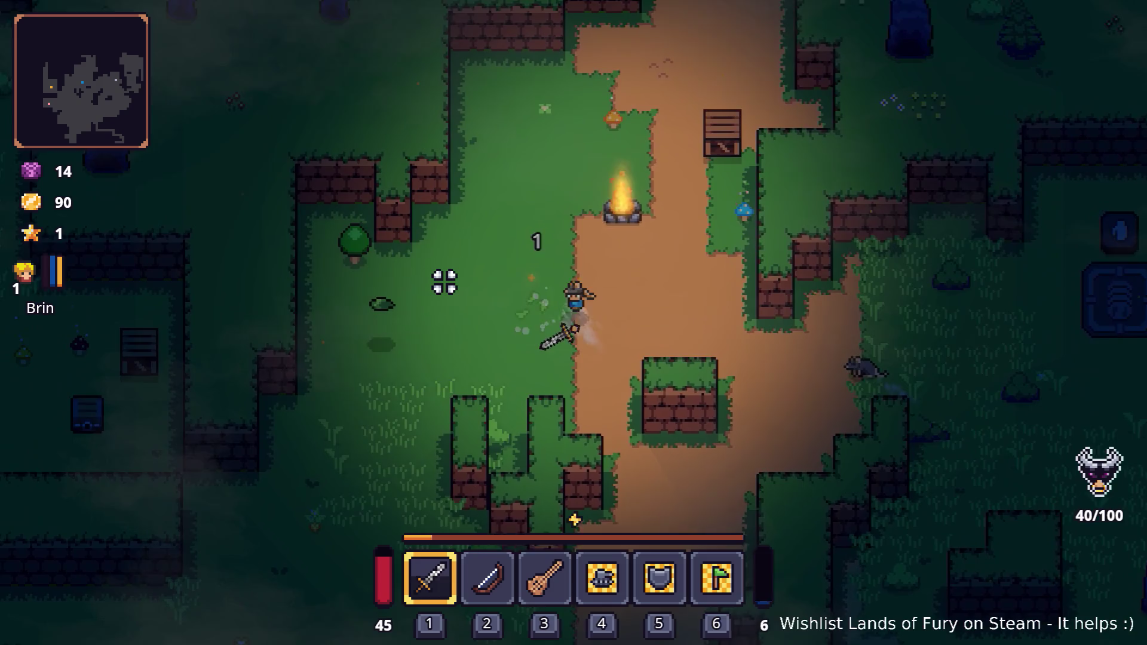
key("a")
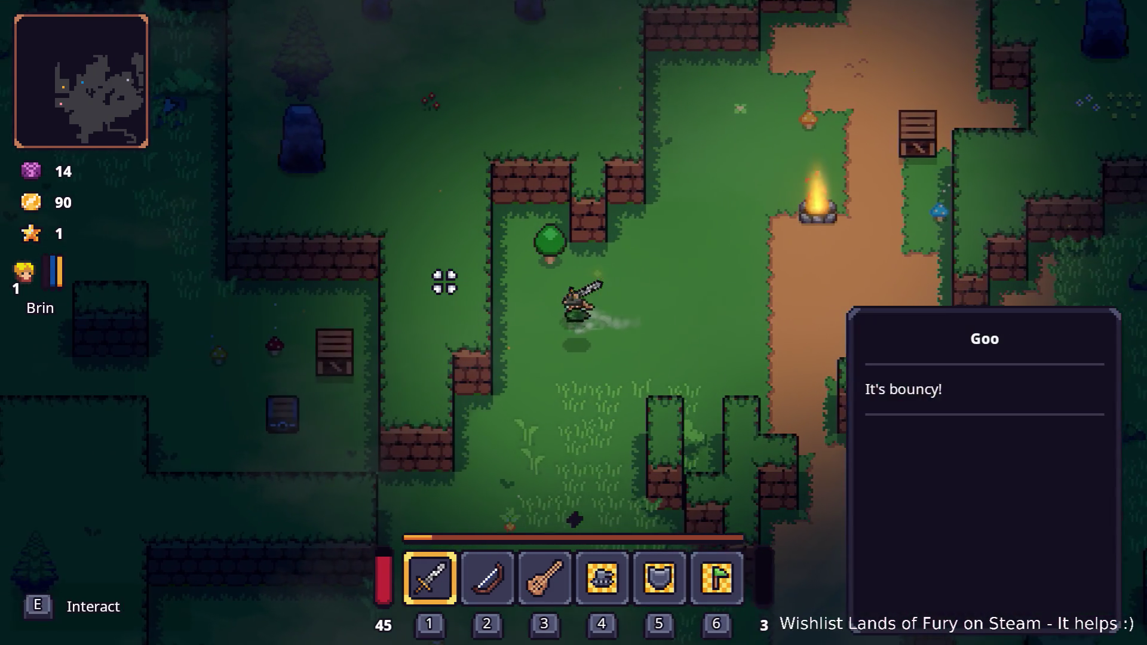
key("s")
key("s")
key("a")
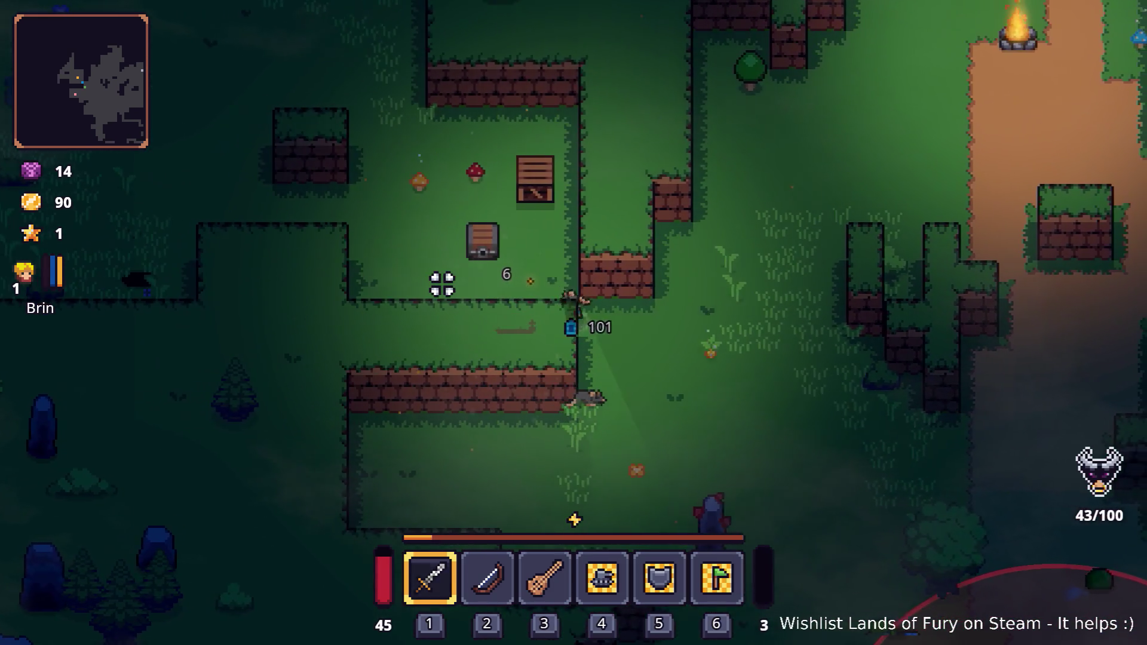
key("d")
key("s")
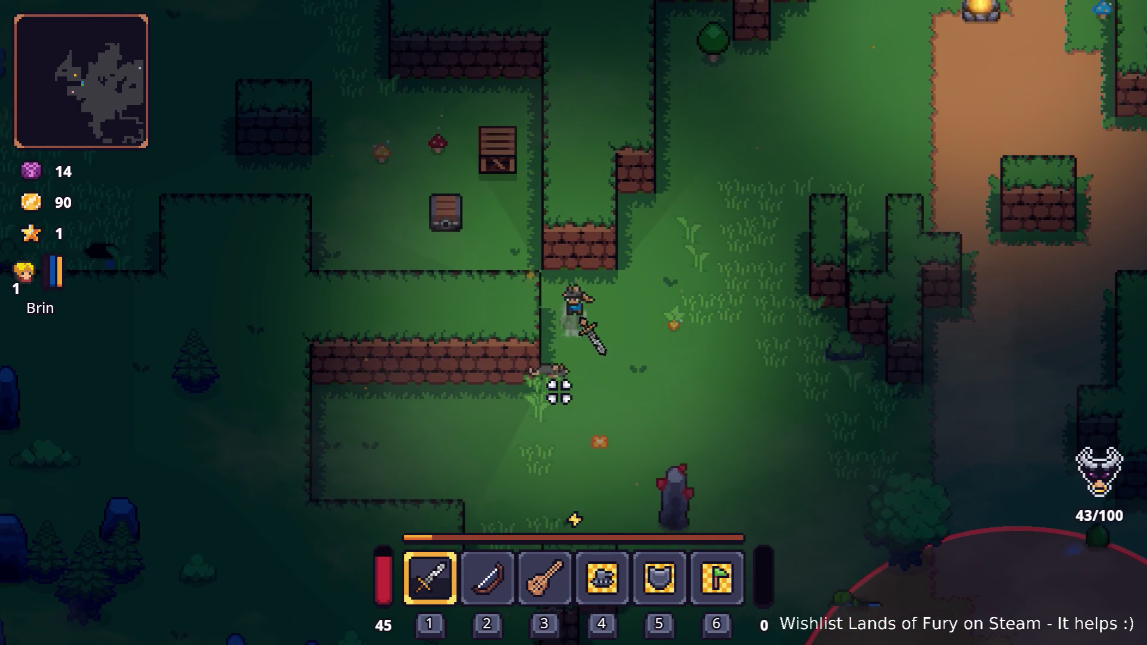
left_click(542, 392)
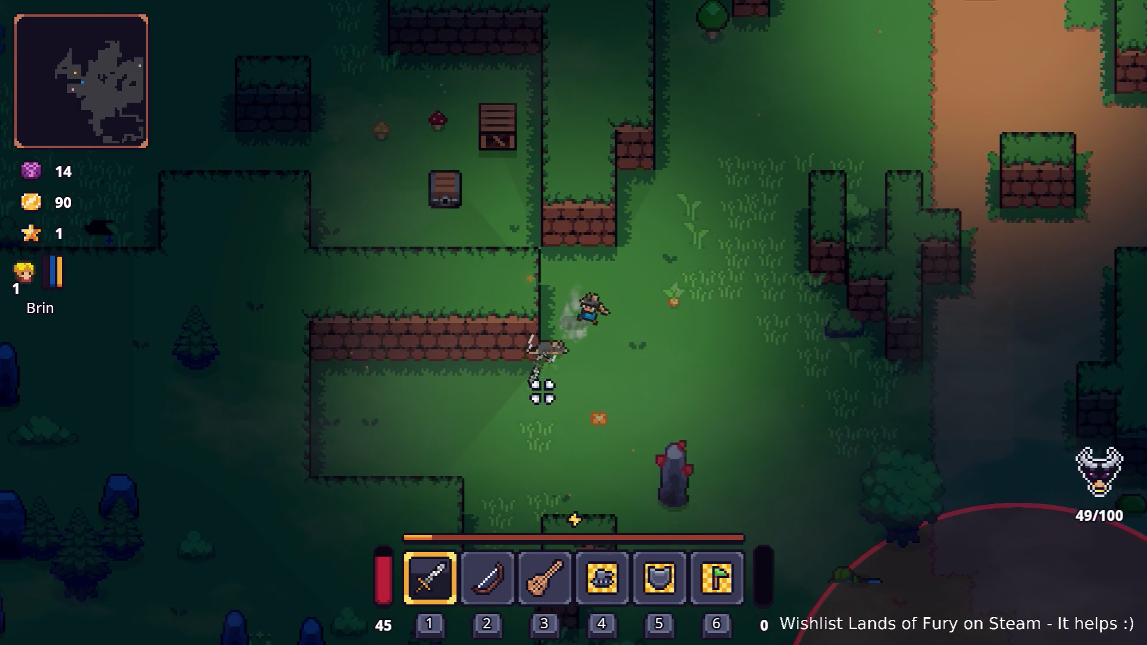
Step: Return east onto the dirt path and swing at the enemy ahead
key("d")
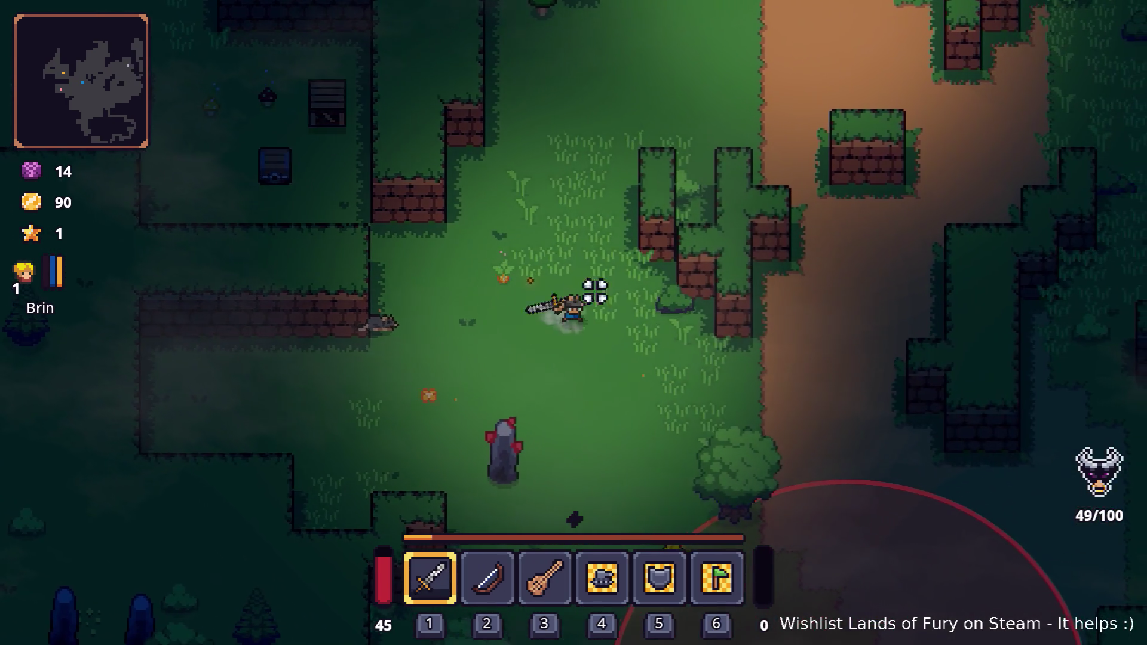
key("s")
key("d")
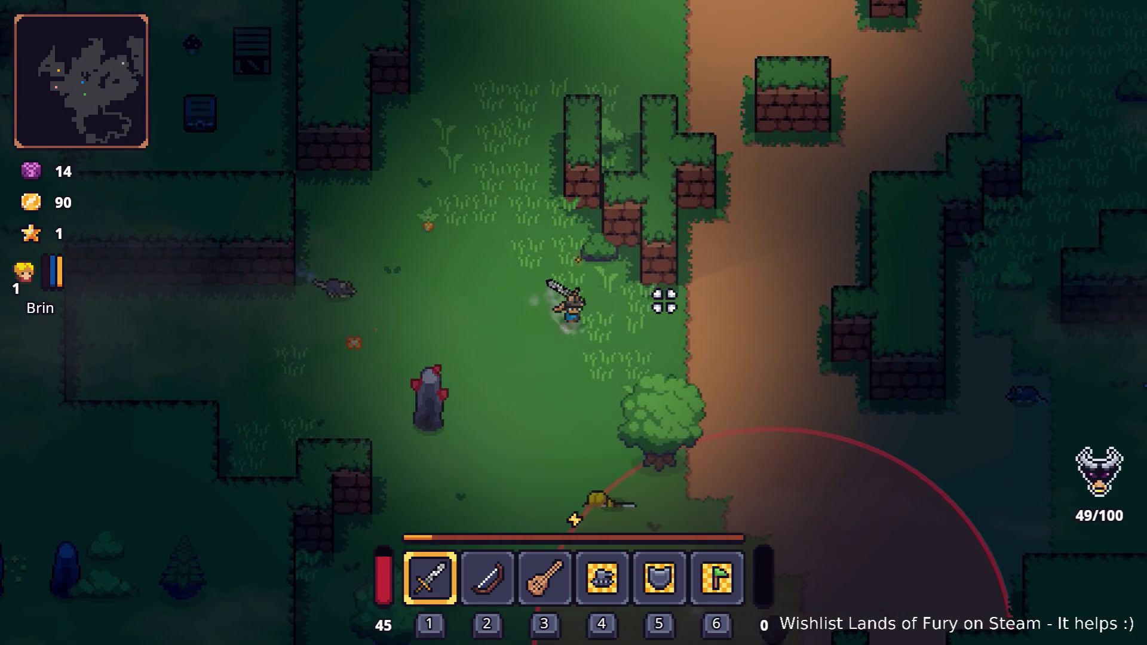
key("d")
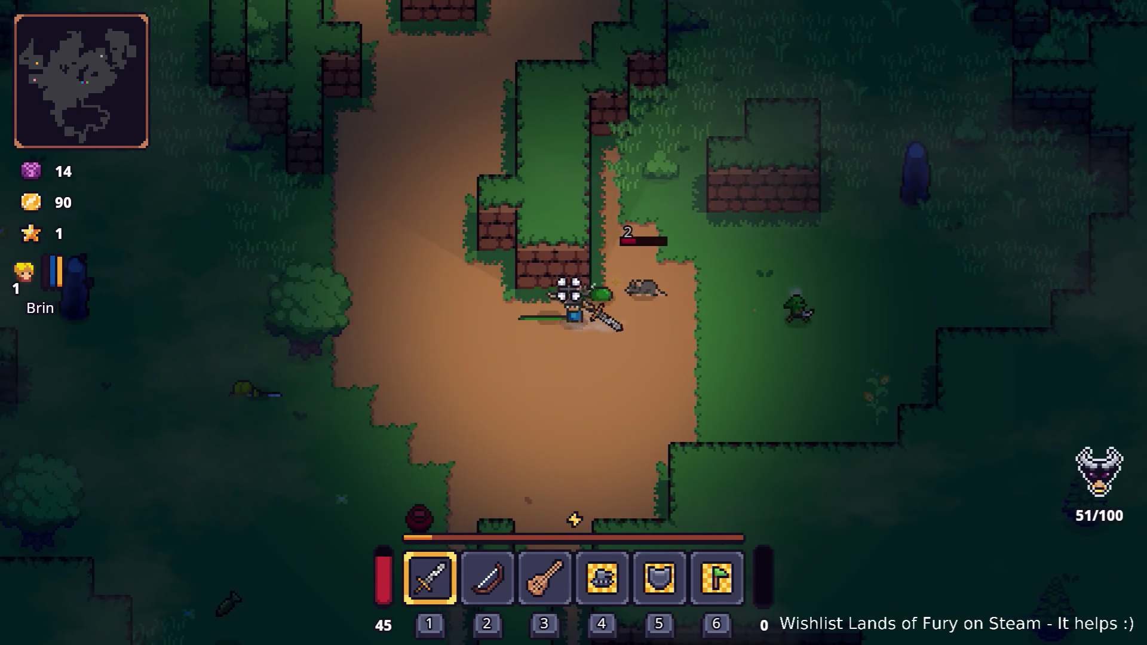
left_click(578, 232)
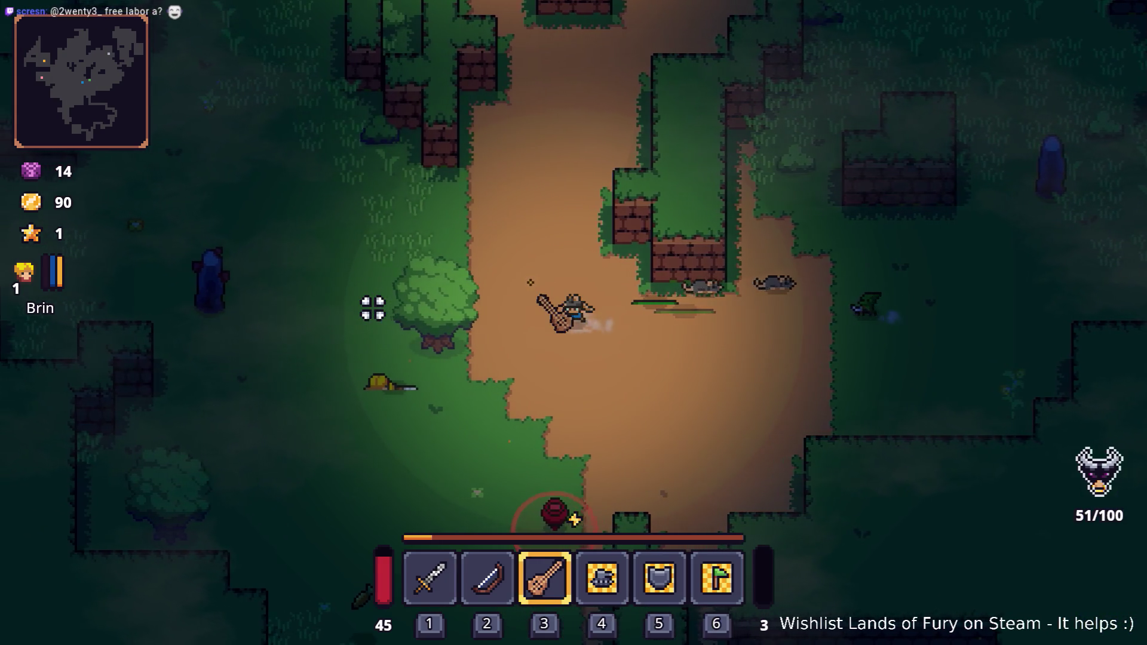
Step: Roam between the grass and the dirt path while the kill meter climbs to 60/100
key("a")
key("w")
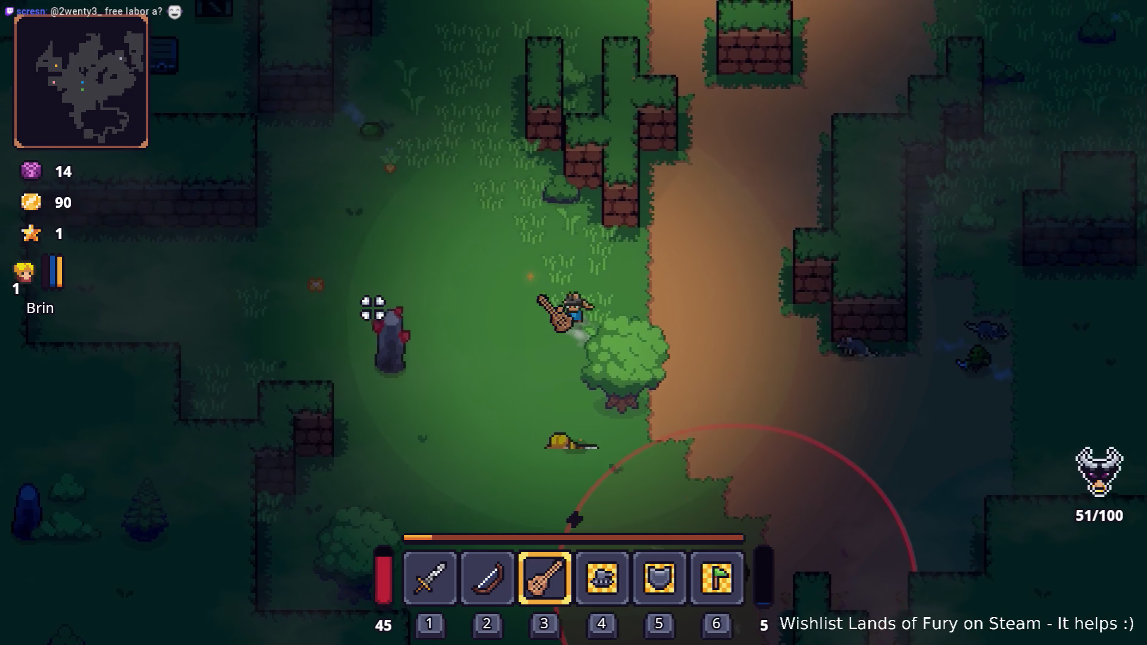
key("w")
key("a")
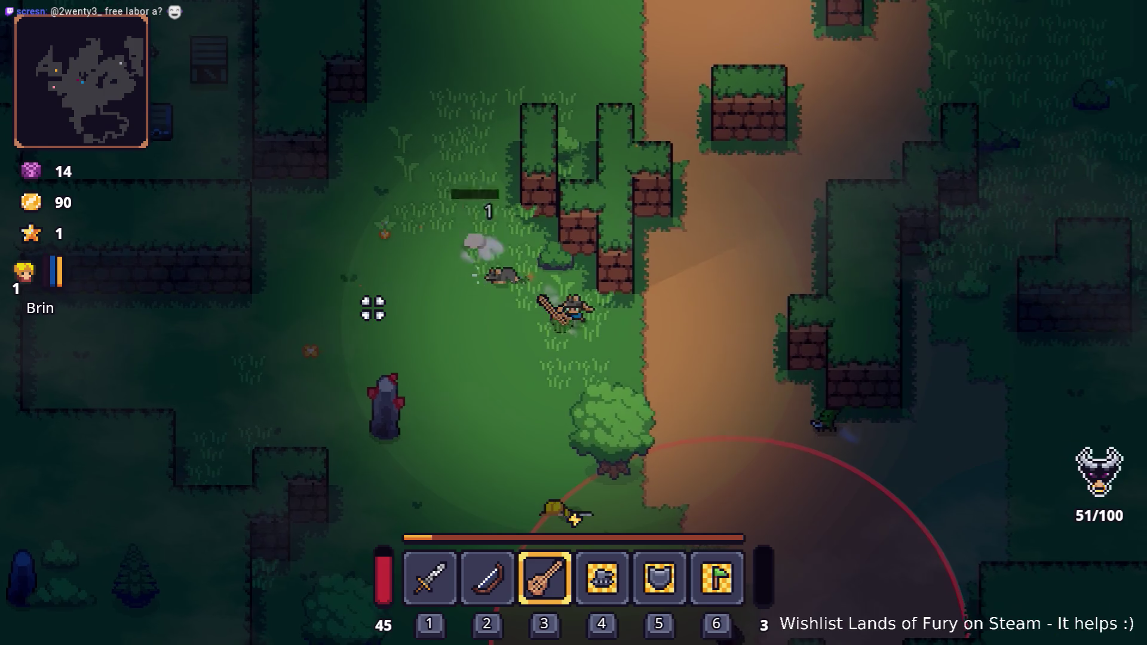
key("s")
key("d")
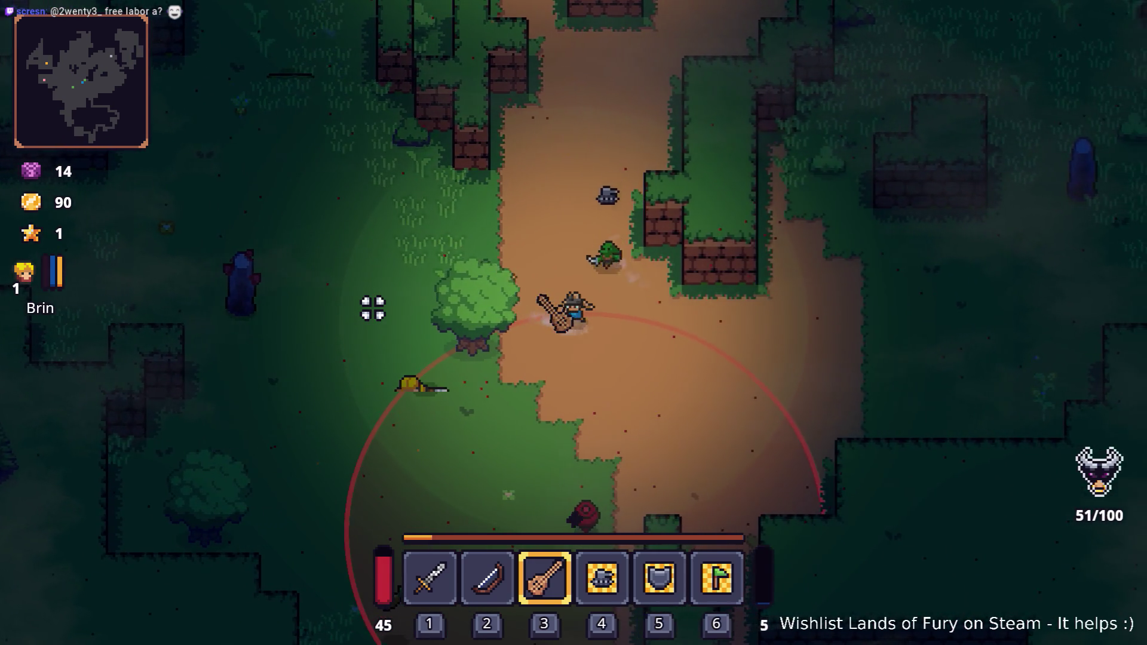
key("w")
key("a")
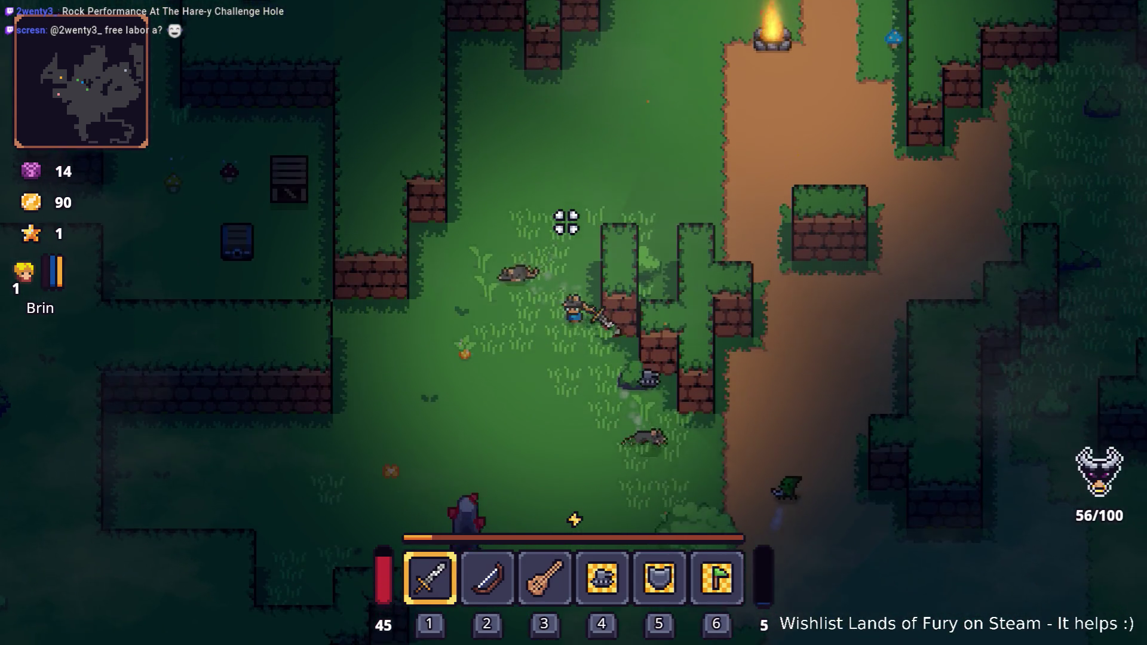
key("s+d")
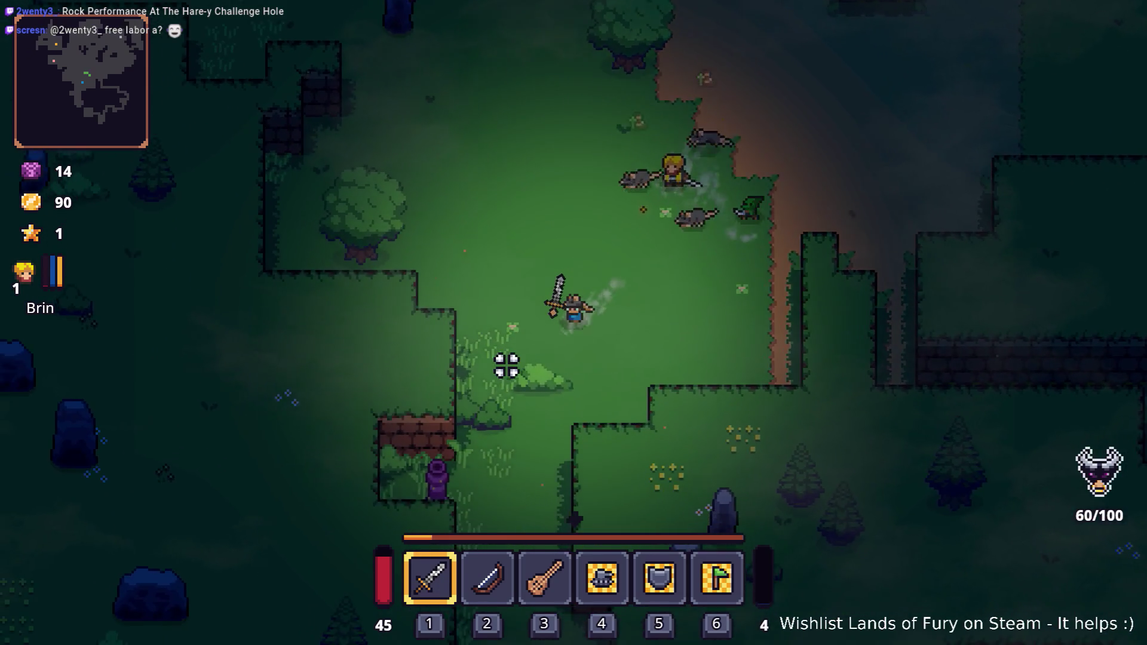
key("s")
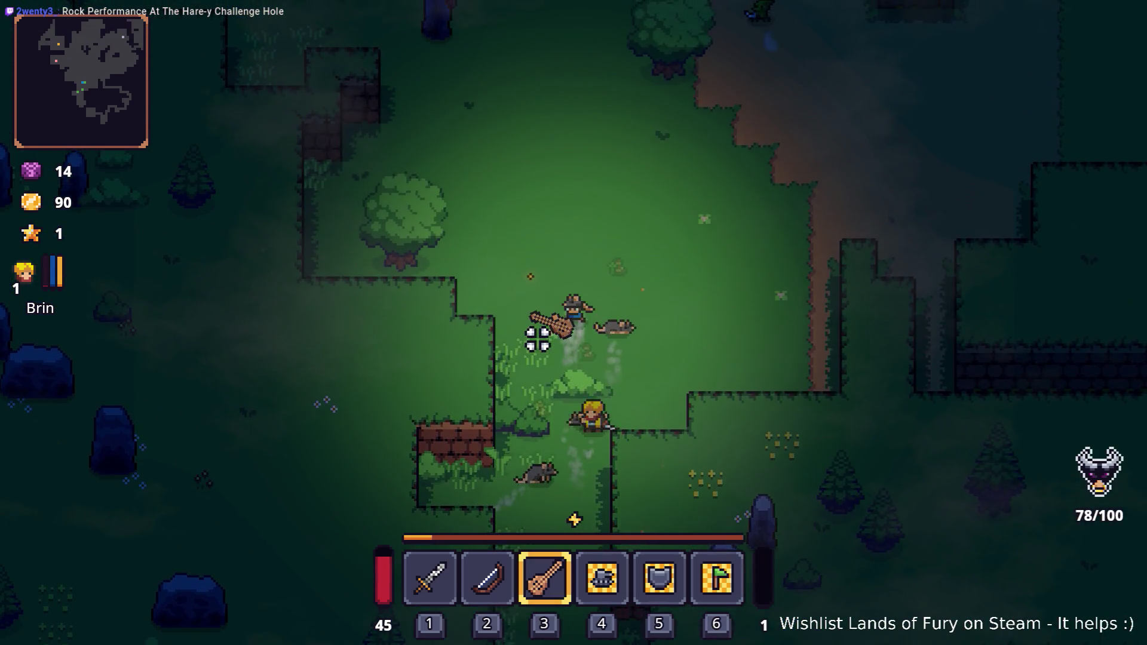
Step: Lead the hero up-left past the brick wall with the hares following
key("w")
key("w")
key("a")
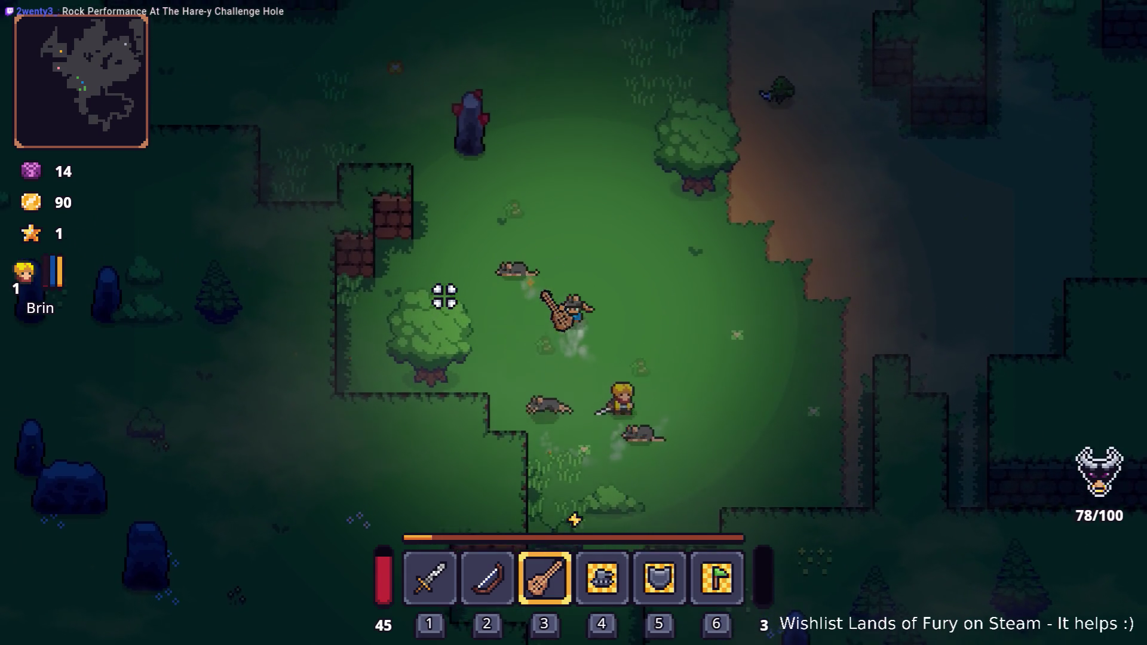
key("w")
key("a")
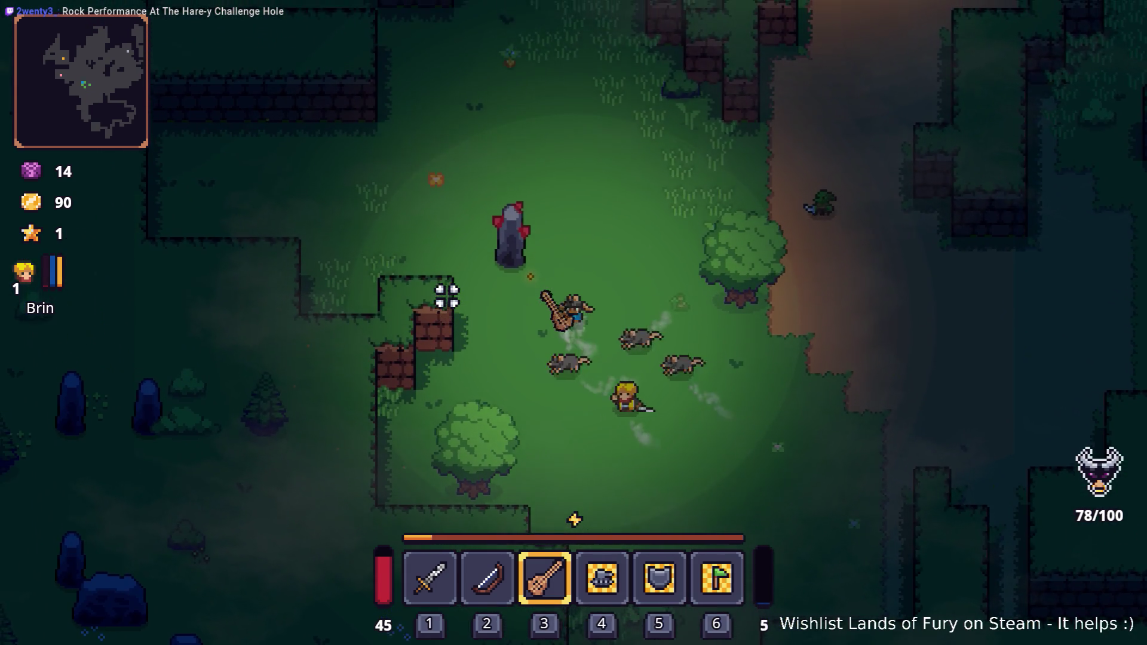
key("w")
key("a")
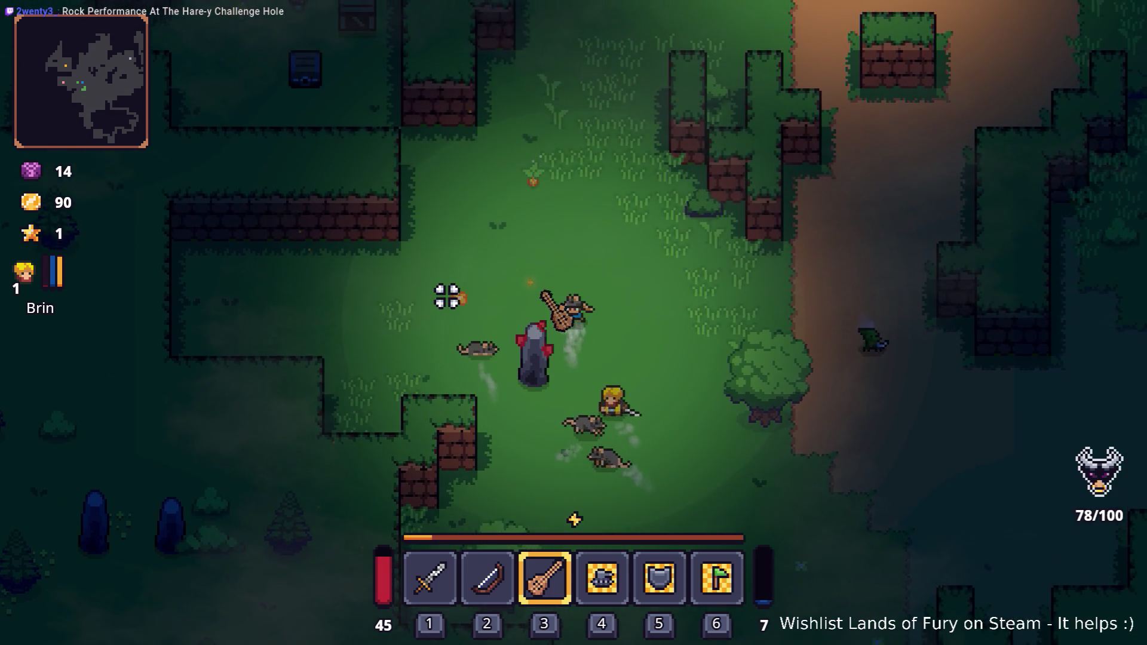
key("w")
key("a")
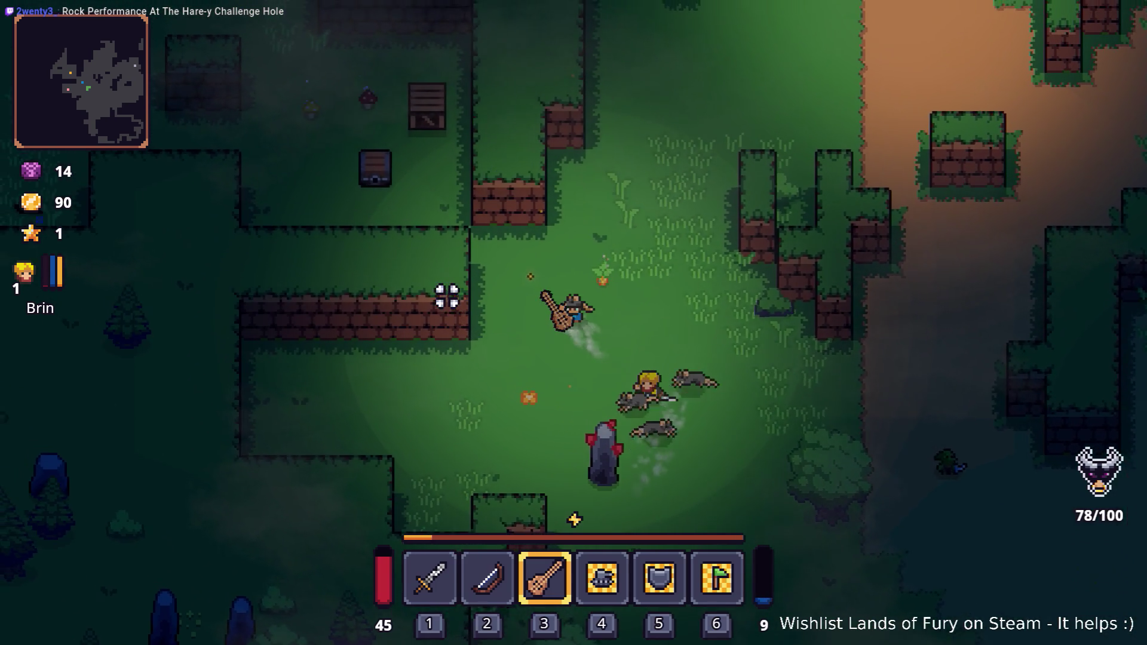
key("w")
key("a")
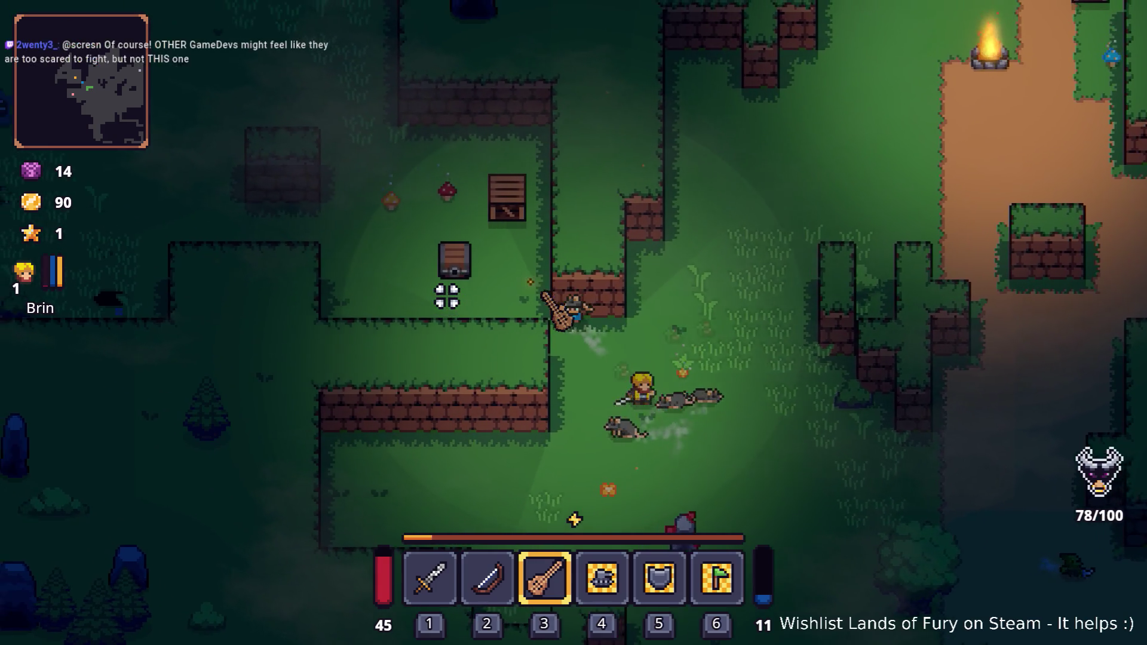
key("w")
key("a")
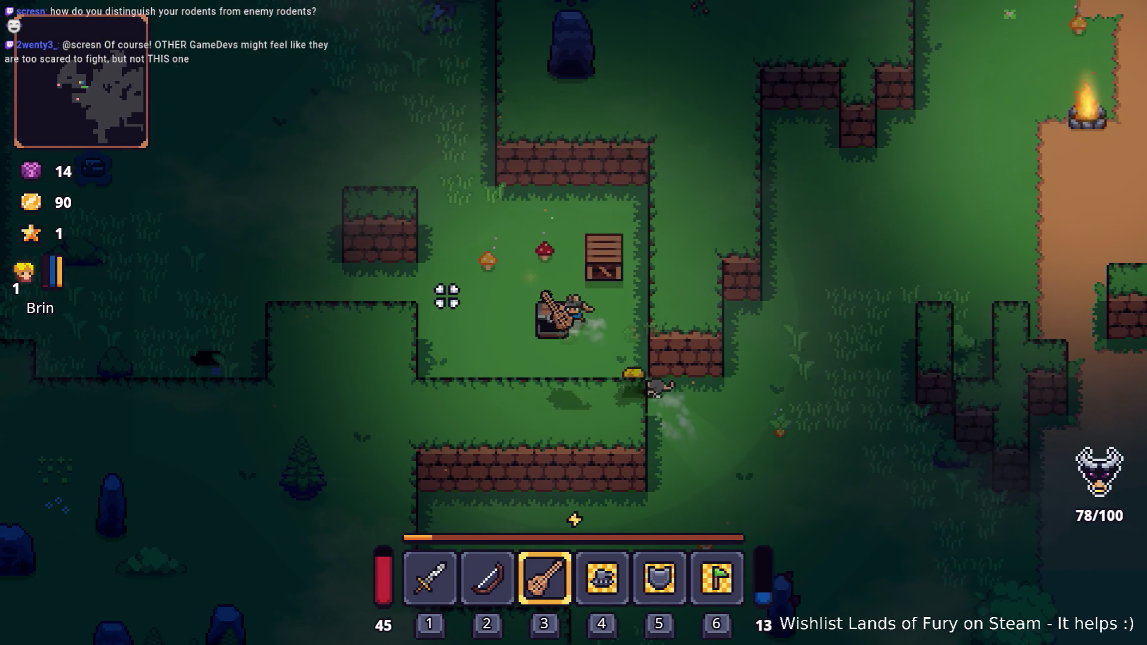
key("a")
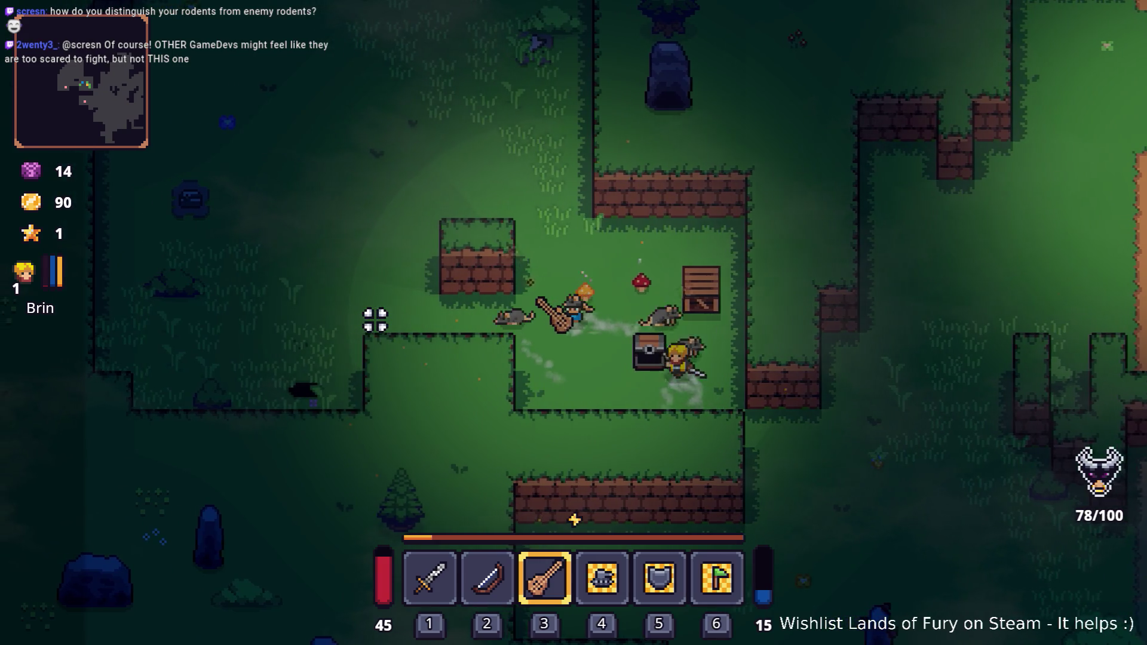
Step: Continue across the clearing, then double back down and up-right
key("w")
key("a")
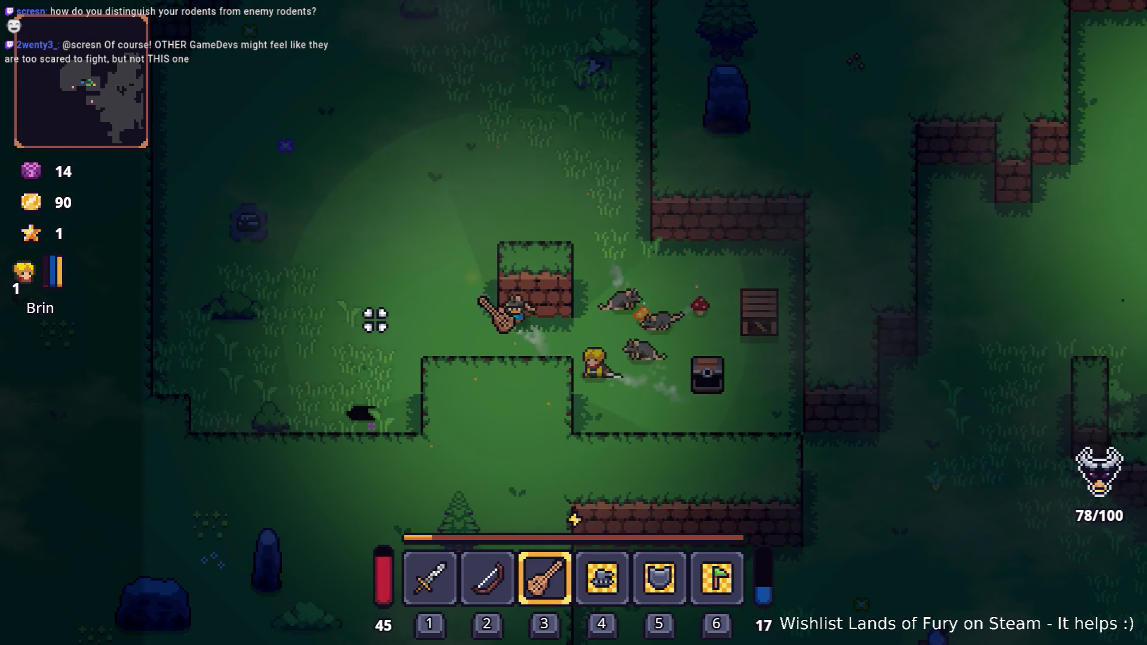
key("w")
key("a")
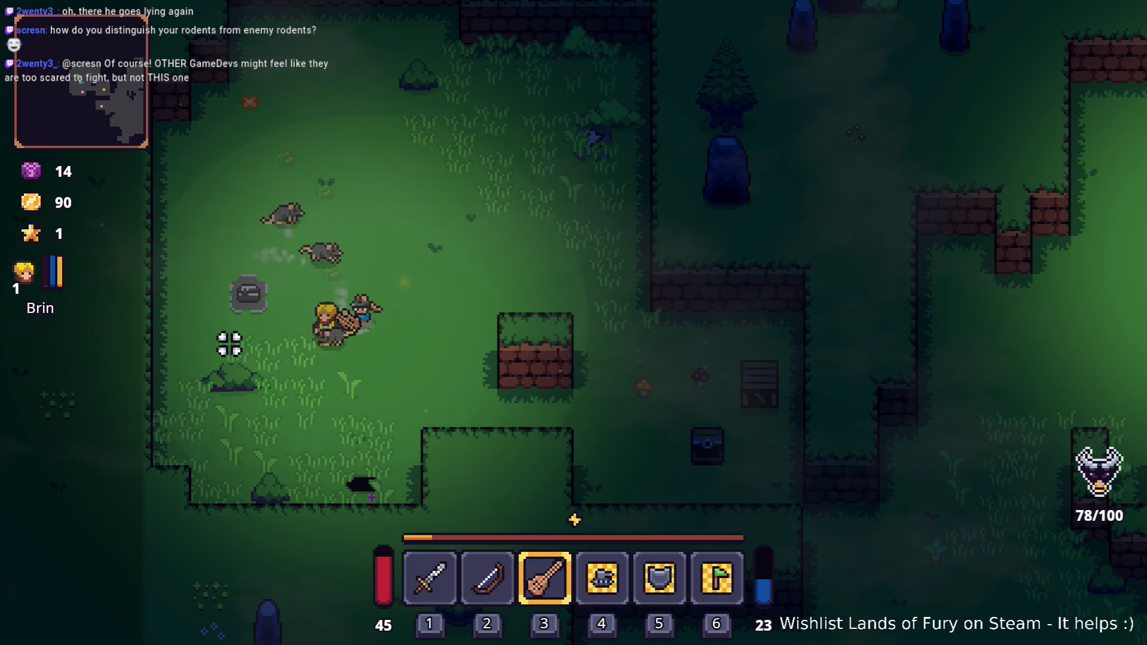
key("s")
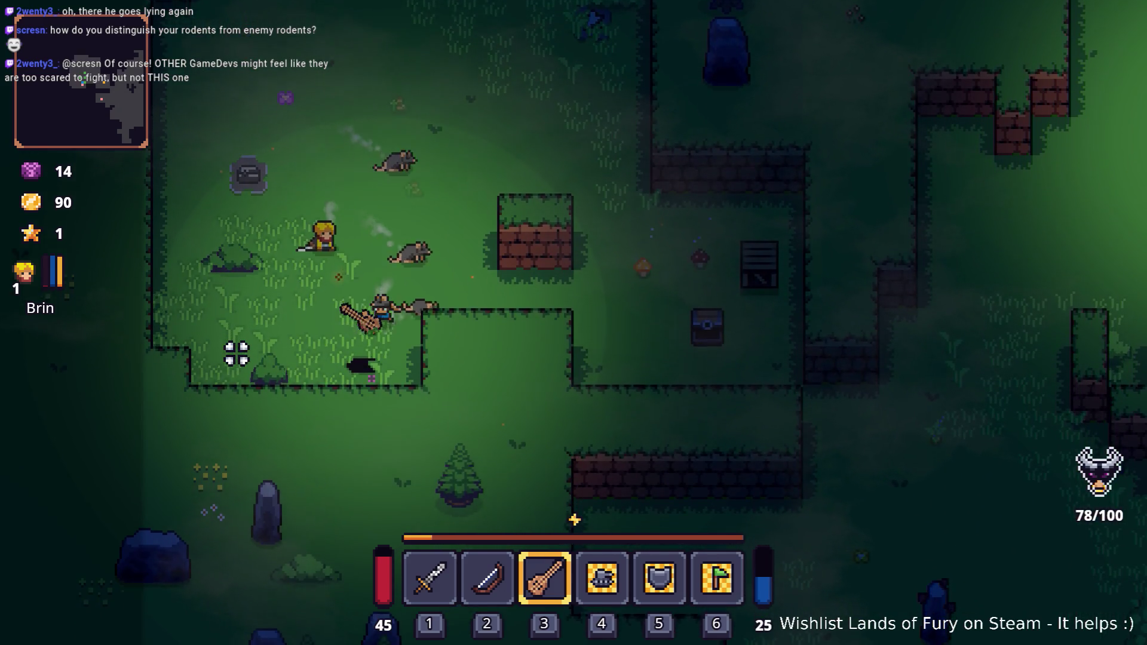
key("w")
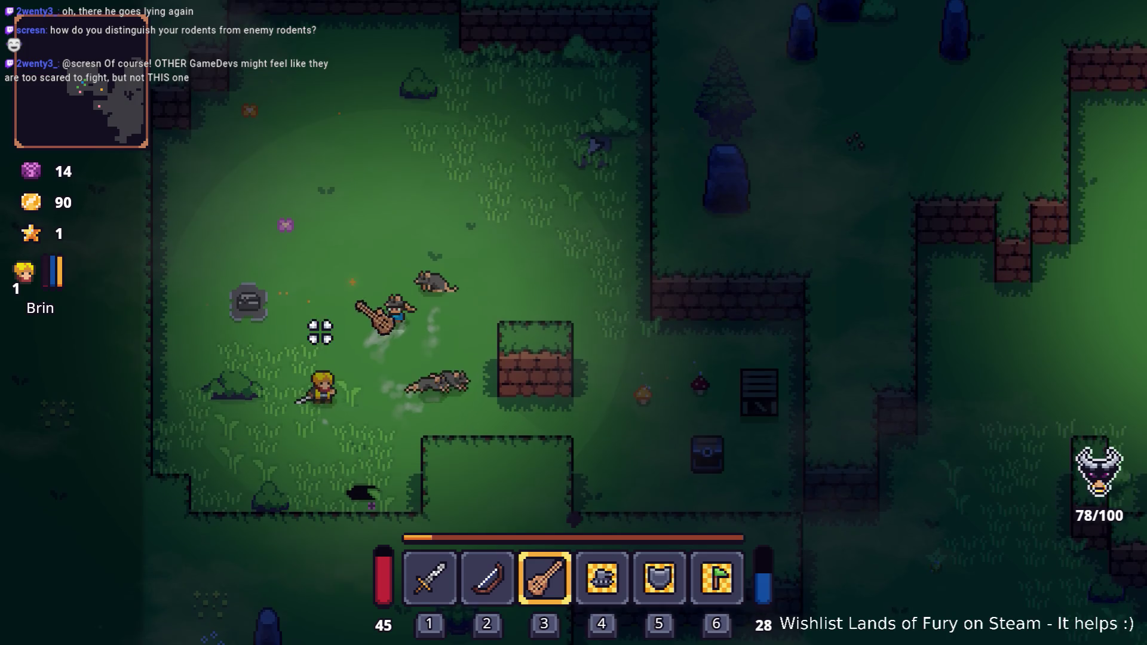
key("w")
key("d")
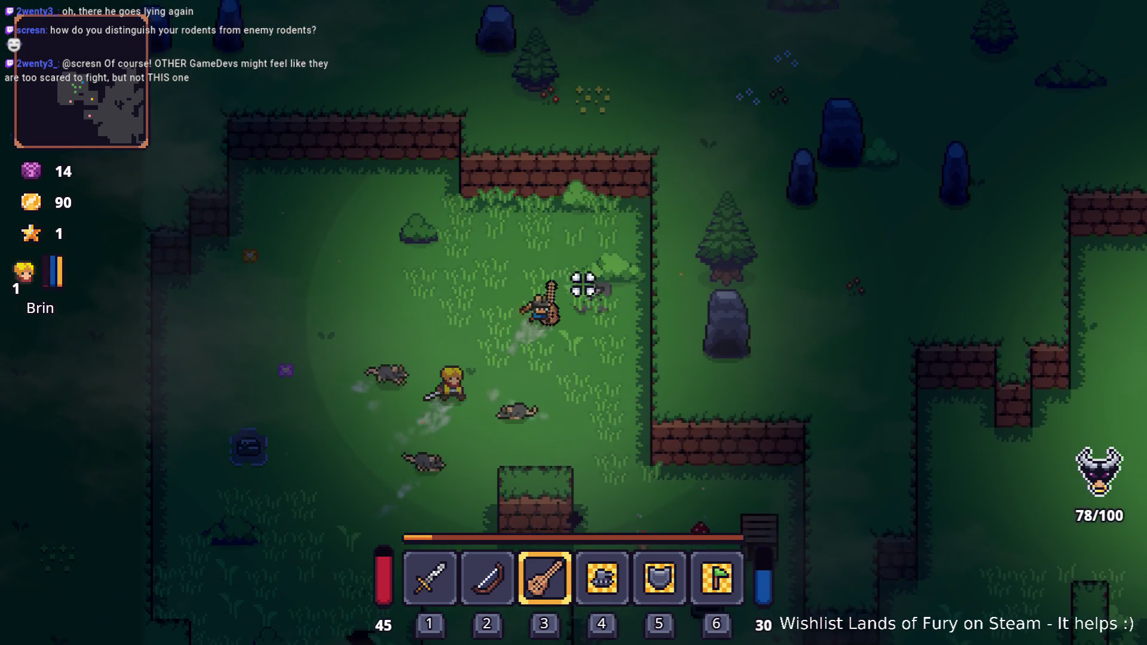
Step: Swap the guitar for the sword and swing it twice
key("d")
key("s")
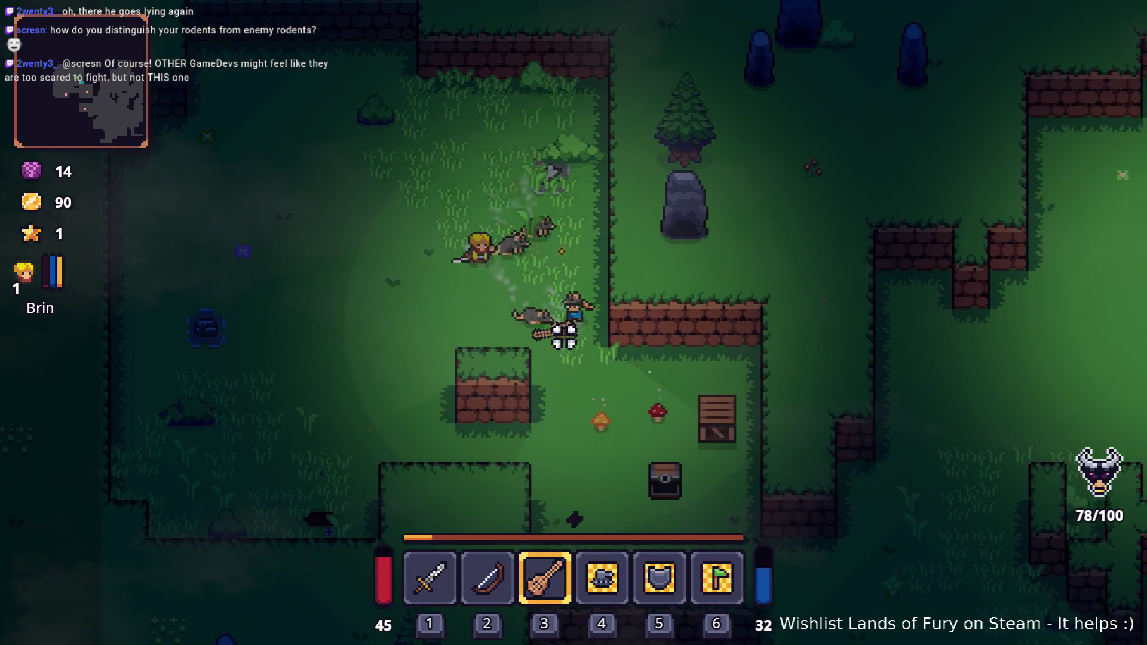
key("s")
key("d")
key("1")
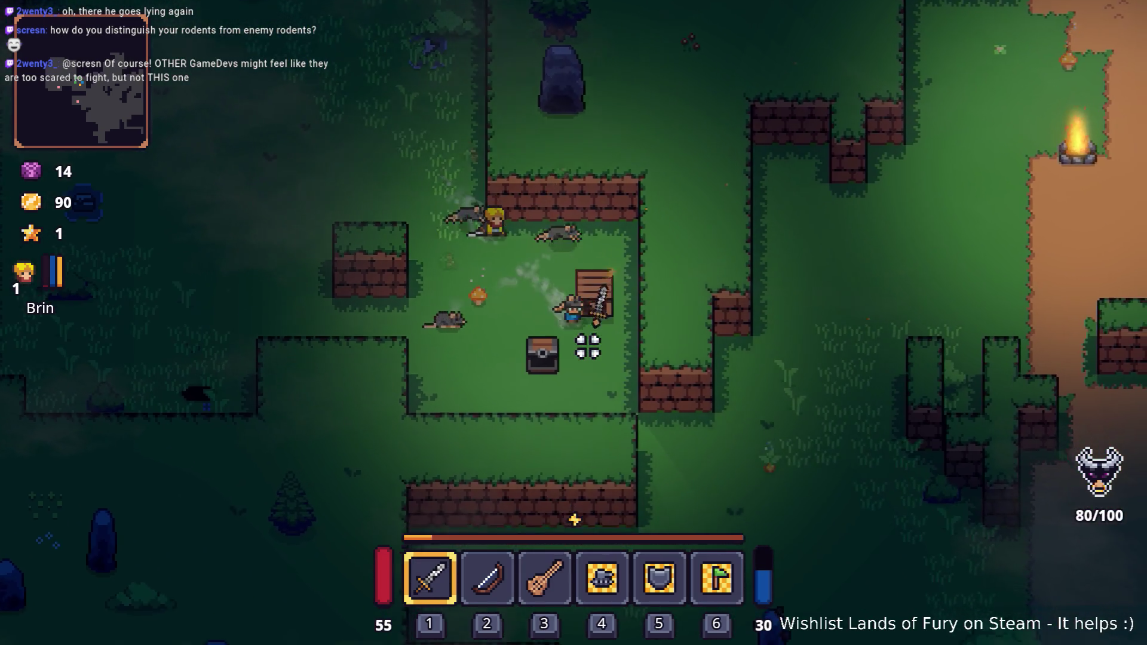
left_click(607, 212)
key("s")
left_click(596, 222)
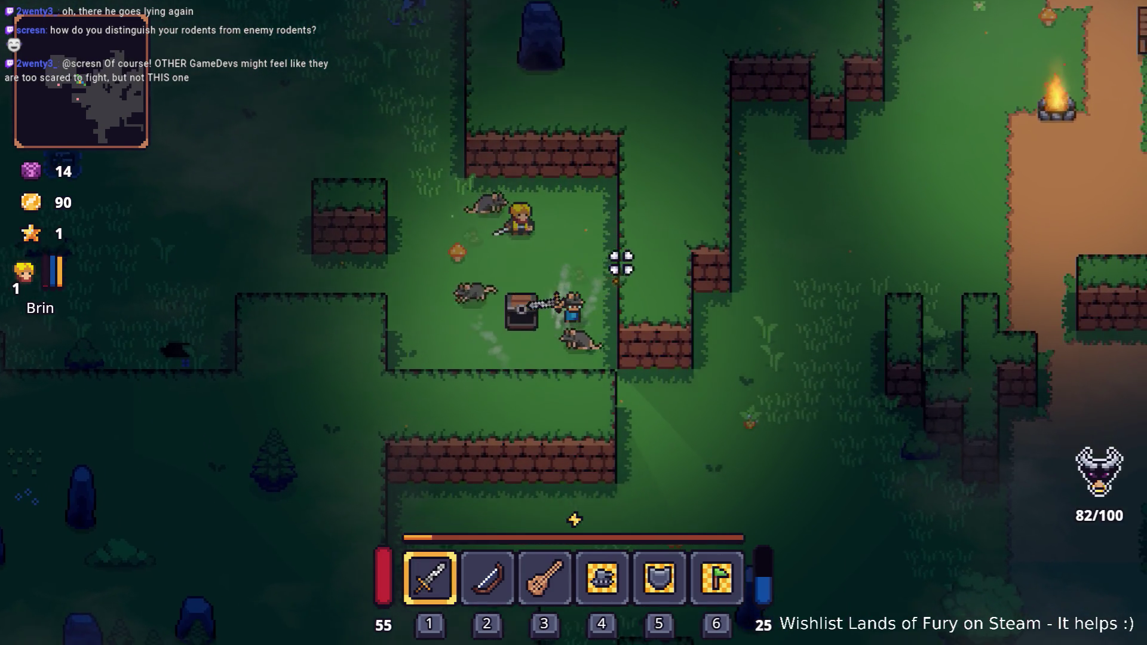
Step: Walk up-right toward the campfire and along the path to the right
key("s")
key("d")
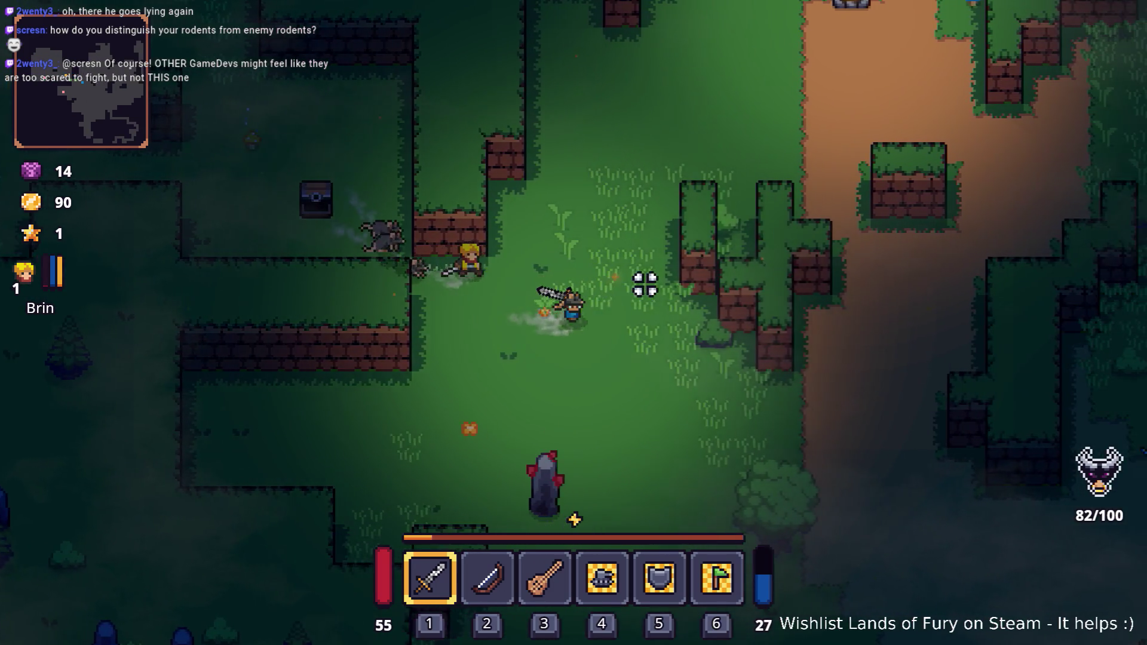
key("d")
key("w")
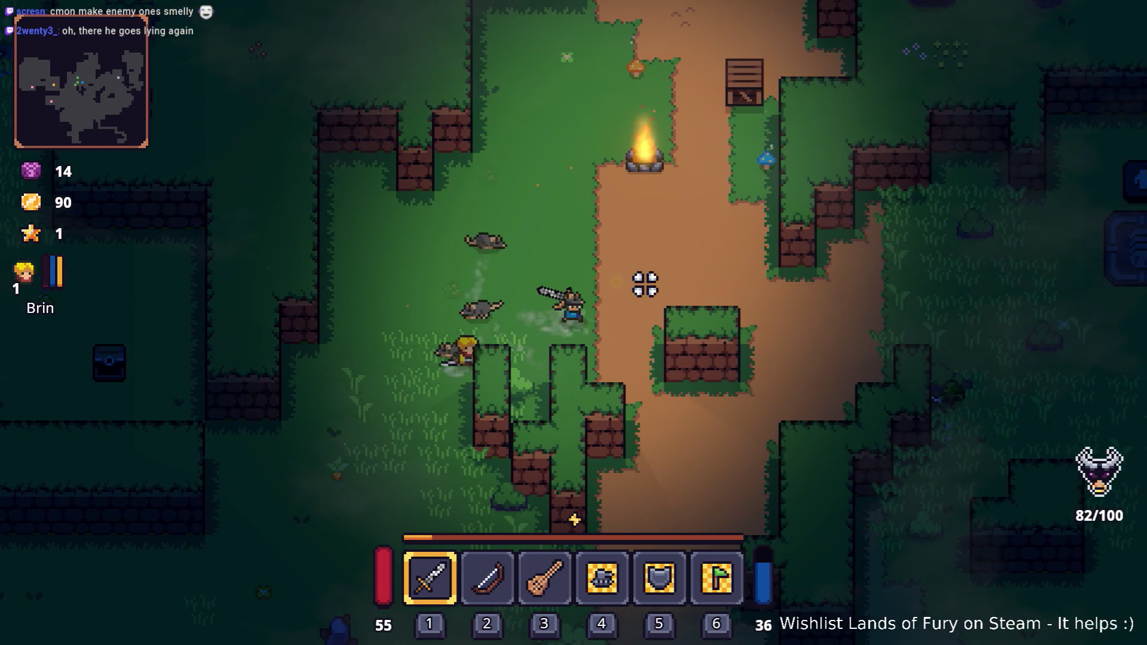
key("d")
key("w")
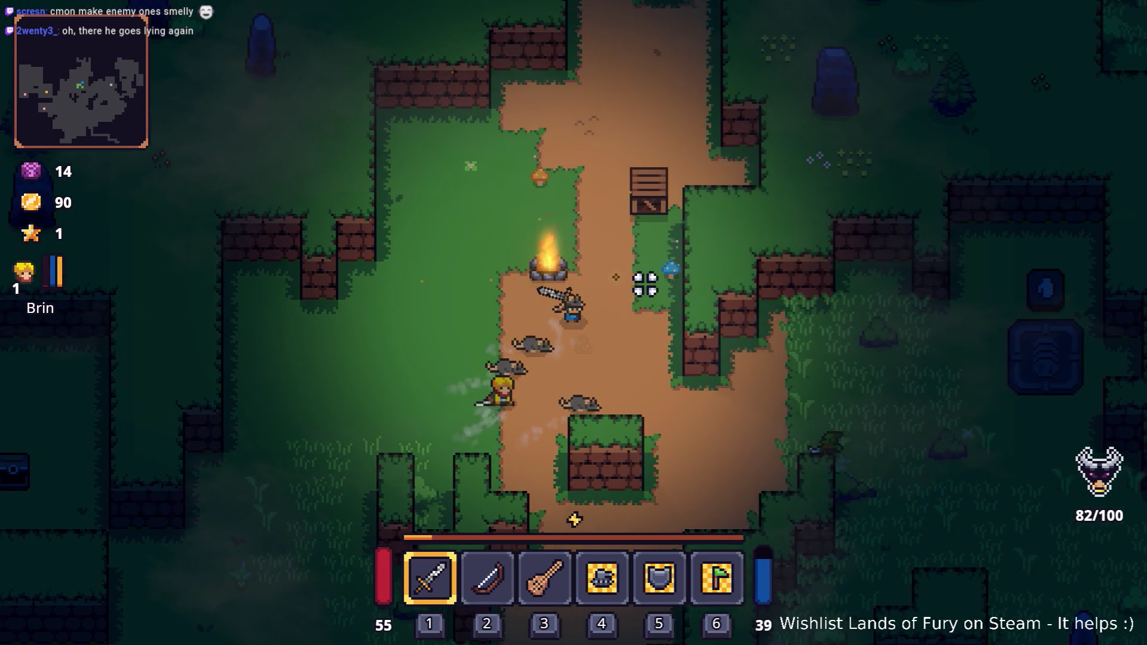
key("s")
key("d")
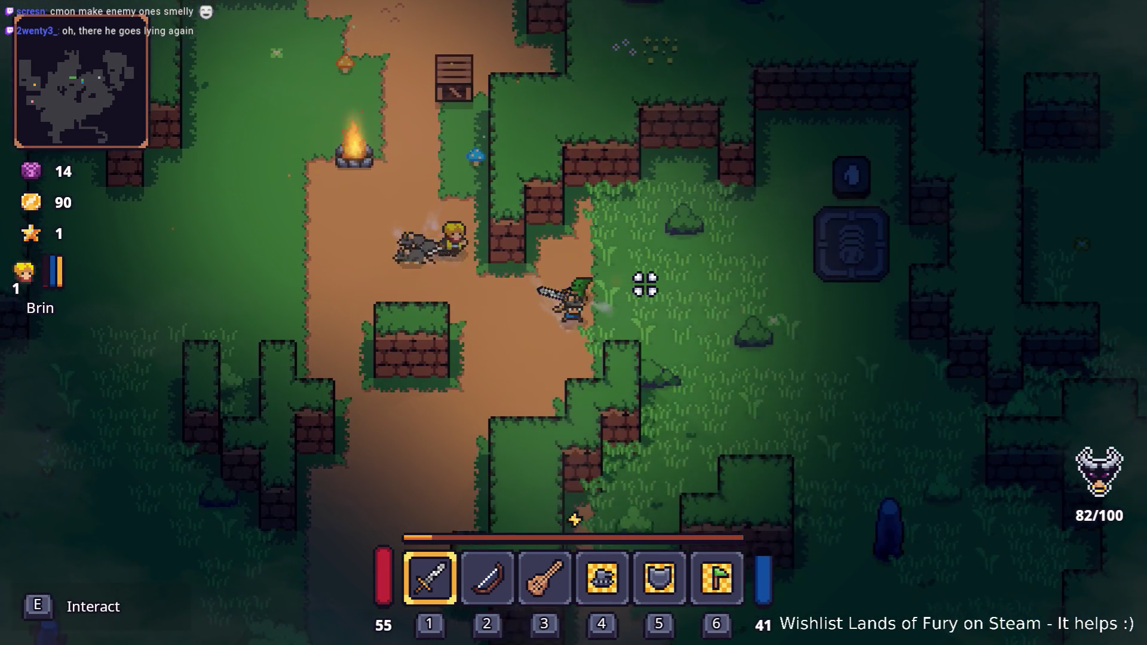
key("d")
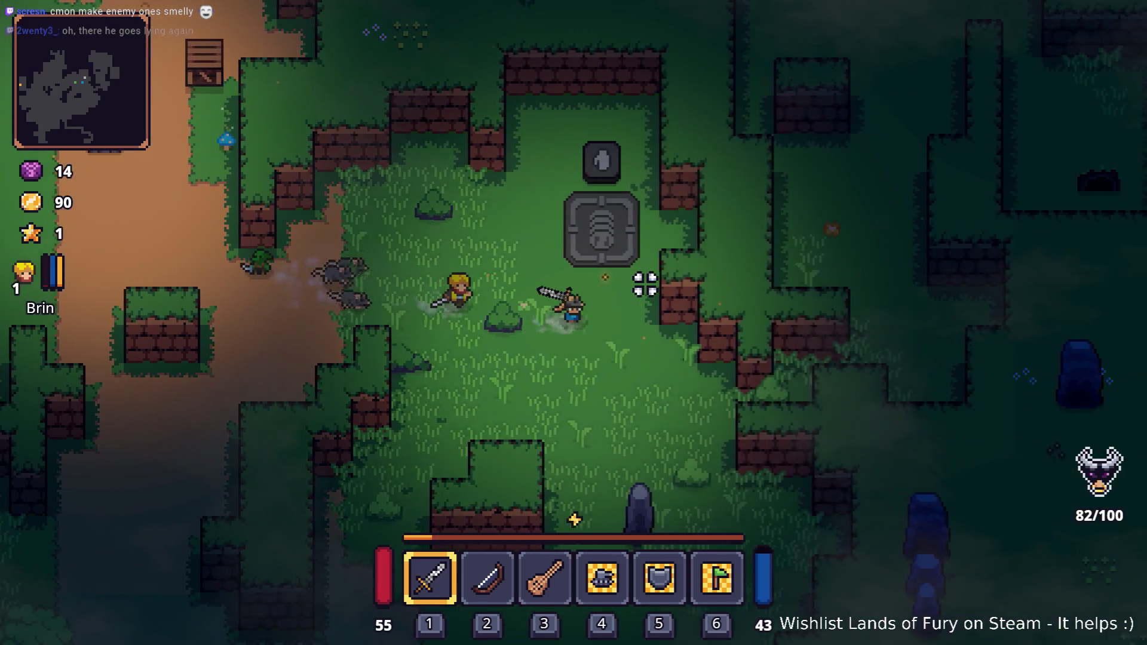
key("s")
key("d")
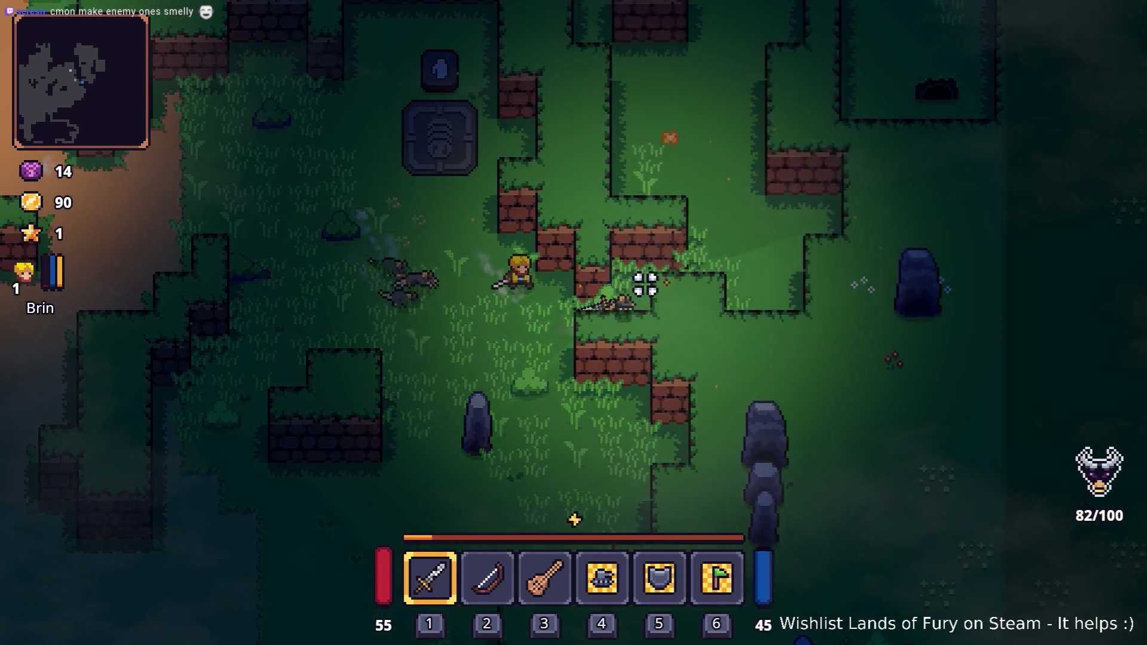
key("w")
key("d")
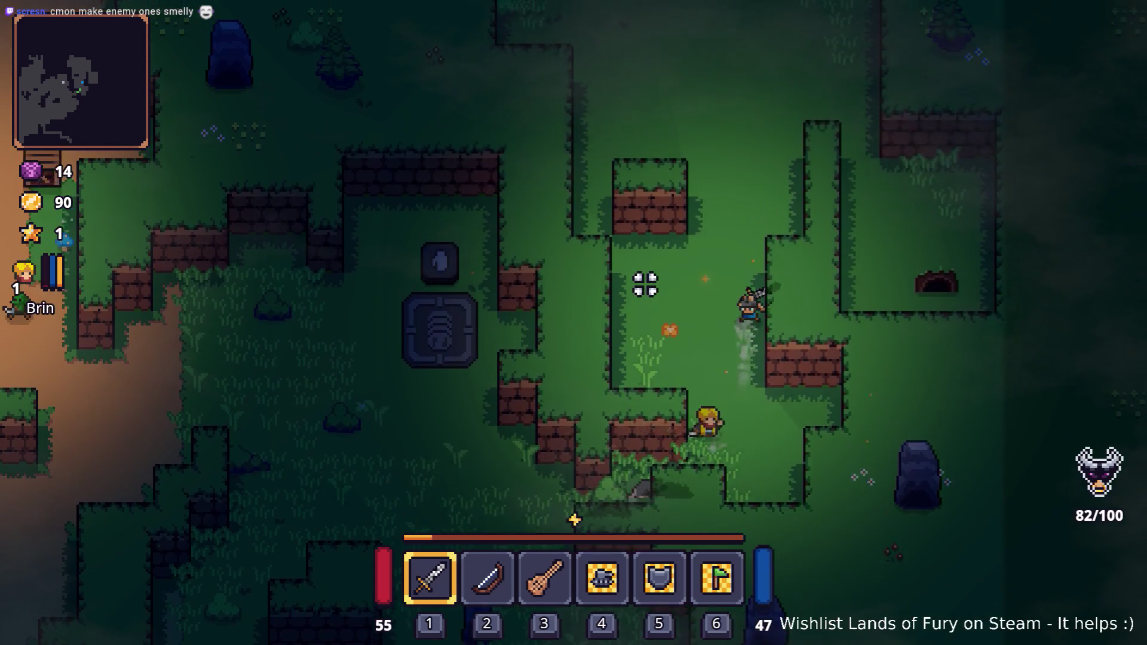
Step: Circle back left past the campfire and smash the crate
key("w")
key("a")
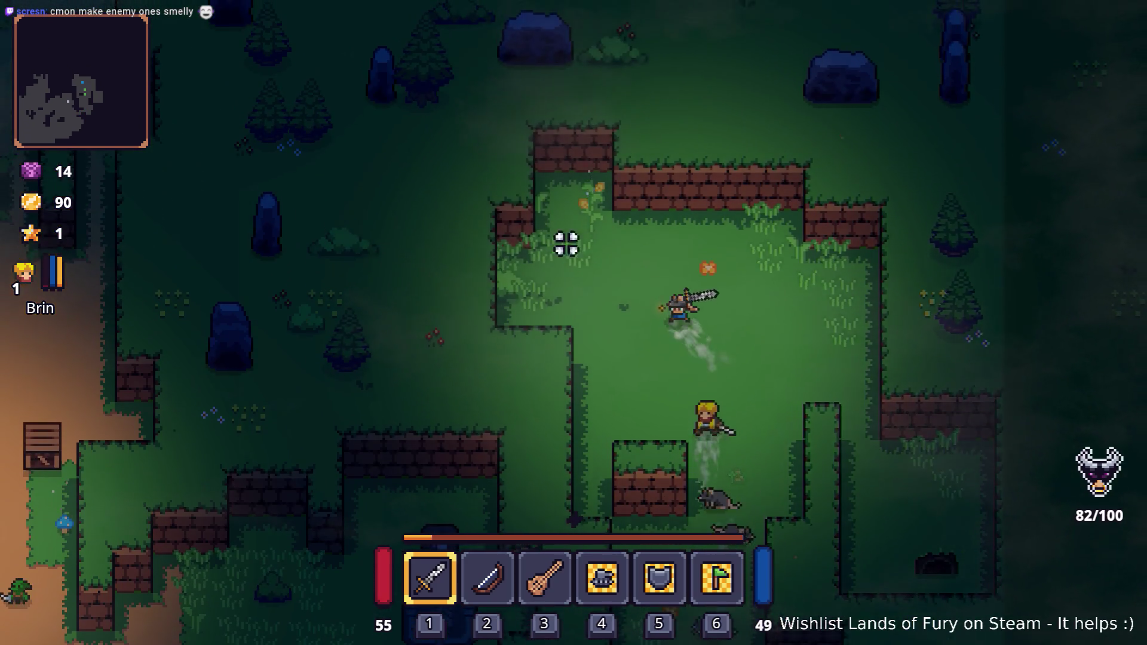
key("w")
key("a")
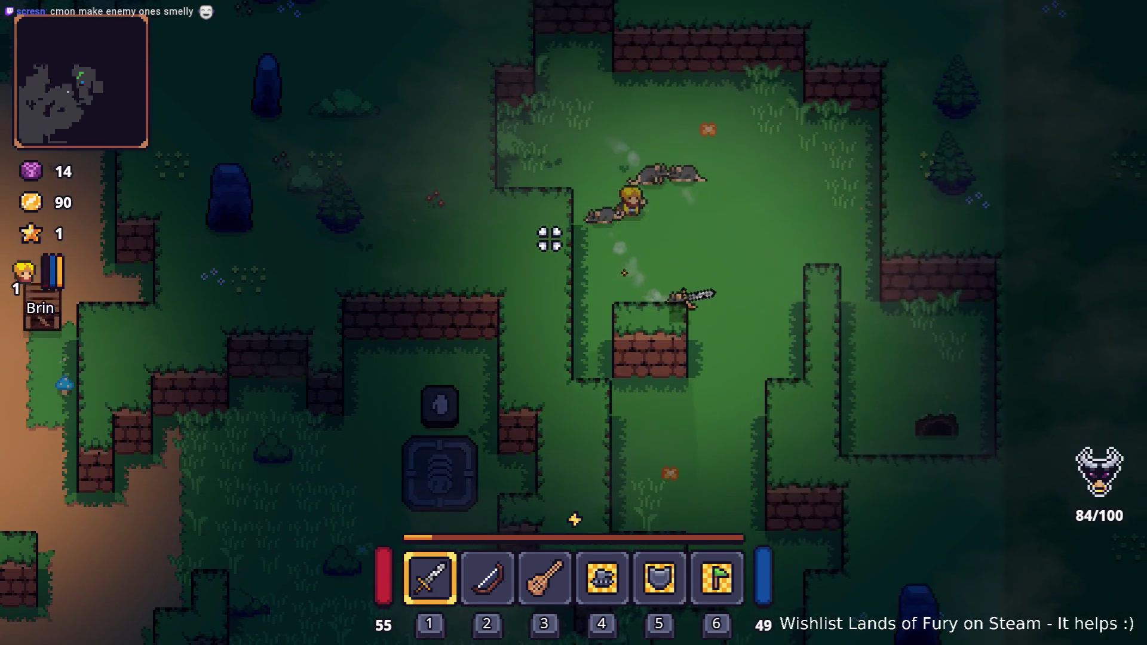
key("s")
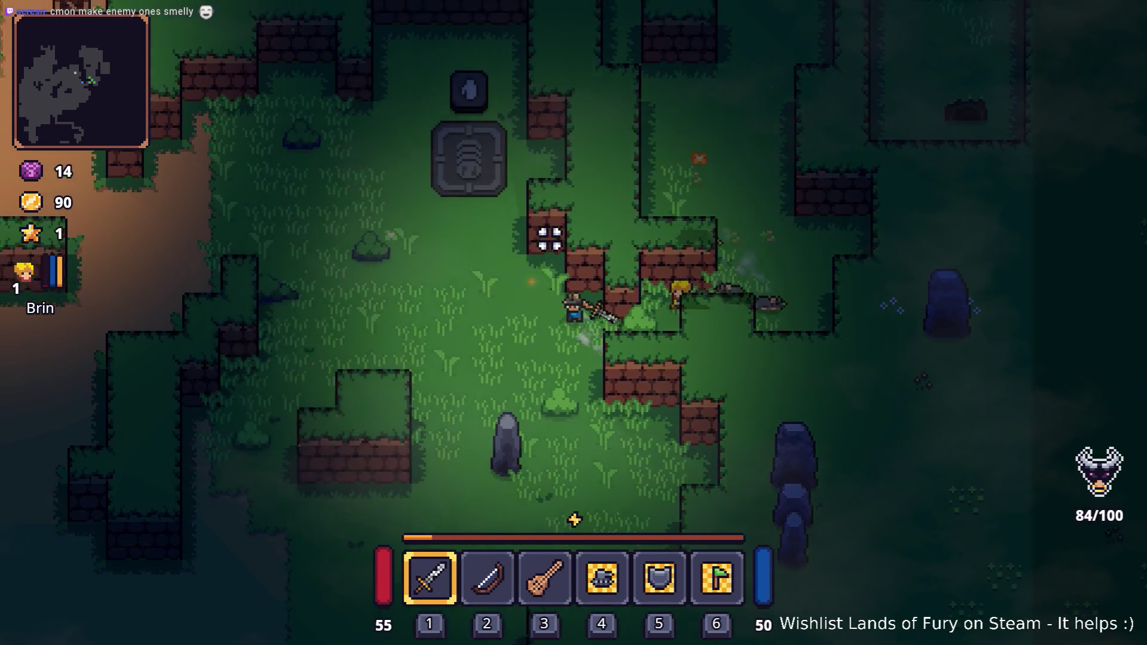
key("a")
key("w")
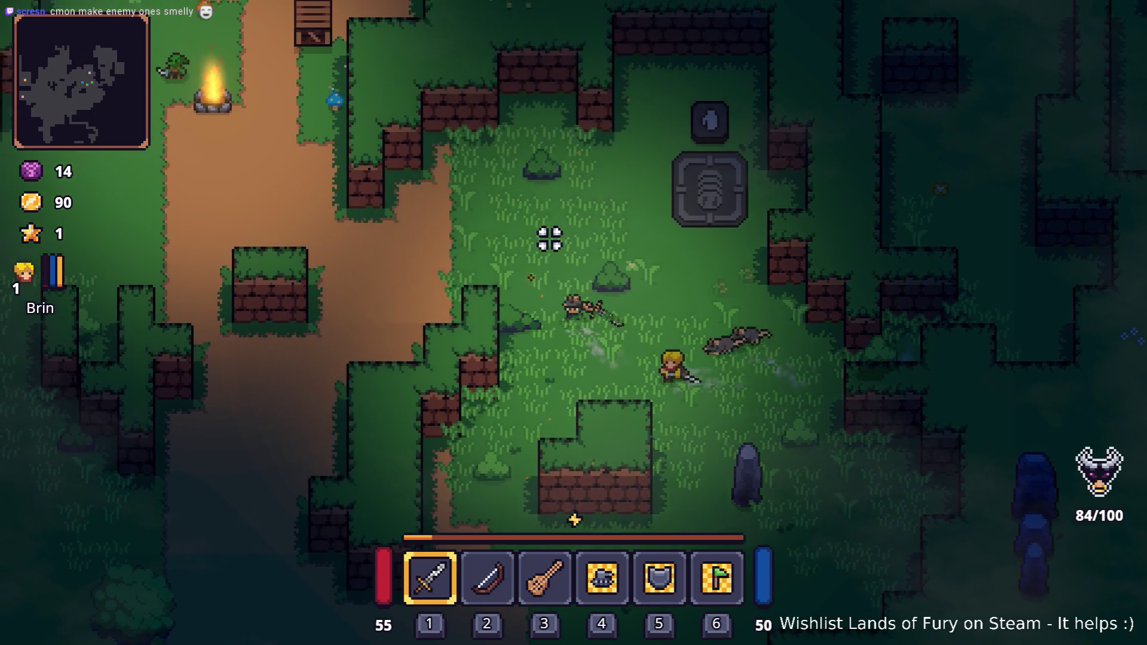
key("a")
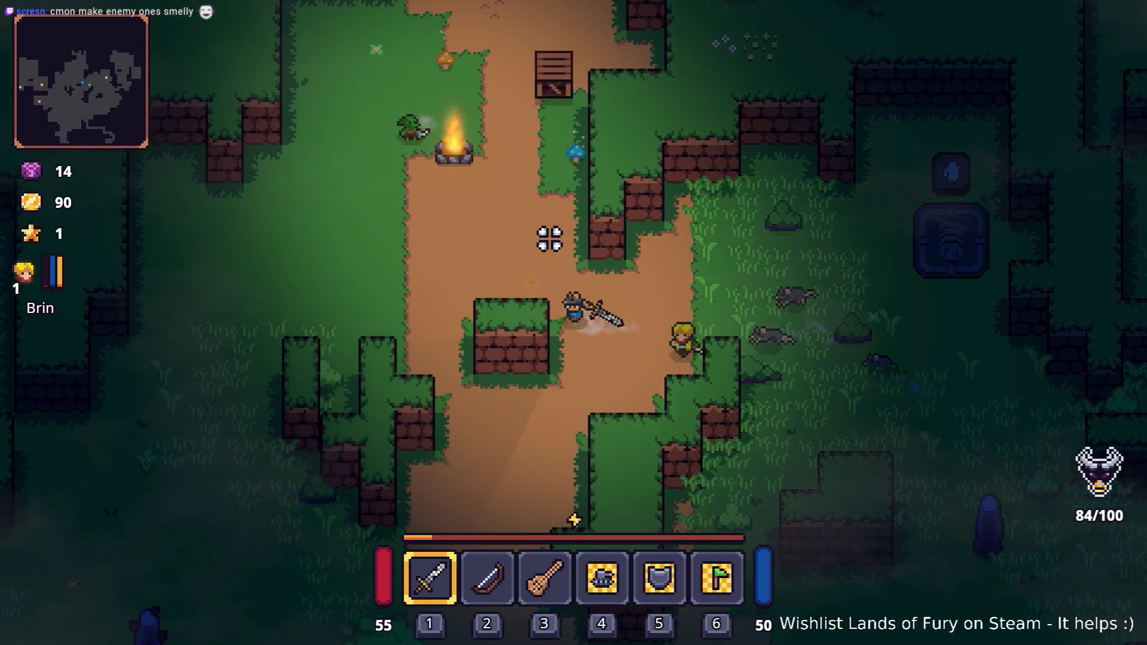
key("a")
key("w")
key("w")
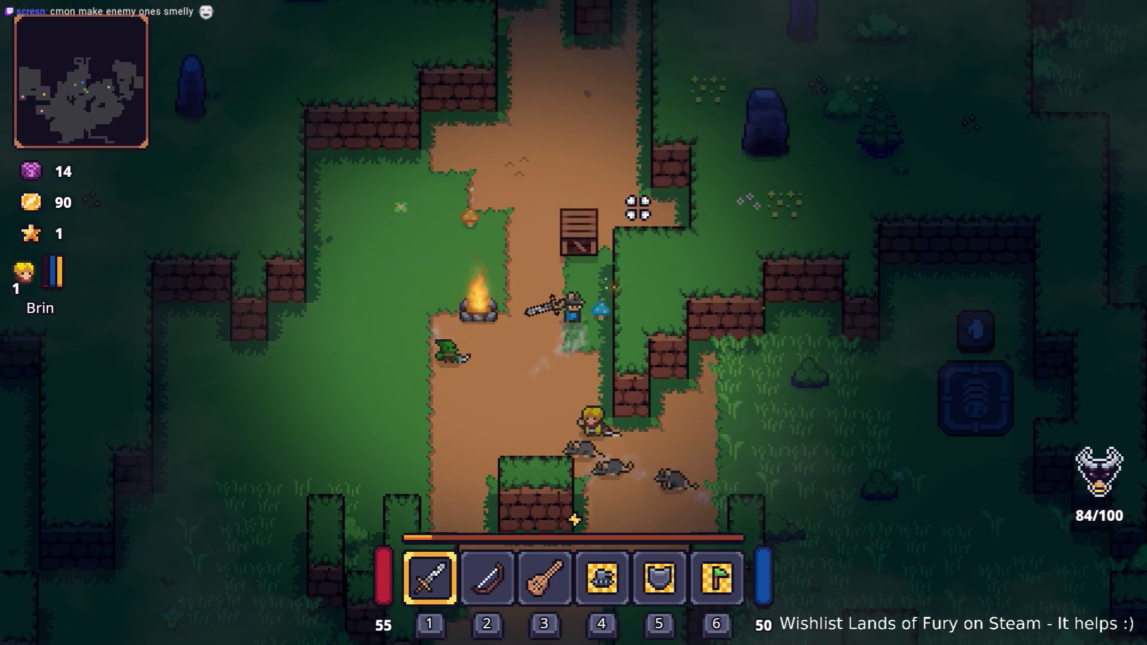
left_click(636, 209)
Step: Walk north toward the anvil area, then return to the campfire and slash
key("w")
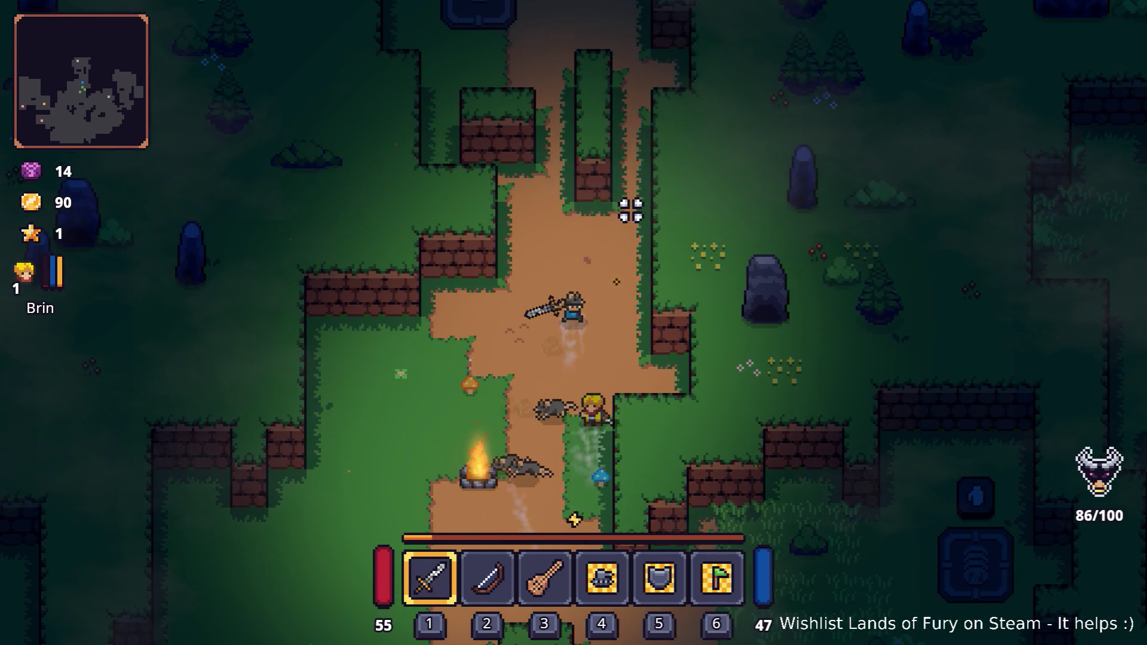
key("w")
key("d")
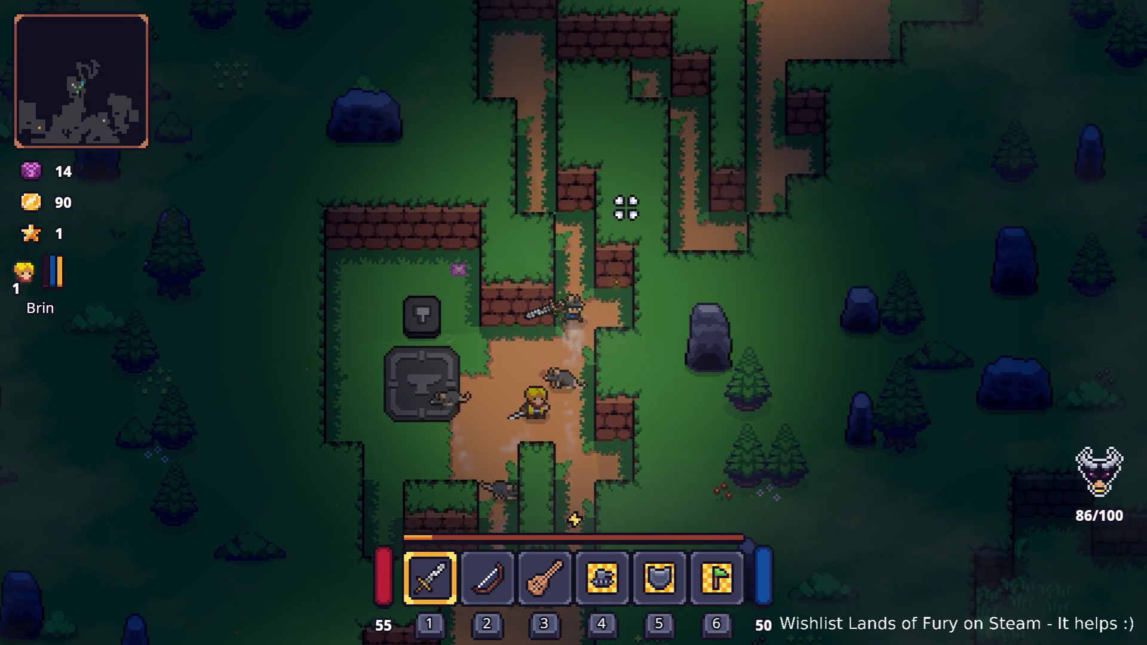
key("w")
key("d")
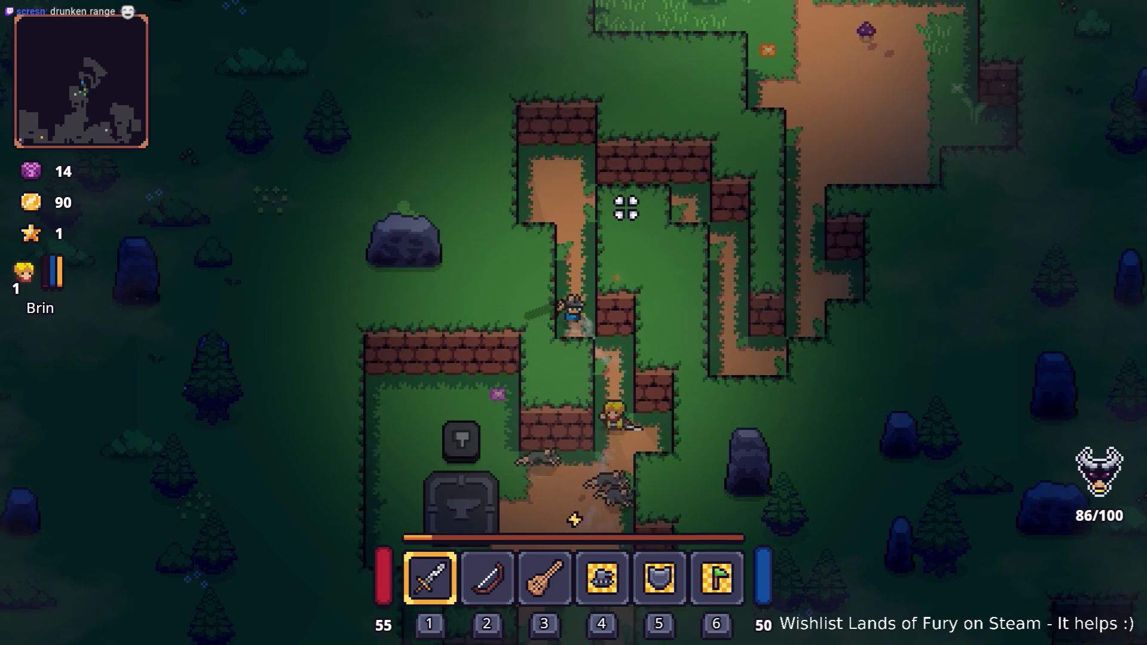
key("d")
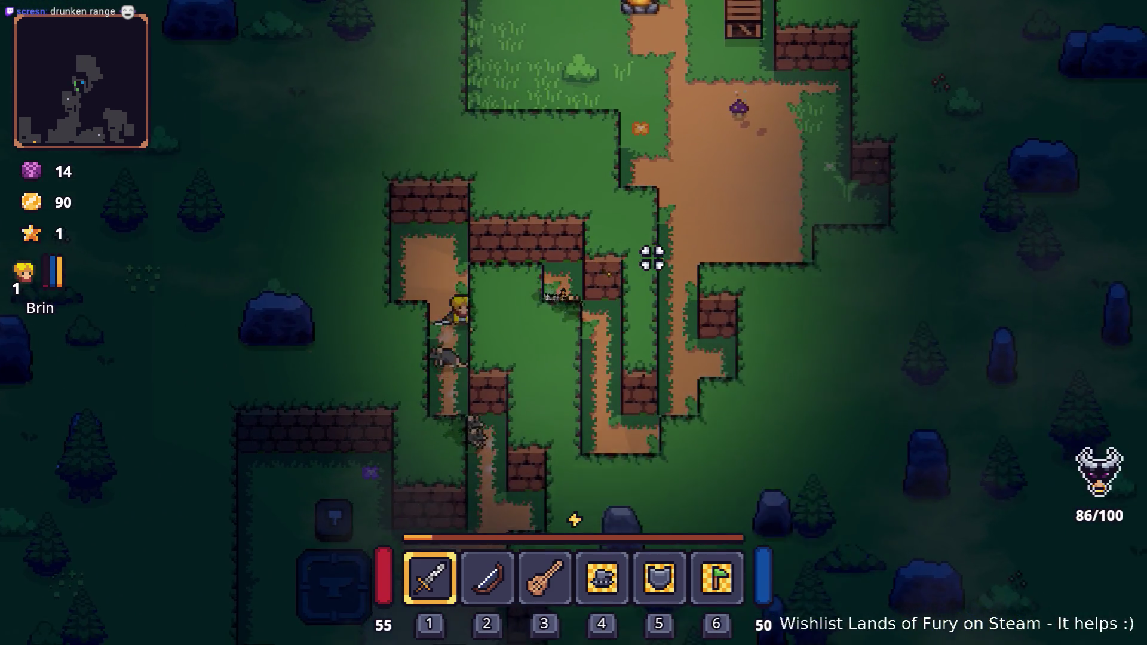
key("s")
key("d")
key("w")
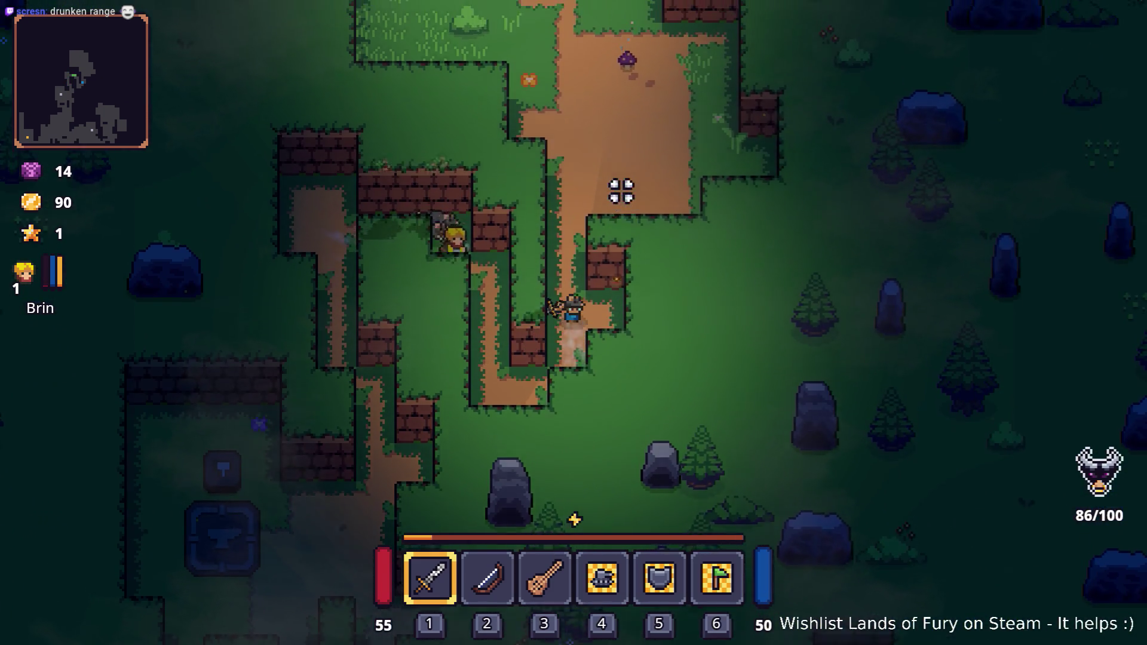
key("w")
key("d")
left_click(518, 174)
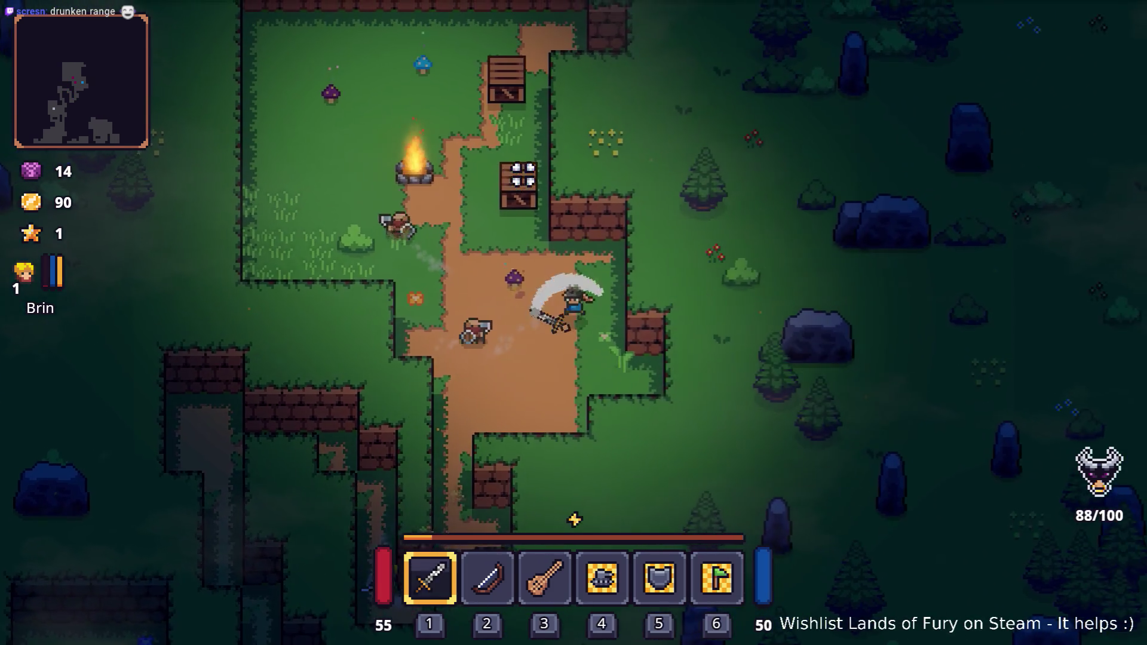
Step: Dash to the crate and cut down the rats until the counter reaches 100/100
key("a")
key("w")
key("space")
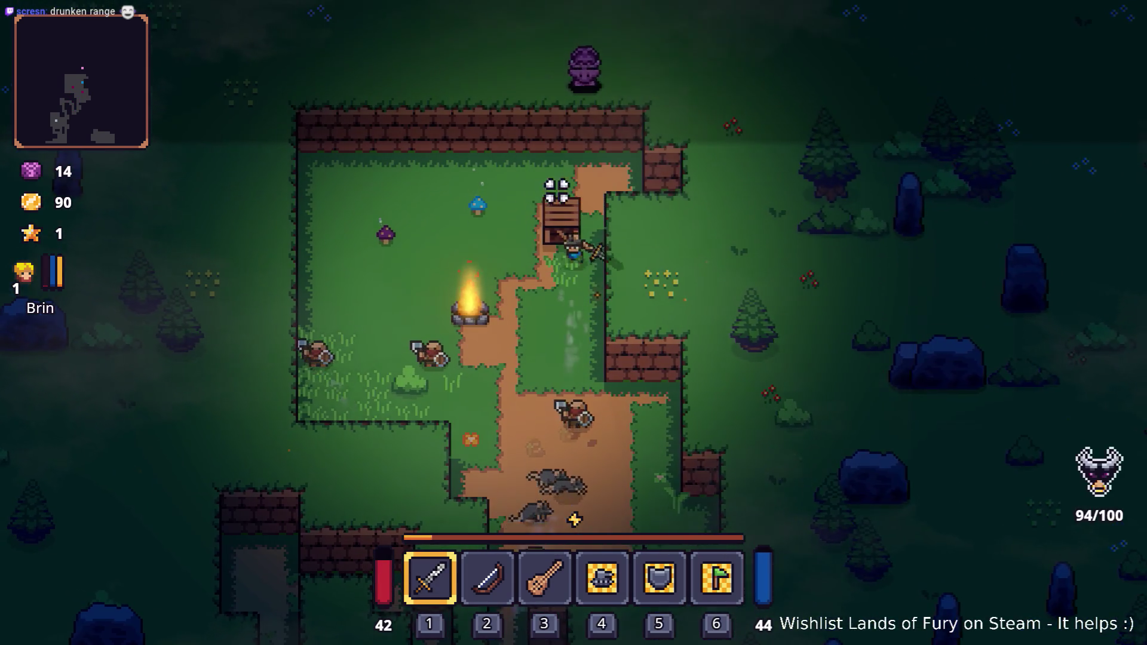
key("a")
left_click(561, 198)
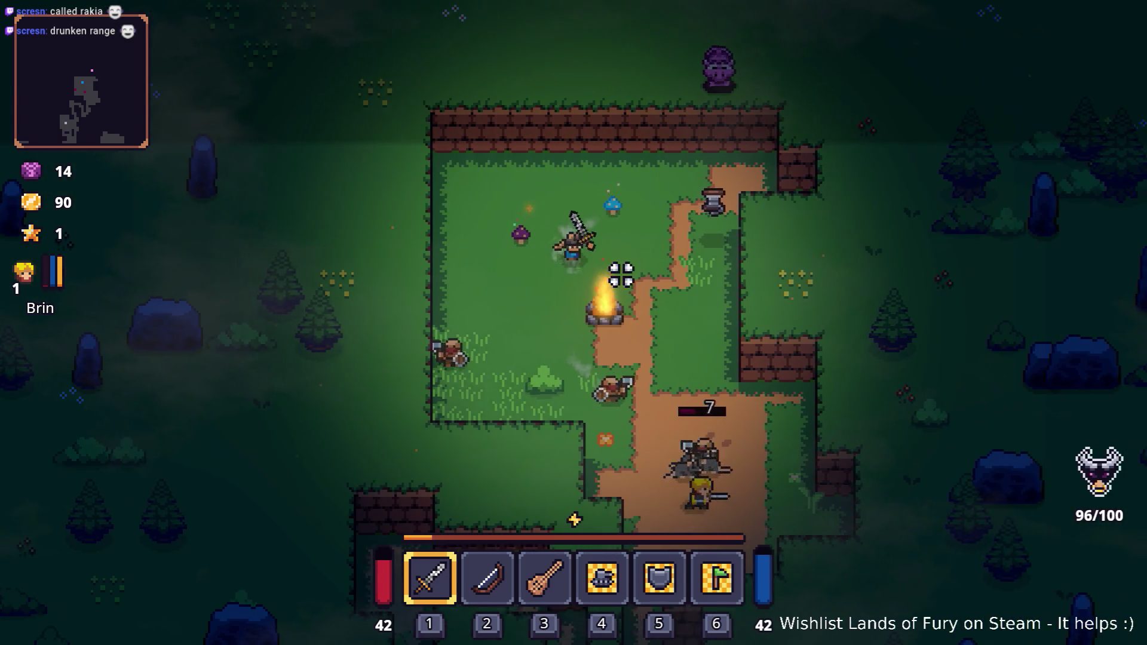
key("s")
left_click(584, 266)
key("a")
left_click(661, 271)
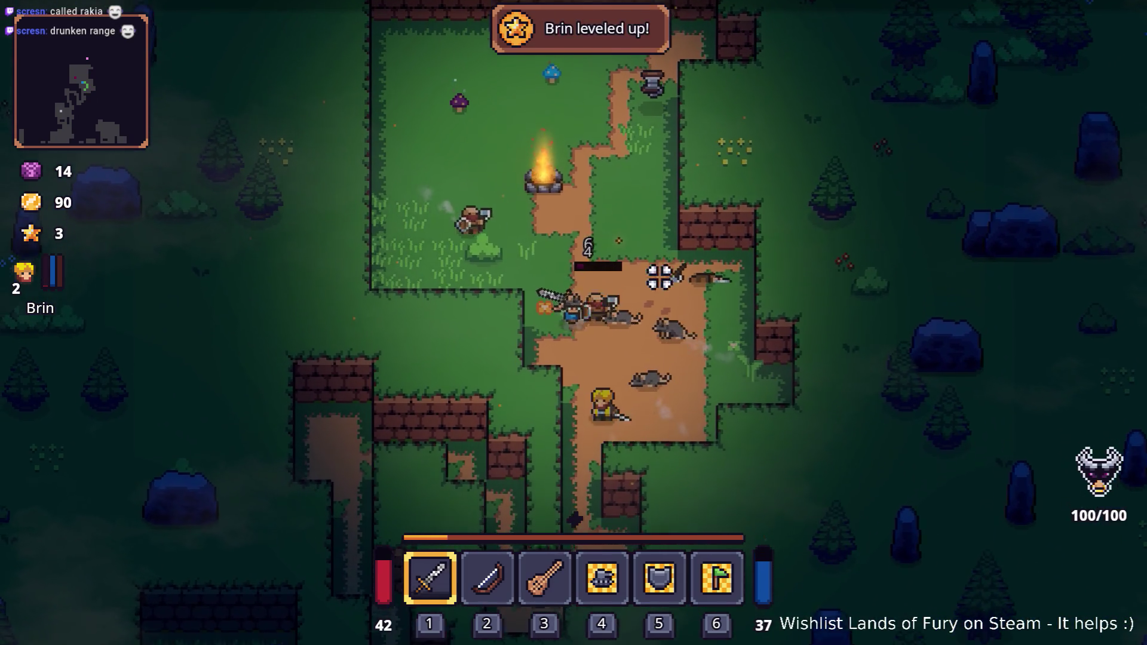
left_click(661, 271)
left_click(438, 303)
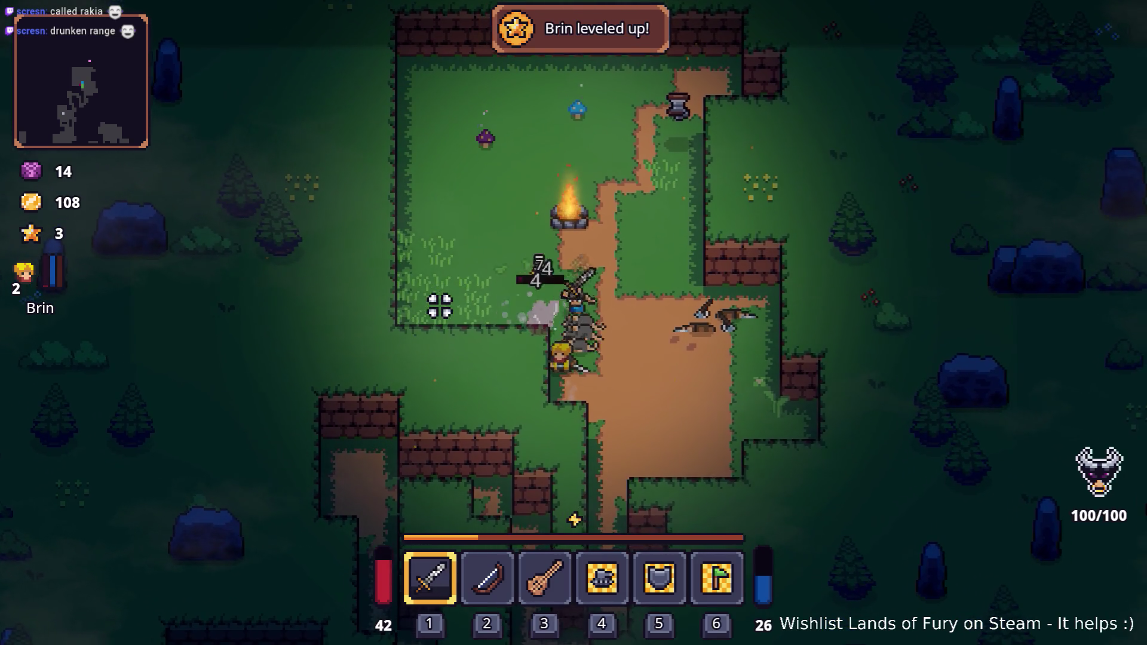
key("w")
left_click(432, 263)
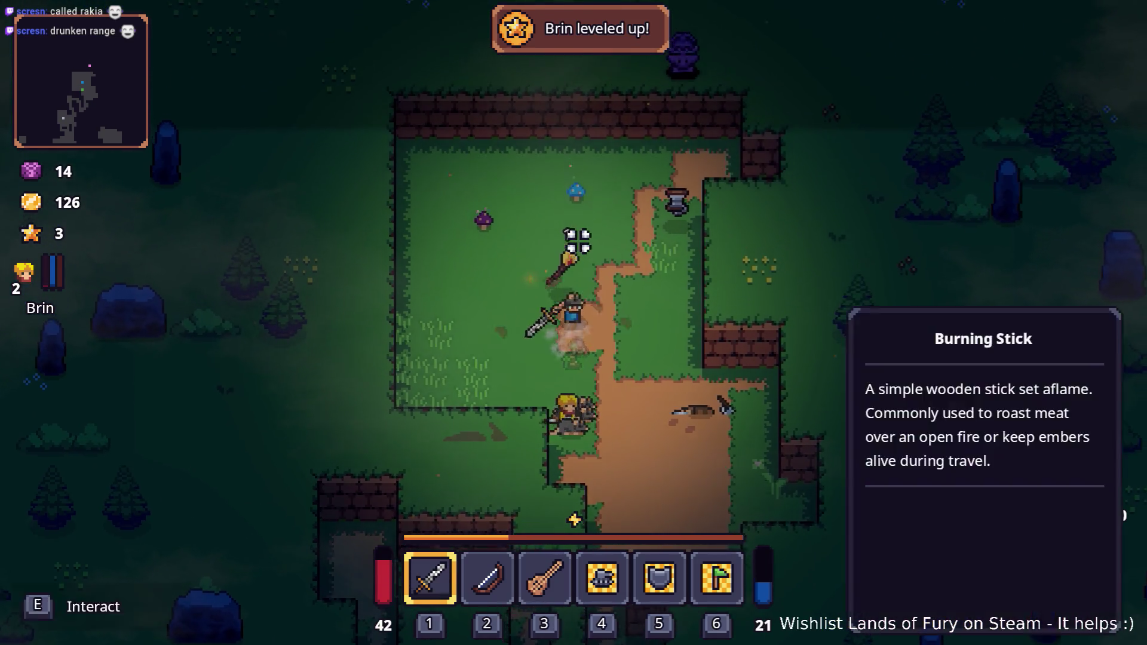
Step: Walk the hero through the maze, past the campfire, and across the grass to the burrow
key("s")
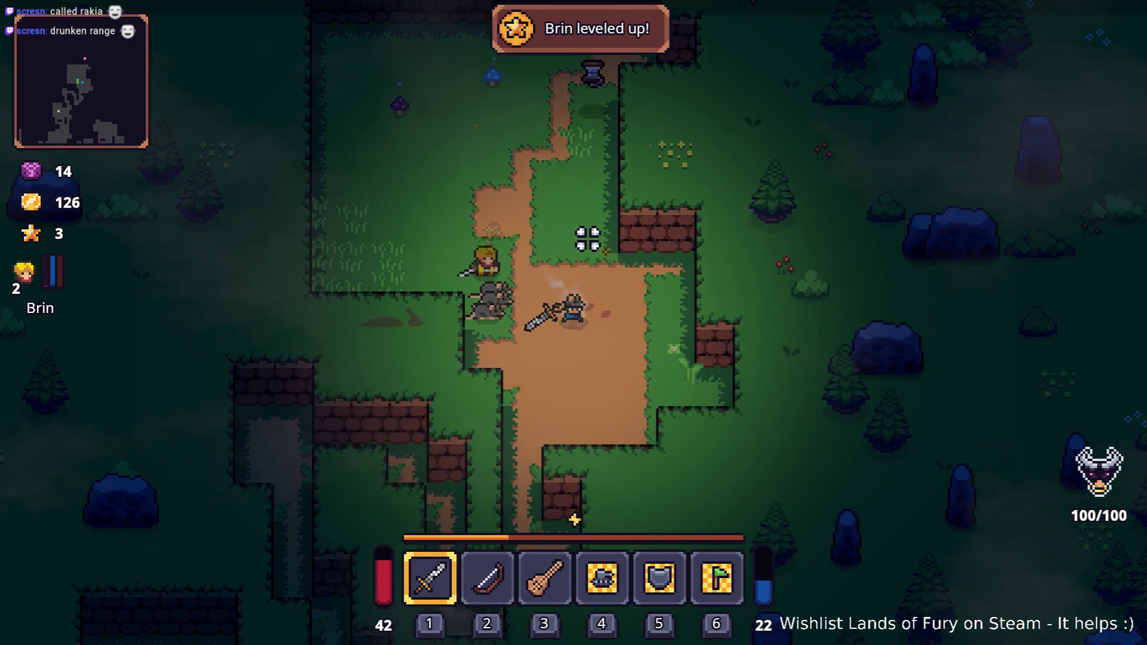
key("a")
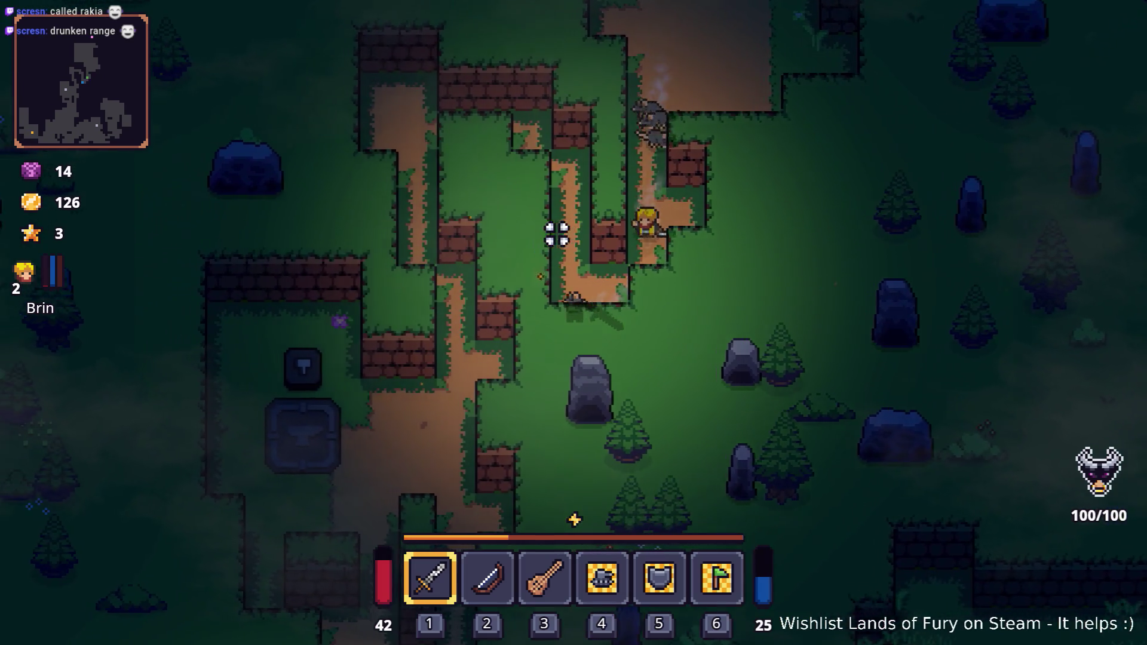
key("w")
key("a")
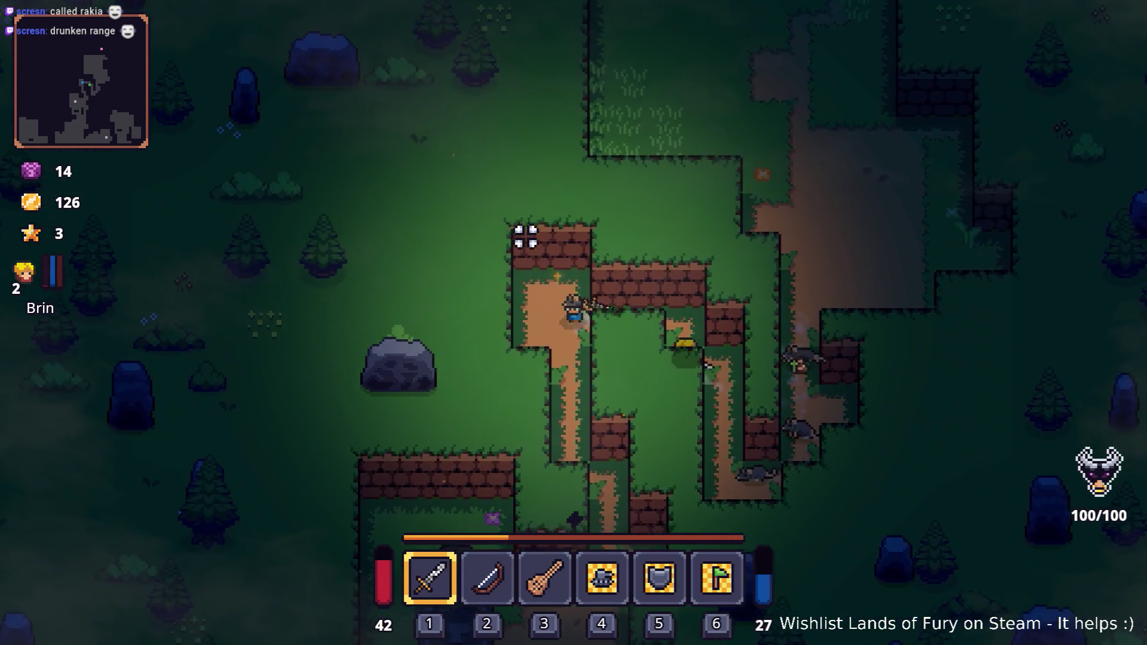
key("s")
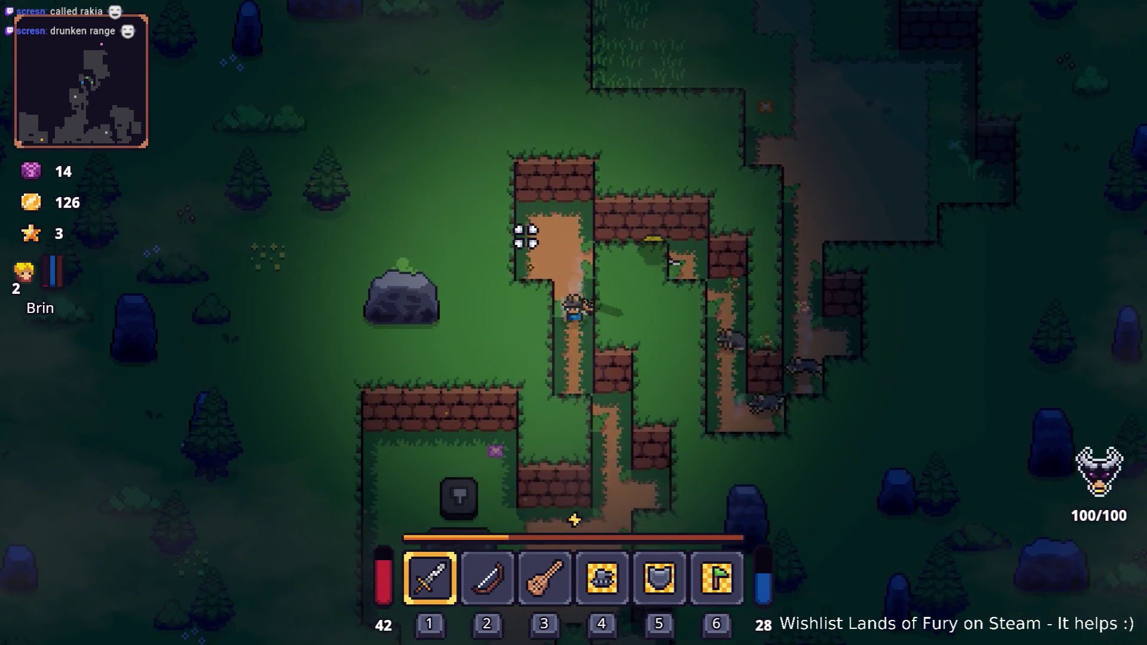
key("s")
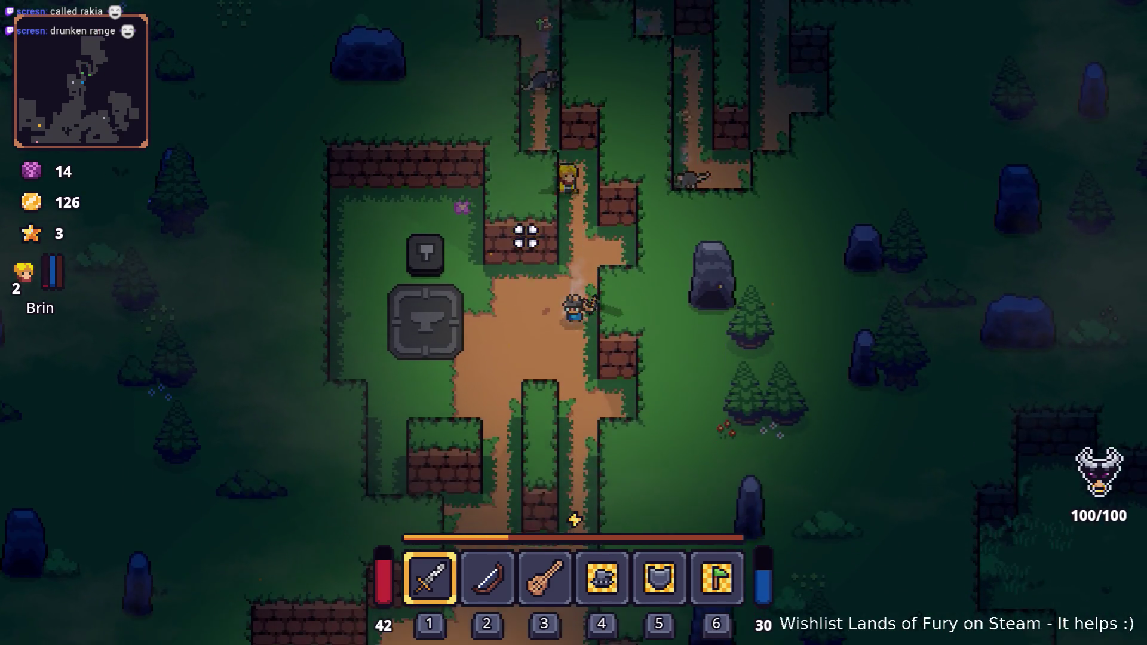
key("s")
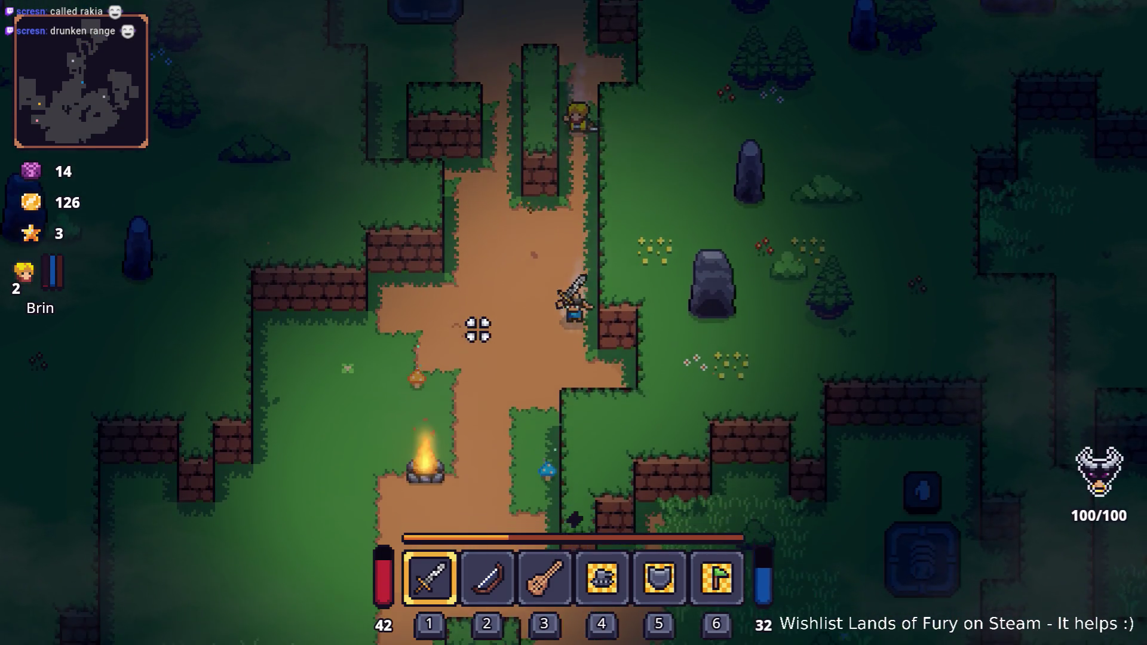
key("a")
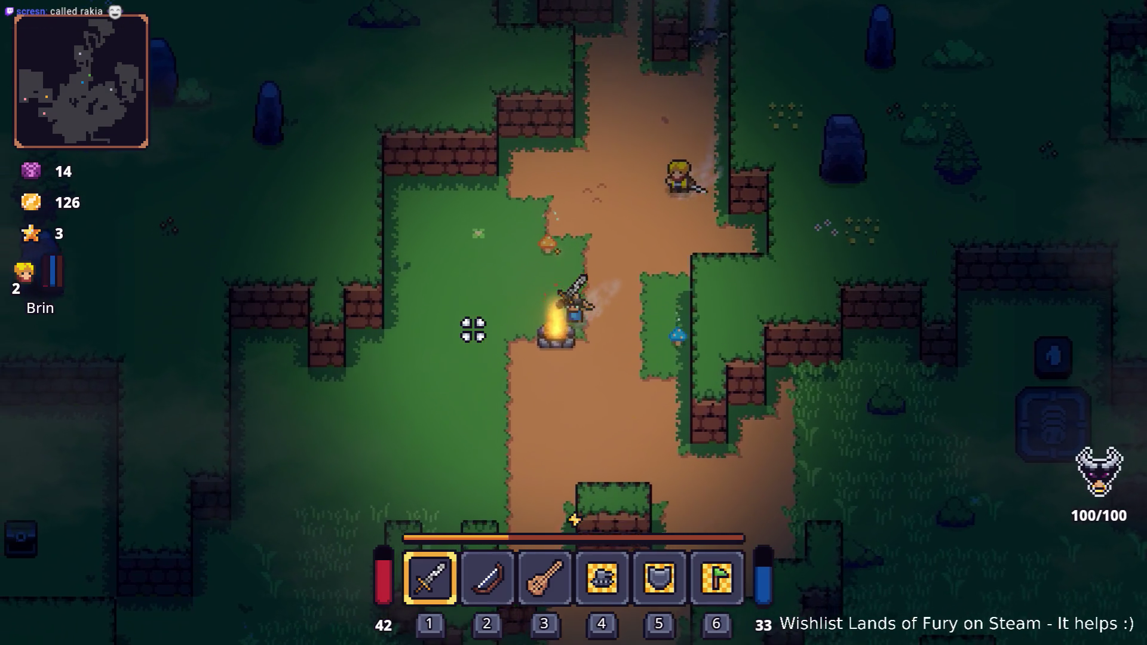
key("s")
key("a")
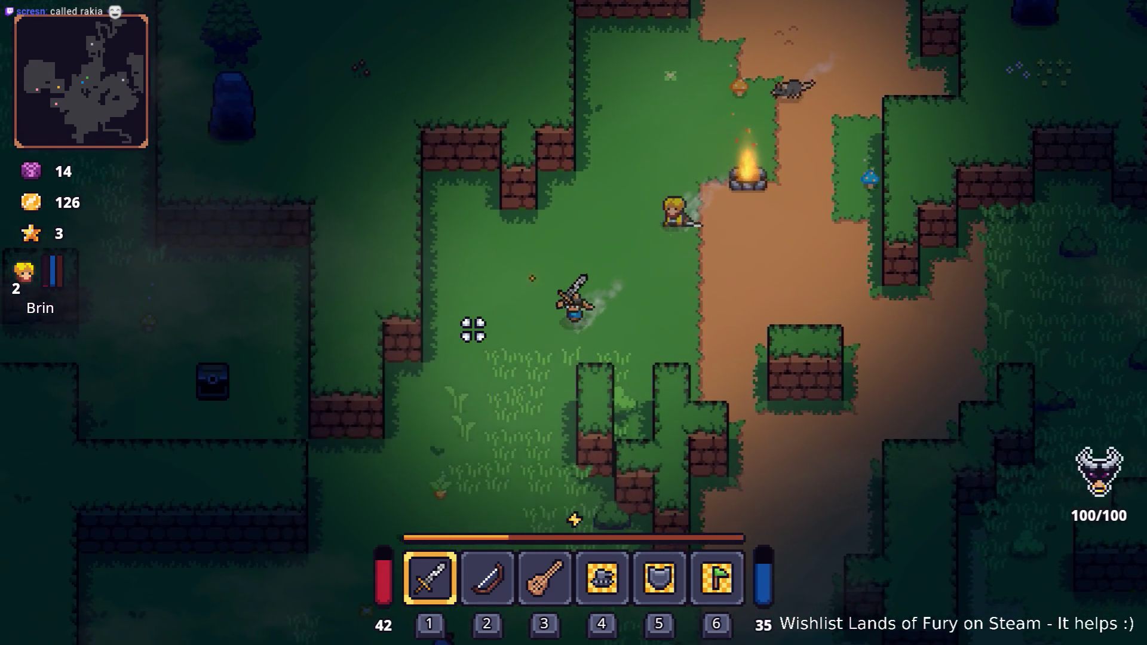
key("s")
key("a")
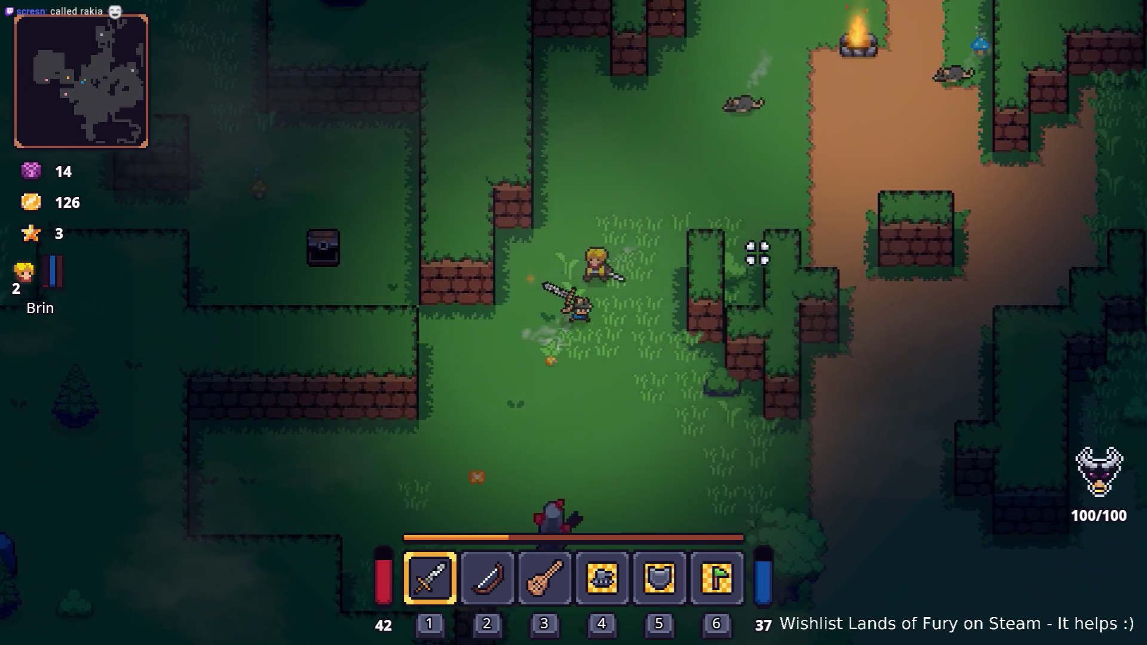
key("w")
key("d")
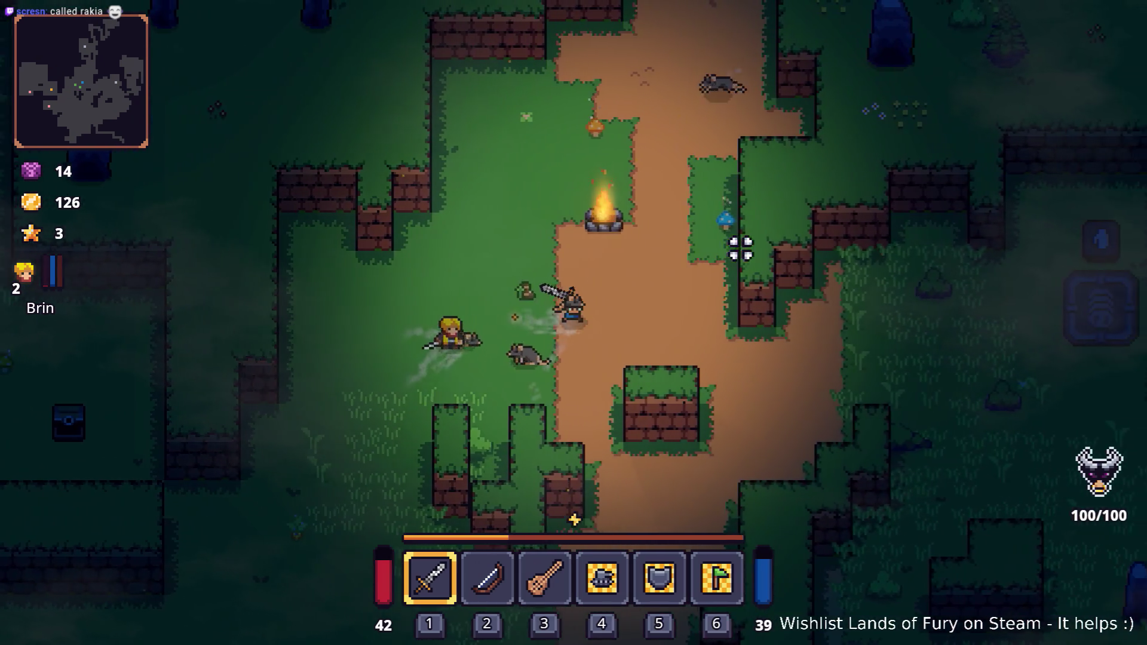
key("d")
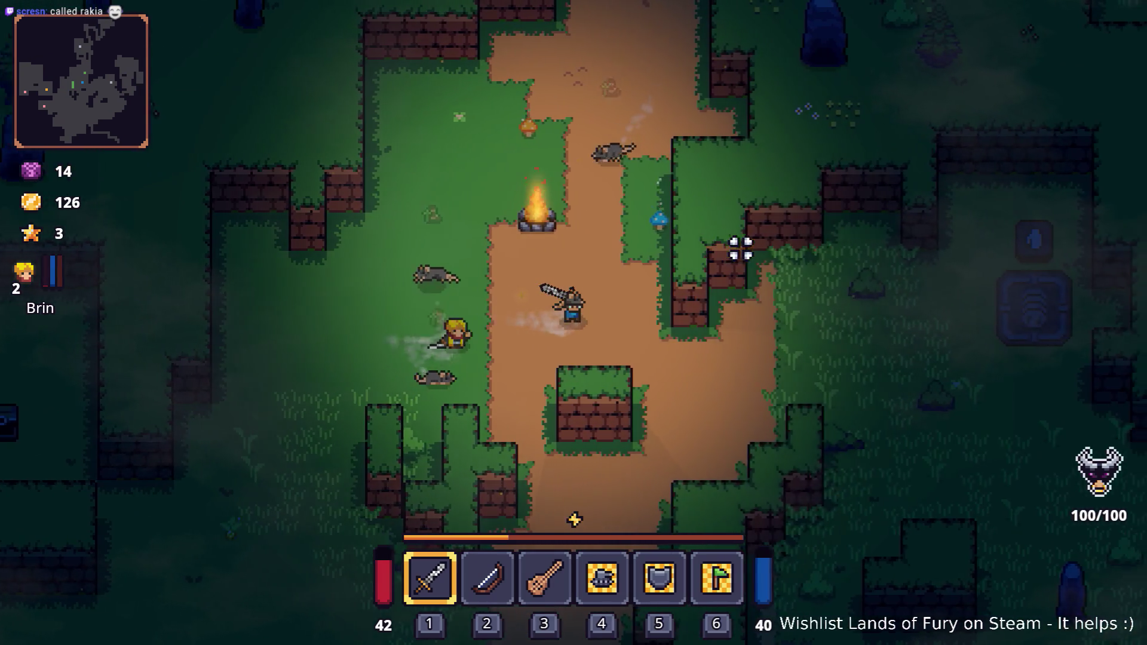
key("s")
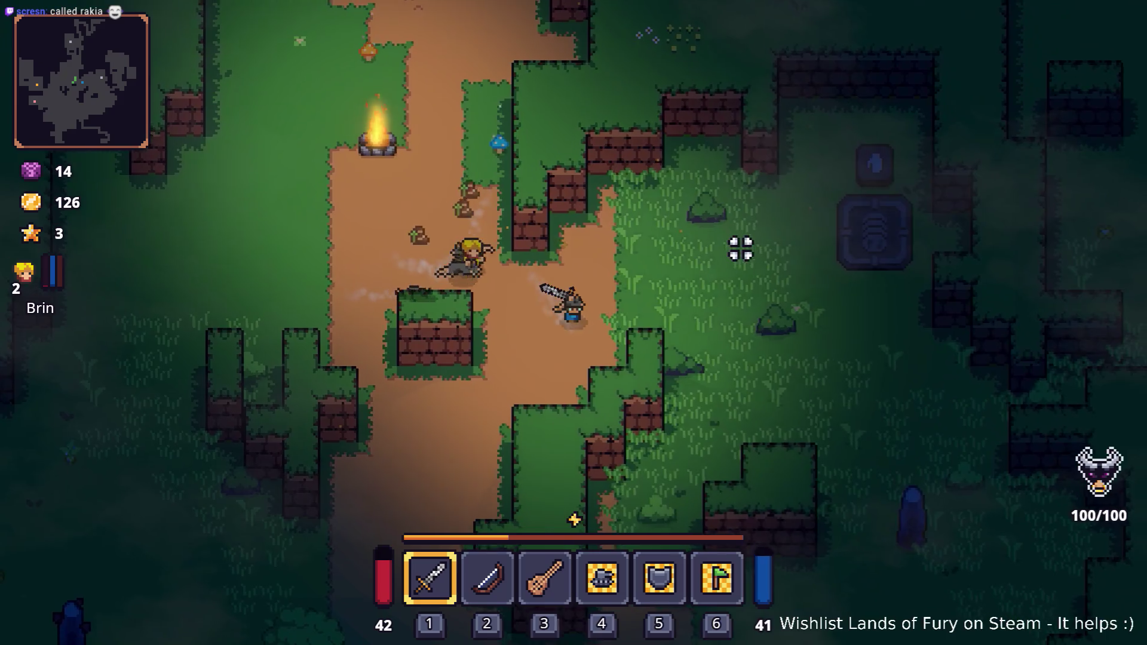
key("d")
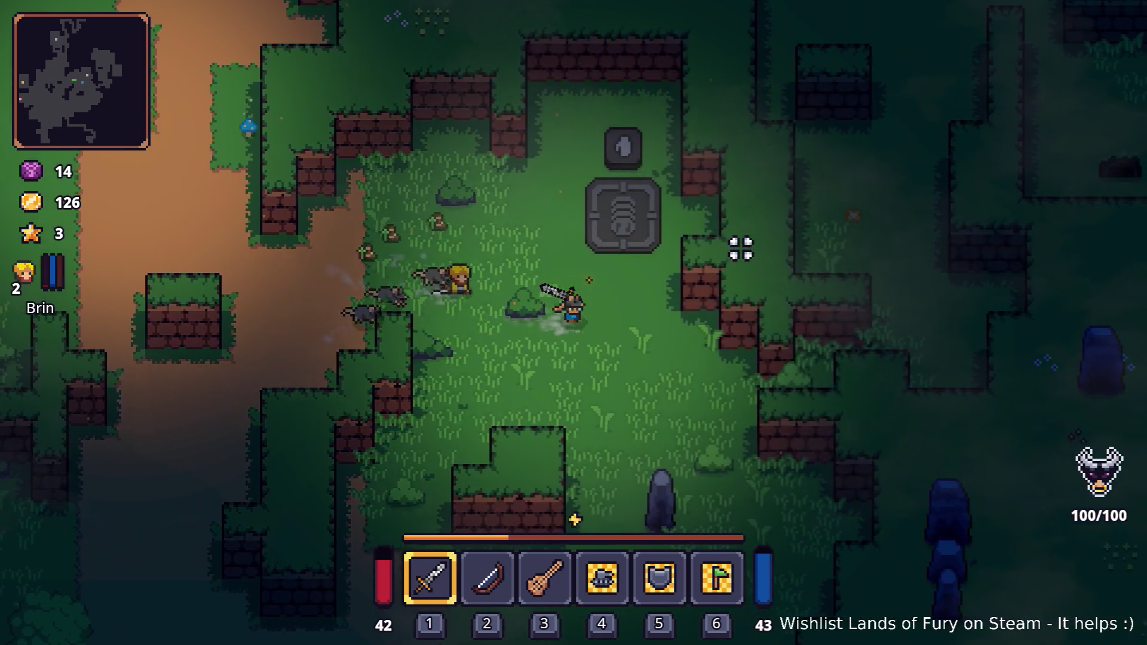
key("d")
key("s")
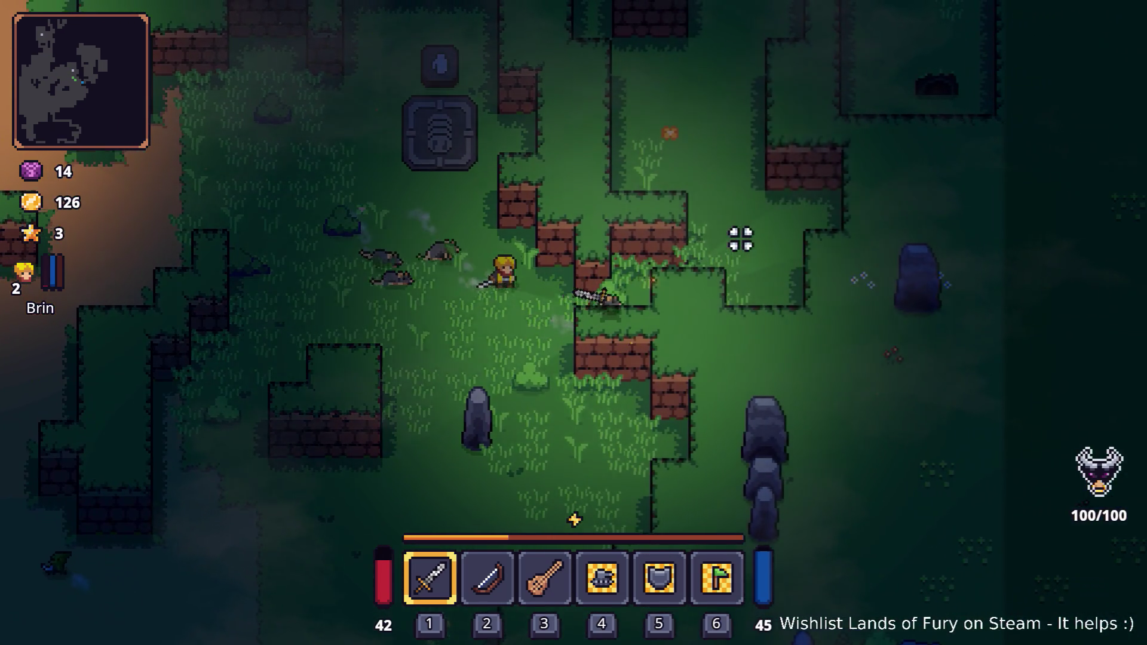
key("d")
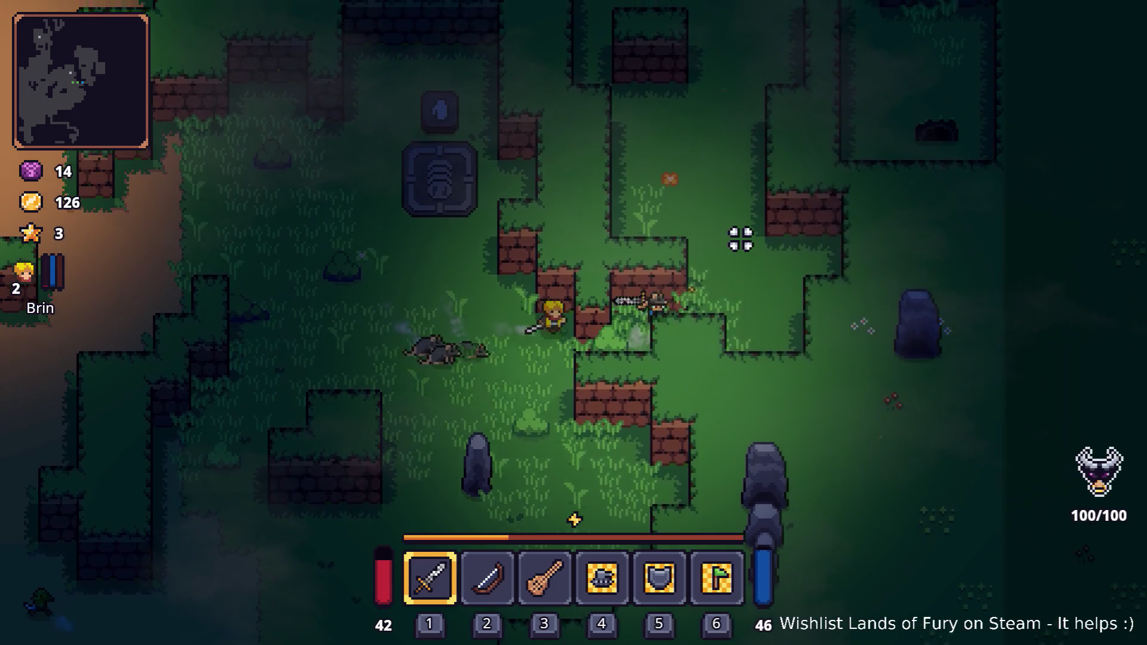
key("w")
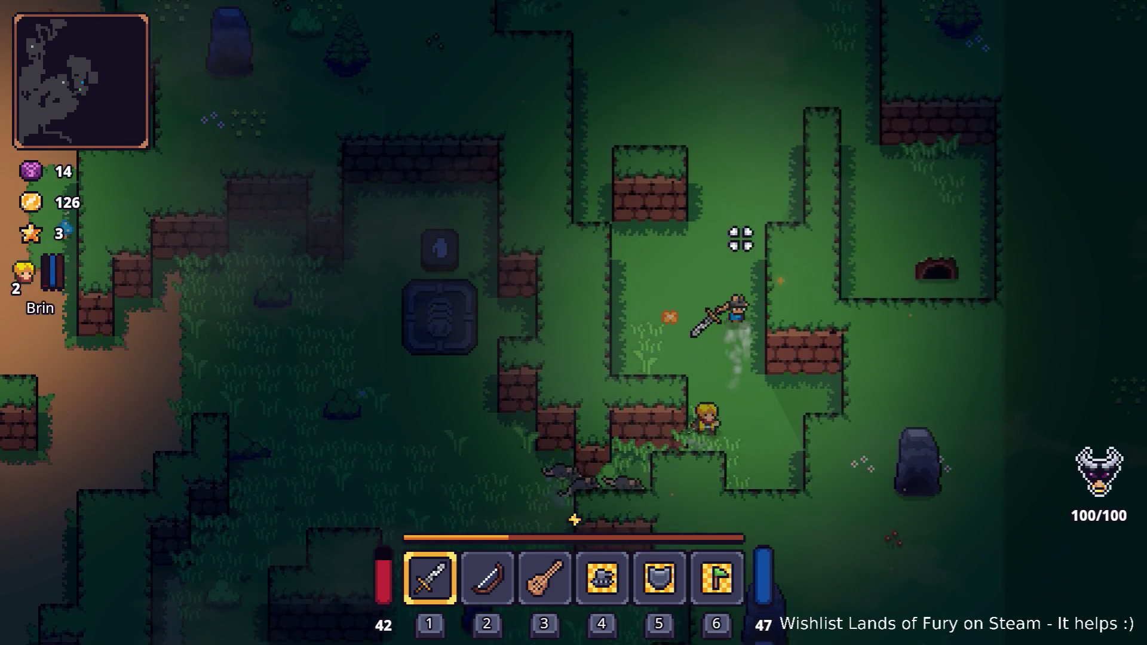
key("w")
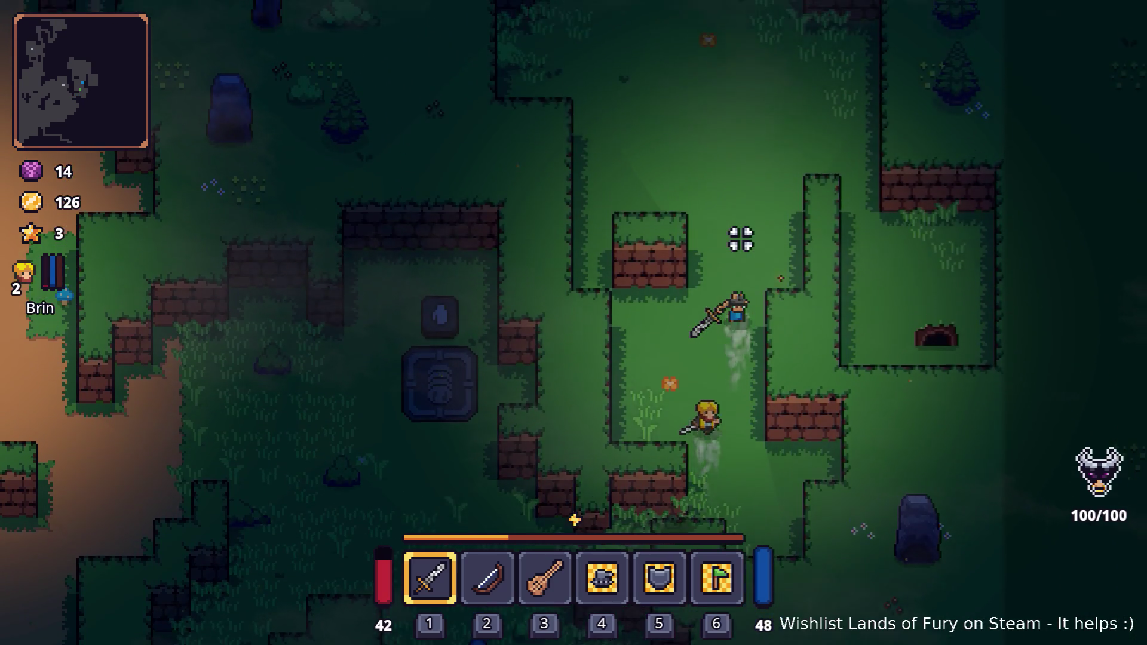
key("d")
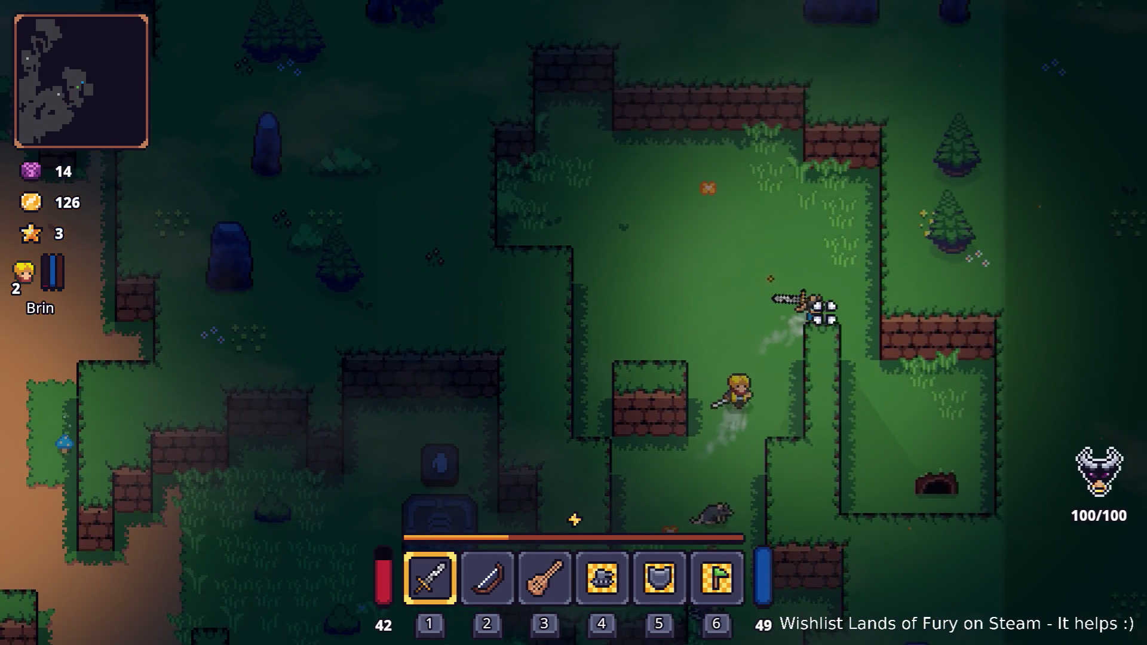
key("d")
key("s")
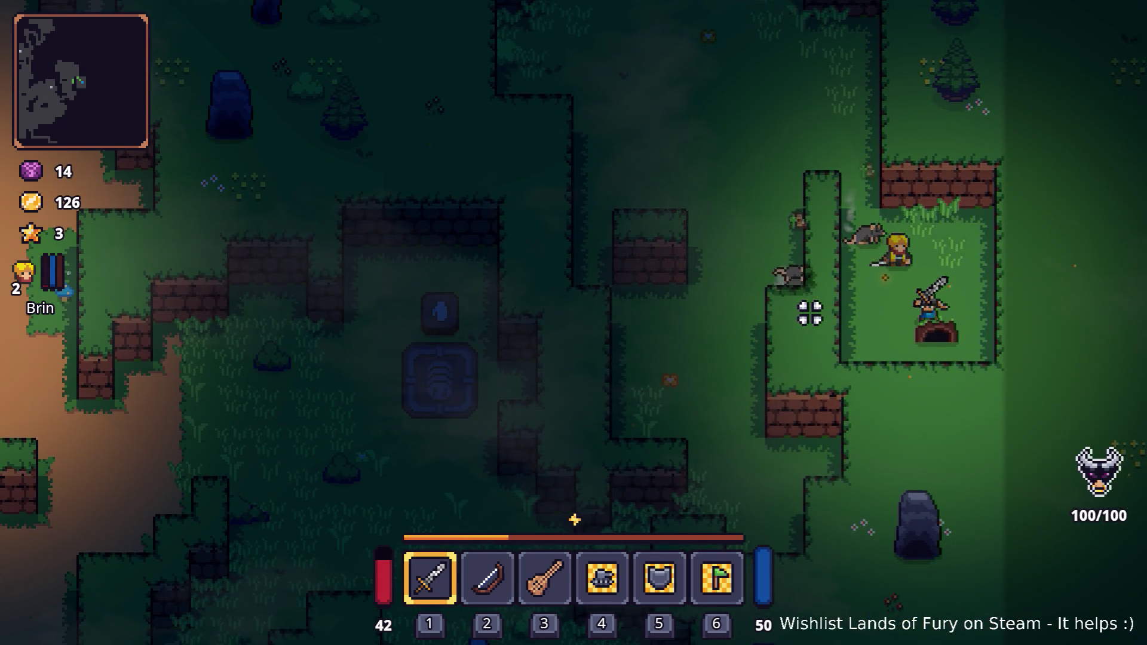
key("w")
key("a")
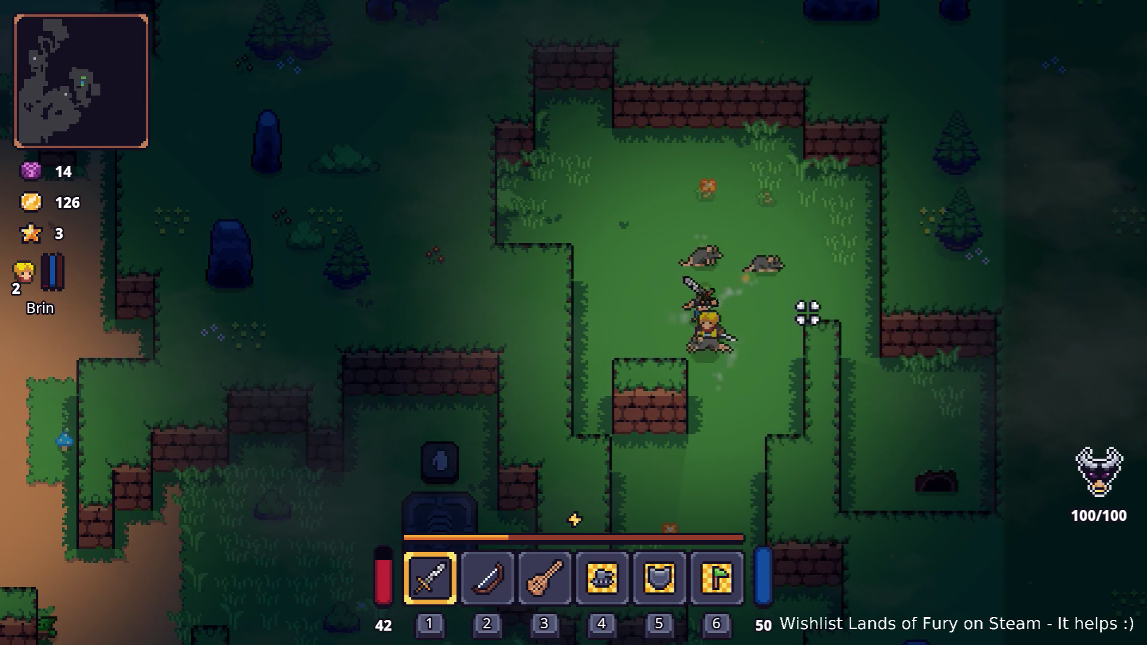
Step: Walk the hero west and then back southeast up to the tree
key("s")
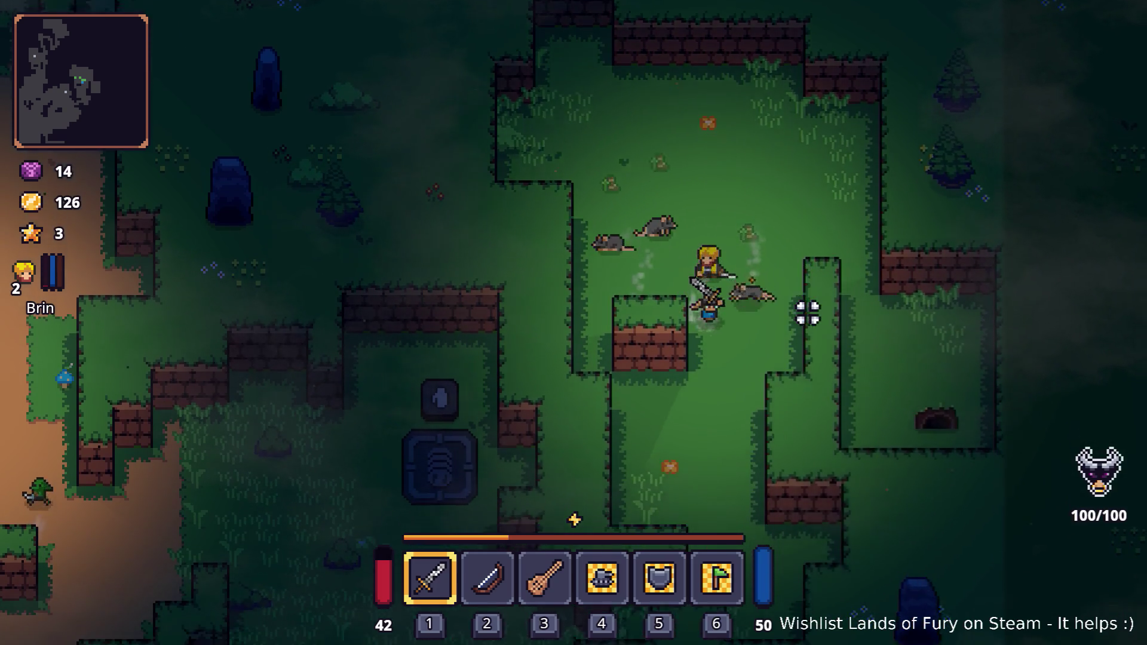
key("s")
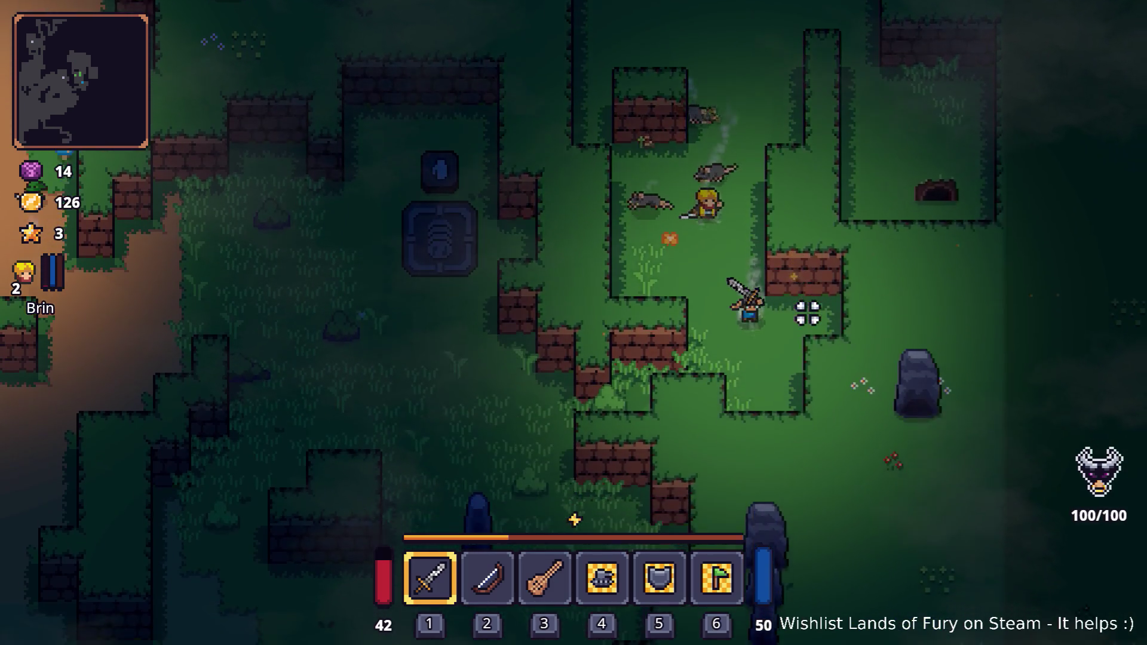
key("a")
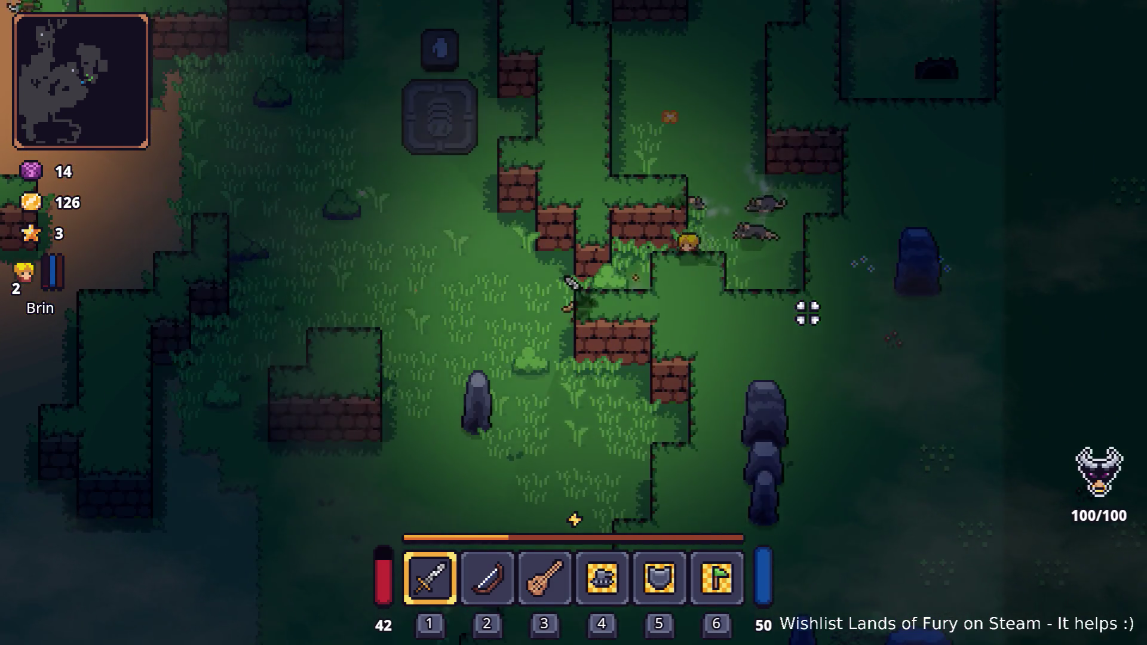
key("a")
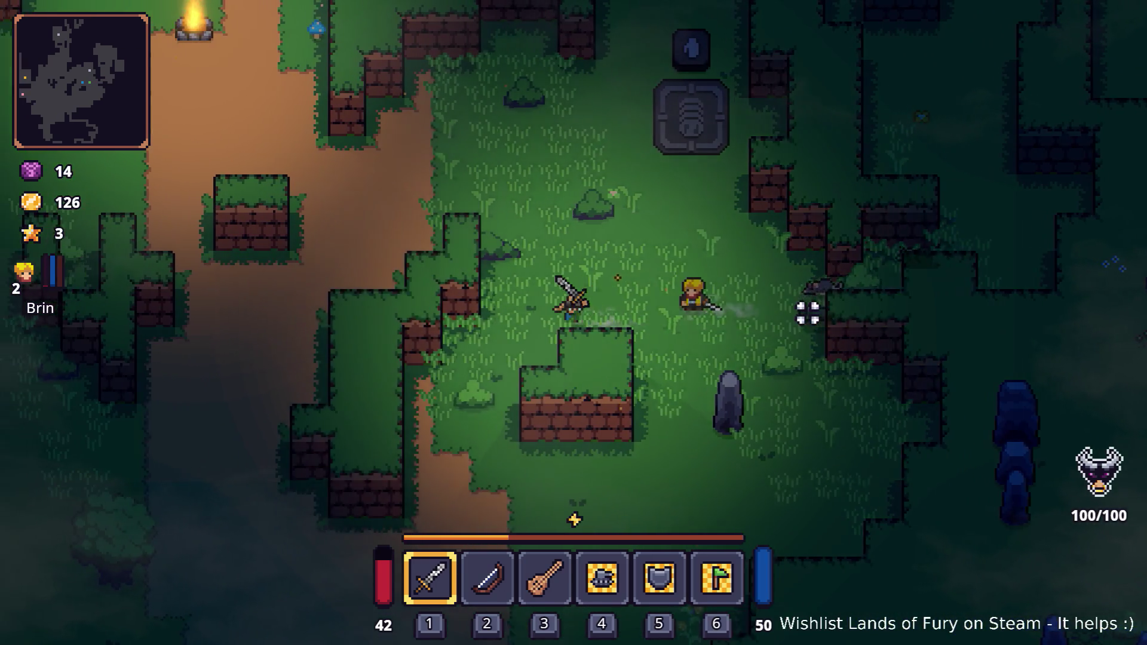
key("w")
key("a")
key("w")
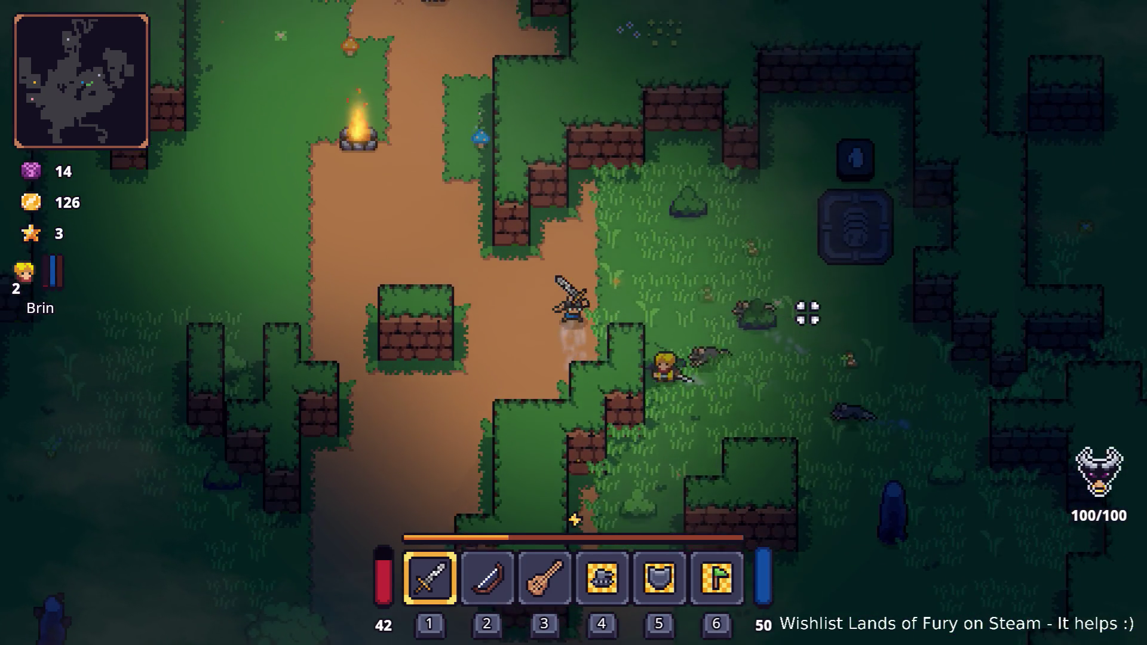
key("a")
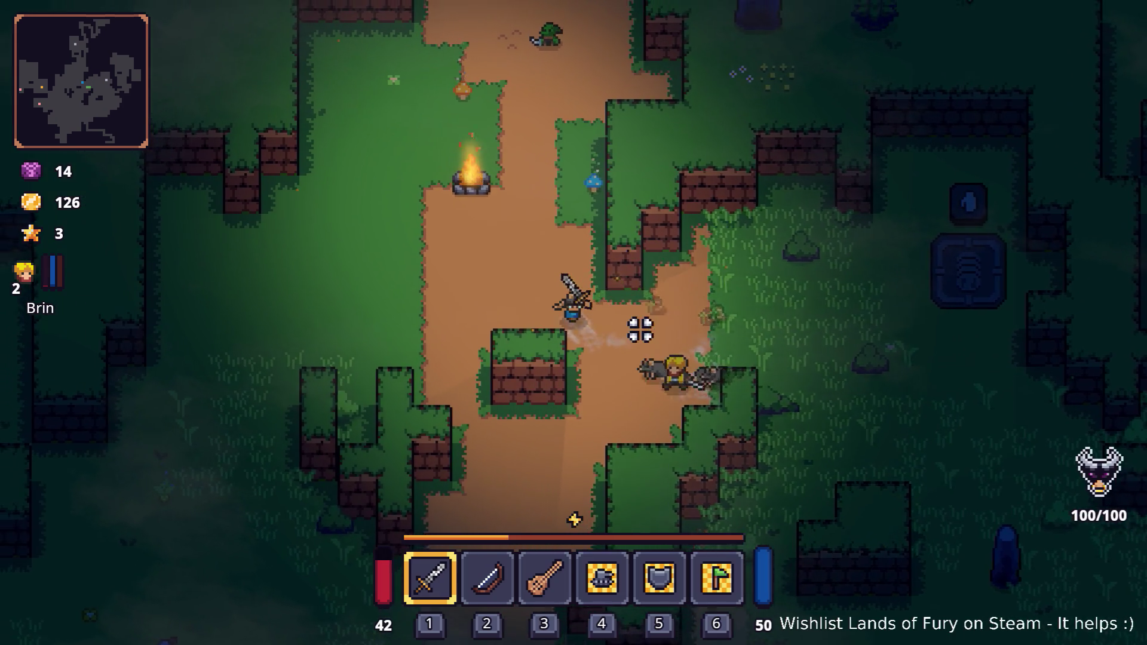
key("a")
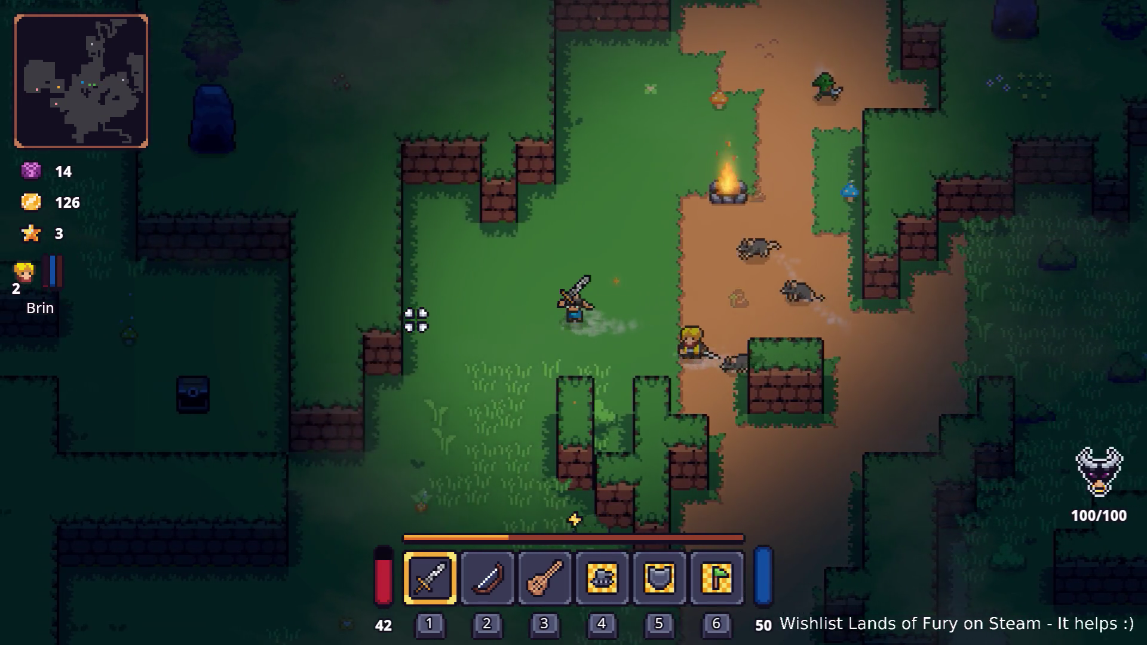
key("s")
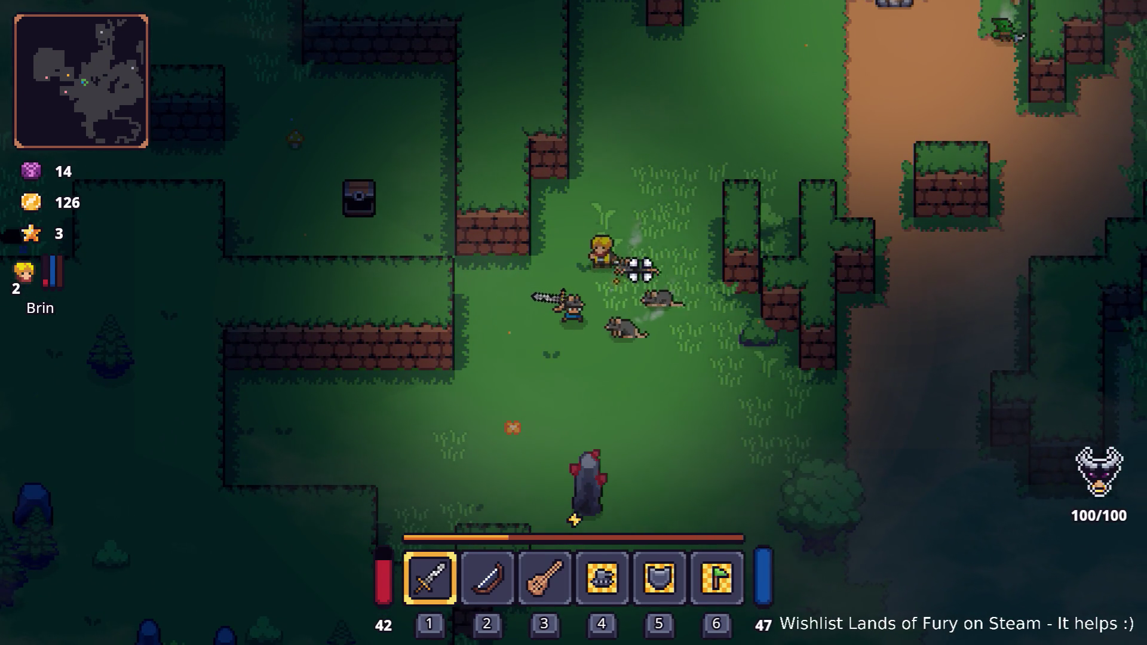
key("d")
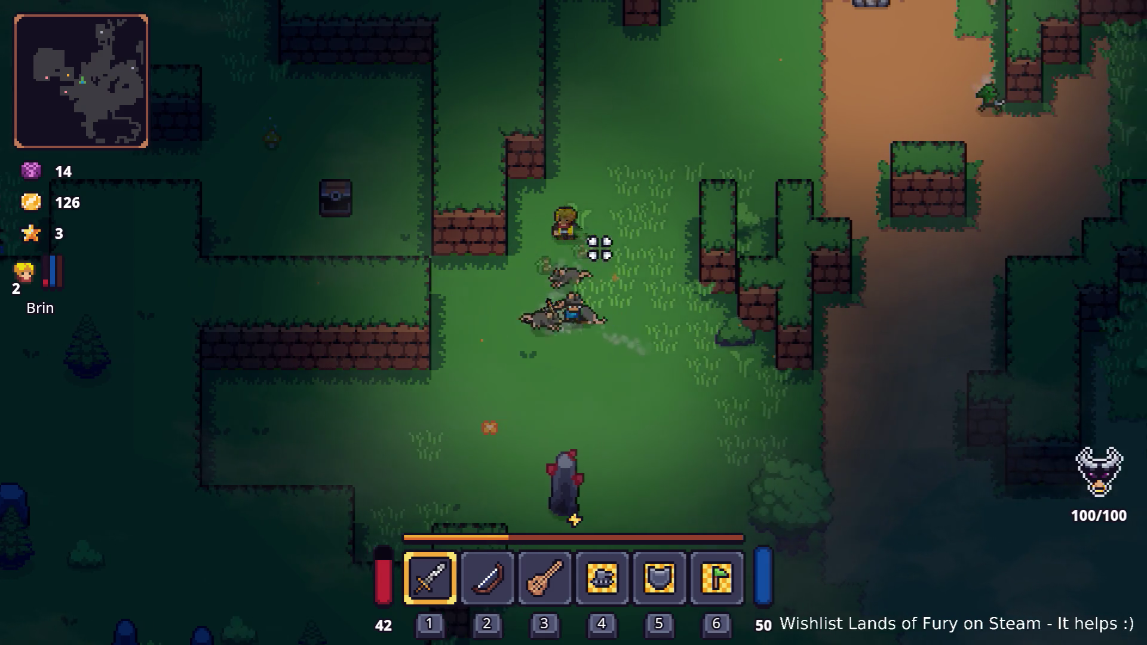
key("s")
key("d")
key("s")
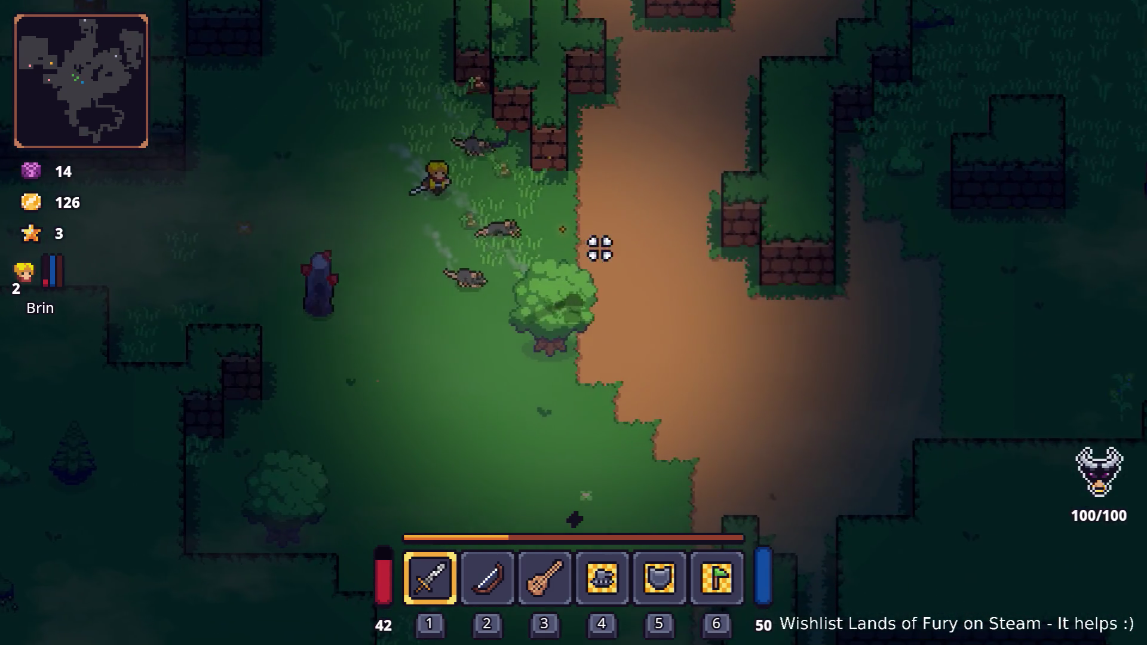
Step: Attack the tree until it drops a Hive, then pick up the Hive
left_click(448, 349)
left_click(462, 347)
key("e")
key("a")
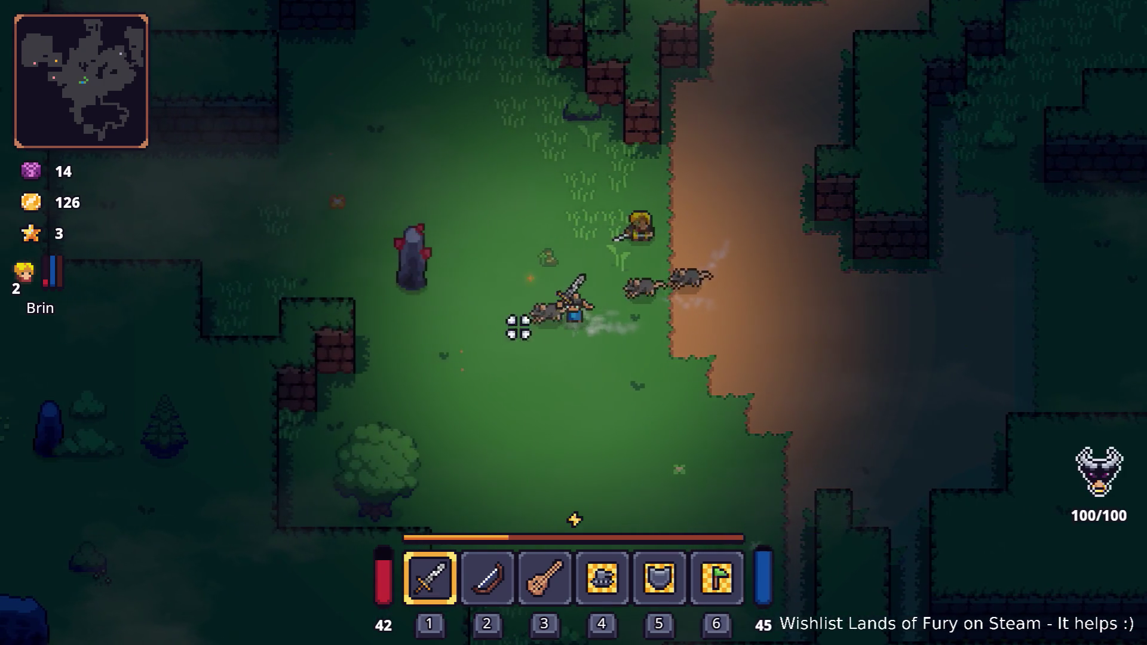
Step: Put the Hive in hotbar slot 2 in place of the bow, then use it
key("i")
mouse_move(451, 594)
left_mouse_down()
mouse_move(524, 486)
mouse_move(488, 434)
left_mouse_up()
key("i")
key("d")
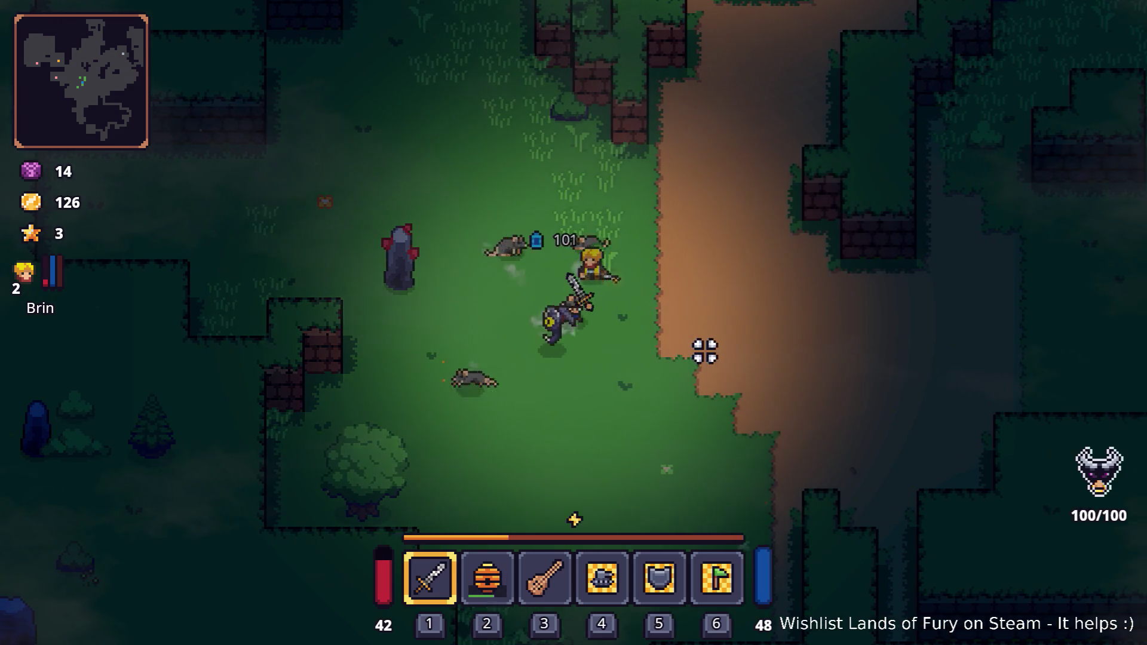
key("2")
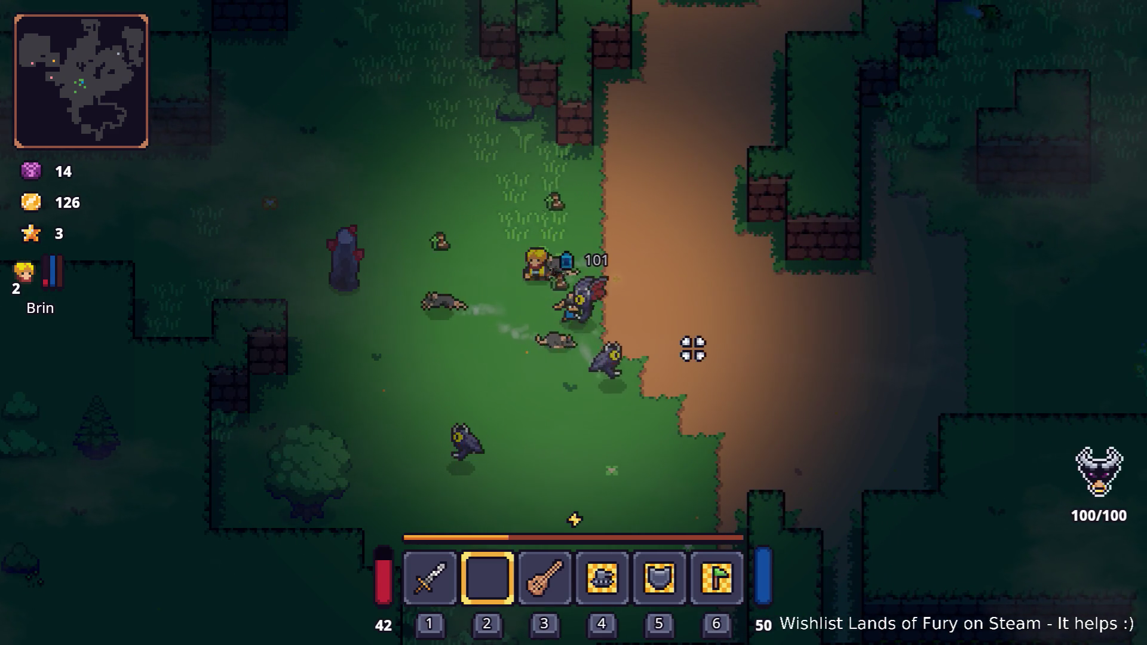